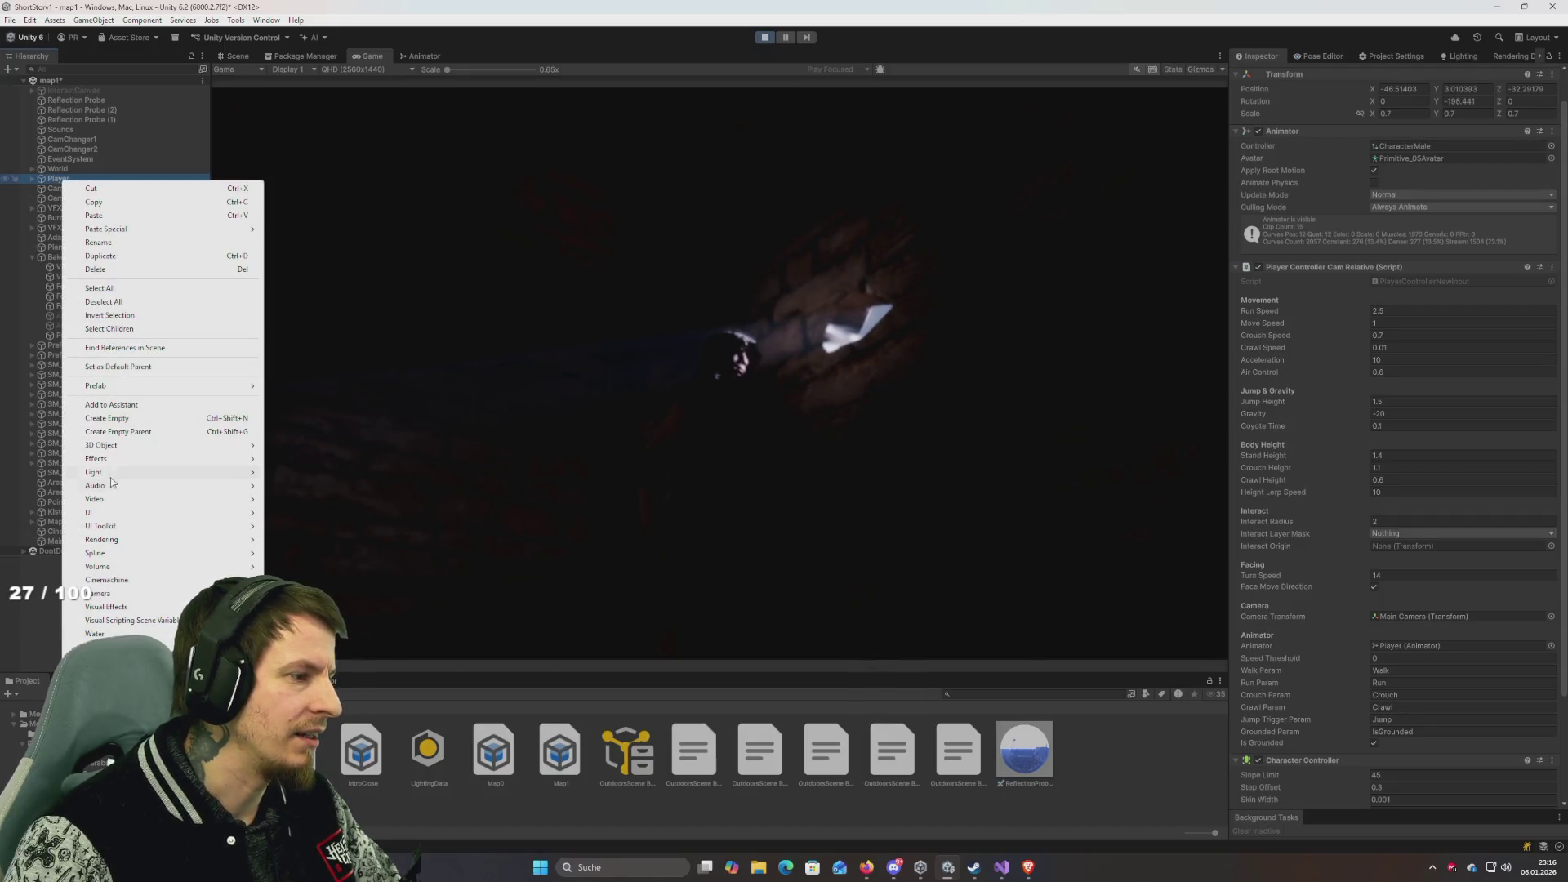
Add a Point Light as a child of Player and set its intensity to 50.
{"action": "mouse_move", "coordinate": [114, 472]}
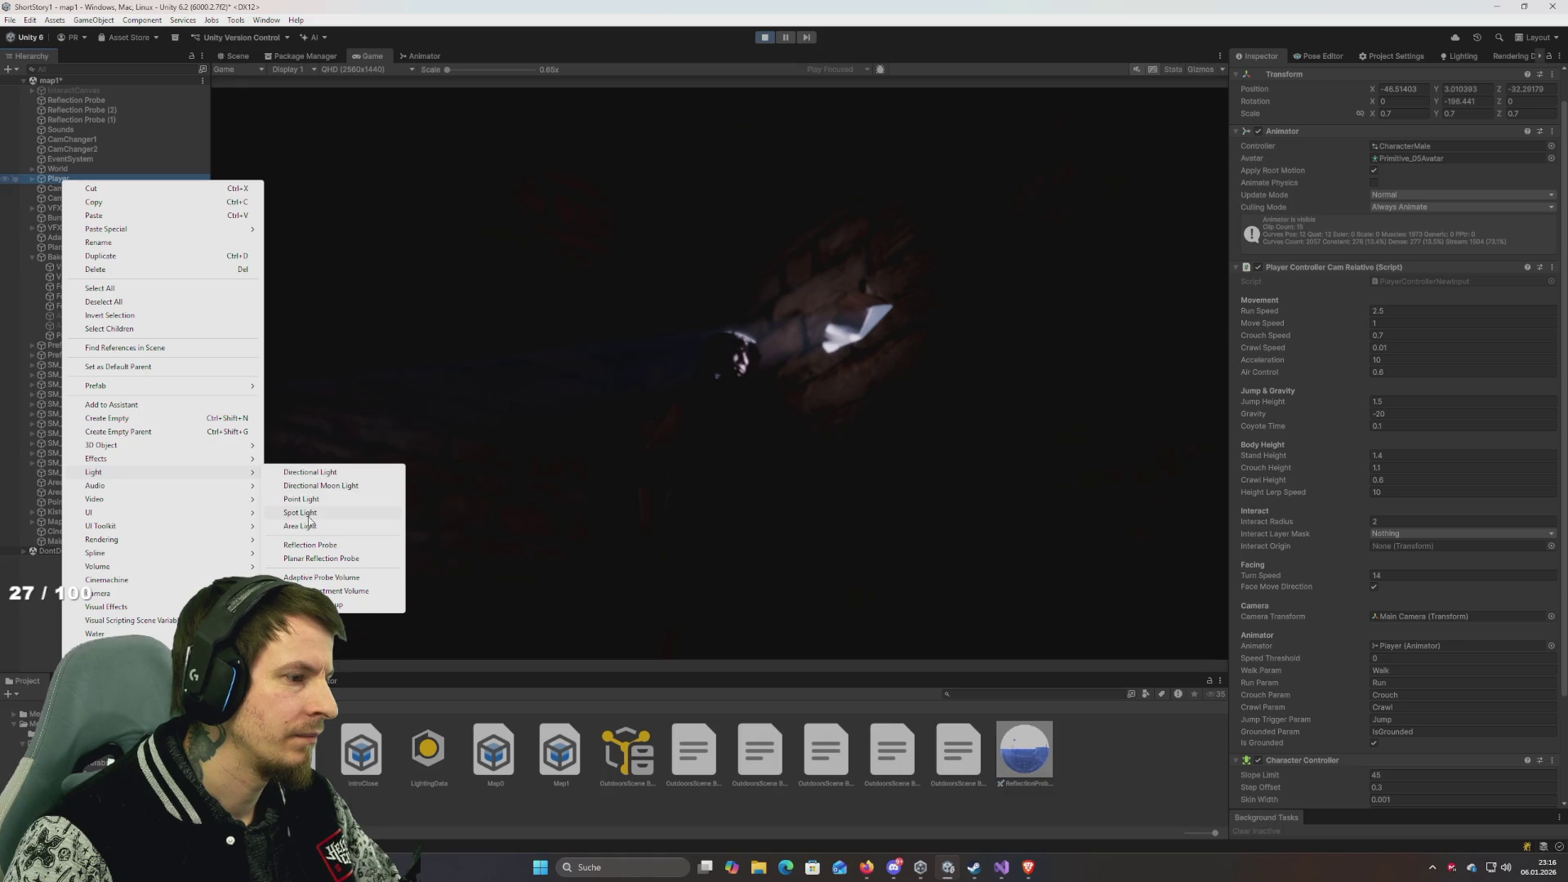
{"action": "left_click", "coordinate": [307, 501]}
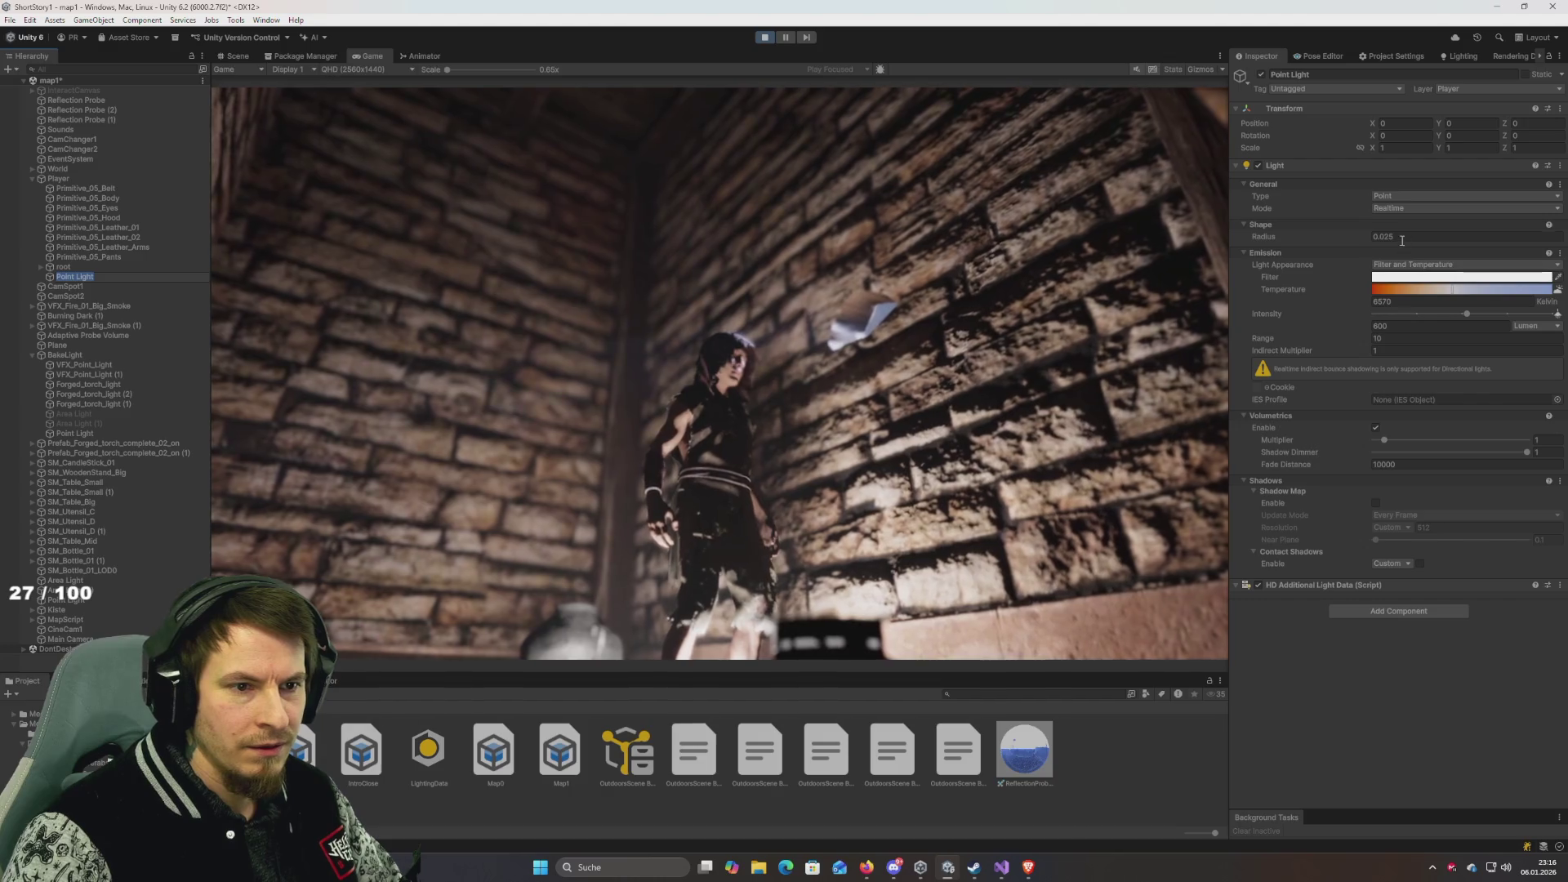
{"action": "left_click", "coordinate": [1411, 326]}
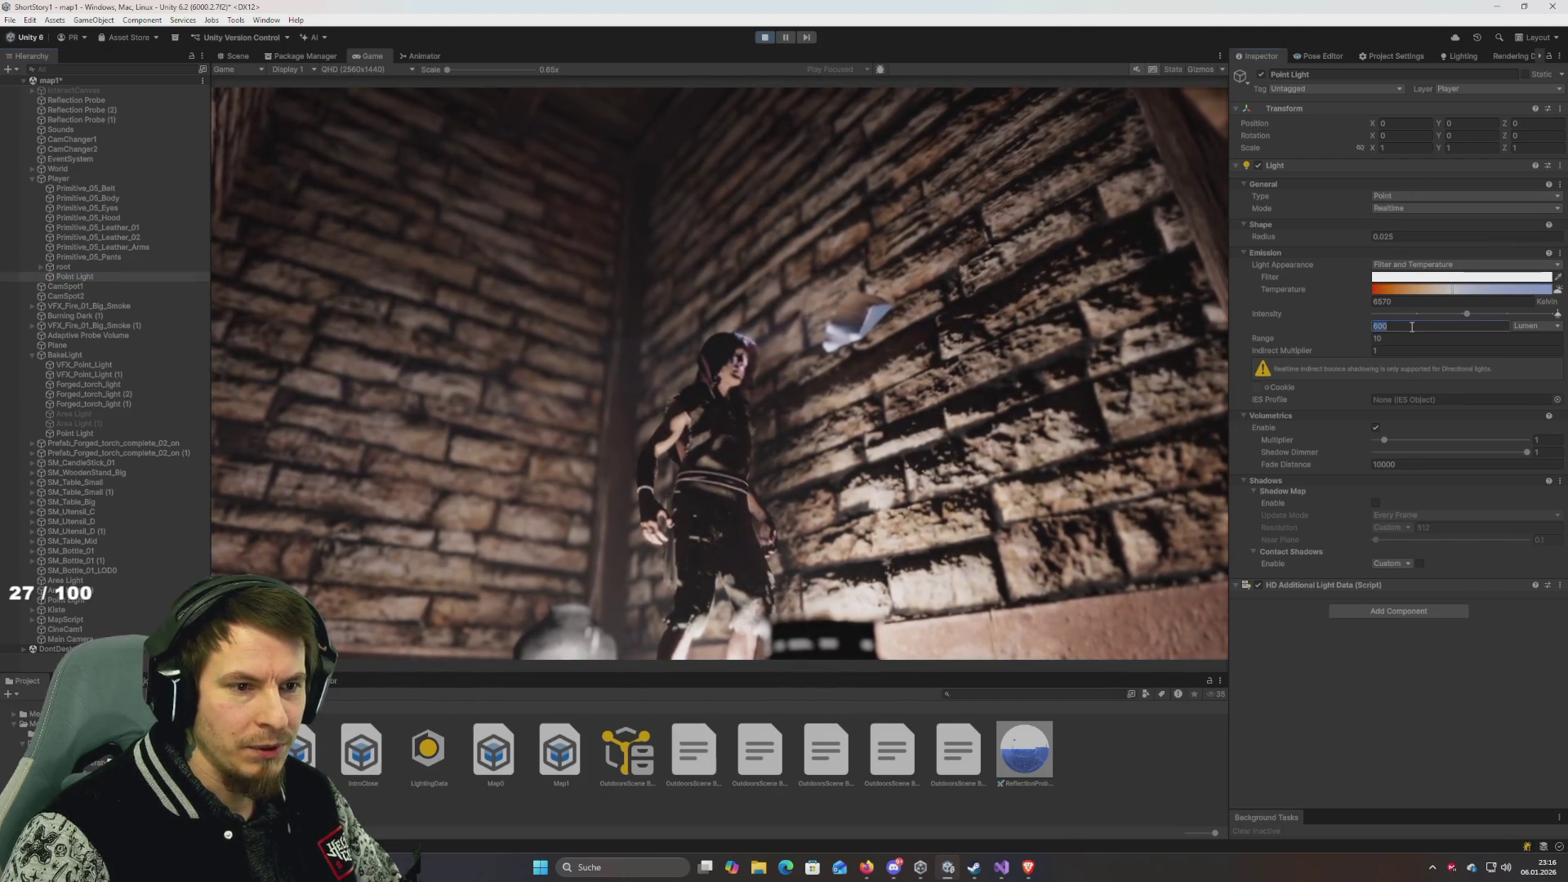
{"action": "type", "text": "5"}
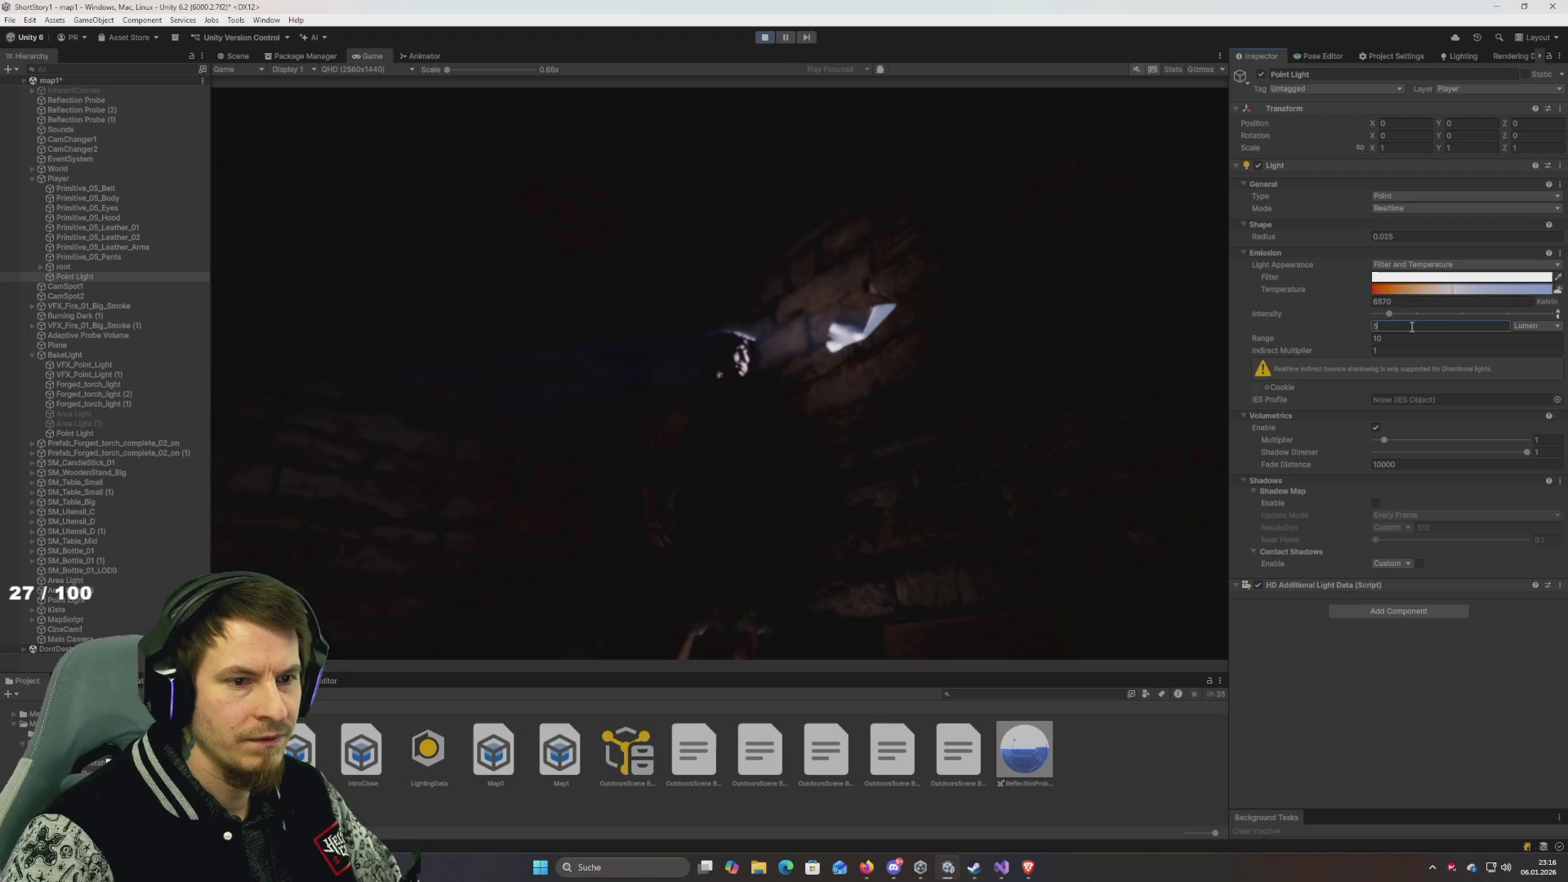
{"action": "type", "text": "0"}
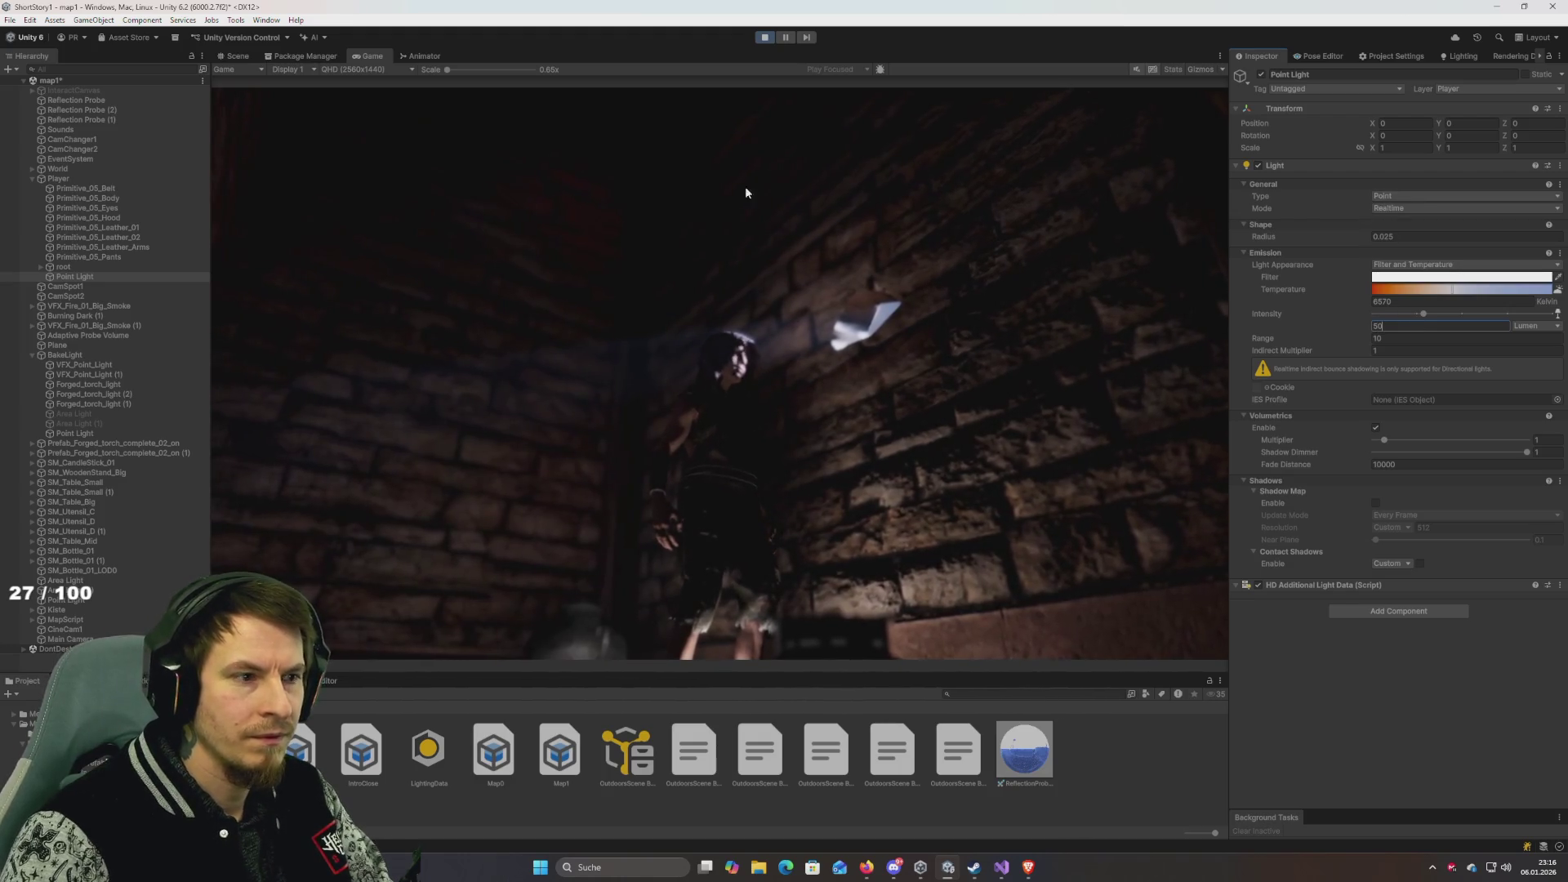
{"action": "left_click", "coordinate": [239, 57]}
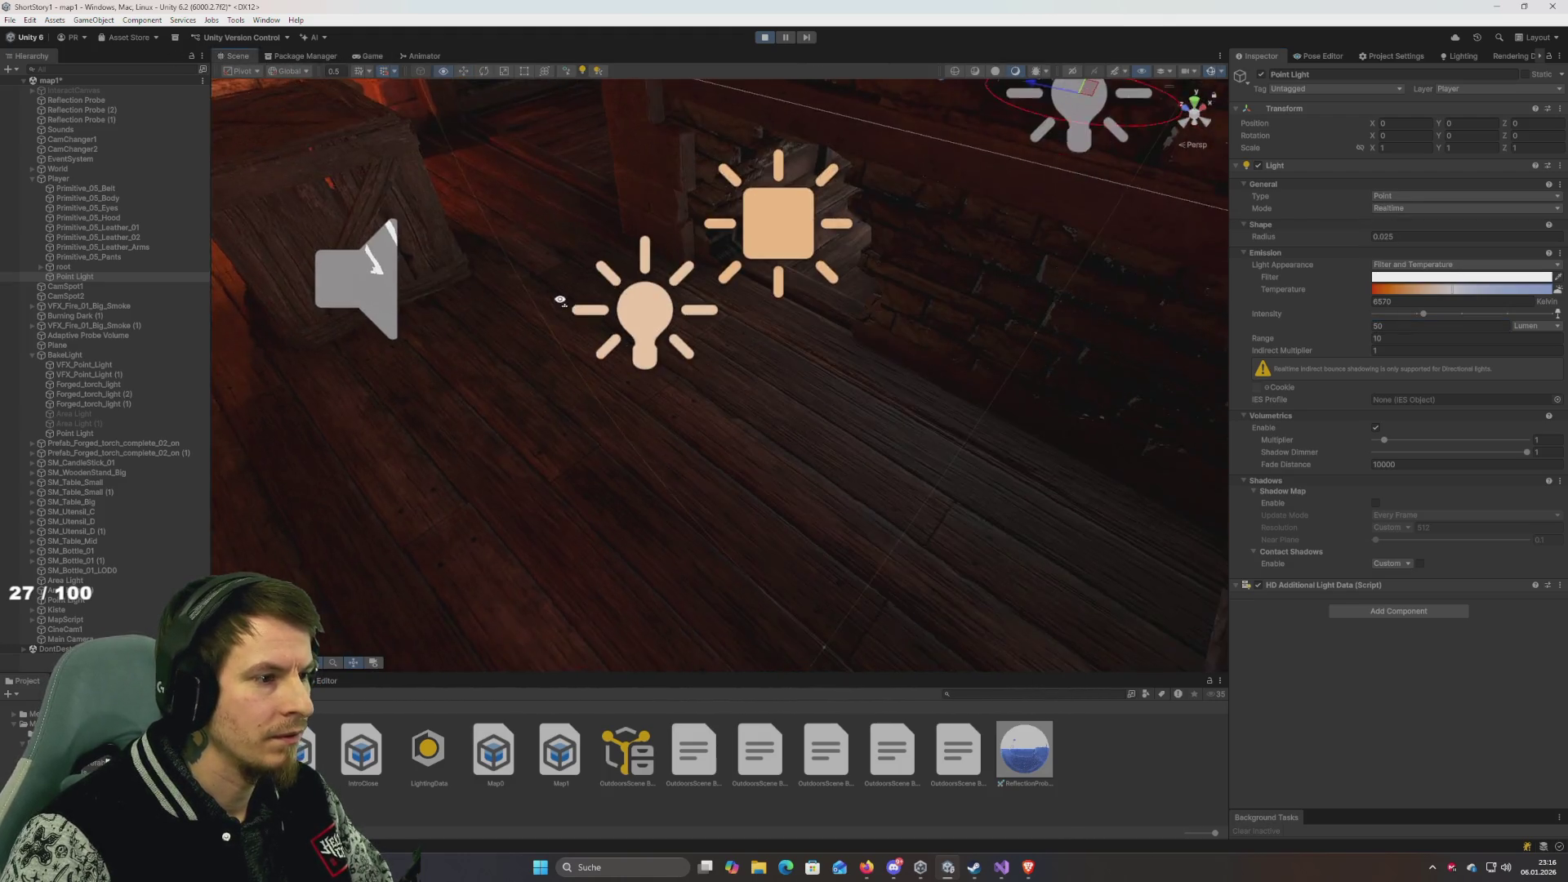
Move the point light closer to the character and set its intensity to 10.
{"action": "key", "text": "f"}
{"action": "mouse_move", "coordinate": [682, 302]}
{"action": "left_mouse_down"}
{"action": "mouse_move", "coordinate": [898, 441]}
{"action": "mouse_move", "coordinate": [964, 359]}
{"action": "mouse_move", "coordinate": [826, 178]}
{"action": "left_mouse_up"}
{"action": "left_click", "coordinate": [1422, 325]}
{"action": "type", "text": "10"}
{"action": "key", "text": "Return"}
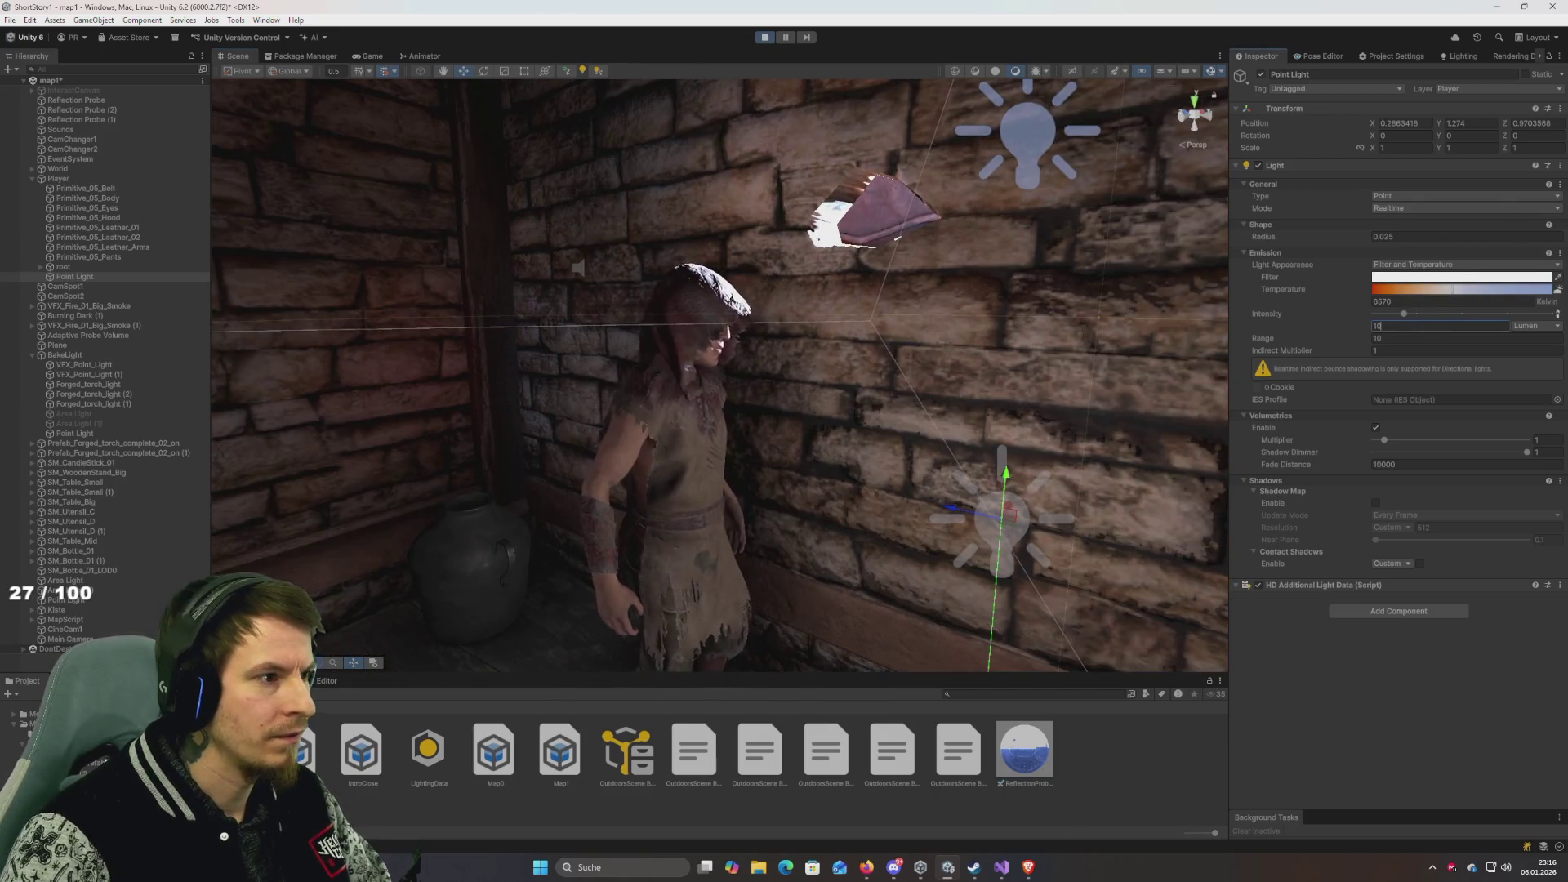
{"action": "left_click", "coordinate": [366, 56]}
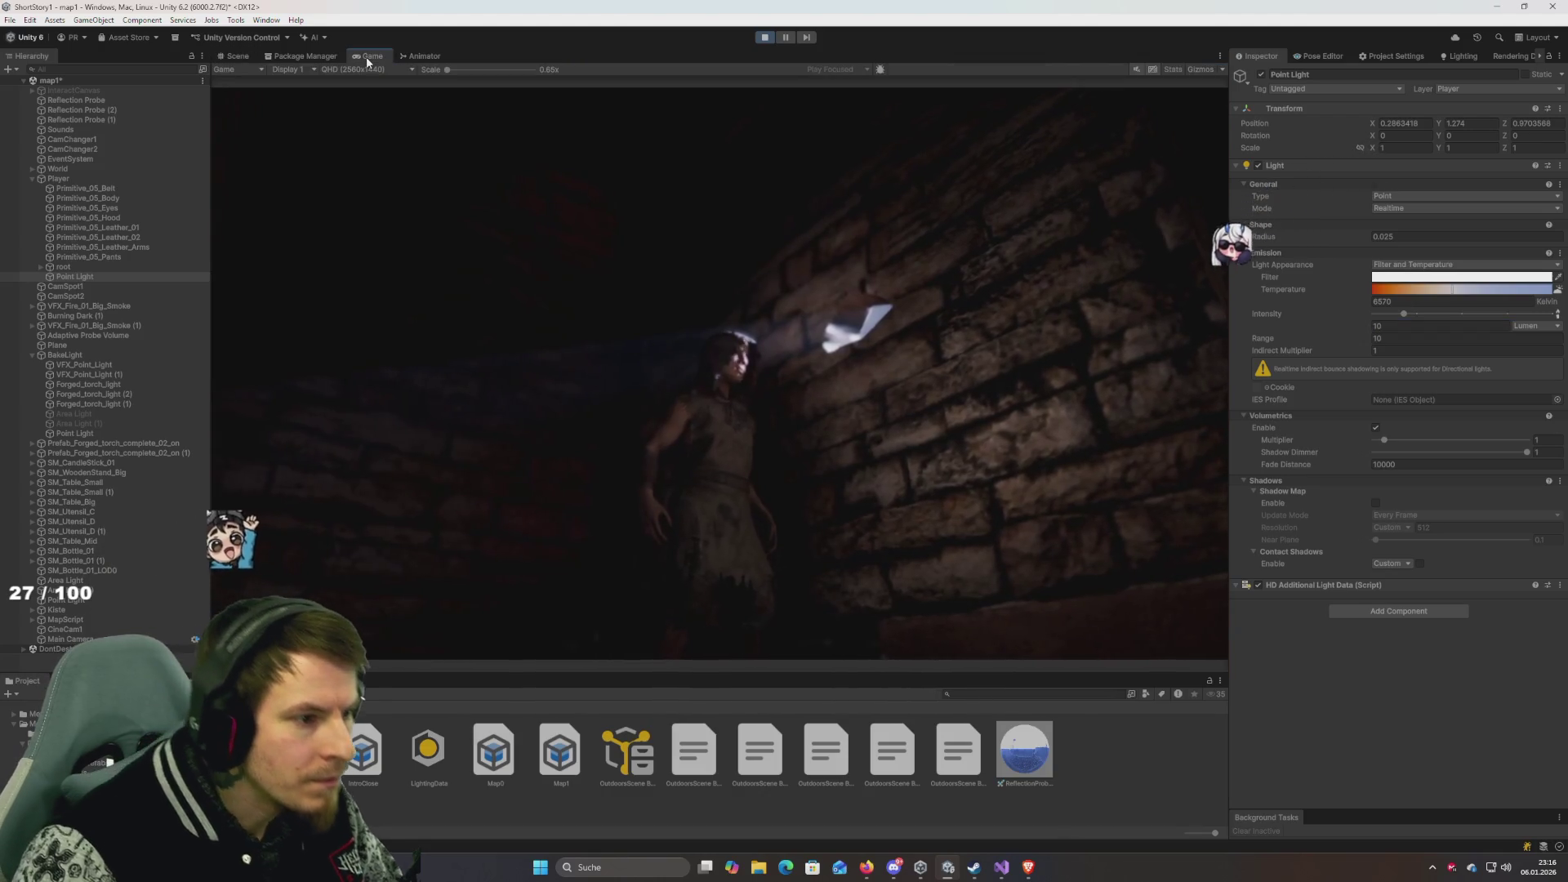
Set the point light's intensity to 20 and its Position Y to 1.52.
{"action": "left_click", "coordinate": [1409, 326]}
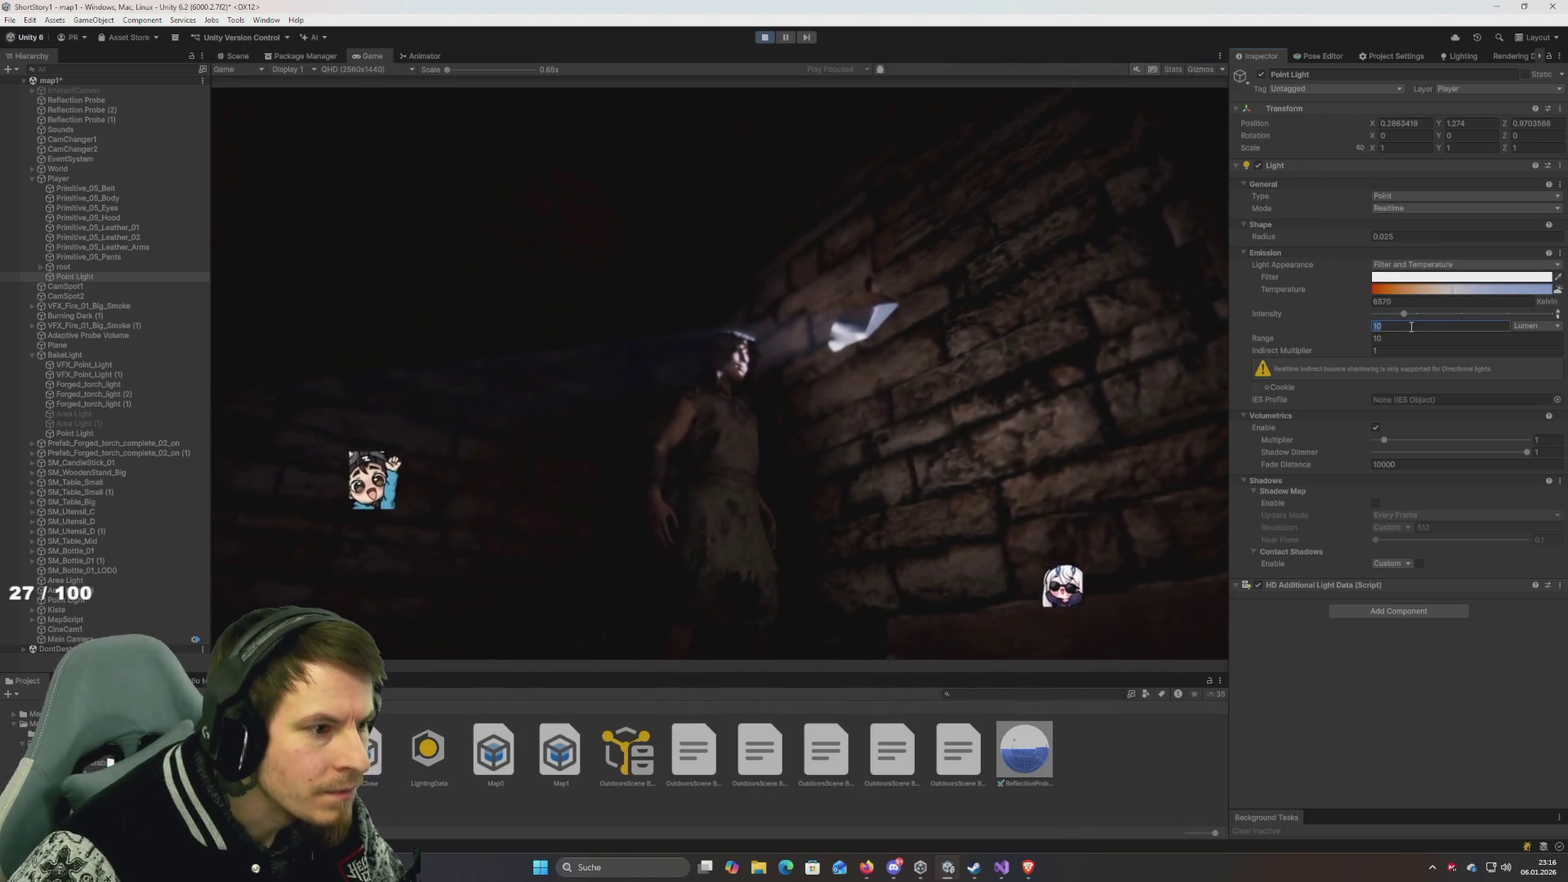
{"action": "type", "text": "20"}
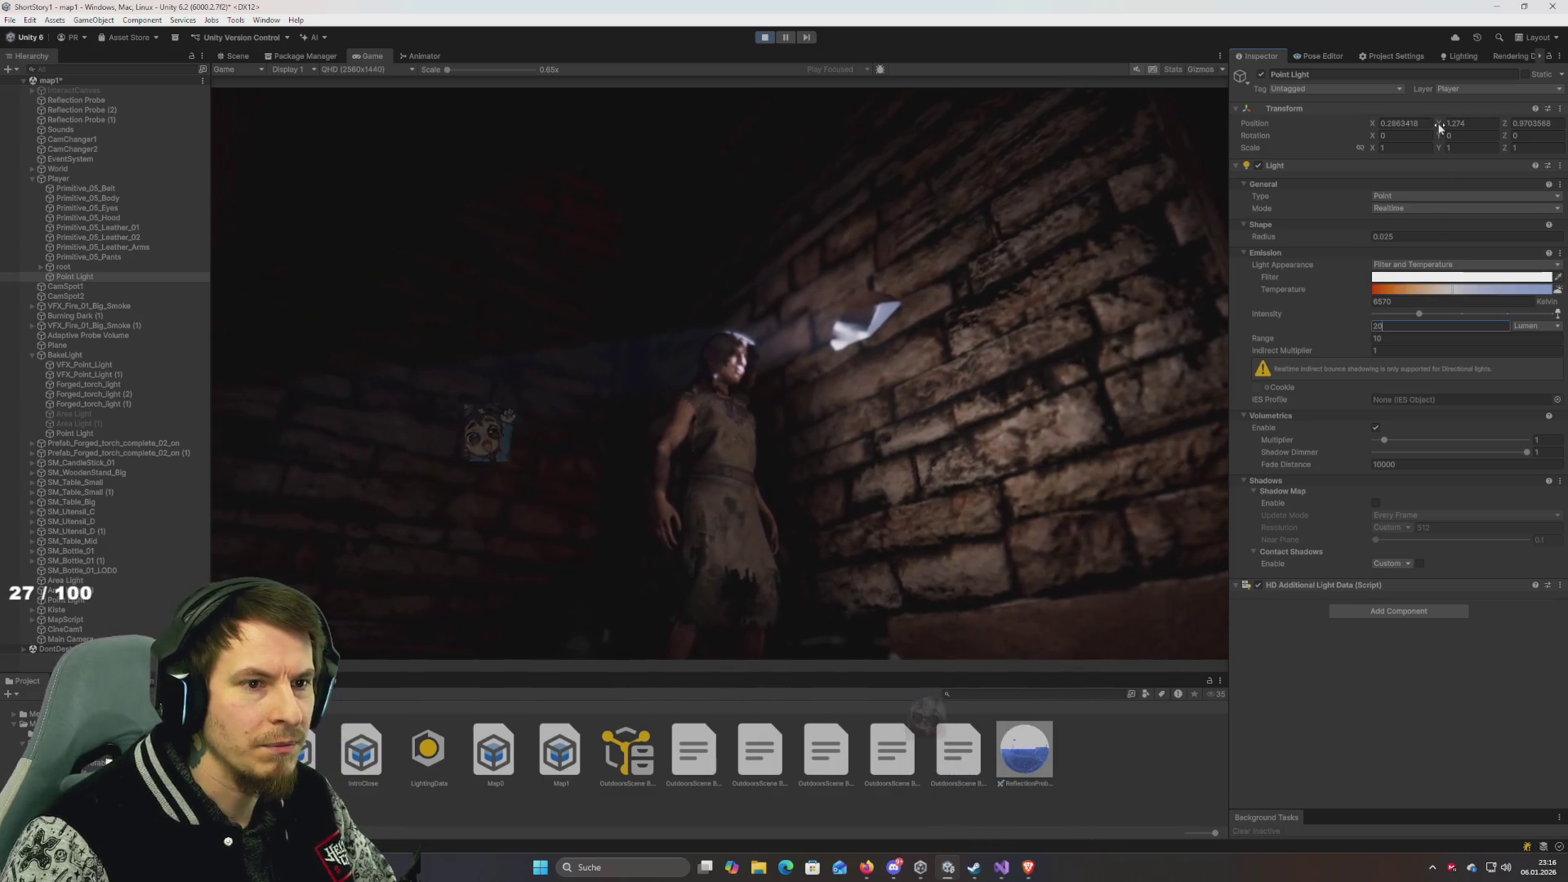
{"action": "left_click", "coordinate": [1467, 122]}
{"action": "type", "text": "1,52"}
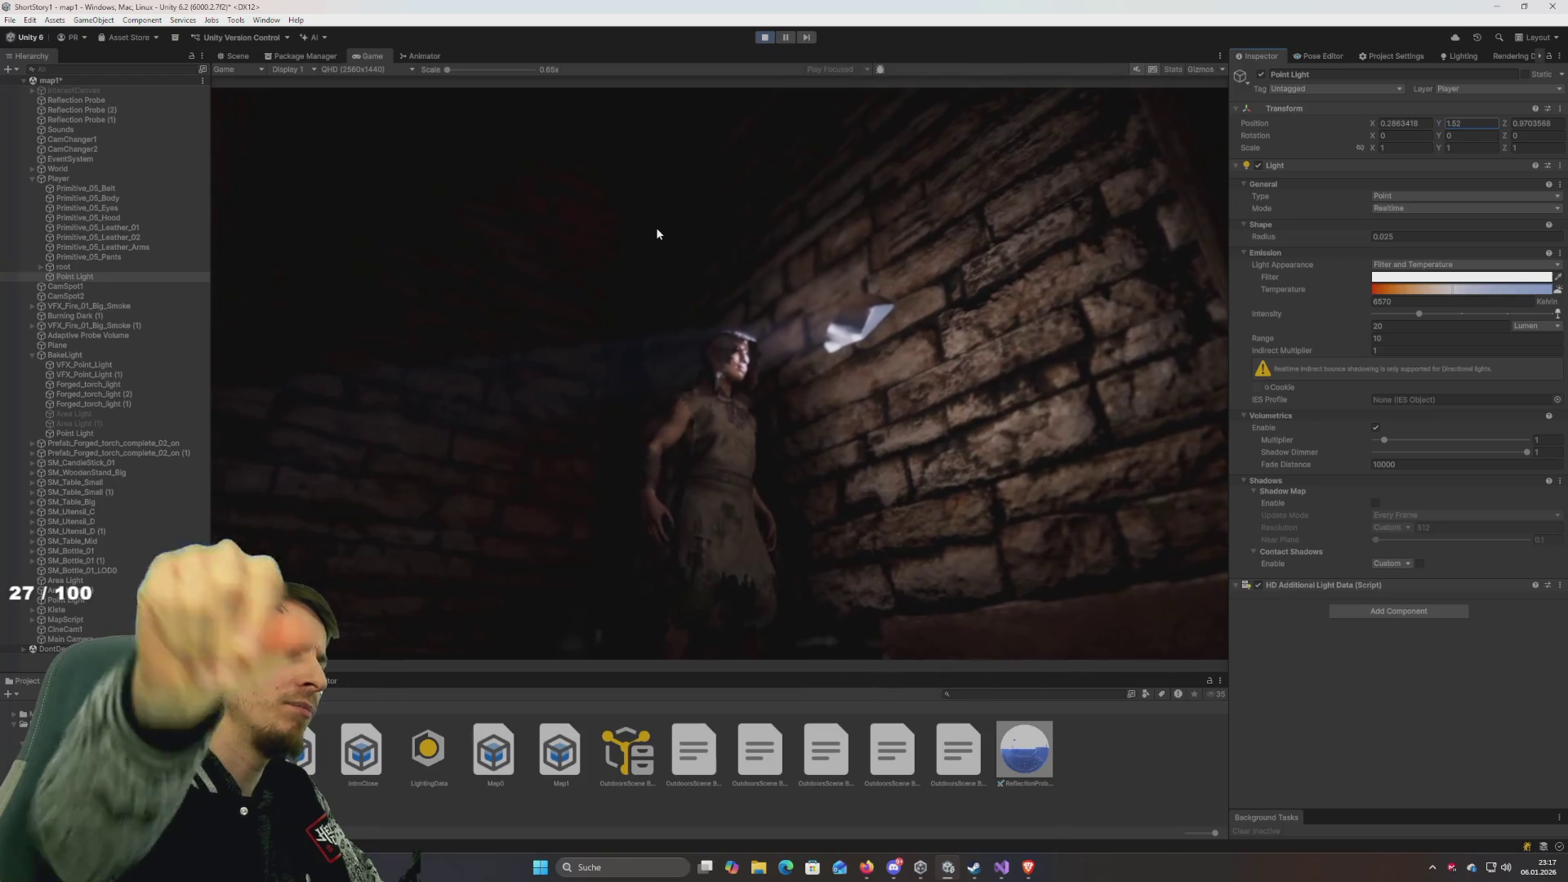
{"action": "left_click", "coordinate": [67, 177]}
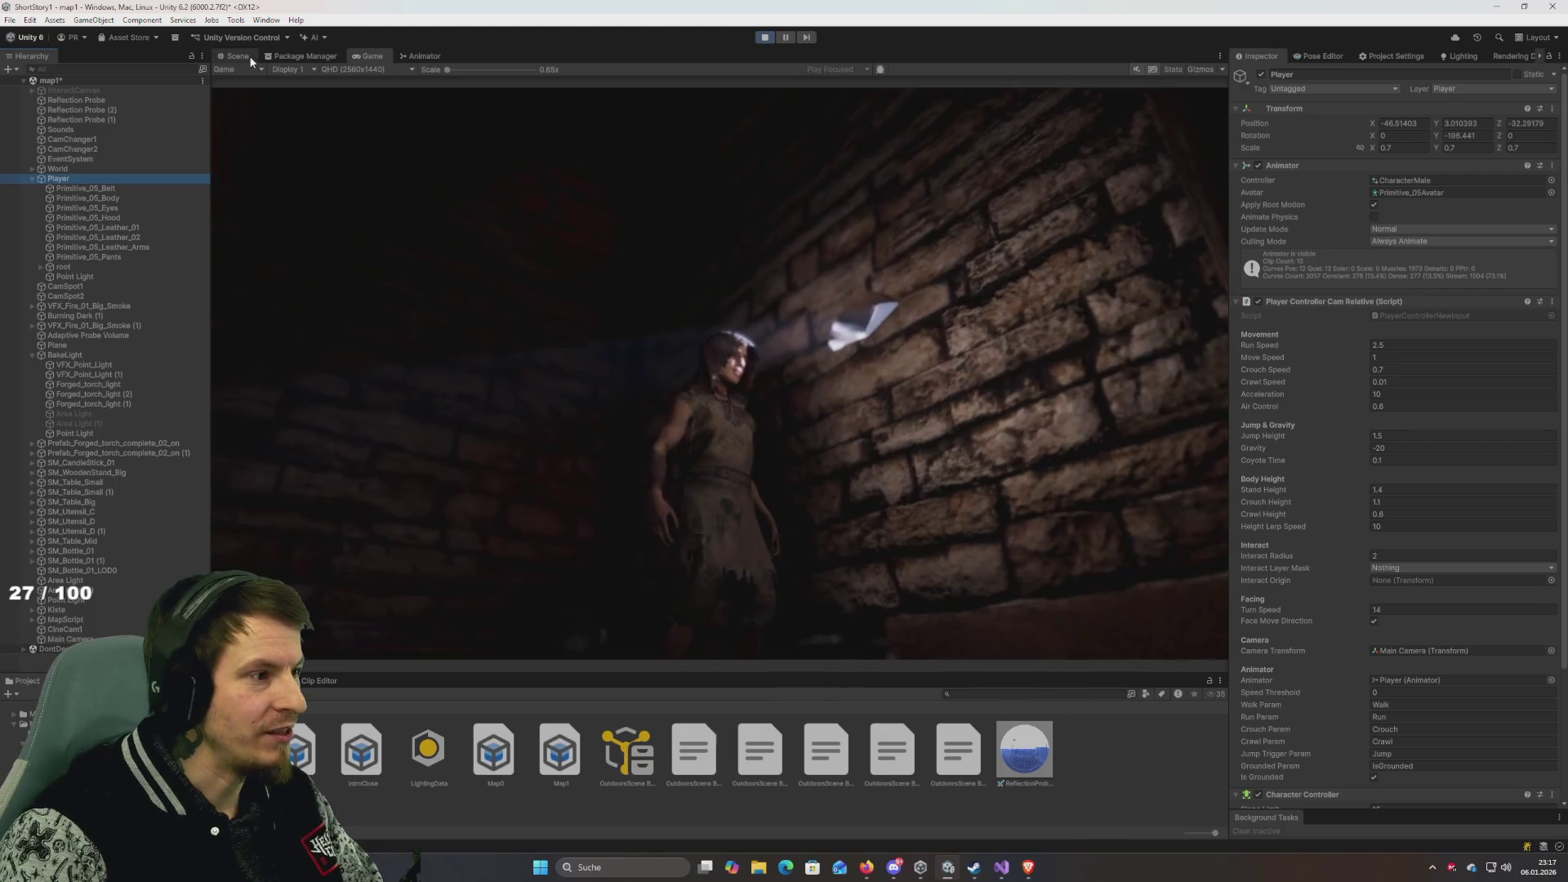
Frame the Player in the Scene view and orbit slightly around it.
{"action": "left_click", "coordinate": [237, 55]}
{"action": "right_click", "coordinate": [53, 178]}
{"action": "key", "text": "f"}
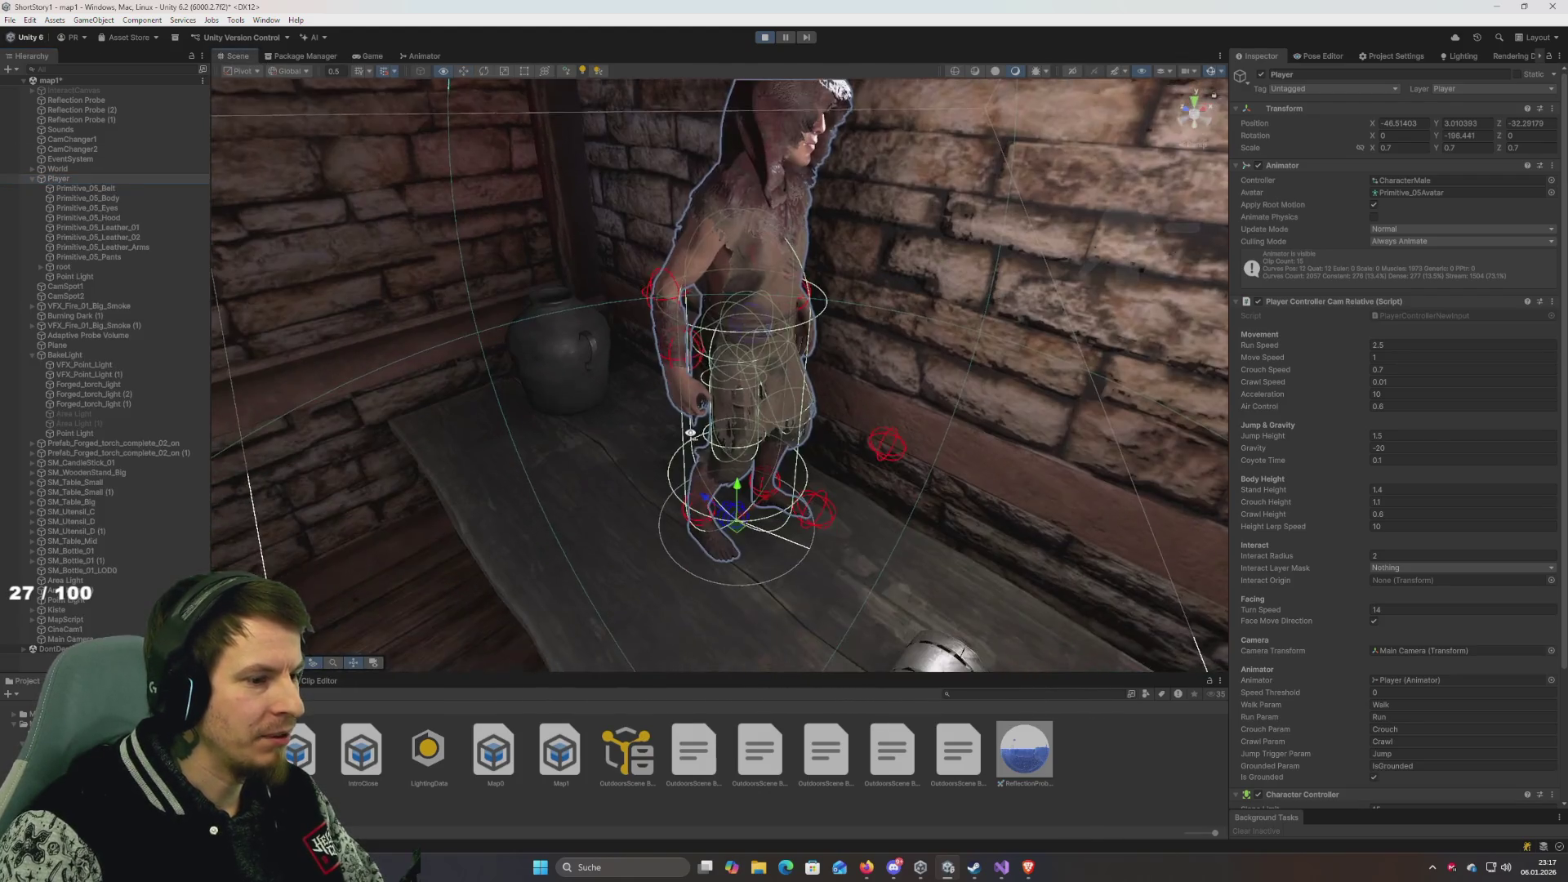
{"action": "left_click_drag", "start_coordinate": [690, 433], "coordinate": [748, 502]}
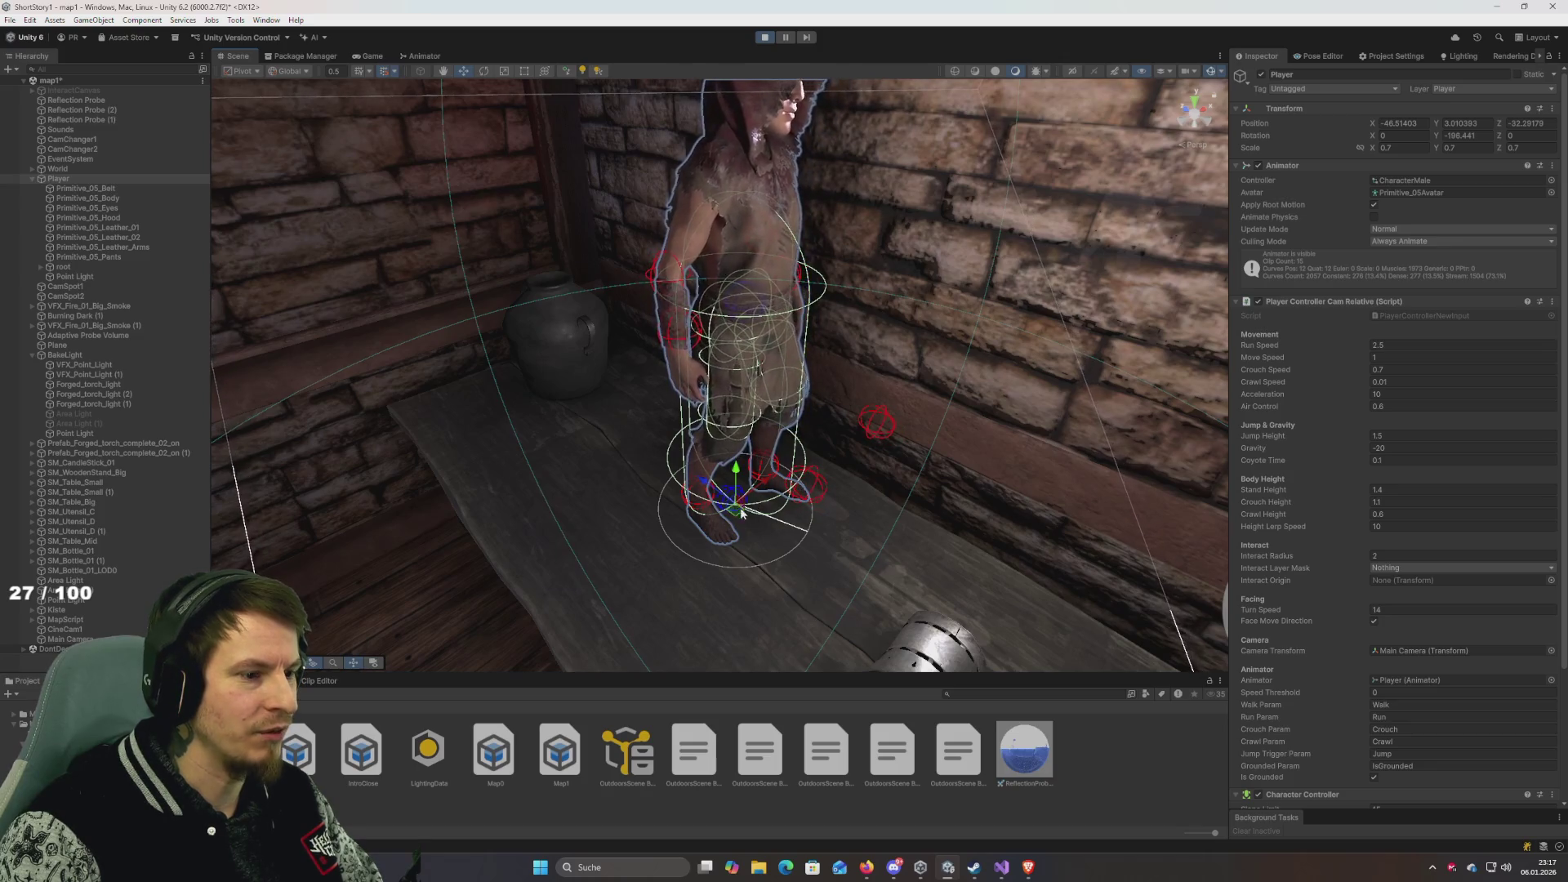
{"action": "left_click", "coordinate": [57, 180]}
{"action": "right_click", "coordinate": [57, 187]}
{"action": "mouse_move", "coordinate": [109, 480]}
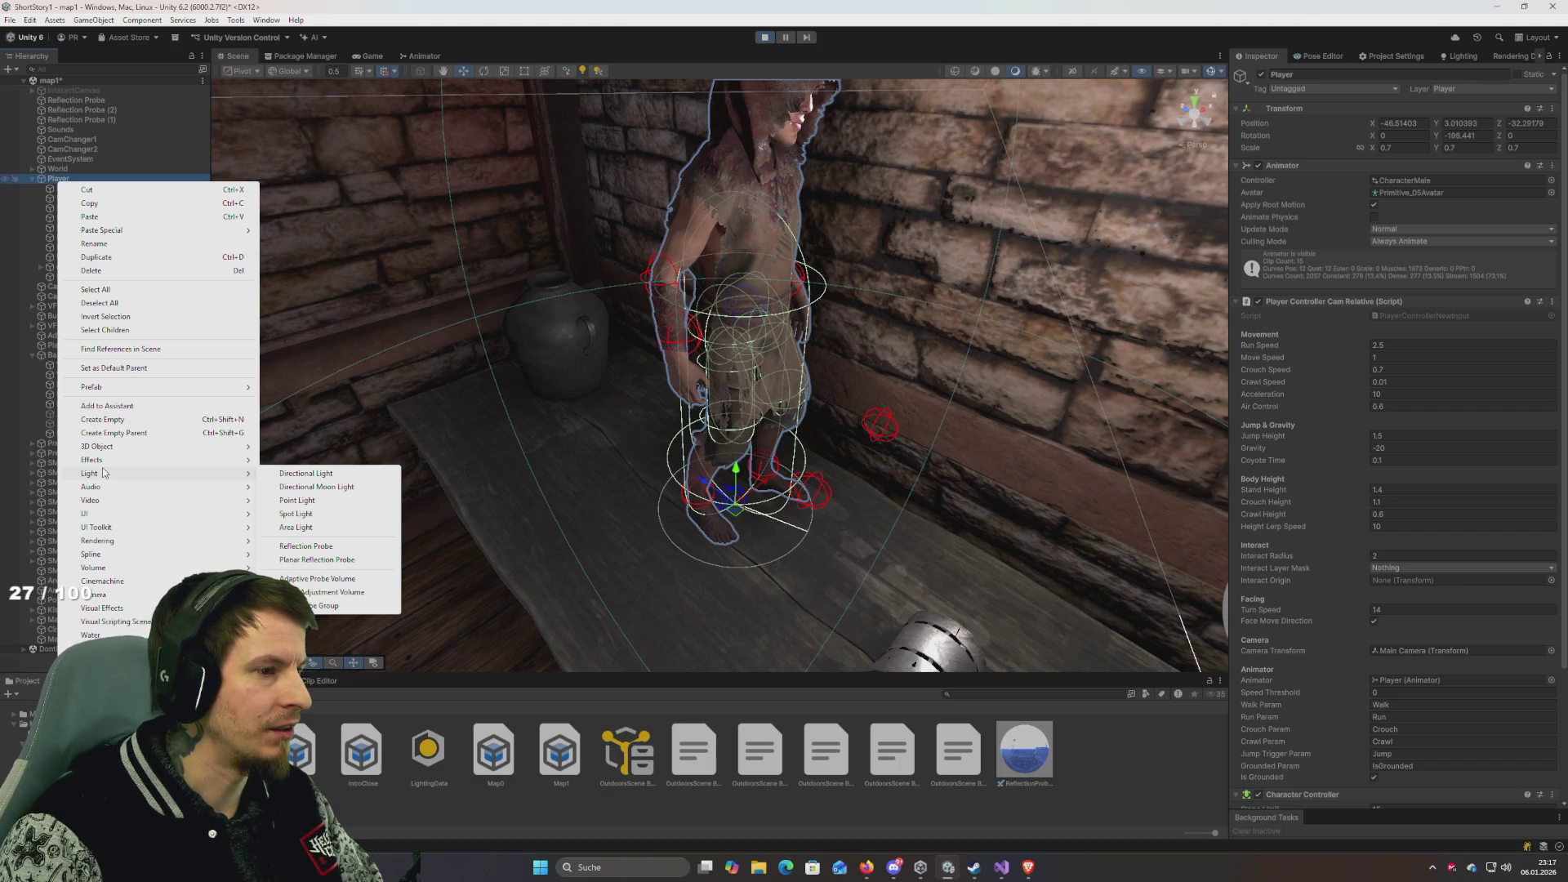
{"action": "left_click", "coordinate": [62, 175]}
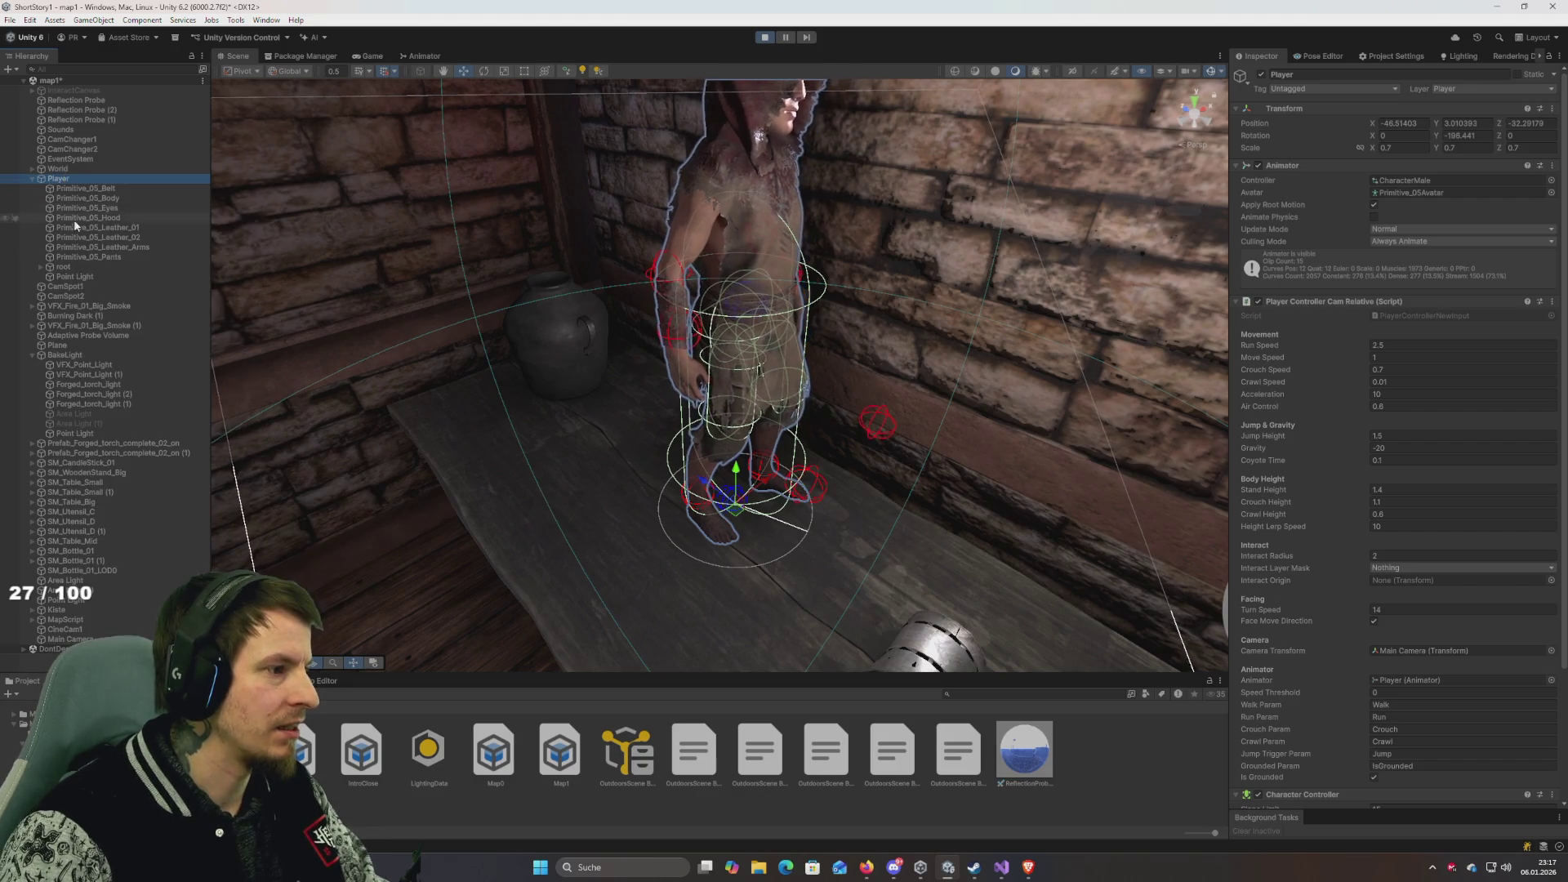
Expand the Player's root and pelvis bones and select spine_02.
{"action": "left_click", "coordinate": [86, 266]}
{"action": "key", "text": "Right"}
{"action": "key", "text": "Down"}
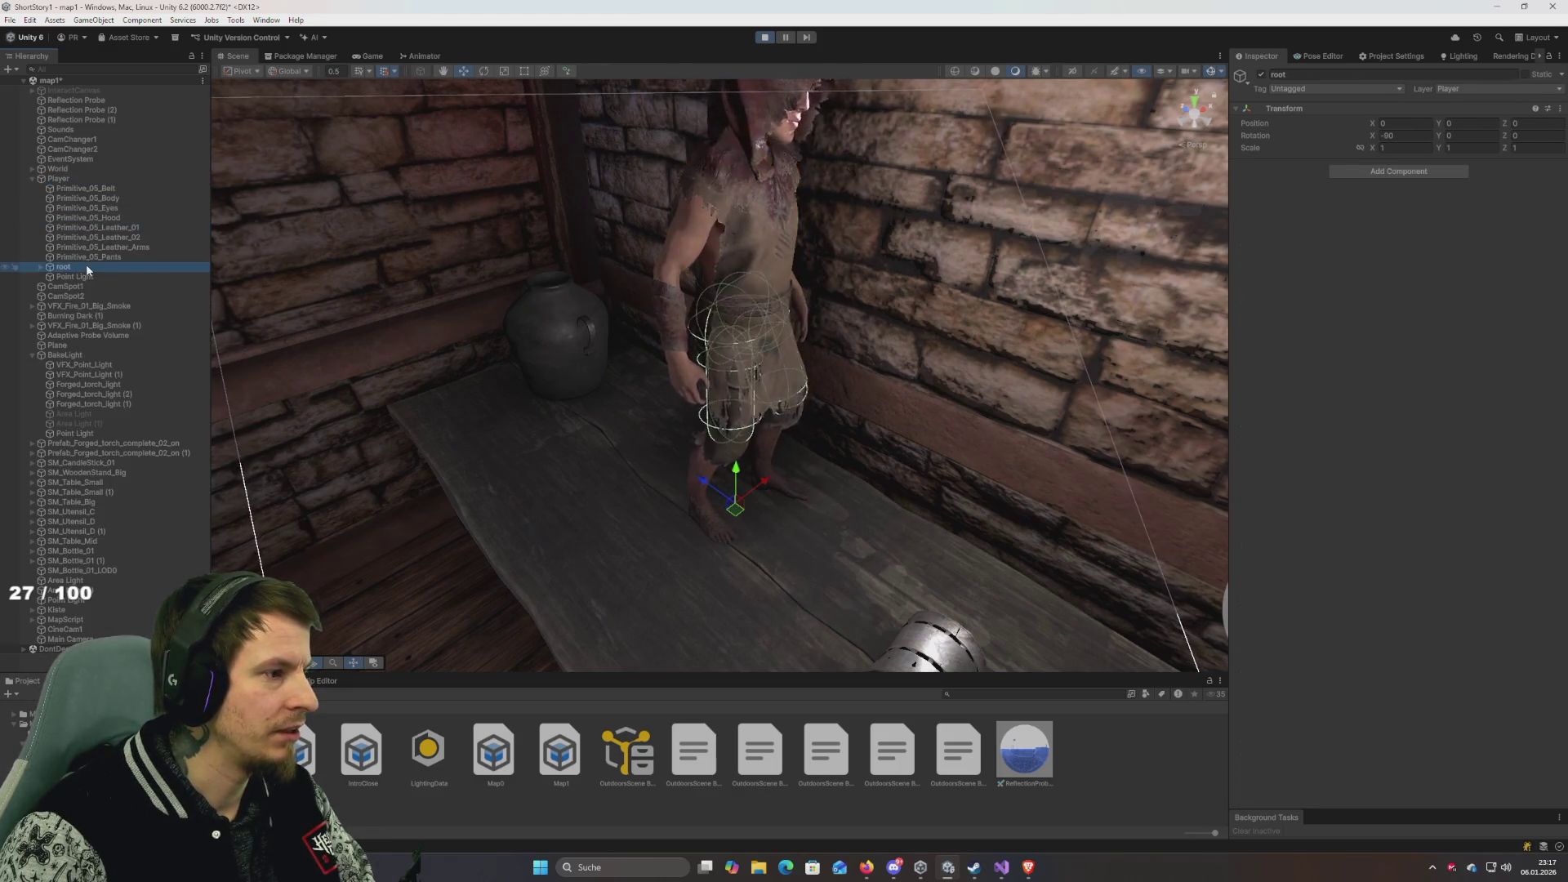
{"action": "key", "text": "Right"}
{"action": "key", "text": "Down"}
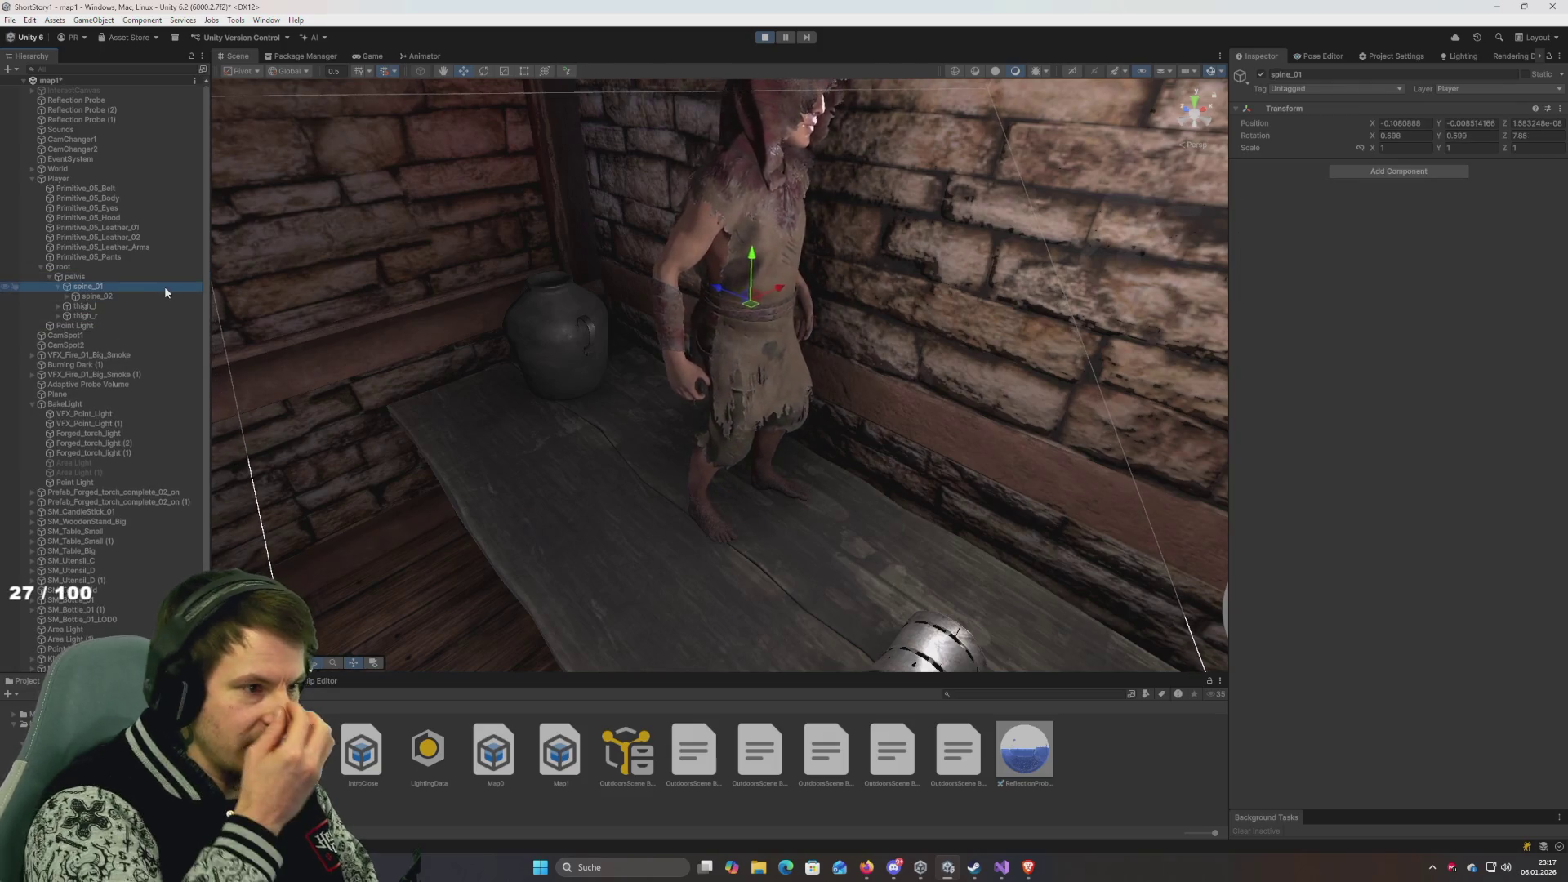
{"action": "key", "text": "Down"}
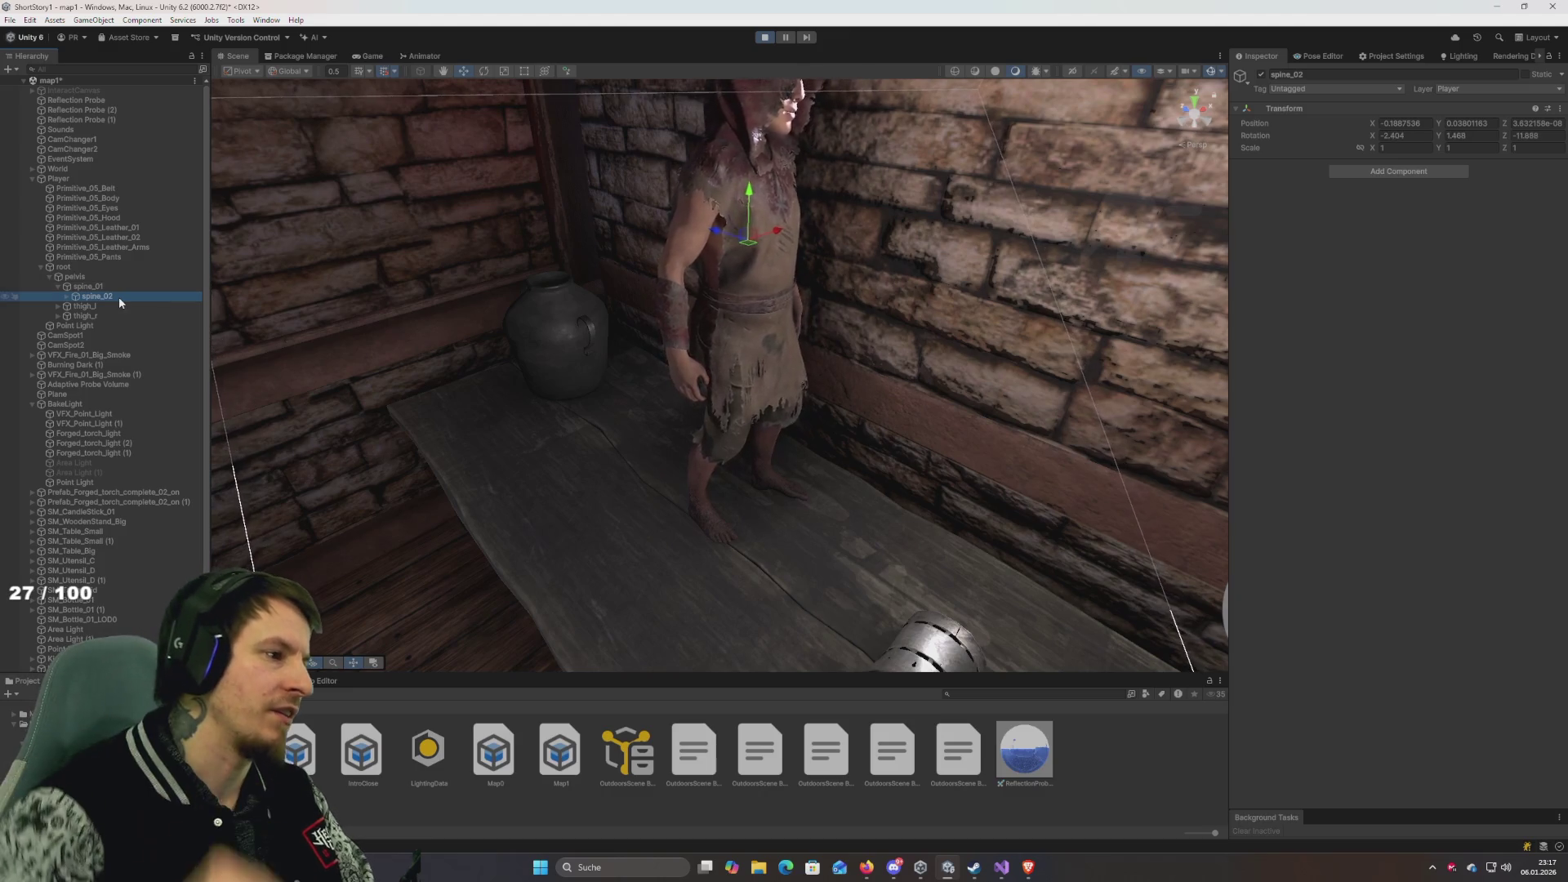
{"action": "scroll", "coordinate": [110, 368], "scroll_direction": "down", "scroll_amount": 1}
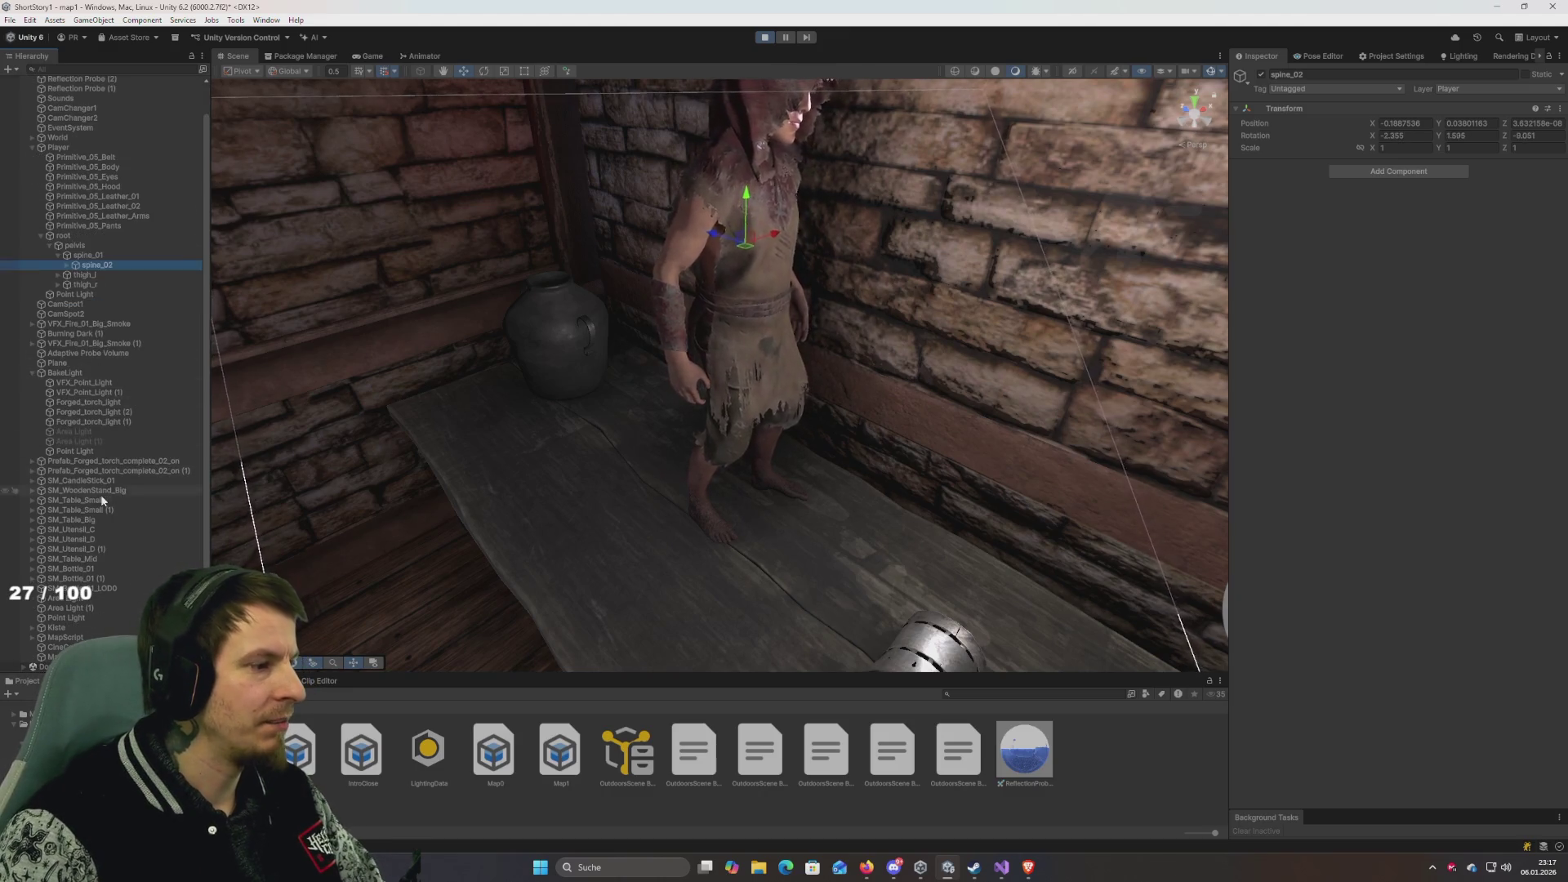
Set the Cinemachine camera's Focus Target to spine_02 and preview it in the Game view.
{"action": "left_click", "coordinate": [57, 656]}
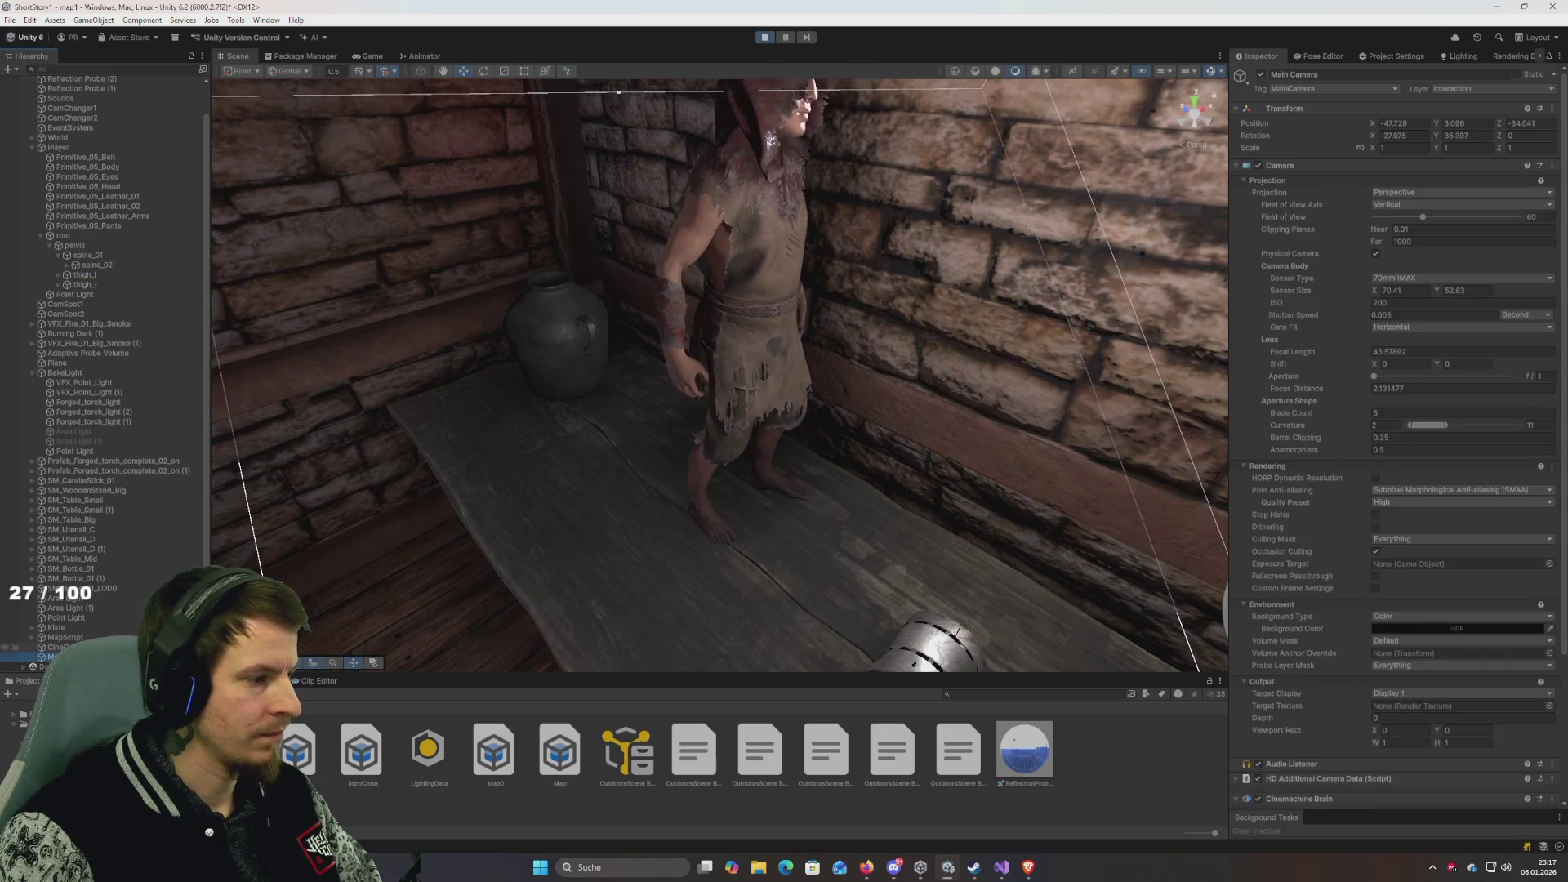
{"action": "left_click", "coordinate": [57, 647]}
{"action": "scroll", "coordinate": [1306, 381], "scroll_direction": "down", "scroll_amount": 5}
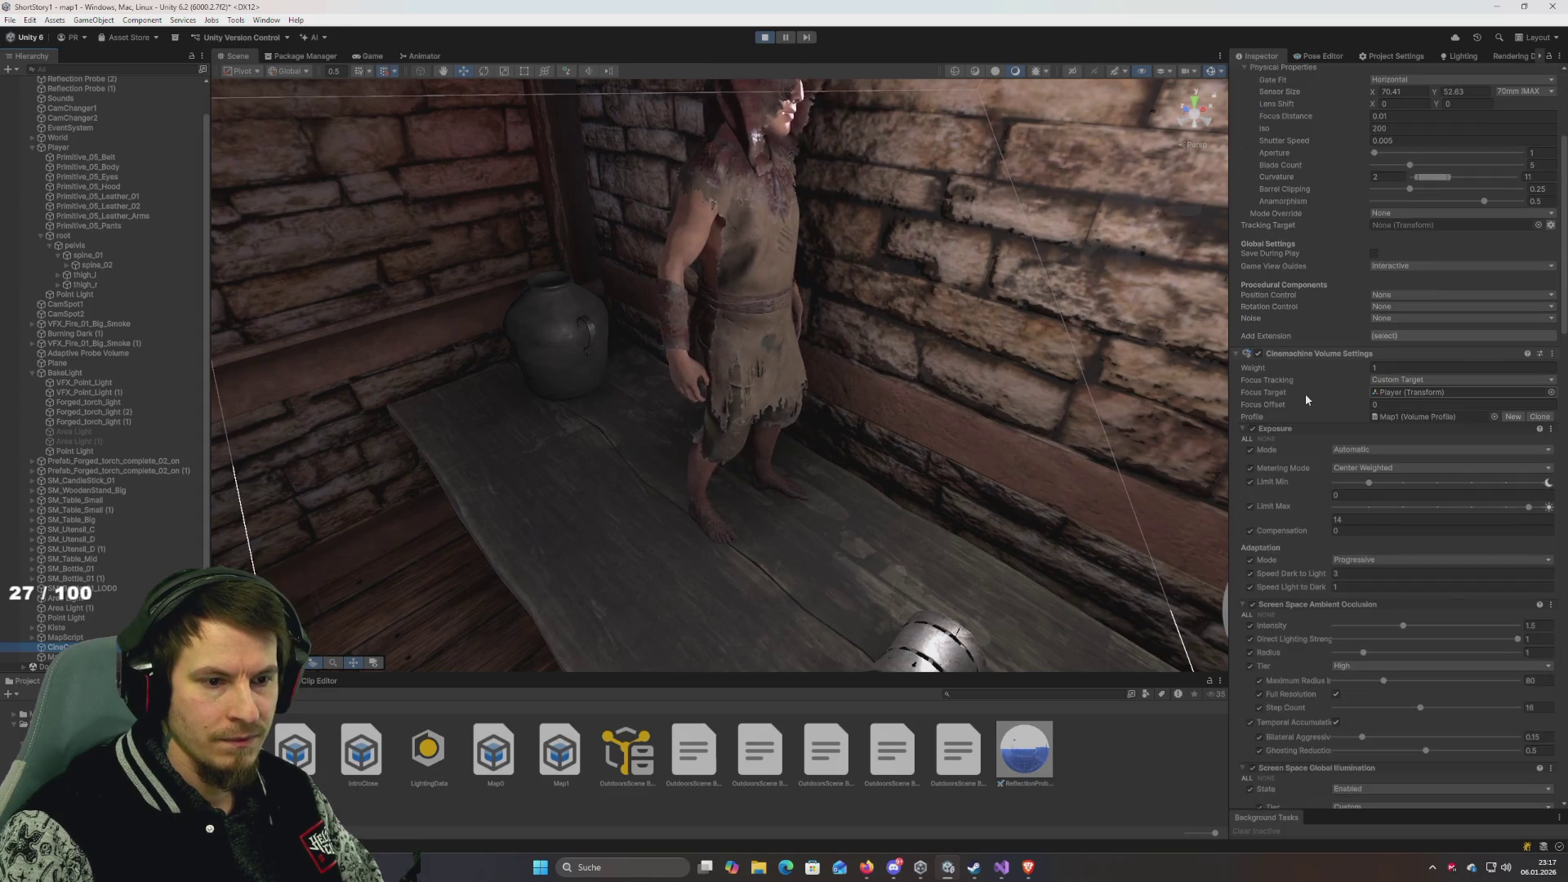
{"action": "mouse_move", "coordinate": [93, 270]}
{"action": "left_mouse_down"}
{"action": "mouse_move", "coordinate": [736, 343]}
{"action": "mouse_move", "coordinate": [1376, 377]}
{"action": "mouse_move", "coordinate": [1416, 398]}
{"action": "left_mouse_up"}
{"action": "left_click", "coordinate": [373, 56]}
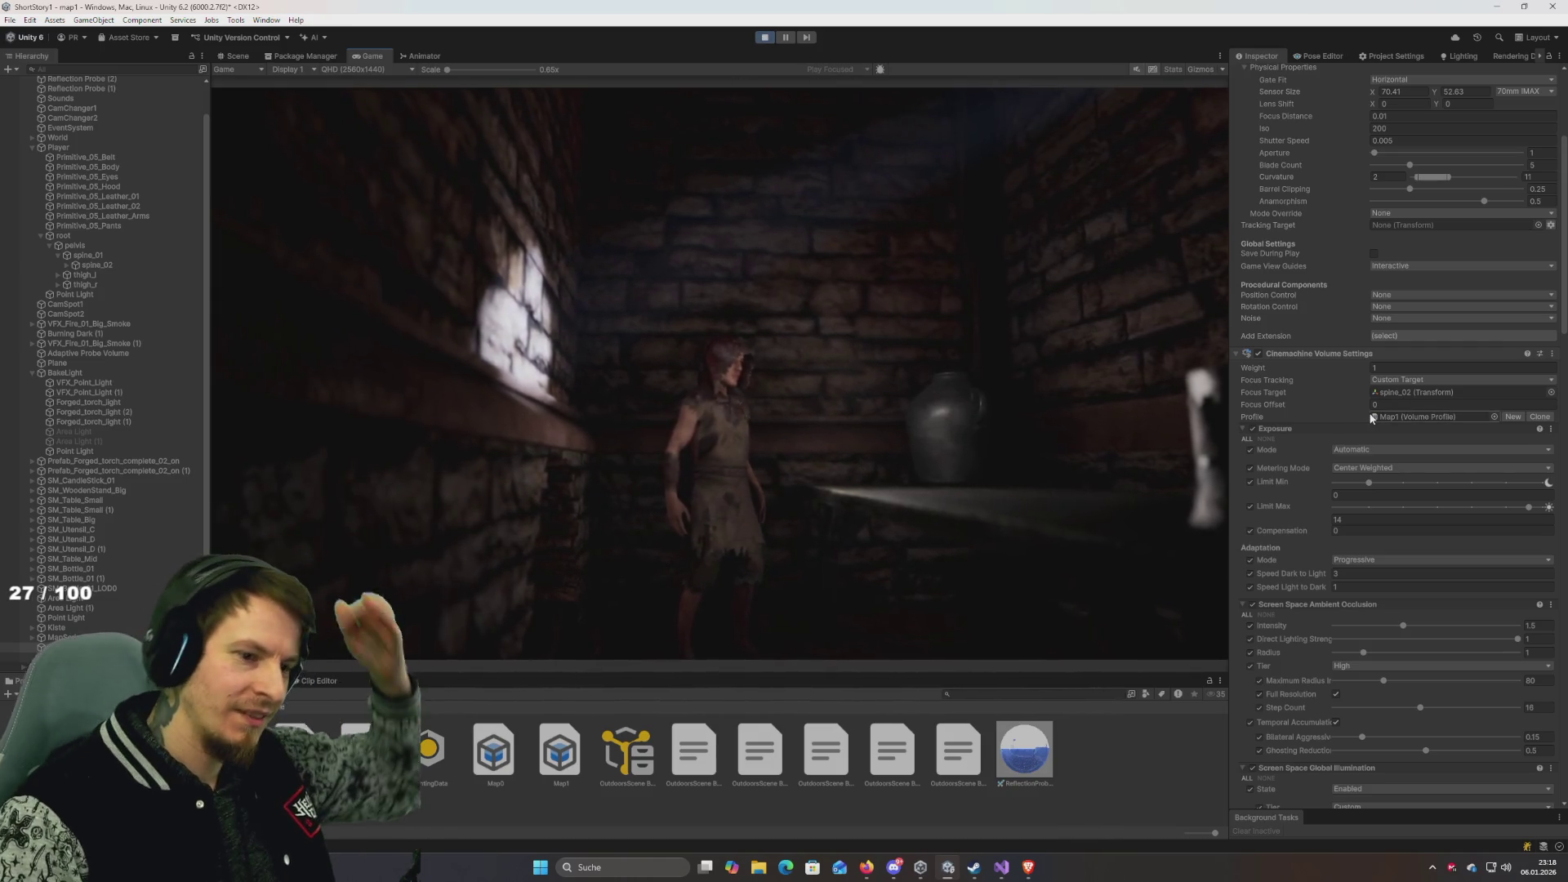
{"action": "scroll", "coordinate": [1378, 400], "scroll_direction": "up", "scroll_amount": 5}
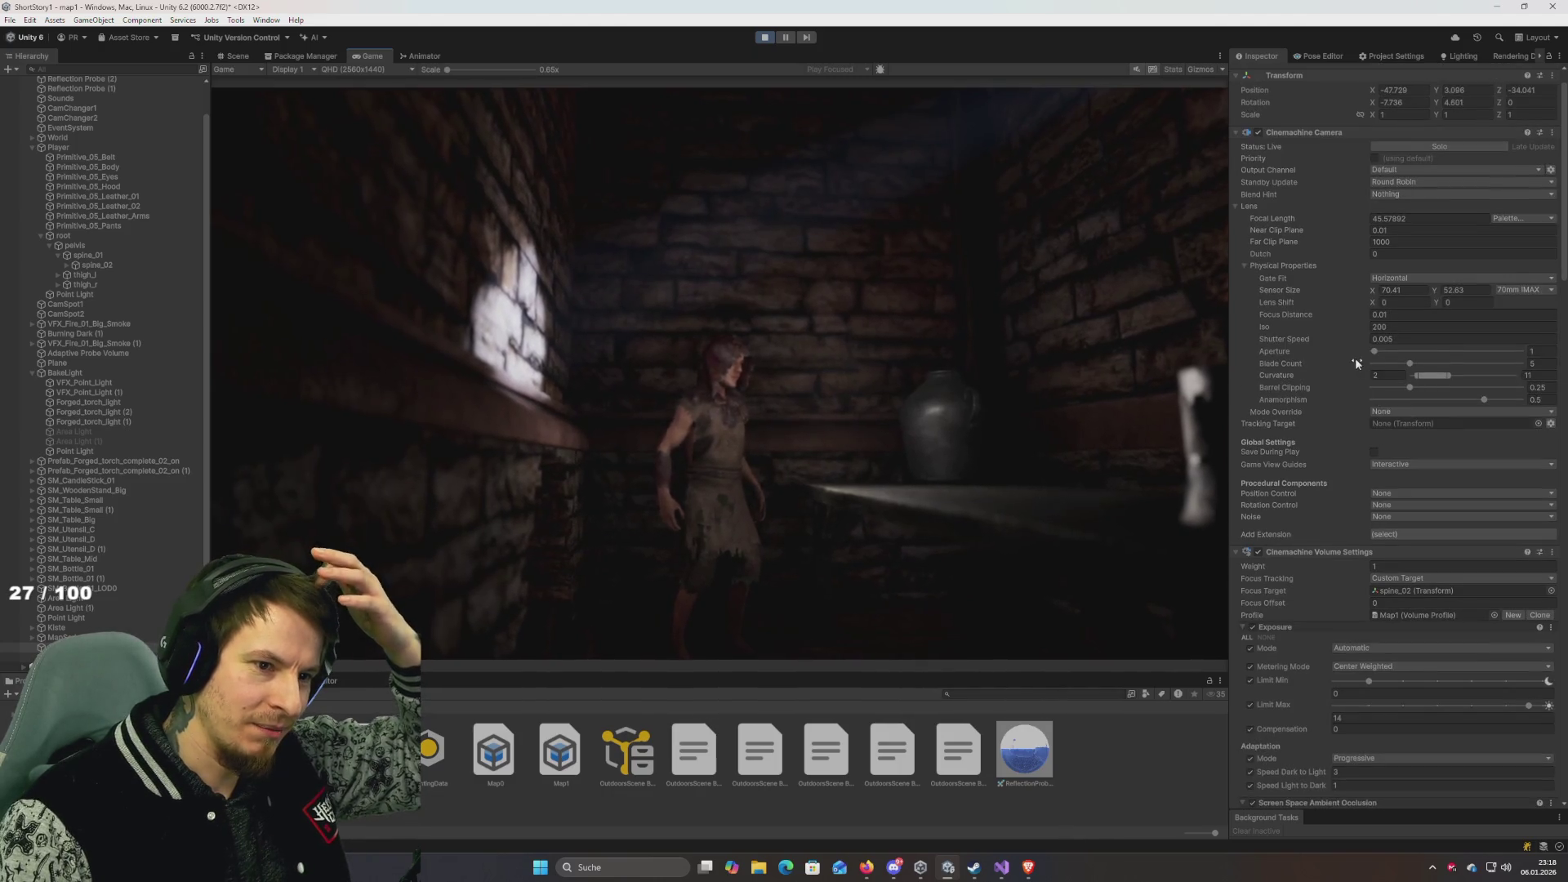
Copy the Cinemachine Camera's play-mode values (45.58 focal length, 70mm IMAX) and paste them after stopping.
{"action": "right_click", "coordinate": [1299, 139]}
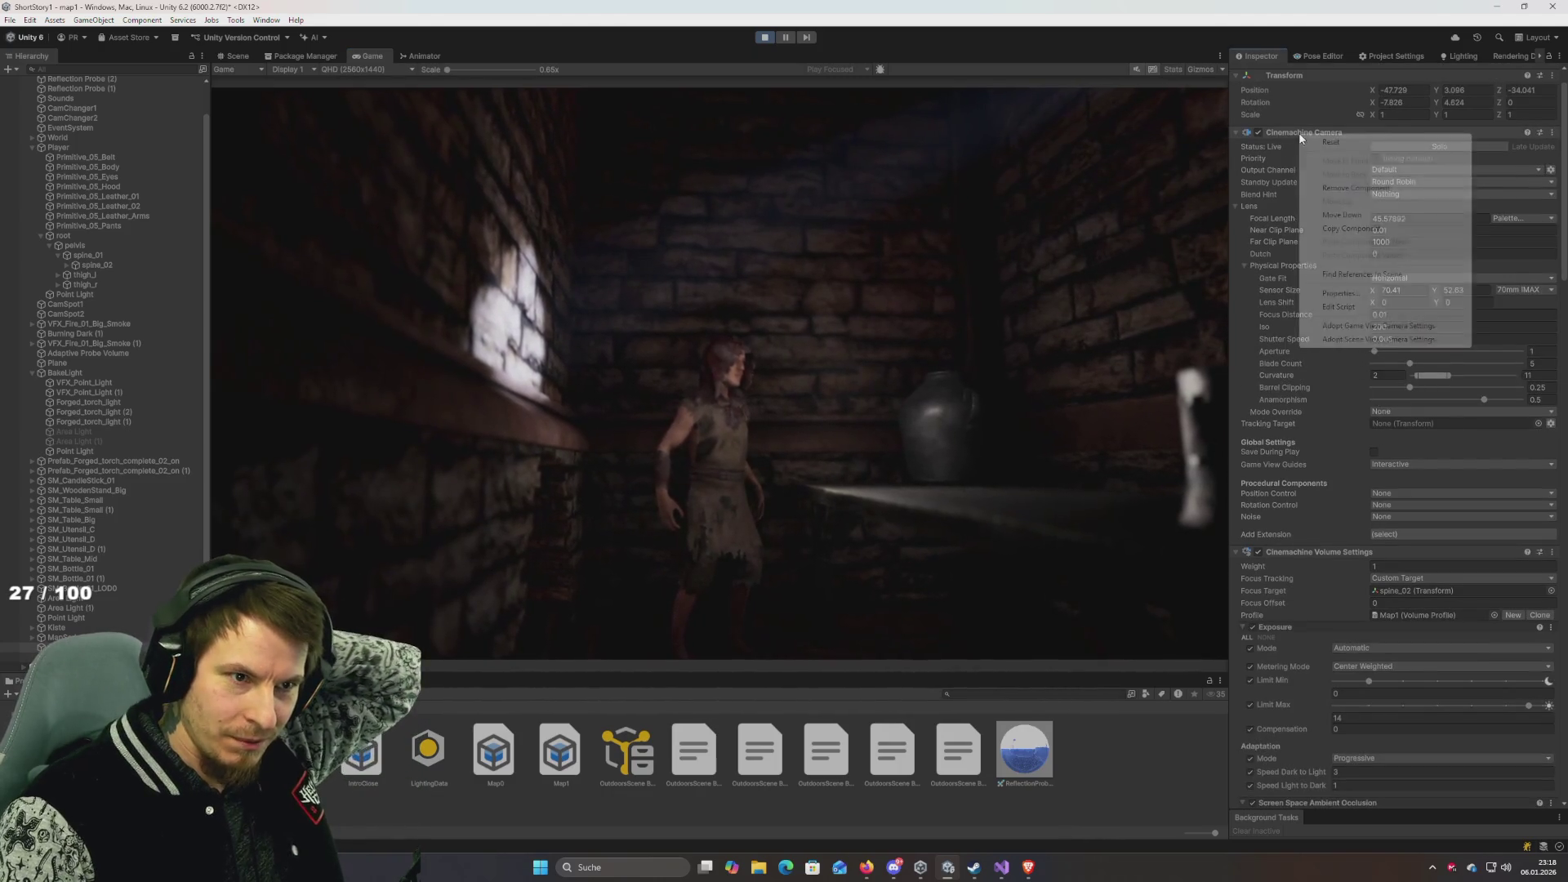
{"action": "left_click", "coordinate": [1340, 230]}
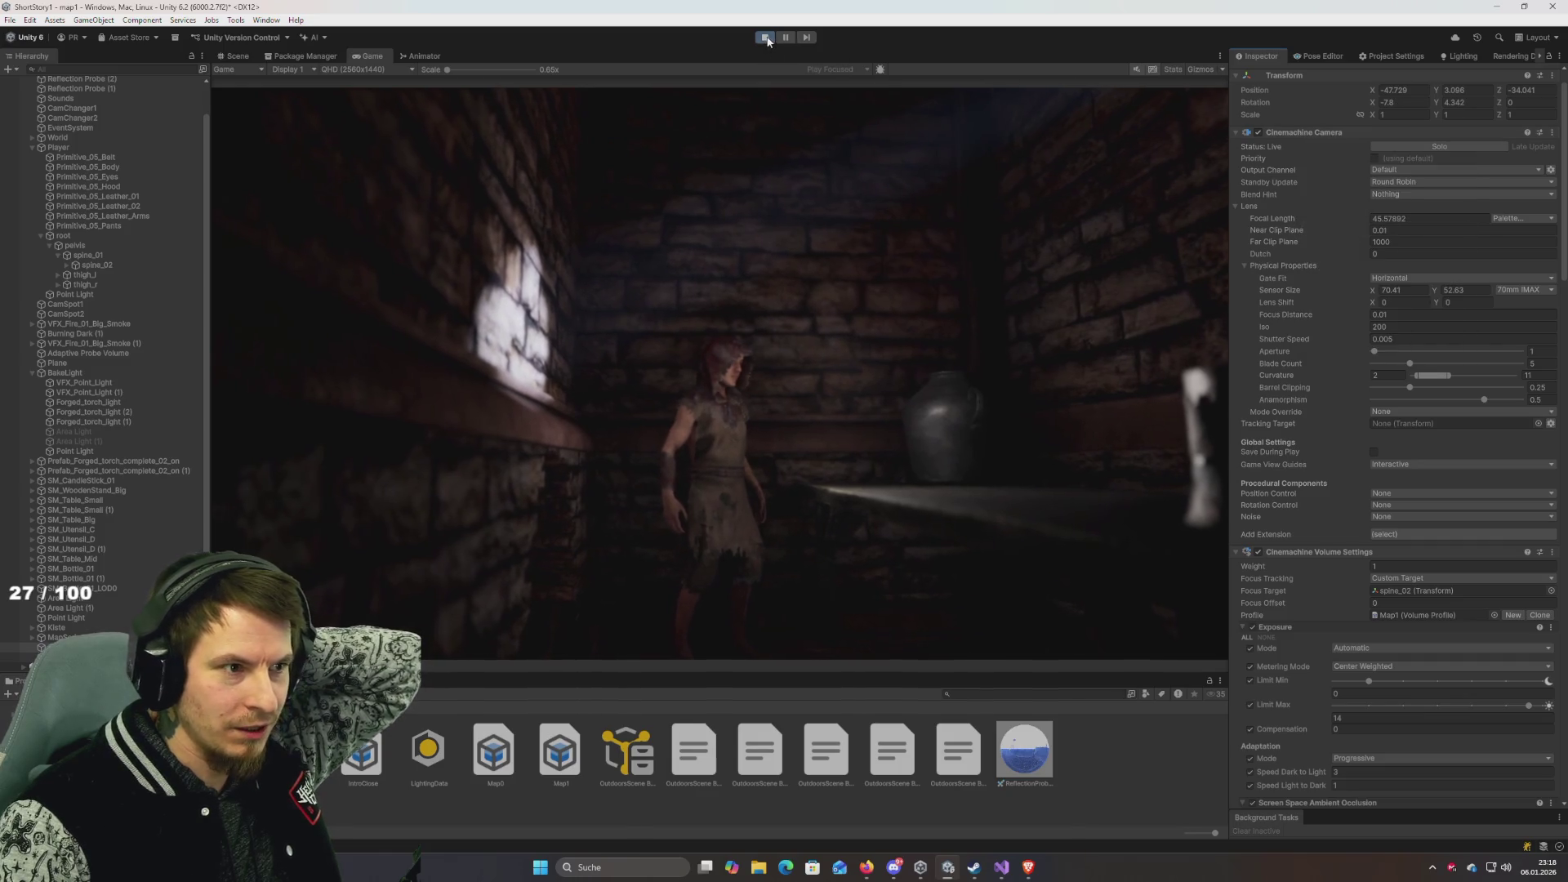
{"action": "key", "text": "ctrl+p"}
{"action": "right_click", "coordinate": [1307, 135]}
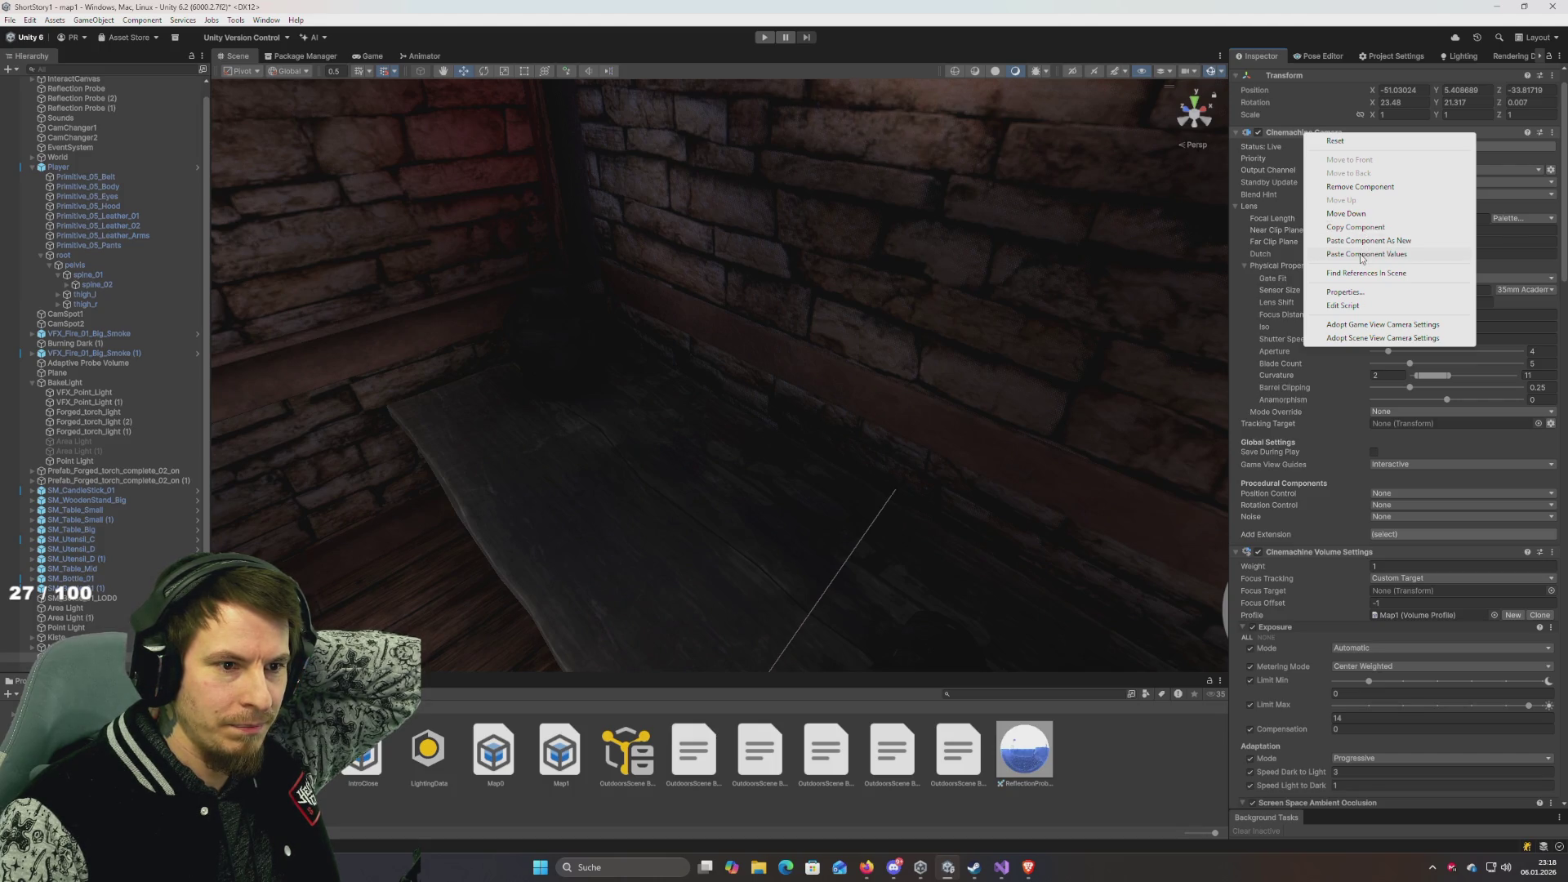
{"action": "left_click", "coordinate": [1362, 254]}
{"action": "scroll", "coordinate": [1305, 325], "scroll_direction": "down", "scroll_amount": 3}
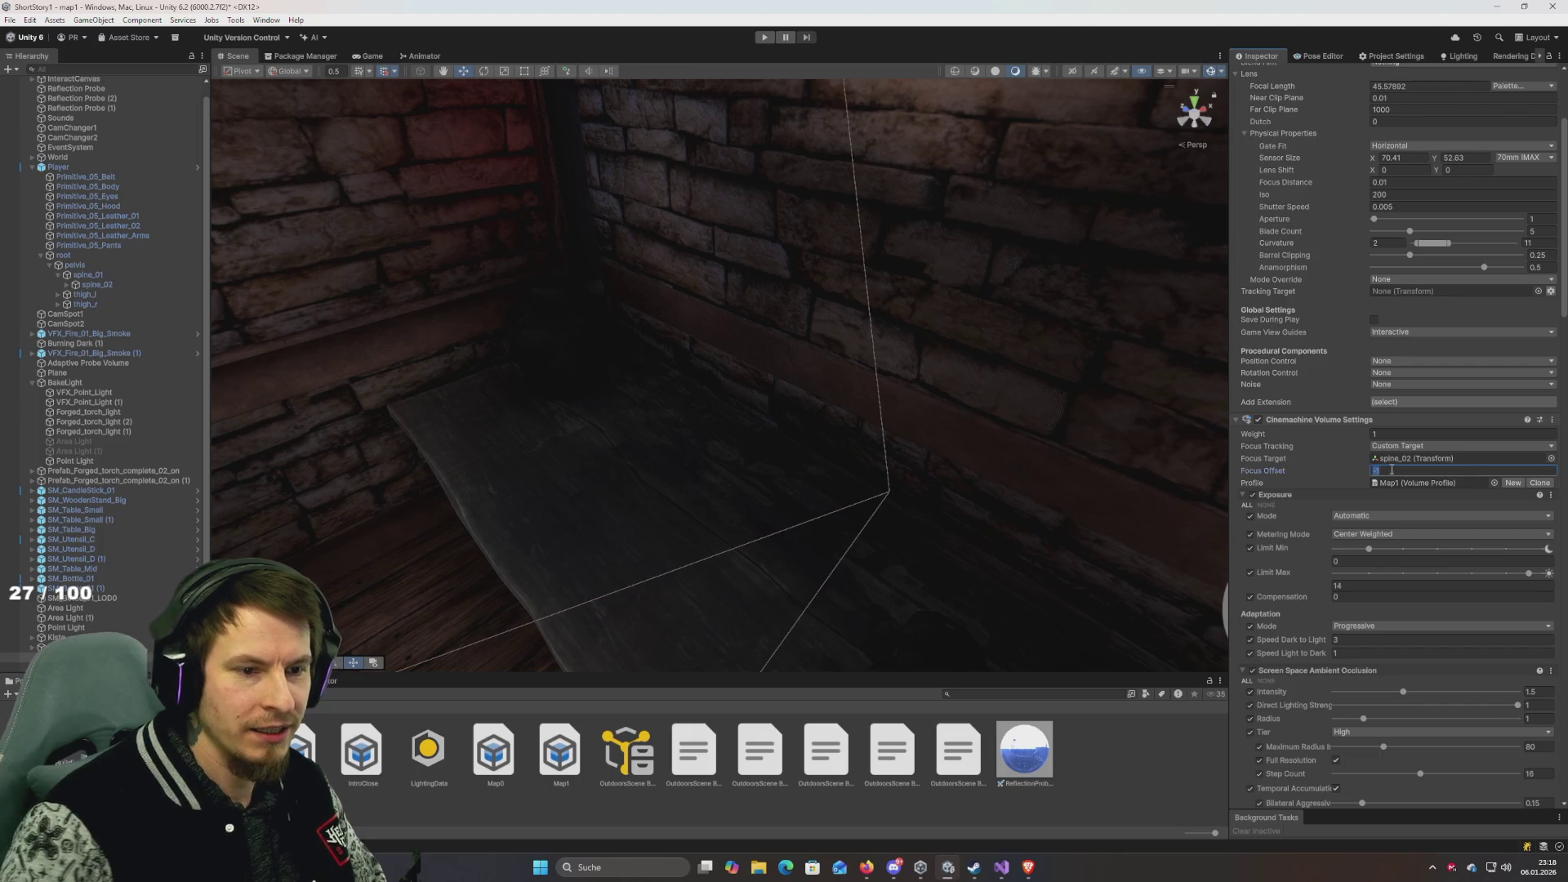
{"action": "left_click", "coordinate": [1436, 448]}
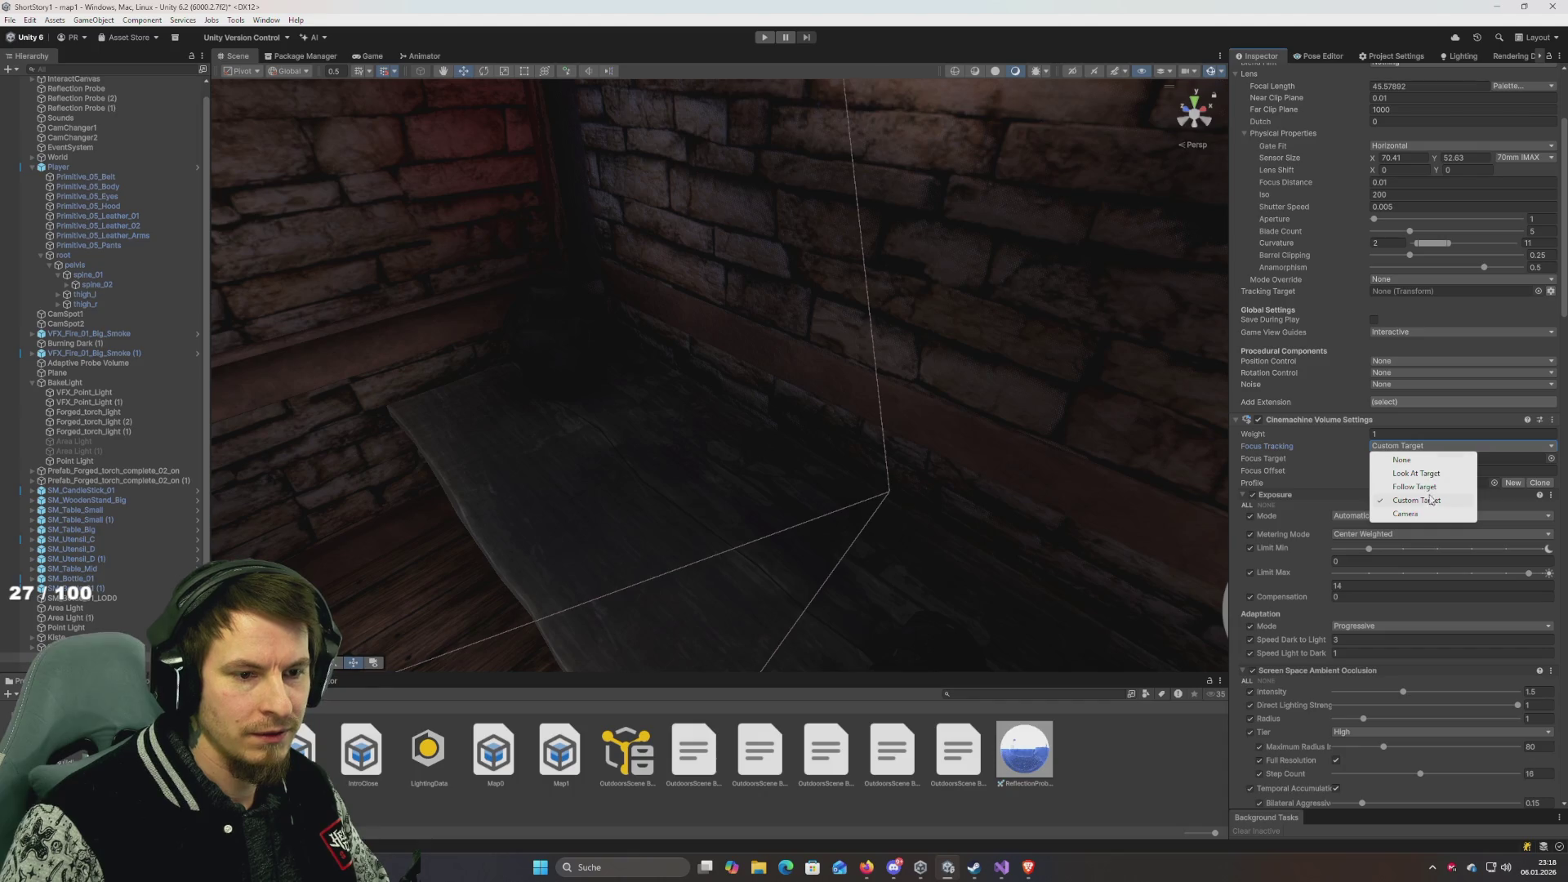
{"action": "scroll", "coordinate": [1565, 295], "scroll_direction": "down", "scroll_amount": 1}
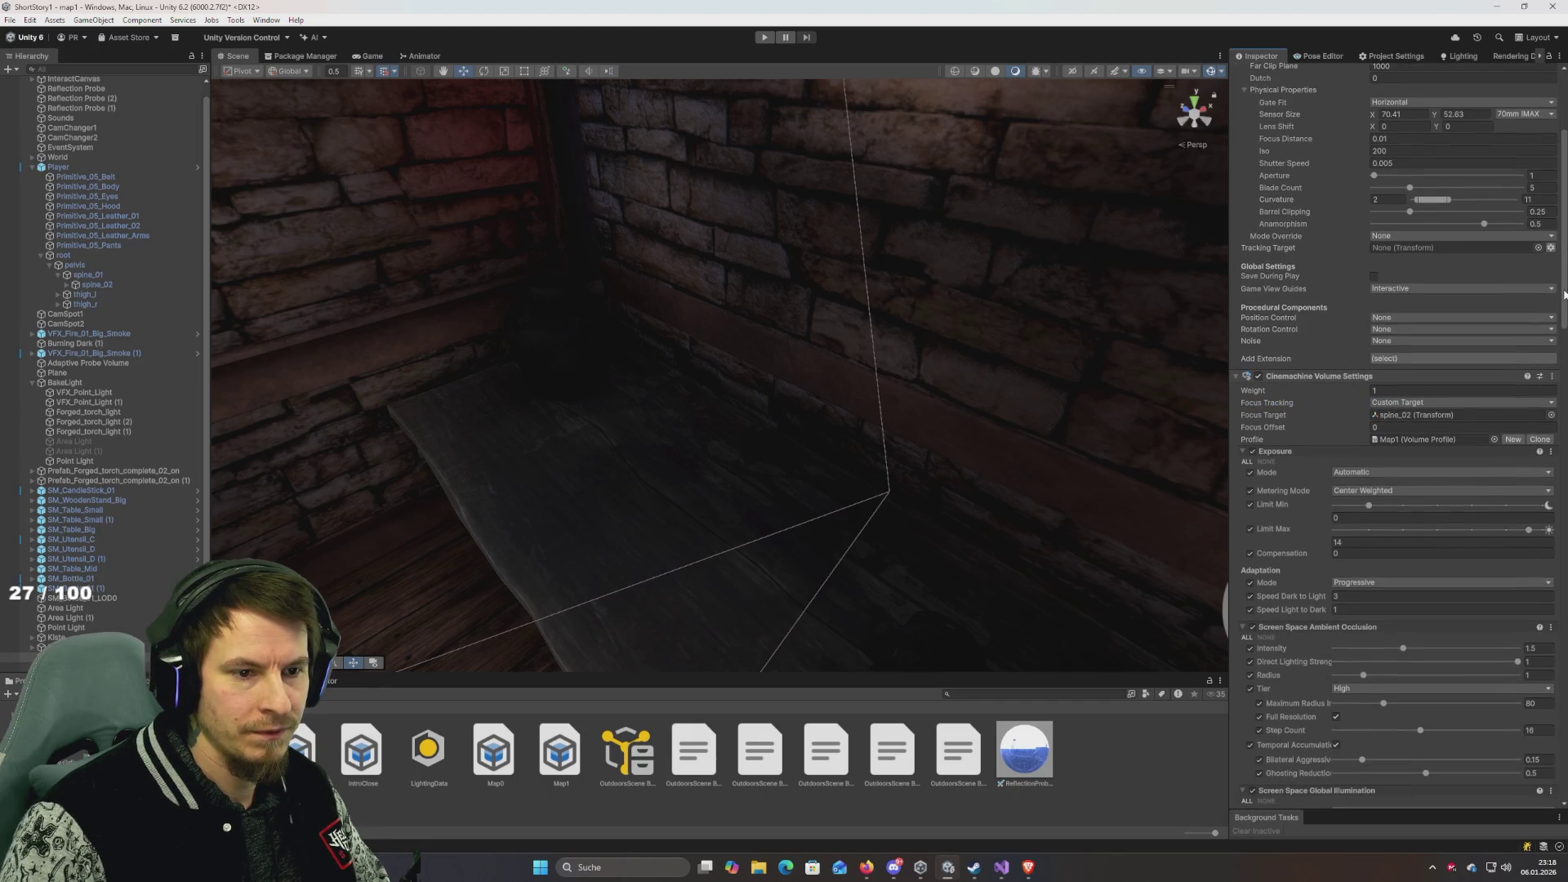
{"action": "left_click_drag", "start_coordinate": [1565, 294], "coordinate": [1563, 618]}
{"action": "scroll", "coordinate": [1550, 753], "scroll_direction": "down", "scroll_amount": 10}
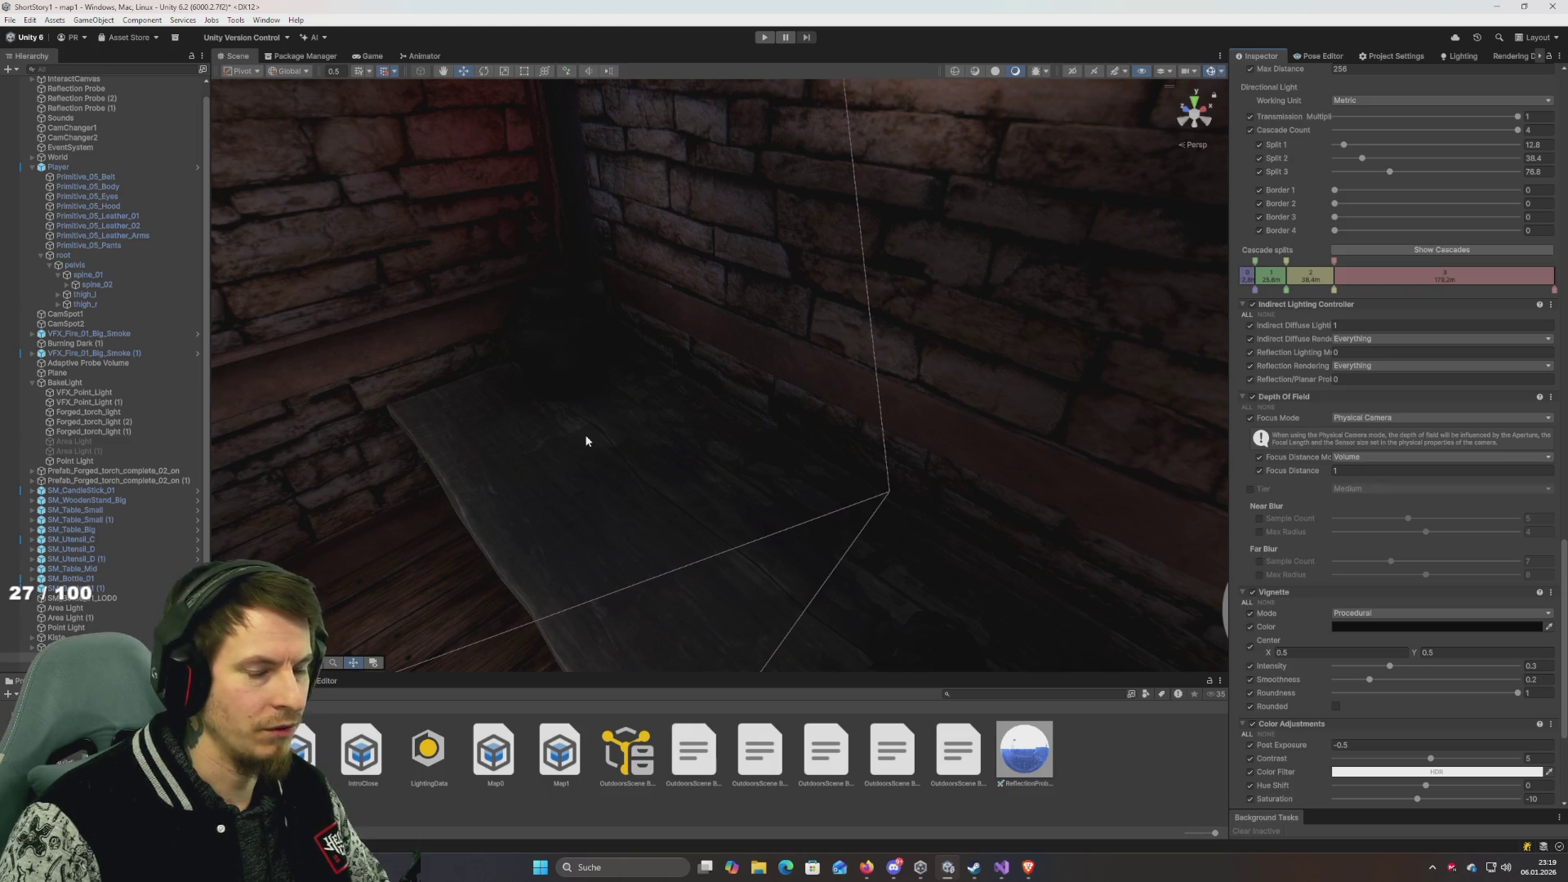
{"action": "scroll", "coordinate": [1382, 503], "scroll_direction": "up", "scroll_amount": 15}
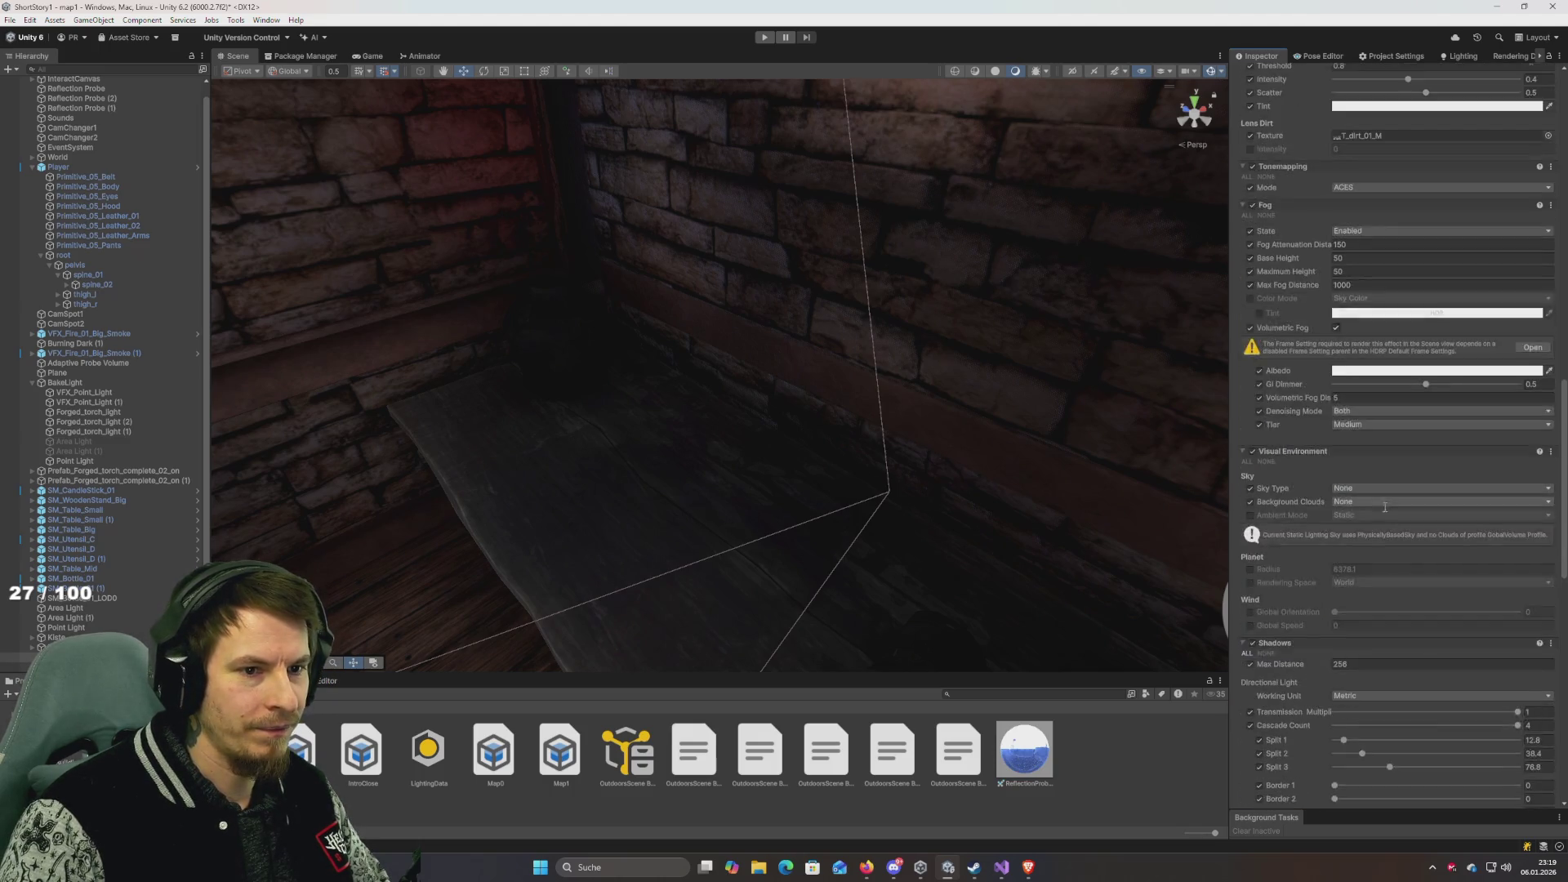
{"action": "scroll", "coordinate": [1379, 490], "scroll_direction": "up", "scroll_amount": 2}
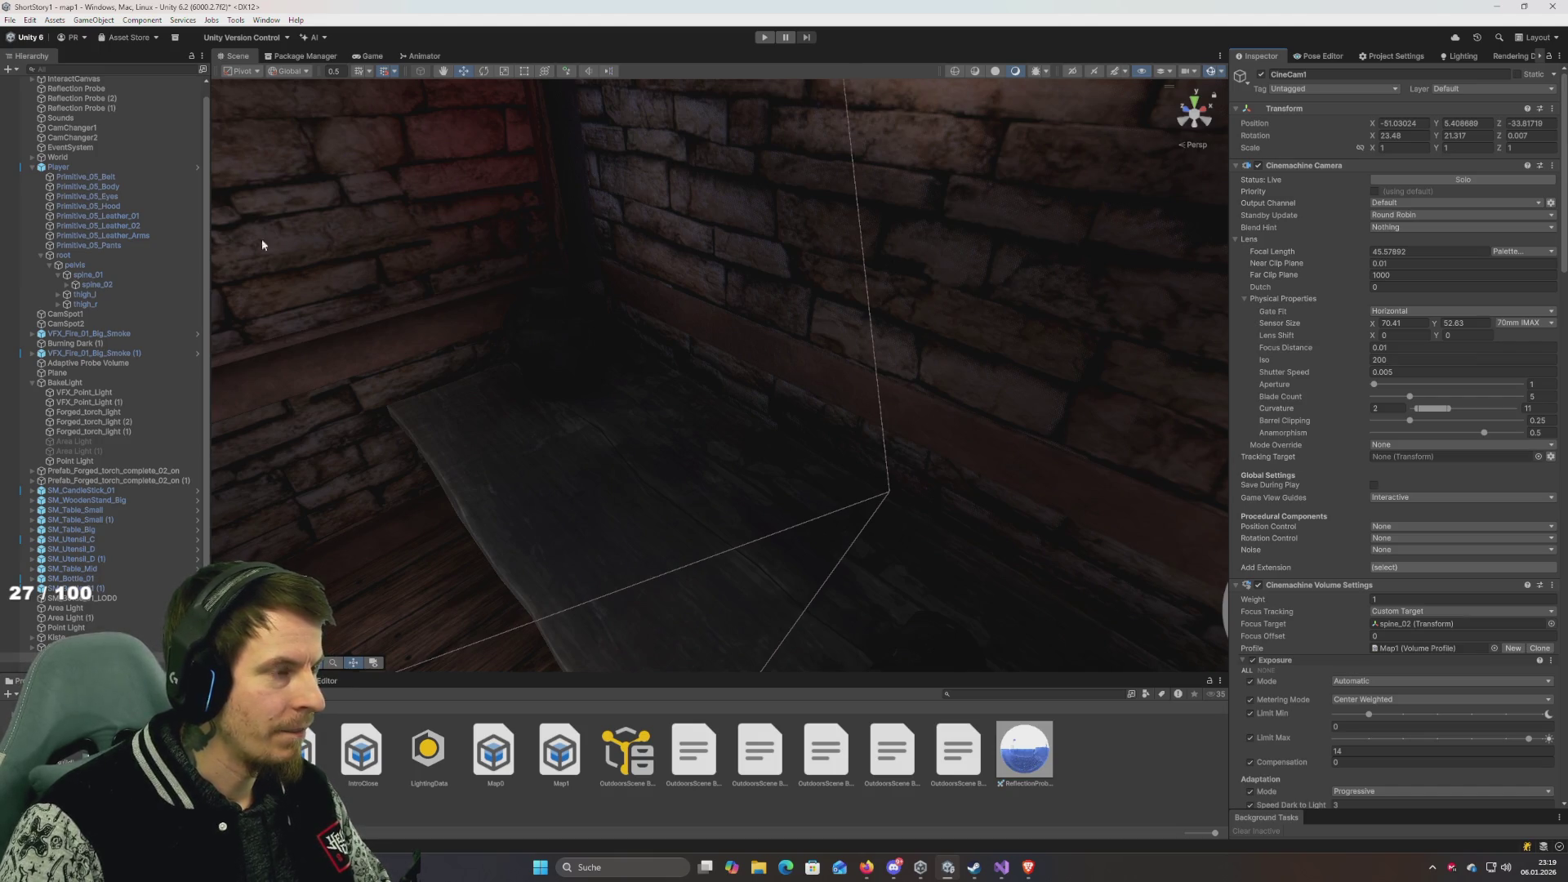
Add a Point Light under Player with intensity 10 and range 3, then play the game.
{"action": "left_click", "coordinate": [82, 168]}
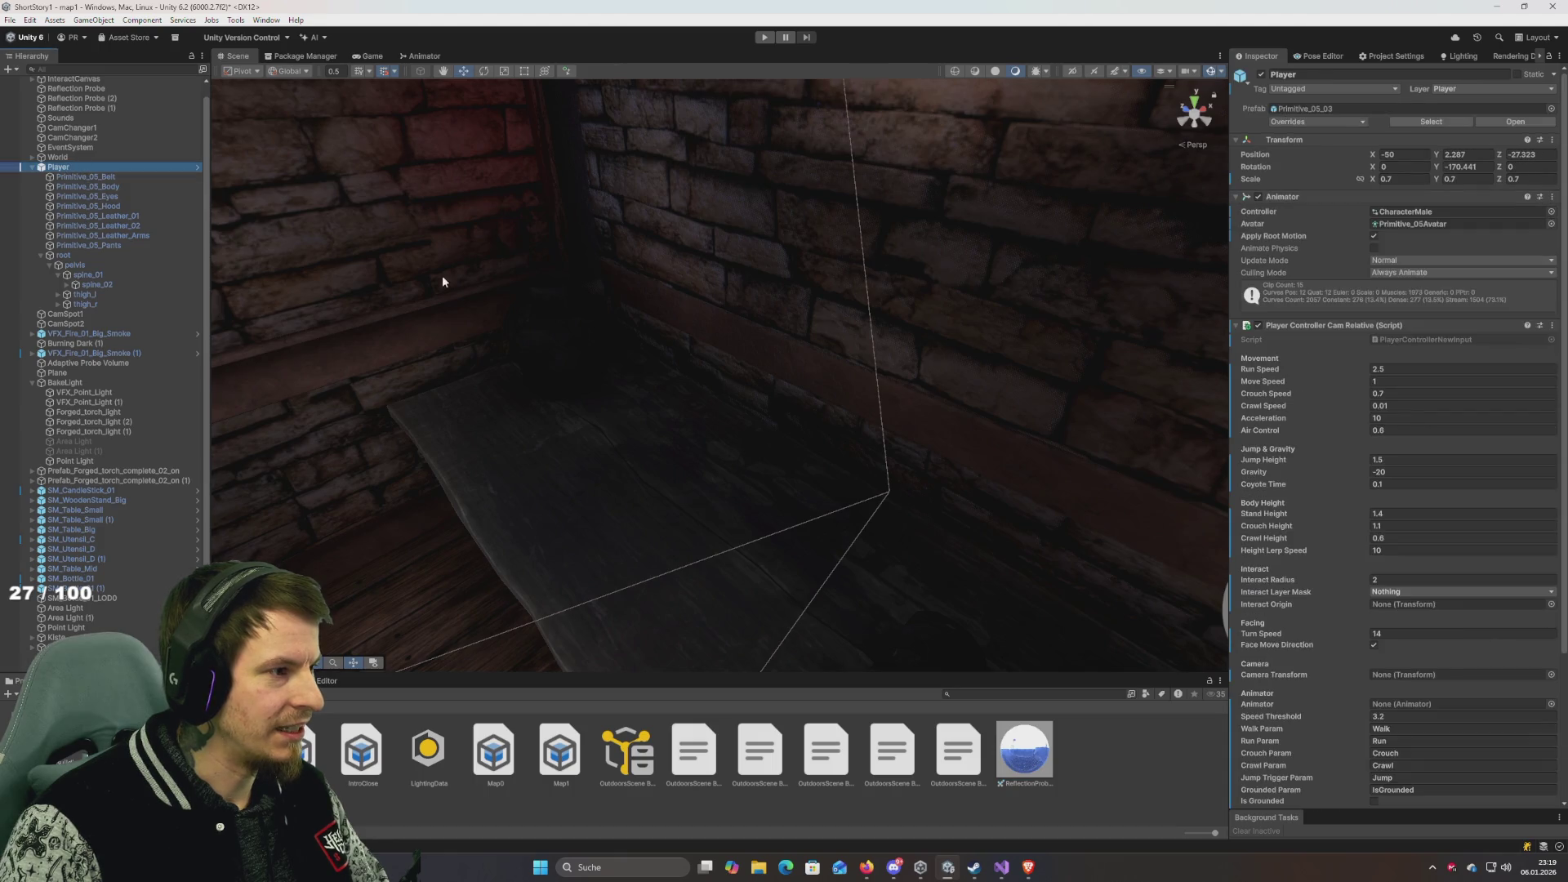
{"action": "key", "text": "f"}
{"action": "right_click", "coordinate": [63, 168]}
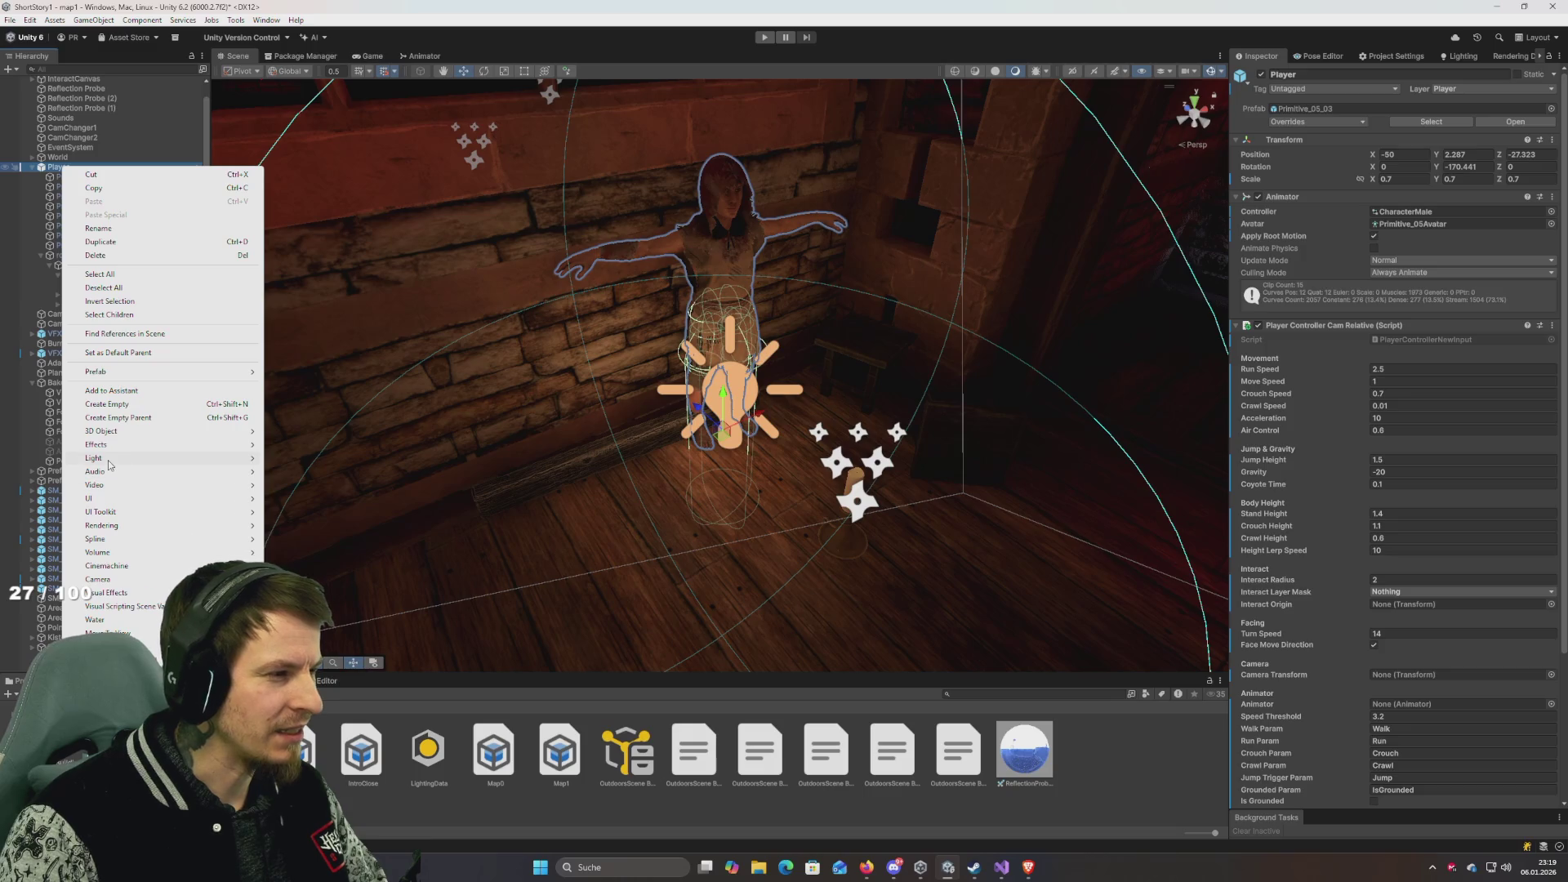
{"action": "mouse_move", "coordinate": [109, 465]}
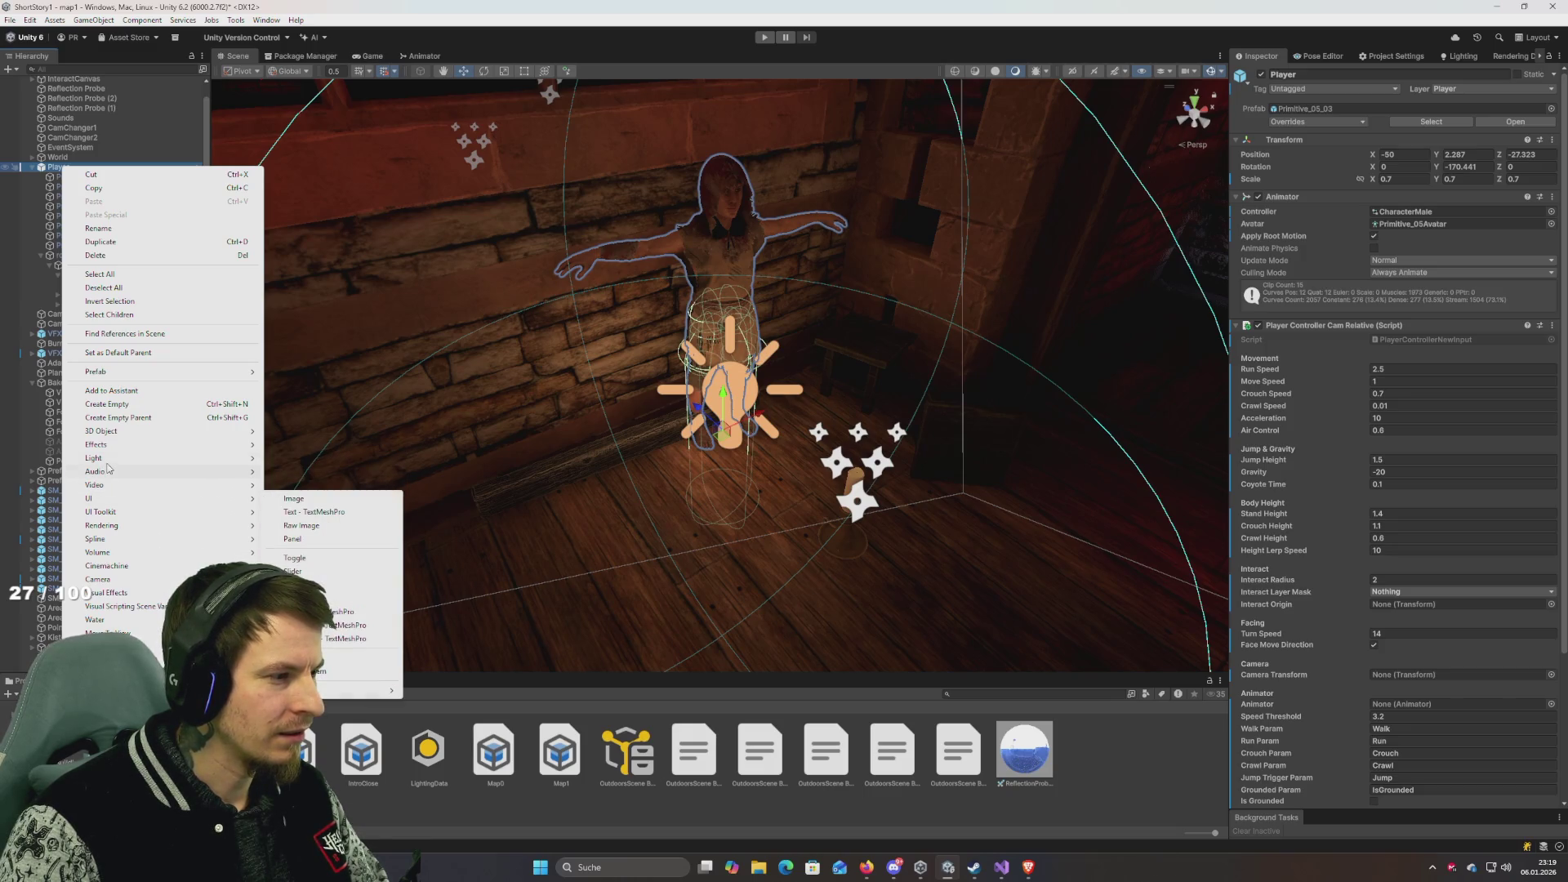
{"action": "left_click", "coordinate": [303, 486]}
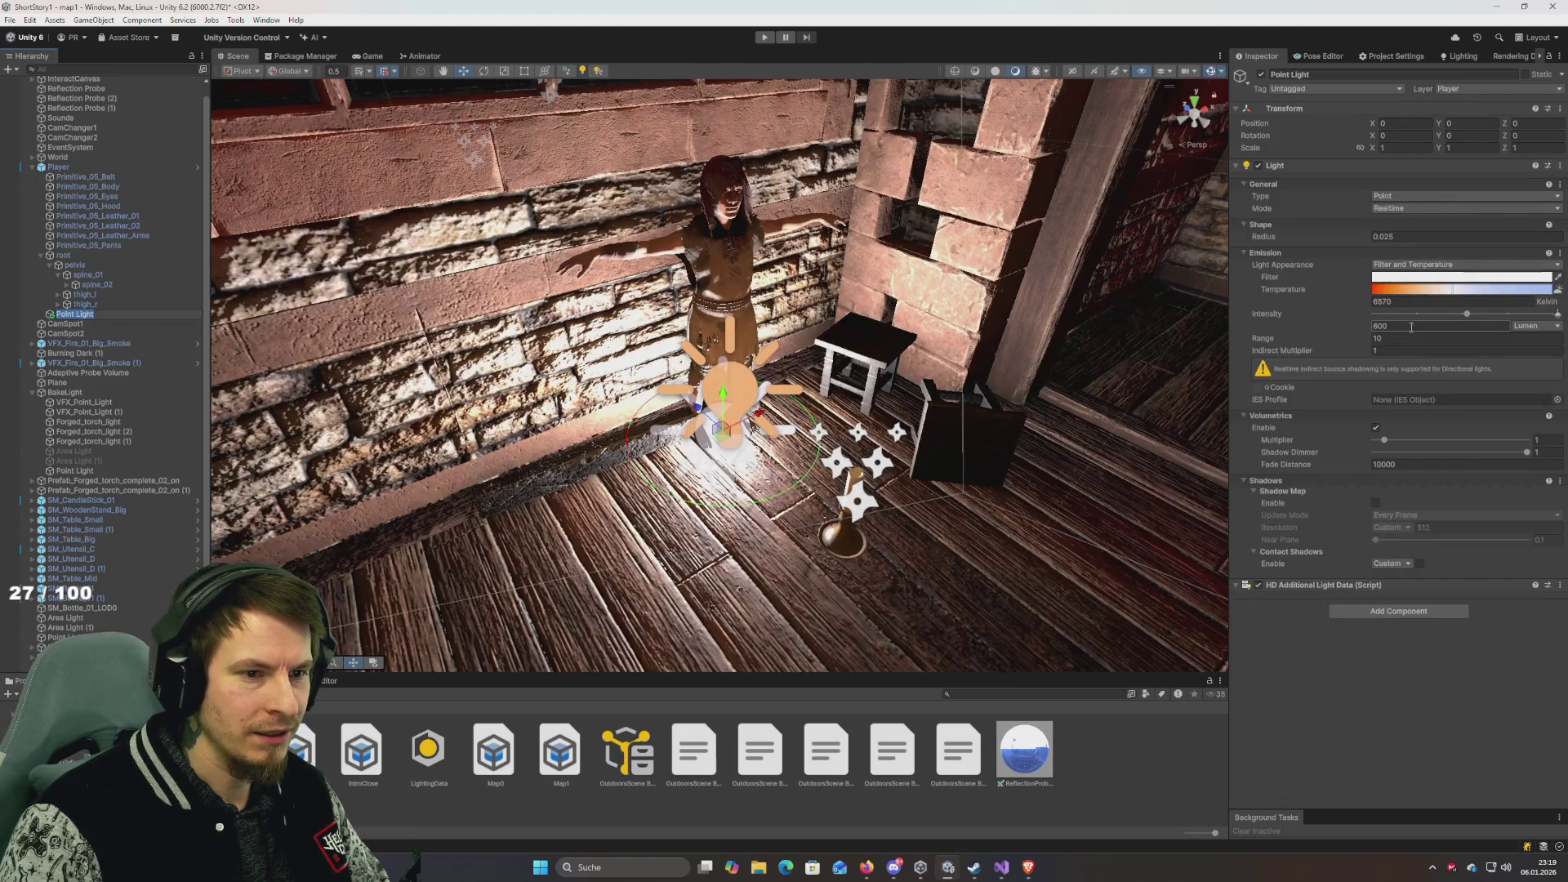
{"action": "type", "text": "10"}
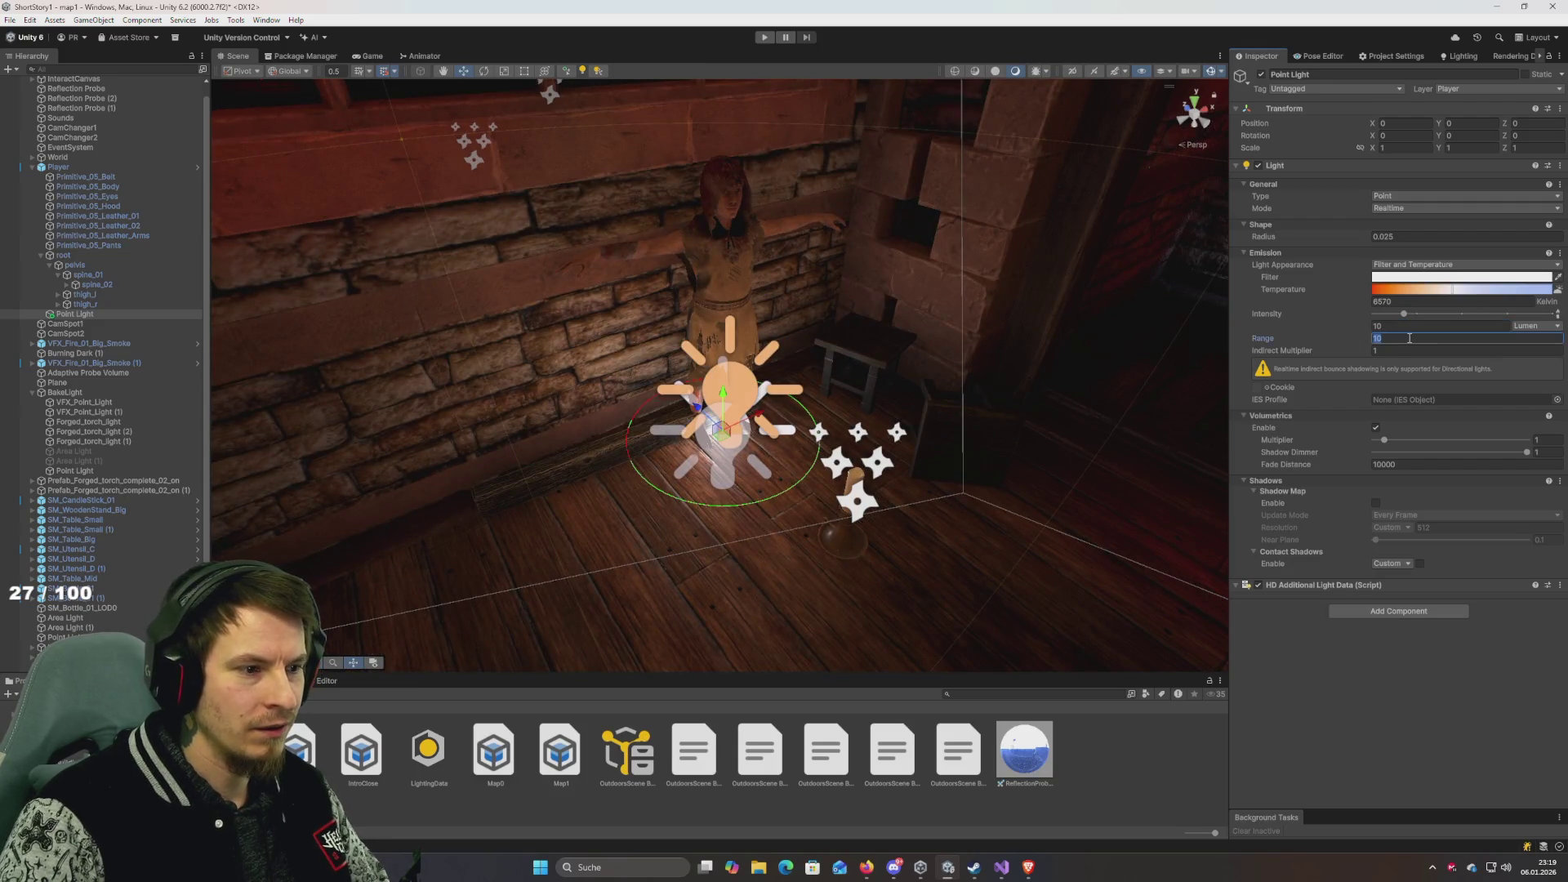
{"action": "mouse_move", "coordinate": [931, 365]}
{"action": "left_mouse_down"}
{"action": "mouse_move", "coordinate": [916, 366]}
{"action": "mouse_move", "coordinate": [947, 364]}
{"action": "left_mouse_up"}
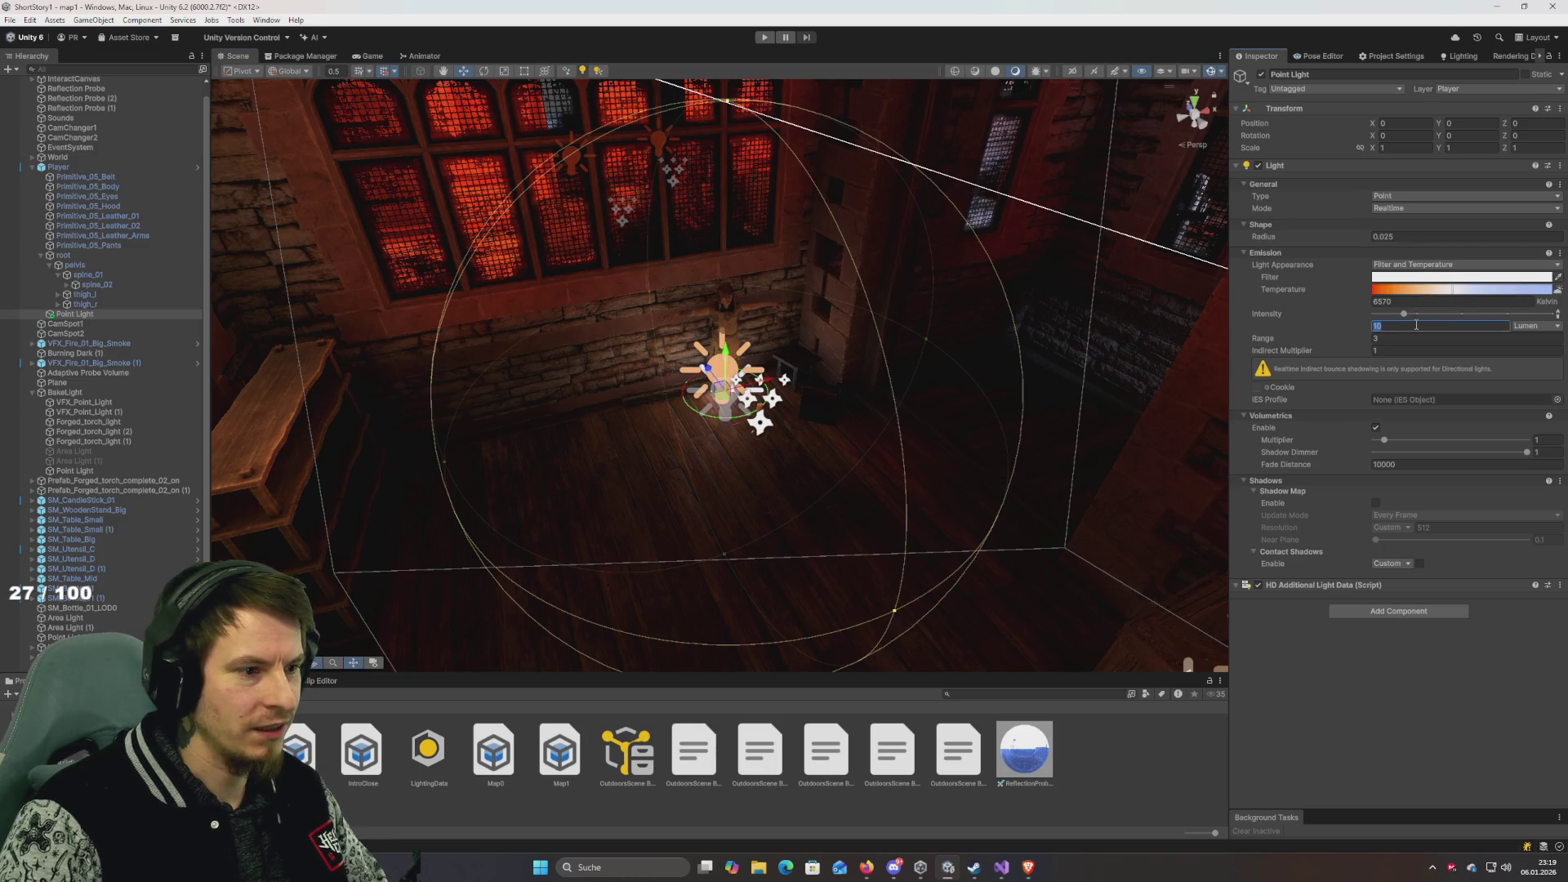
{"action": "type", "text": "5"}
{"action": "left_click", "coordinate": [765, 38]}
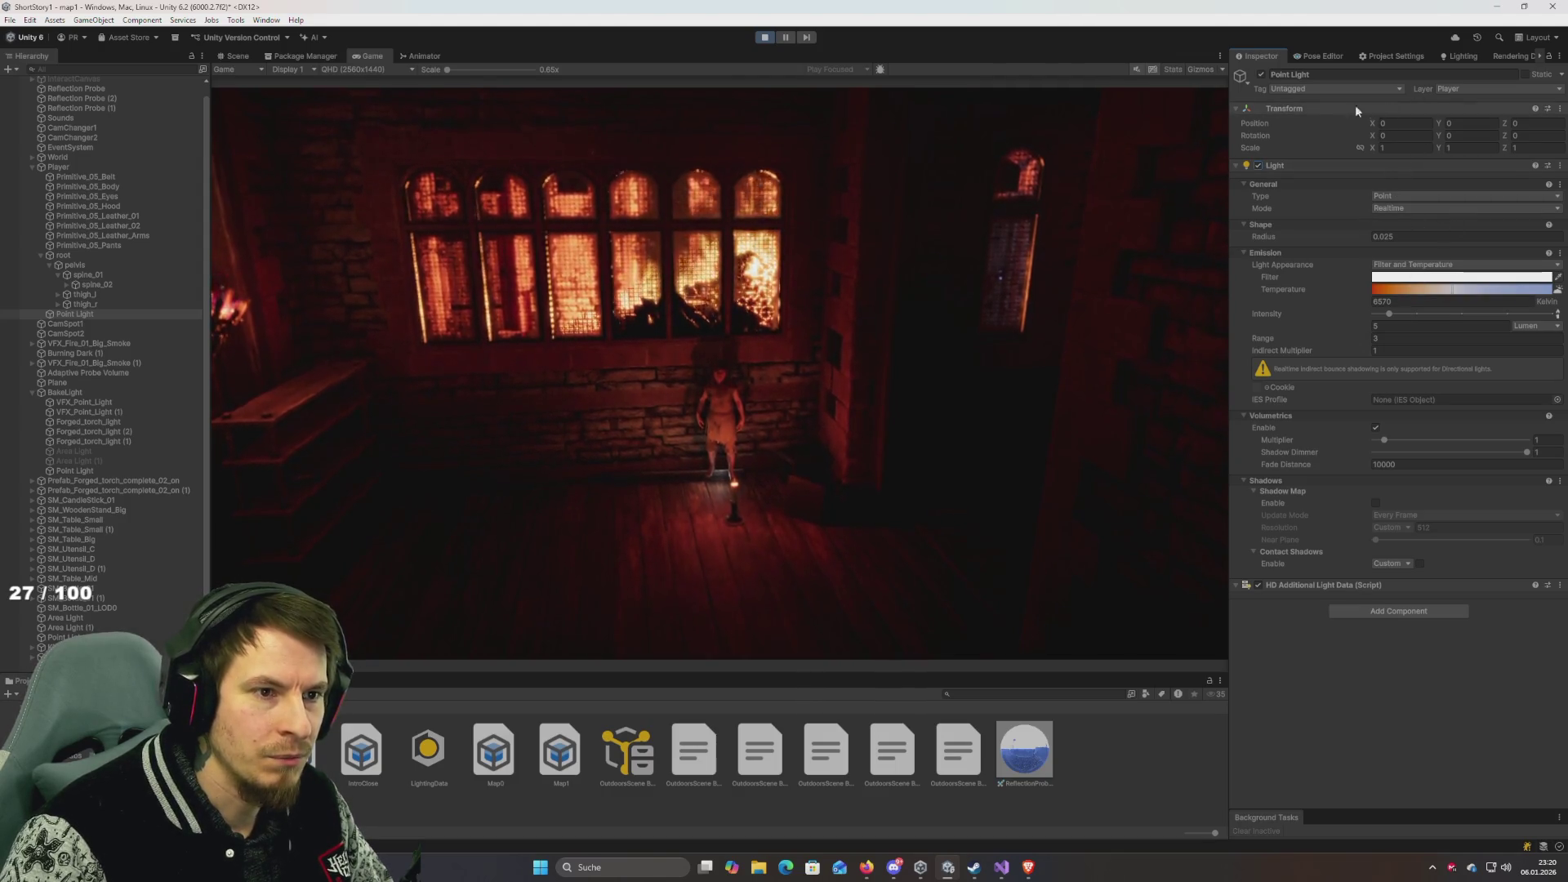
Stop the game, raise the point light to Y 1.2, and run it again.
{"action": "left_click", "coordinate": [762, 41]}
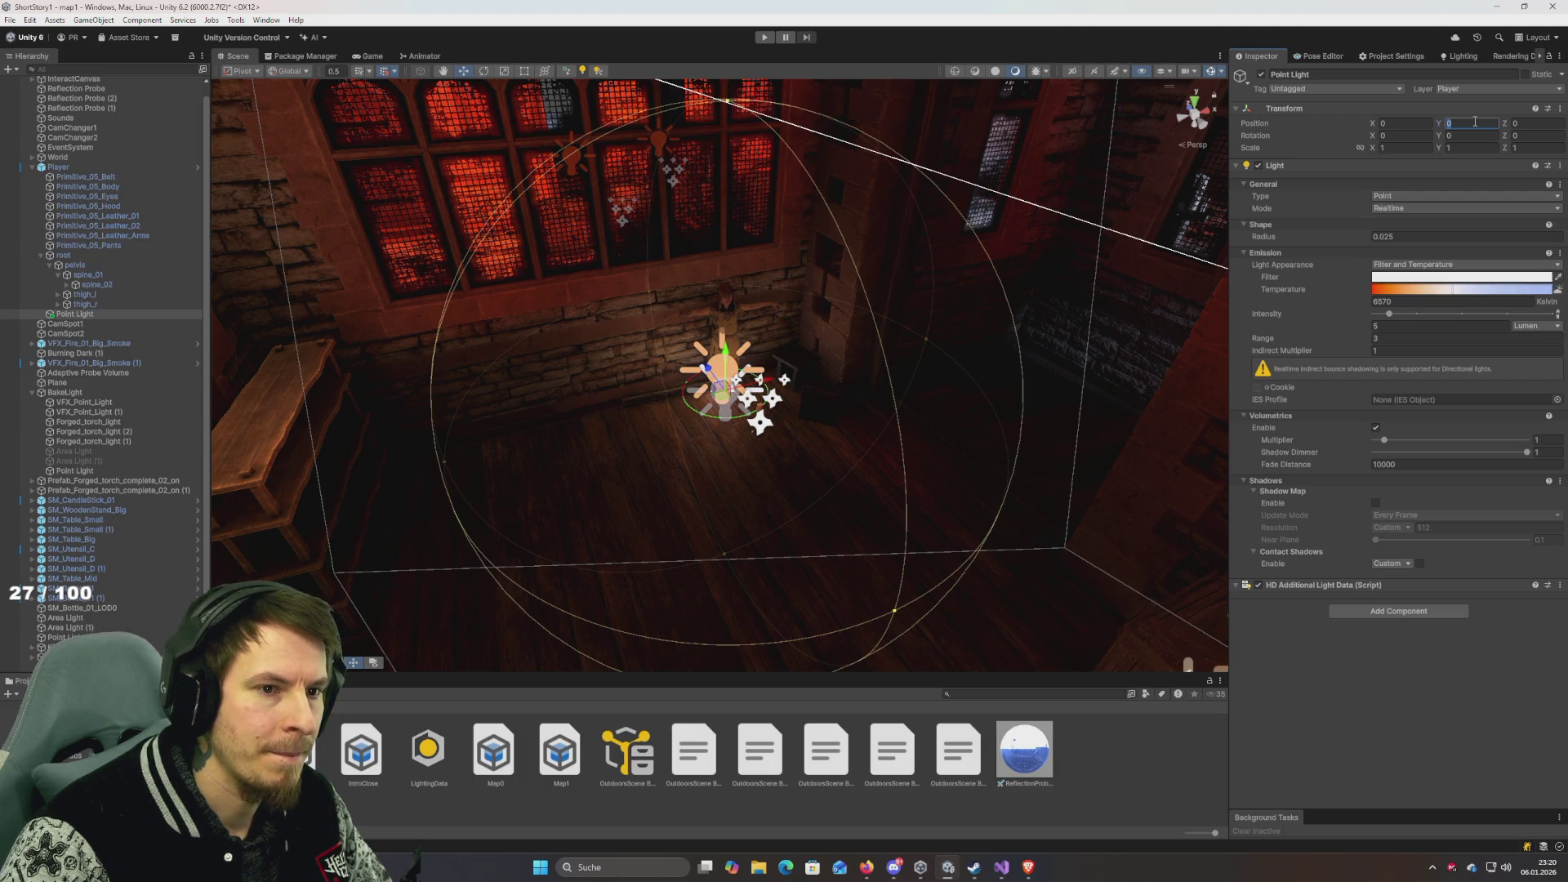
{"action": "type", "text": "1"}
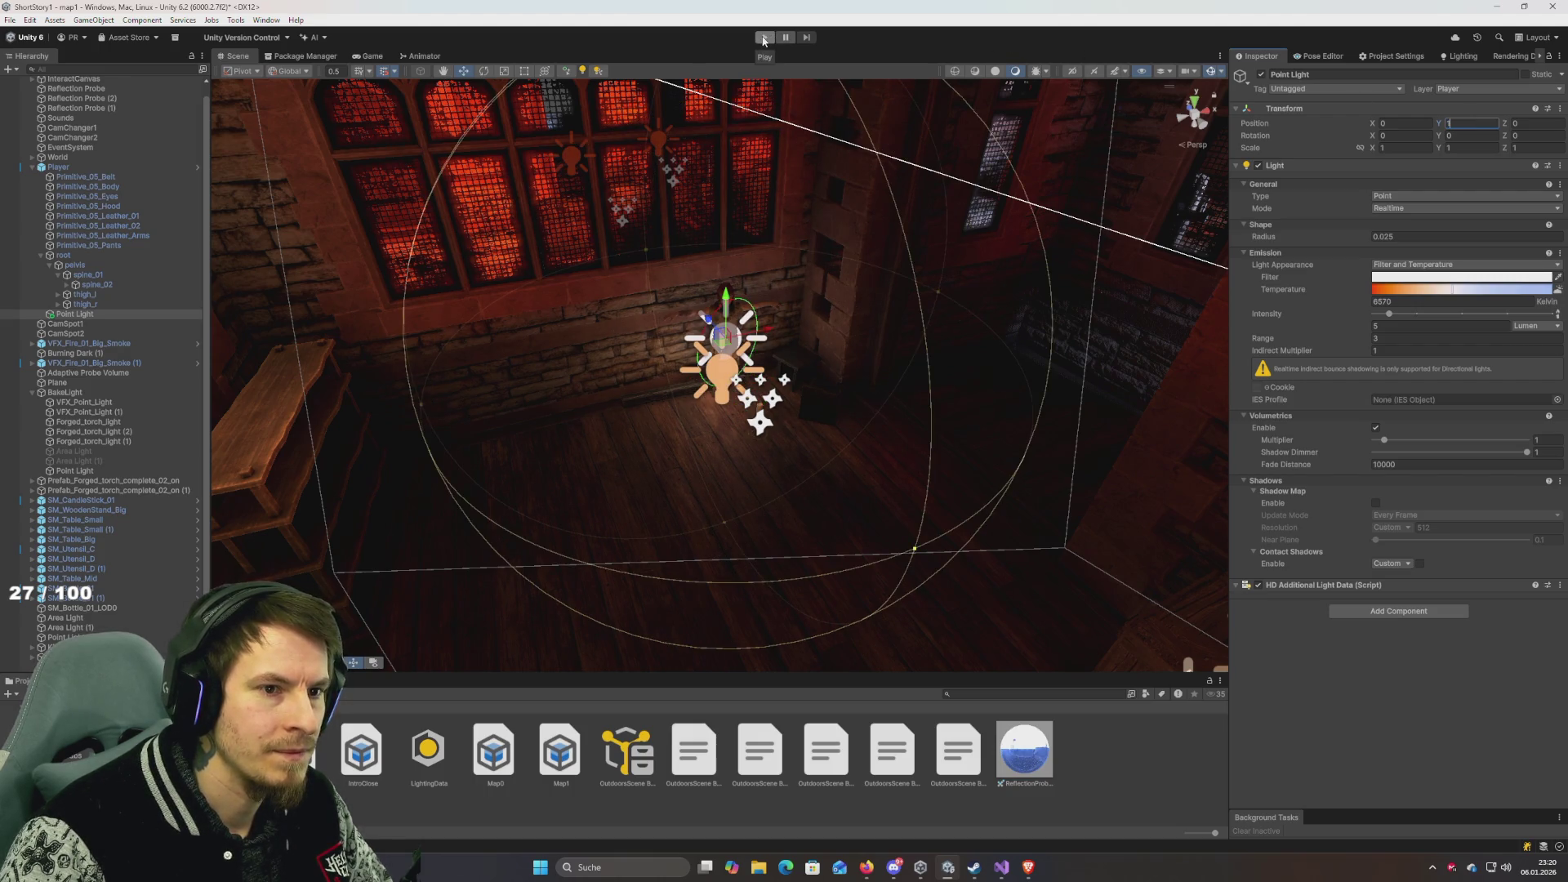
{"action": "type", "text": ".2"}
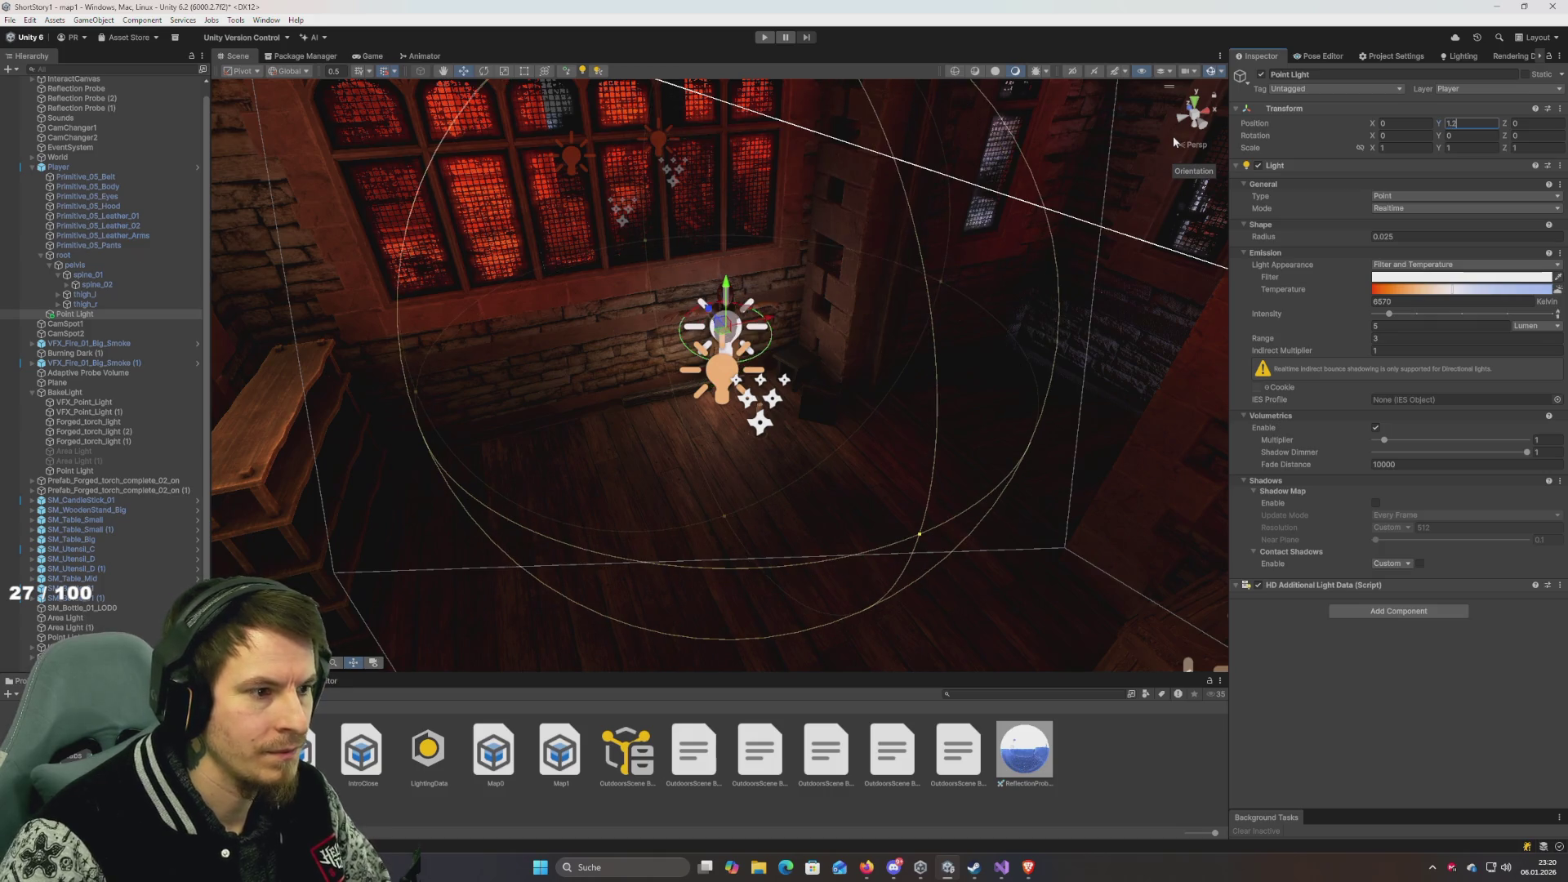
{"action": "left_click", "coordinate": [765, 36]}
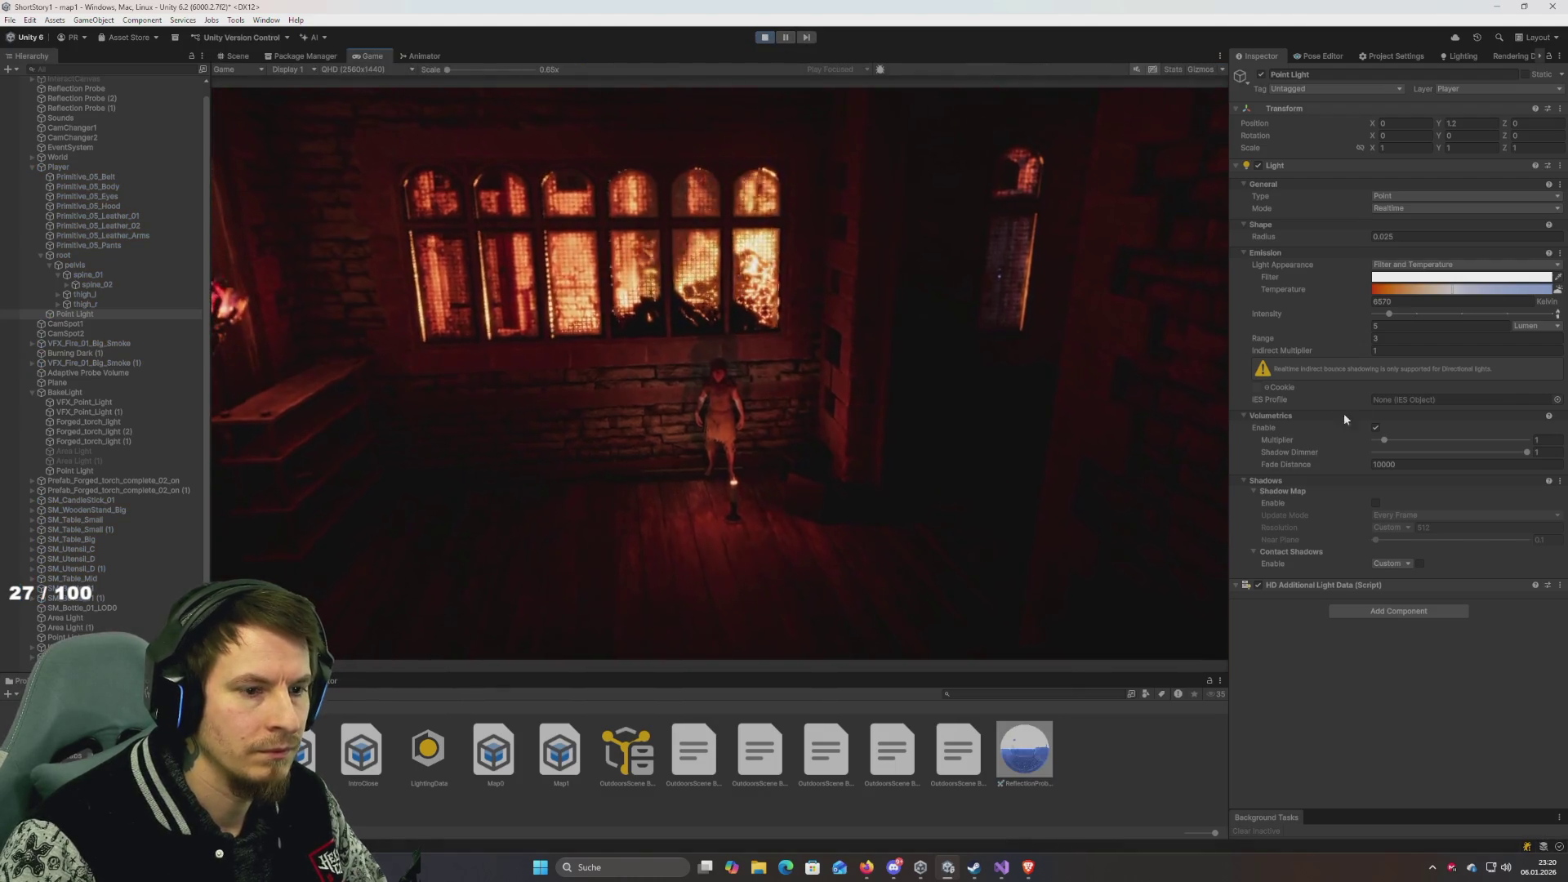
Disable the point light's volumetrics and set its shape radius to 1.
{"action": "left_click", "coordinate": [1375, 432]}
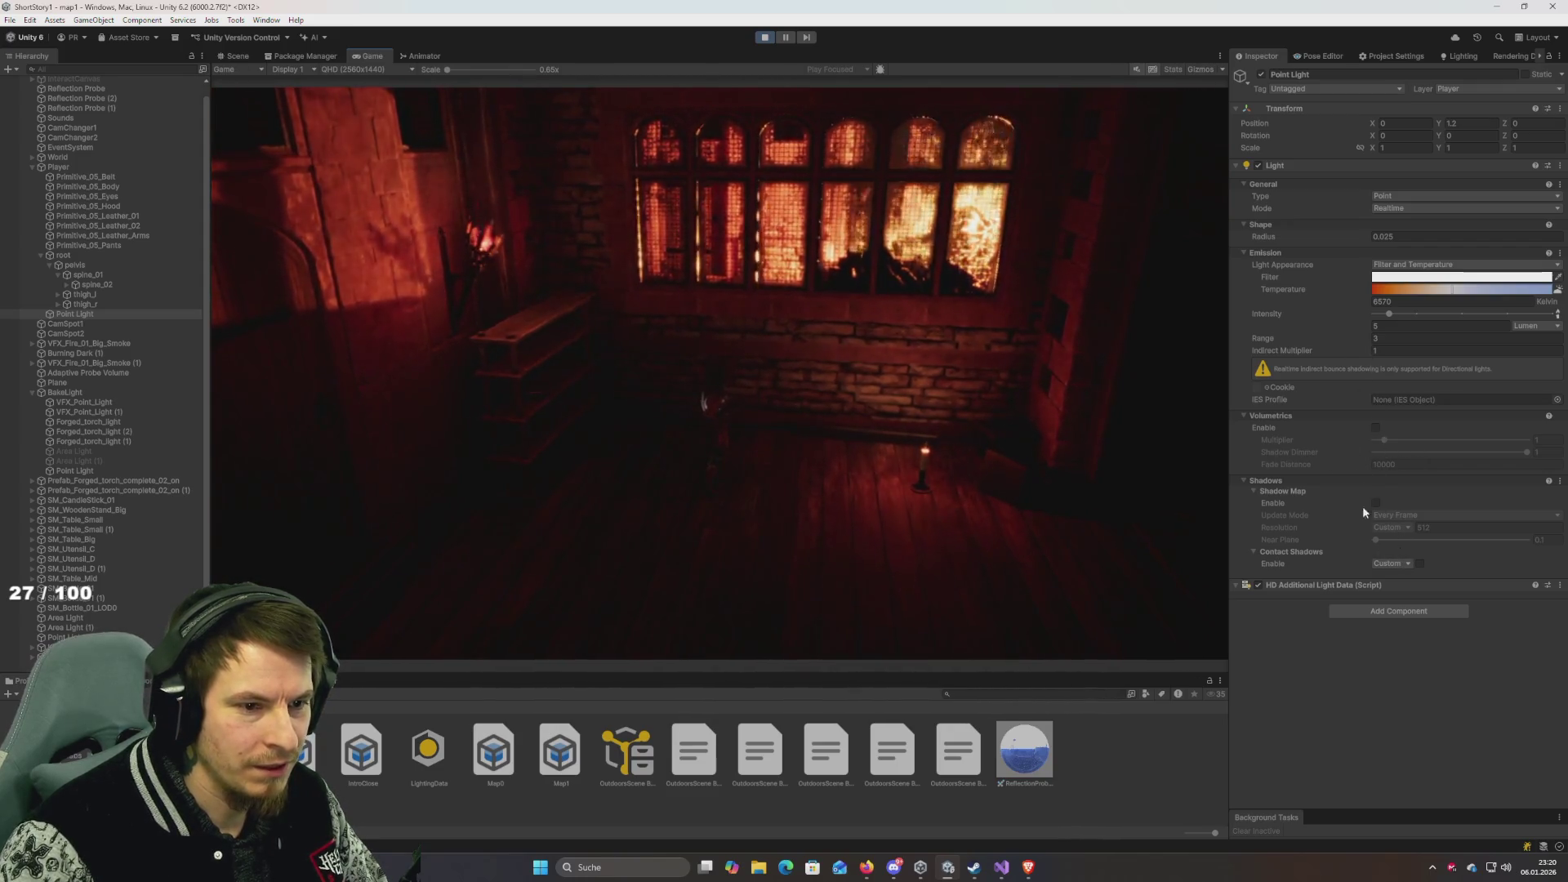
{"action": "left_click", "coordinate": [1392, 237]}
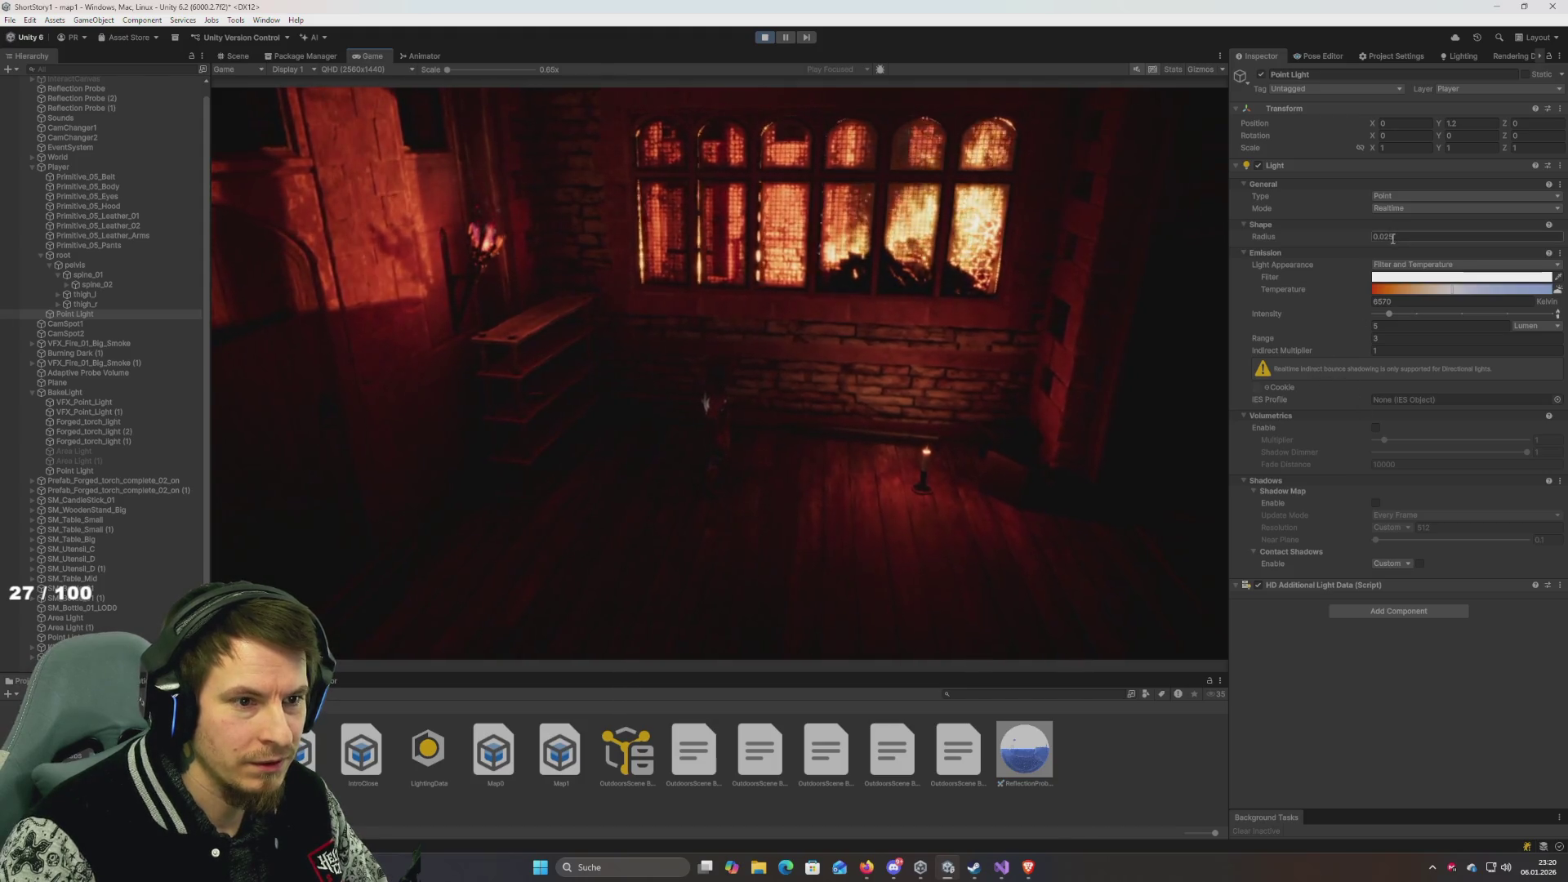
{"action": "type", "text": "1.740.93"}
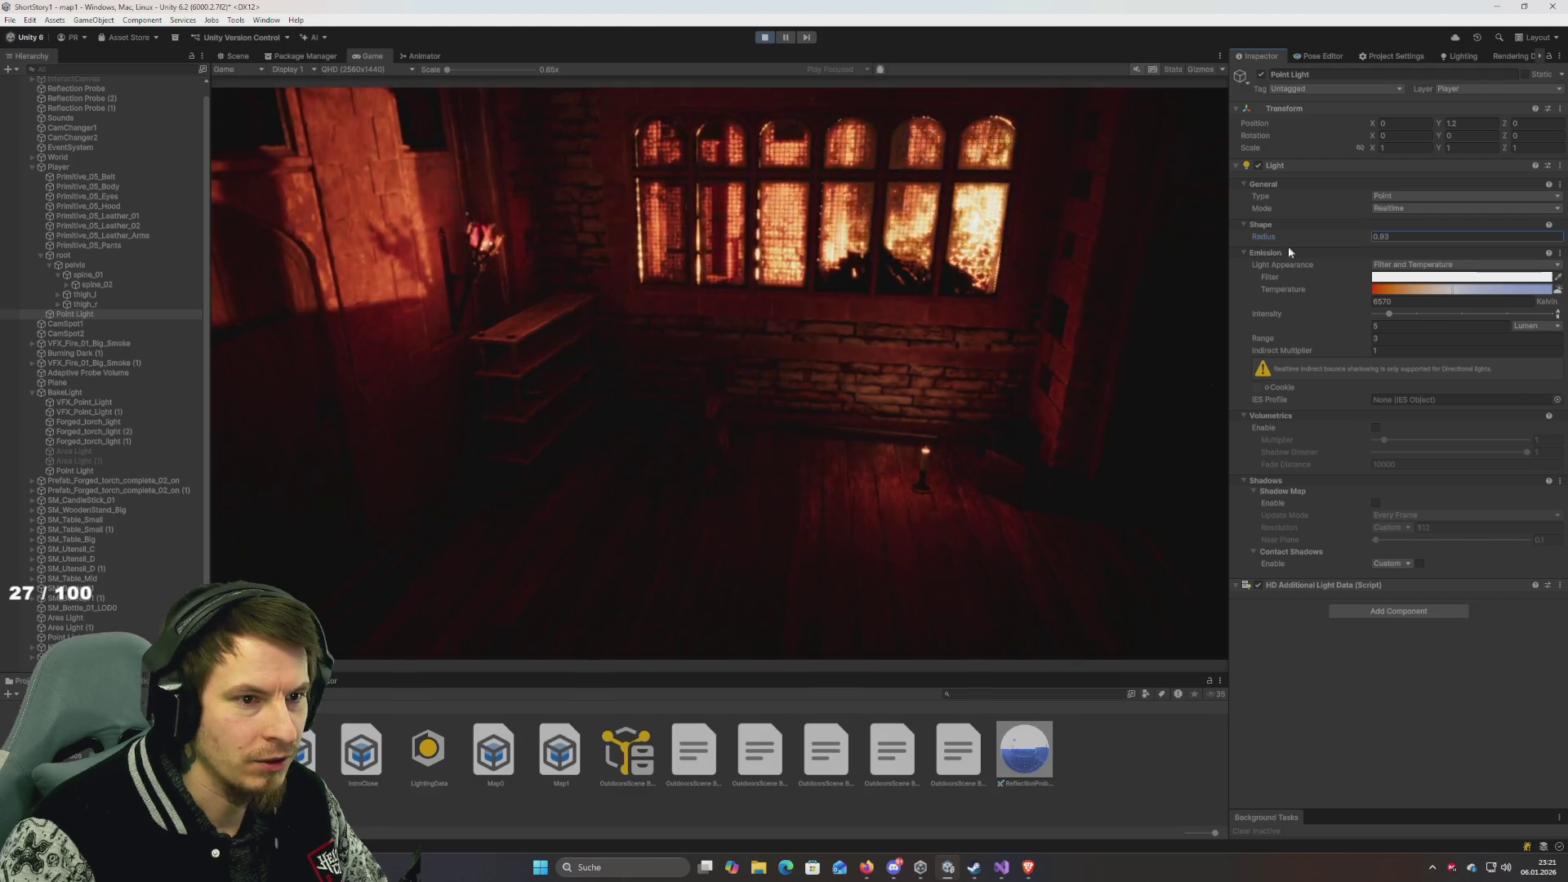
{"action": "left_click", "coordinate": [1416, 236]}
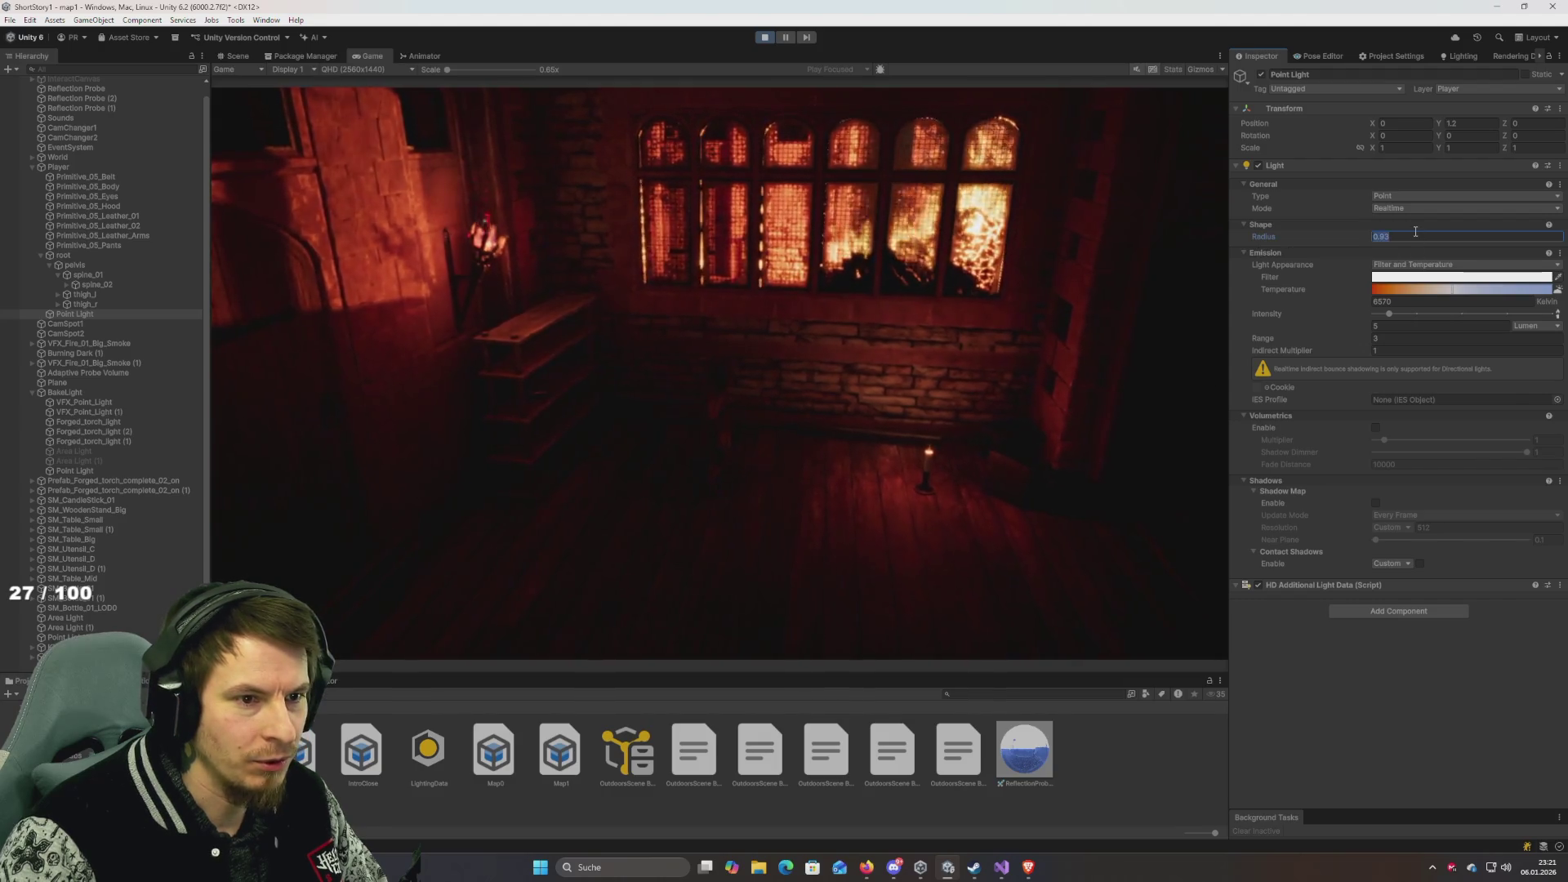
{"action": "type", "text": "1"}
{"action": "key", "text": "Return"}
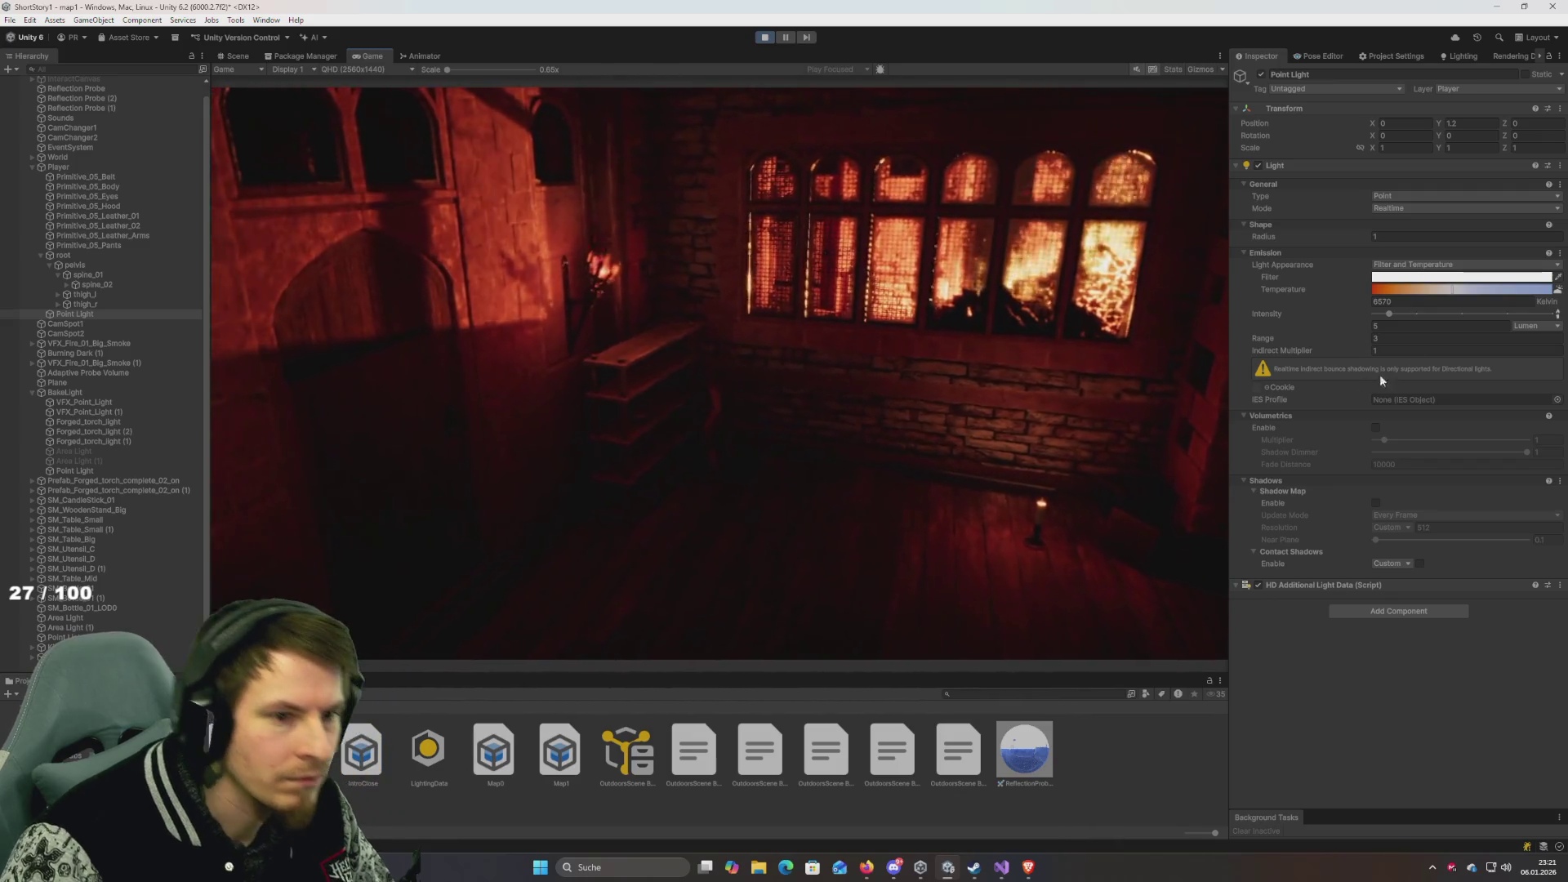
Set the light's intensity to 10, toggle it off to compare, and set radius 0.8.
{"action": "left_click", "coordinate": [1413, 326]}
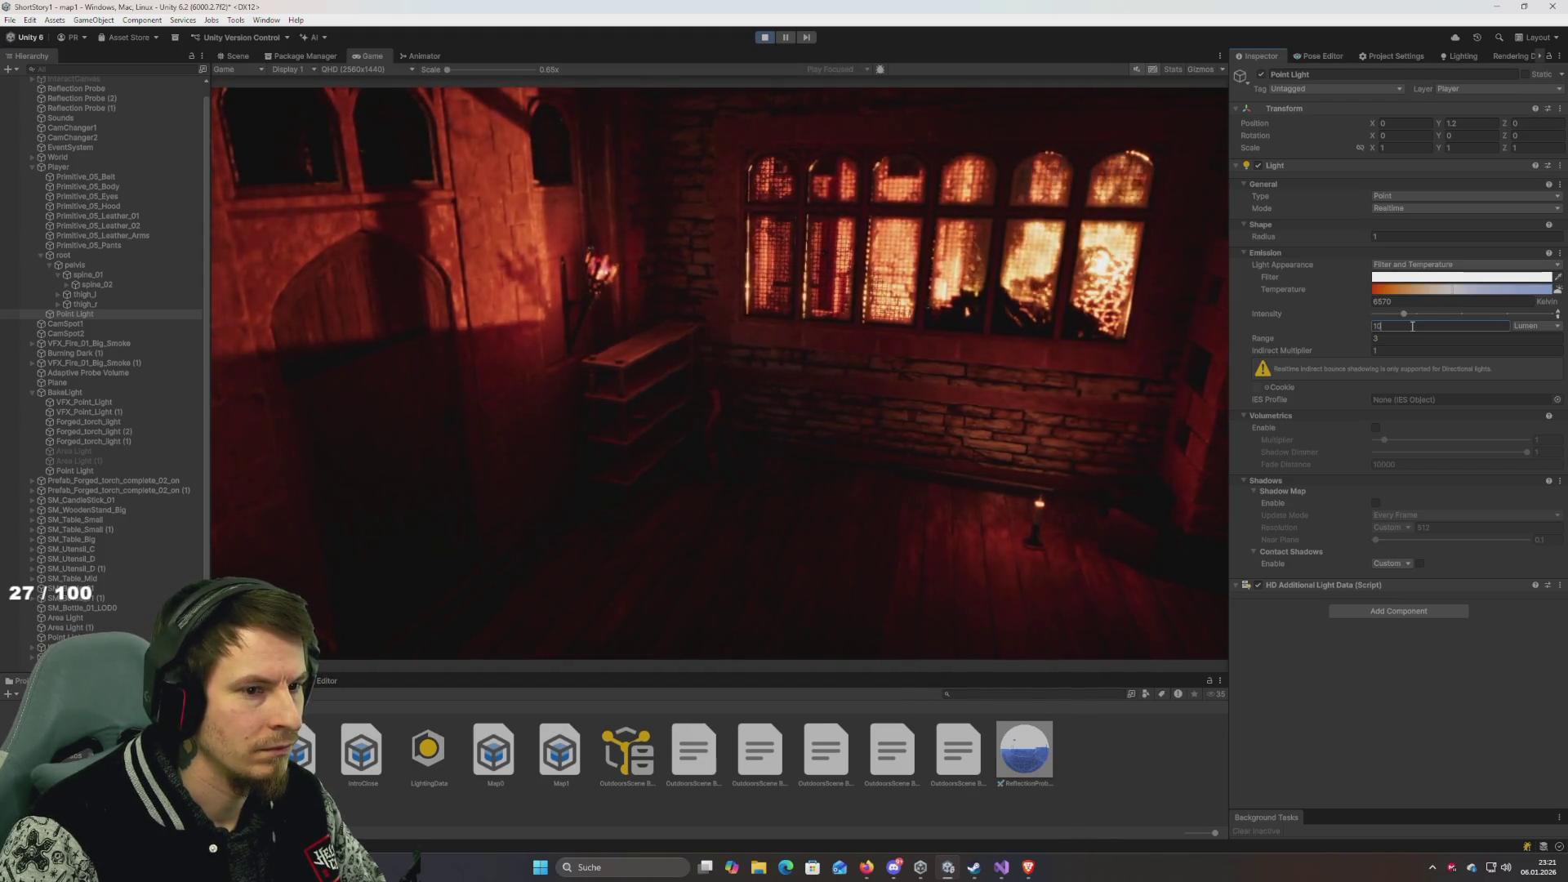
{"action": "type", "text": "0"}
{"action": "key", "text": "BackSpace"}
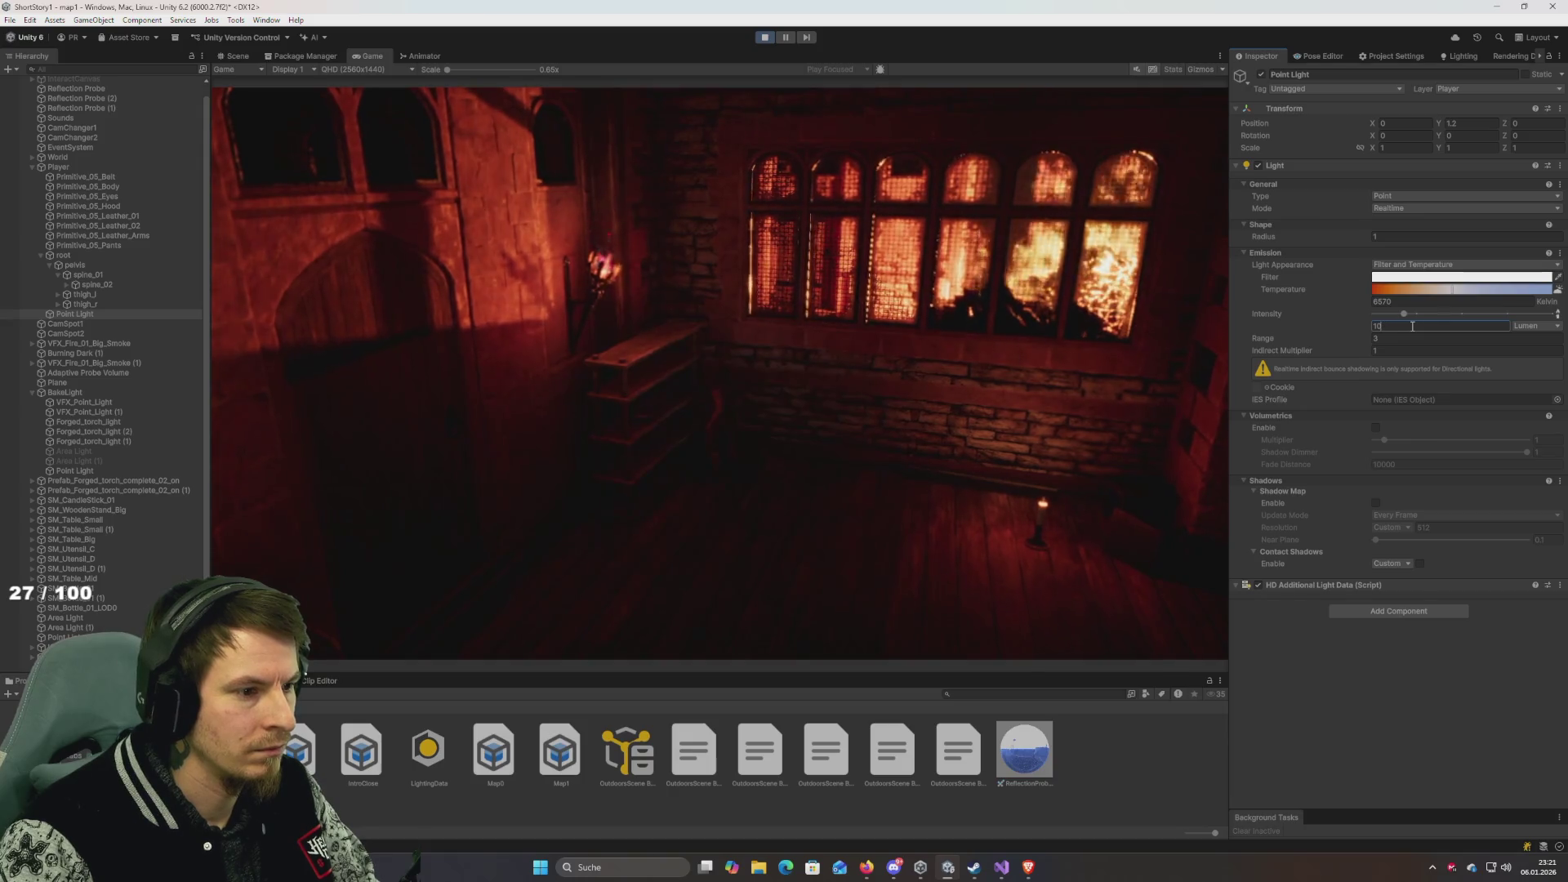
{"action": "left_click", "coordinate": [1260, 166]}
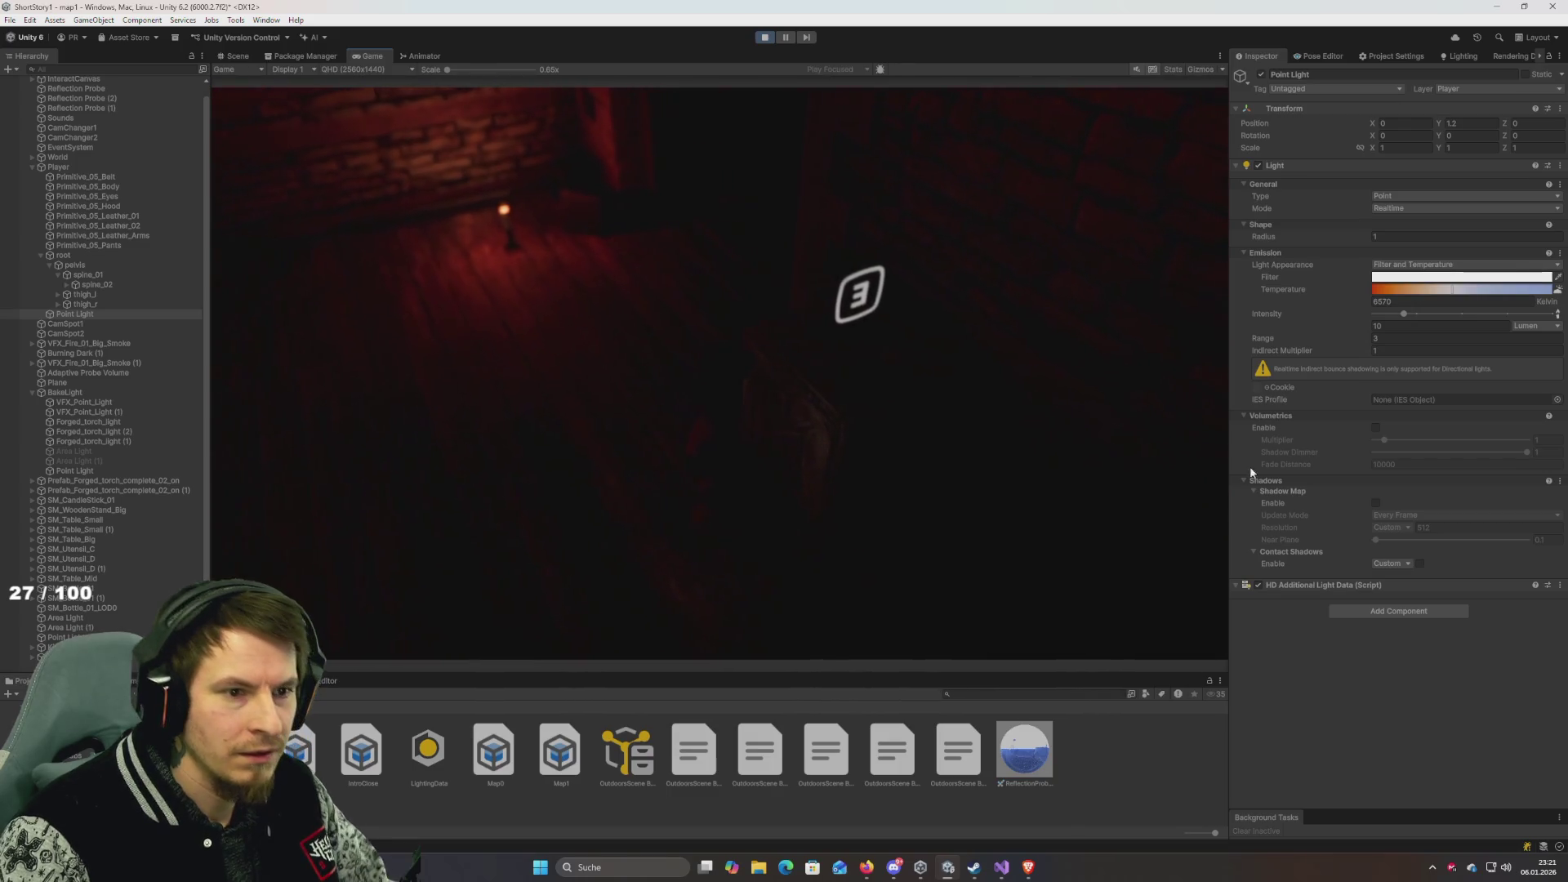
{"action": "left_click", "coordinate": [1394, 236]}
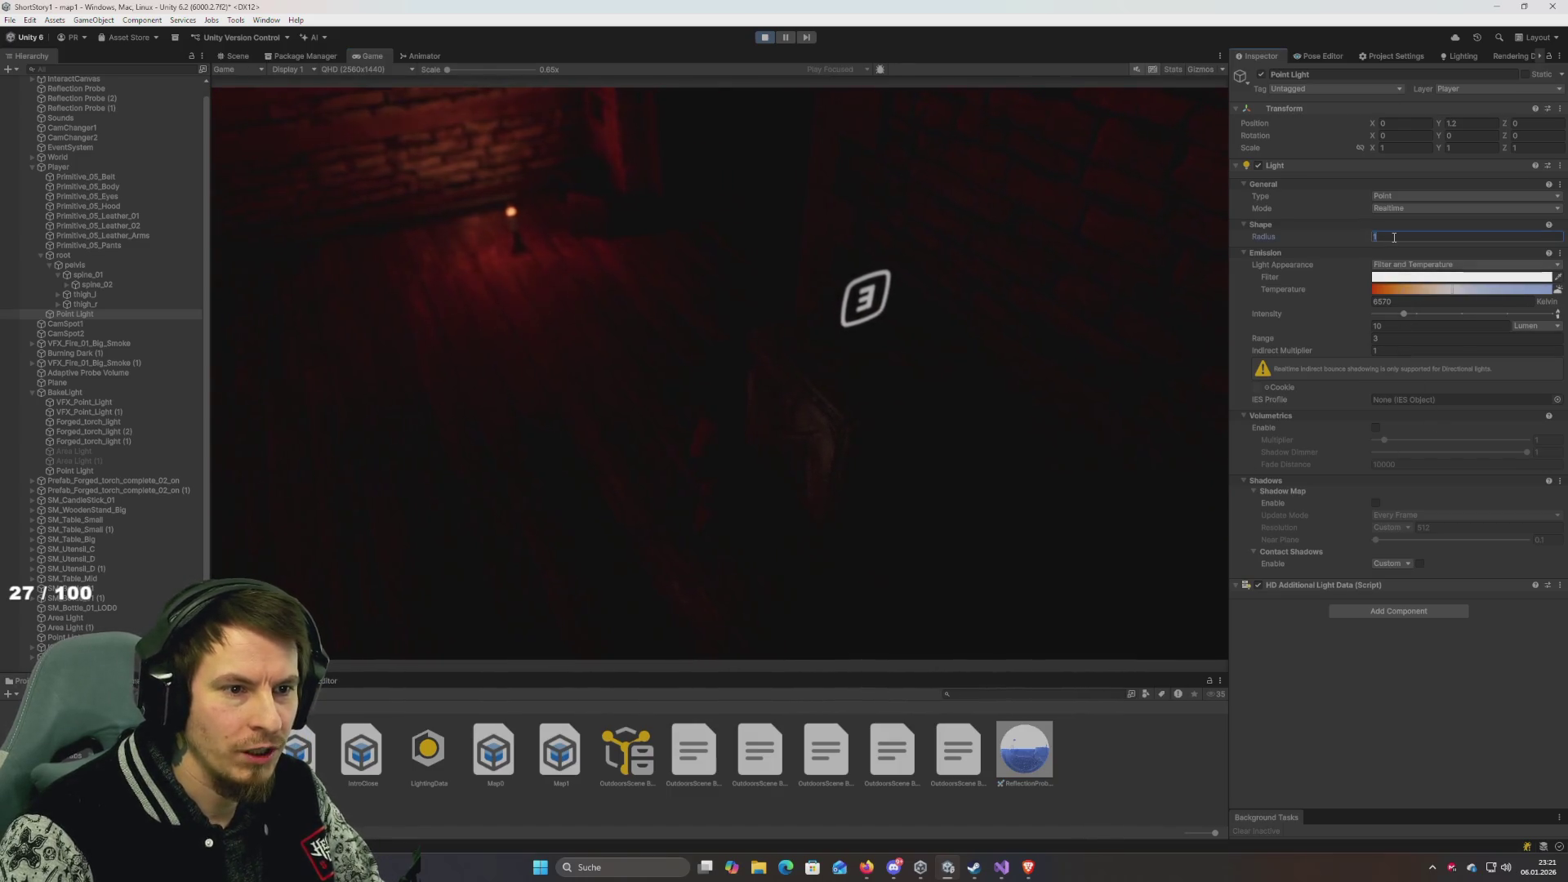
{"action": "type", "text": "0.6"}
{"action": "left_click", "coordinate": [1019, 376]}
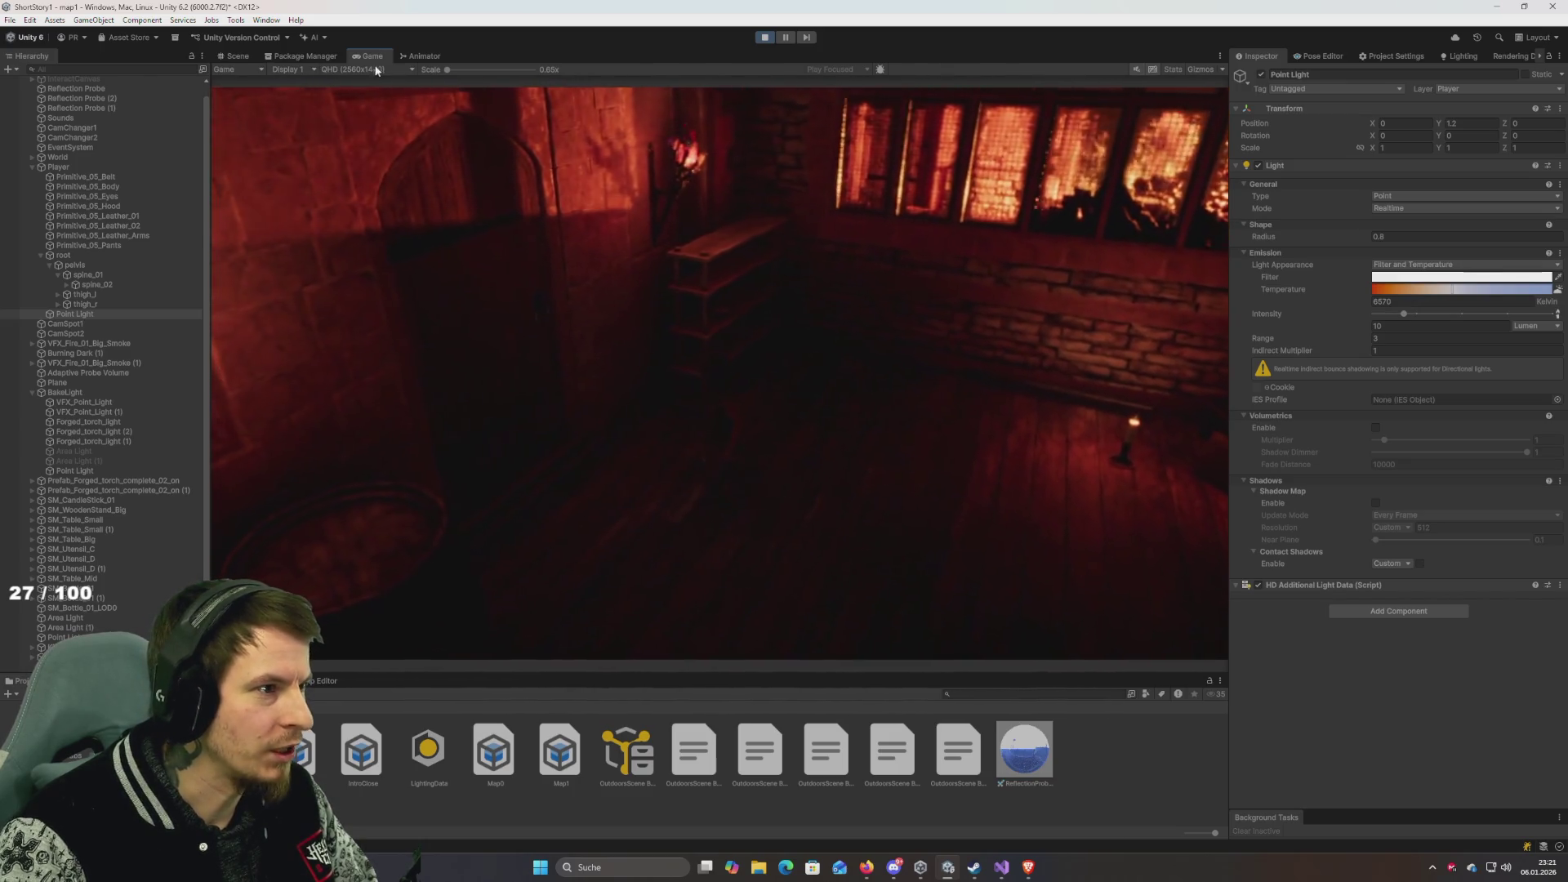
{"action": "double_click", "coordinate": [372, 55]}
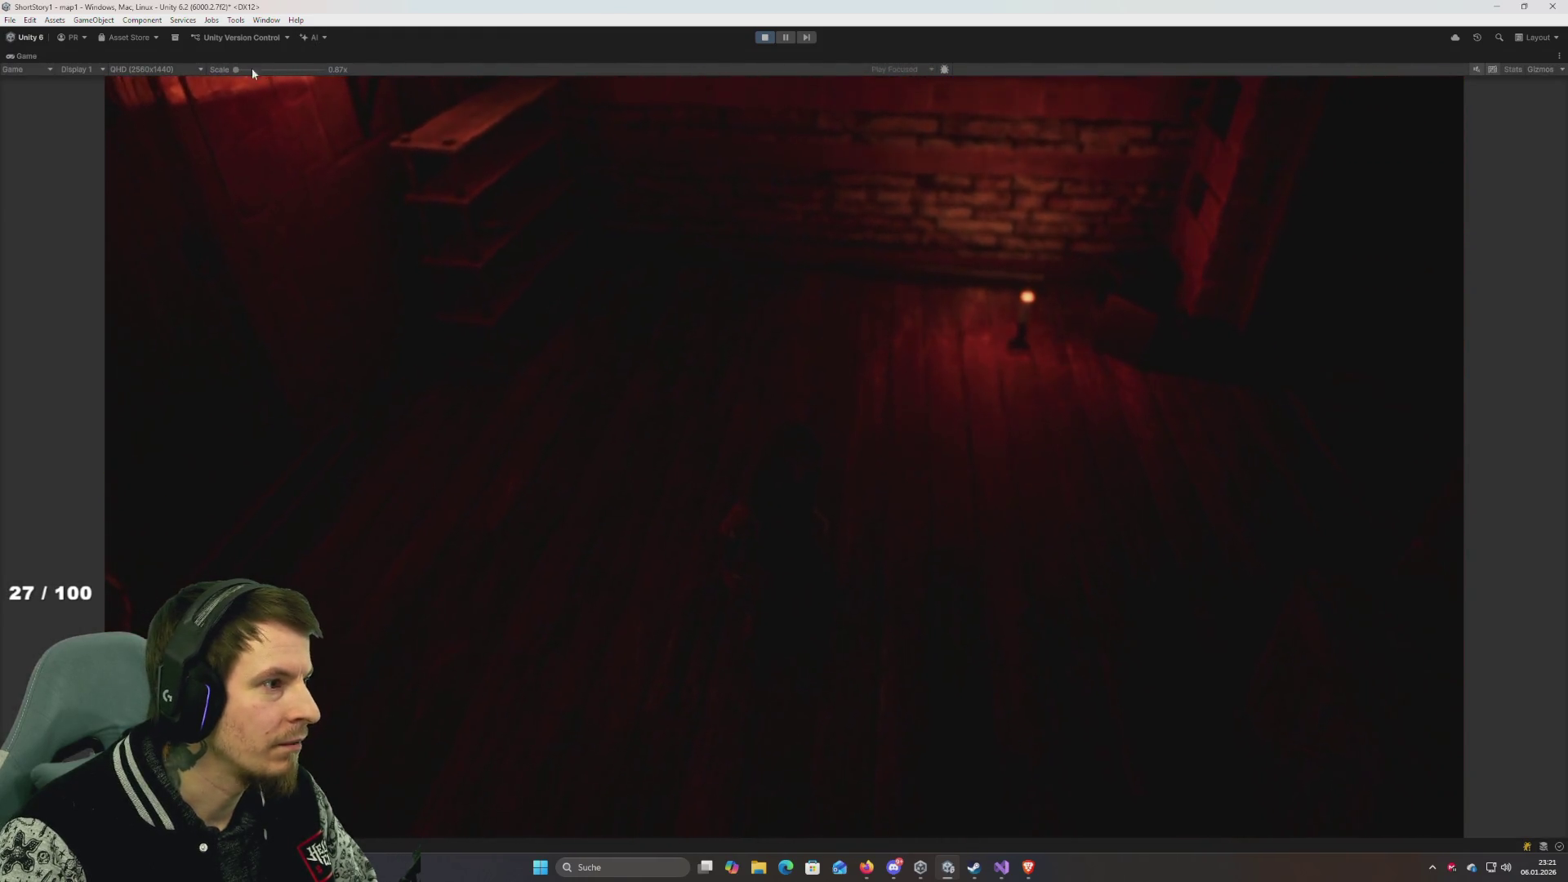
Walk the character with WASD along the fiery windows into the dark passage and back.
{"action": "left_click", "coordinate": [240, 69]}
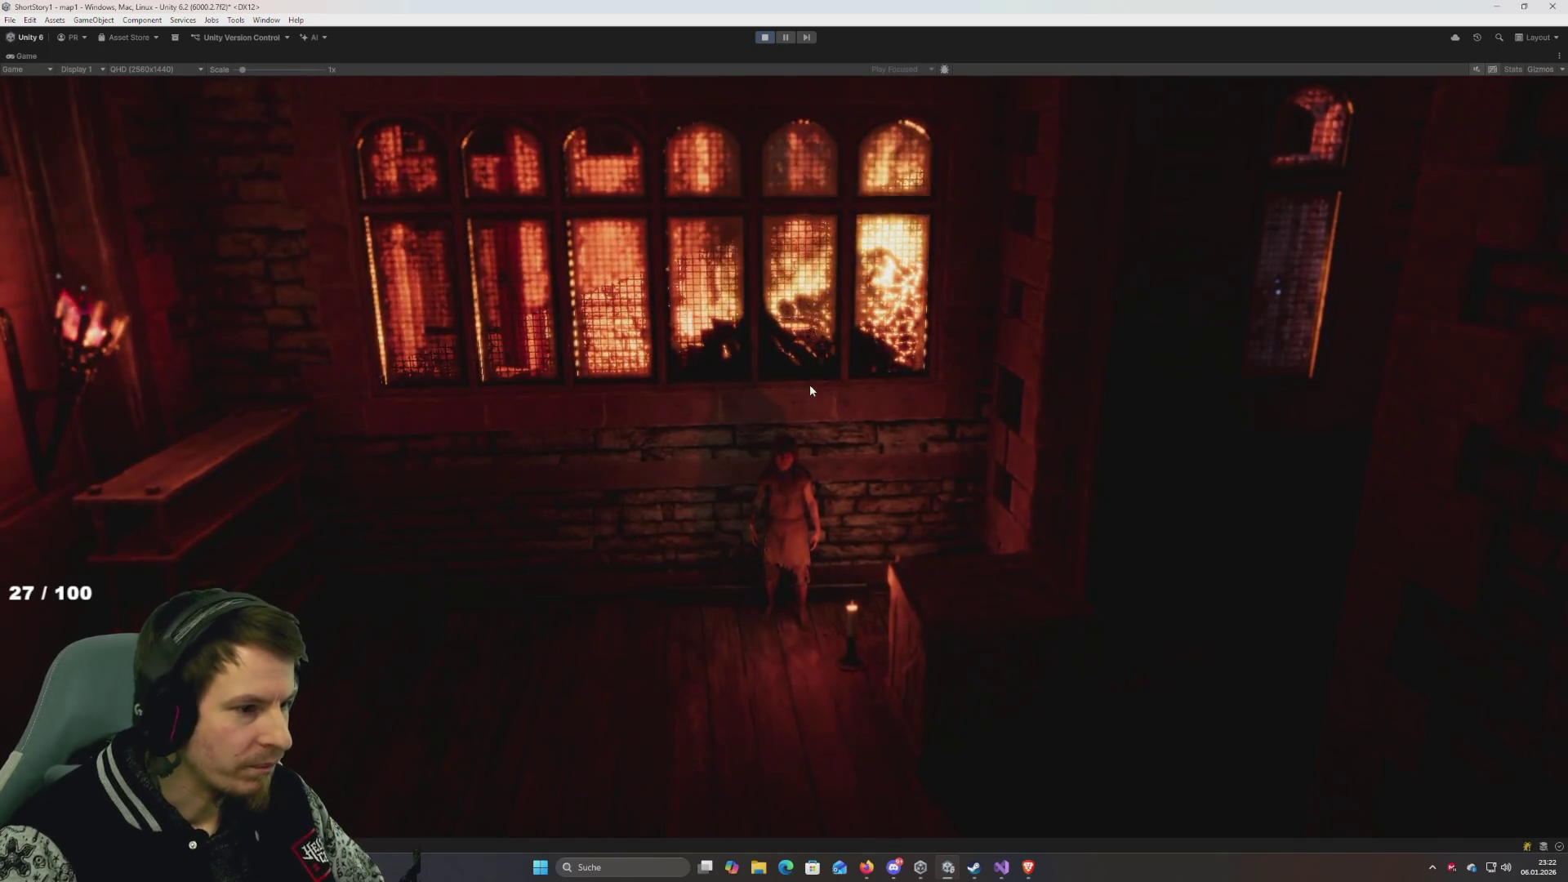
{"action": "key", "text": "w"}
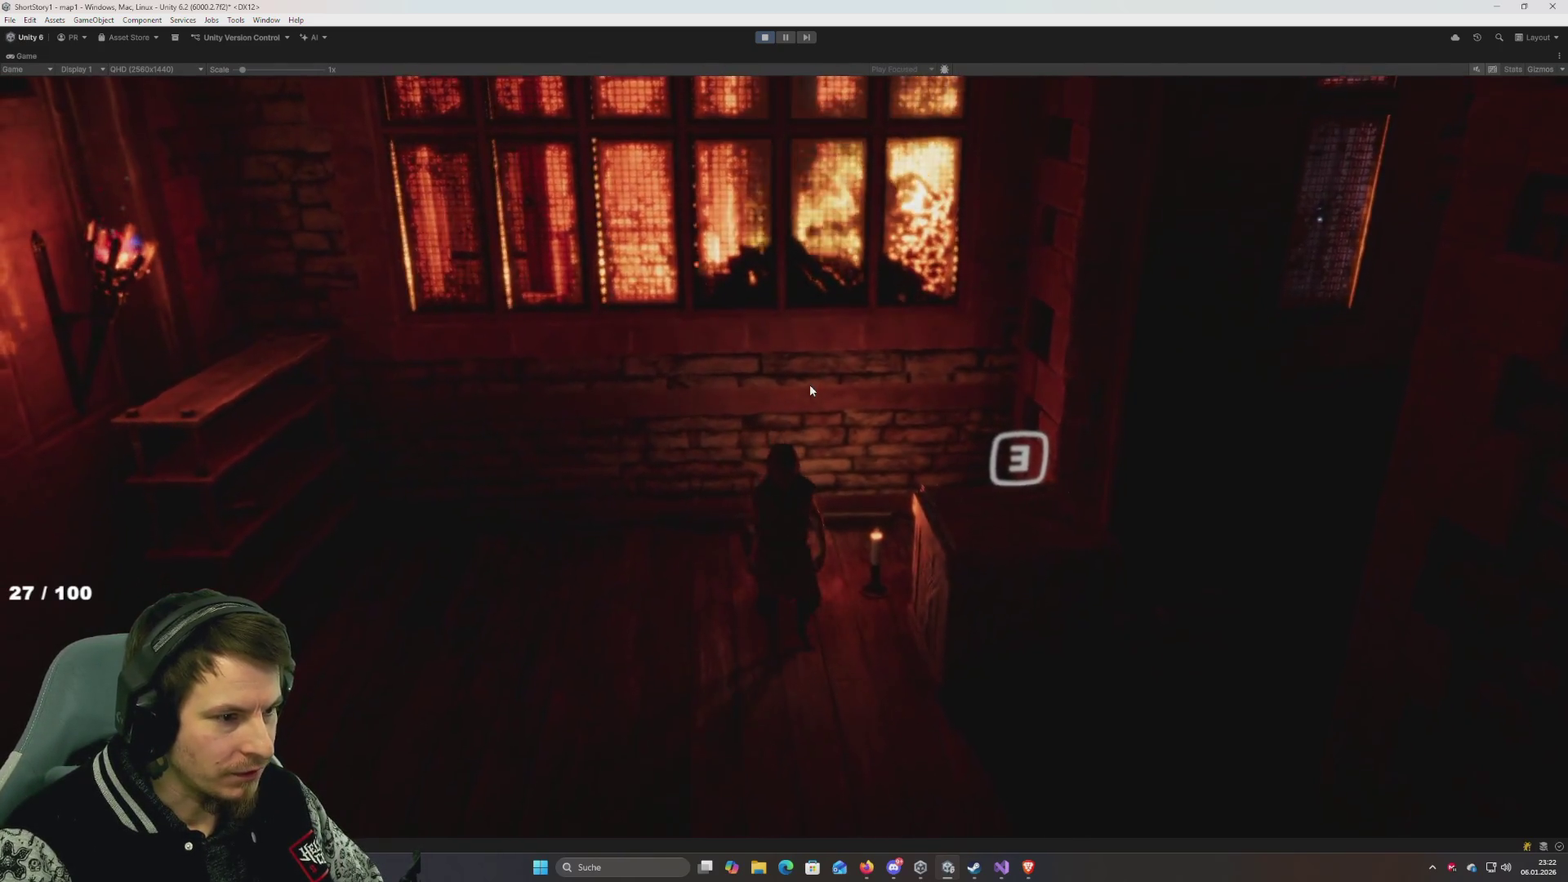
{"action": "key", "text": "d"}
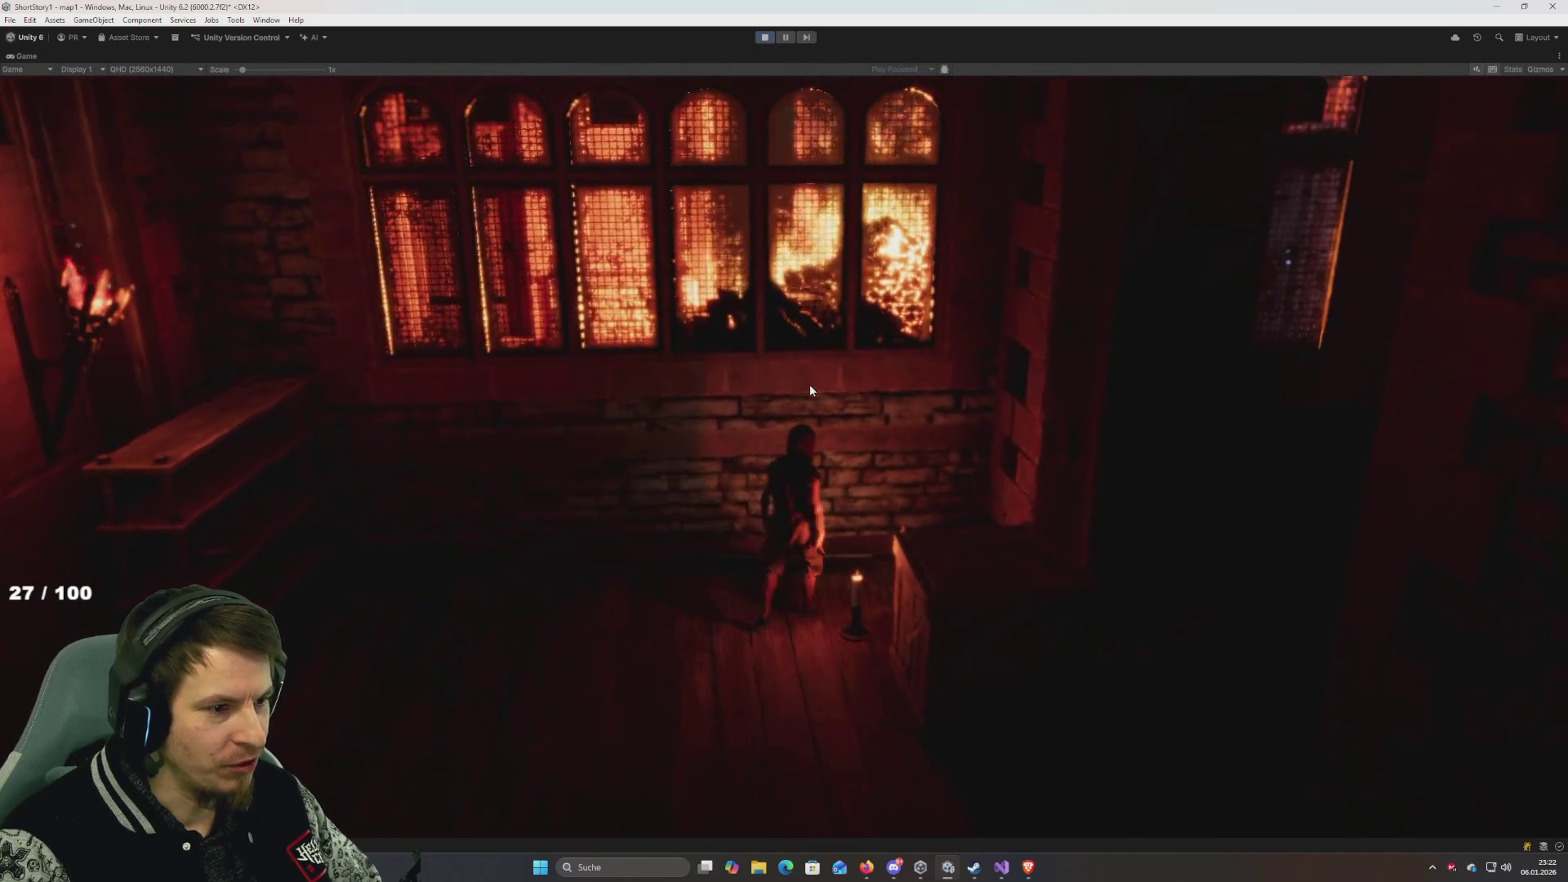
{"action": "key", "text": "s"}
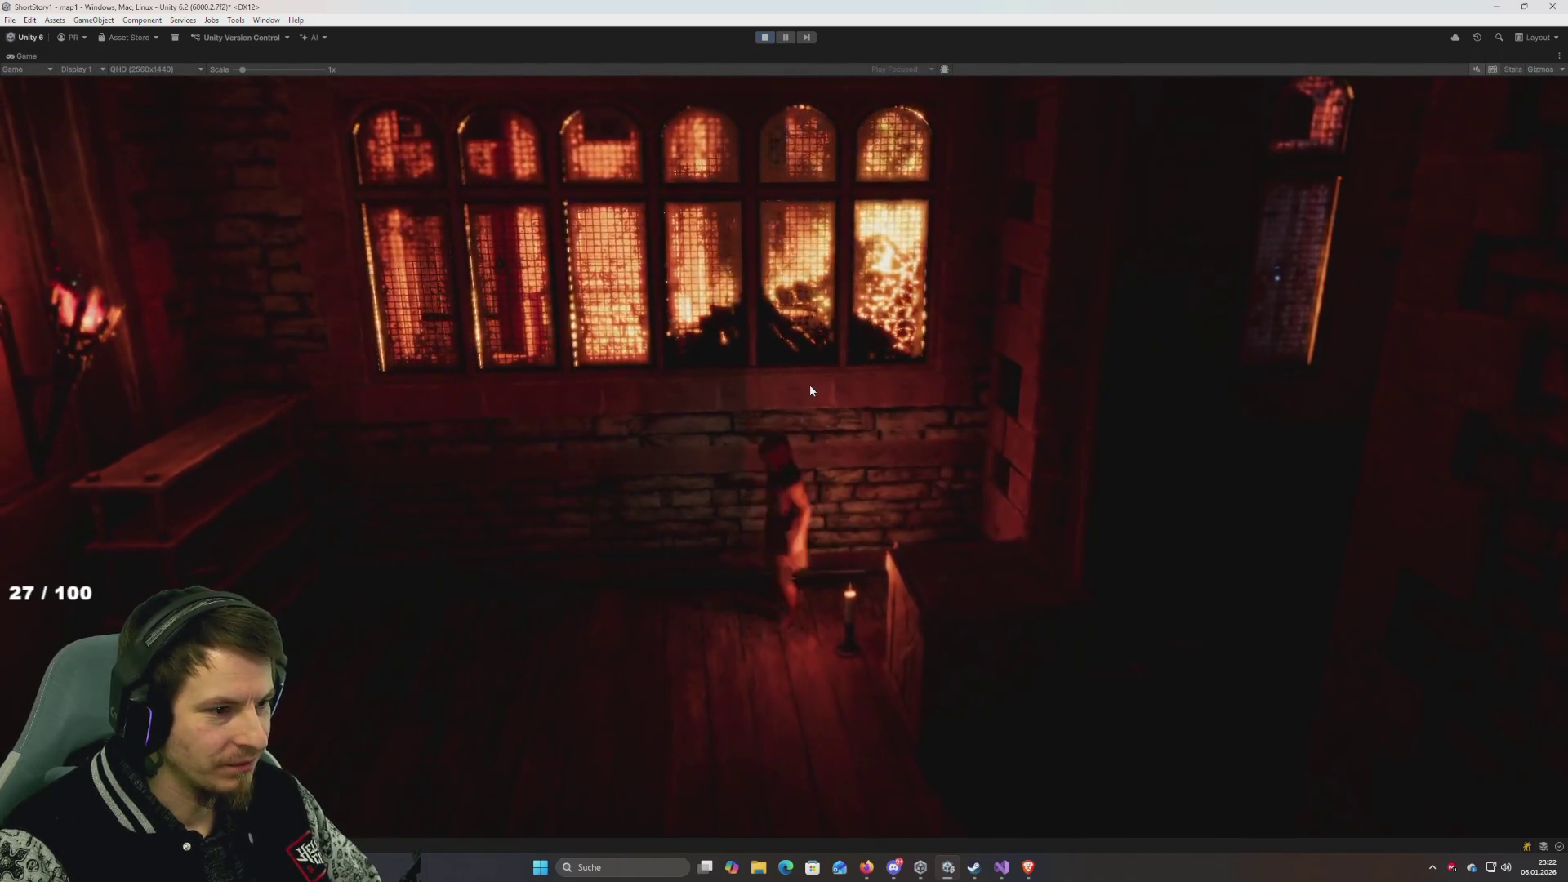
{"action": "key", "text": "w"}
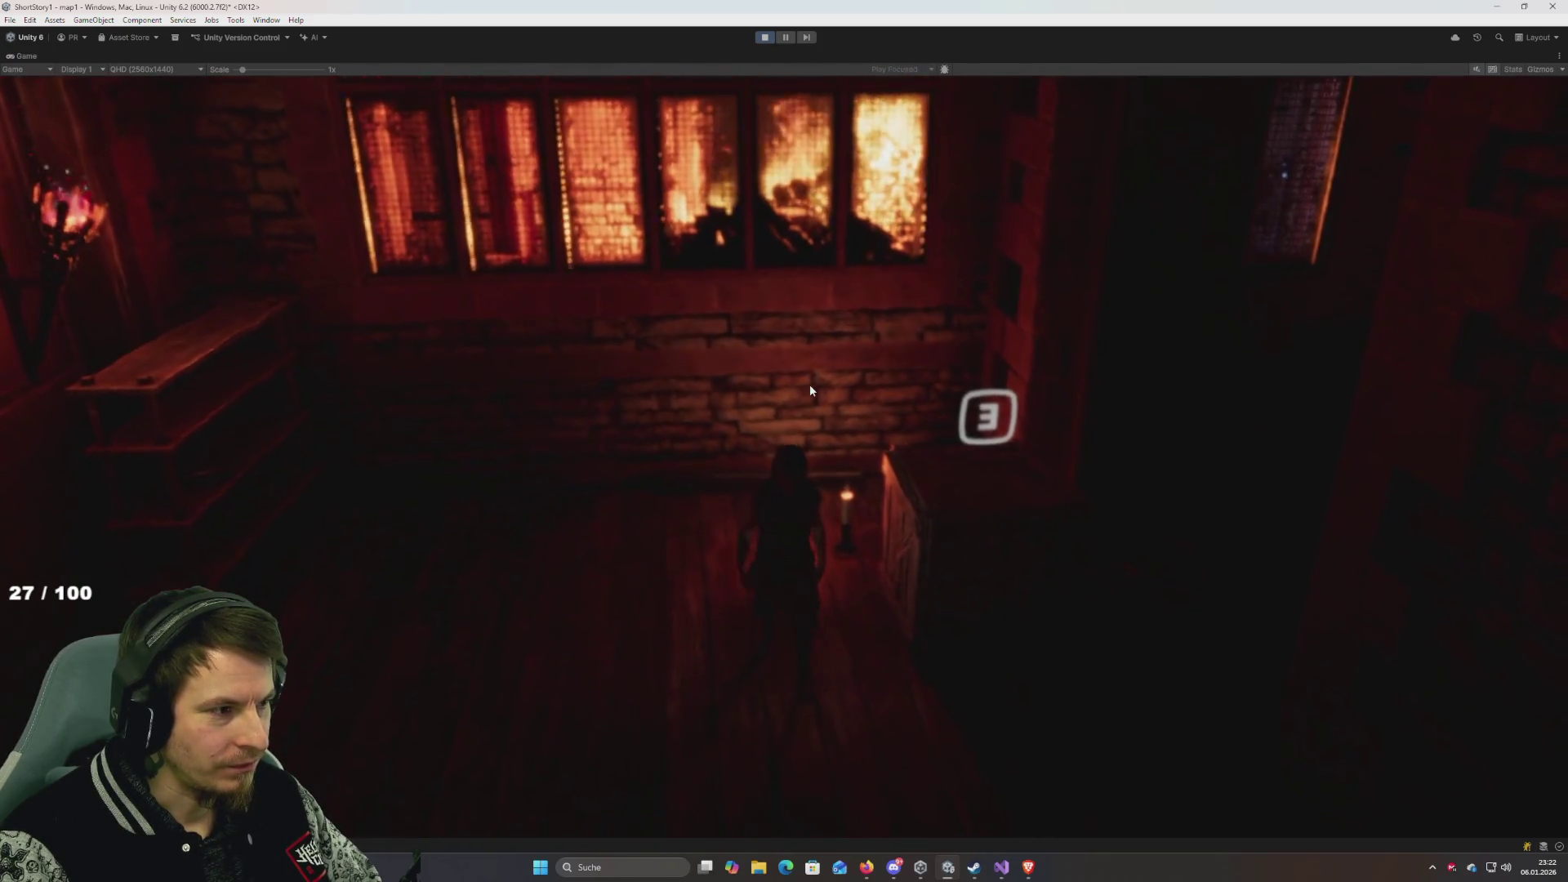
{"action": "key", "text": "w"}
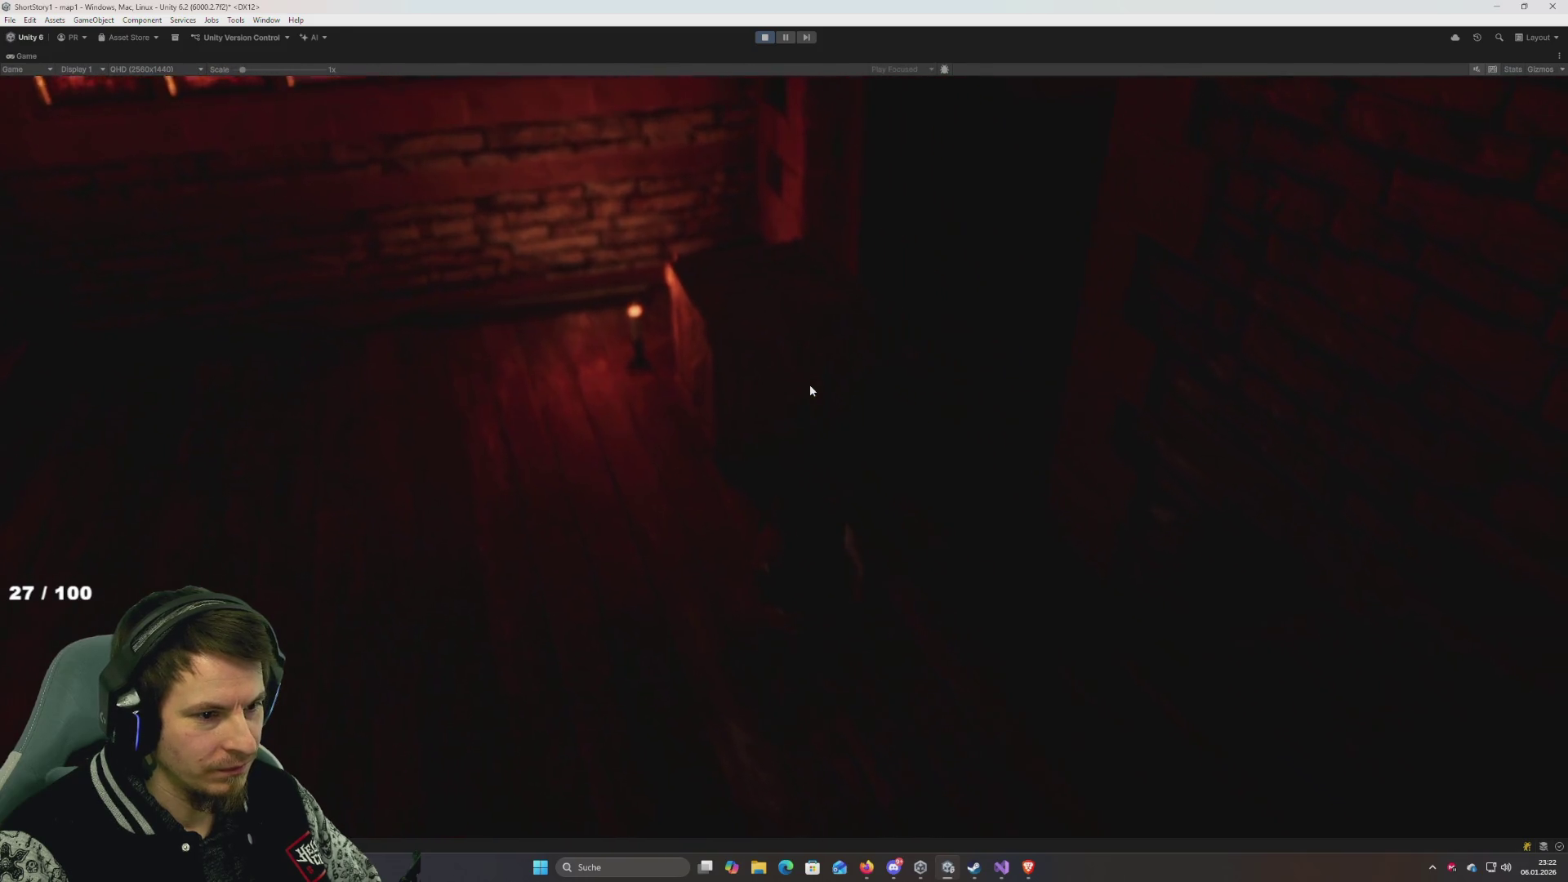
{"action": "key", "text": "w"}
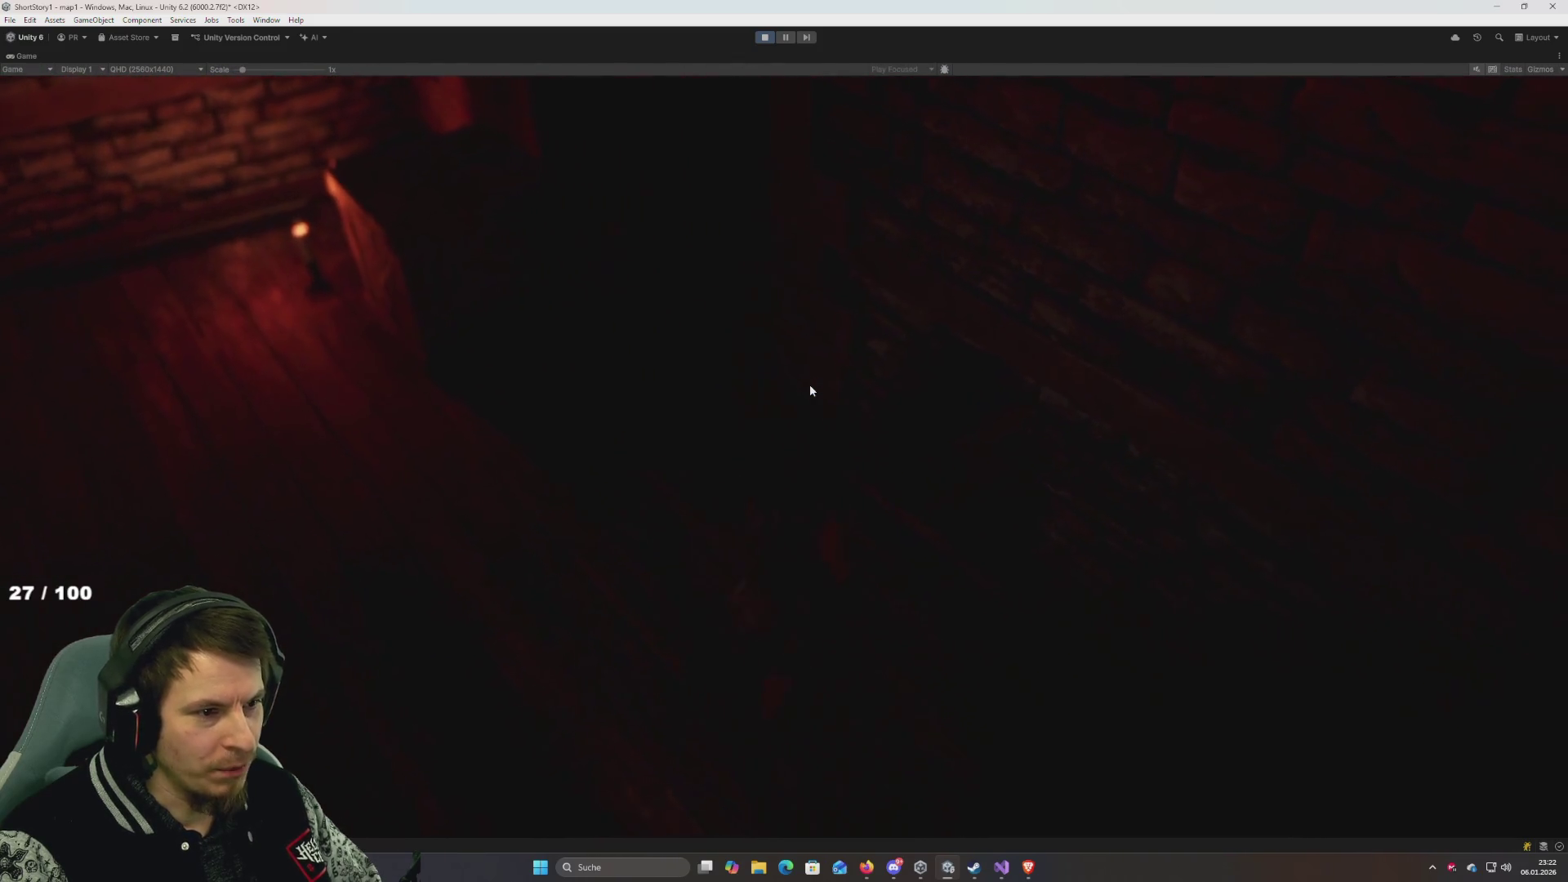
{"action": "key", "text": "w"}
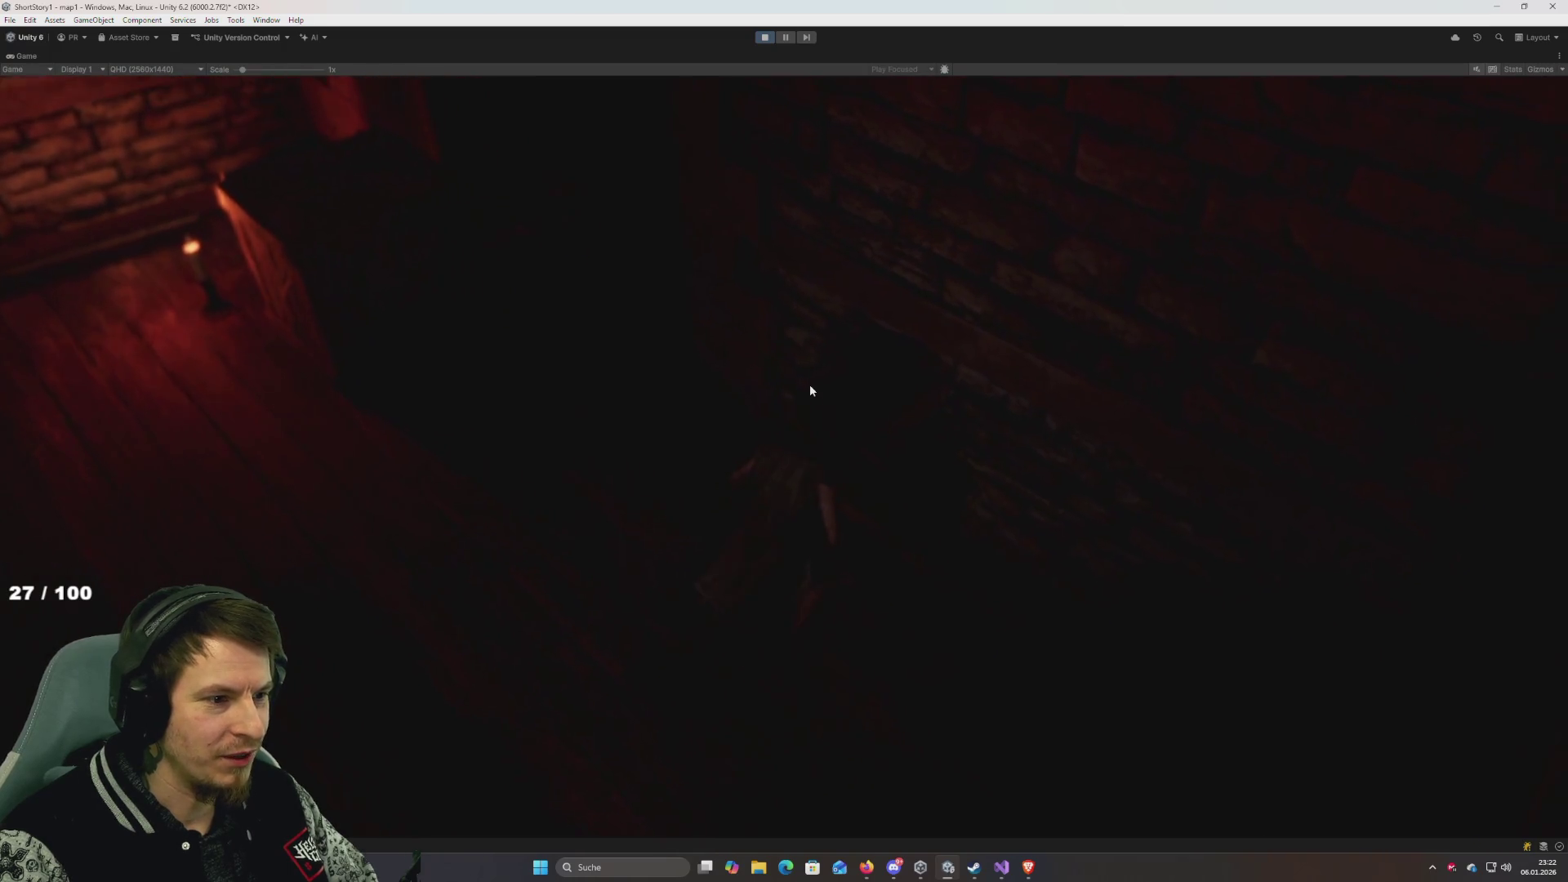
{"action": "key", "text": "w"}
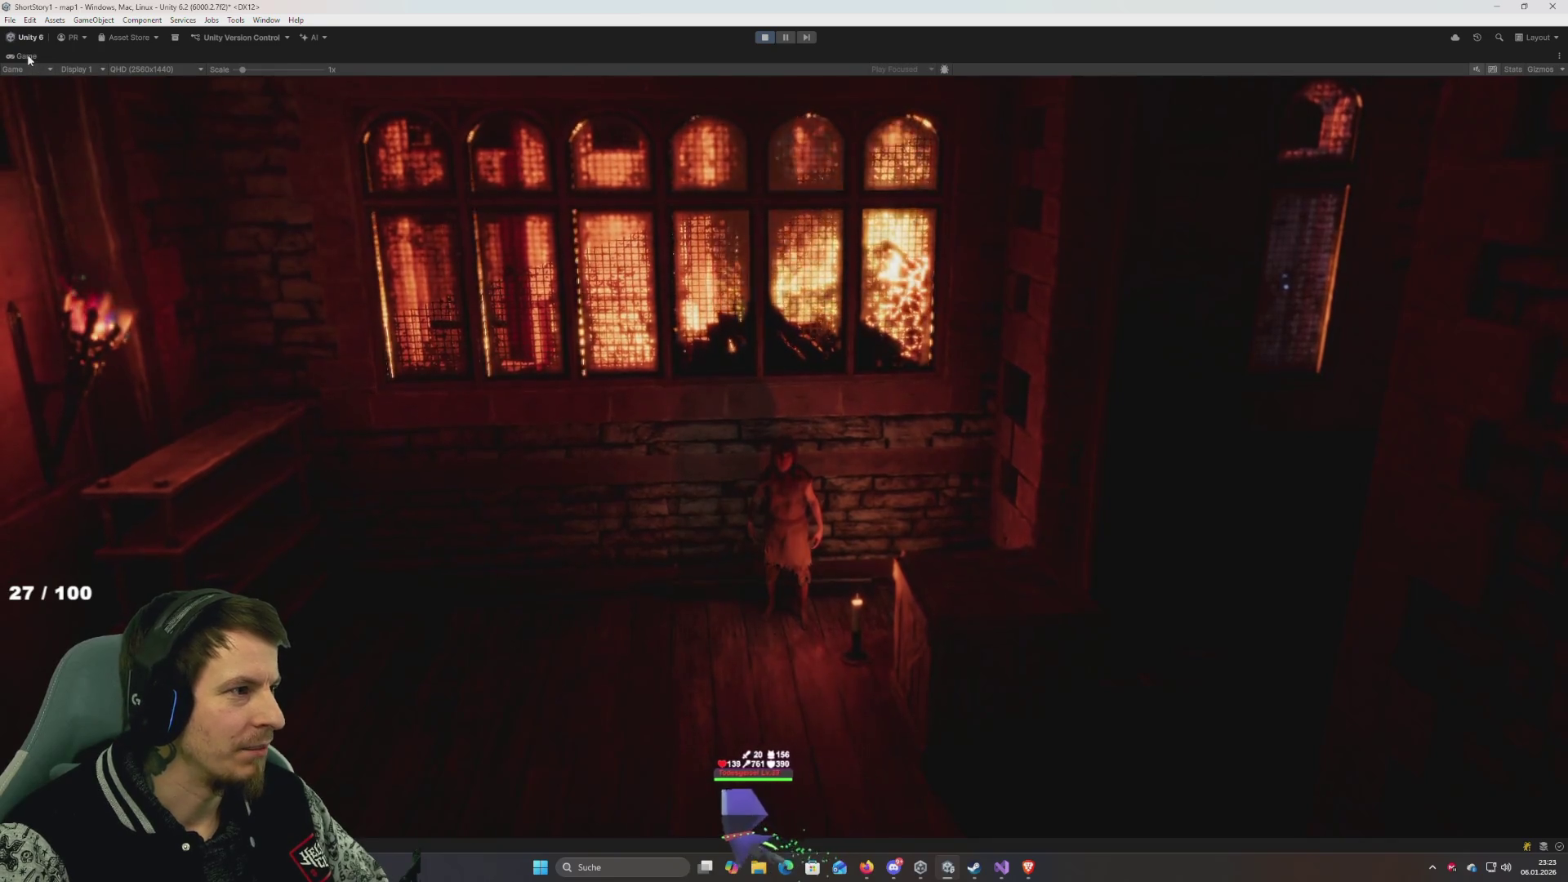
Un-maximize the Game view, review CineCam1 and the player's Point Light, then exit Play mode.
{"action": "key", "text": "shift+space"}
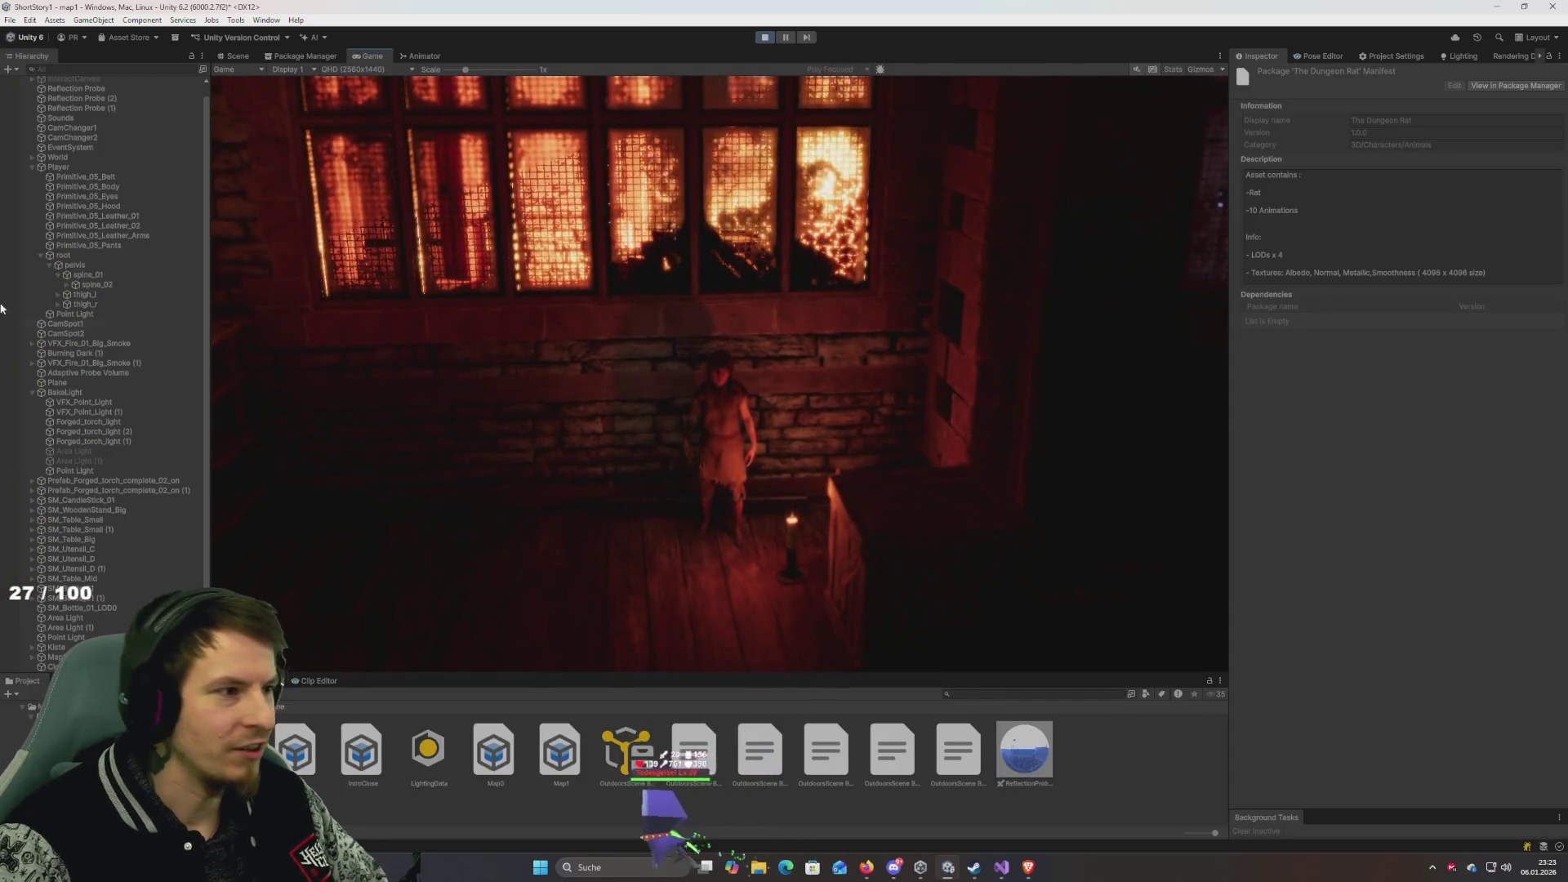
{"action": "scroll", "coordinate": [144, 546], "scroll_direction": "down", "scroll_amount": 1}
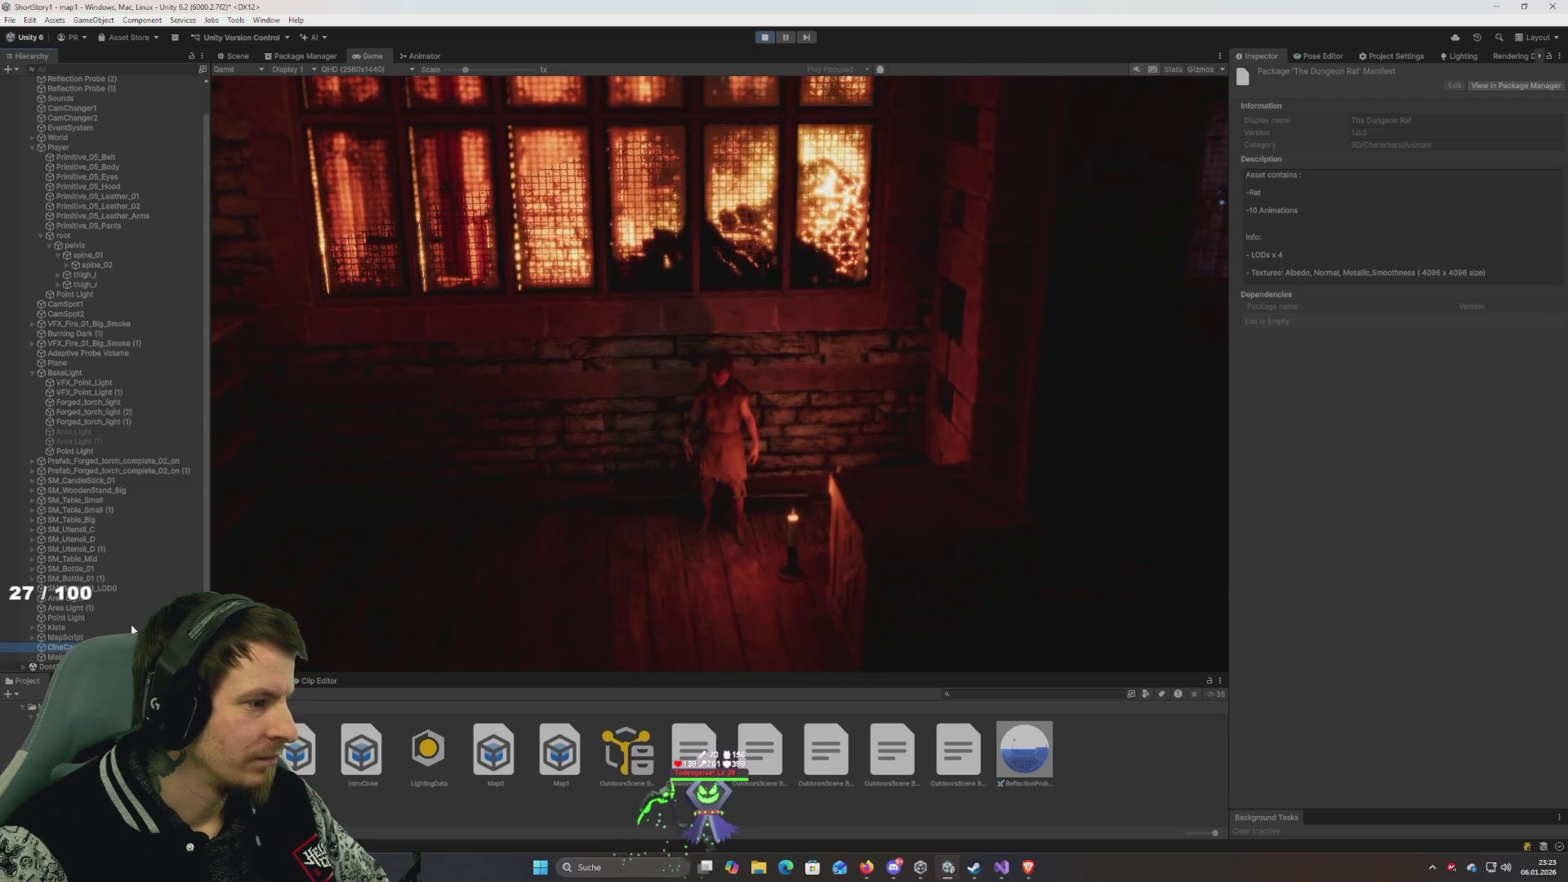
{"action": "left_click", "coordinate": [61, 647]}
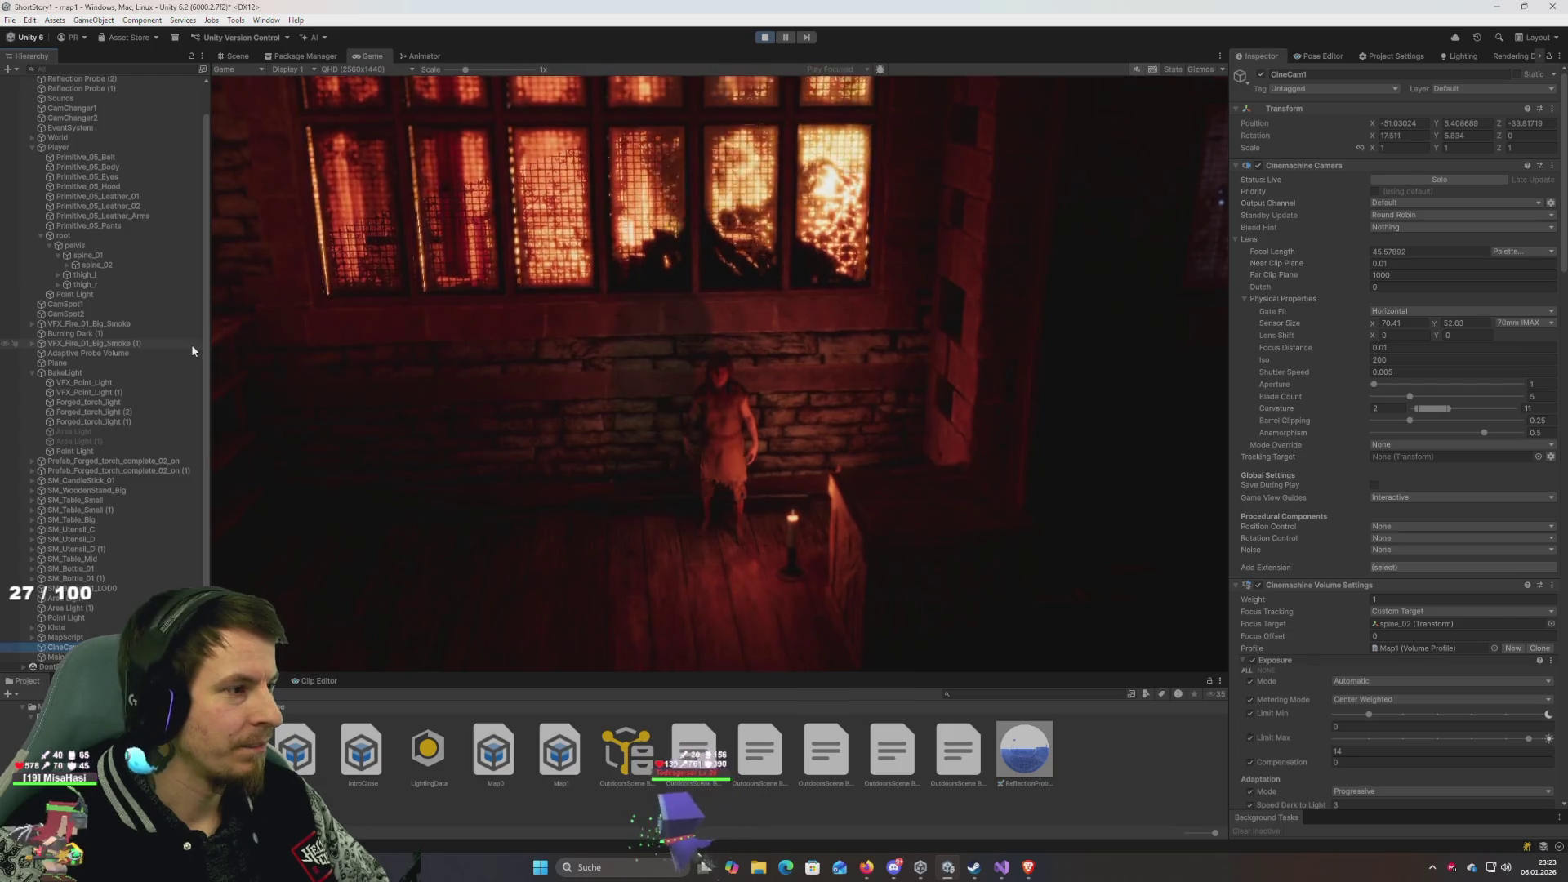
{"action": "scroll", "coordinate": [89, 245], "scroll_direction": "up", "scroll_amount": 2}
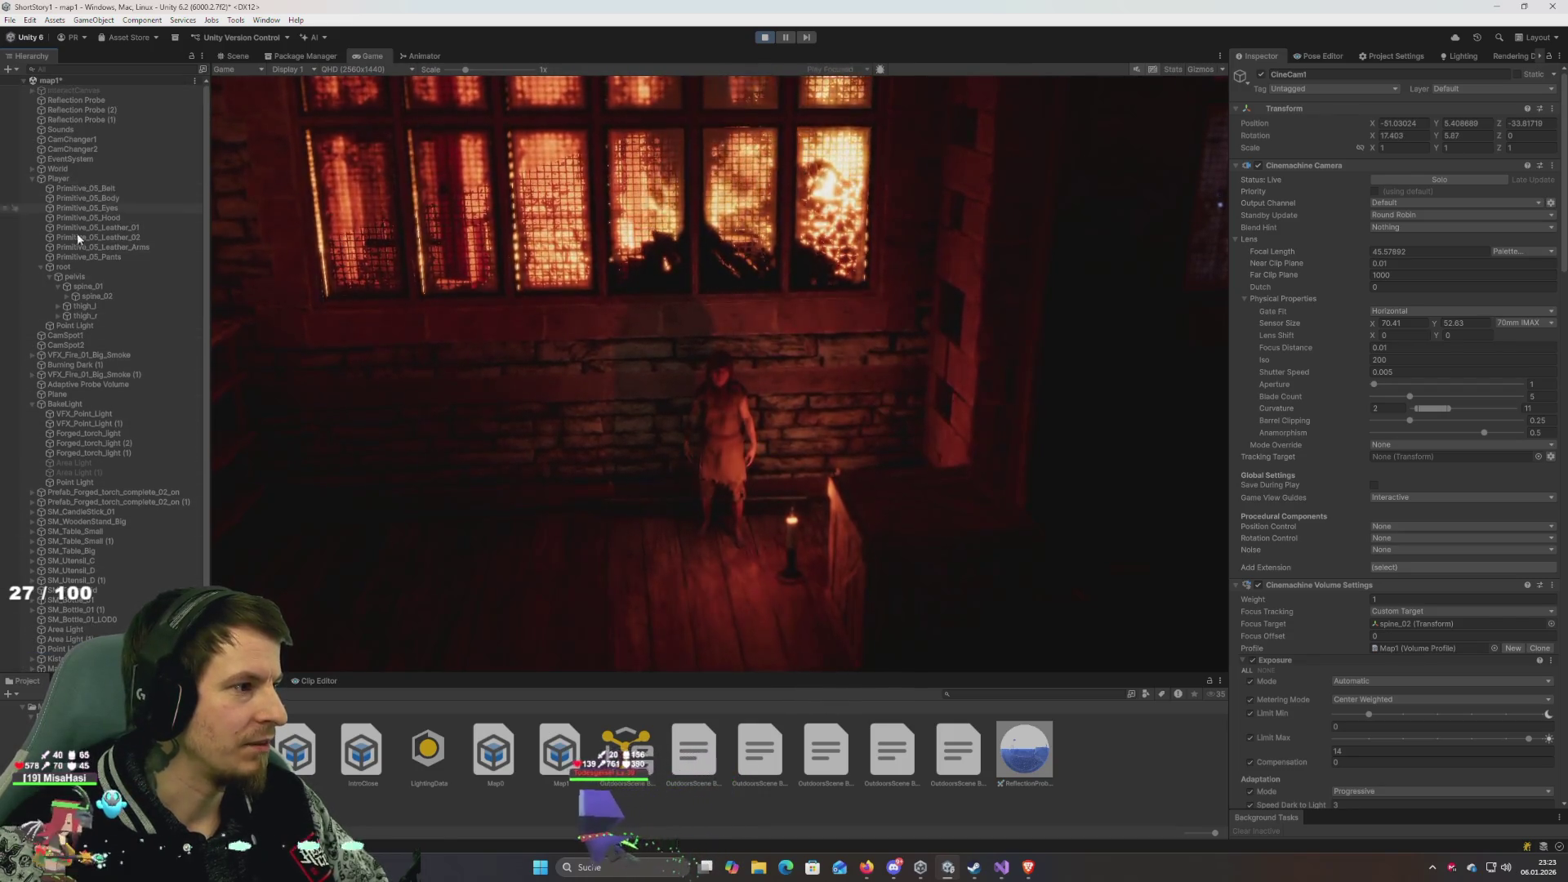
{"action": "left_click", "coordinate": [92, 326]}
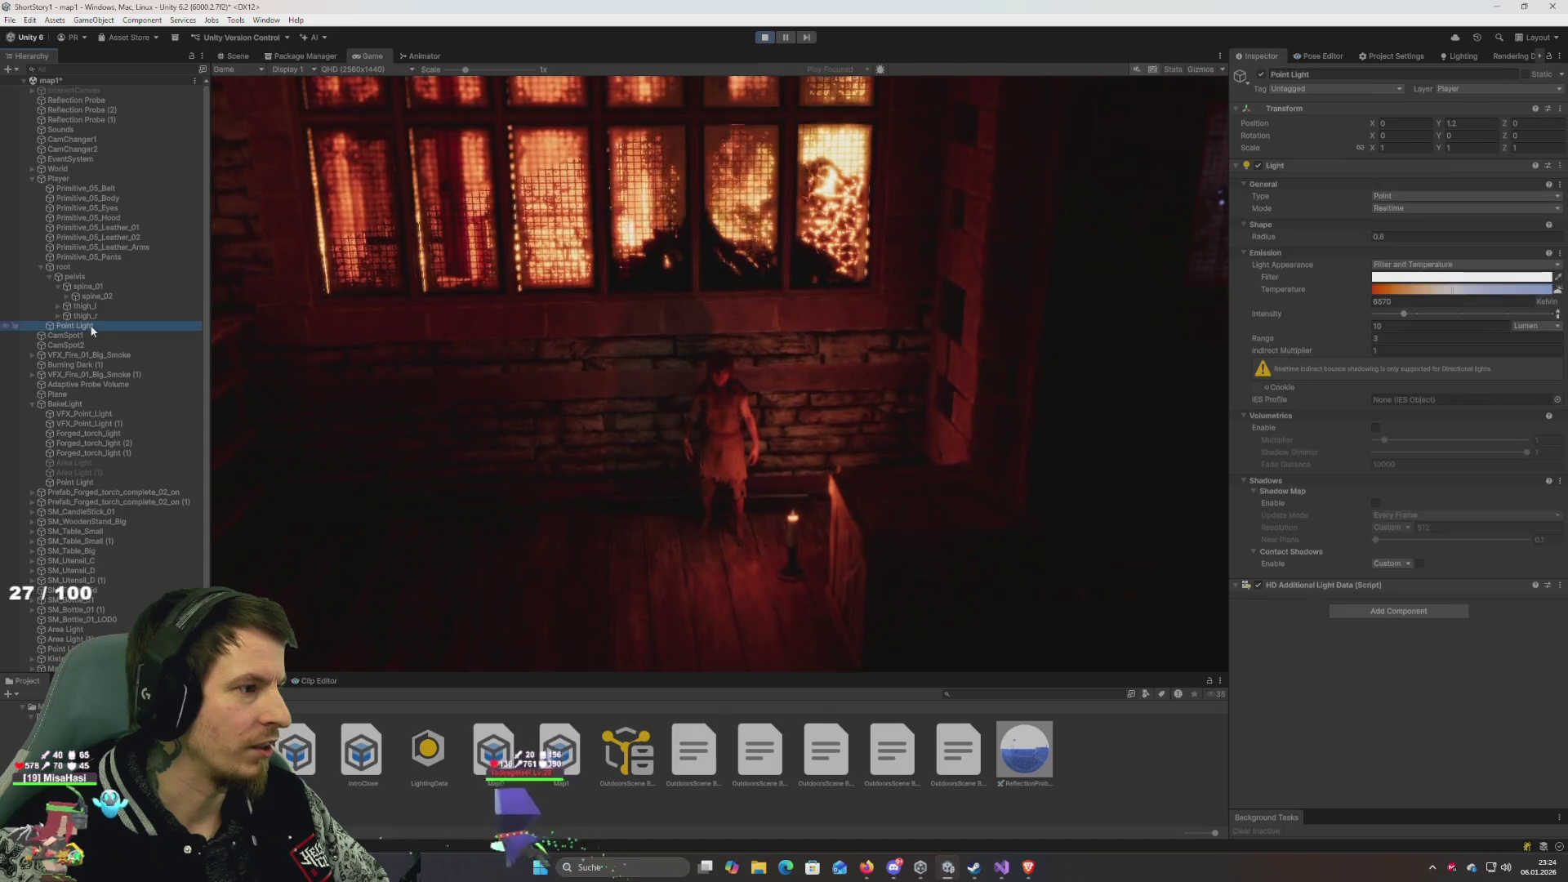
{"action": "left_click", "coordinate": [762, 40]}
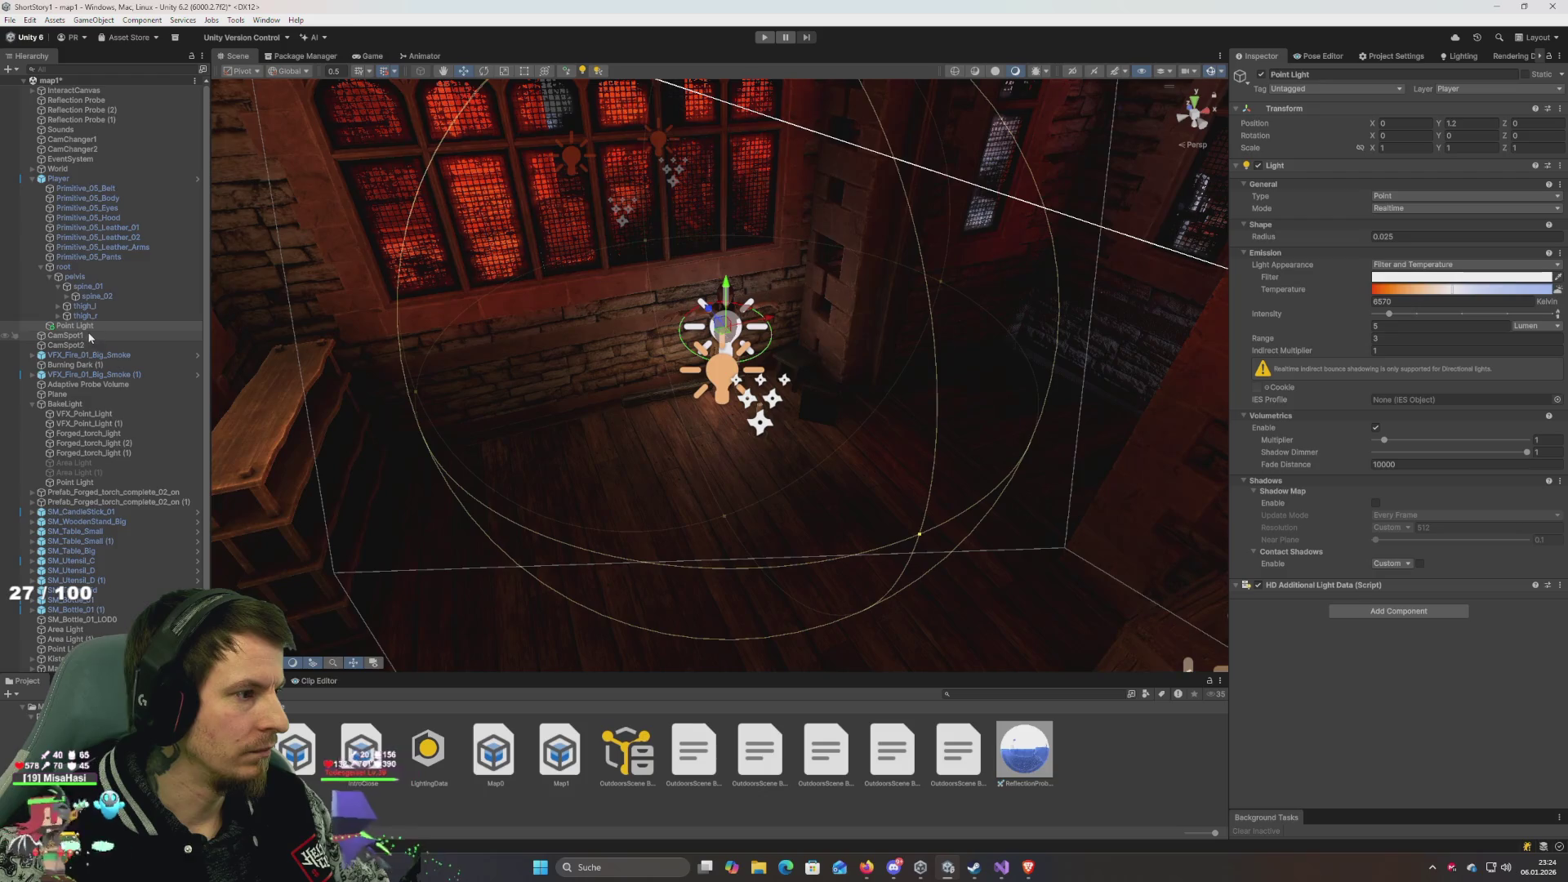
Paste the light as PlayerEnvLight, delete the old Point Light, and parent it under spine_03 at position 0.
{"action": "key", "text": "ctrl+shift+v"}
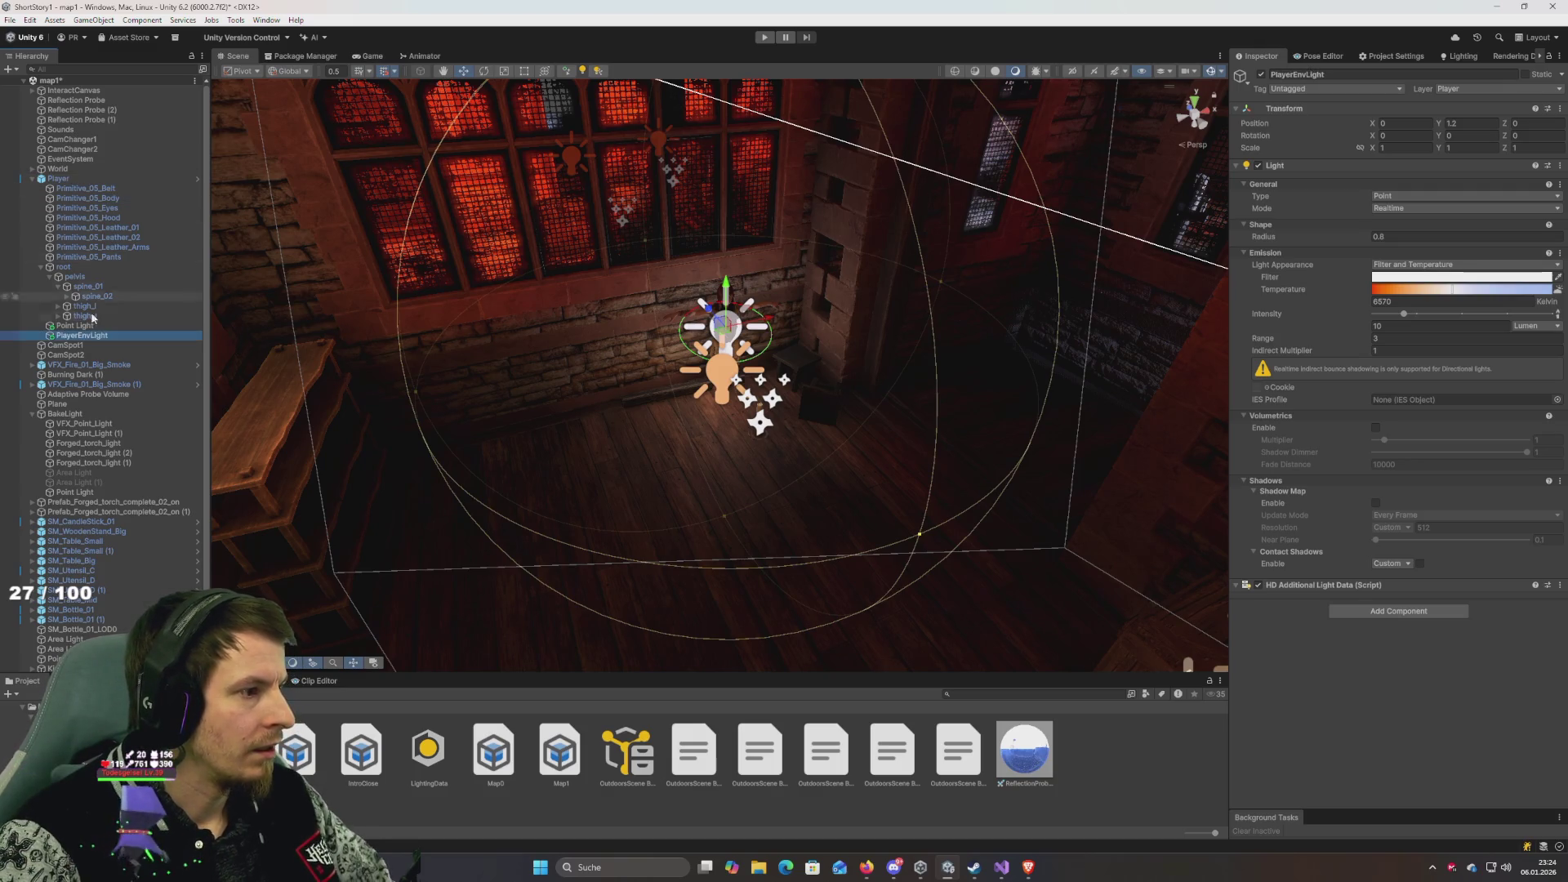
{"action": "key", "text": "Delete"}
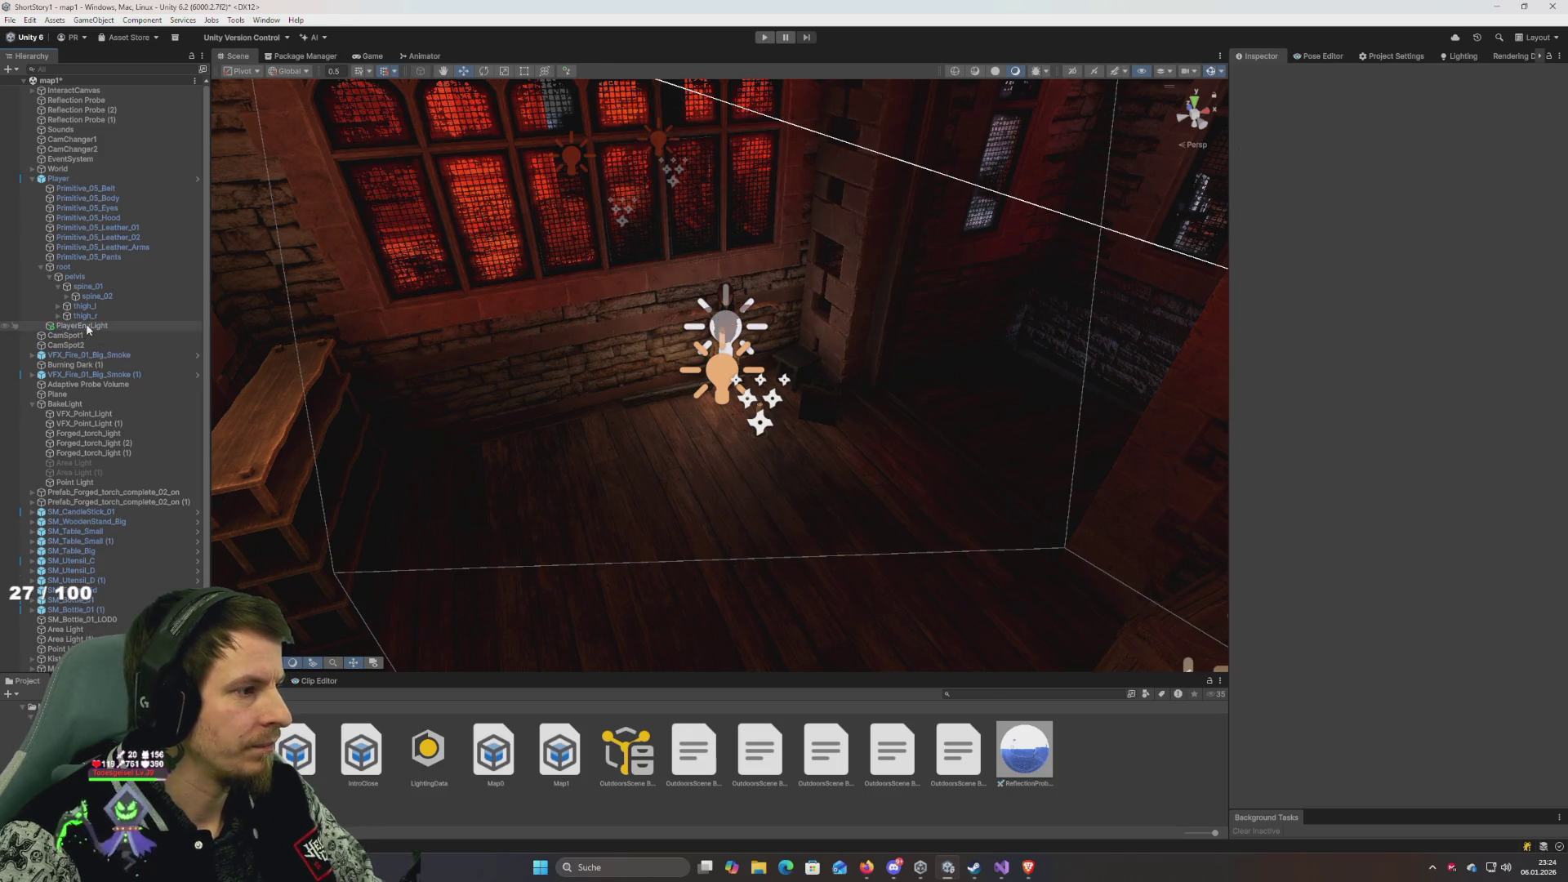
{"action": "left_click", "coordinate": [85, 324]}
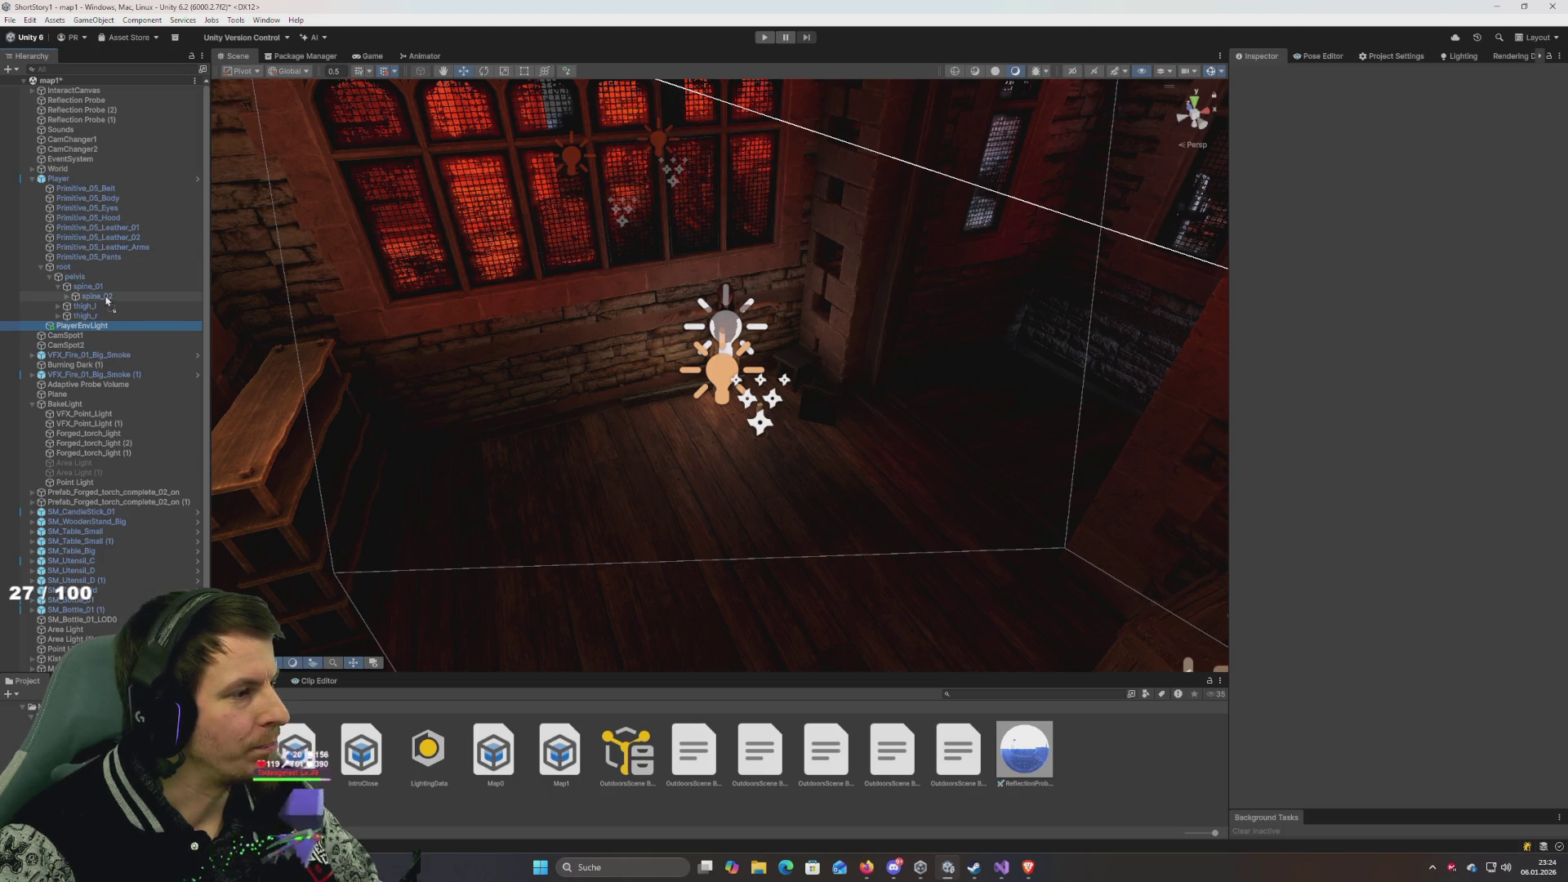
{"action": "left_click_drag", "start_coordinate": [114, 304], "coordinate": [110, 305]}
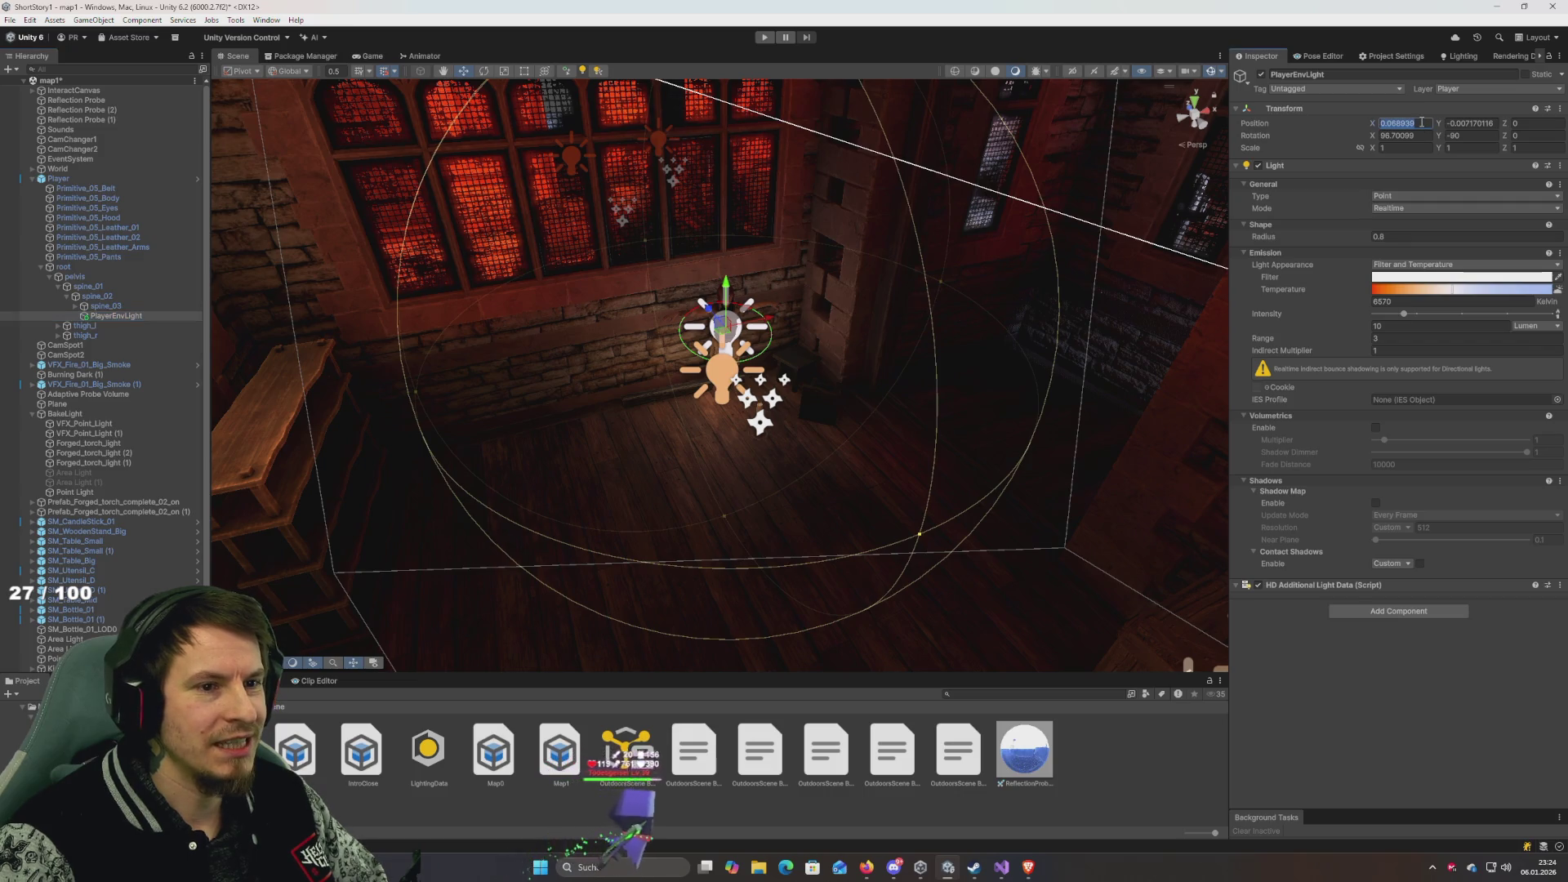
{"action": "type", "text": "0"}
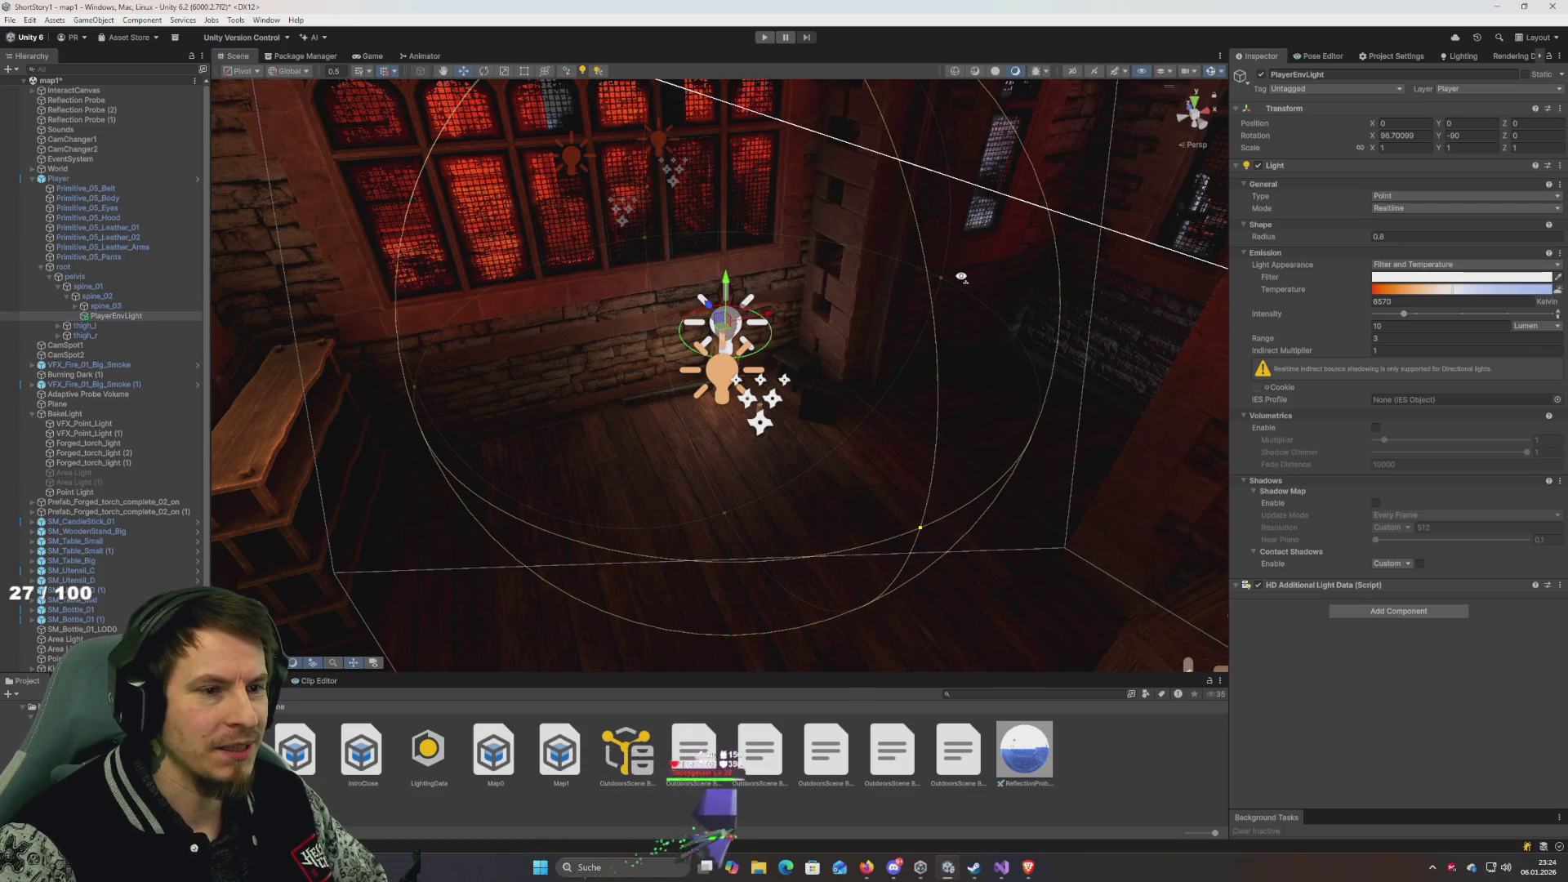
{"action": "type", "text": "f"}
{"action": "left_click_drag", "start_coordinate": [957, 253], "coordinate": [1429, 127]}
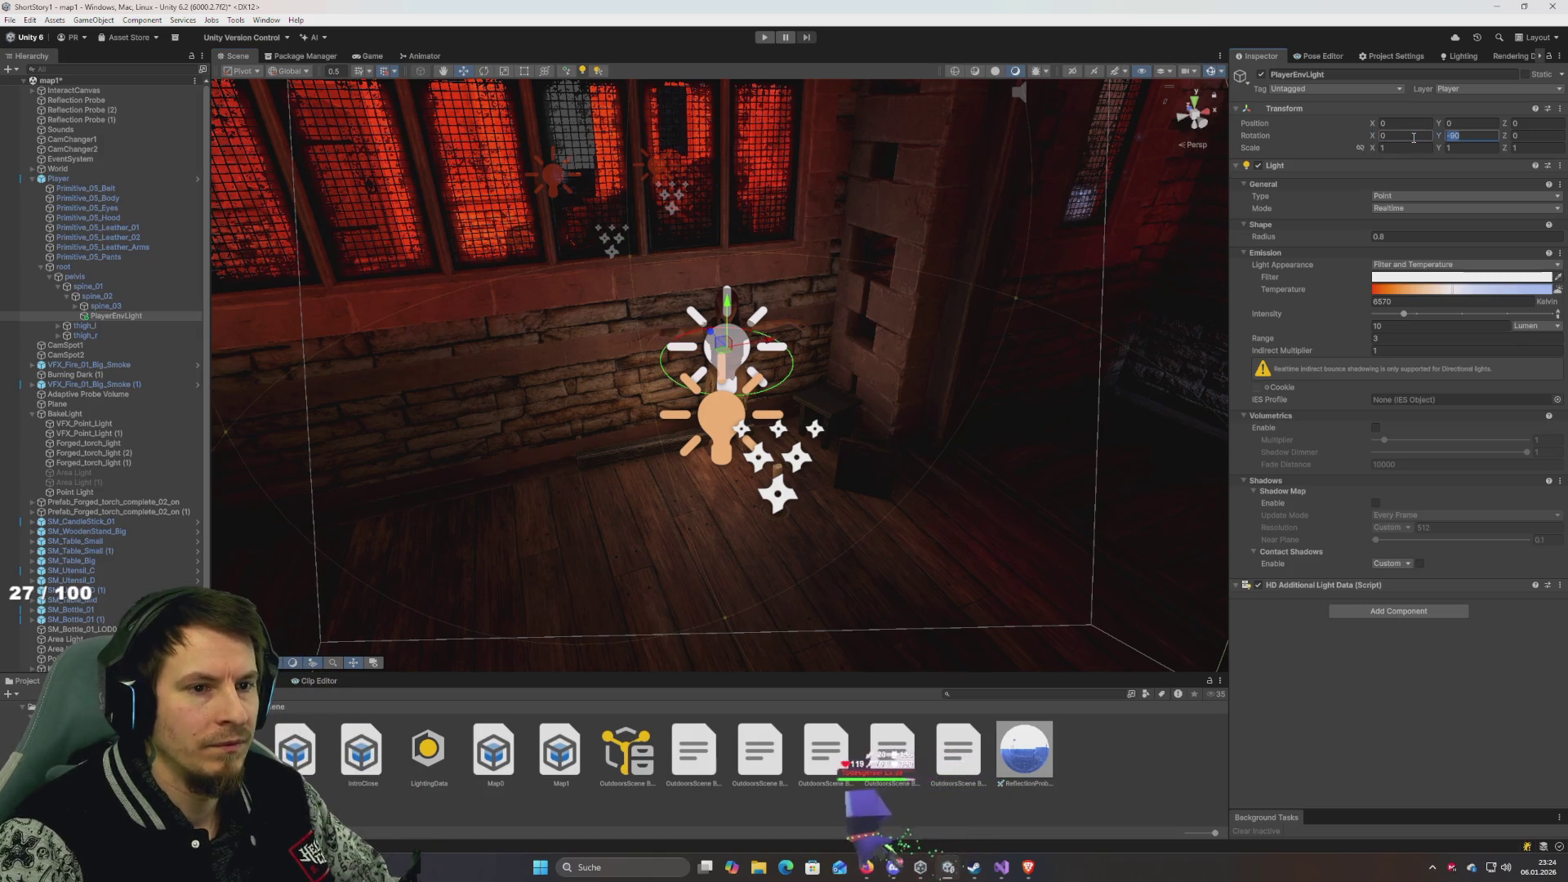
{"action": "scroll", "coordinate": [1002, 303], "scroll_direction": "down", "scroll_amount": 5}
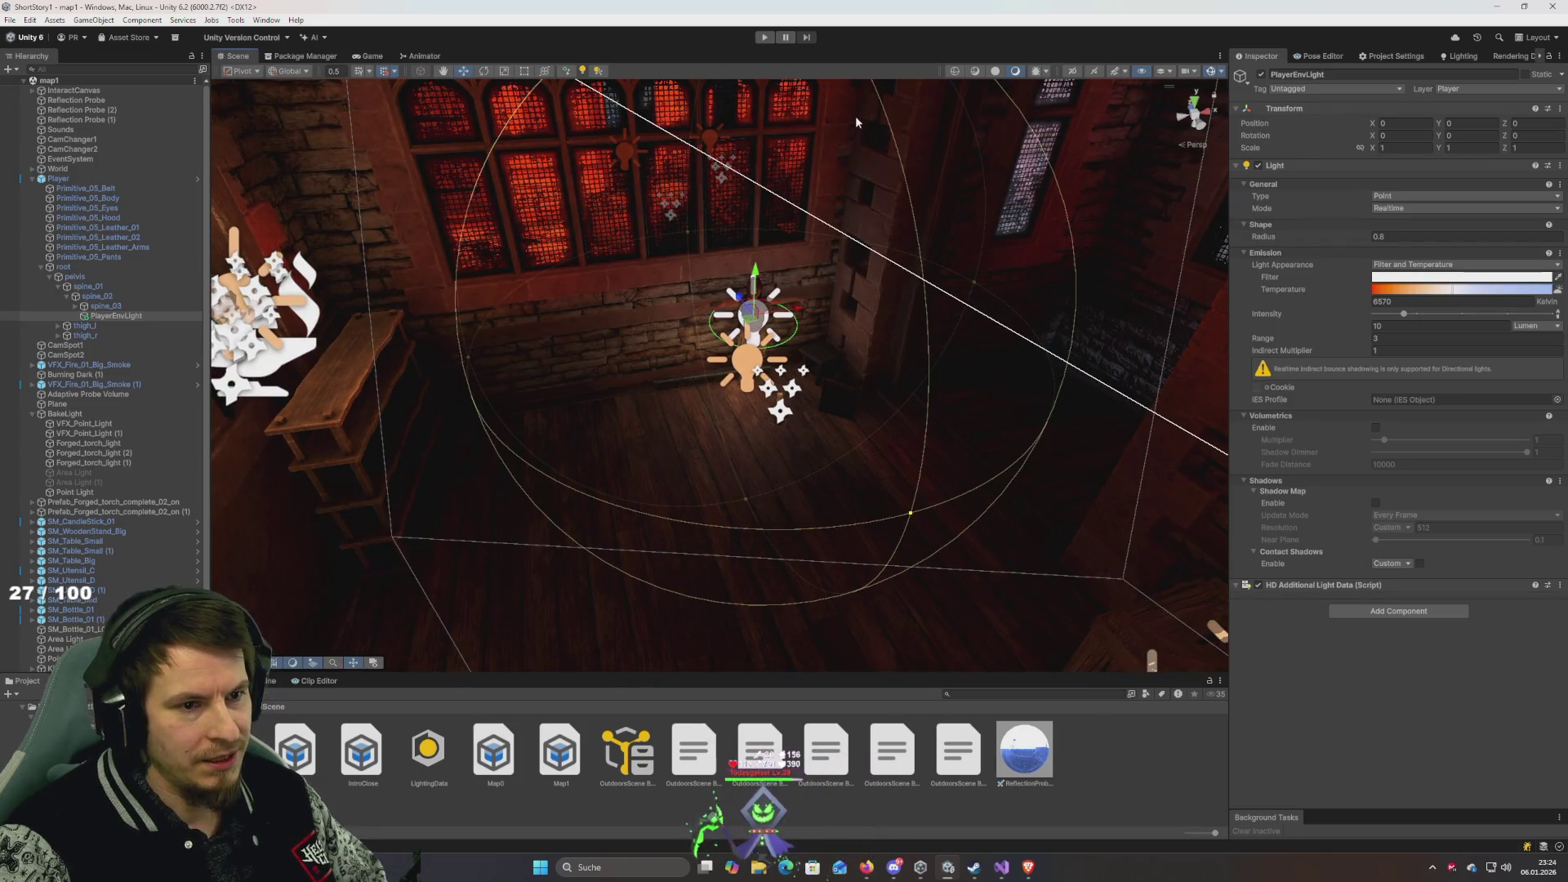
Run the game to judge how PlayerEnvLight lights the character, then inspect the Main Camera.
{"action": "left_click", "coordinate": [764, 38]}
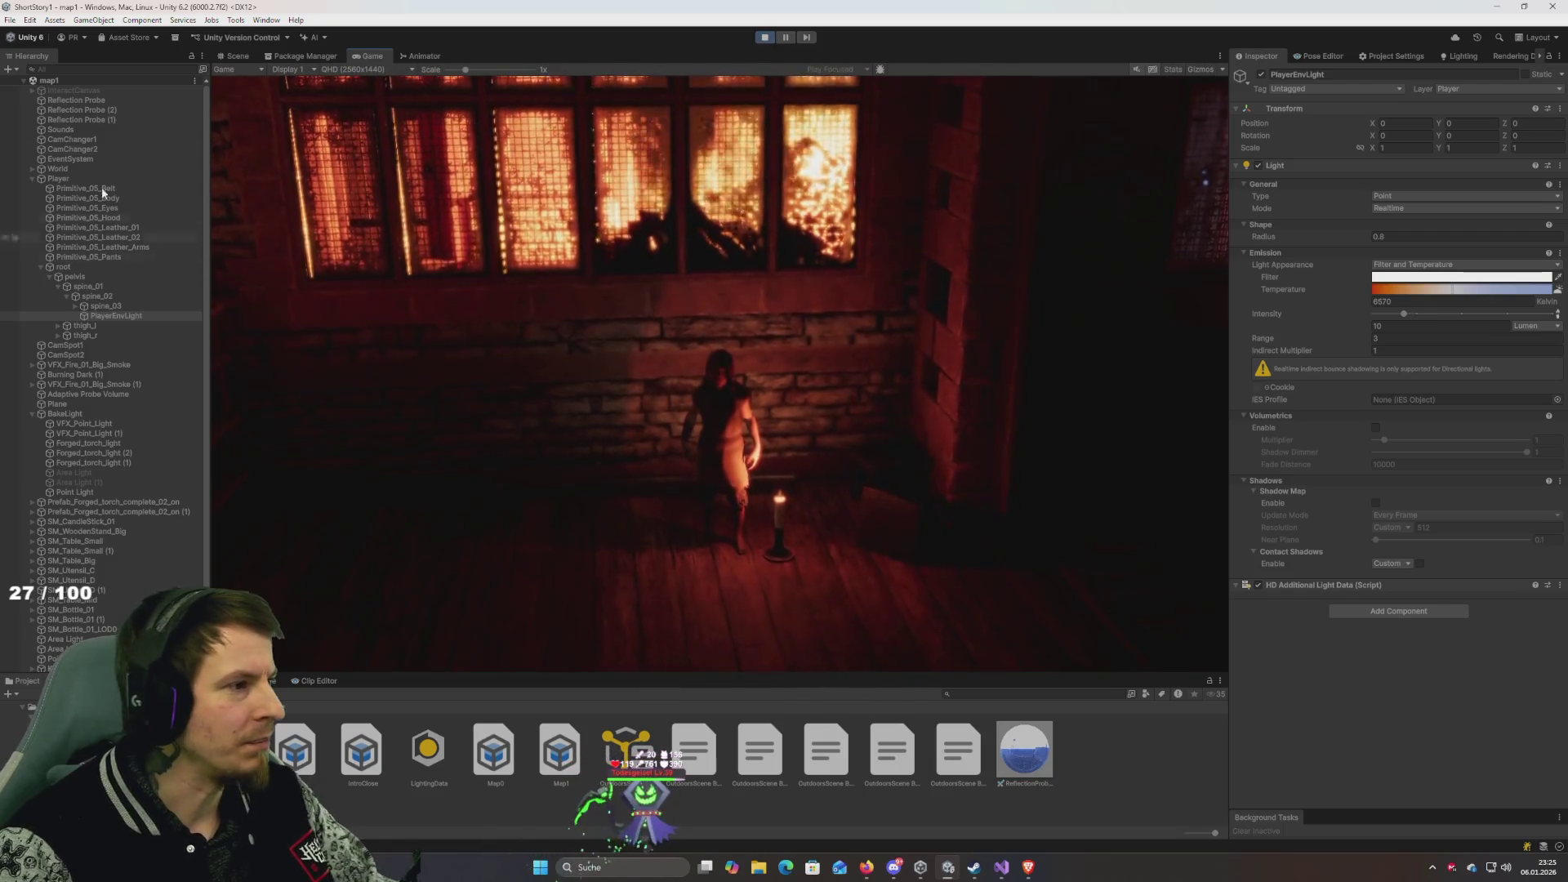
{"action": "scroll", "coordinate": [114, 458], "scroll_direction": "down", "scroll_amount": 2}
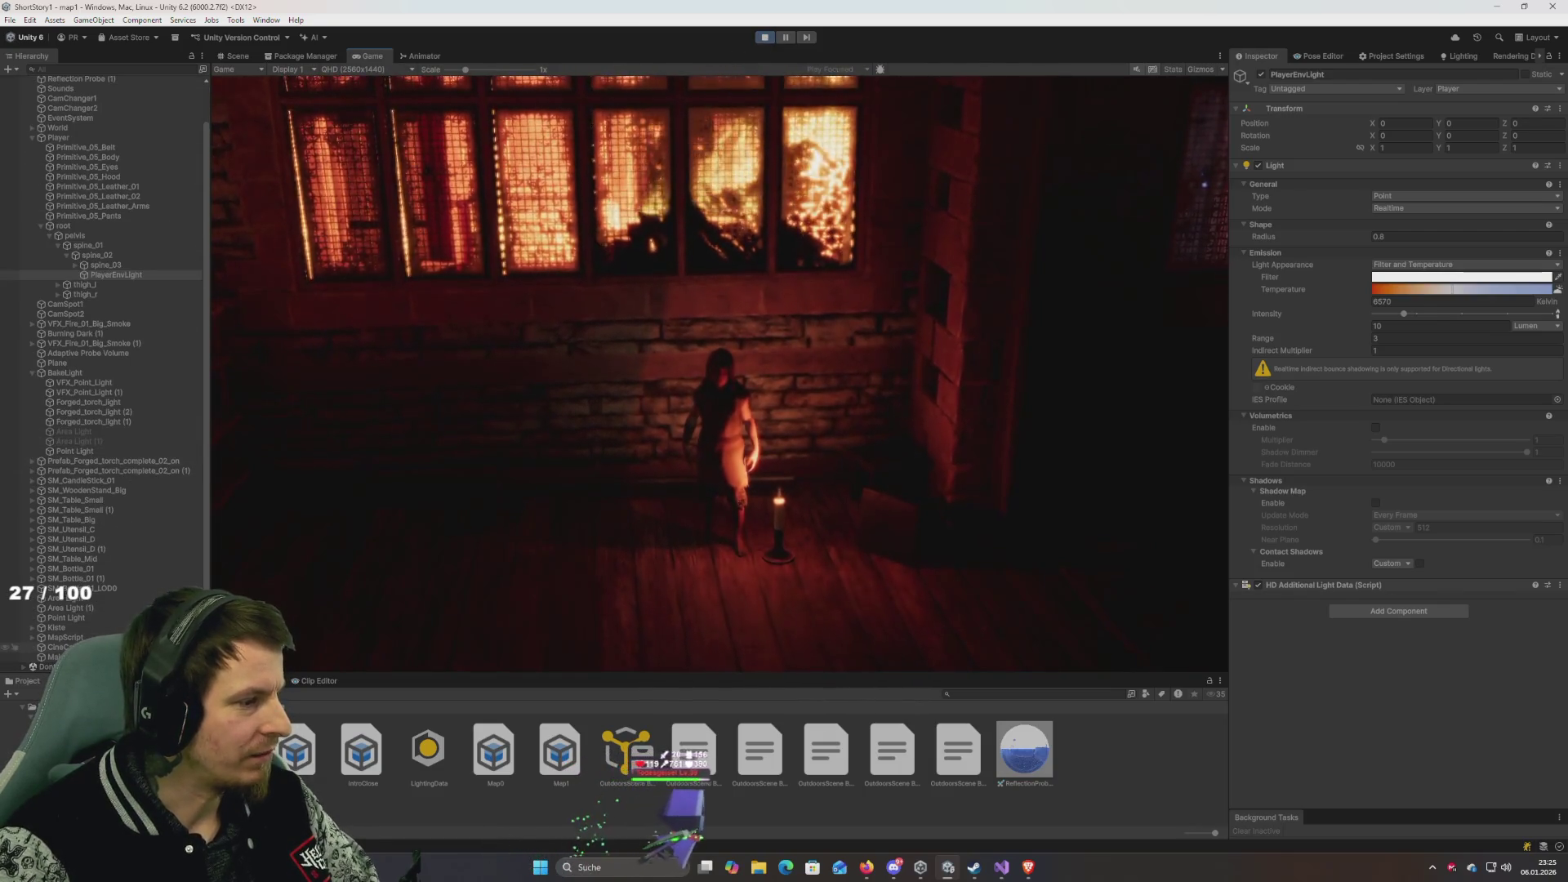
{"action": "left_click", "coordinate": [51, 657]}
Select CineCam1 and scroll through its volume profile's Fog, Visual Environment and Shadows overrides.
{"action": "left_click", "coordinate": [57, 647]}
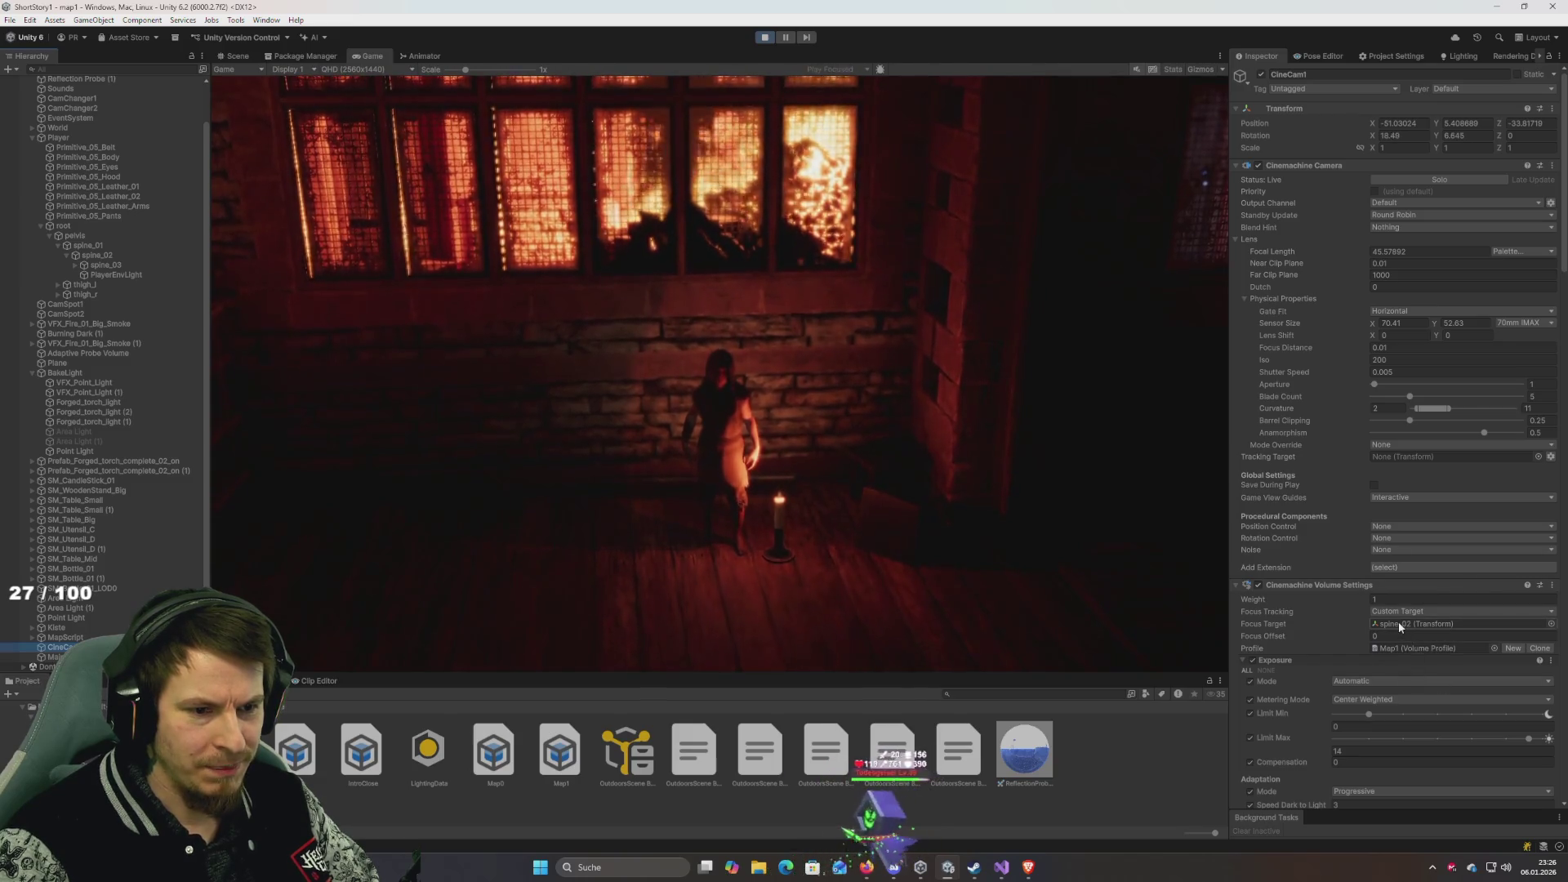
{"action": "scroll", "coordinate": [1325, 611], "scroll_direction": "down", "scroll_amount": 4}
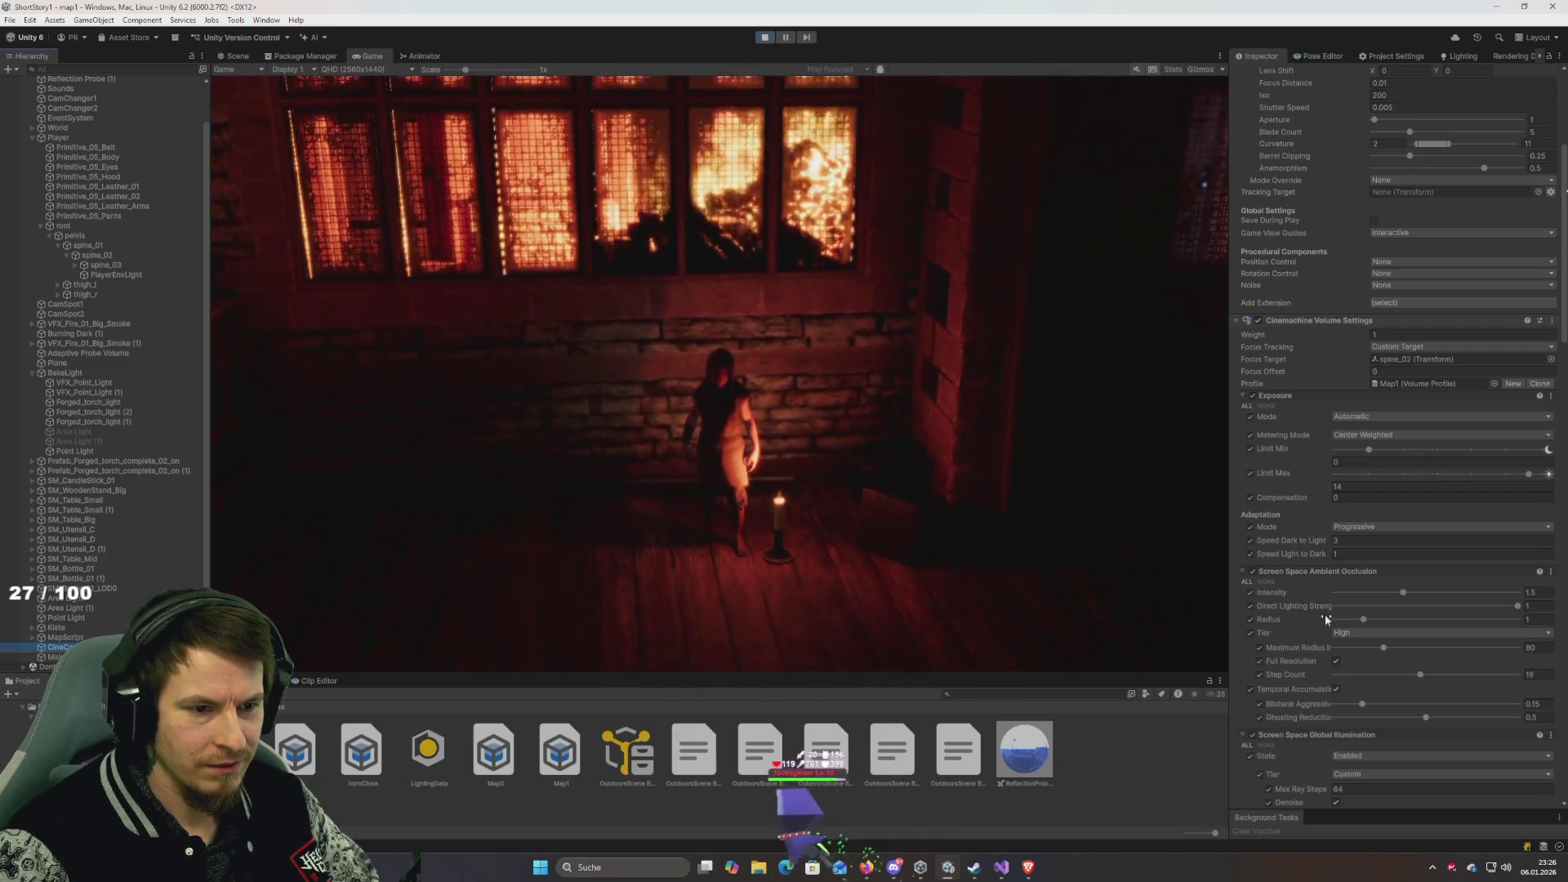
{"action": "scroll", "coordinate": [1325, 614], "scroll_direction": "up", "scroll_amount": 4}
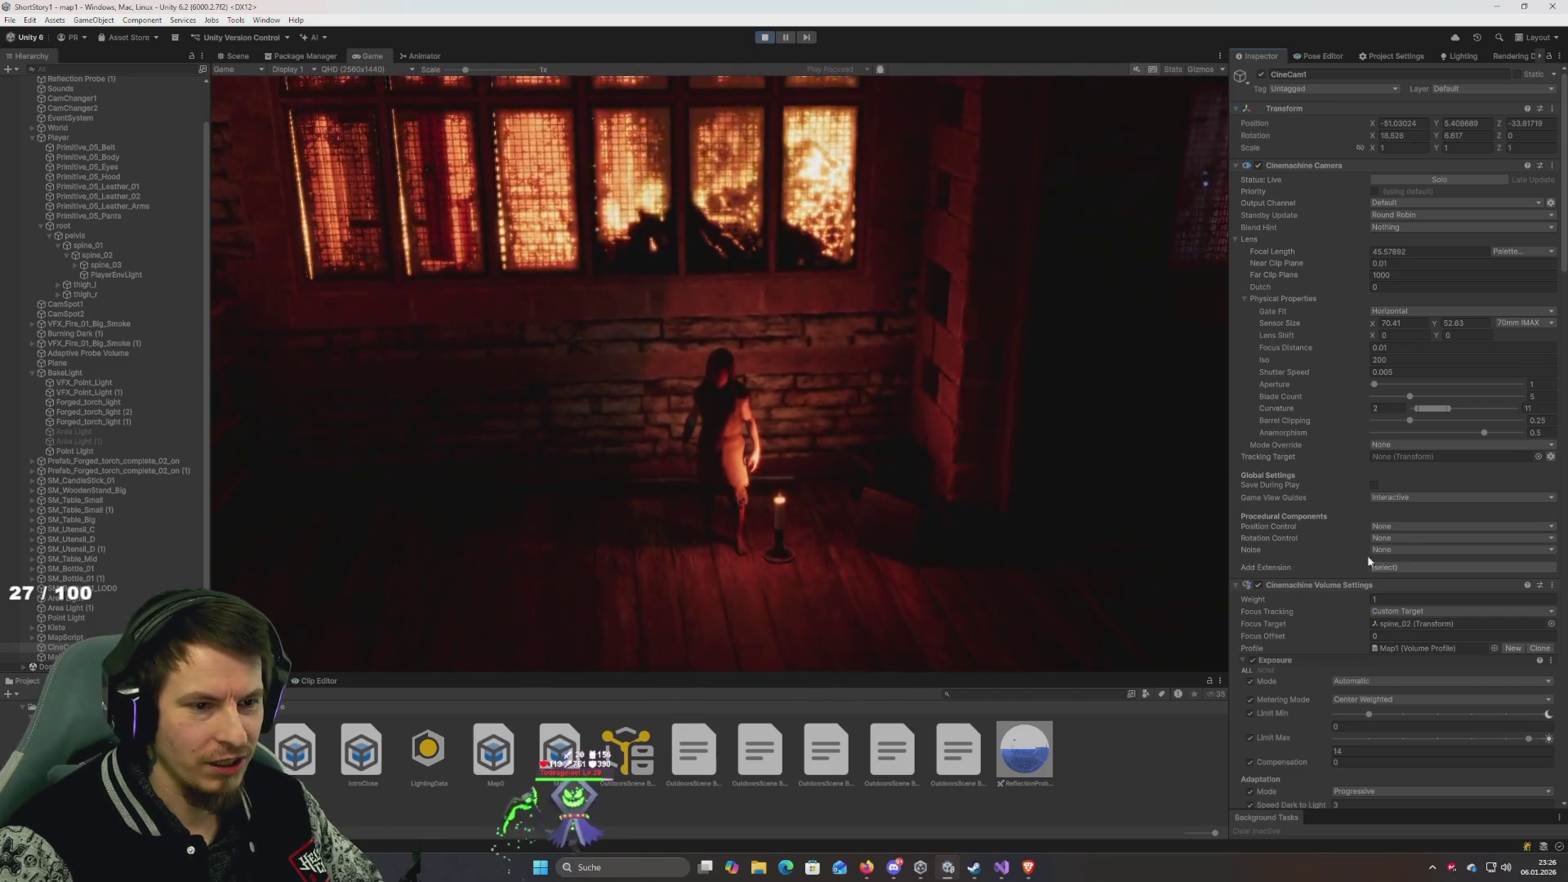
{"action": "scroll", "coordinate": [1354, 514], "scroll_direction": "down", "scroll_amount": 5}
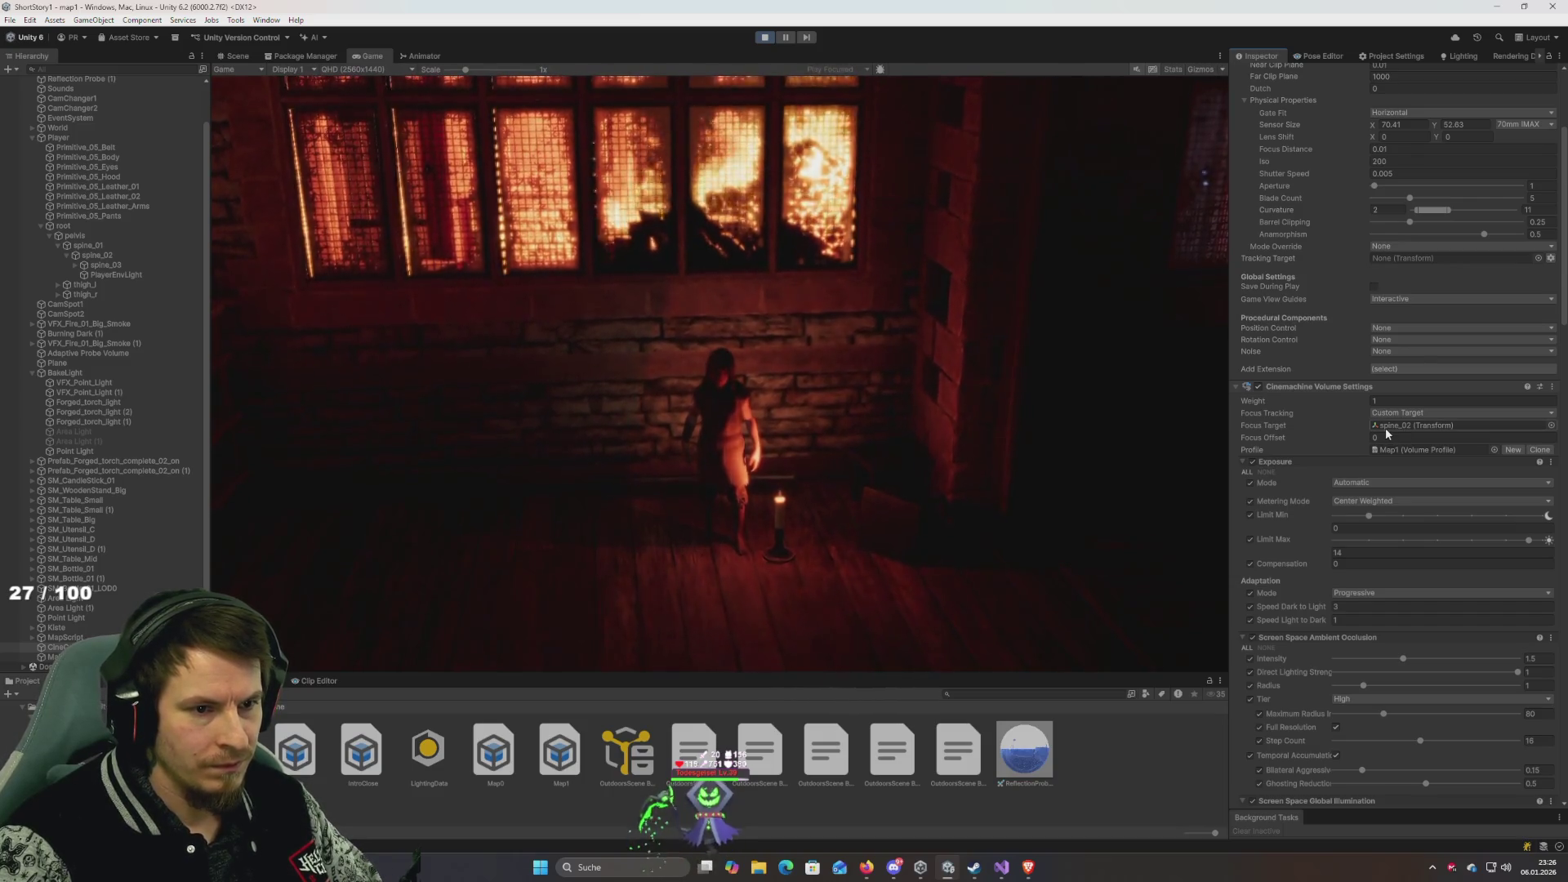
{"action": "scroll", "coordinate": [1306, 410], "scroll_direction": "up", "scroll_amount": 2}
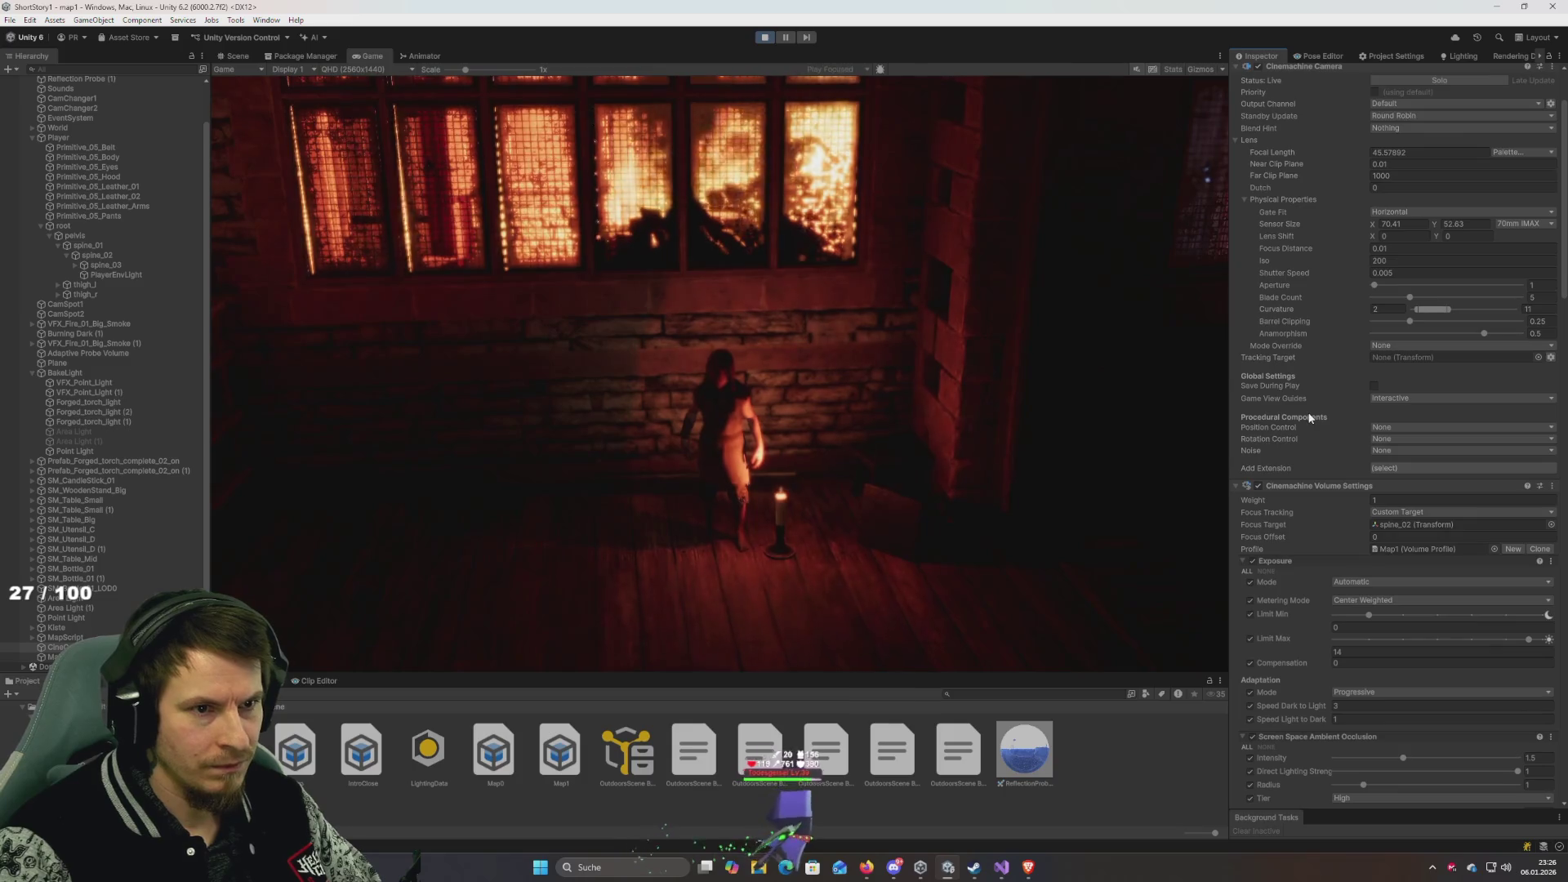
{"action": "scroll", "coordinate": [1310, 413], "scroll_direction": "up", "scroll_amount": 2}
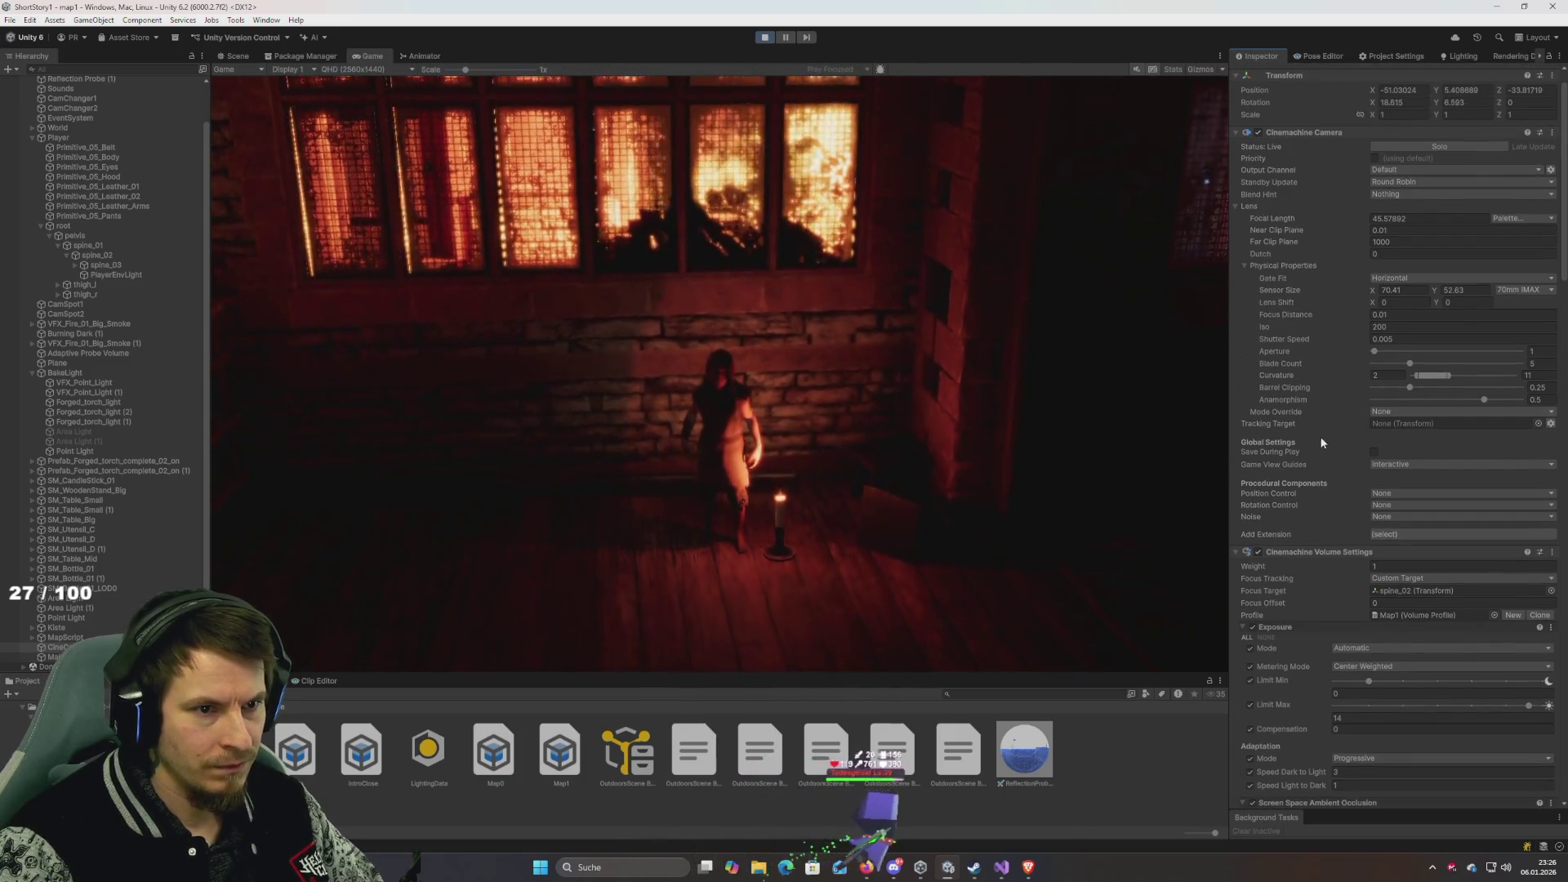
{"action": "scroll", "coordinate": [1316, 442], "scroll_direction": "down", "scroll_amount": 15}
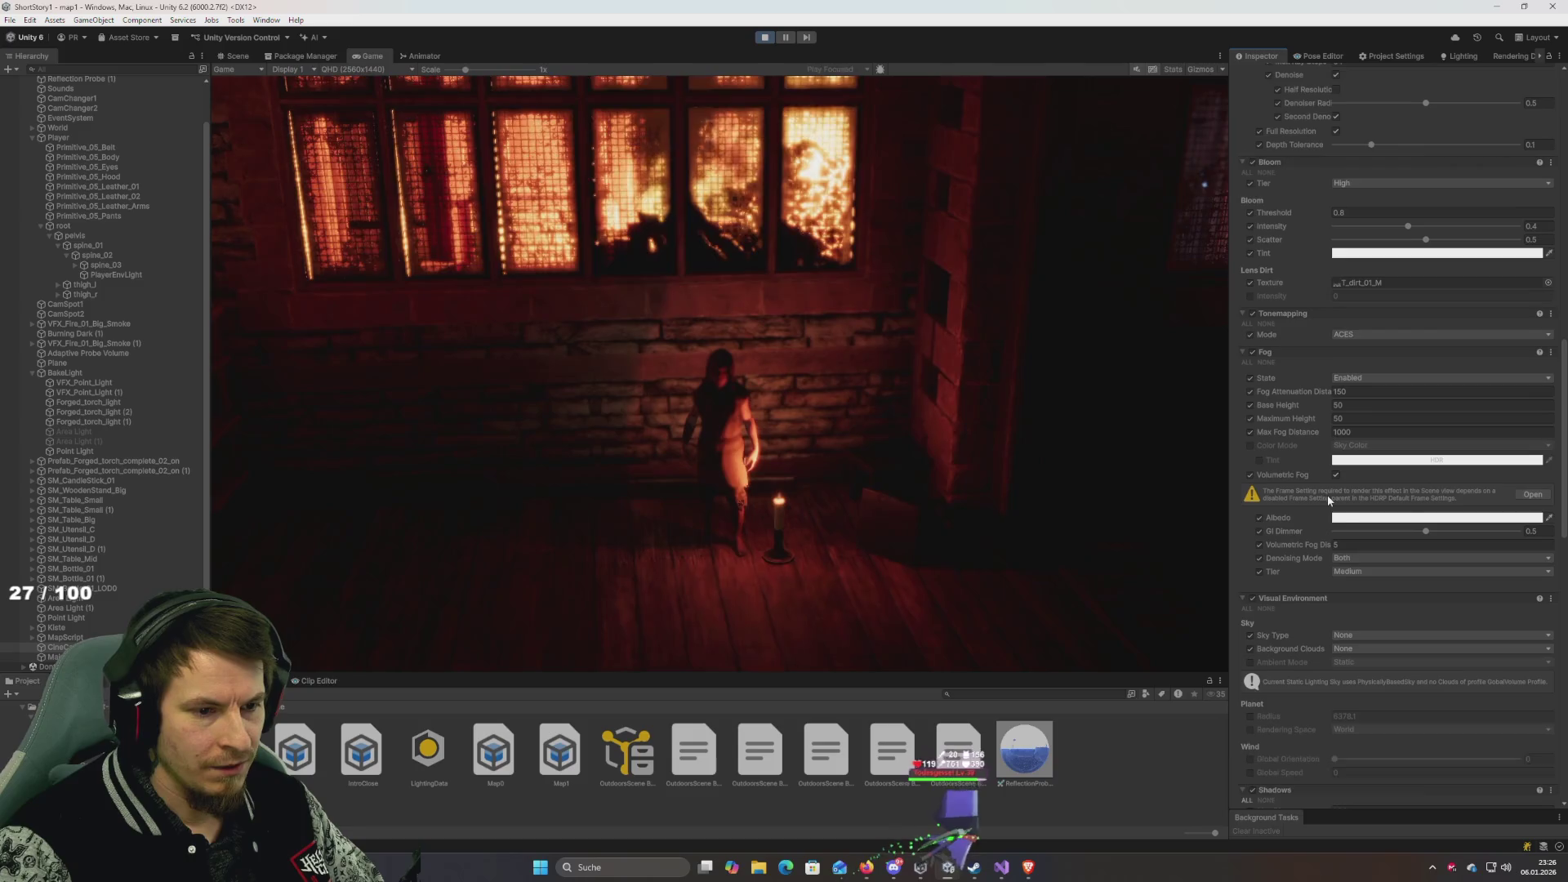
{"action": "scroll", "coordinate": [1326, 495], "scroll_direction": "down", "scroll_amount": 3}
{"action": "scroll", "coordinate": [1304, 533], "scroll_direction": "down", "scroll_amount": 20}
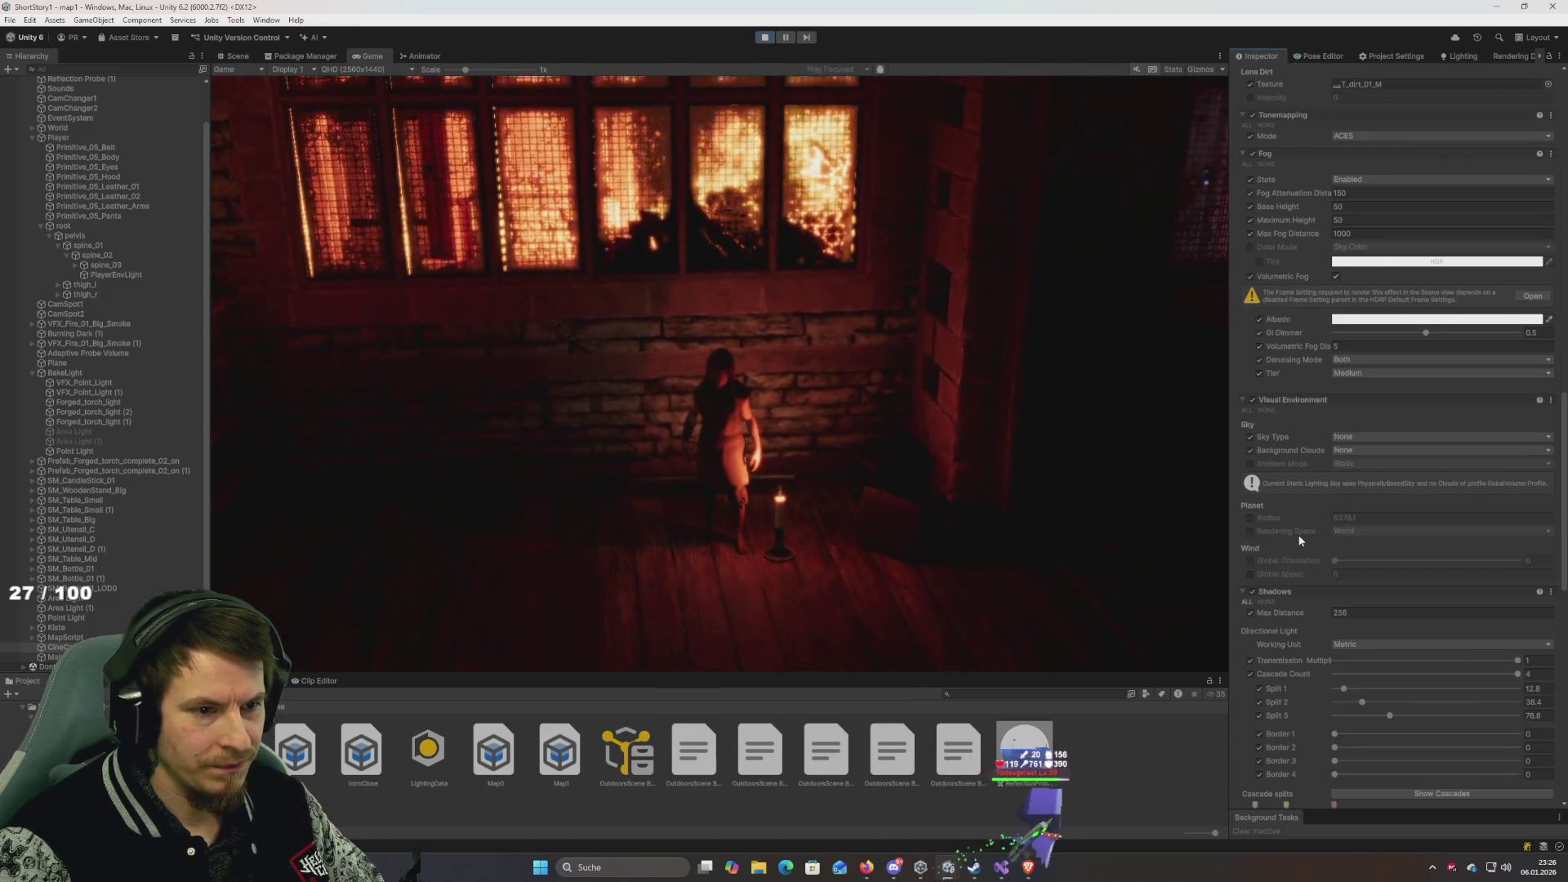
{"action": "scroll", "coordinate": [1300, 552], "scroll_direction": "down", "scroll_amount": 5}
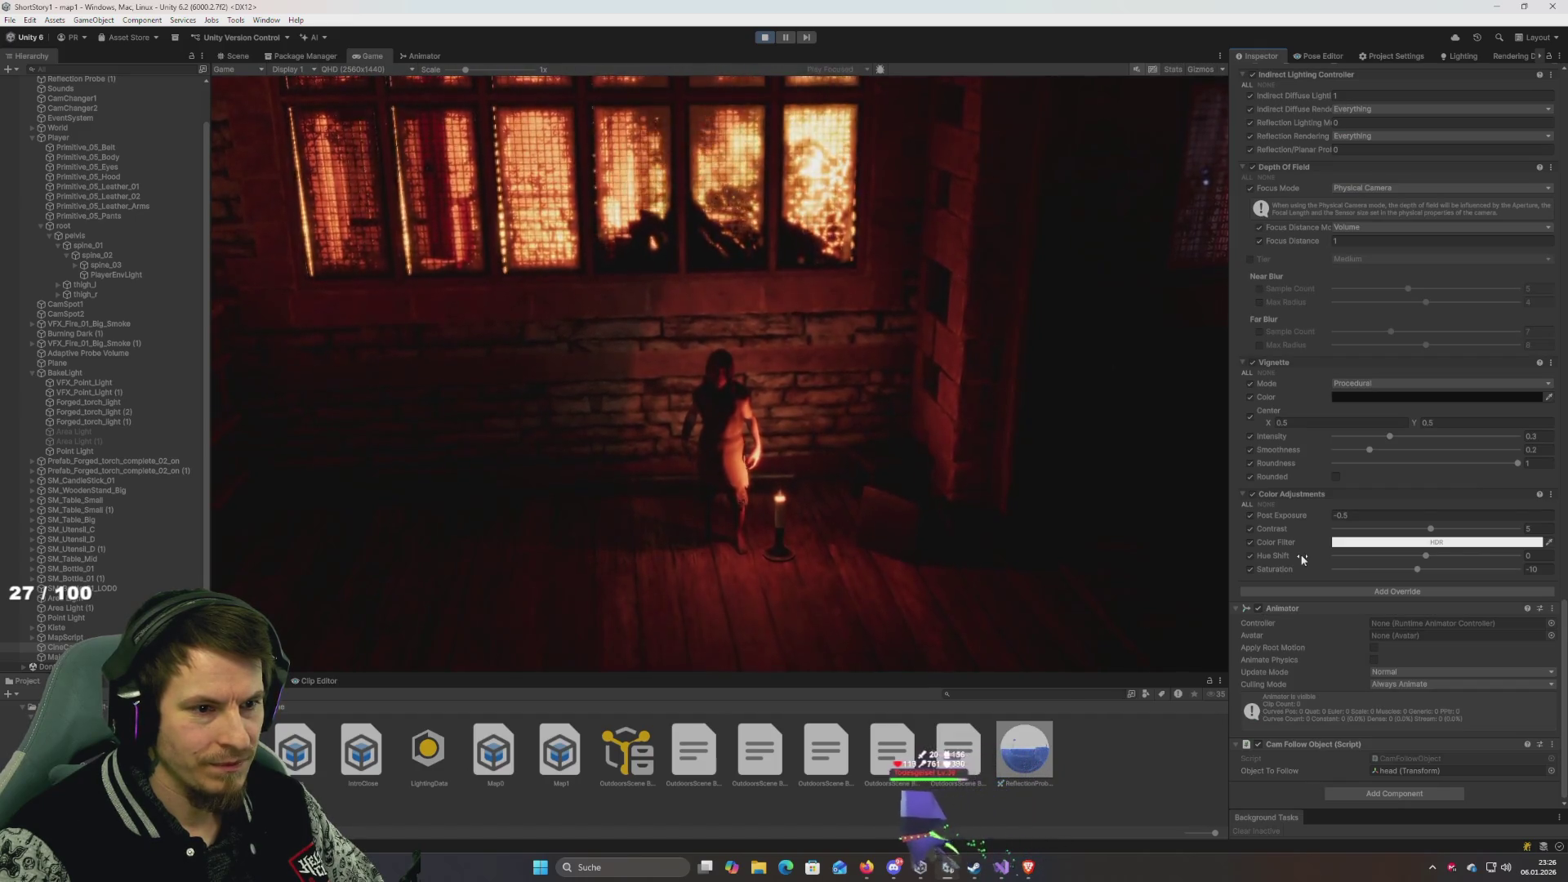
{"action": "scroll", "coordinate": [1304, 559], "scroll_direction": "up", "scroll_amount": 7}
{"action": "scroll", "coordinate": [1304, 560], "scroll_direction": "up", "scroll_amount": 8}
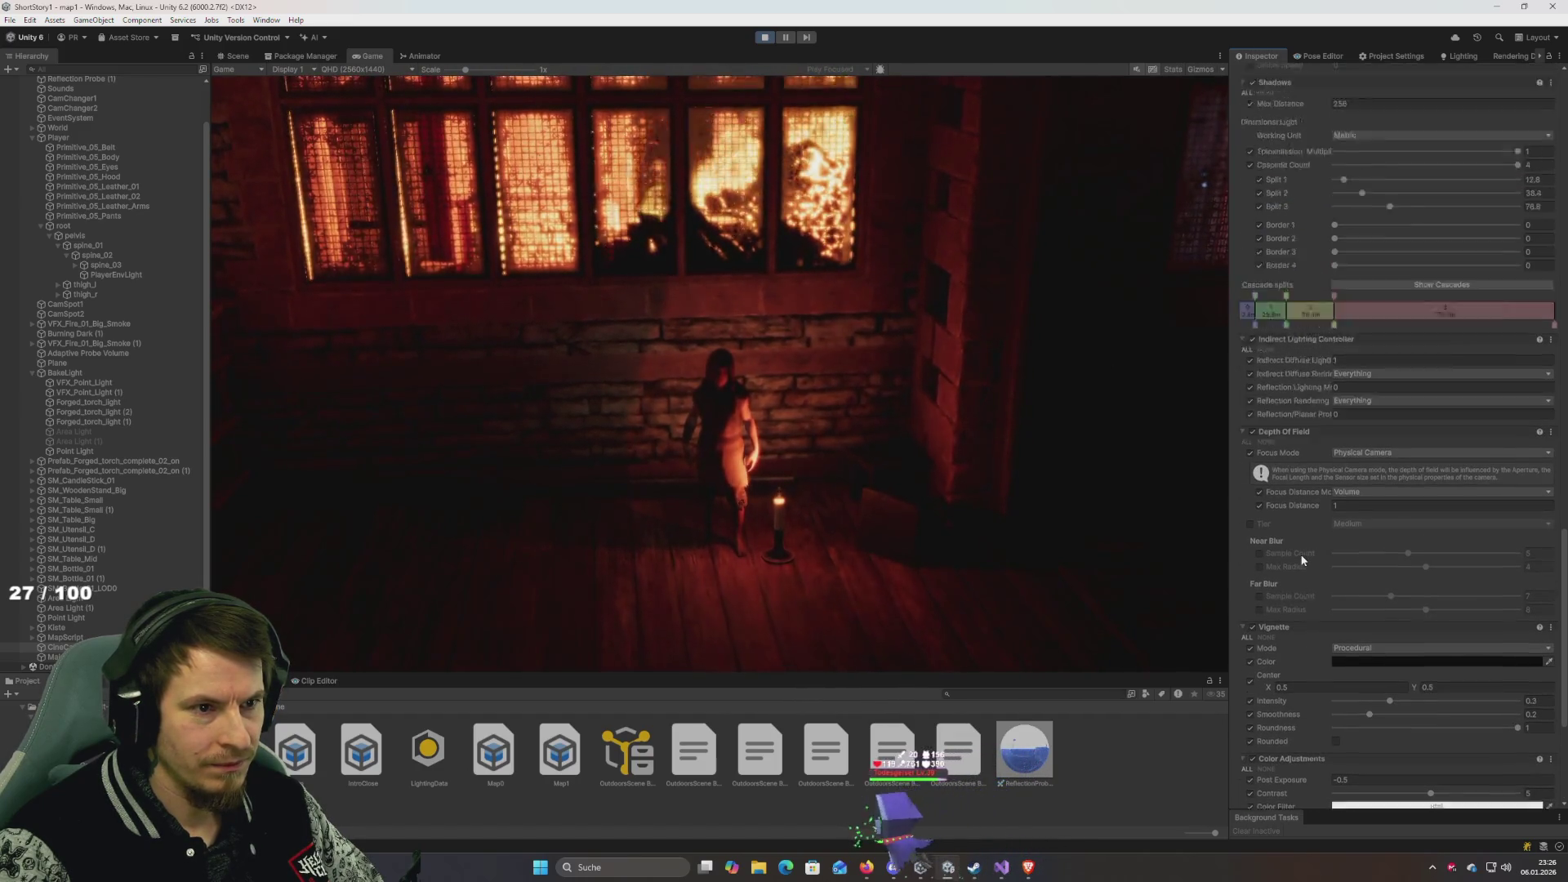
{"action": "scroll", "coordinate": [1304, 560], "scroll_direction": "up", "scroll_amount": 7}
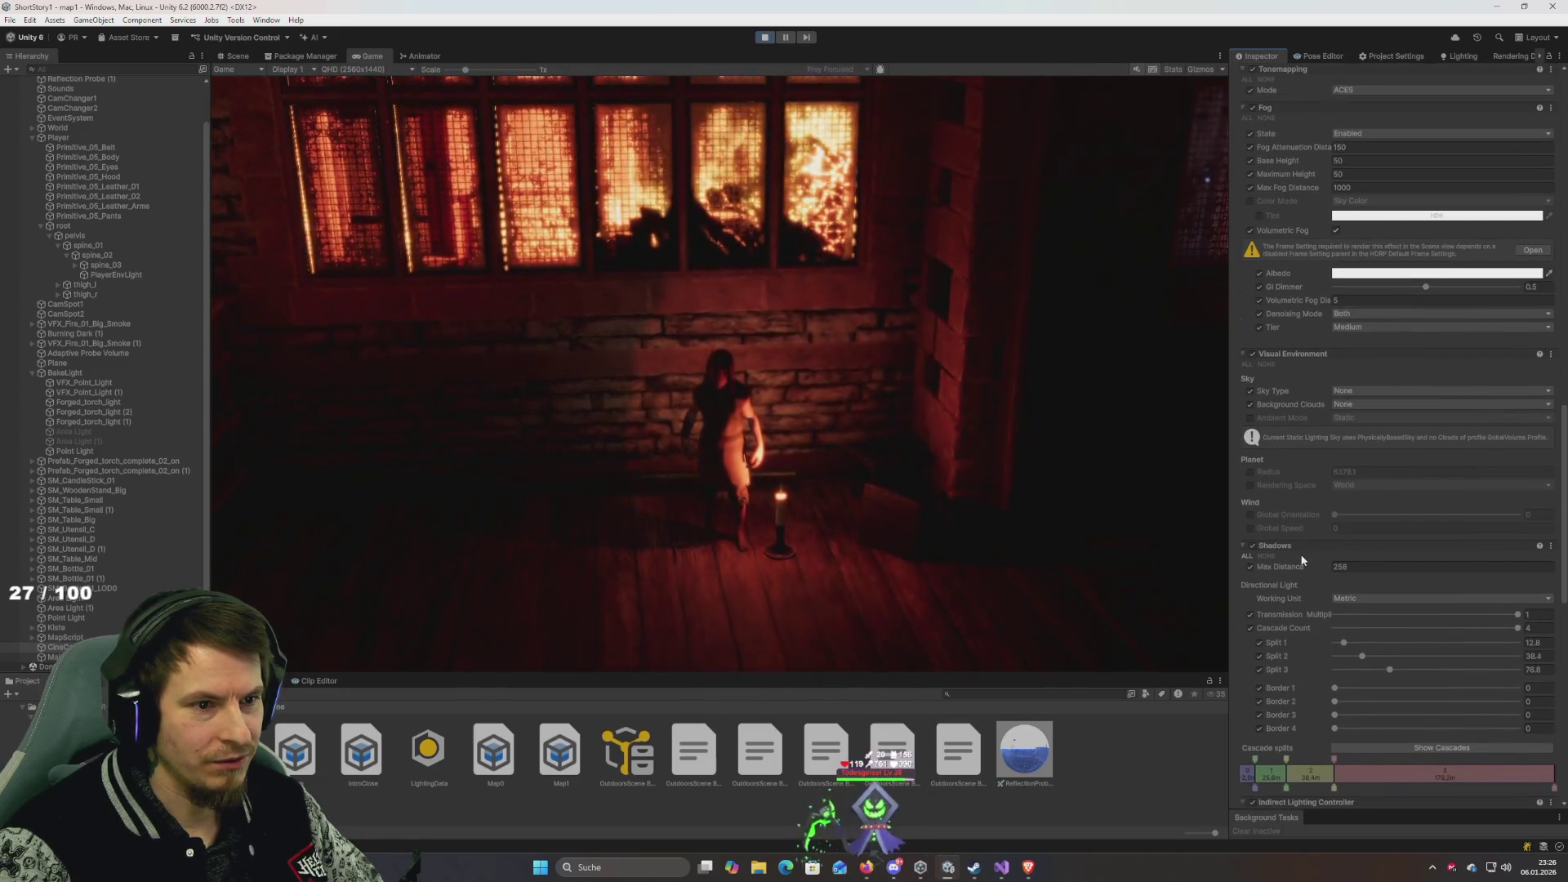
{"action": "scroll", "coordinate": [1303, 560], "scroll_direction": "down", "scroll_amount": 19}
Edit the Depth of Field focus distance value, trying 100 and then 0.1.
{"action": "left_click", "coordinate": [1351, 340]}
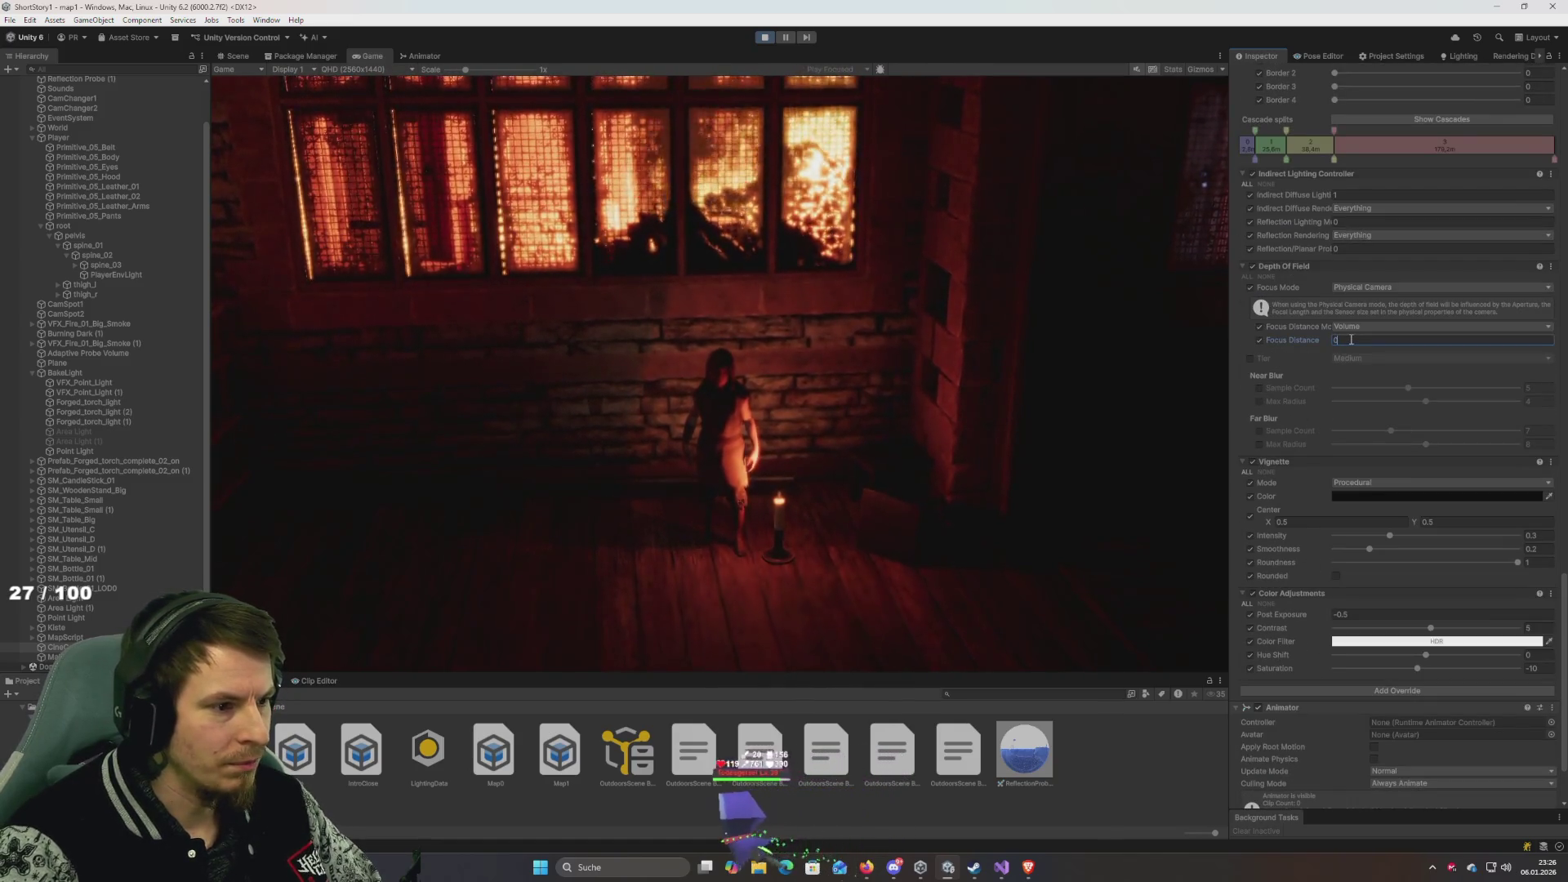
{"action": "type", "text": "10"}
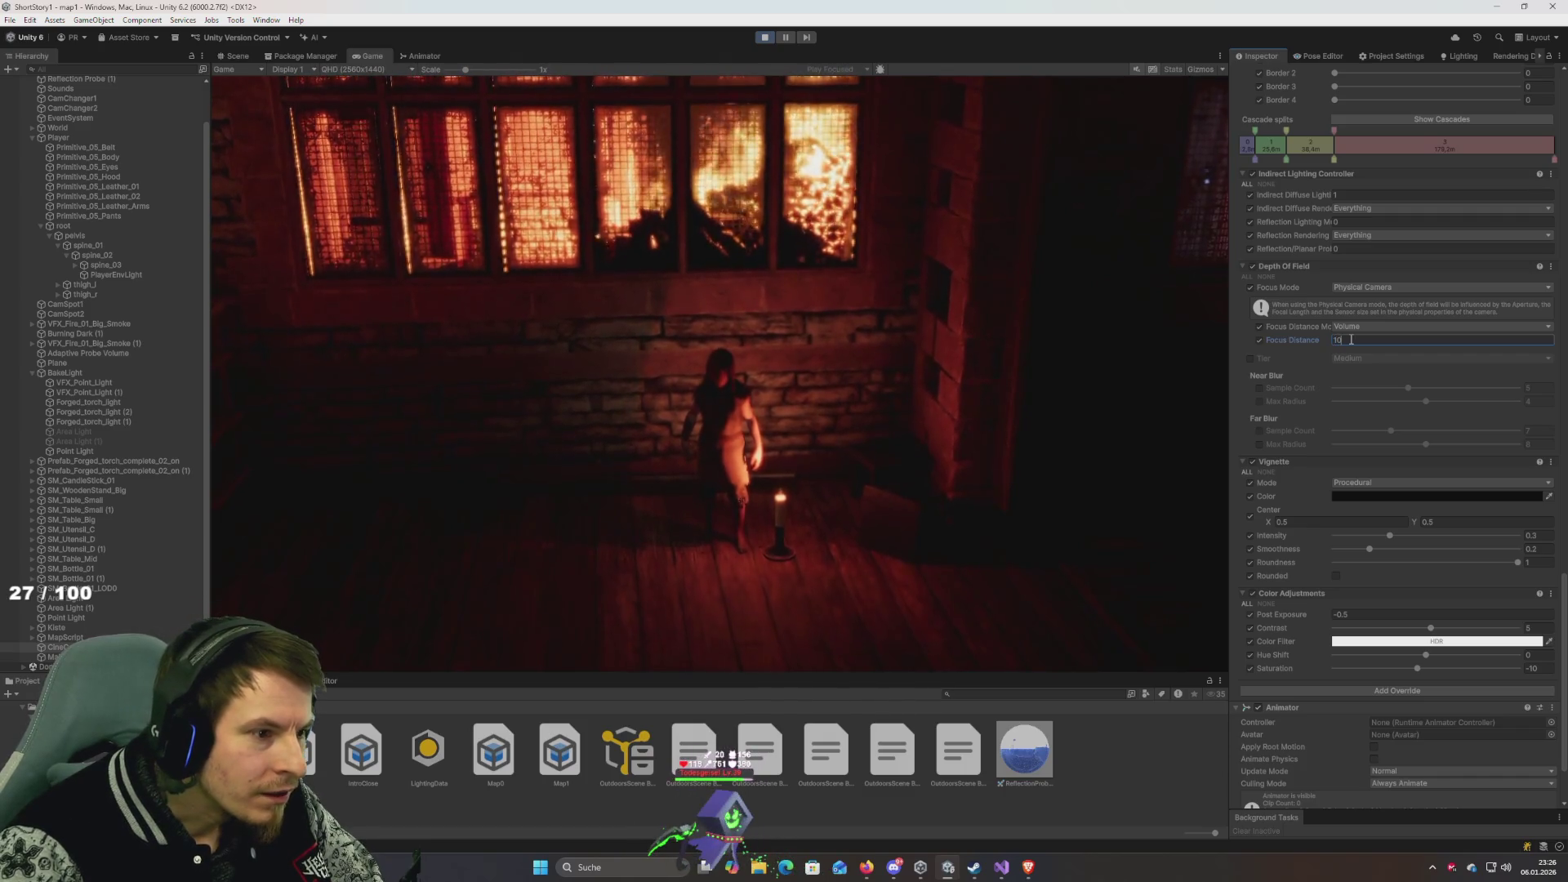
{"action": "type", "text": "0"}
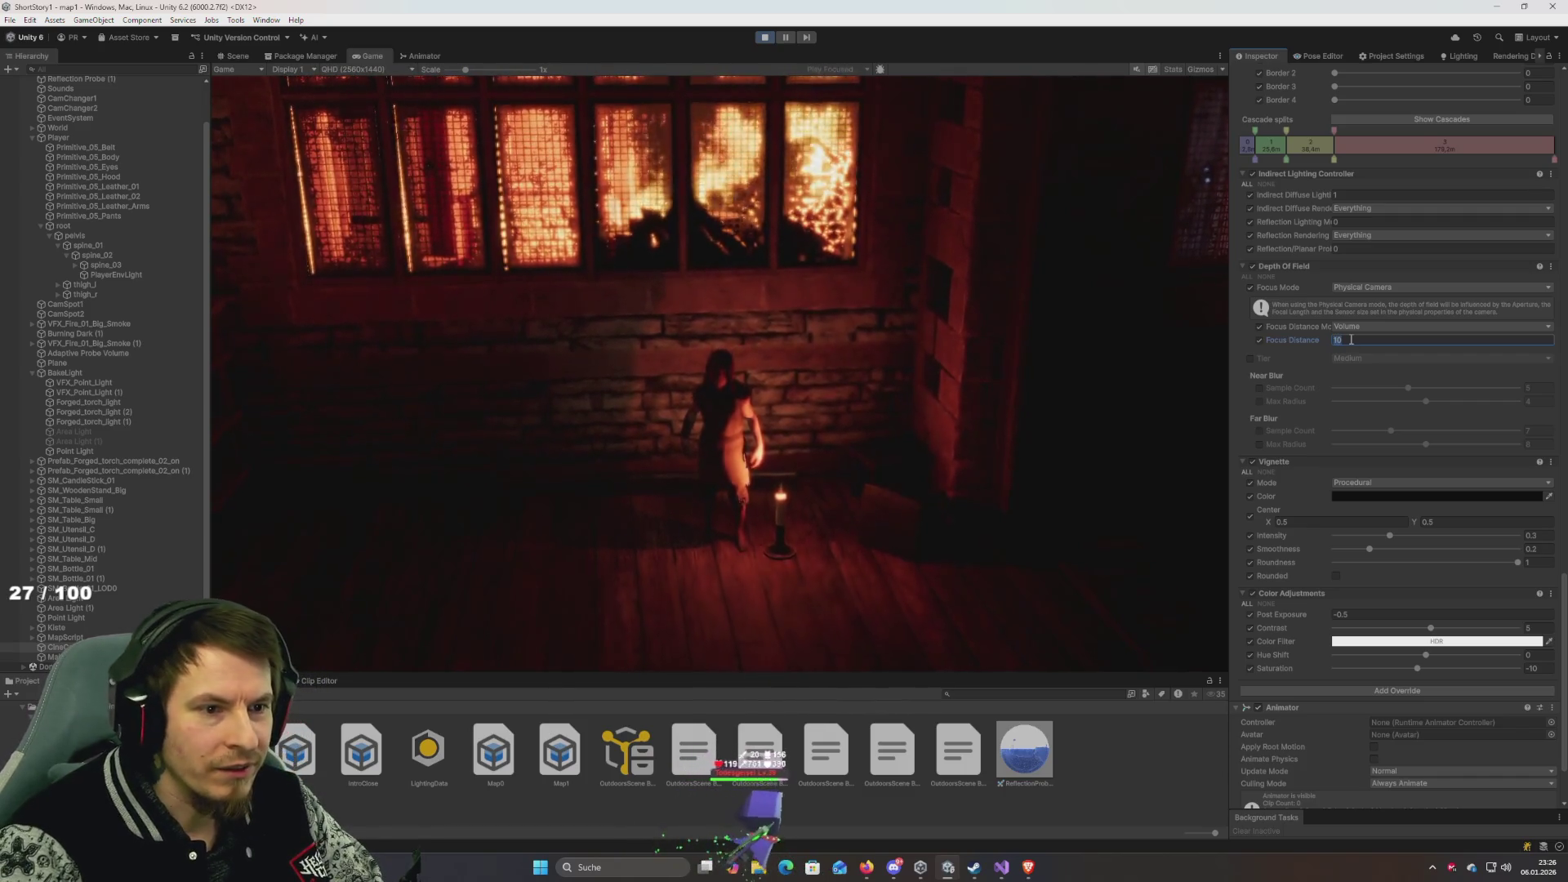
{"action": "key", "text": "Return"}
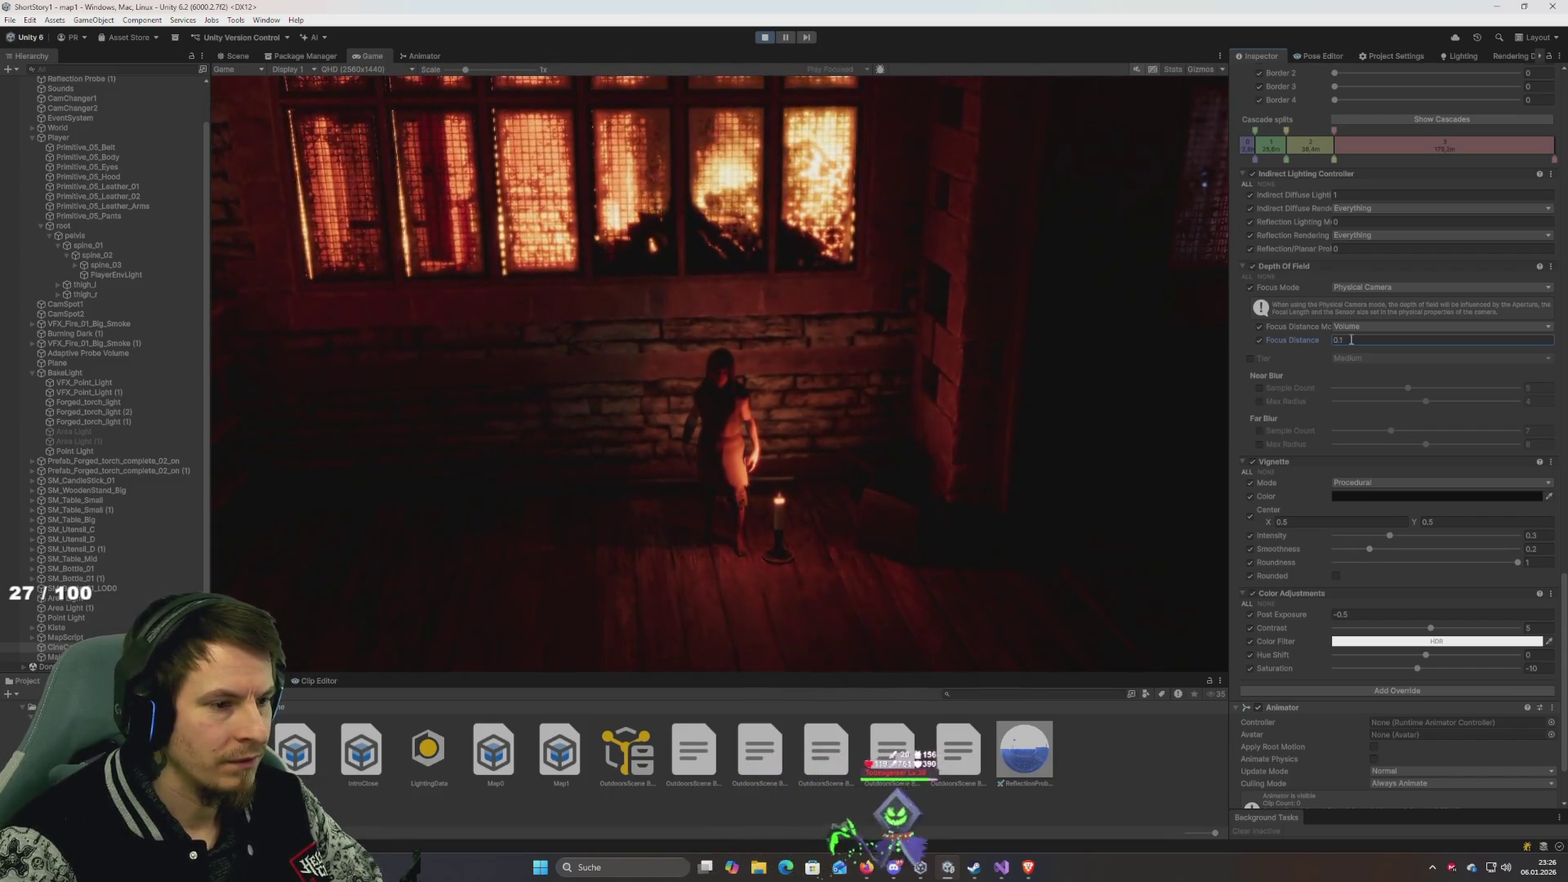
{"action": "type", "text": "0.1"}
{"action": "key", "text": "BackSpace"}
{"action": "key", "text": "BackSpace"}
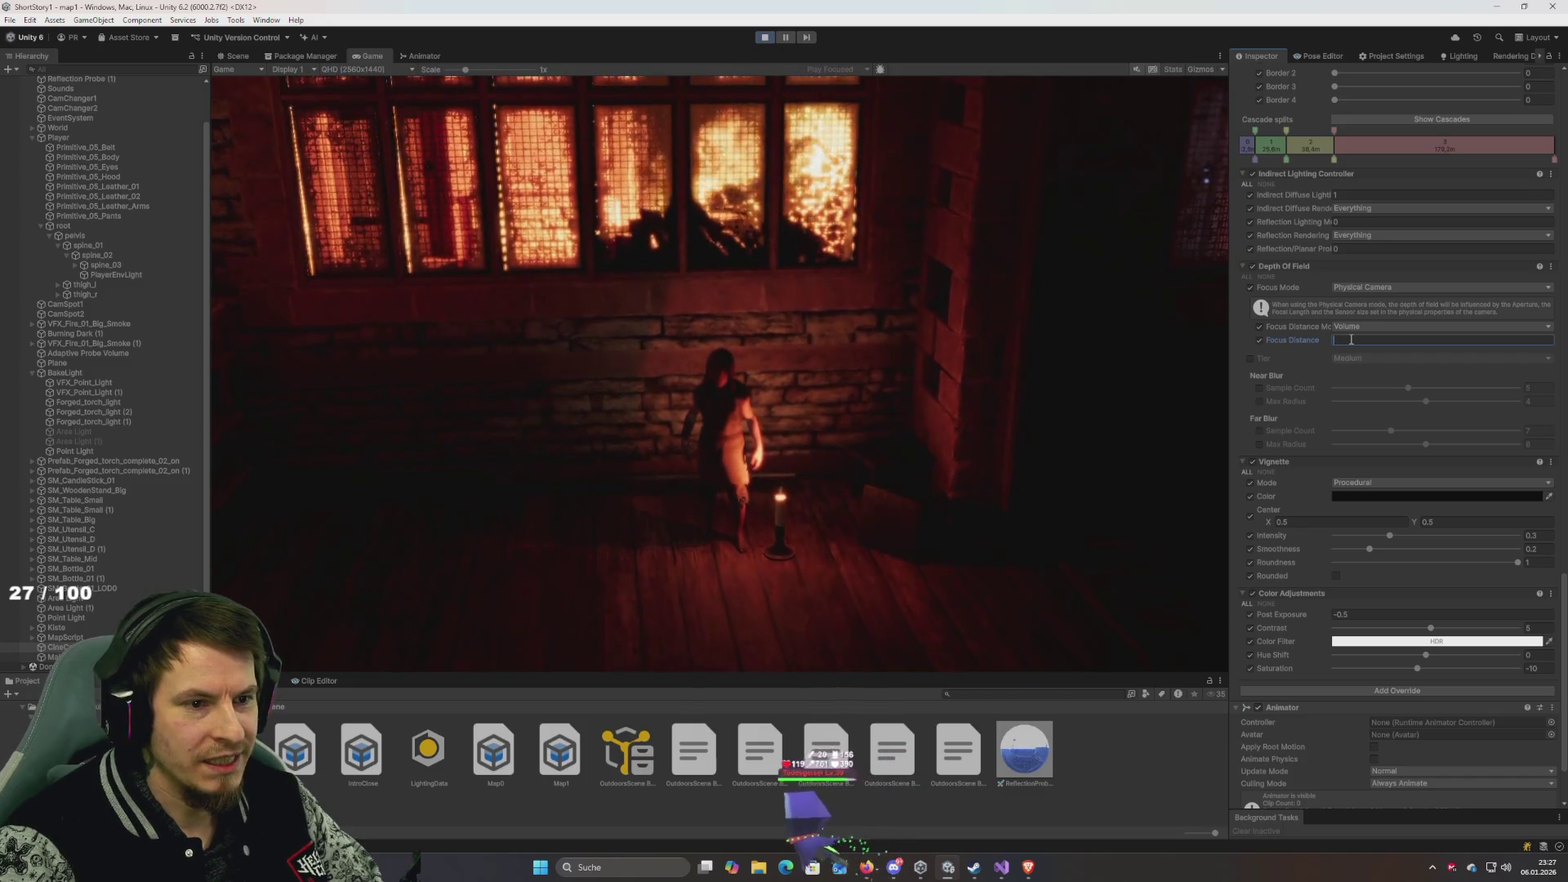
Set Focus Distance Mode to Camera, enable the Tier override, and try Low then High.
{"action": "left_click", "coordinate": [1353, 329]}
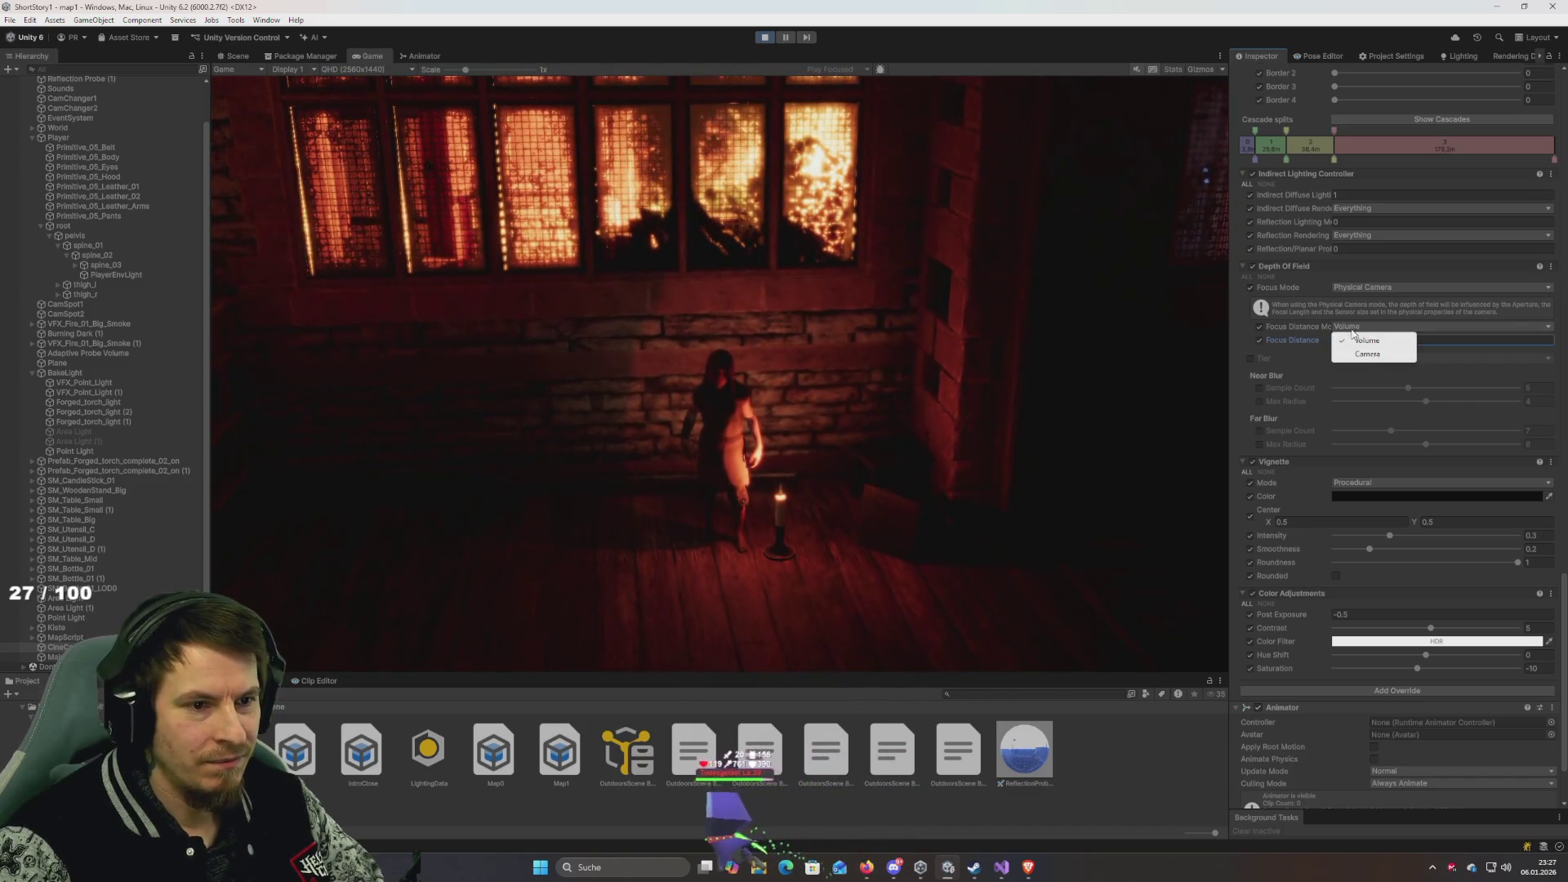
{"action": "left_click", "coordinate": [1376, 354]}
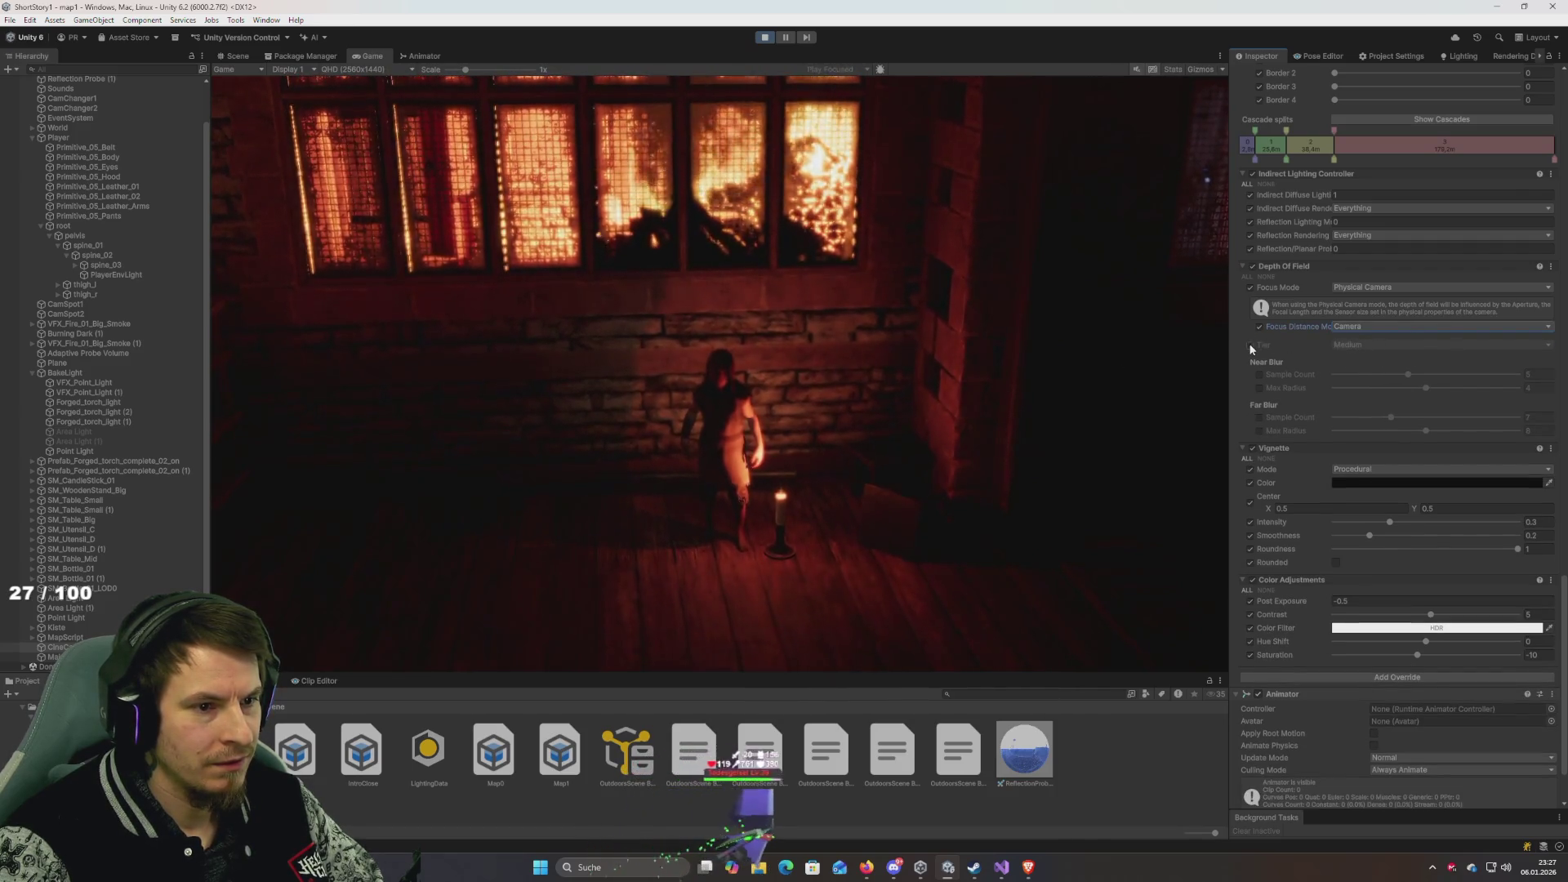
{"action": "left_click", "coordinate": [1250, 346]}
{"action": "left_click", "coordinate": [1345, 346]}
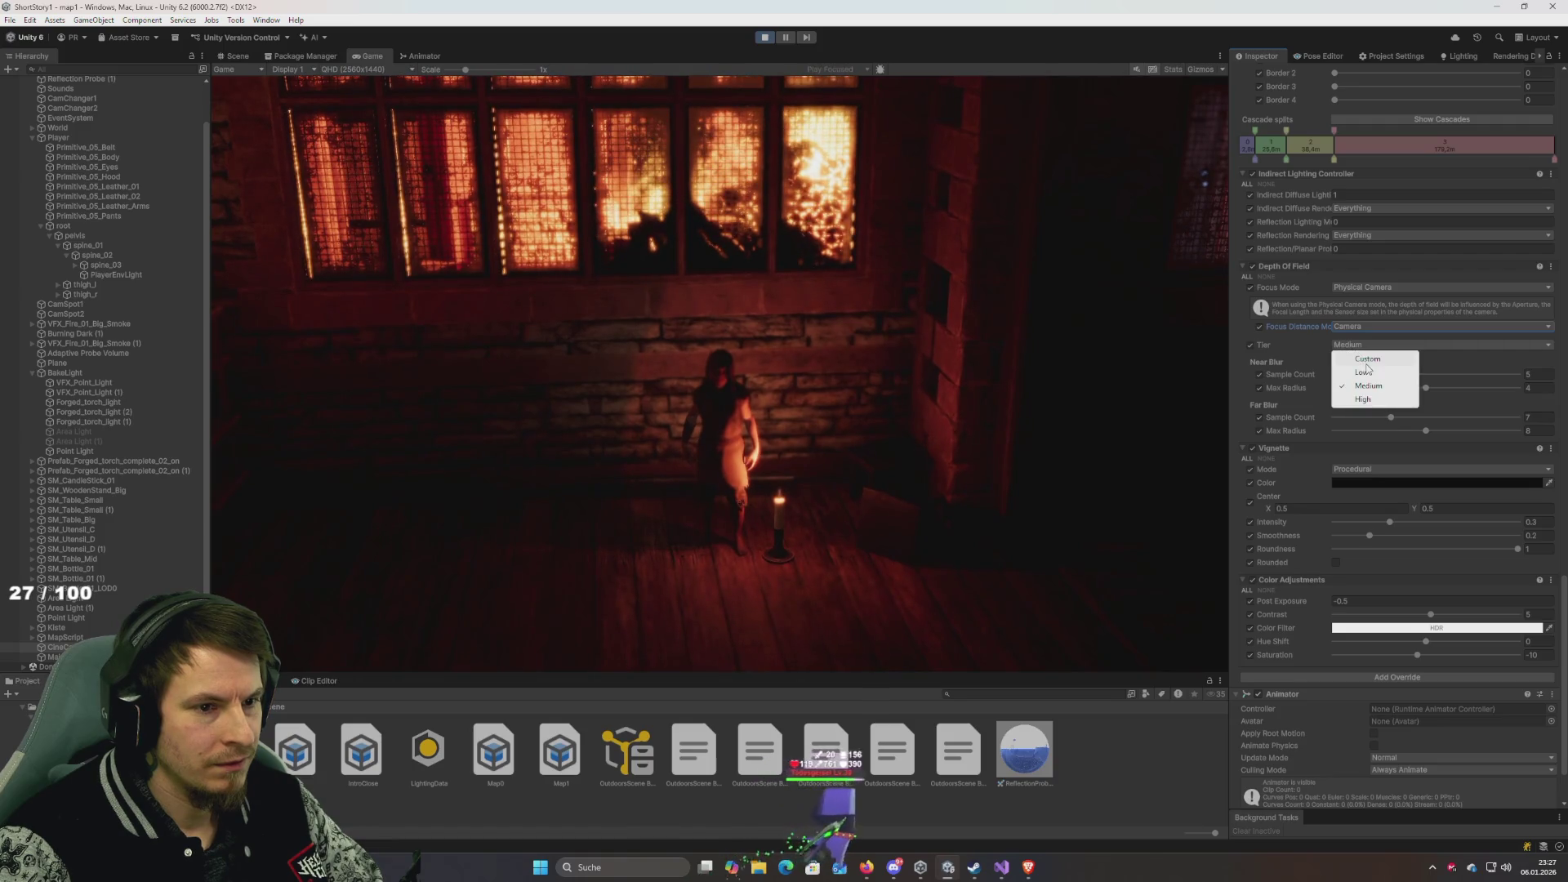
{"action": "left_click", "coordinate": [1365, 371]}
{"action": "left_click", "coordinate": [1374, 347]}
{"action": "left_click", "coordinate": [1365, 400]}
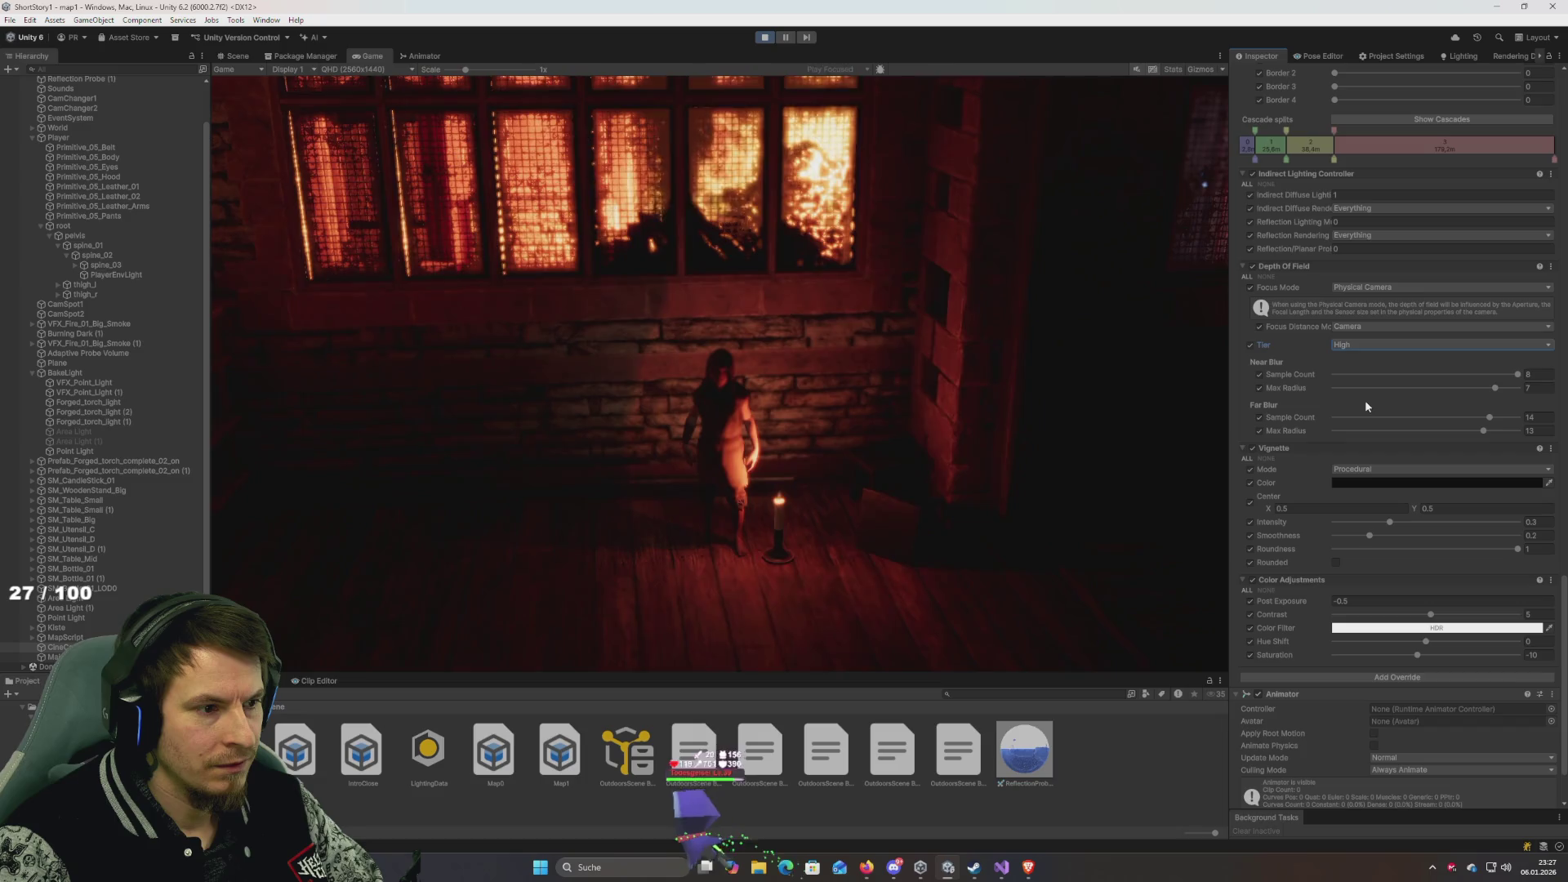
Return Focus Distance Mode to Camera, keep Tier at High, and untick the four Near/Far Blur overrides.
{"action": "left_click", "coordinate": [1364, 327]}
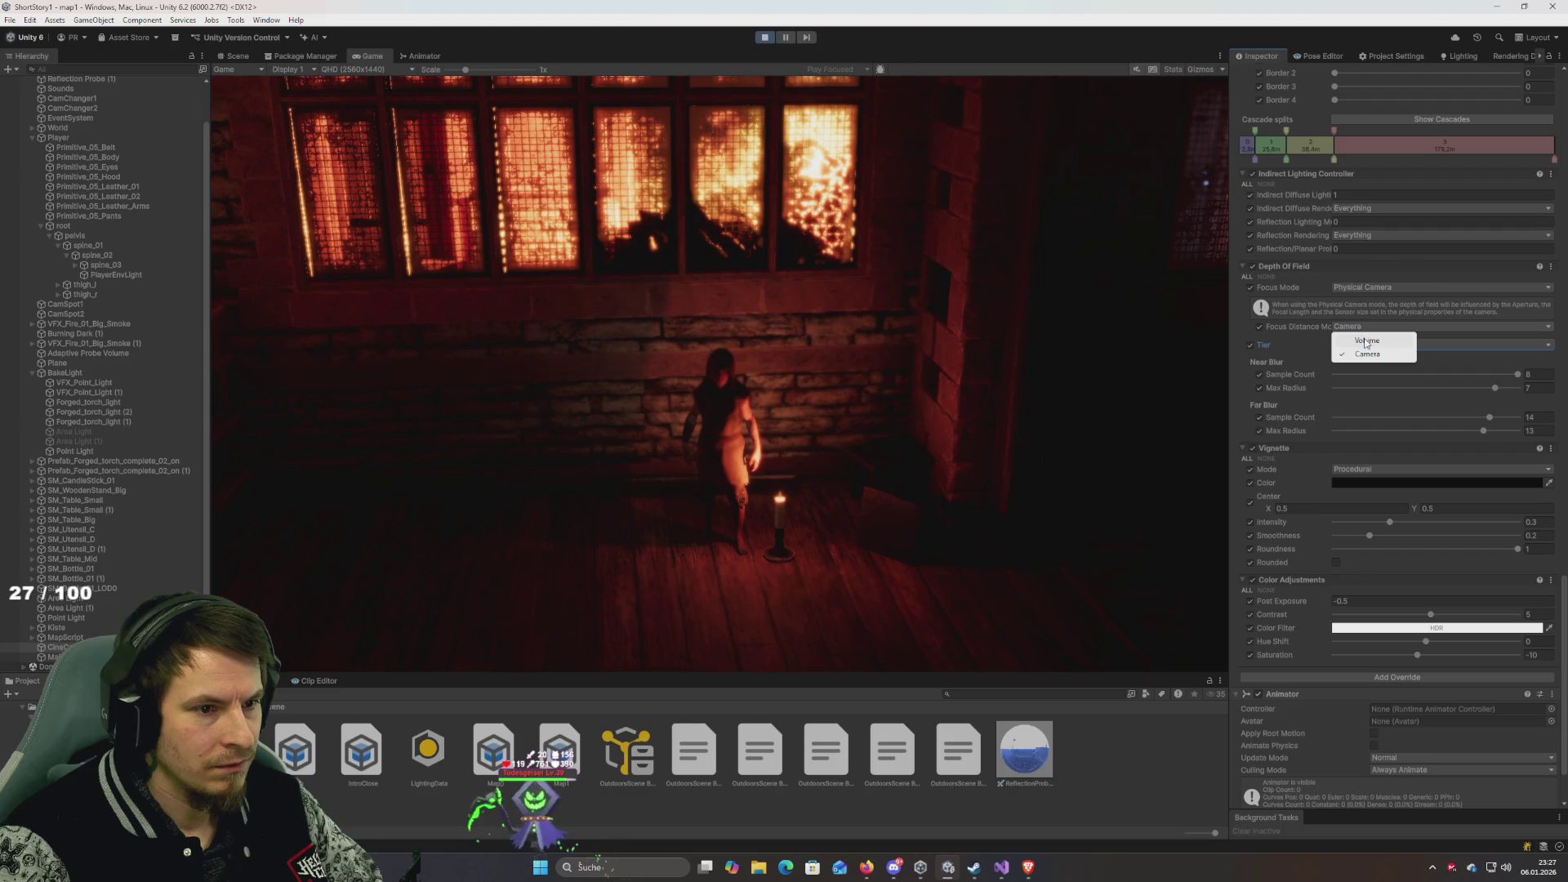
{"action": "left_click", "coordinate": [1367, 342]}
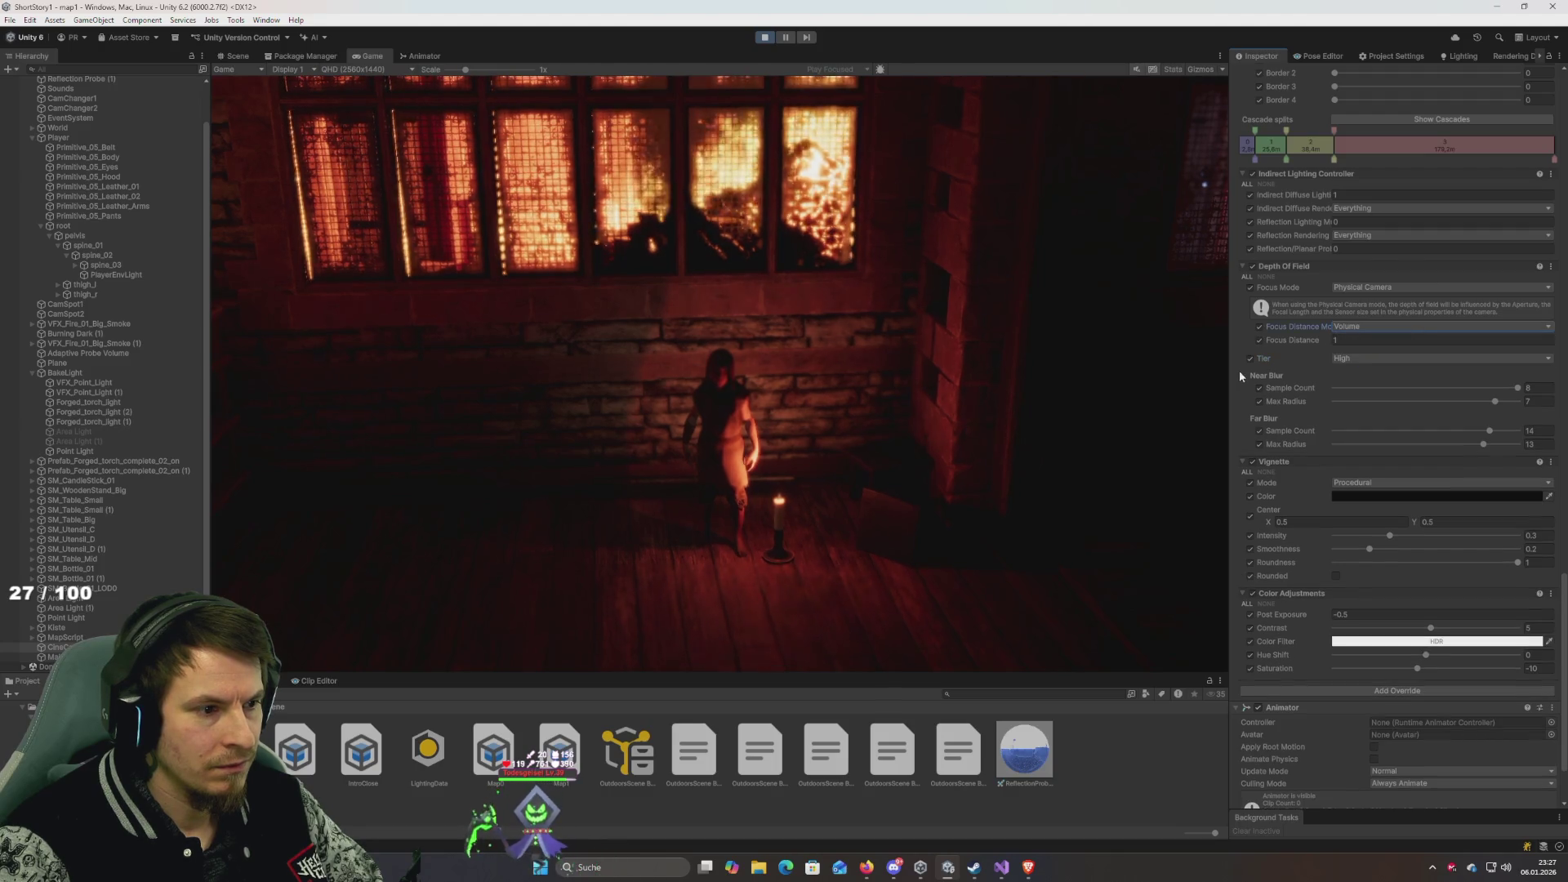
{"action": "left_click", "coordinate": [1358, 326]}
{"action": "left_click", "coordinate": [1360, 353]}
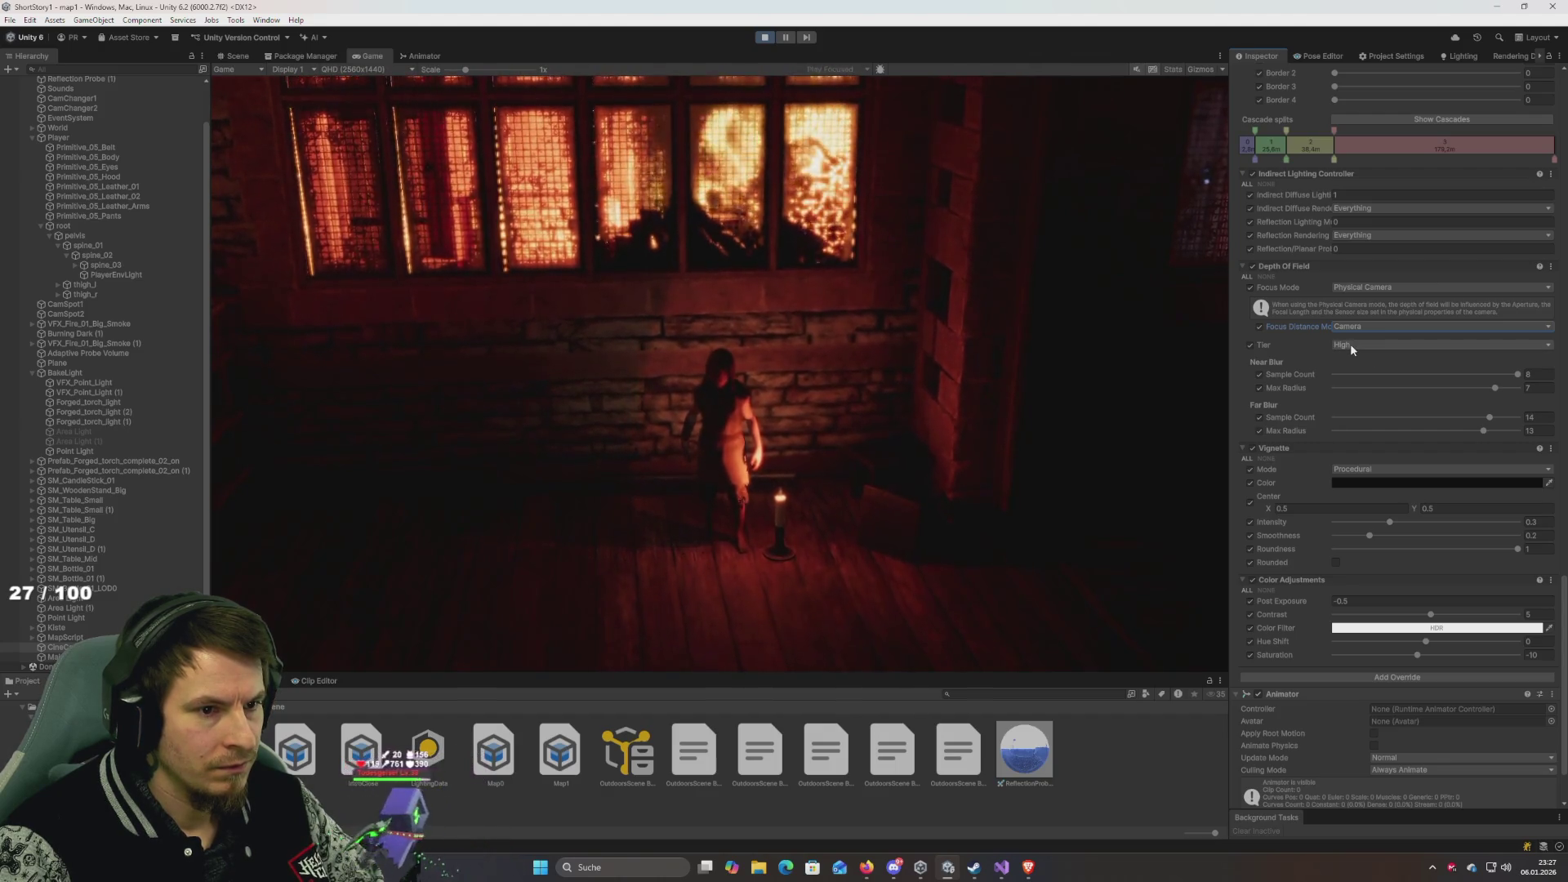
{"action": "left_click", "coordinate": [1350, 343]}
{"action": "left_click", "coordinate": [1371, 400]}
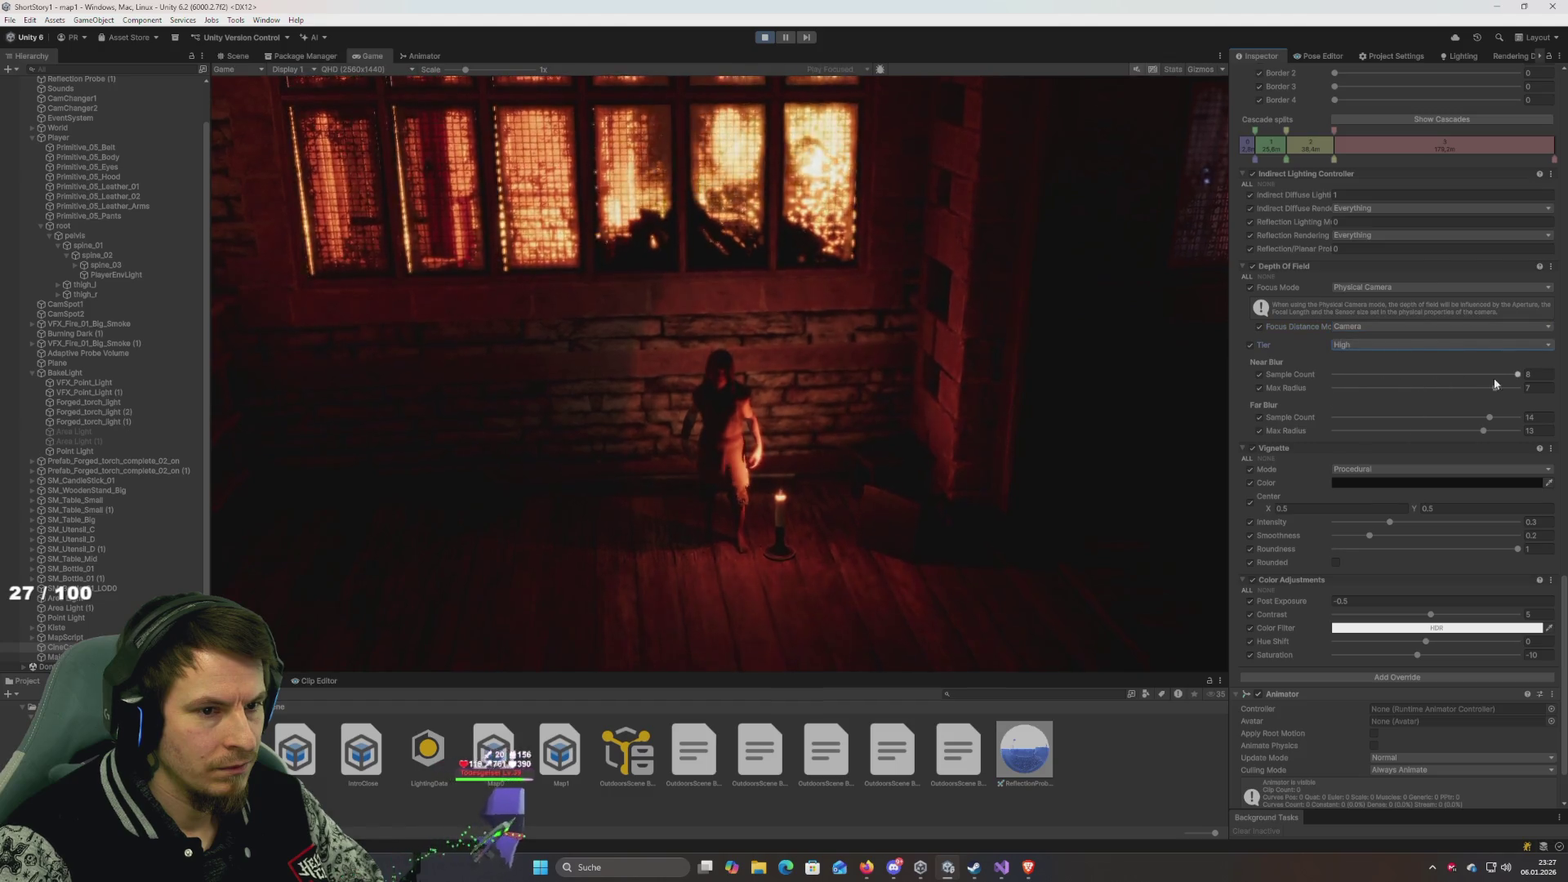
{"action": "left_click", "coordinate": [1260, 376]}
{"action": "left_click", "coordinate": [1258, 388]}
{"action": "left_click", "coordinate": [1259, 418]}
{"action": "left_click", "coordinate": [1260, 431]}
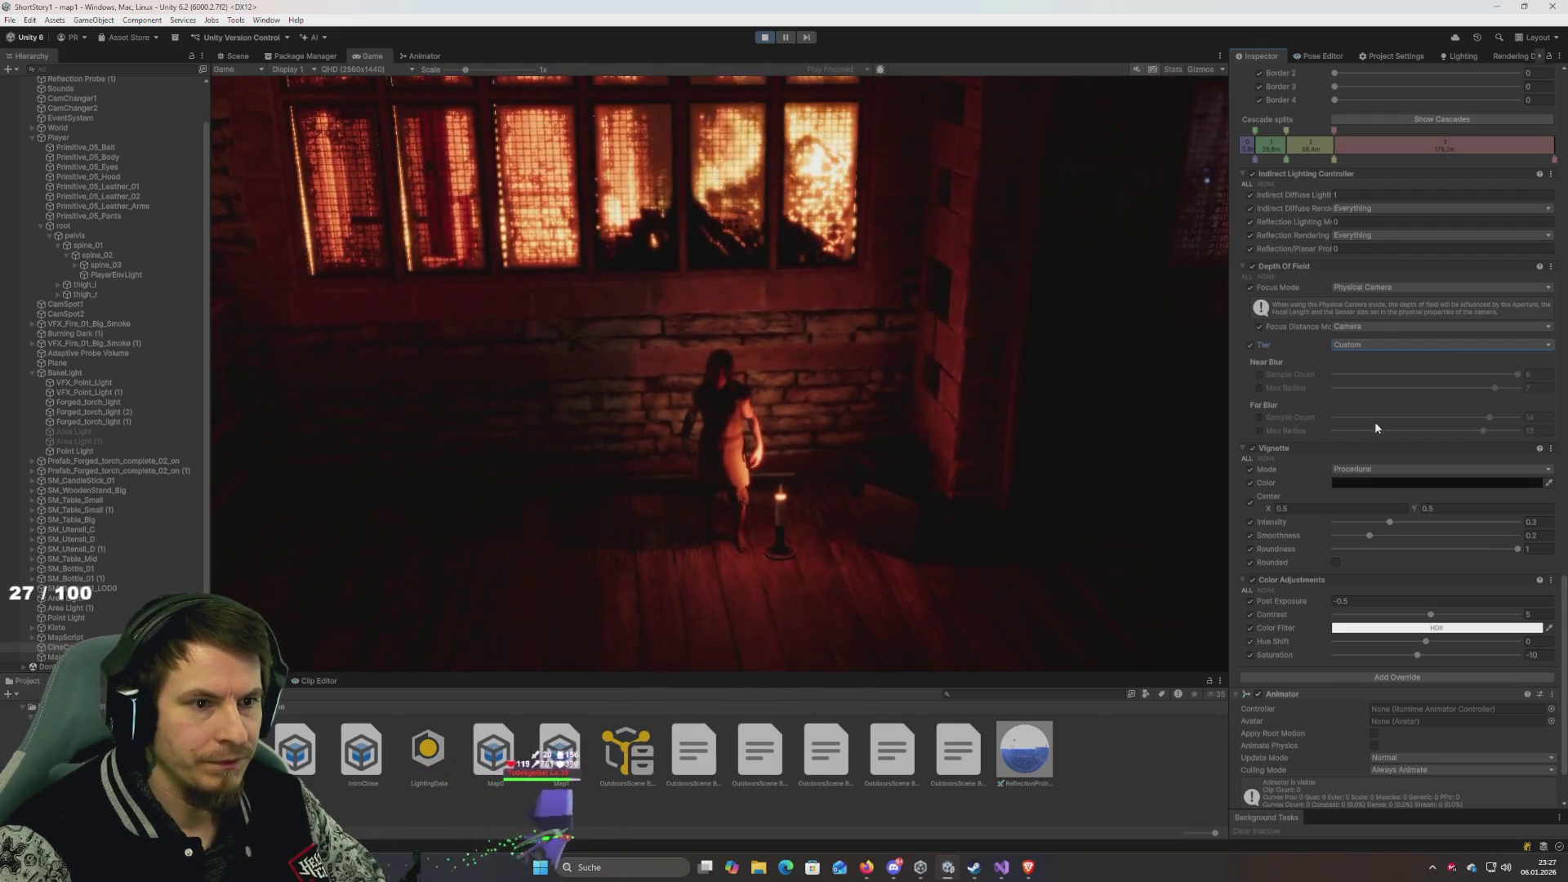
Try CineCam1's Aperture at 0.7, undo back to 1, then stop and restart the game.
{"action": "scroll", "coordinate": [1376, 428], "scroll_direction": "up", "scroll_amount": 15}
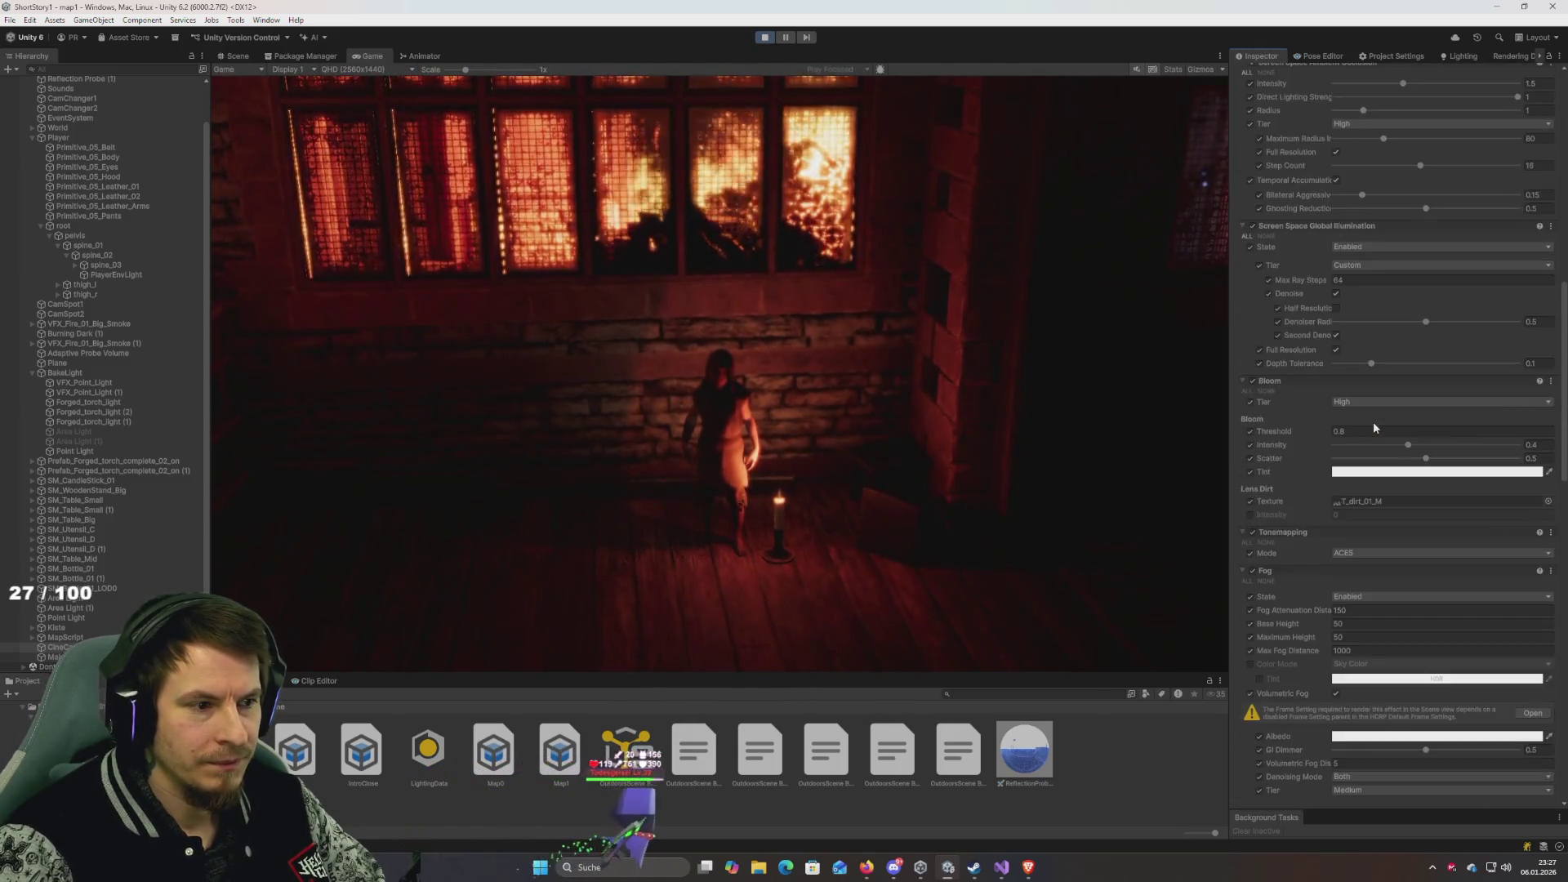
{"action": "scroll", "coordinate": [1374, 421], "scroll_direction": "up", "scroll_amount": 20}
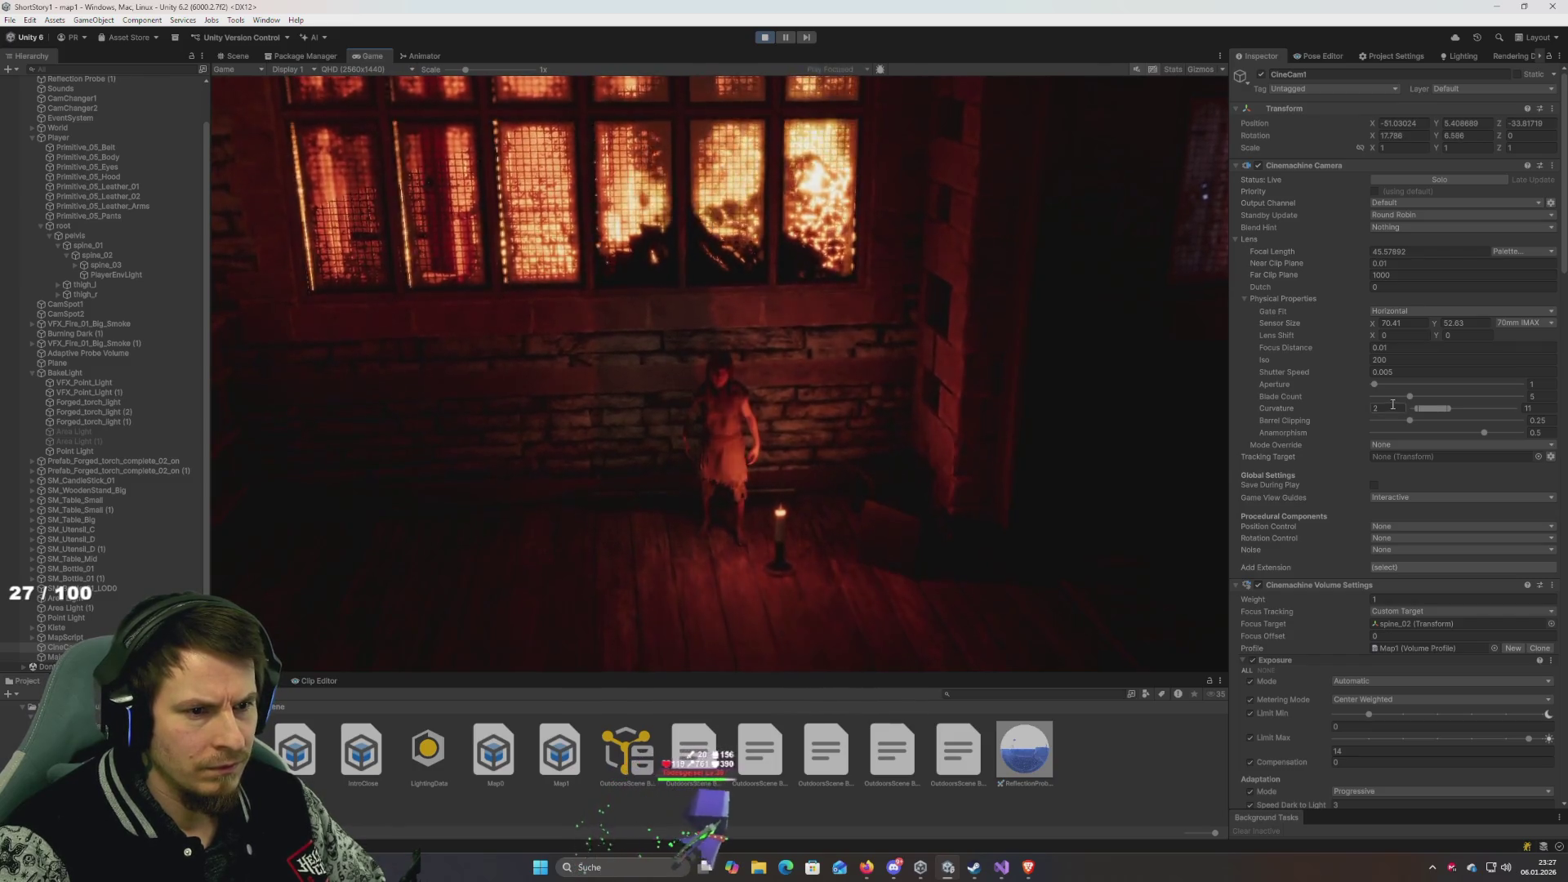
{"action": "left_click_drag", "start_coordinate": [1375, 384], "coordinate": [1045, 395]}
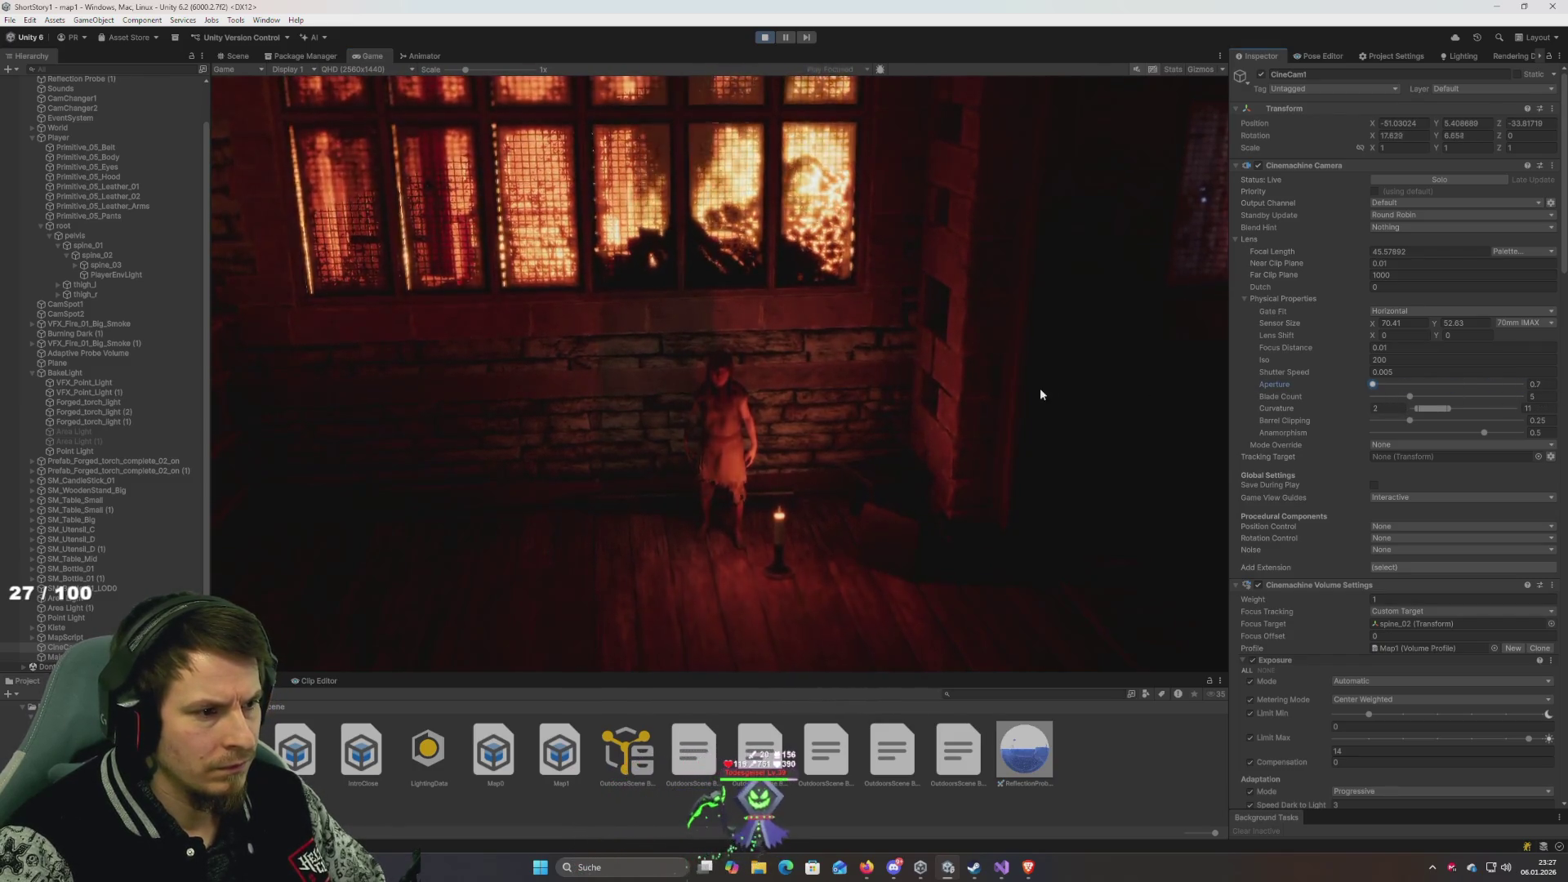
{"action": "key", "text": "ctrl+z"}
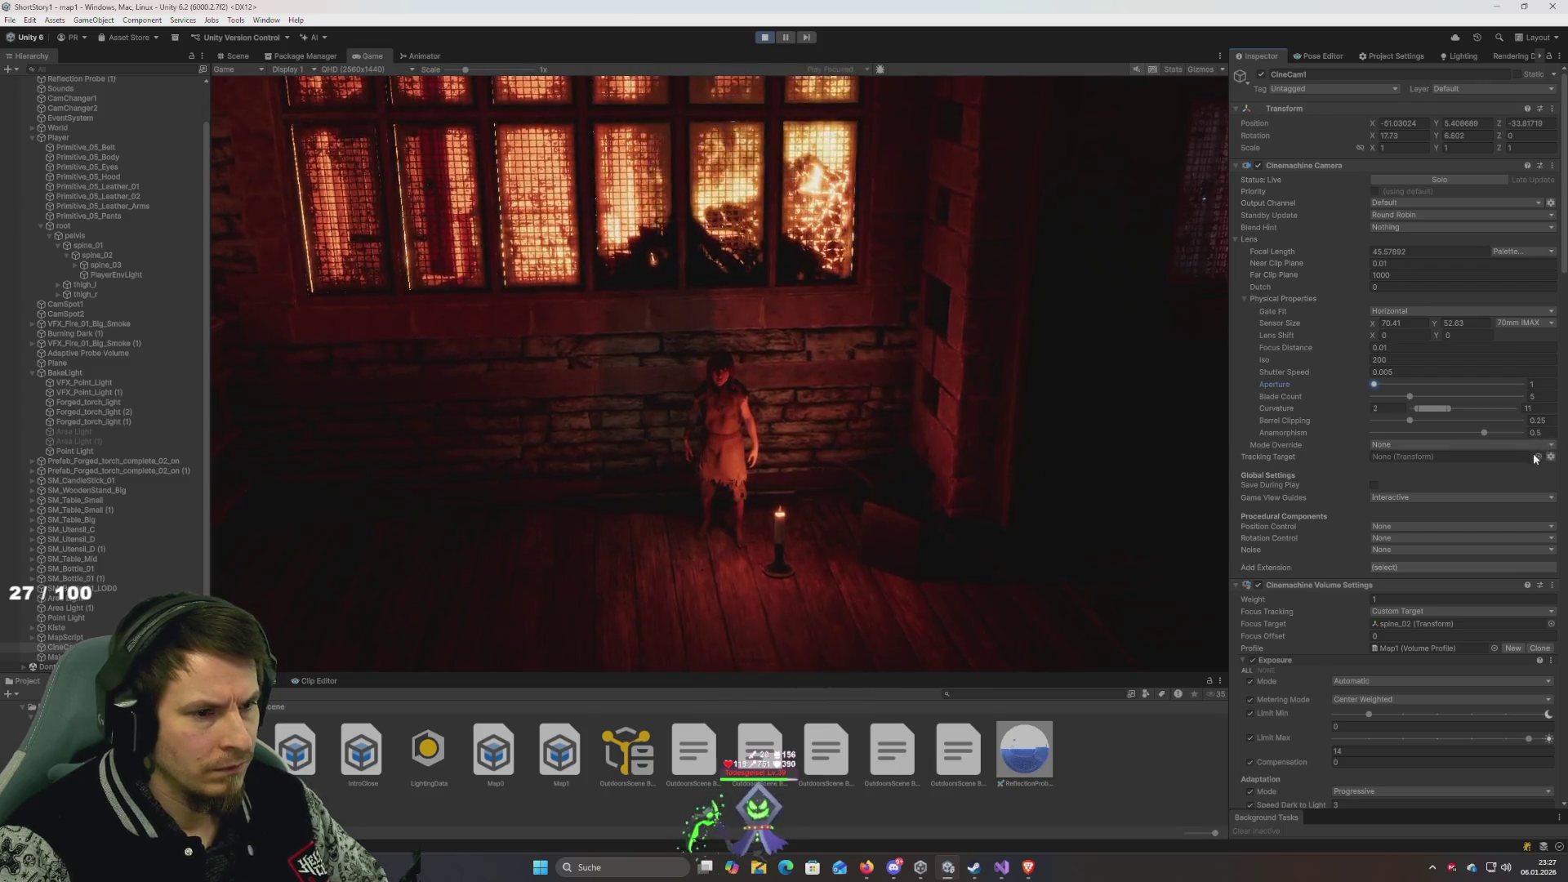
{"action": "left_click", "coordinate": [1543, 384]}
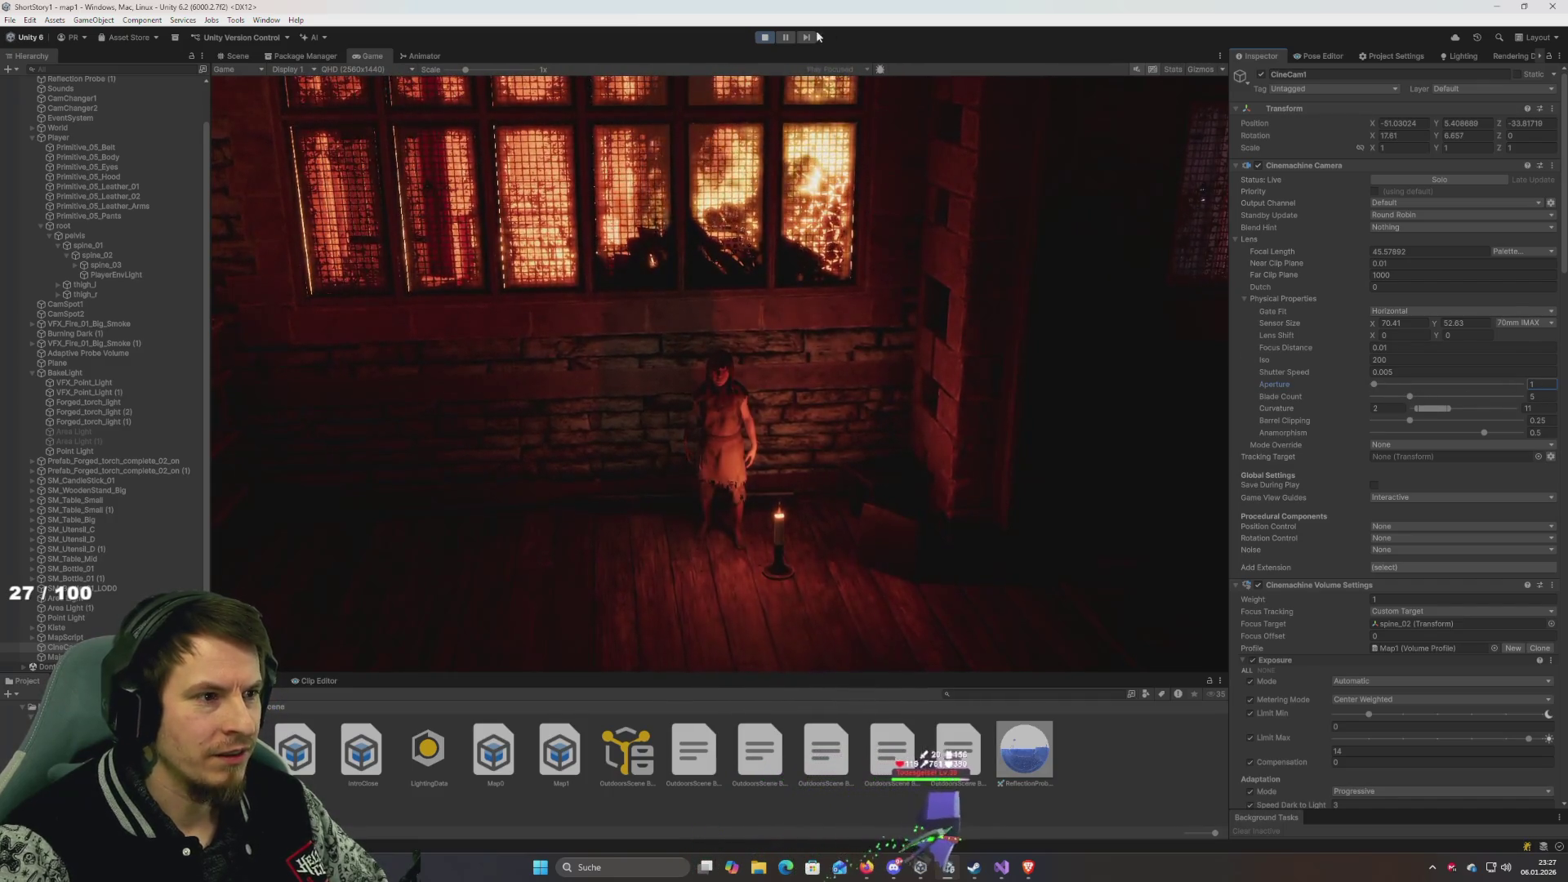
{"action": "left_click", "coordinate": [764, 37]}
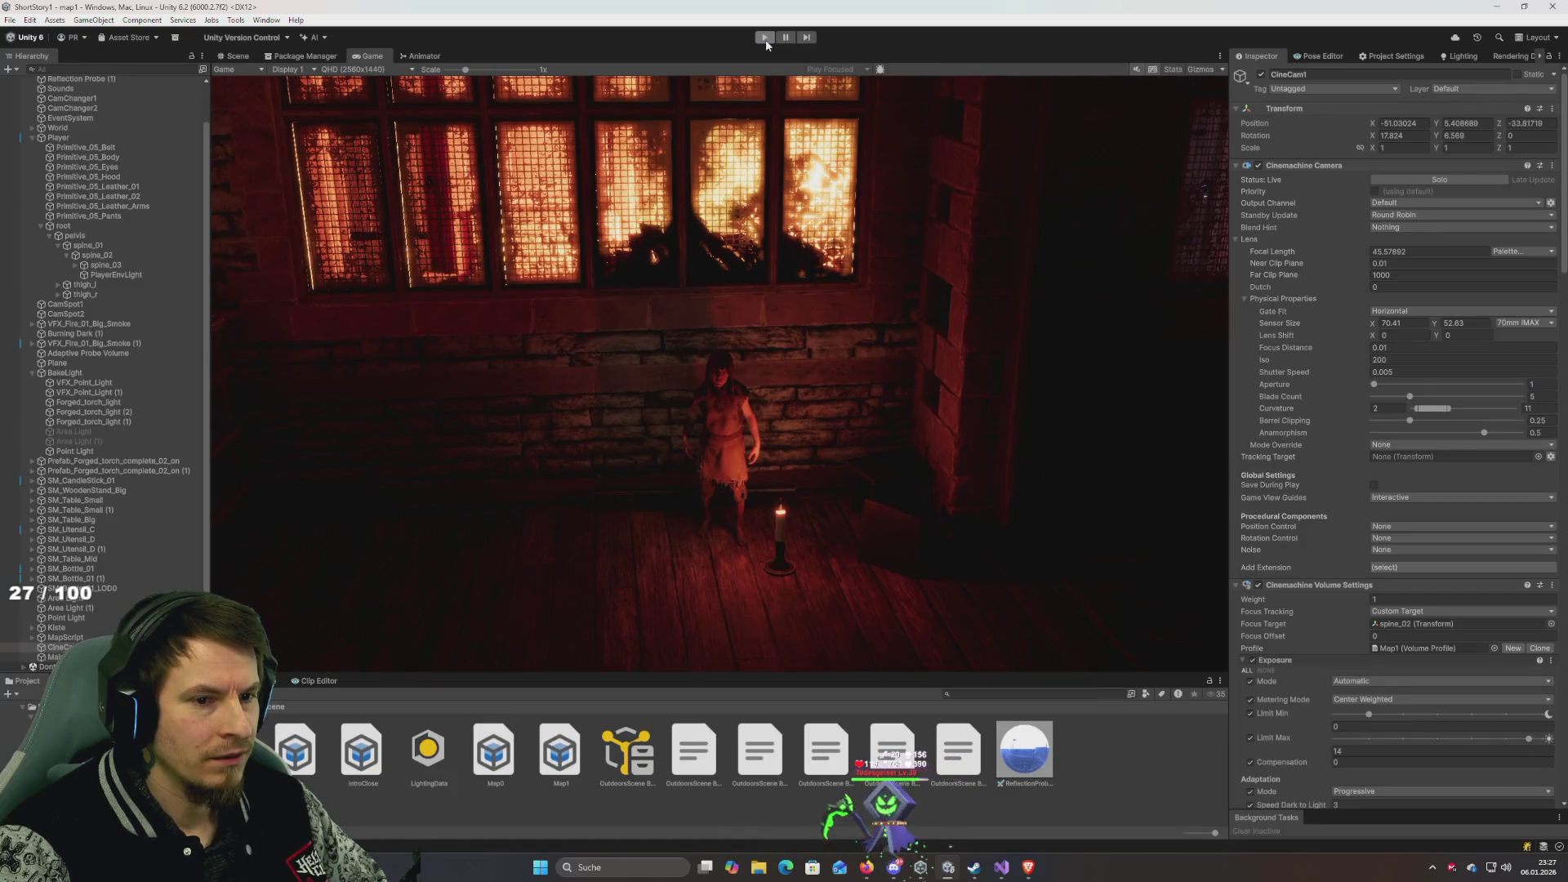
{"action": "left_click", "coordinate": [765, 38]}
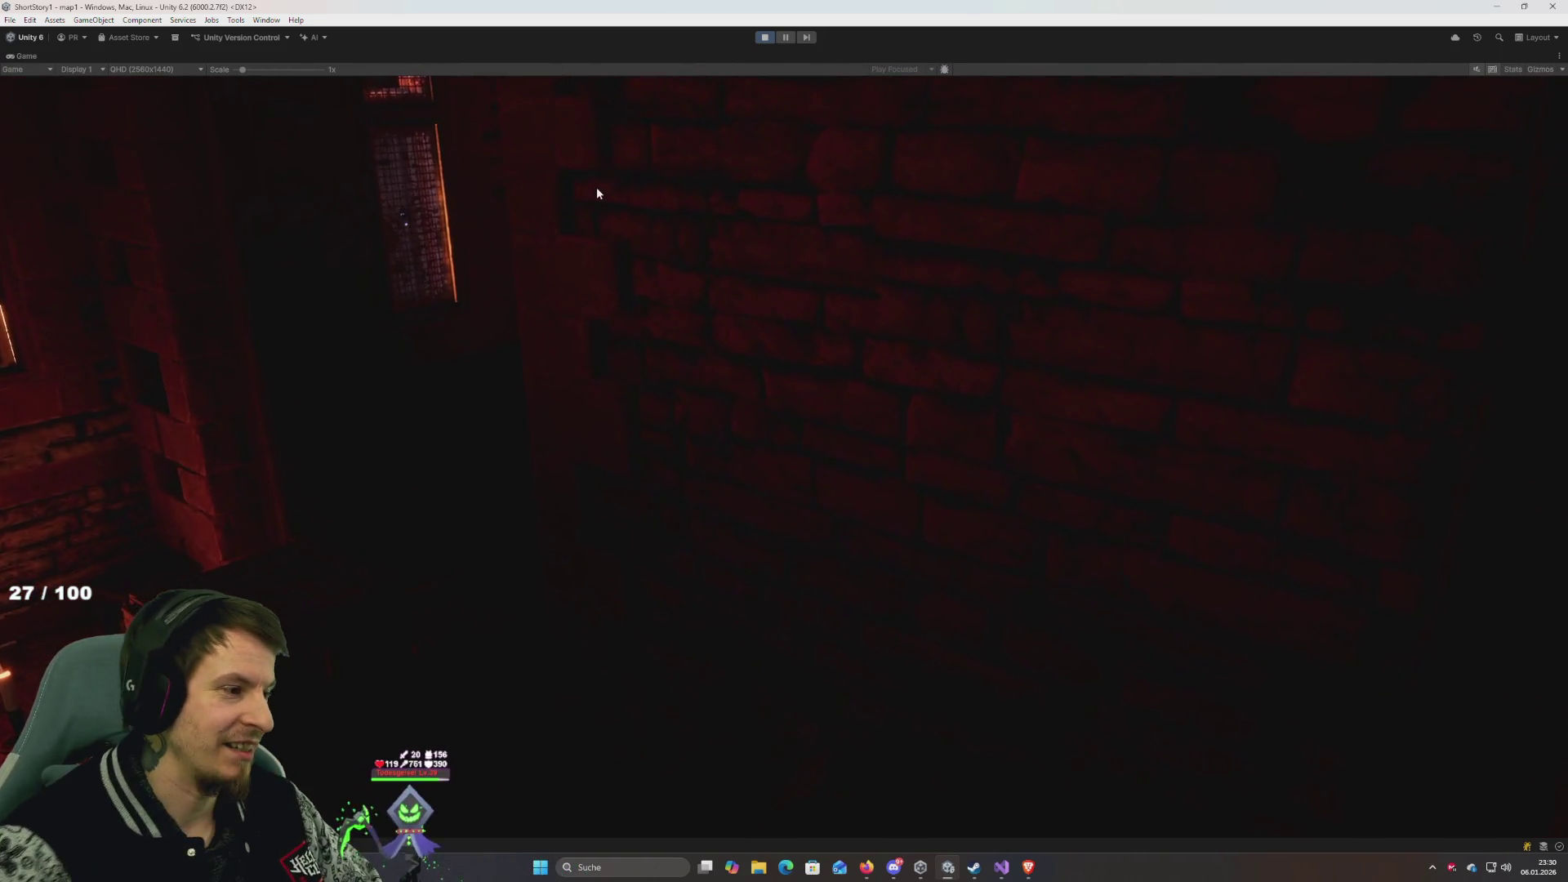
Exit Play mode and inspect the Playable Director's Update Method on MapScript's TimeLine1.
{"action": "left_click", "coordinate": [764, 37]}
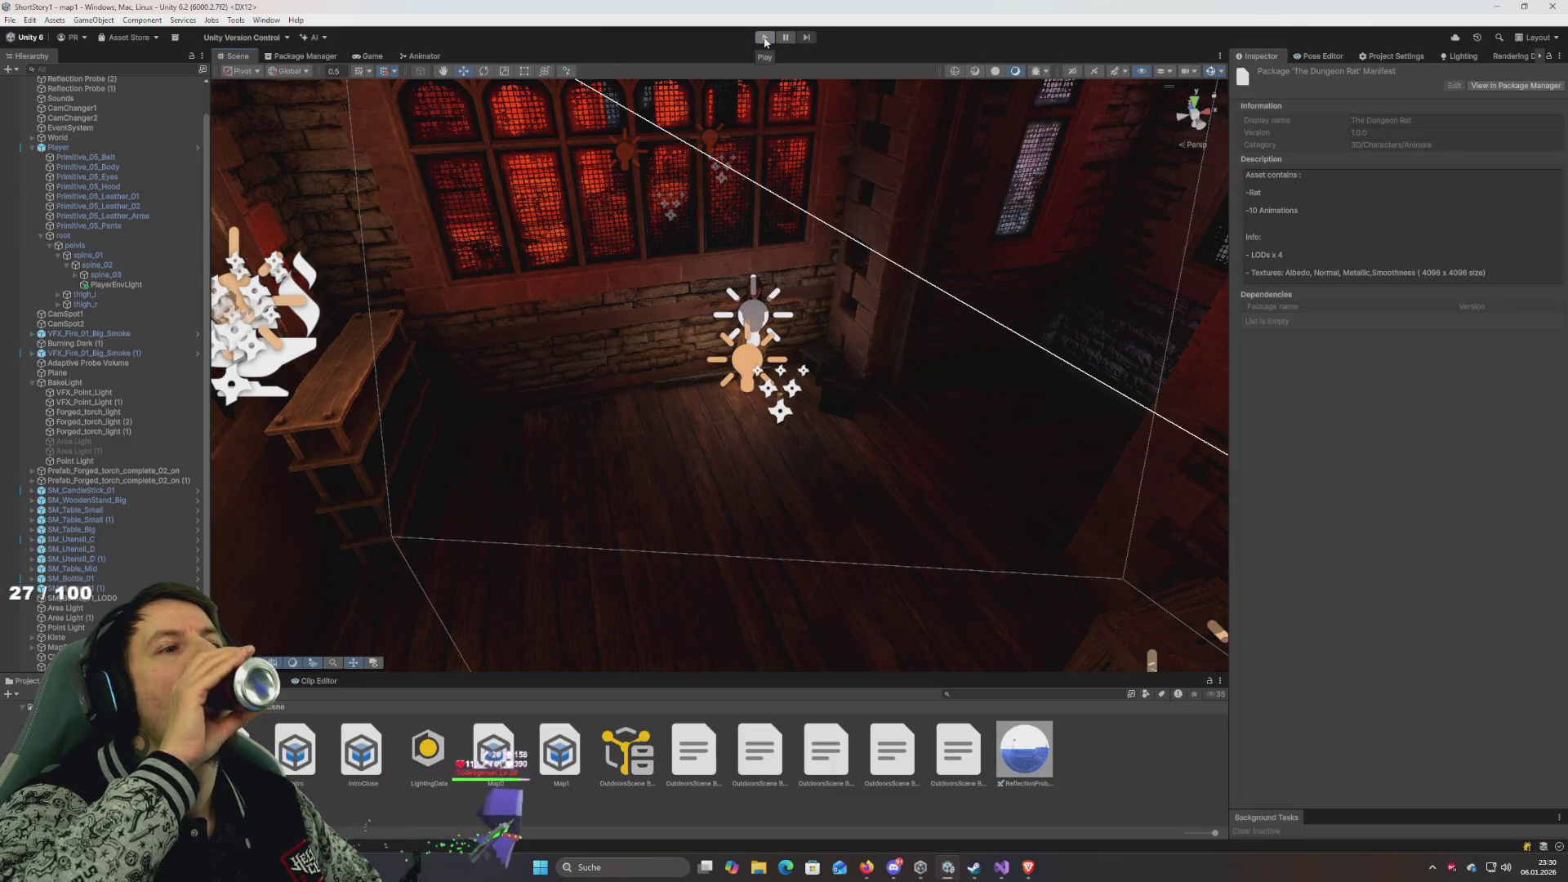
{"action": "mouse_move", "coordinate": [635, 307]}
{"action": "left_mouse_down"}
{"action": "mouse_move", "coordinate": [617, 384]}
{"action": "mouse_move", "coordinate": [553, 433]}
{"action": "mouse_move", "coordinate": [322, 433]}
{"action": "mouse_move", "coordinate": [364, 455]}
{"action": "mouse_move", "coordinate": [242, 493]}
{"action": "mouse_move", "coordinate": [445, 434]}
{"action": "mouse_move", "coordinate": [516, 362]}
{"action": "mouse_move", "coordinate": [488, 363]}
{"action": "left_mouse_up"}
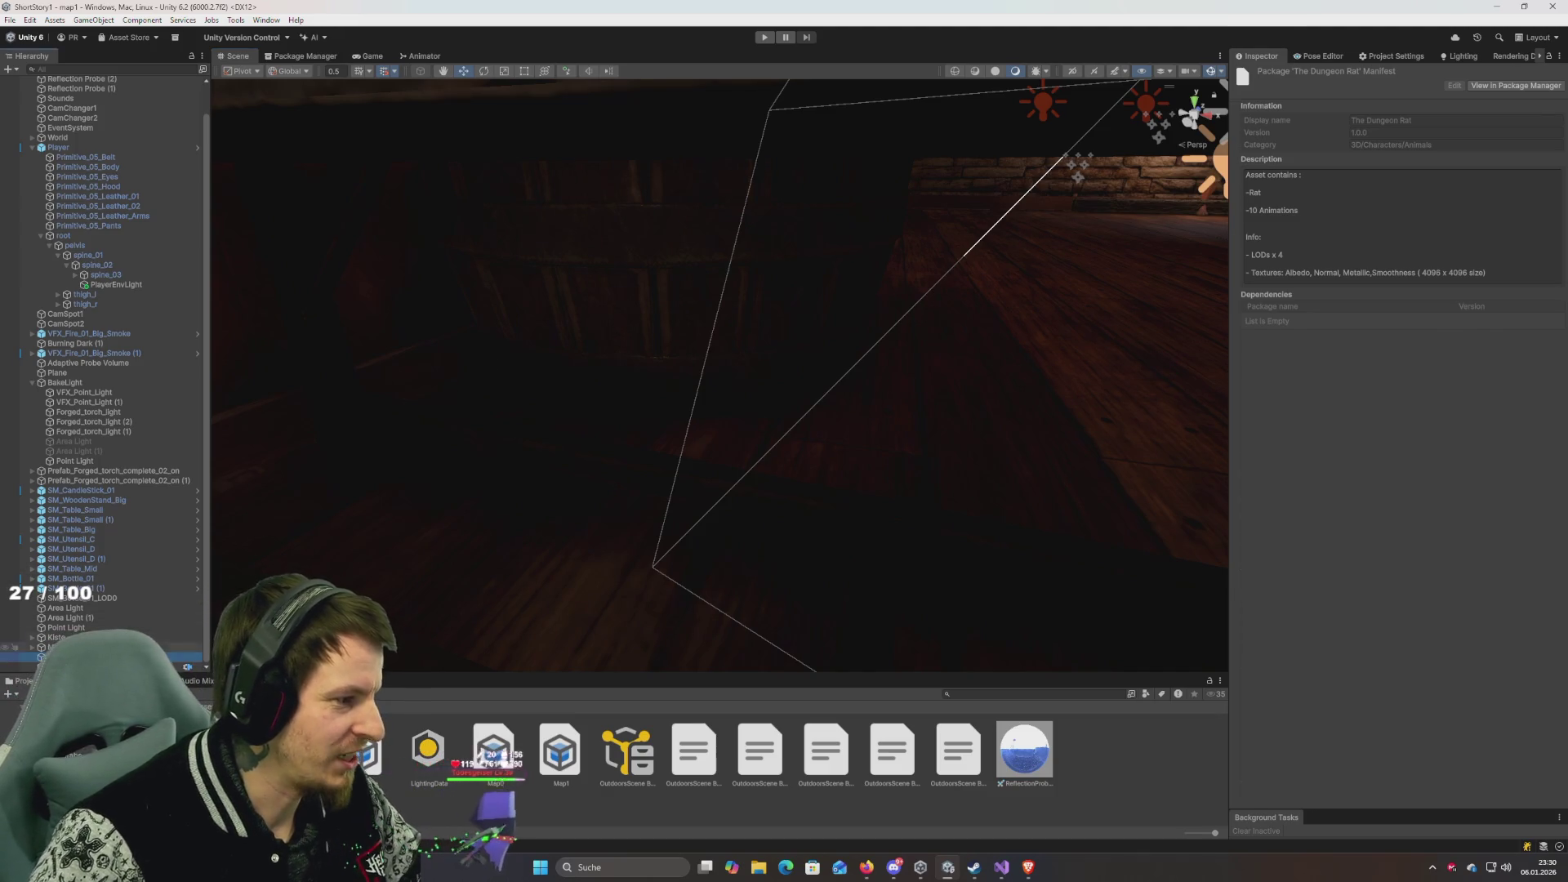
{"action": "left_click", "coordinate": [32, 667]}
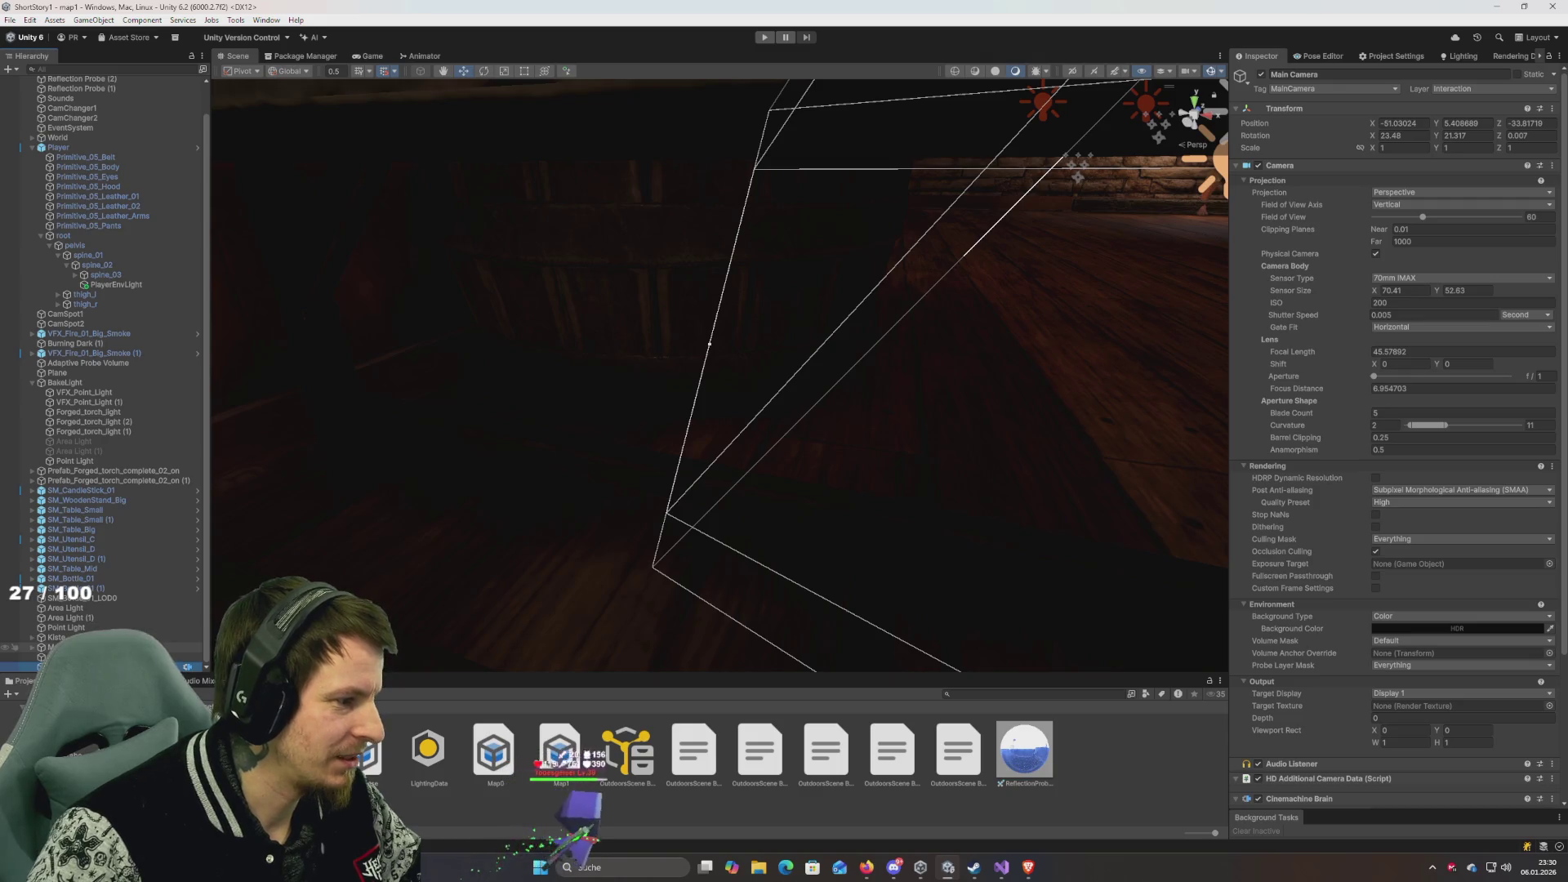
{"action": "left_click", "coordinate": [33, 647]}
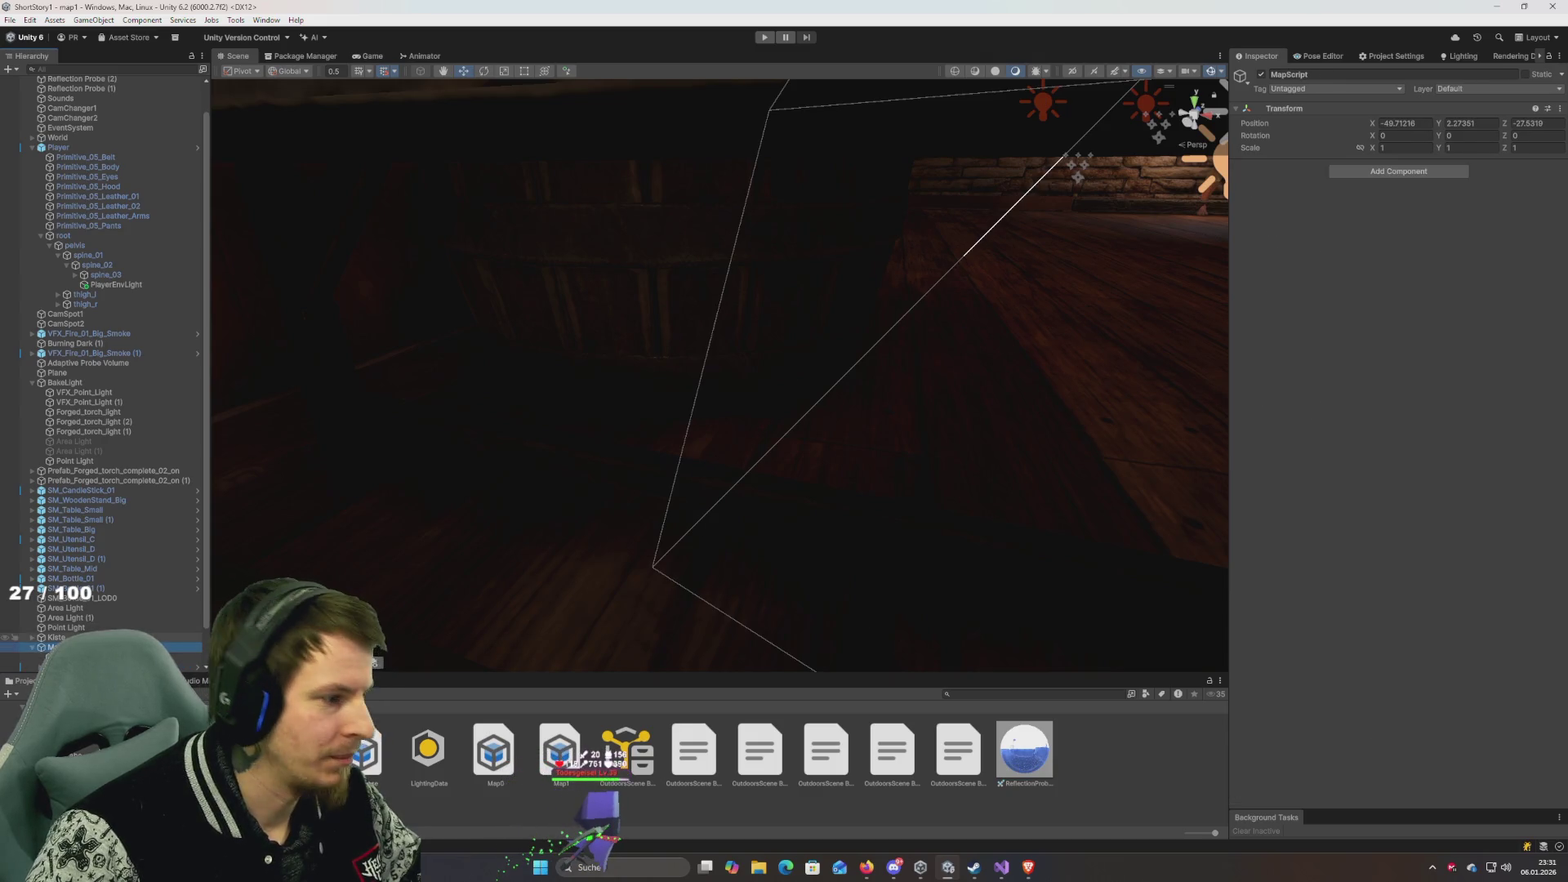
{"action": "key", "text": "Down"}
{"action": "key", "text": "Down"}
{"action": "key", "text": "Down"}
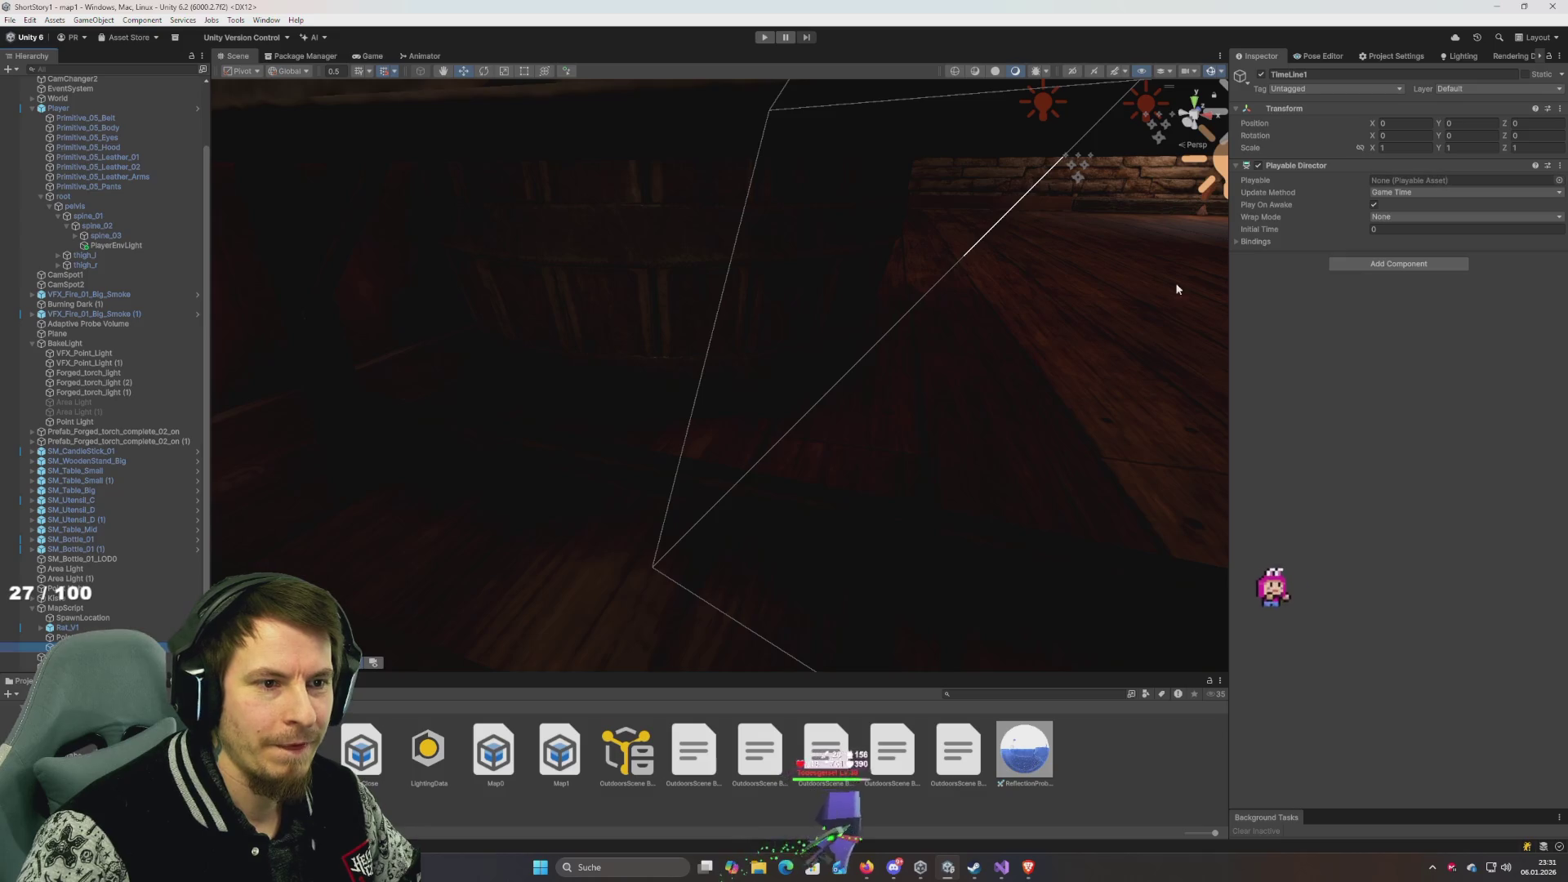
{"action": "left_click", "coordinate": [1418, 193]}
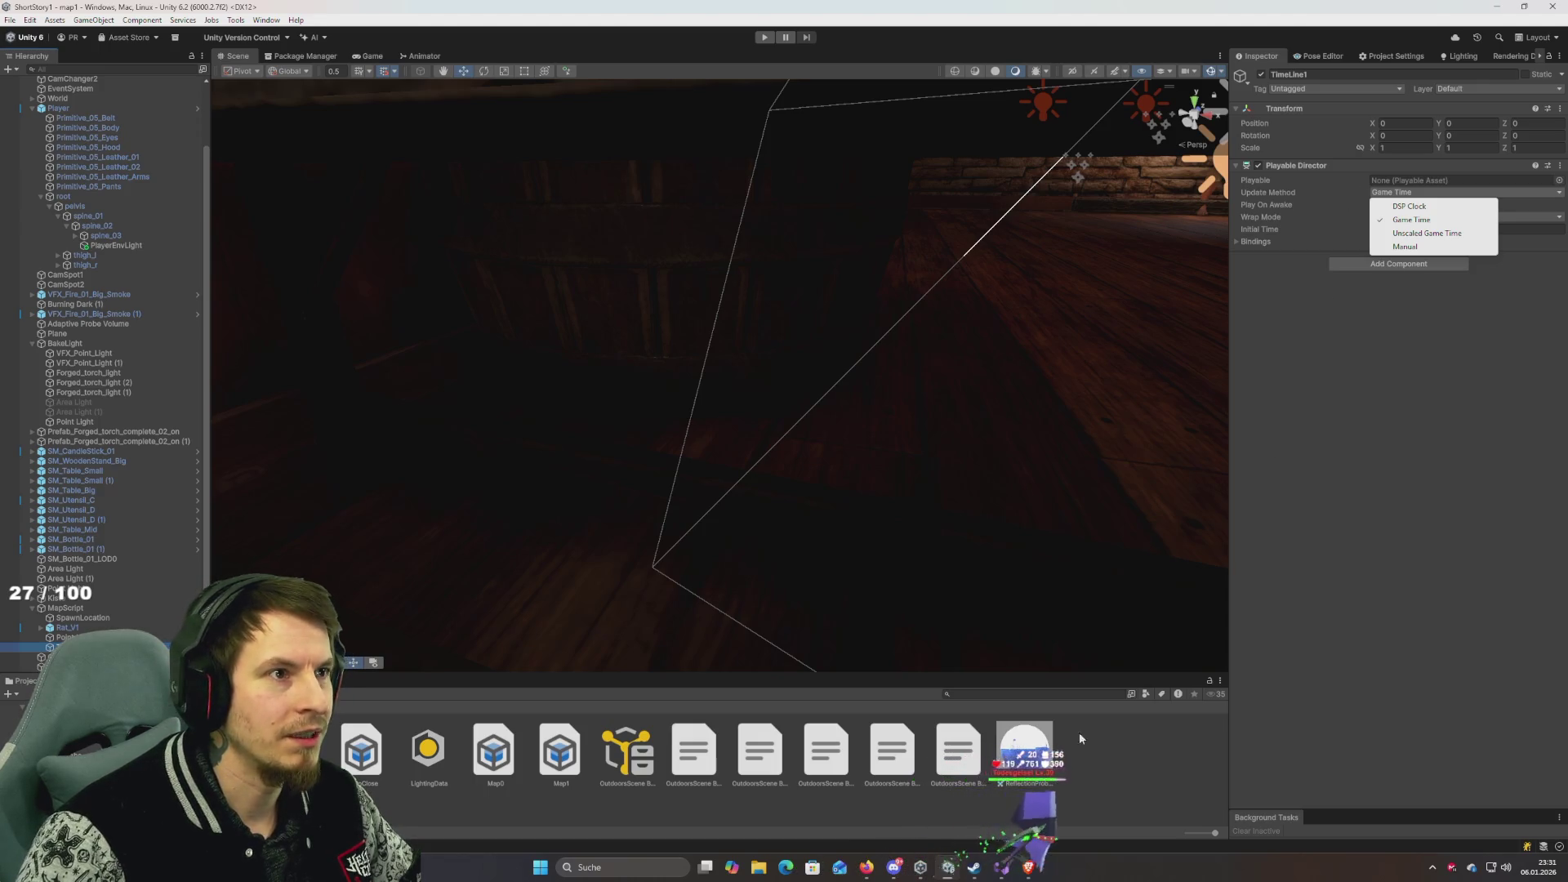
{"action": "left_click", "coordinate": [1099, 788]}
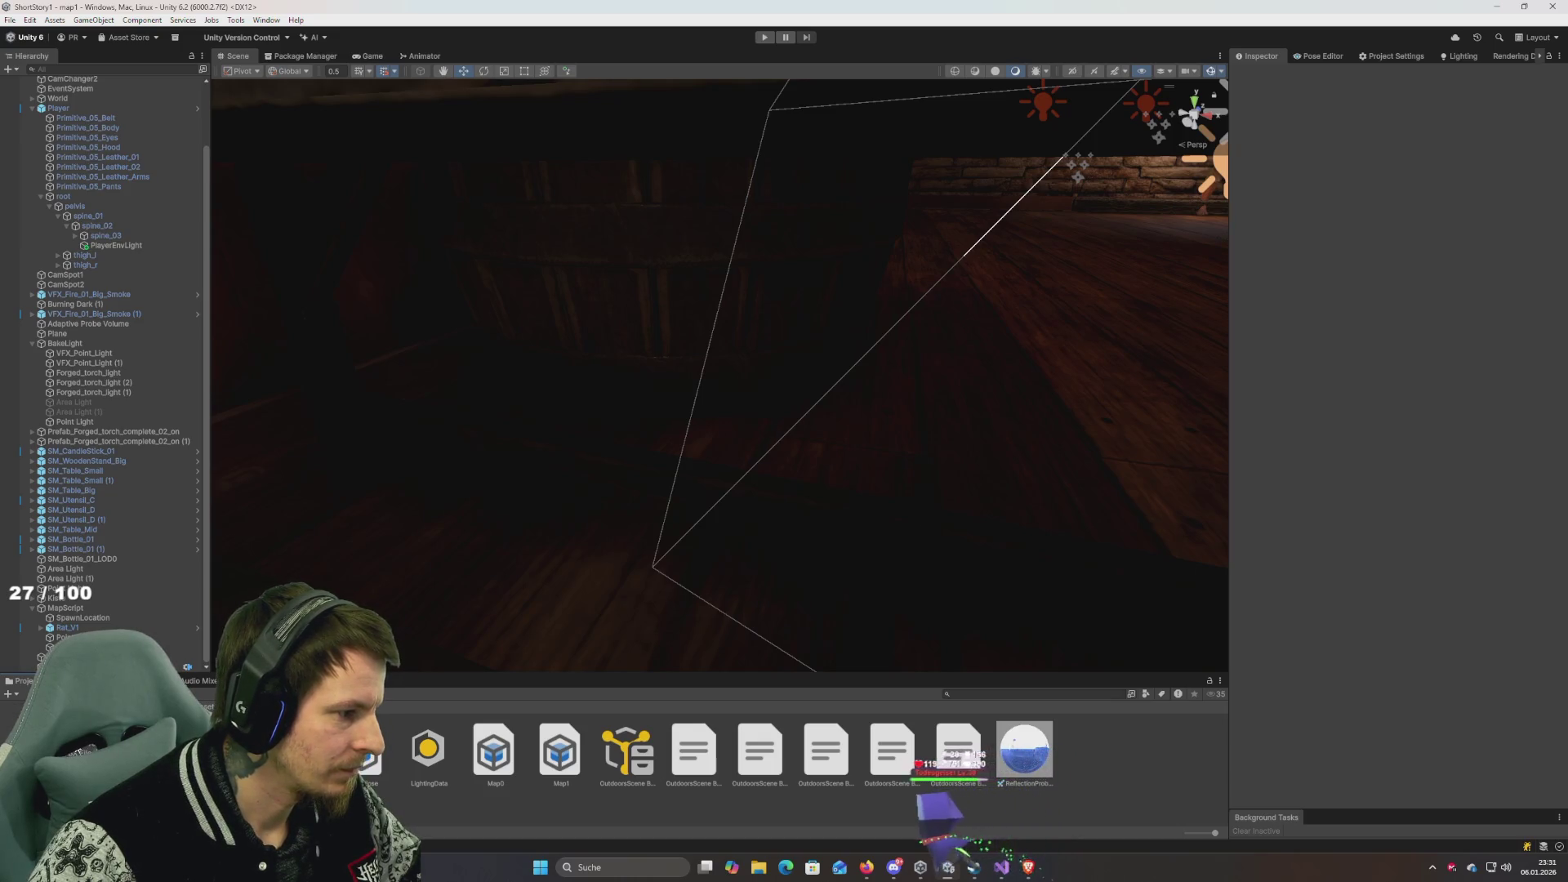
Go into the empty Timeline folder and create a new Timeline asset there.
{"action": "key", "text": "BackSpace"}
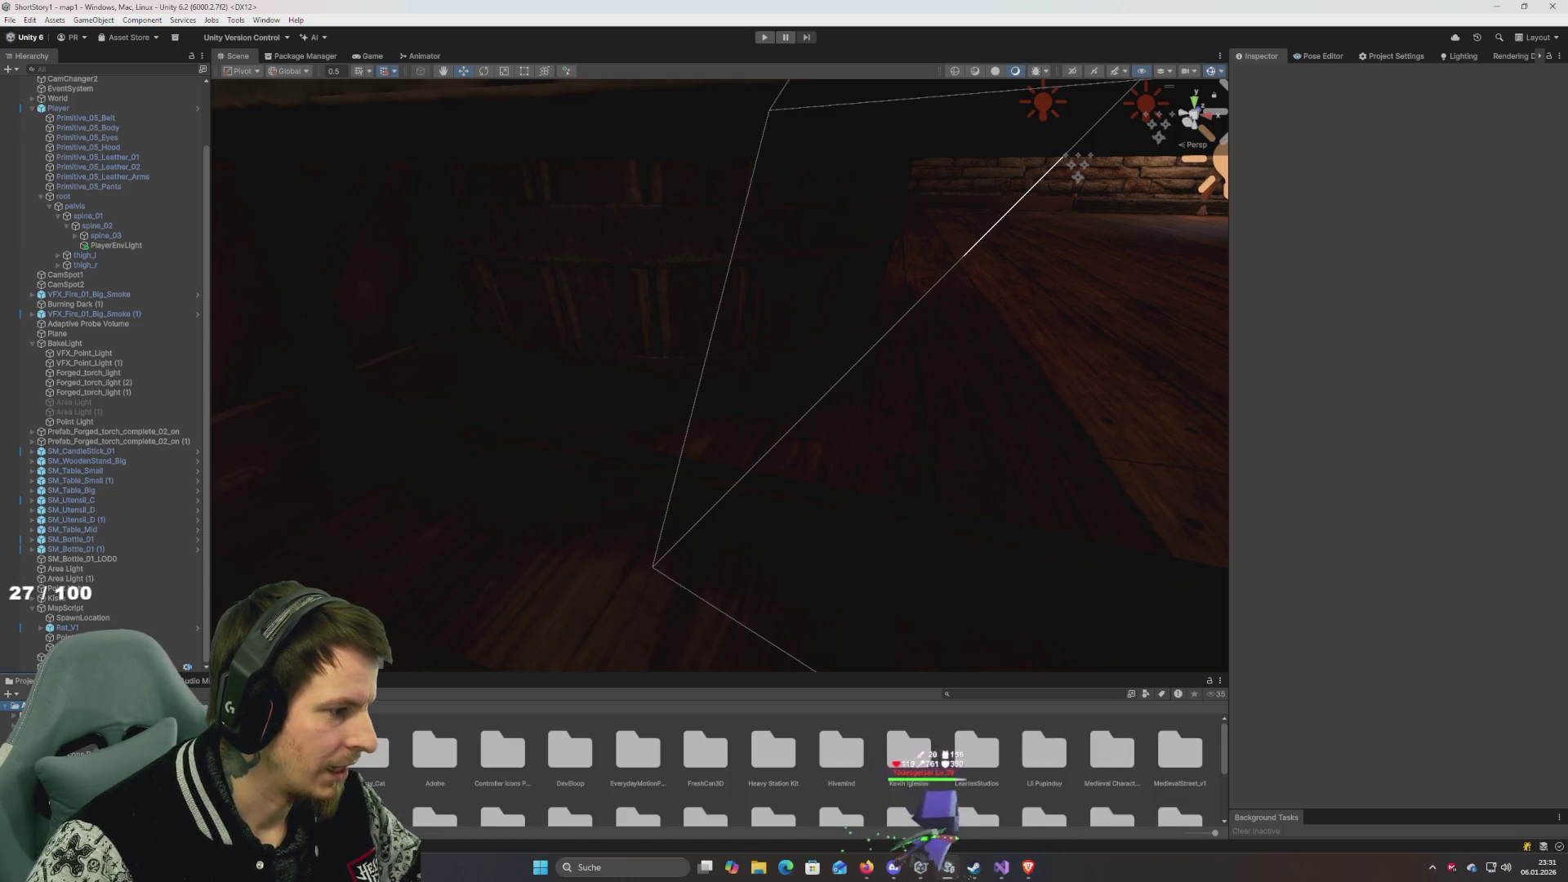
{"action": "key", "text": "Return"}
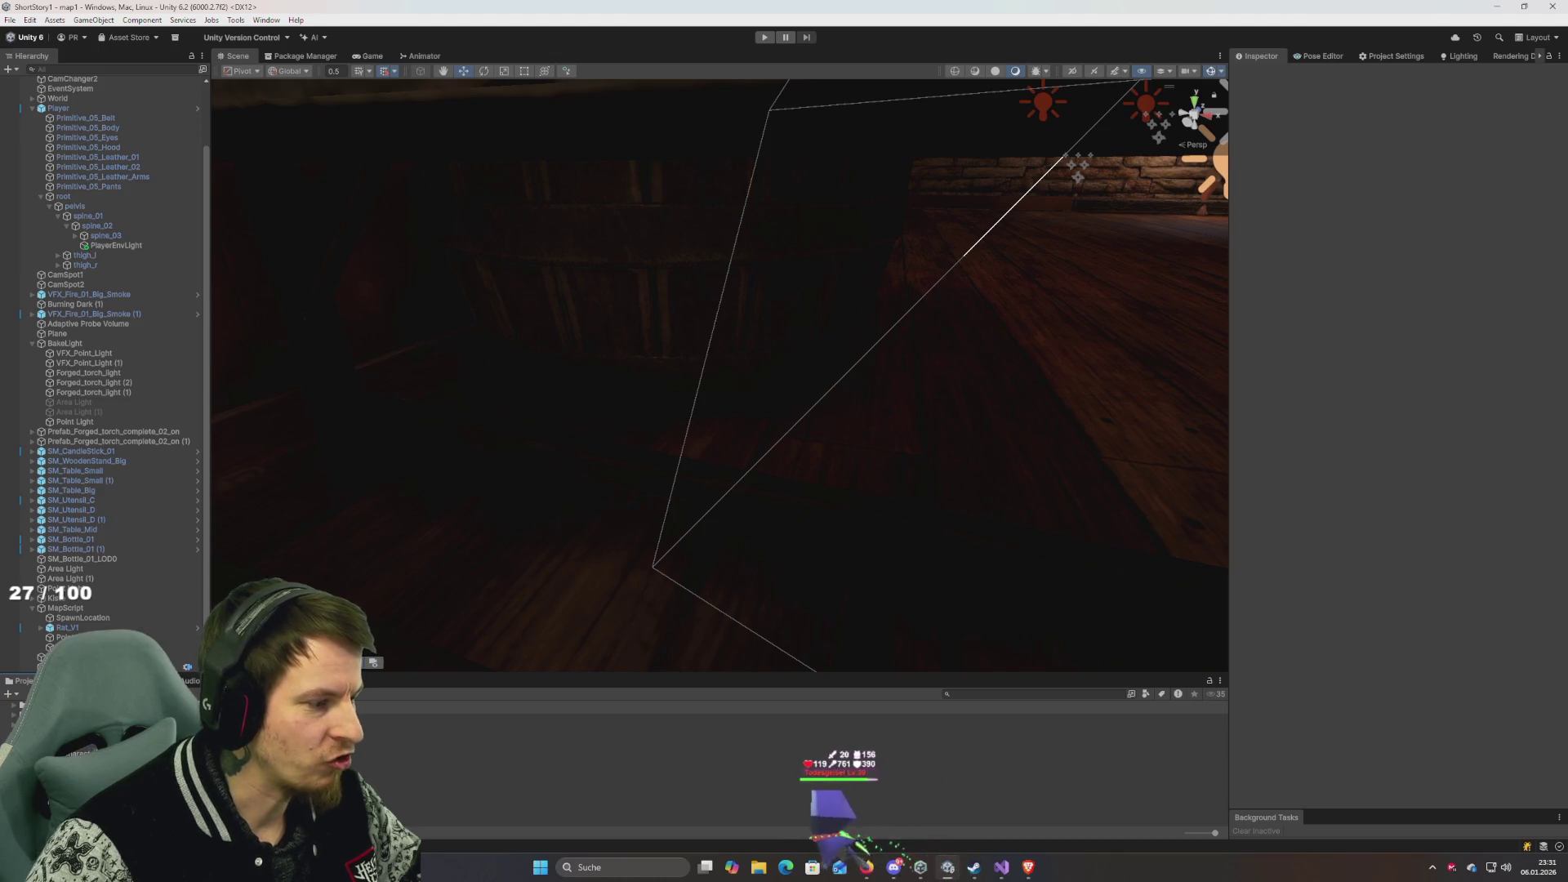
{"action": "key", "text": "BackSpace"}
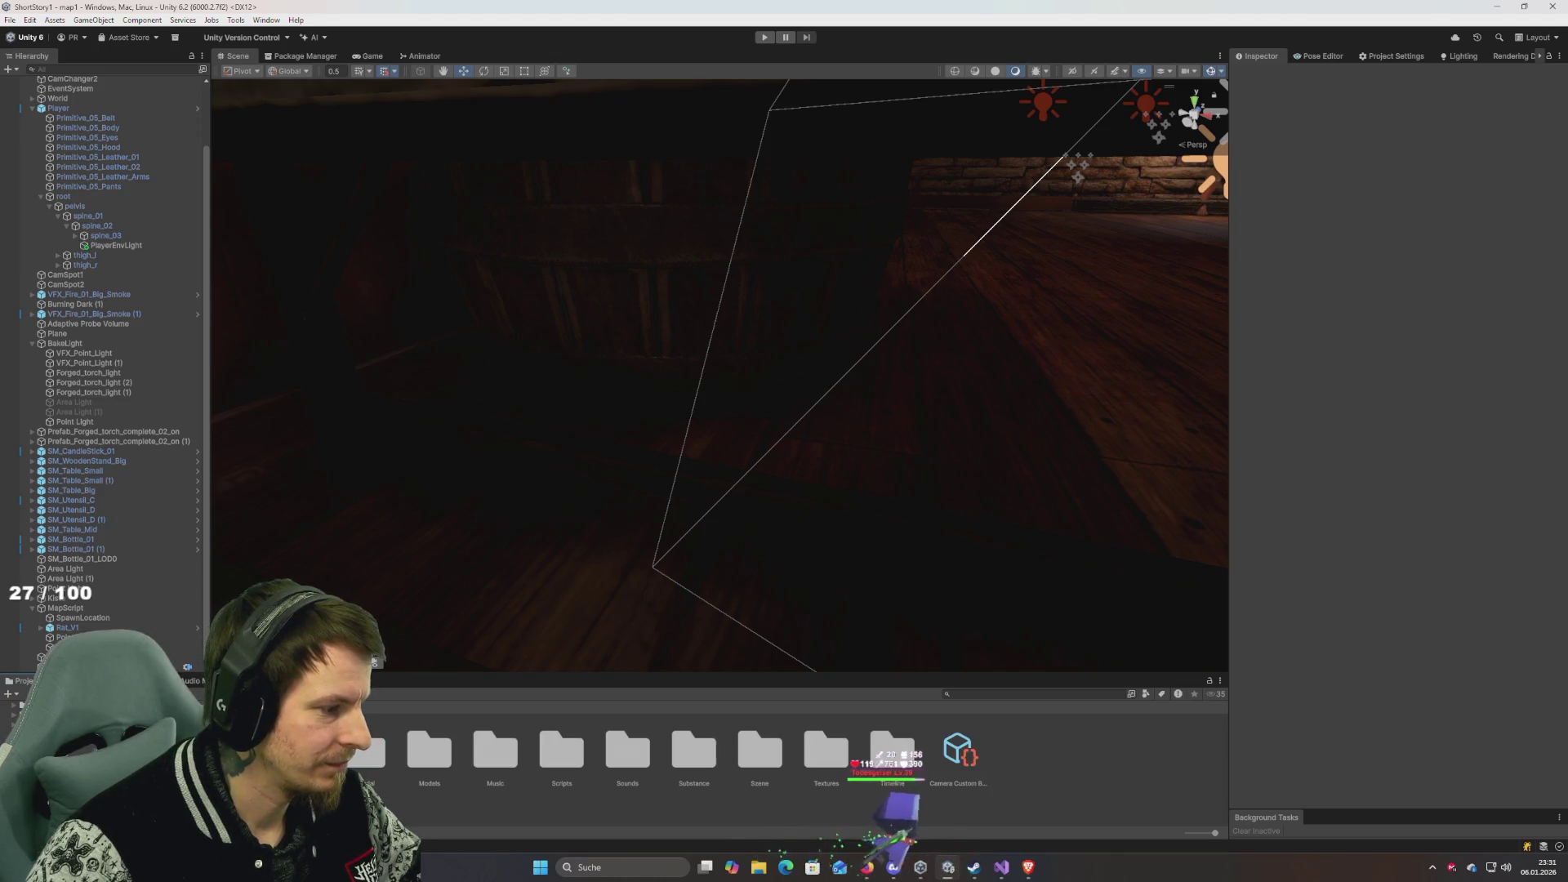
{"action": "key", "text": "Return"}
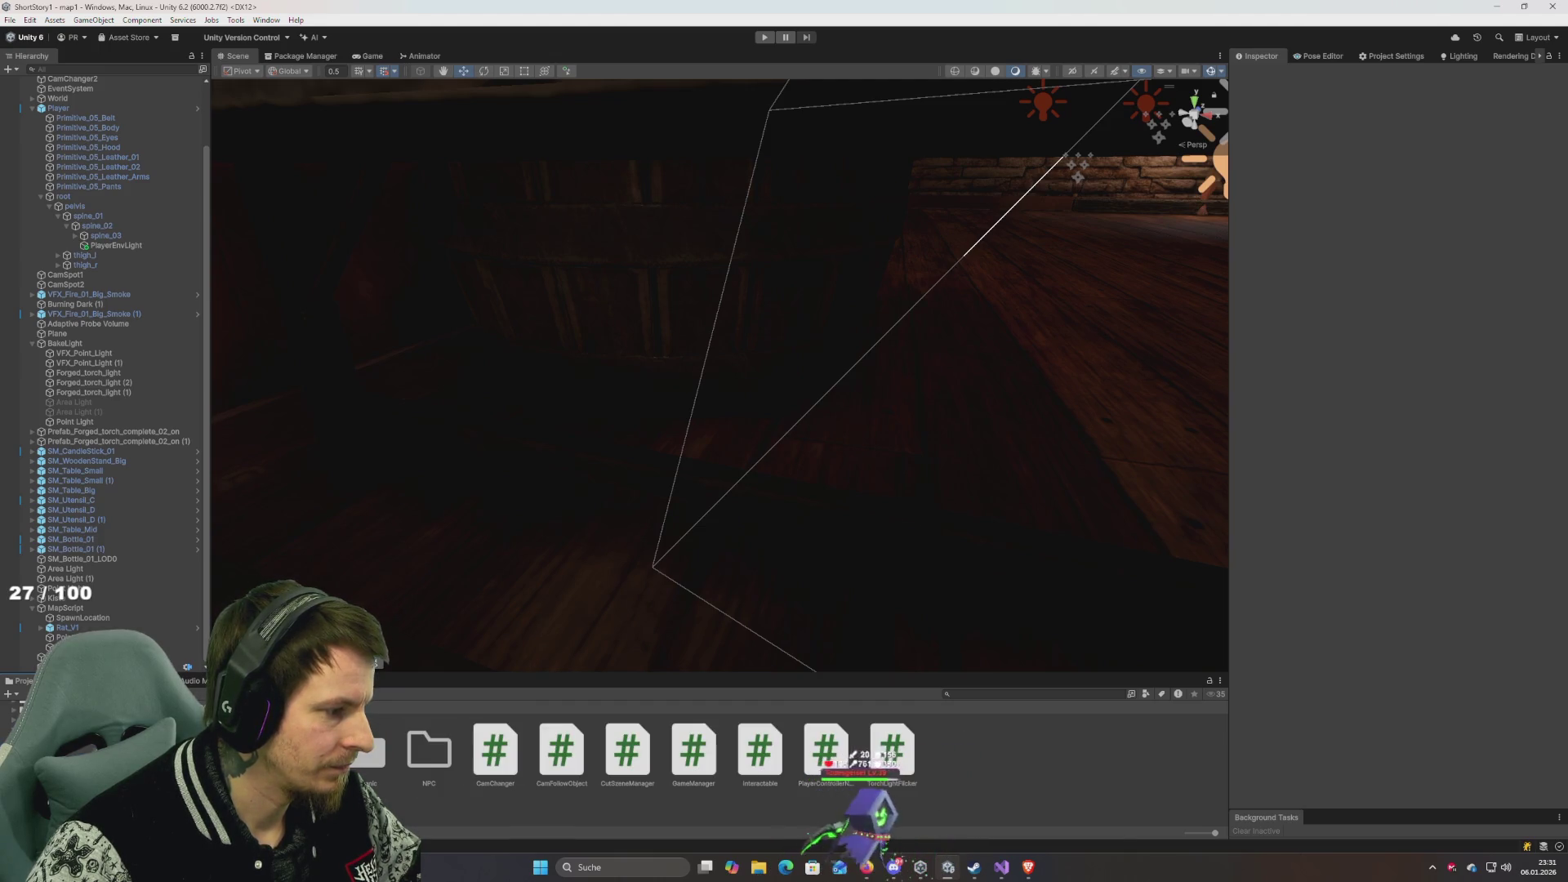
{"action": "key", "text": "Return"}
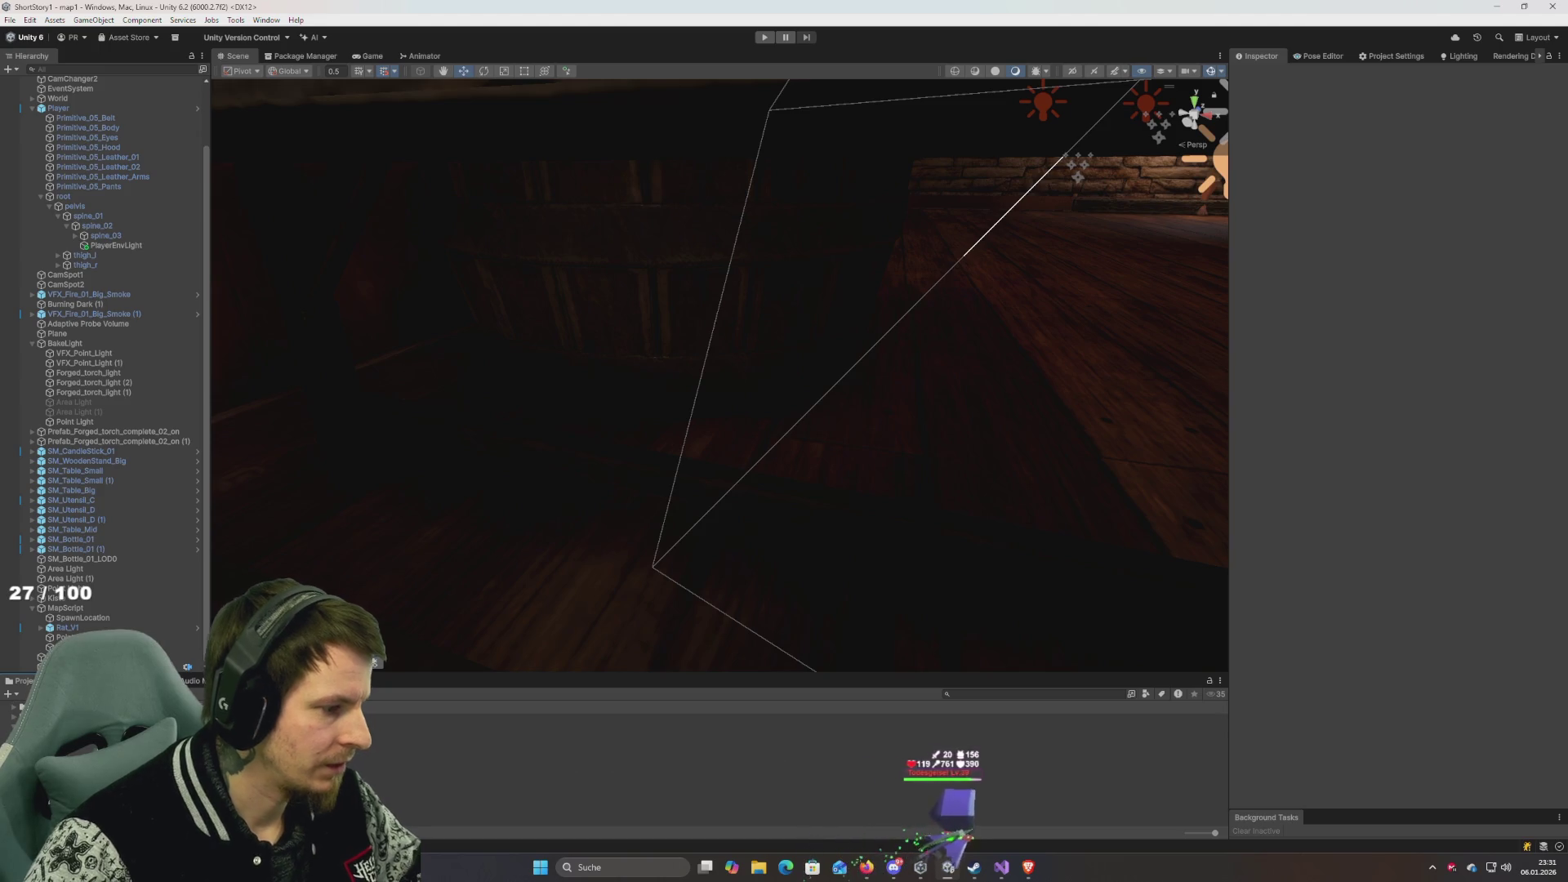
{"action": "right_click", "coordinate": [362, 772]}
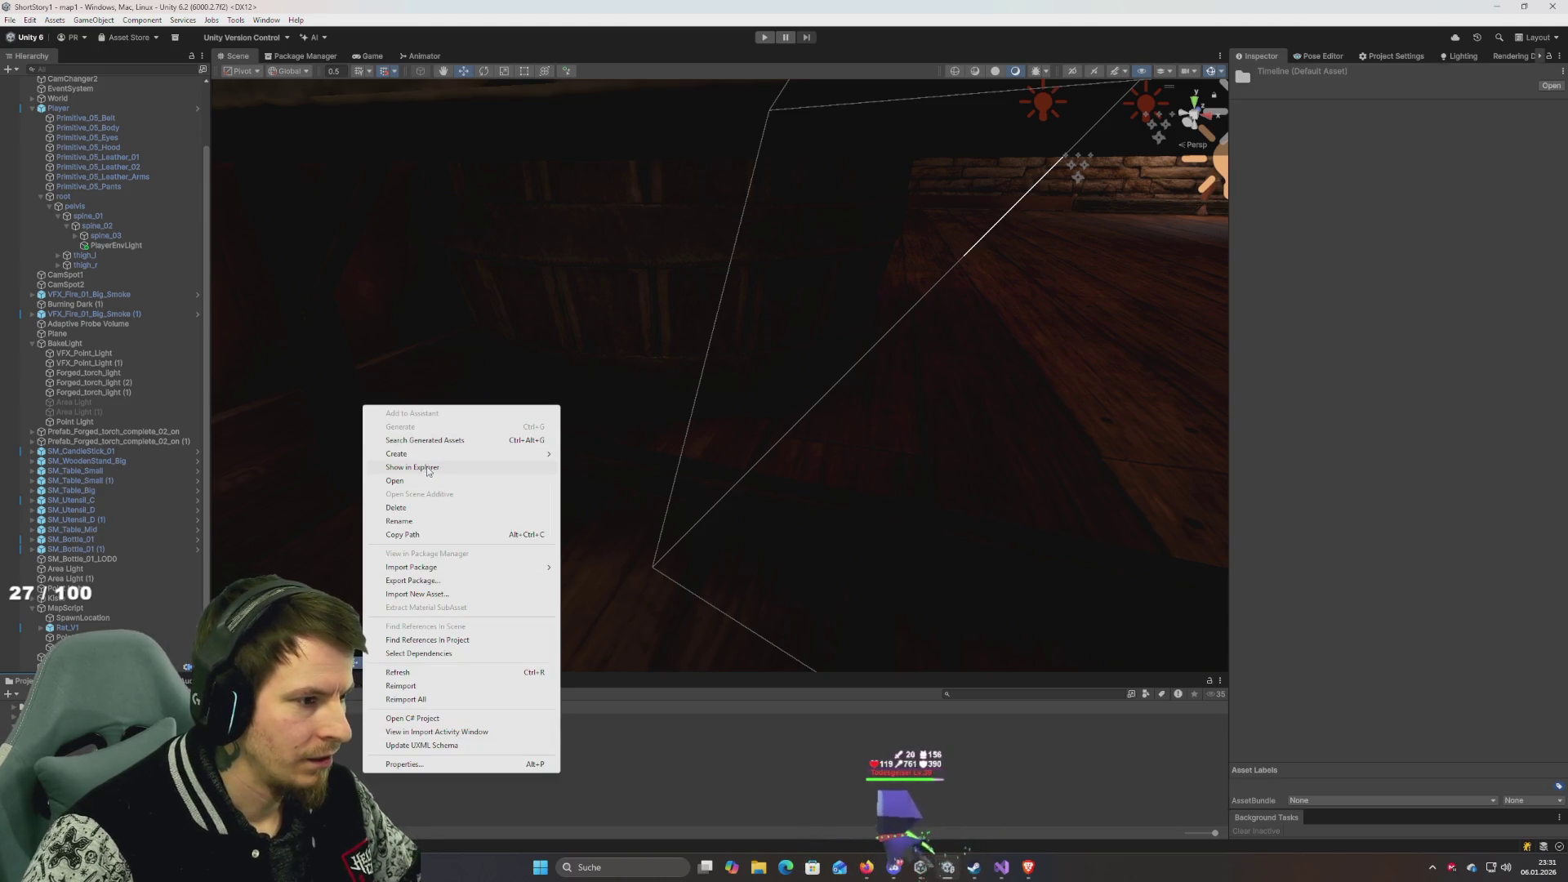
{"action": "mouse_move", "coordinate": [448, 456]}
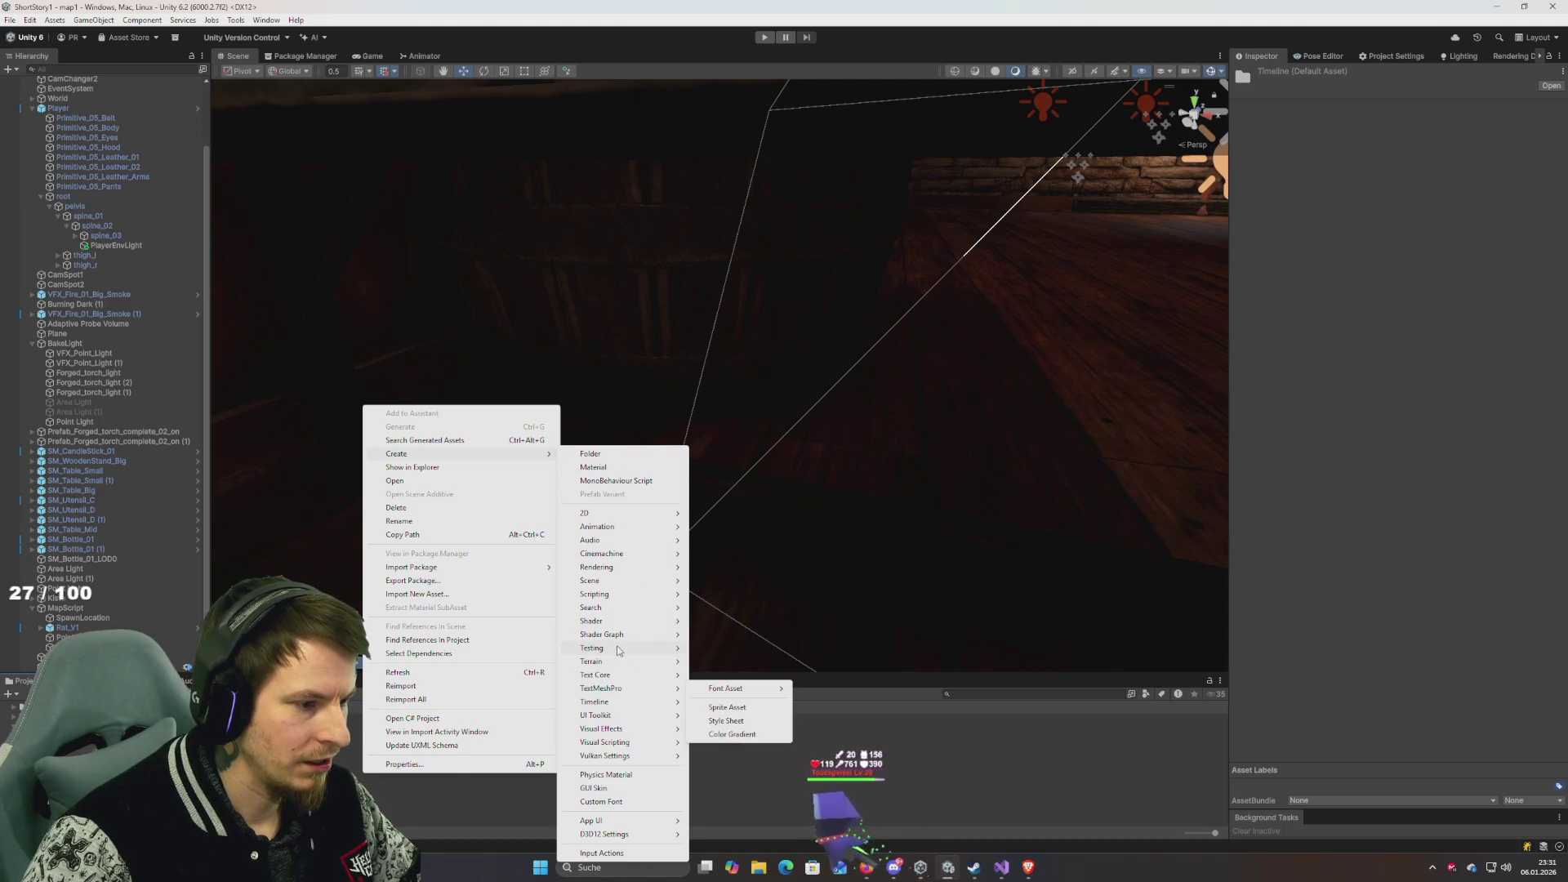
{"action": "mouse_move", "coordinate": [666, 702]}
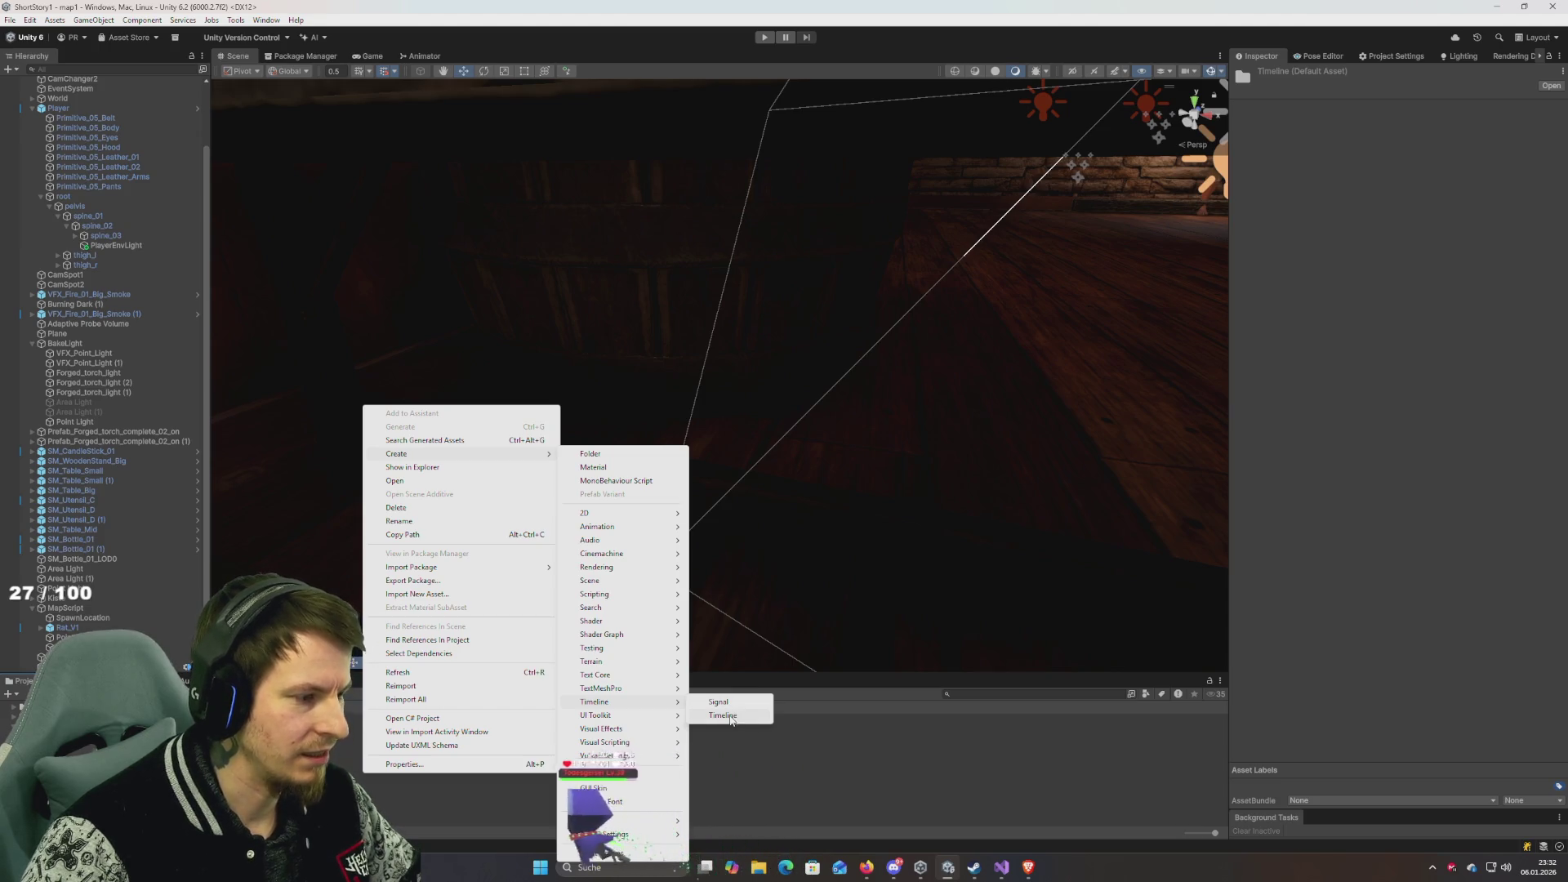
{"action": "left_click", "coordinate": [731, 716]}
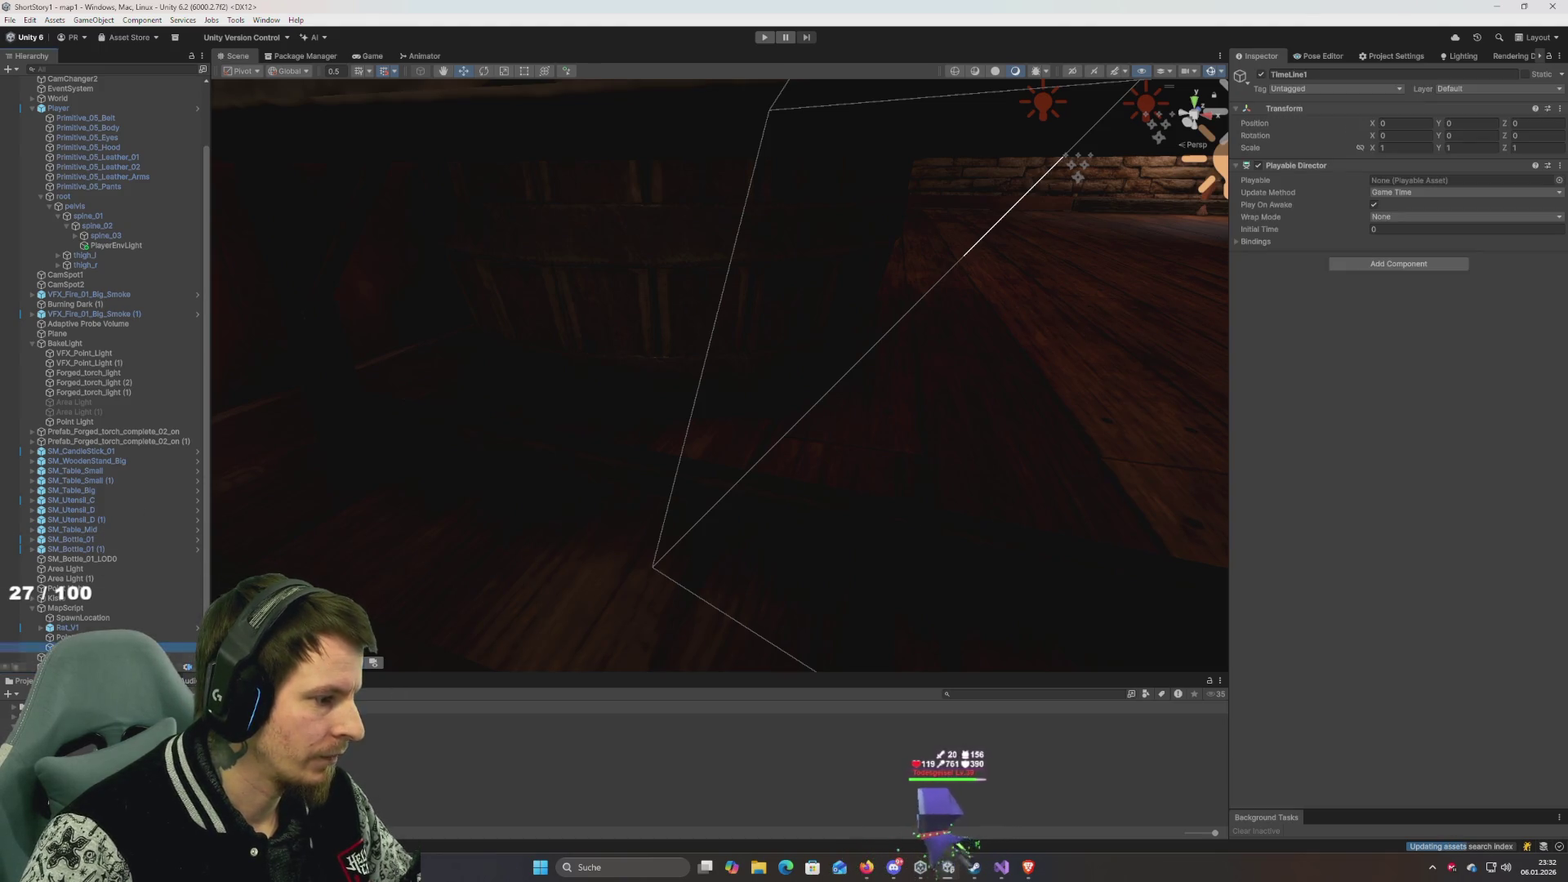
Assign the Tutorial timeline to TimeLine1's Playable Director, turn on scene lighting, and select the rat on the beam.
{"action": "left_click_drag", "start_coordinate": [1446, 185], "coordinate": [1418, 190]}
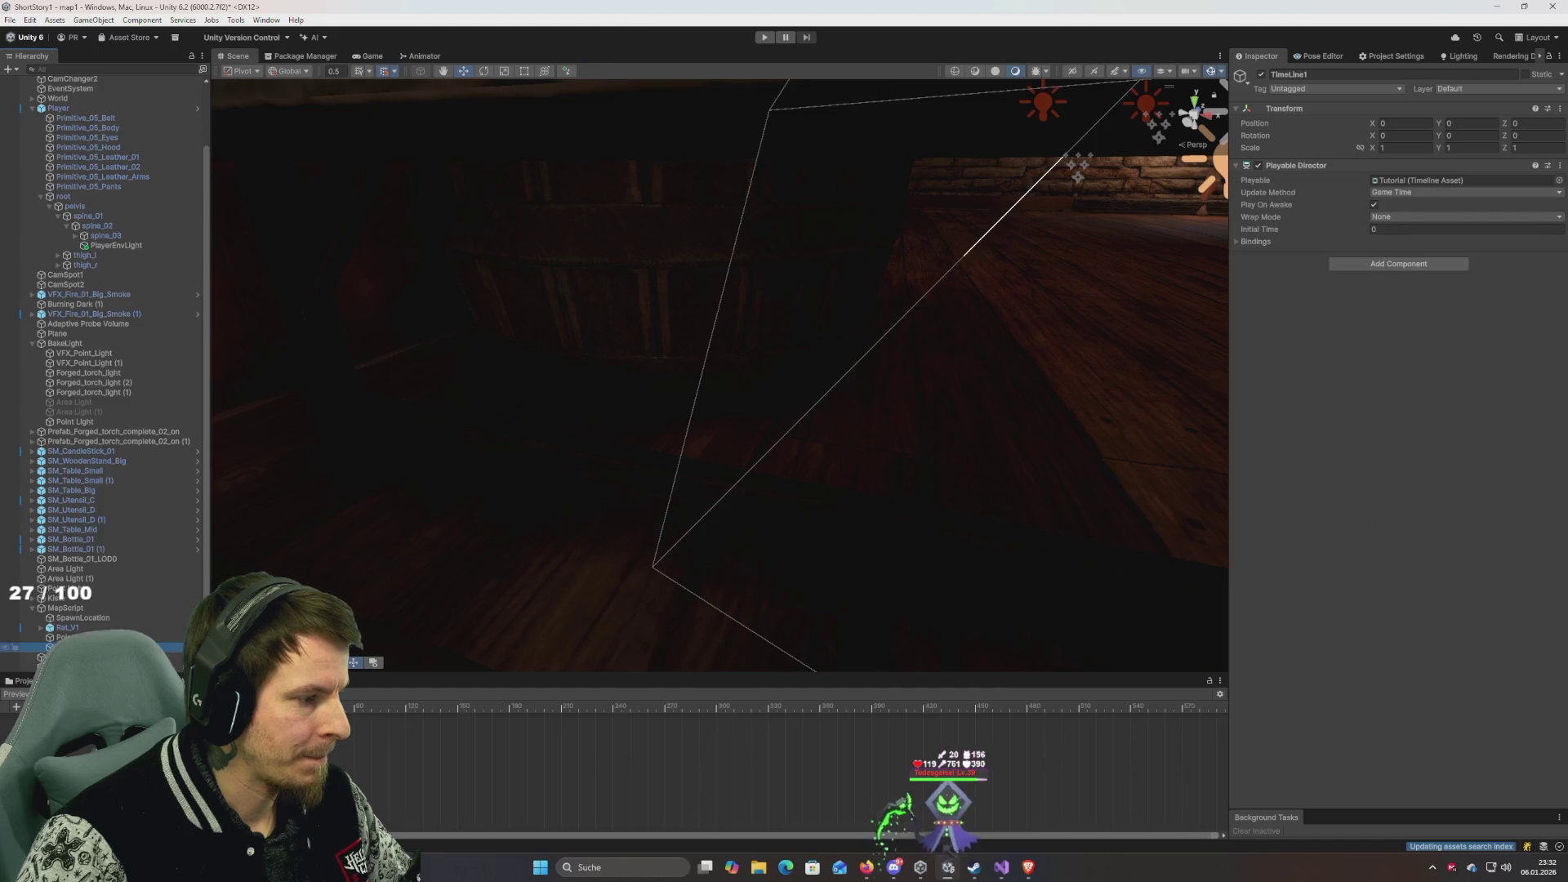
{"action": "mouse_move", "coordinate": [518, 545]}
{"action": "left_mouse_down"}
{"action": "mouse_move", "coordinate": [493, 542]}
{"action": "mouse_move", "coordinate": [591, 511]}
{"action": "mouse_move", "coordinate": [474, 543]}
{"action": "mouse_move", "coordinate": [532, 532]}
{"action": "mouse_move", "coordinate": [574, 494]}
{"action": "mouse_move", "coordinate": [529, 539]}
{"action": "mouse_move", "coordinate": [498, 532]}
{"action": "mouse_move", "coordinate": [605, 529]}
{"action": "left_mouse_up"}
{"action": "key", "text": "w"}
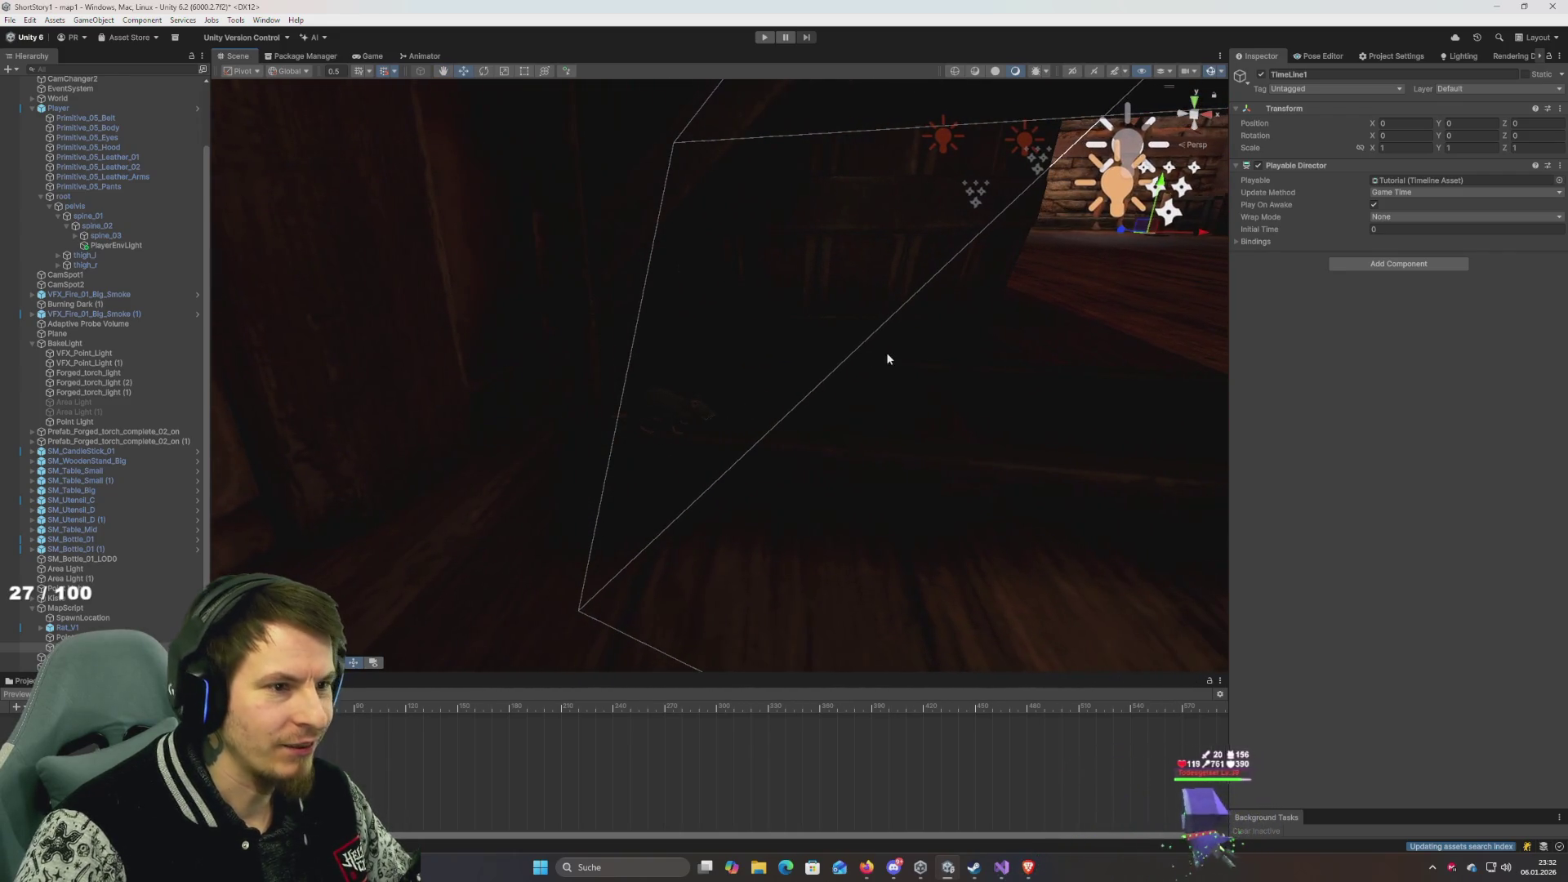
{"action": "left_click", "coordinate": [994, 72]}
{"action": "mouse_move", "coordinate": [843, 278]}
{"action": "left_mouse_down"}
{"action": "mouse_move", "coordinate": [700, 344]}
{"action": "mouse_move", "coordinate": [749, 336]}
{"action": "mouse_move", "coordinate": [794, 271]}
{"action": "mouse_move", "coordinate": [753, 315]}
{"action": "mouse_move", "coordinate": [749, 371]}
{"action": "mouse_move", "coordinate": [776, 350]}
{"action": "mouse_move", "coordinate": [685, 328]}
{"action": "left_mouse_up"}
{"action": "left_click", "coordinate": [685, 329]}
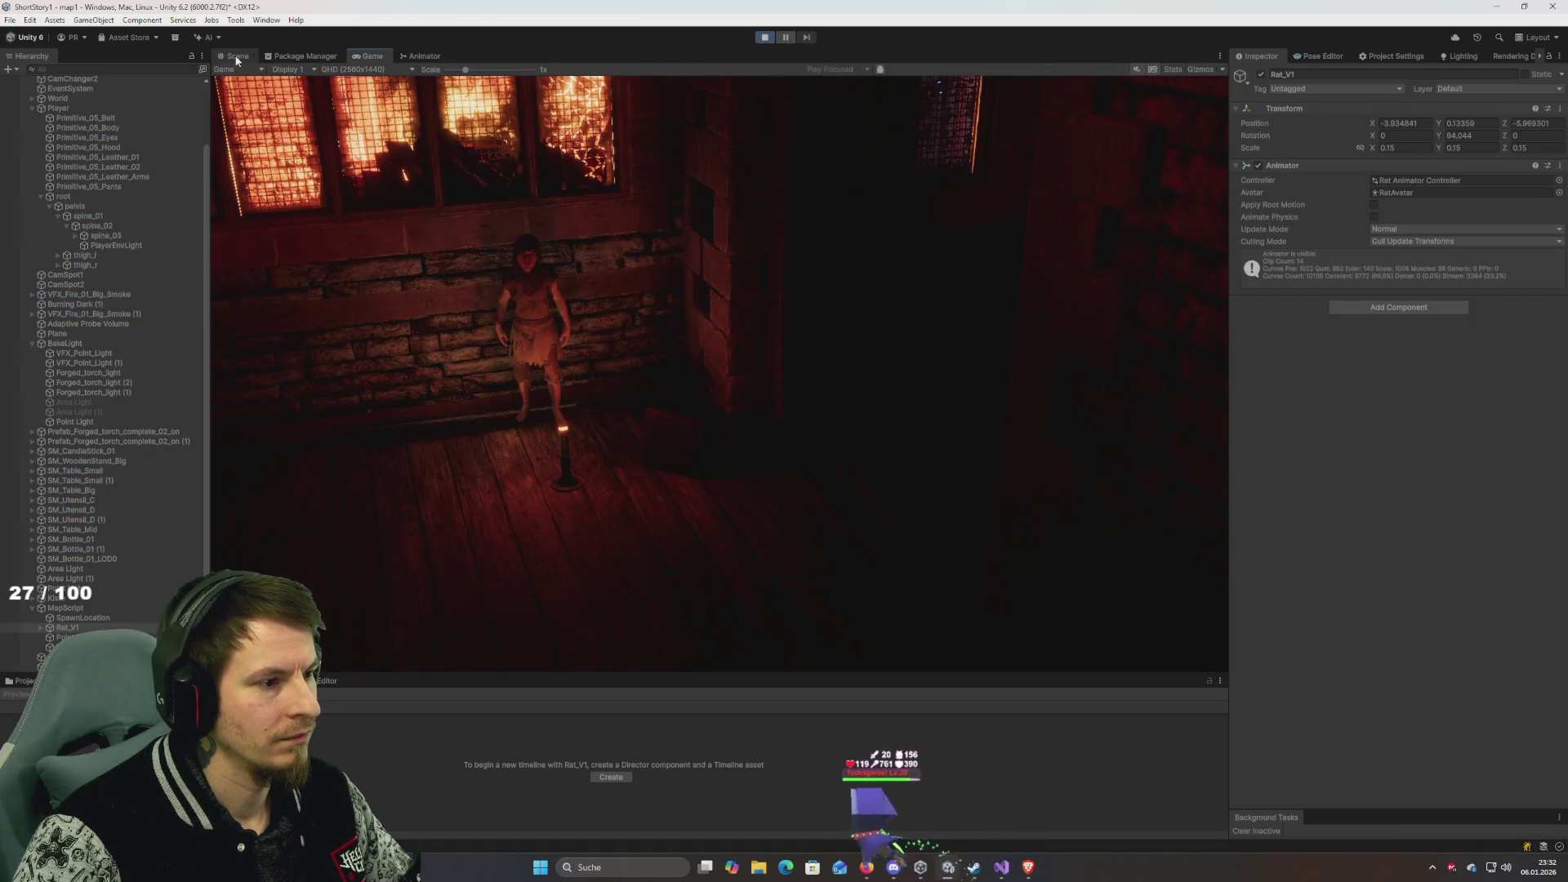
Back in the Scene view, frame the selected rat with F and switch to the Move tool.
{"action": "left_click", "coordinate": [237, 57]}
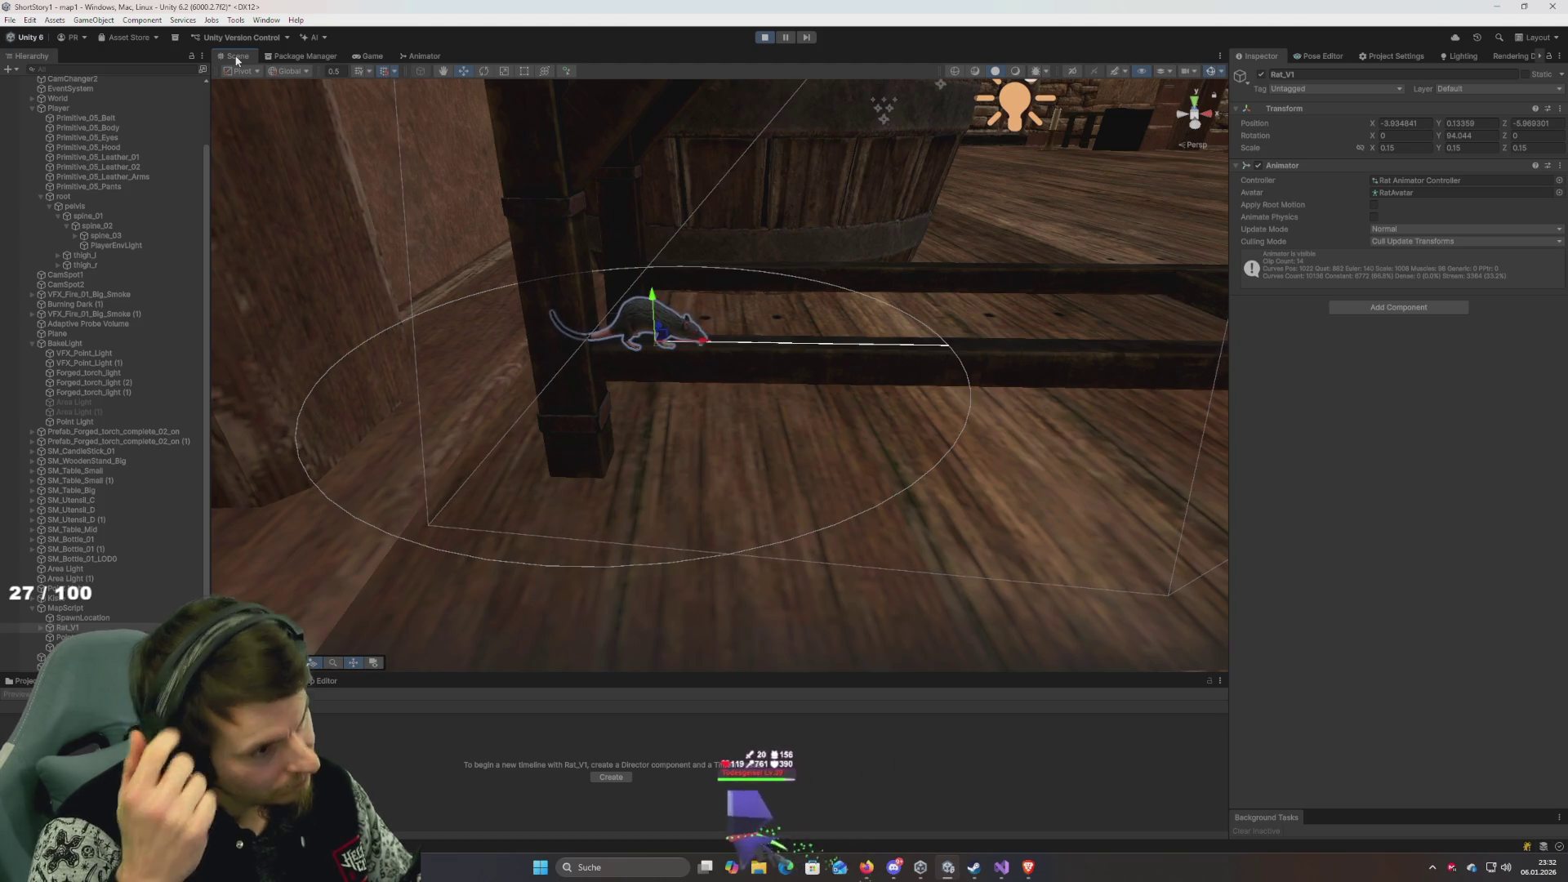
{"action": "key", "text": "f"}
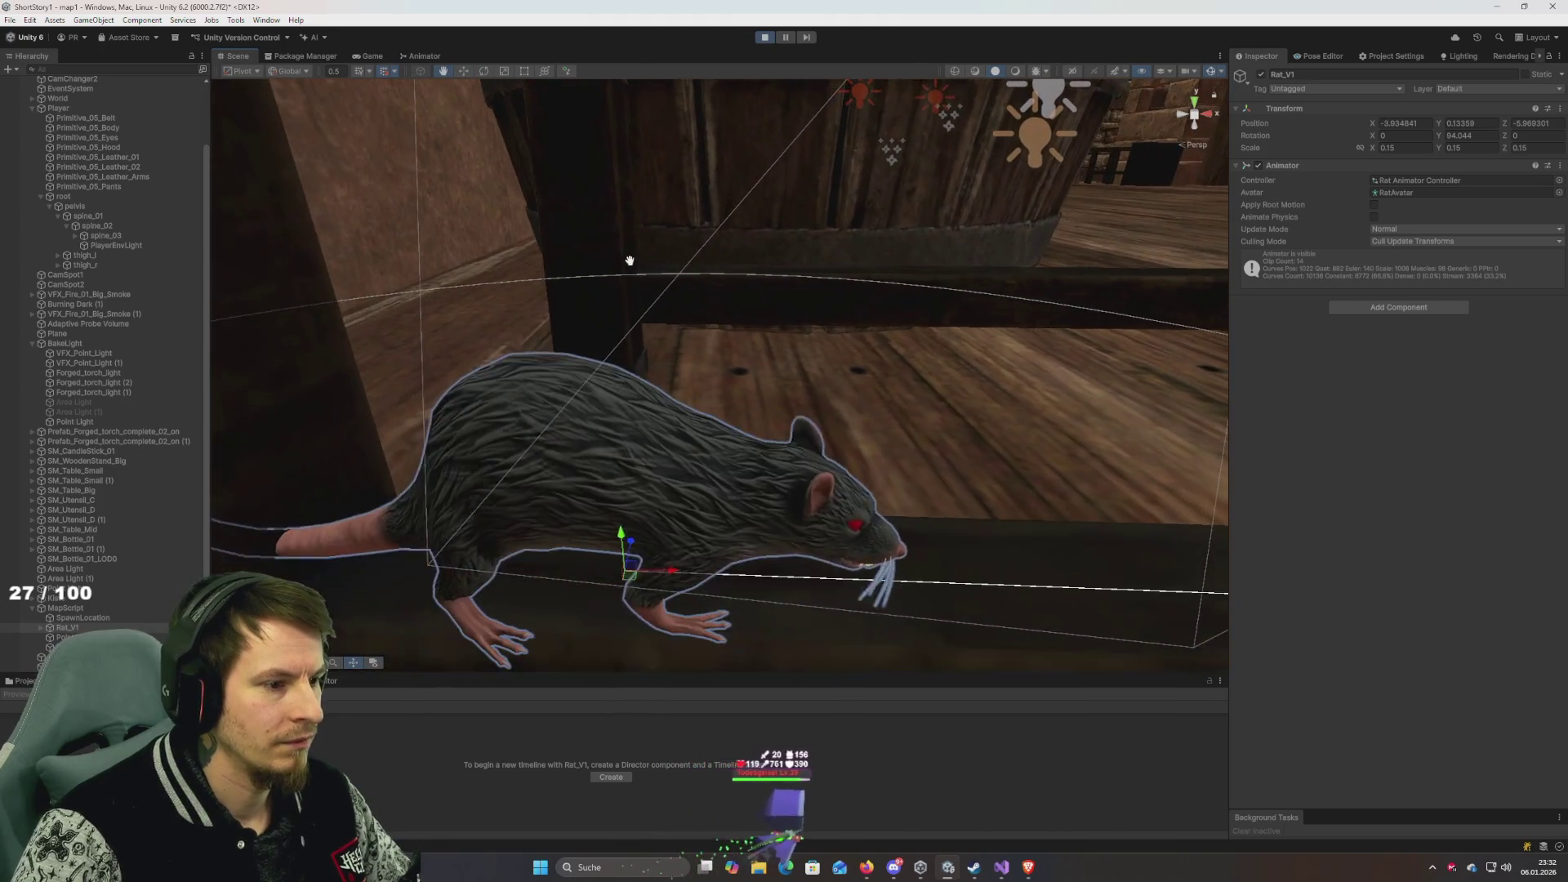
{"action": "key", "text": "w"}
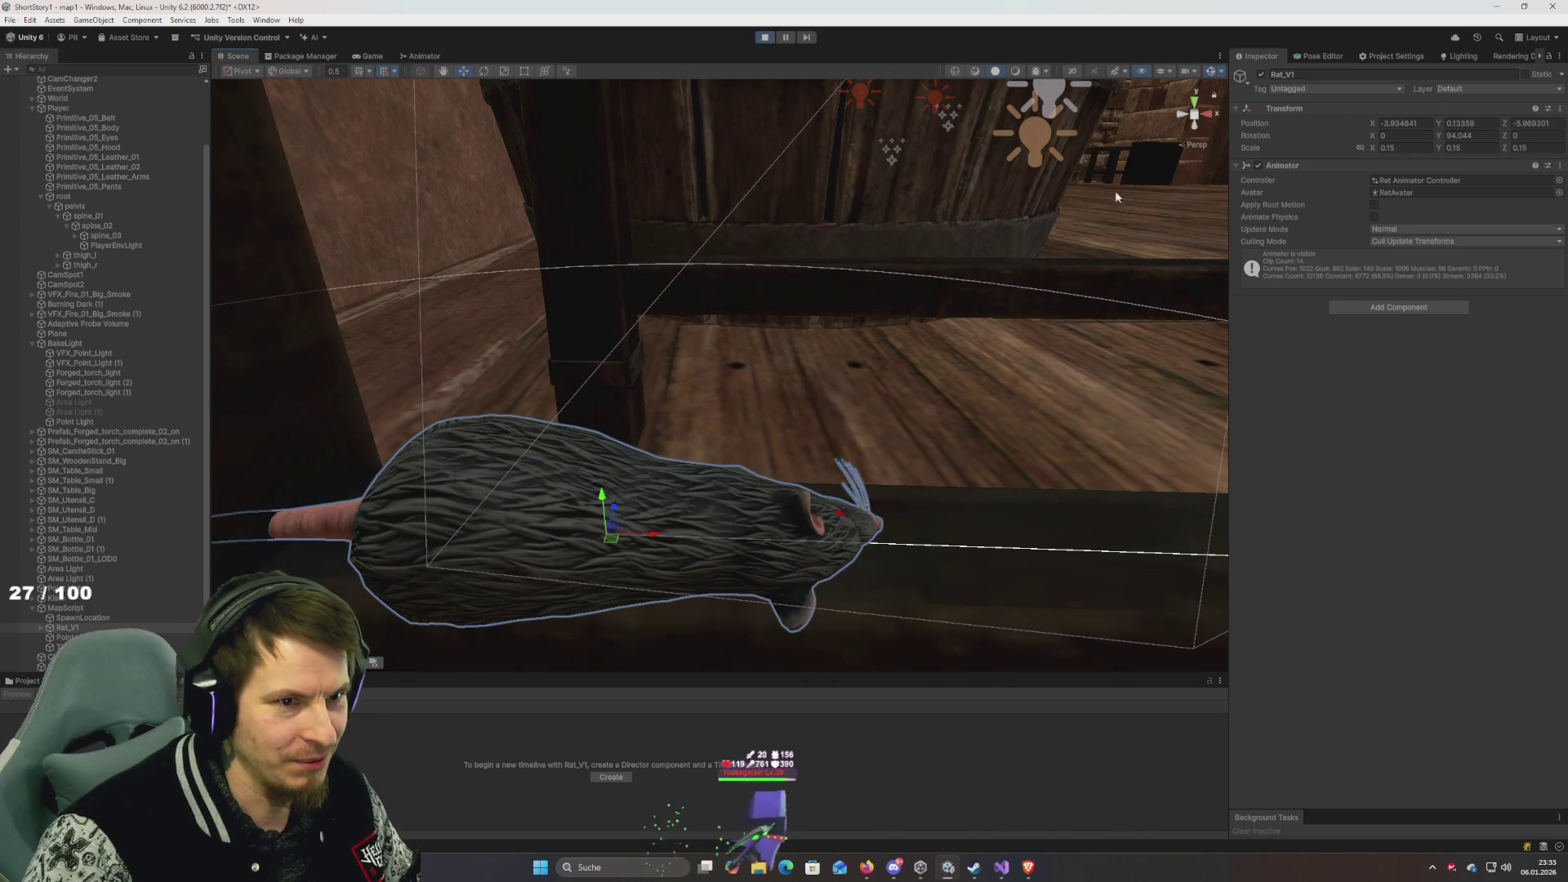
Open the Rat animator controller and delete its Hit and Death states.
{"action": "double_click", "coordinate": [1410, 181]}
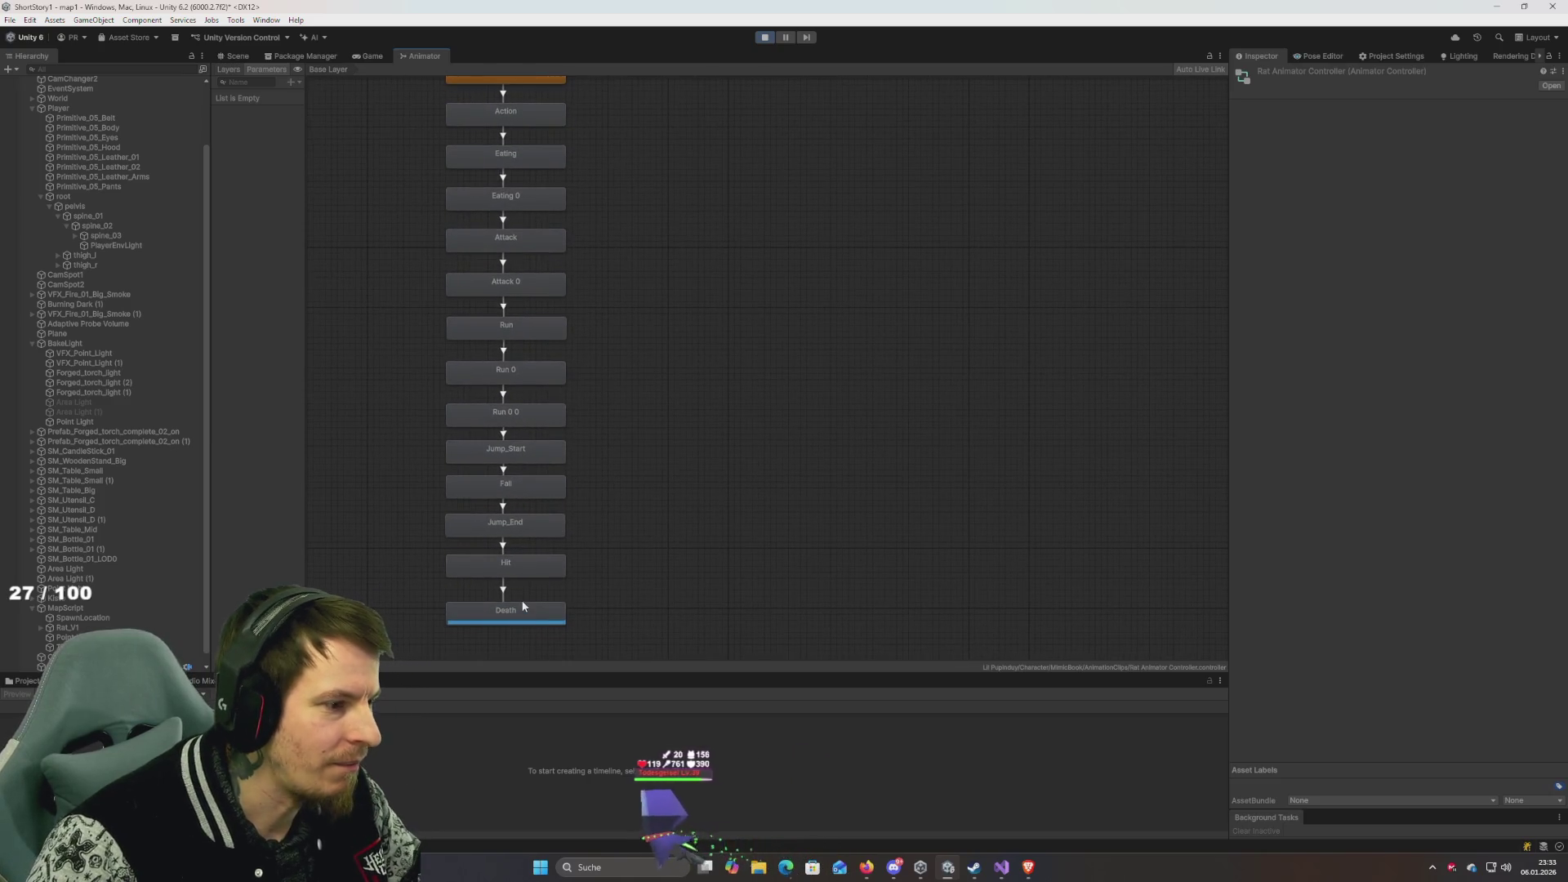
{"action": "left_click", "coordinate": [523, 596]}
{"action": "key", "text": "Delete"}
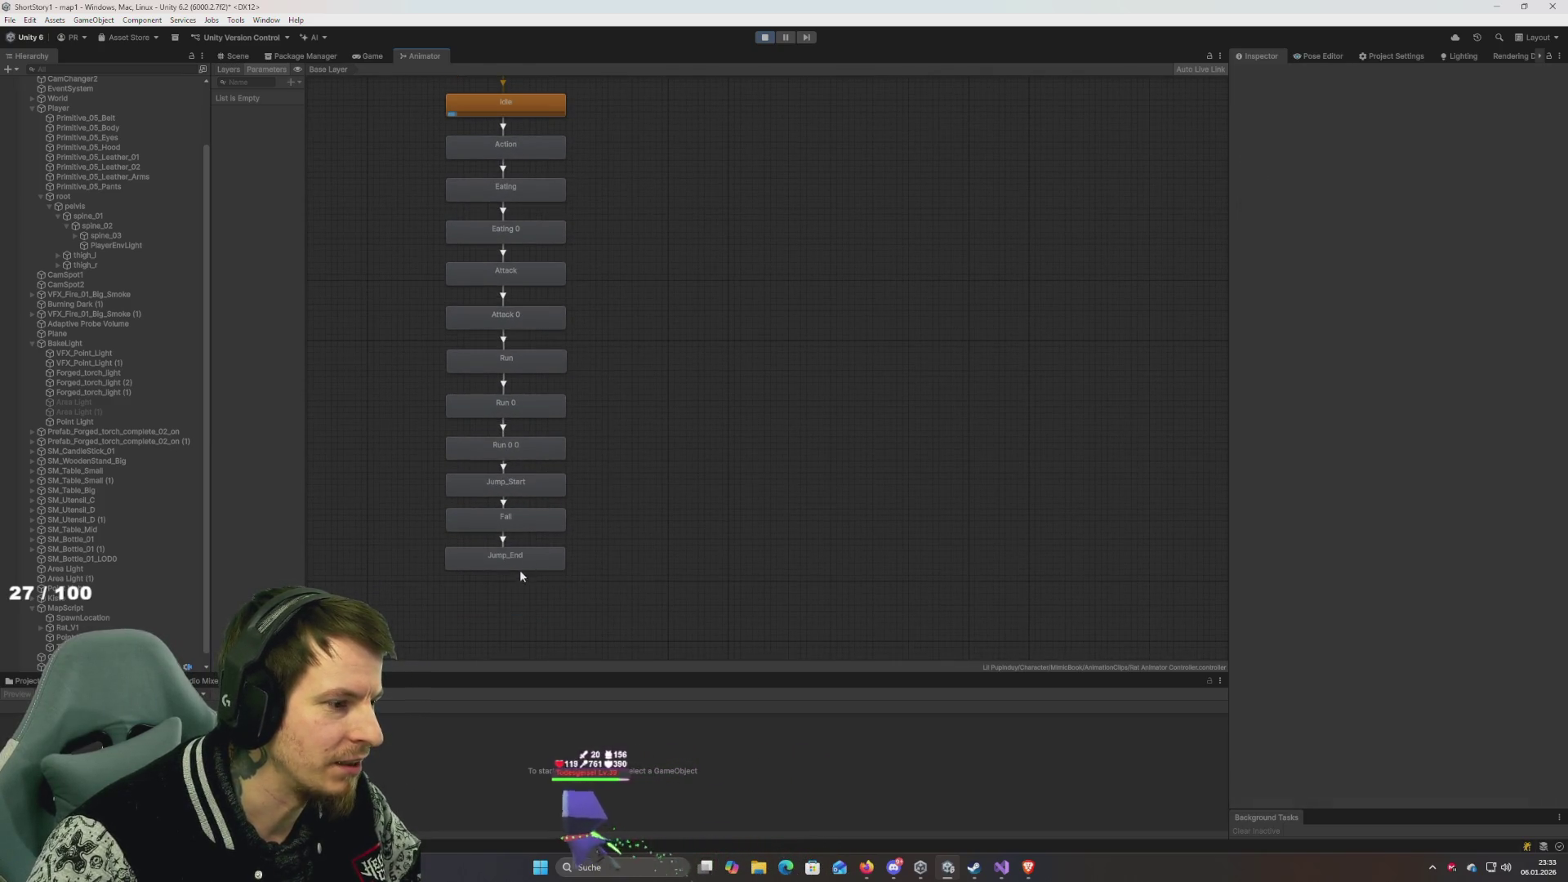
Move Jump_Start, Fall and Jump_End beside Run 0 0 and inspect the Fall-to-Jump_End transition.
{"action": "left_click", "coordinate": [516, 555]}
{"action": "left_click_drag", "start_coordinate": [367, 471], "coordinate": [595, 597]}
{"action": "left_click_drag", "start_coordinate": [518, 487], "coordinate": [735, 357]}
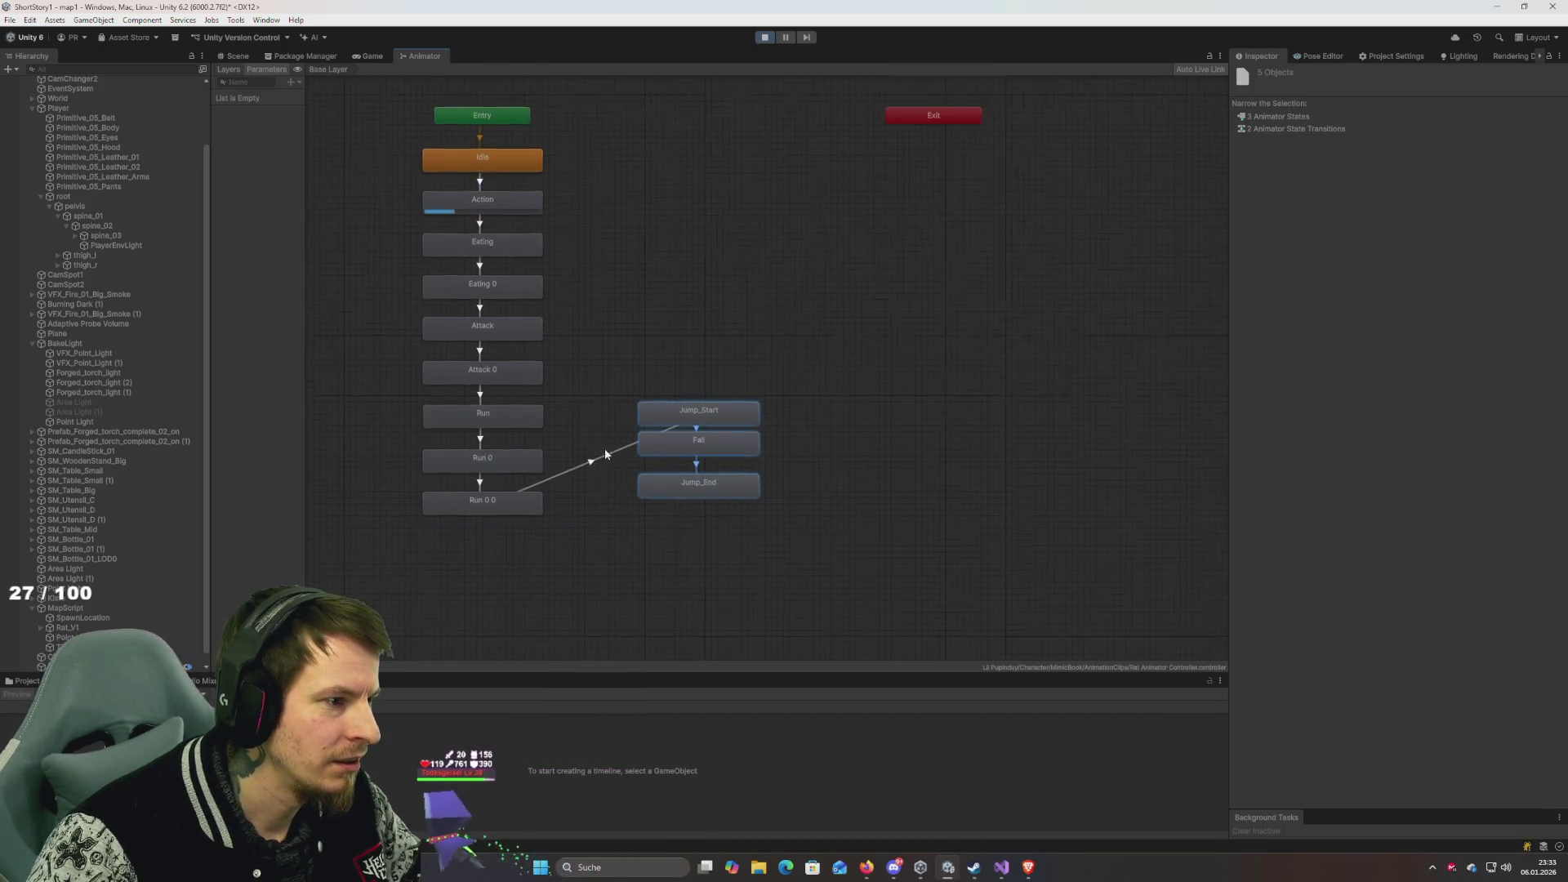
{"action": "left_click_drag", "start_coordinate": [668, 492], "coordinate": [668, 509]}
{"action": "left_click", "coordinate": [688, 471]}
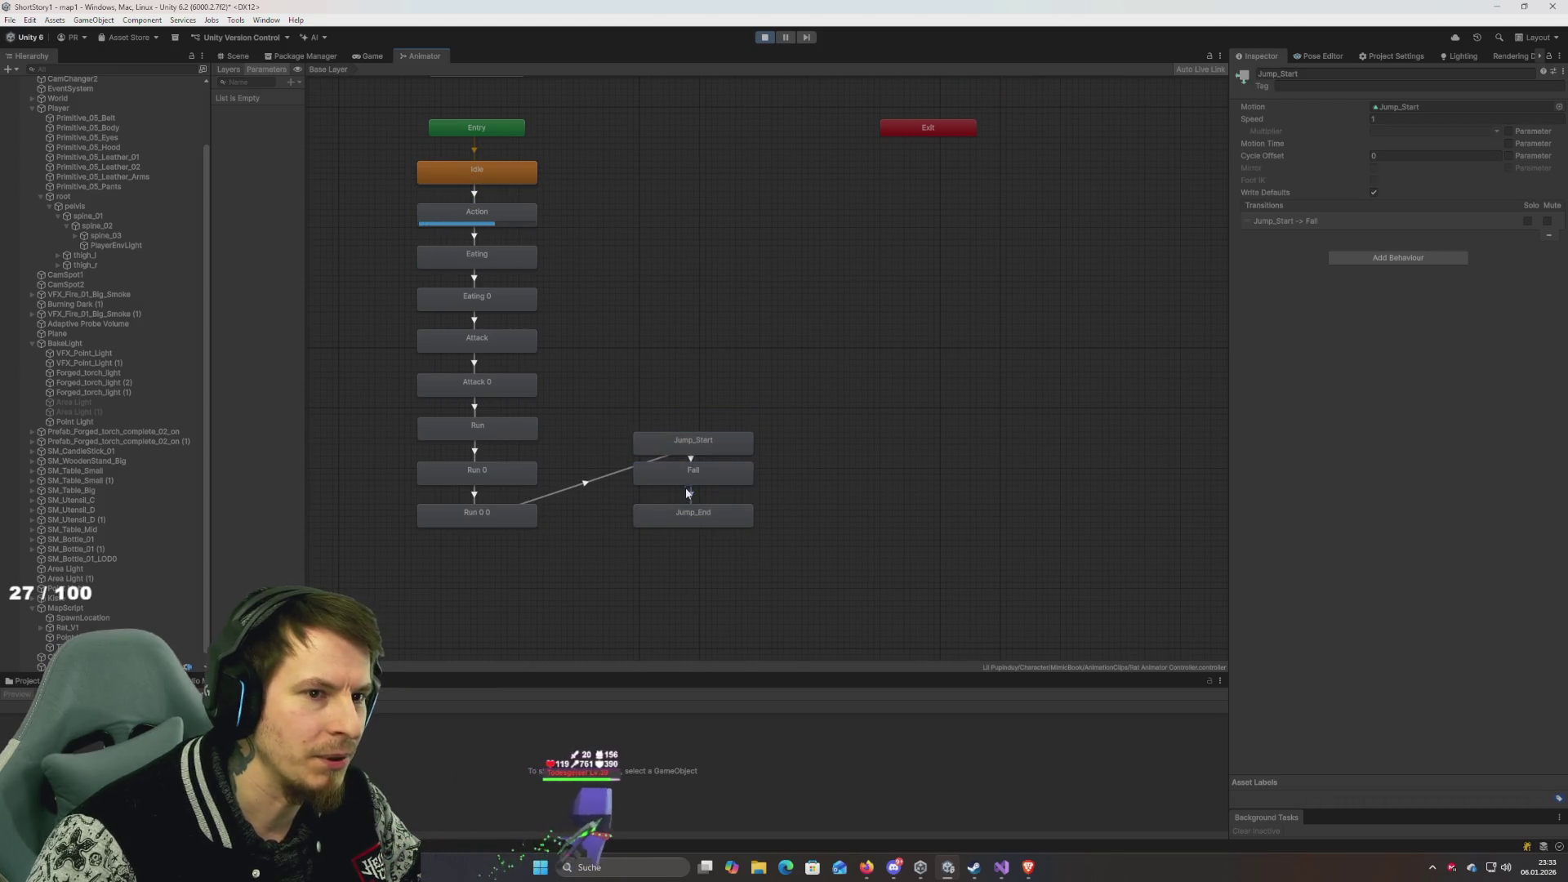
{"action": "left_click", "coordinate": [689, 491]}
{"action": "left_click", "coordinate": [238, 56]}
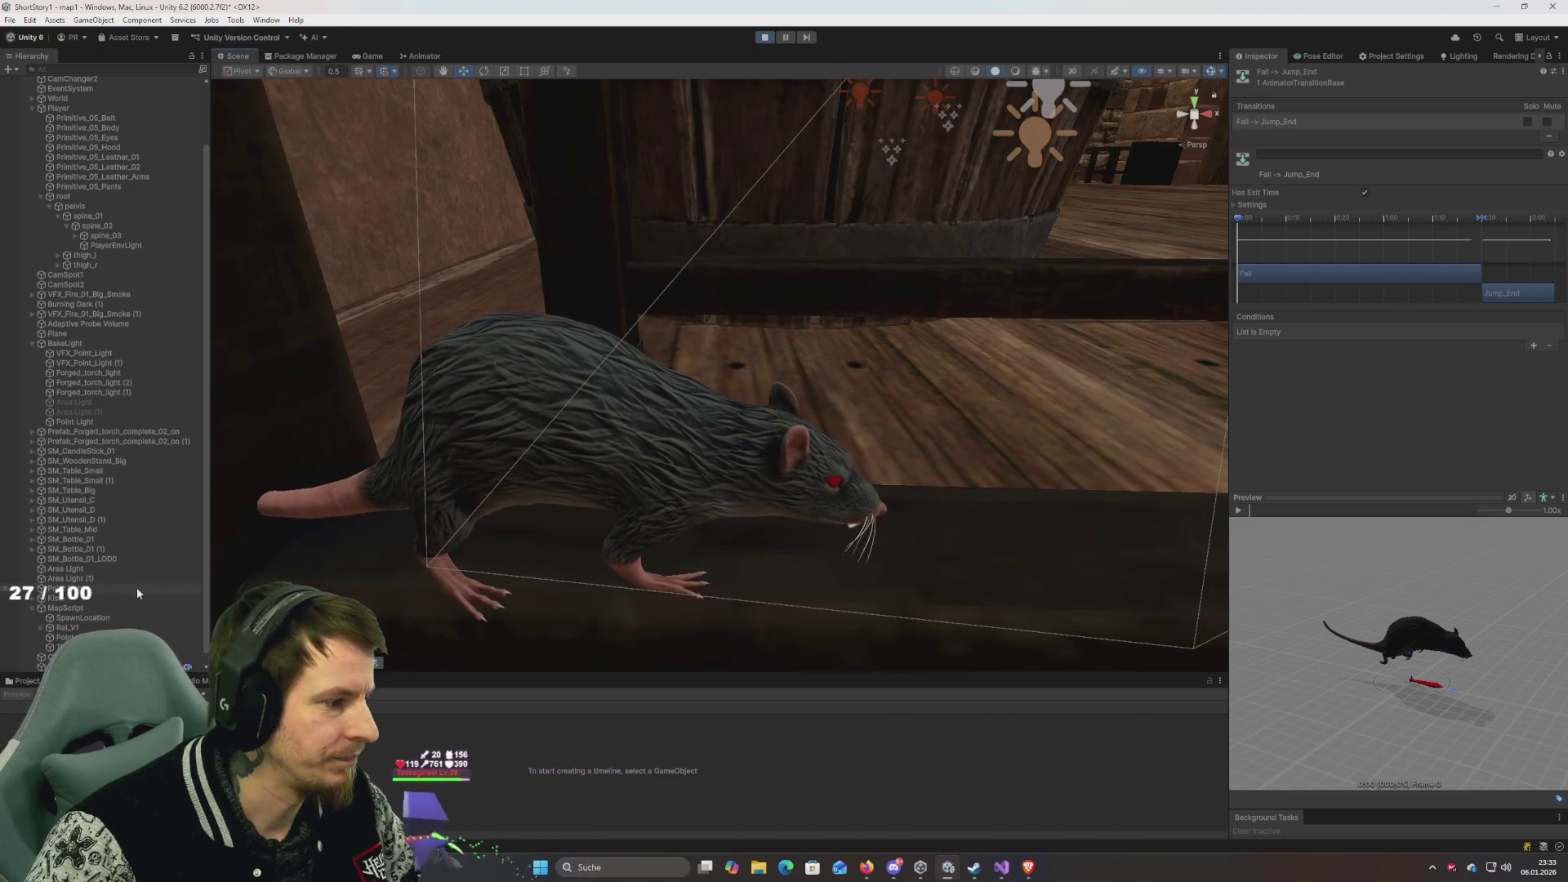
Select TimeLine1 in the Hierarchy and enlarge the Timeline panel showing its empty Tutorial timeline.
{"action": "scroll", "coordinate": [87, 617], "scroll_direction": "down", "scroll_amount": 1}
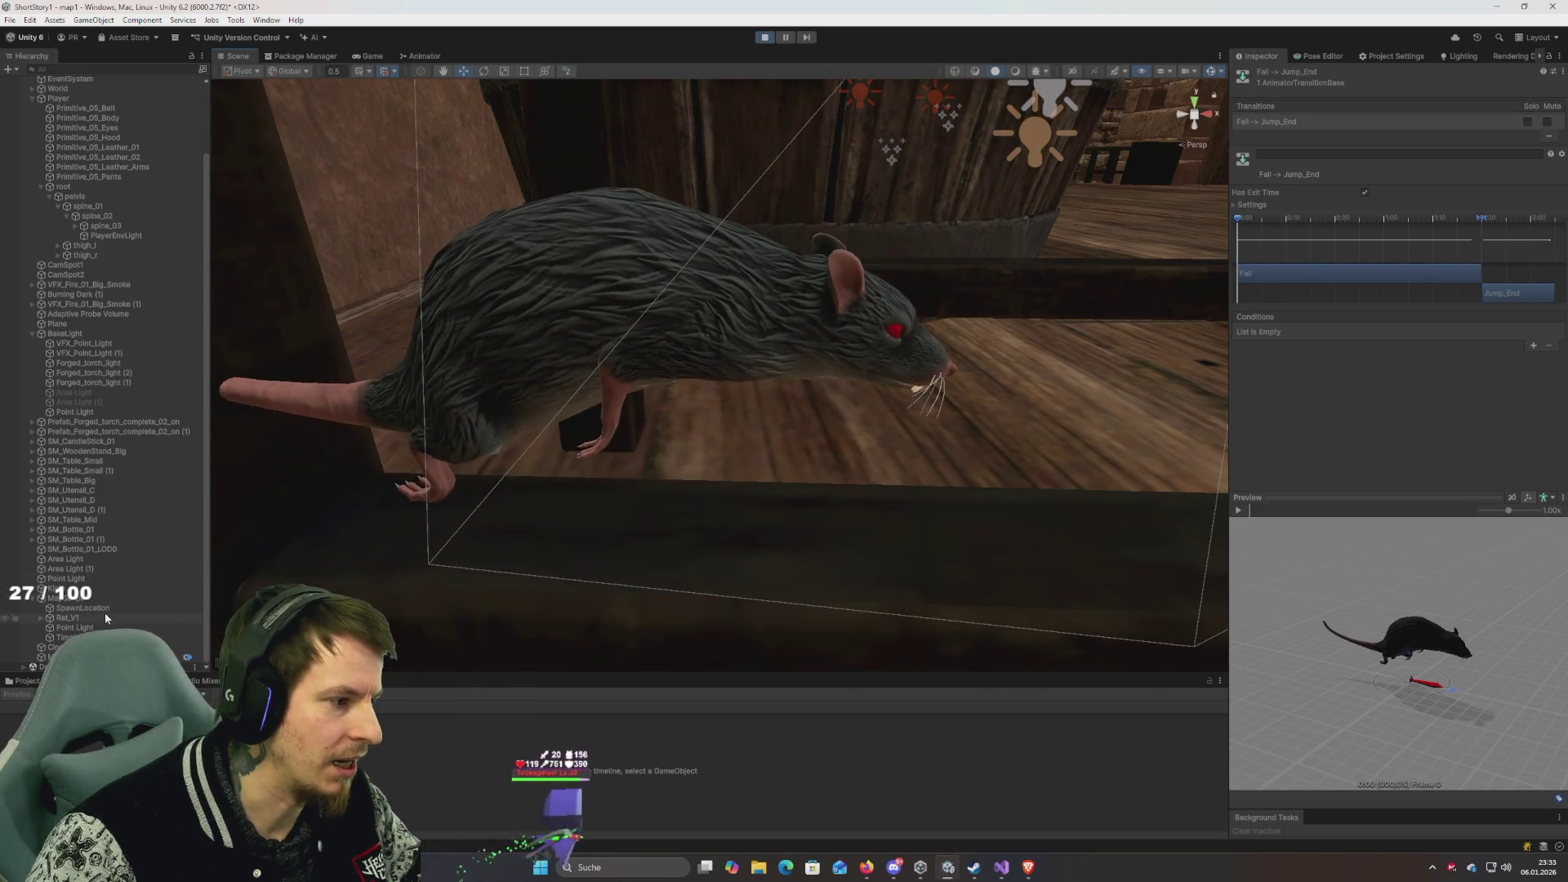
{"action": "left_click", "coordinate": [526, 297]}
{"action": "scroll", "coordinate": [139, 557], "scroll_direction": "down", "scroll_amount": 3}
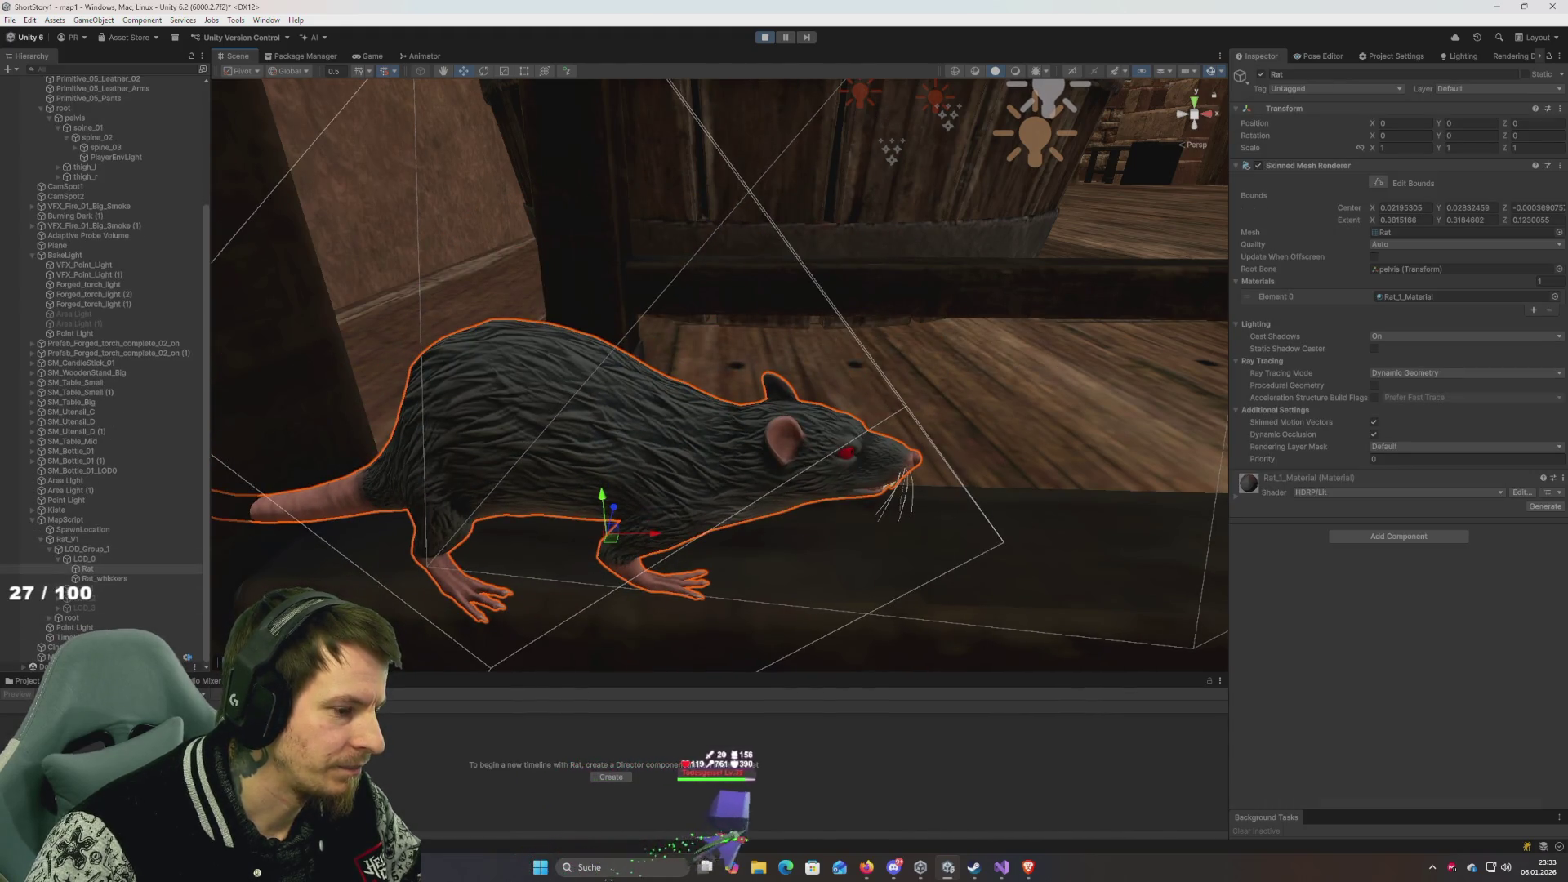
{"action": "left_click", "coordinate": [72, 520]}
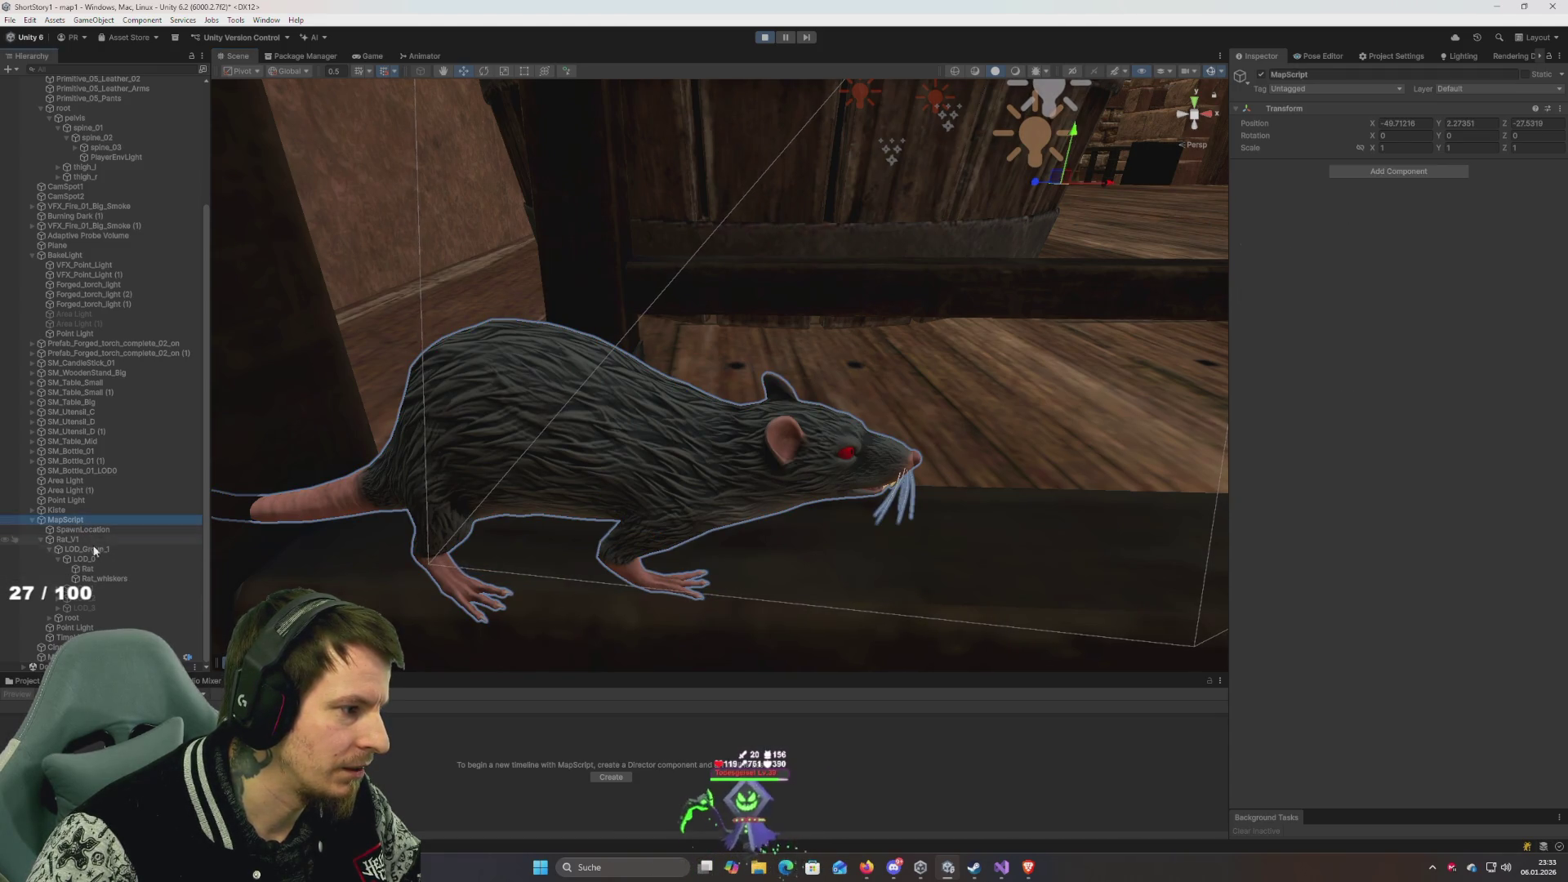
{"action": "left_click", "coordinate": [82, 637]}
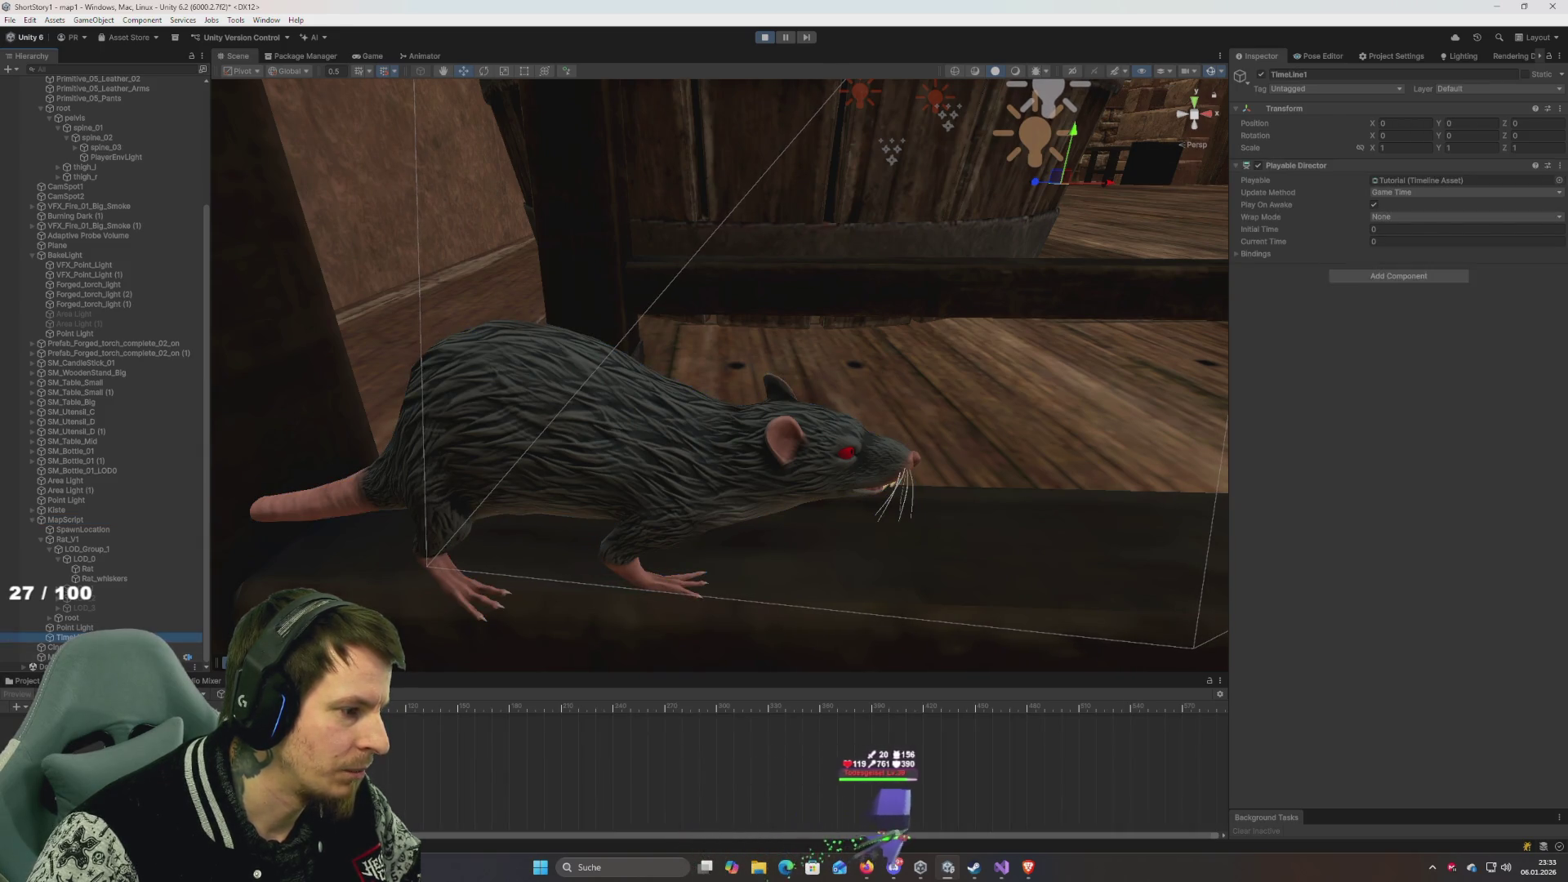
{"action": "mouse_move", "coordinate": [367, 675]}
{"action": "left_mouse_down"}
{"action": "mouse_move", "coordinate": [367, 579]}
{"action": "mouse_move", "coordinate": [367, 609]}
{"action": "left_mouse_up"}
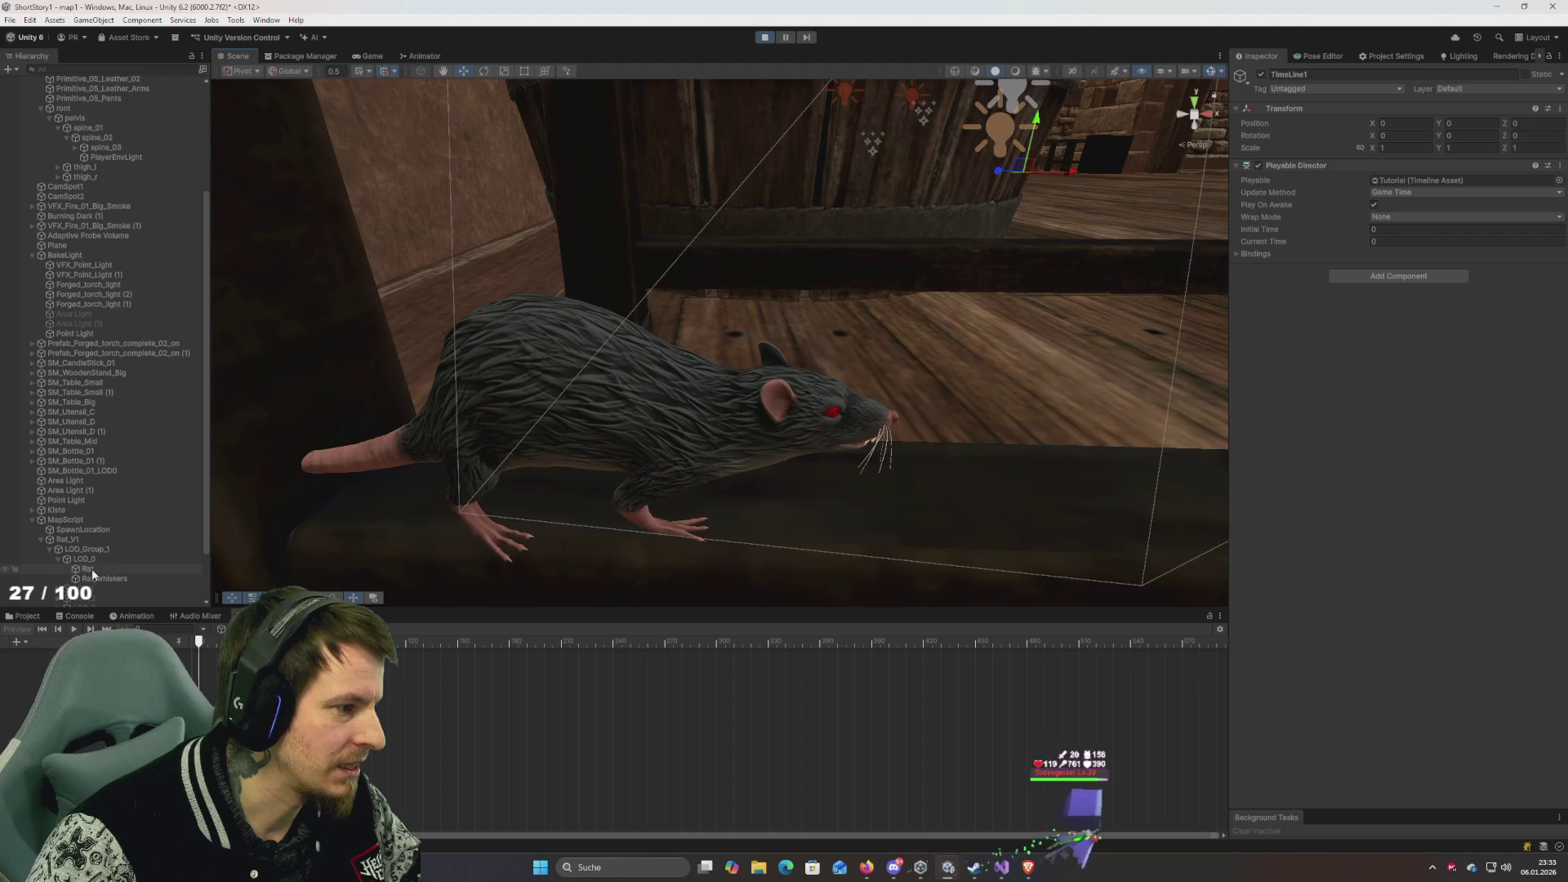
Add an Animation Track to the Tutorial timeline, then select Rat_V1.
{"action": "left_click", "coordinate": [23, 642]}
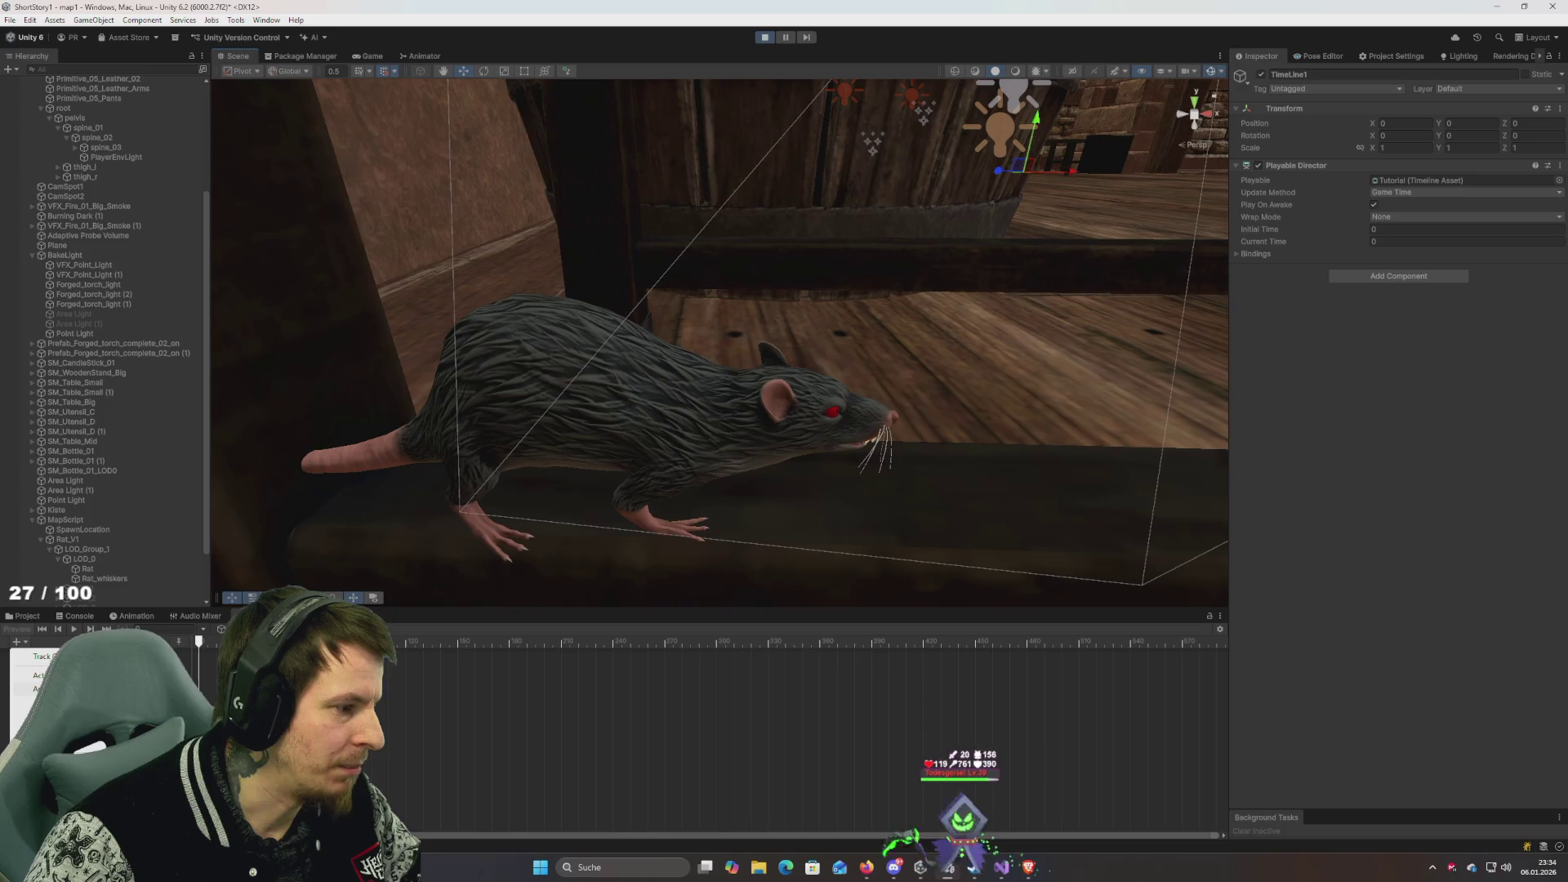
{"action": "left_click", "coordinate": [37, 689]}
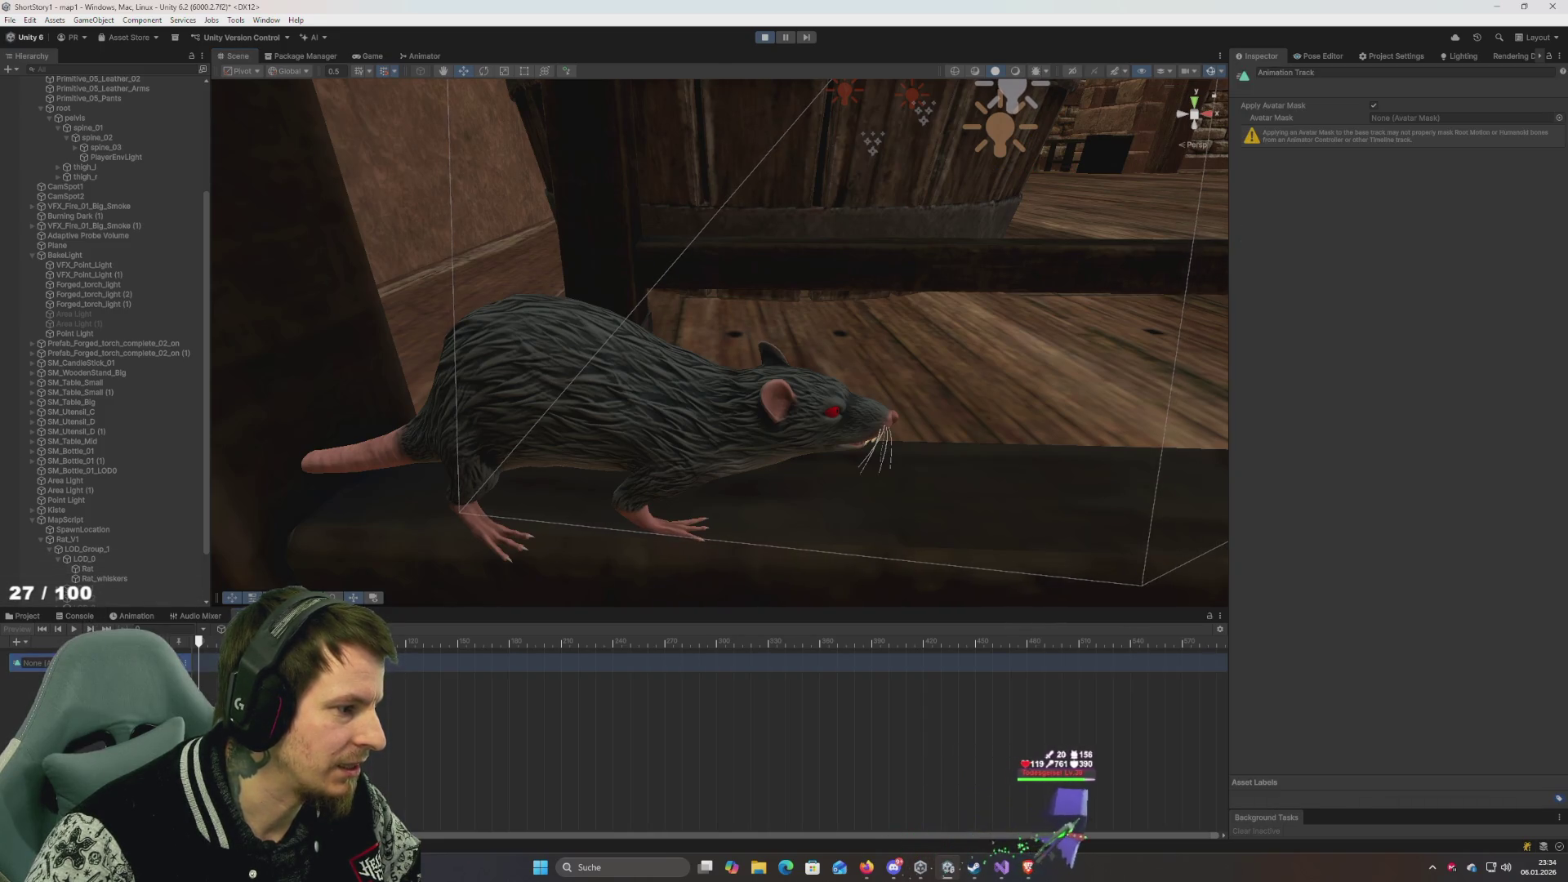
{"action": "left_click", "coordinate": [85, 542]}
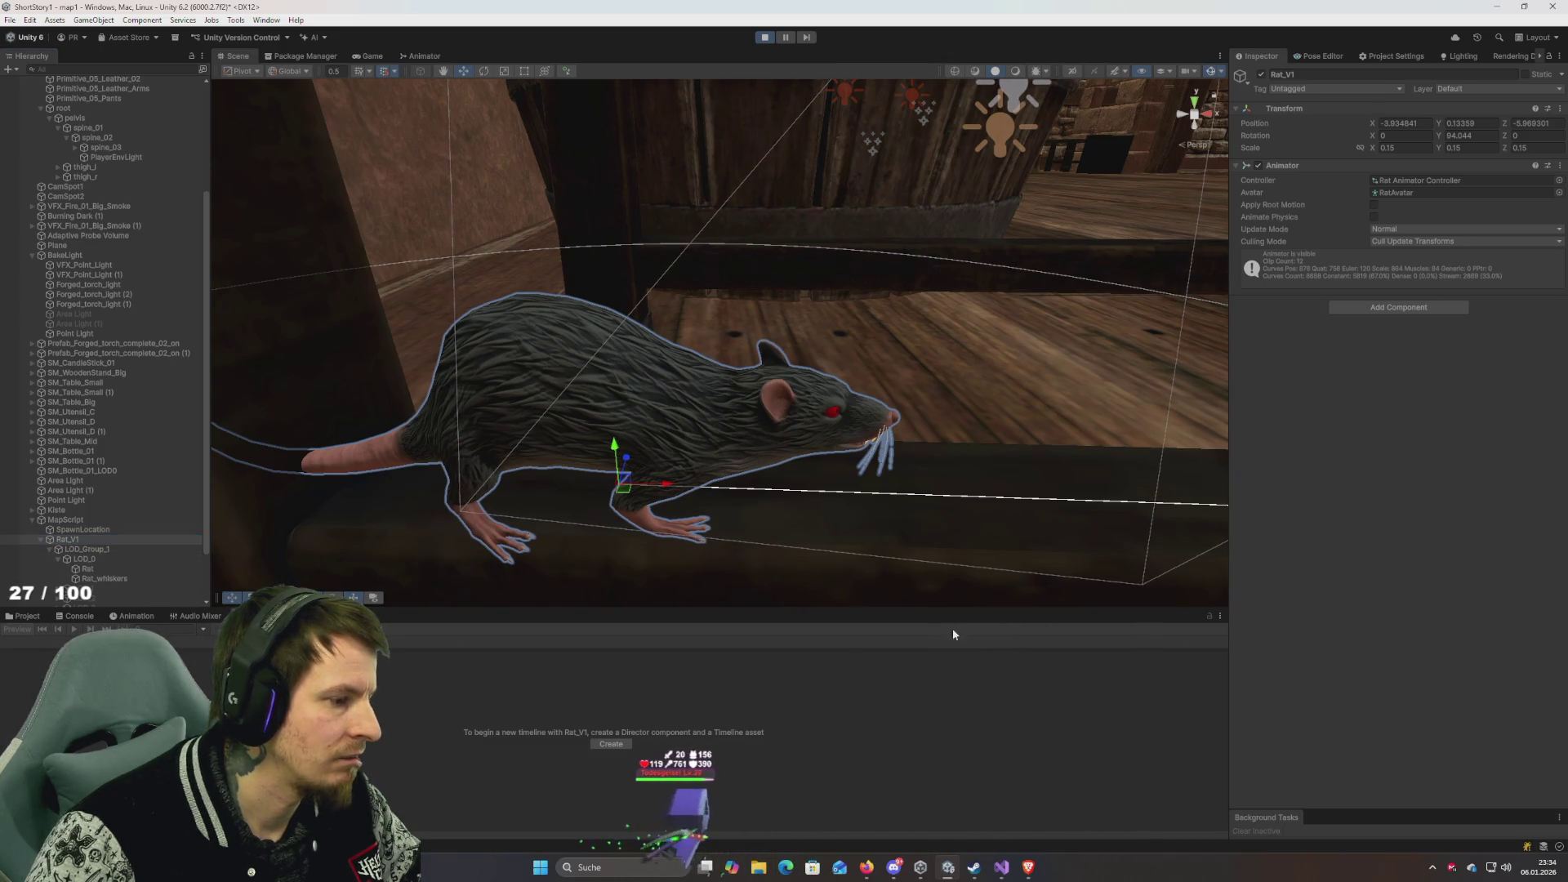
Bind Rat_V1 to TimeLine1's Animation Track and show the rat's Animator graph.
{"action": "left_click", "coordinate": [1242, 622]}
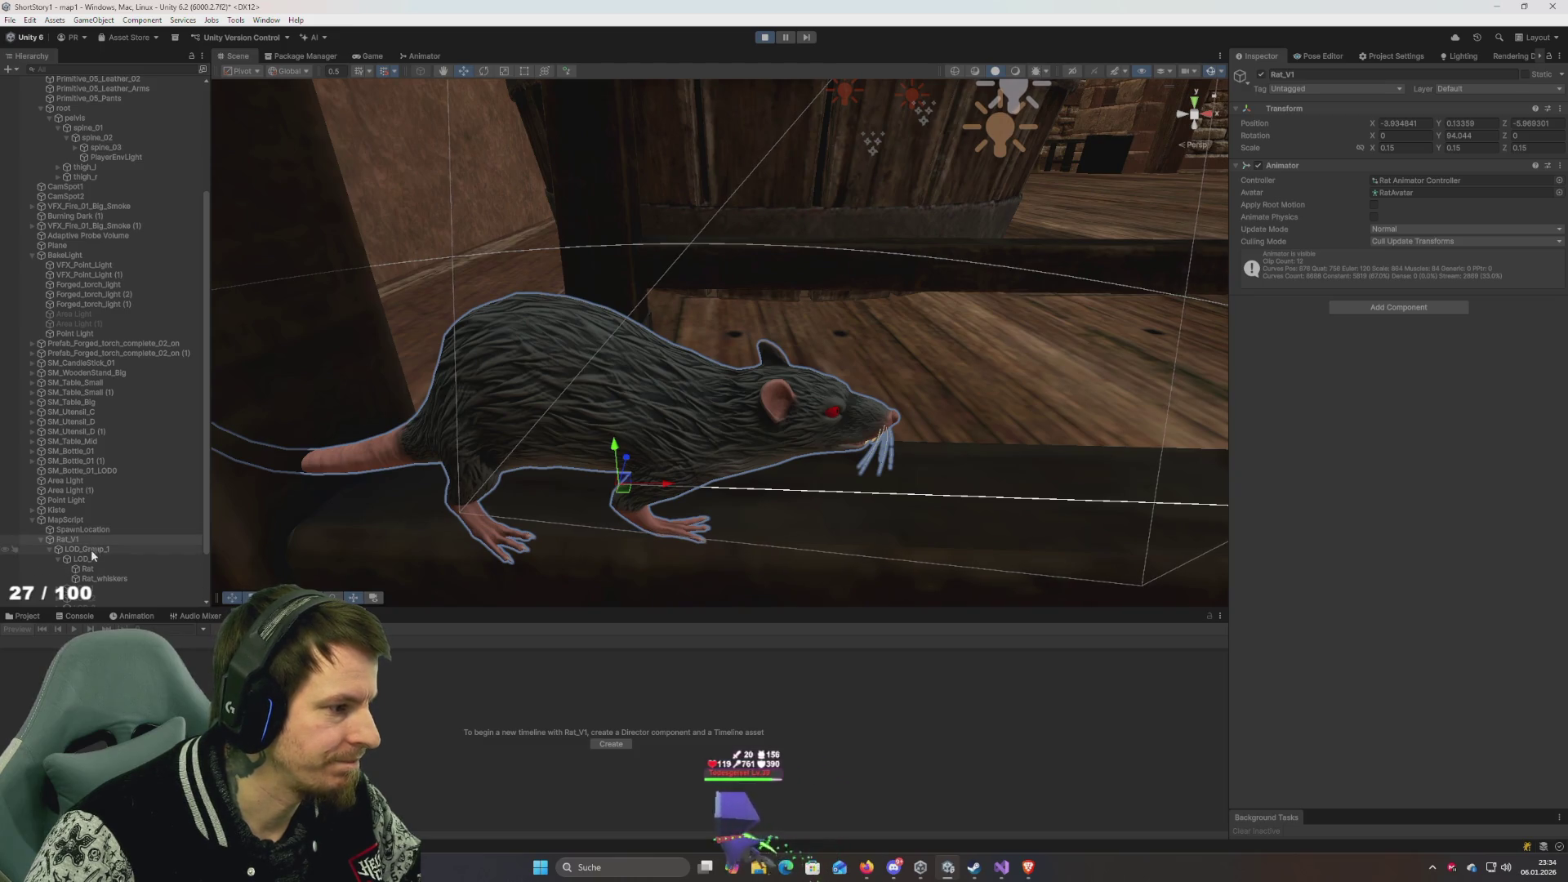
{"action": "scroll", "coordinate": [85, 535], "scroll_direction": "down", "scroll_amount": 2}
{"action": "left_click", "coordinate": [165, 574]}
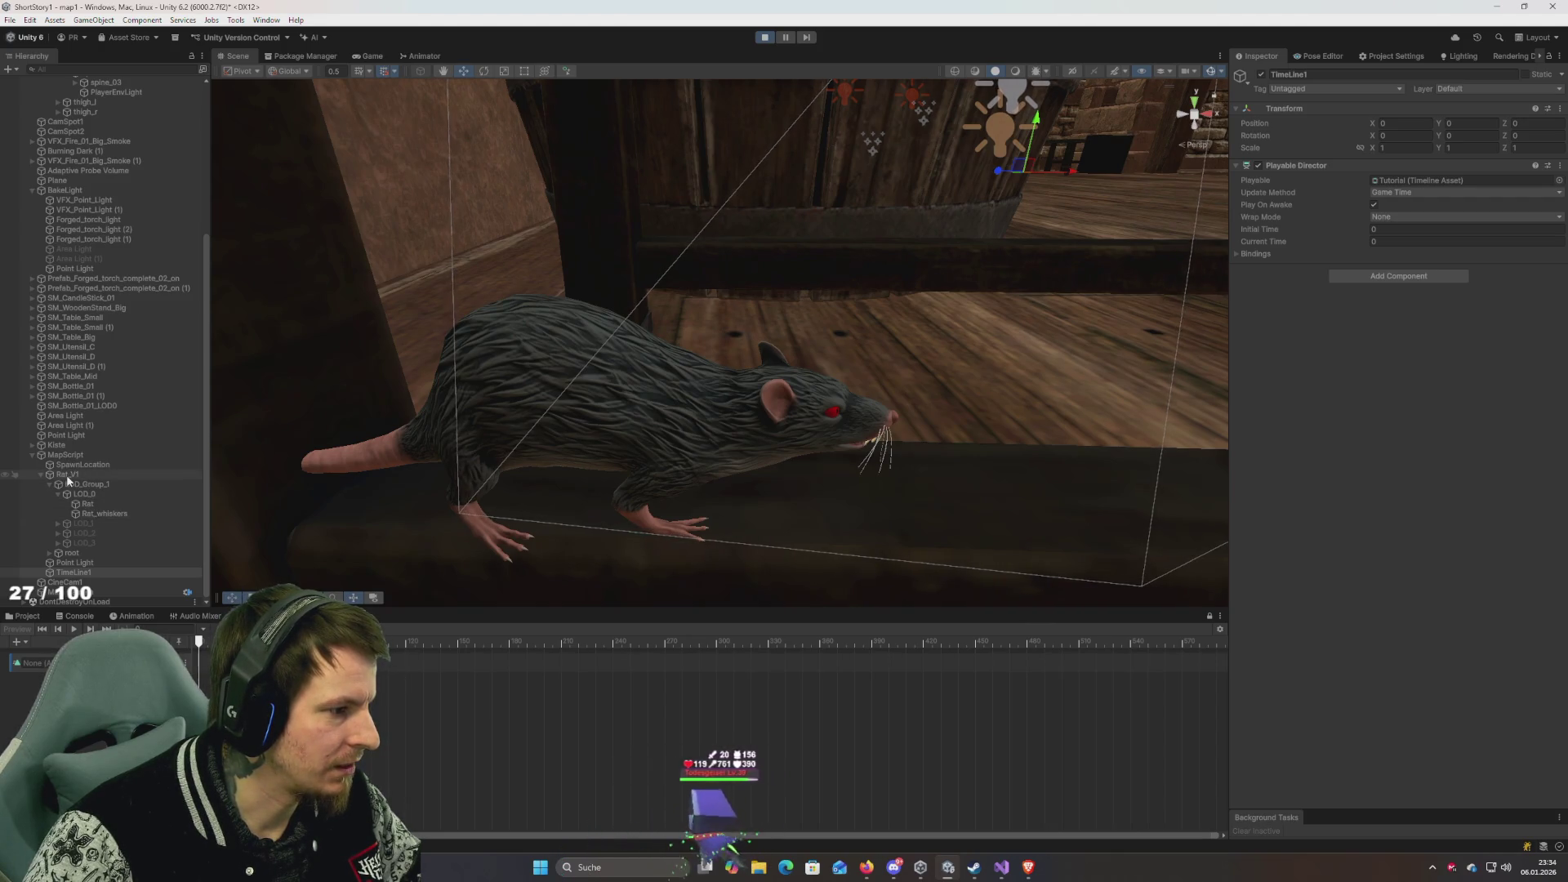
{"action": "left_click_drag", "start_coordinate": [65, 475], "coordinate": [106, 678]}
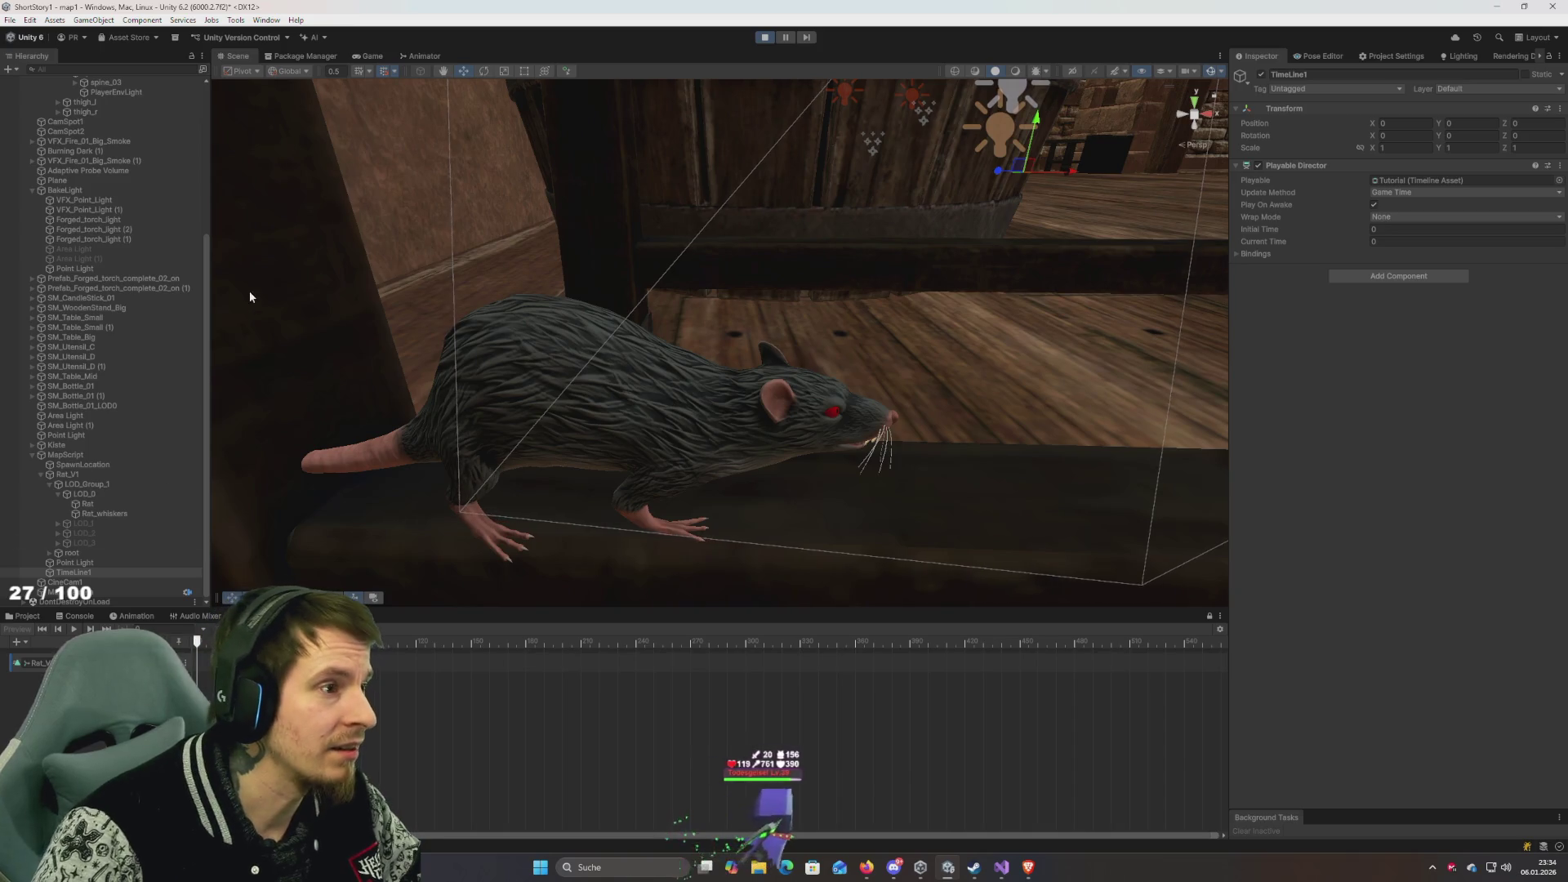
{"action": "left_click", "coordinate": [418, 57]}
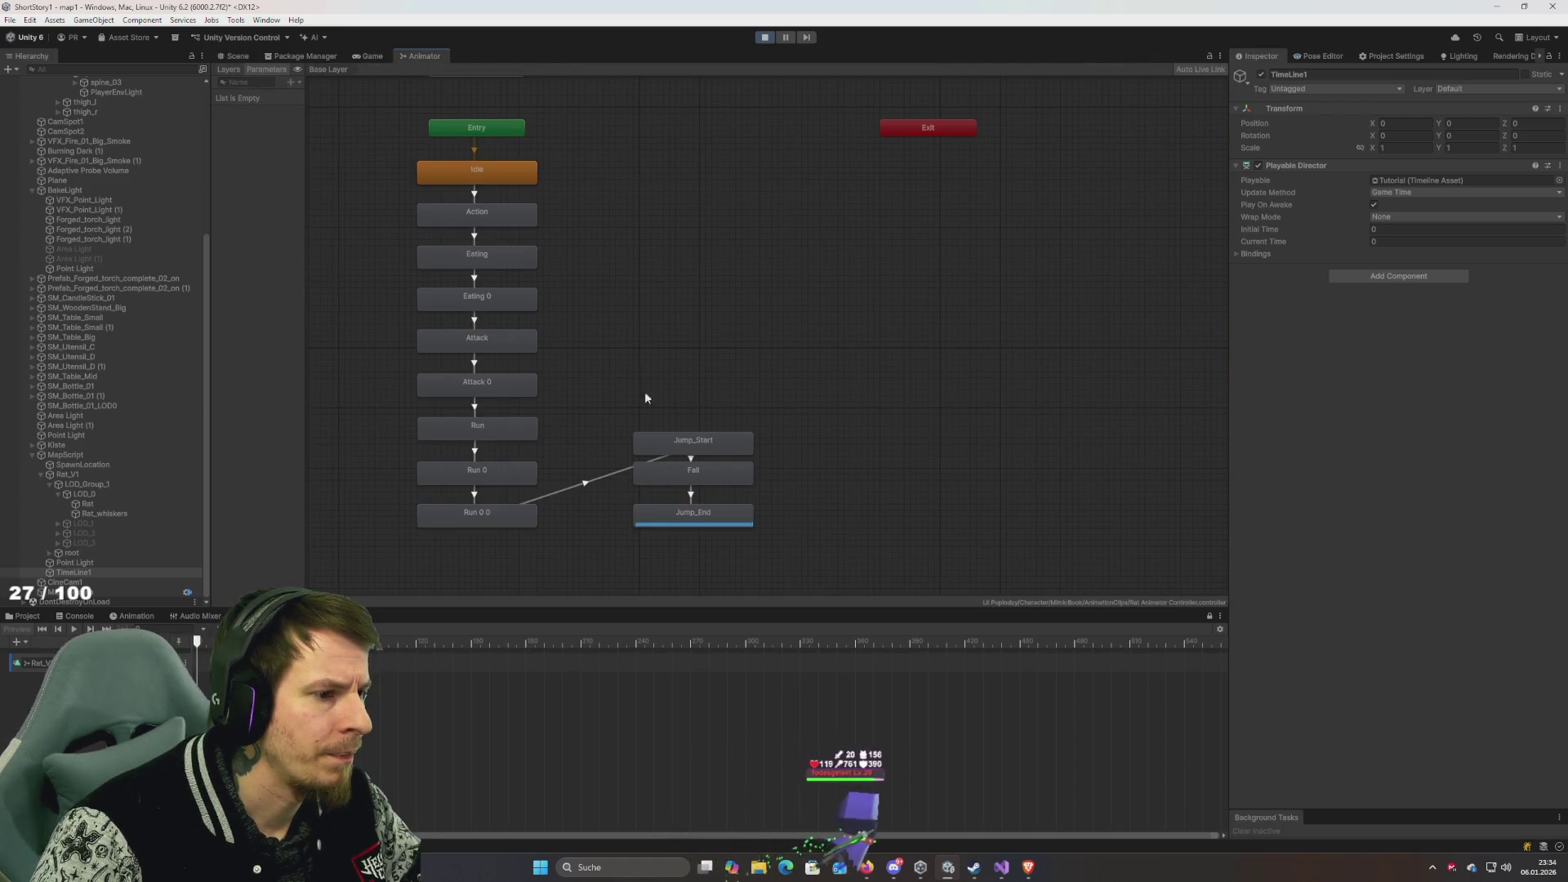
Locate the Action clip behind the Action state and play its Inspector preview.
{"action": "left_click", "coordinate": [488, 215]}
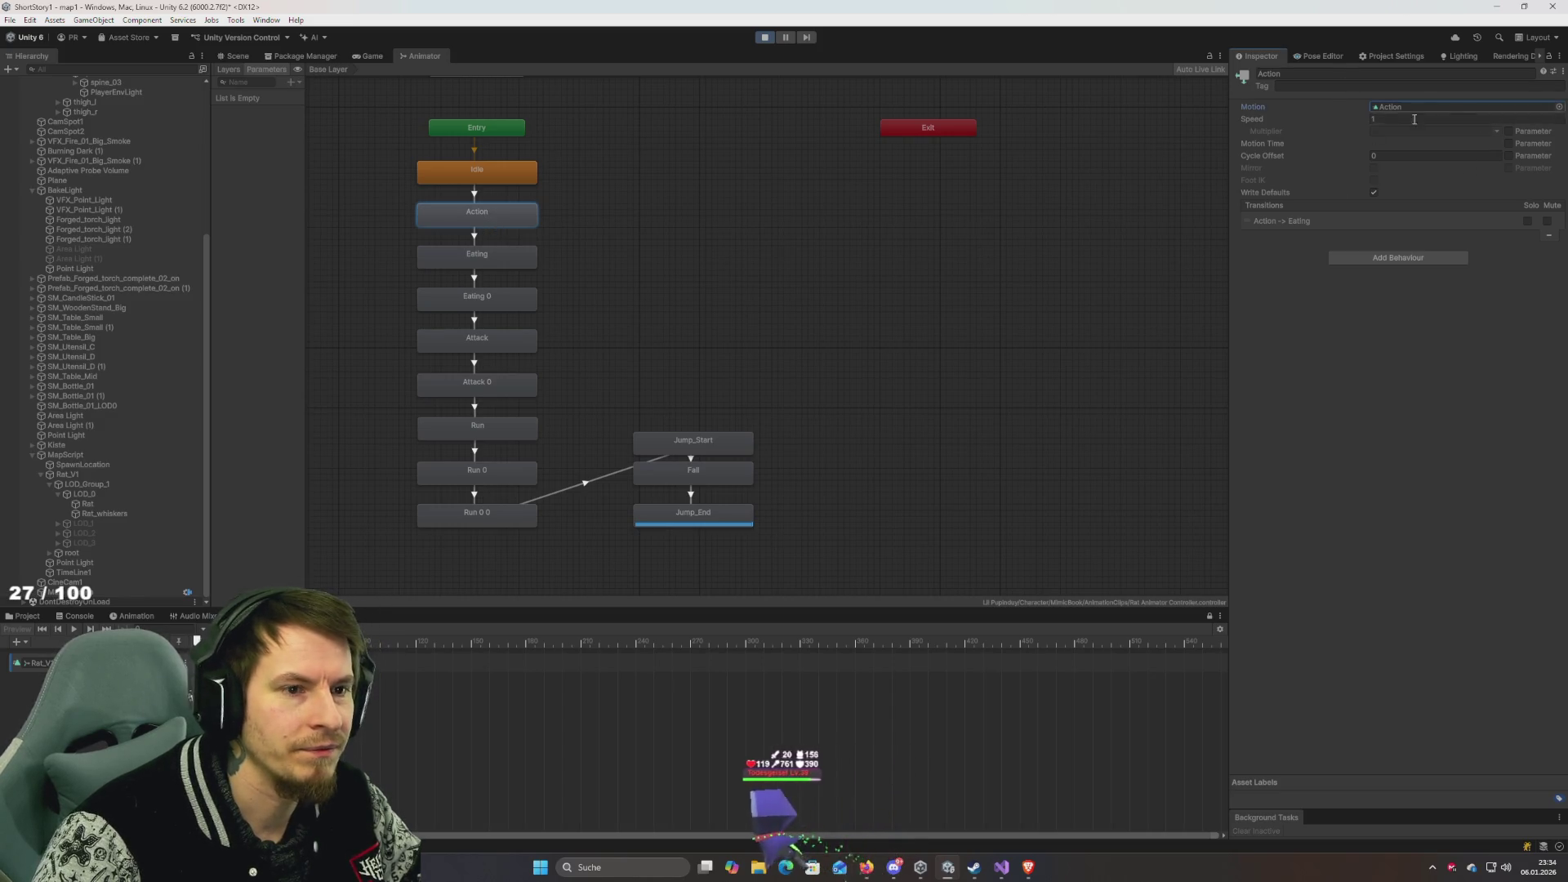
{"action": "left_click", "coordinate": [27, 616]}
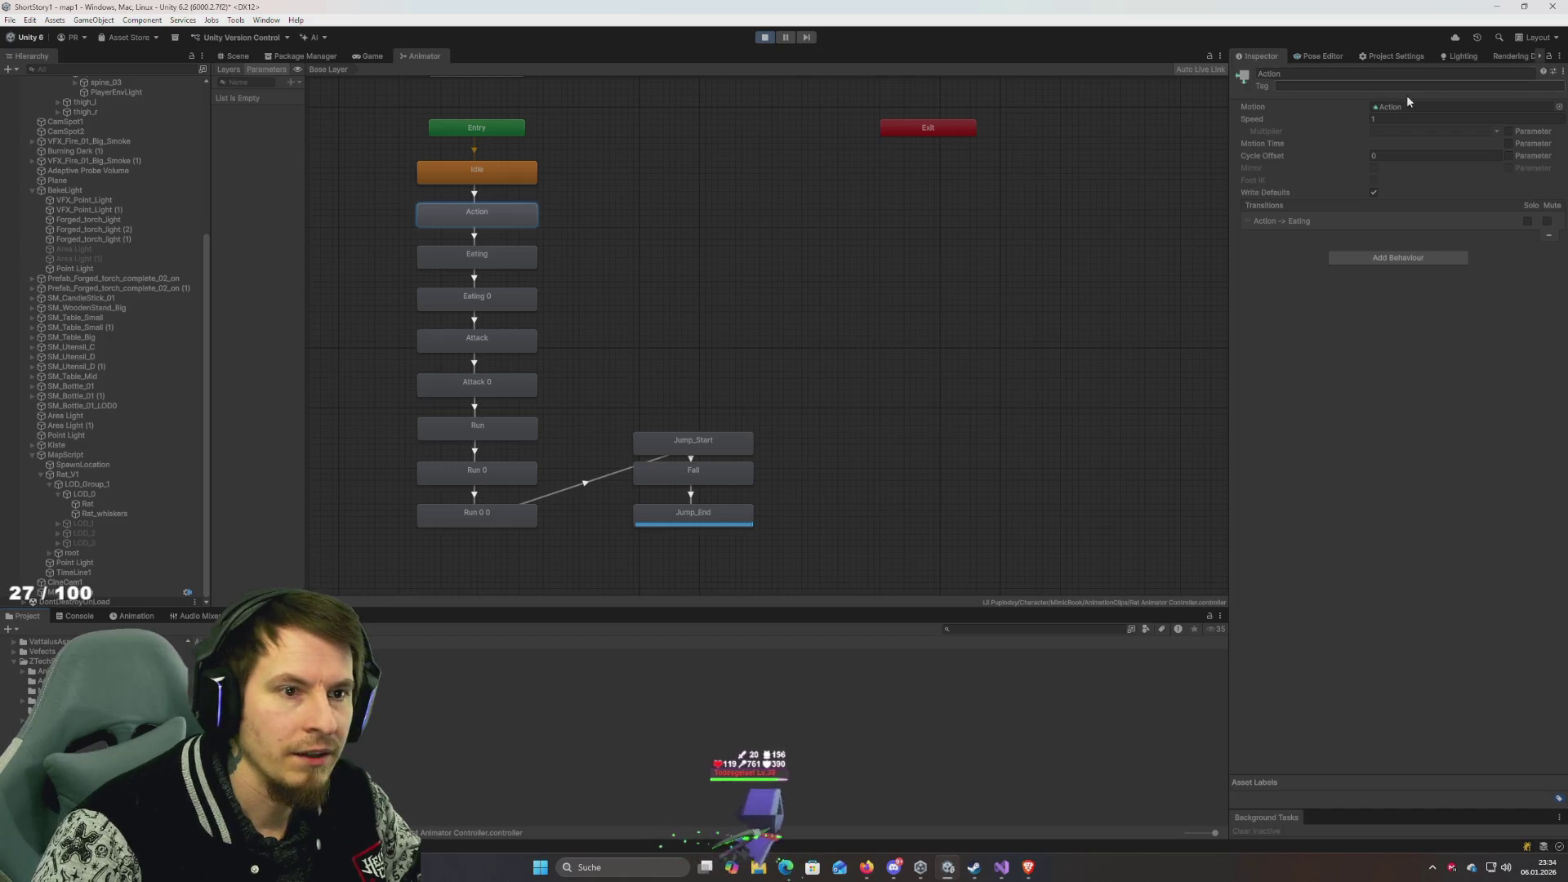
{"action": "double_click", "coordinate": [1462, 107]}
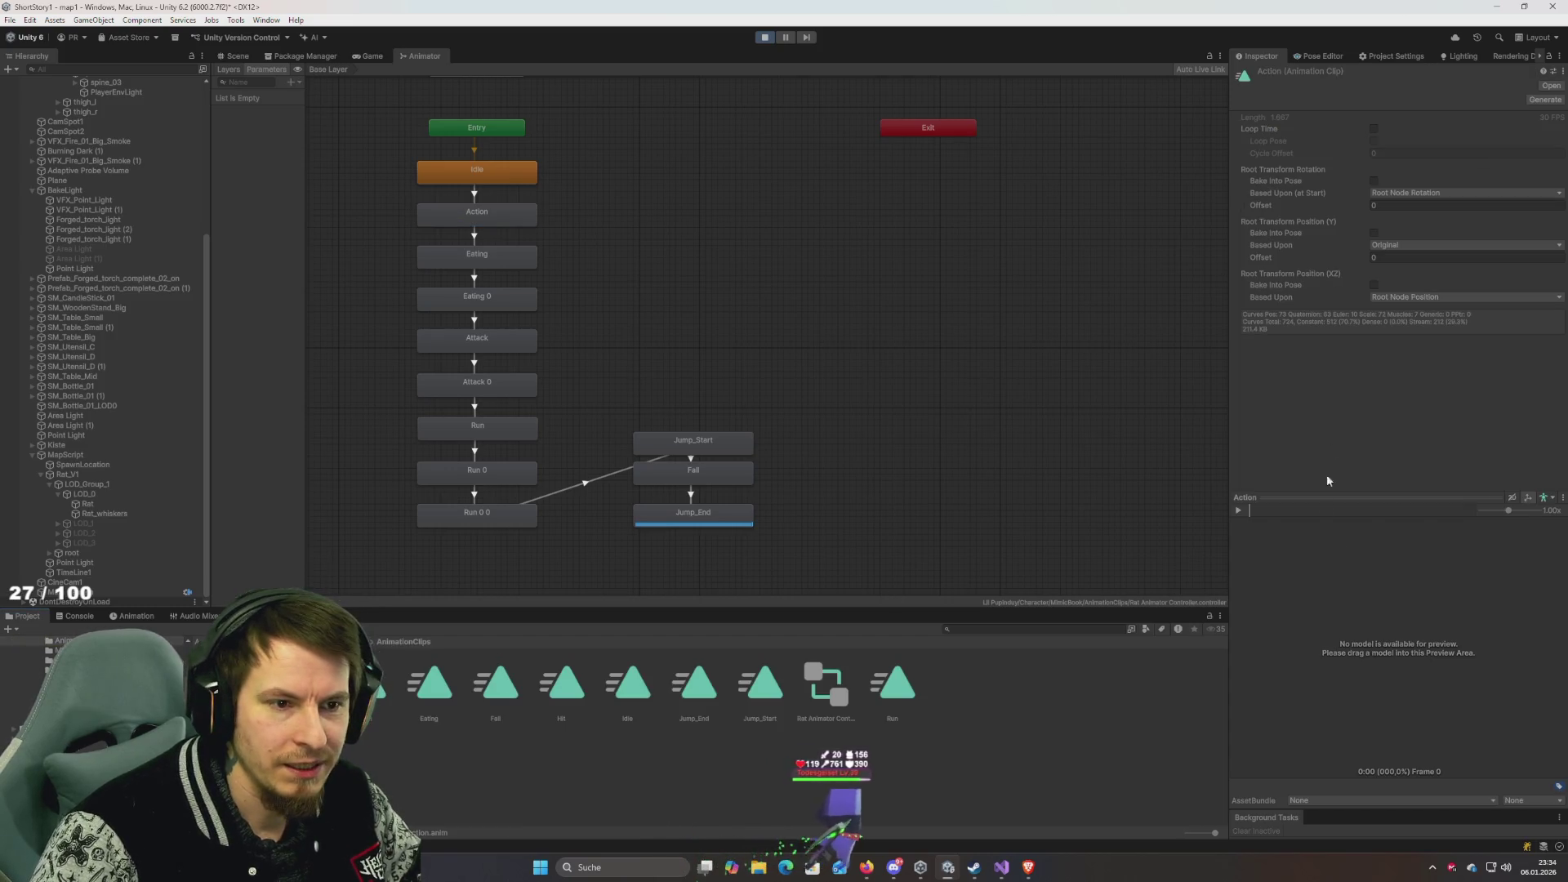
{"action": "left_click", "coordinate": [1238, 511]}
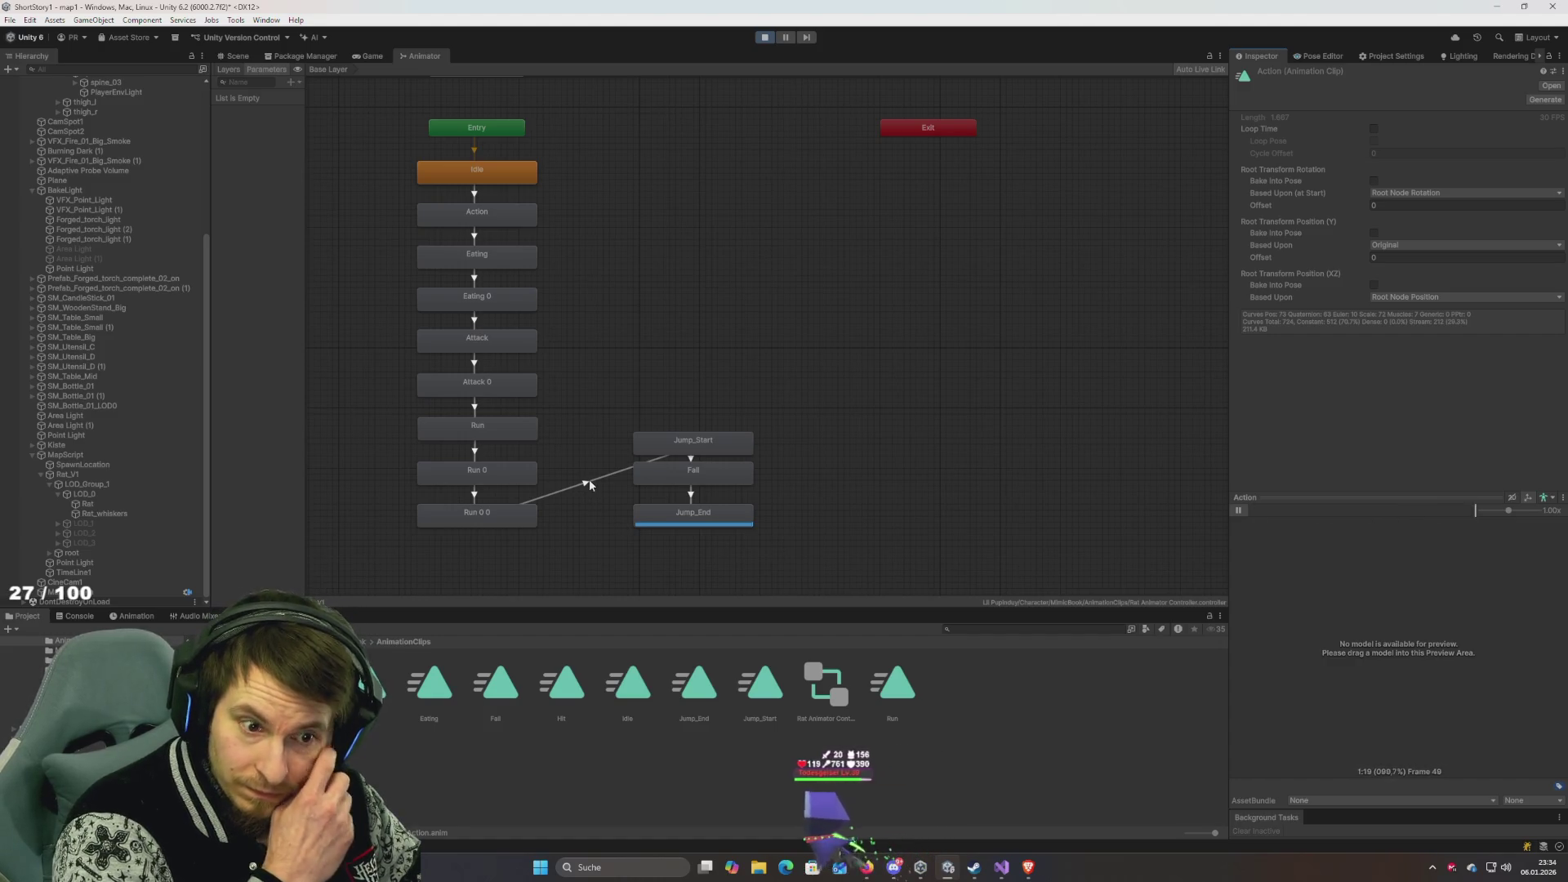
{"action": "left_click", "coordinate": [1368, 802]}
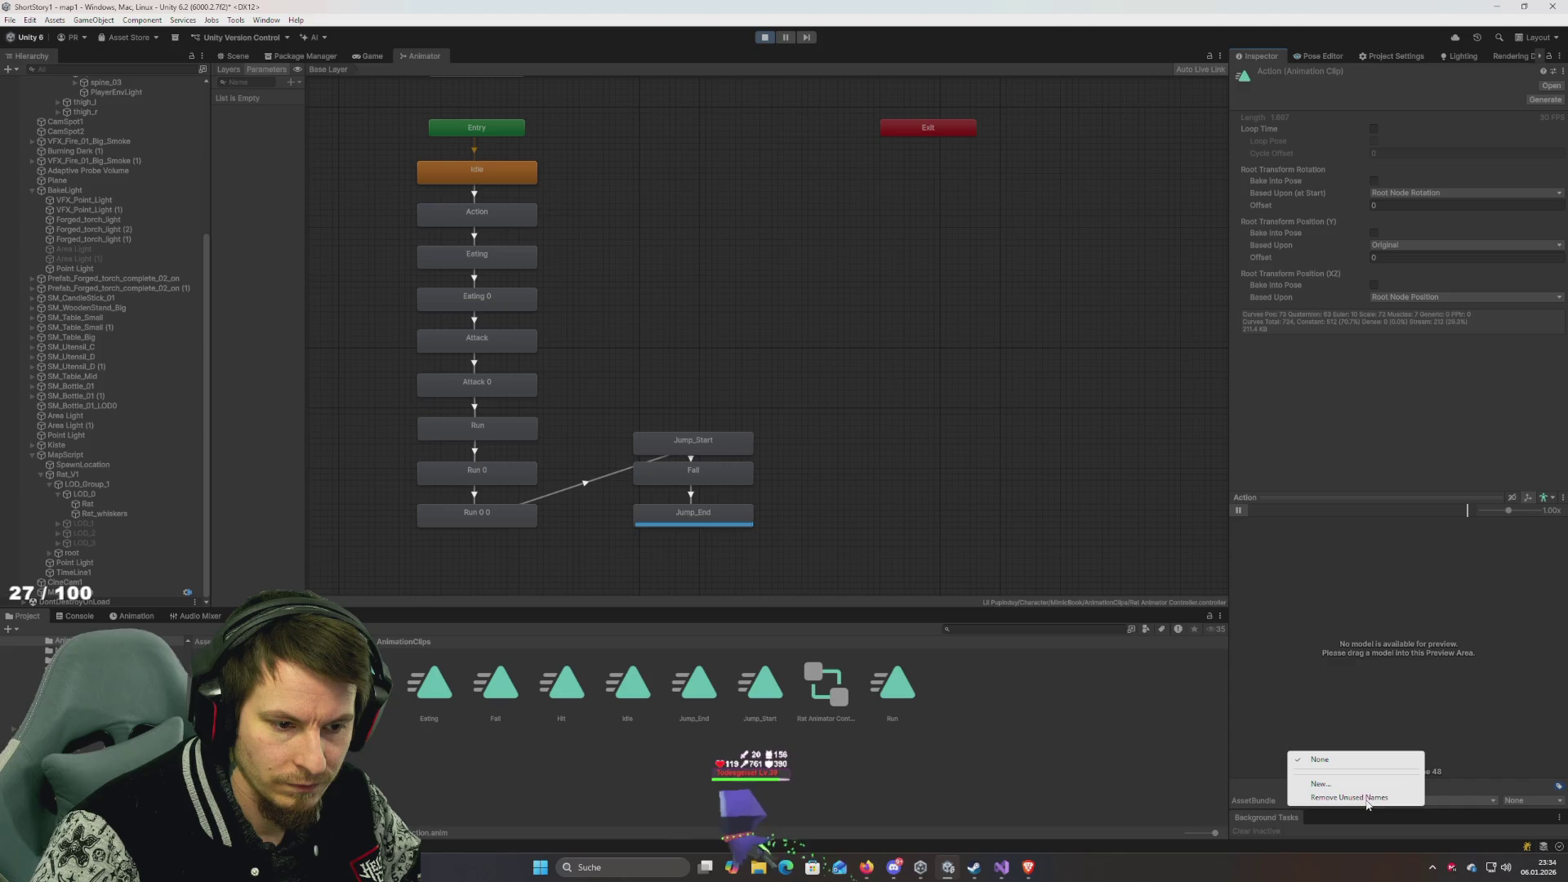
{"action": "key", "text": "Escape"}
Try the preview model on the default Unity model and back to automatic, then box-select several states.
{"action": "left_click", "coordinate": [1552, 498]}
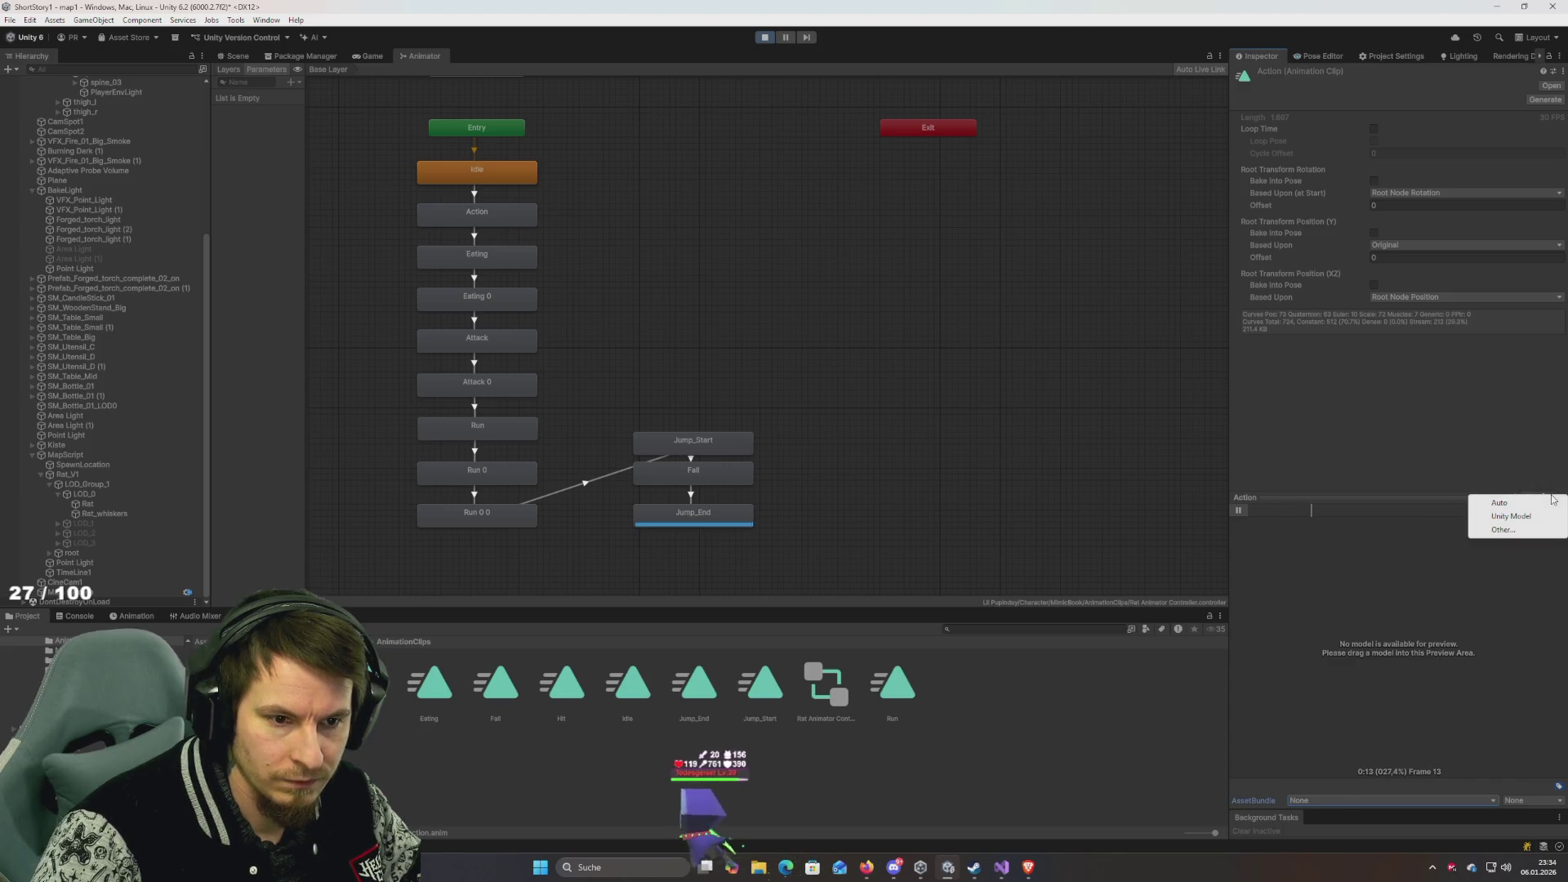
{"action": "left_click", "coordinate": [1510, 529]}
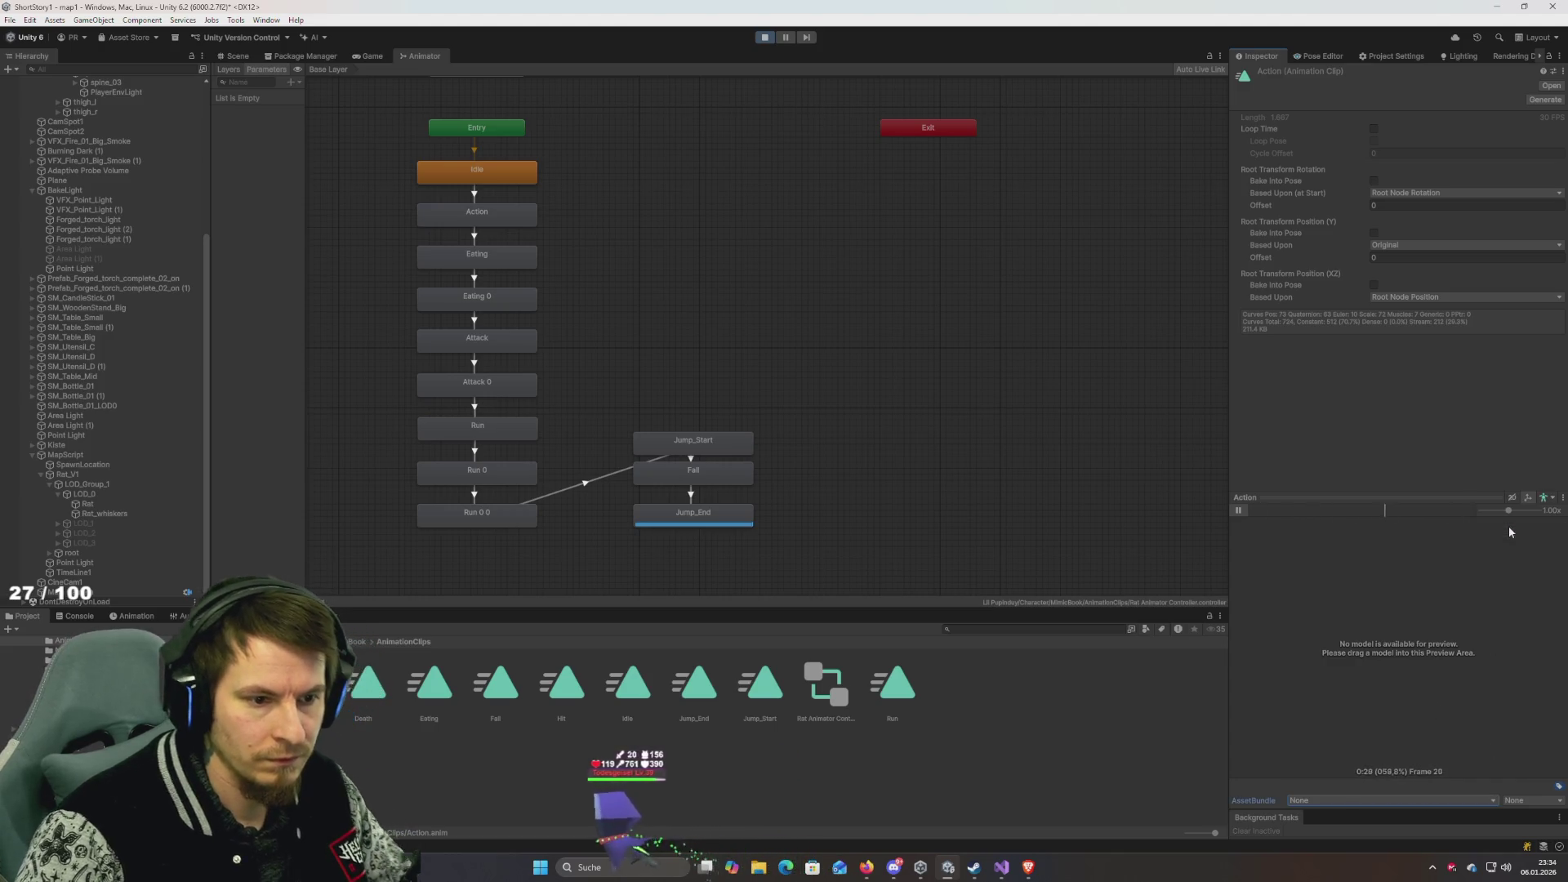
{"action": "left_click", "coordinate": [1552, 498]}
{"action": "left_click", "coordinate": [1554, 502]}
{"action": "left_click", "coordinate": [1554, 503]}
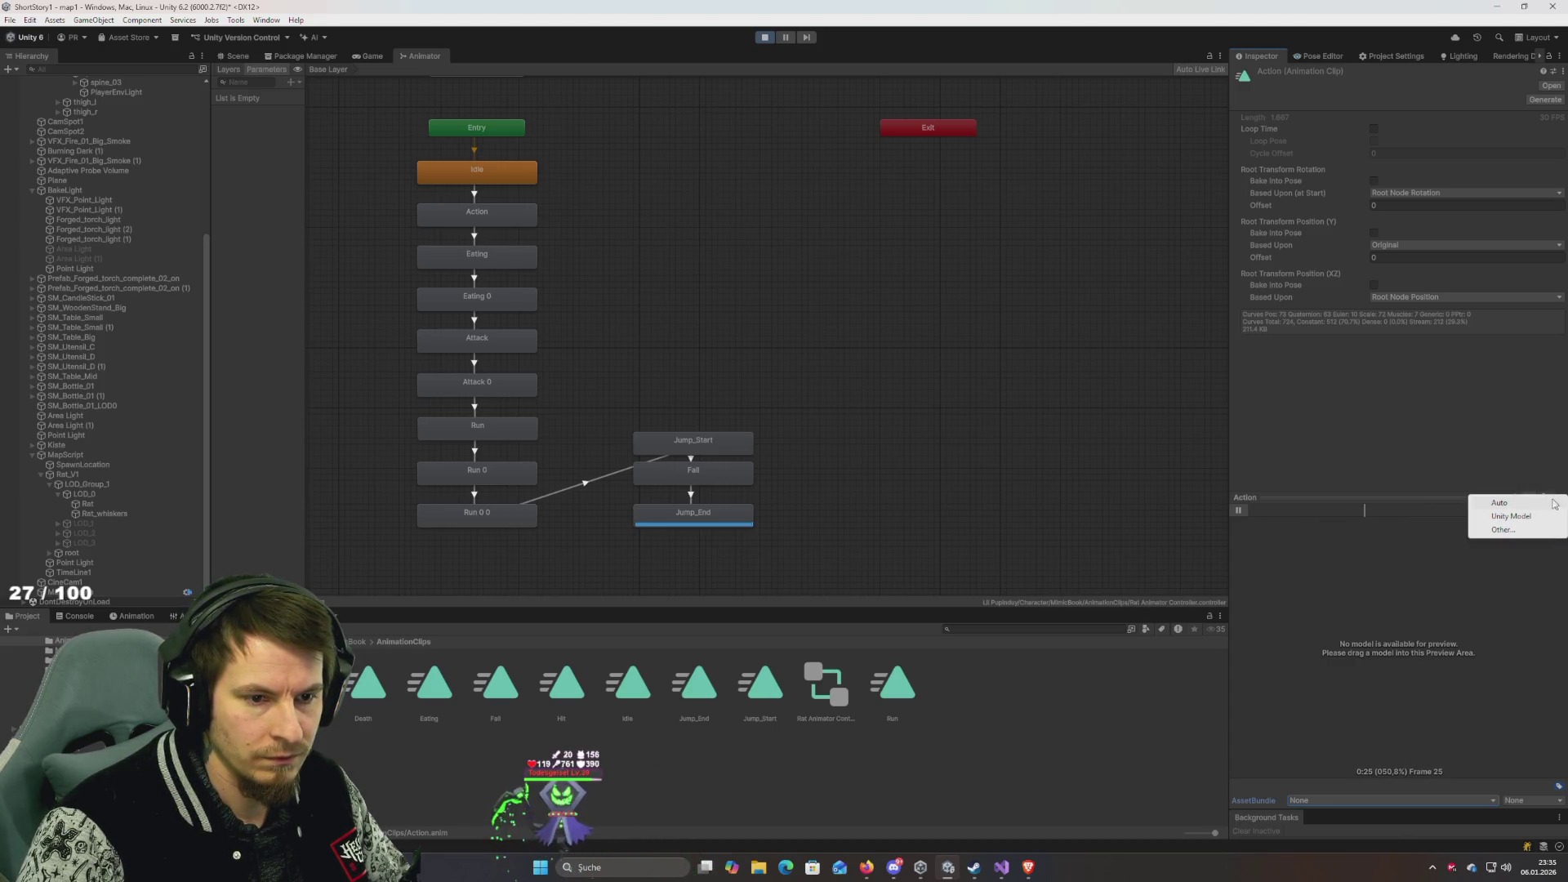
{"action": "left_click", "coordinate": [1512, 517]}
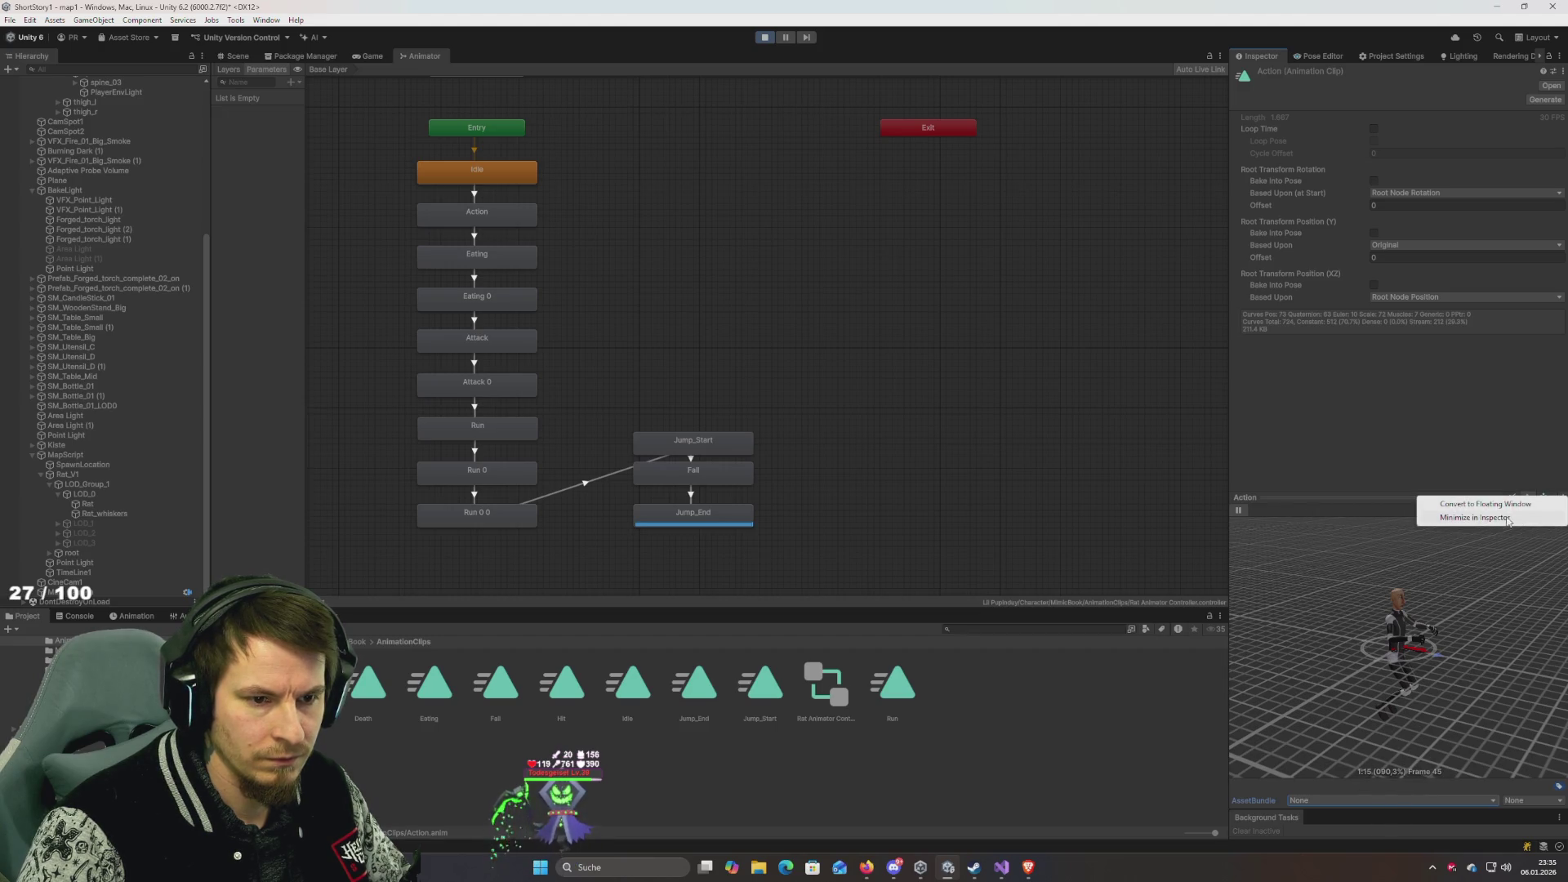
{"action": "left_click", "coordinate": [1557, 503]}
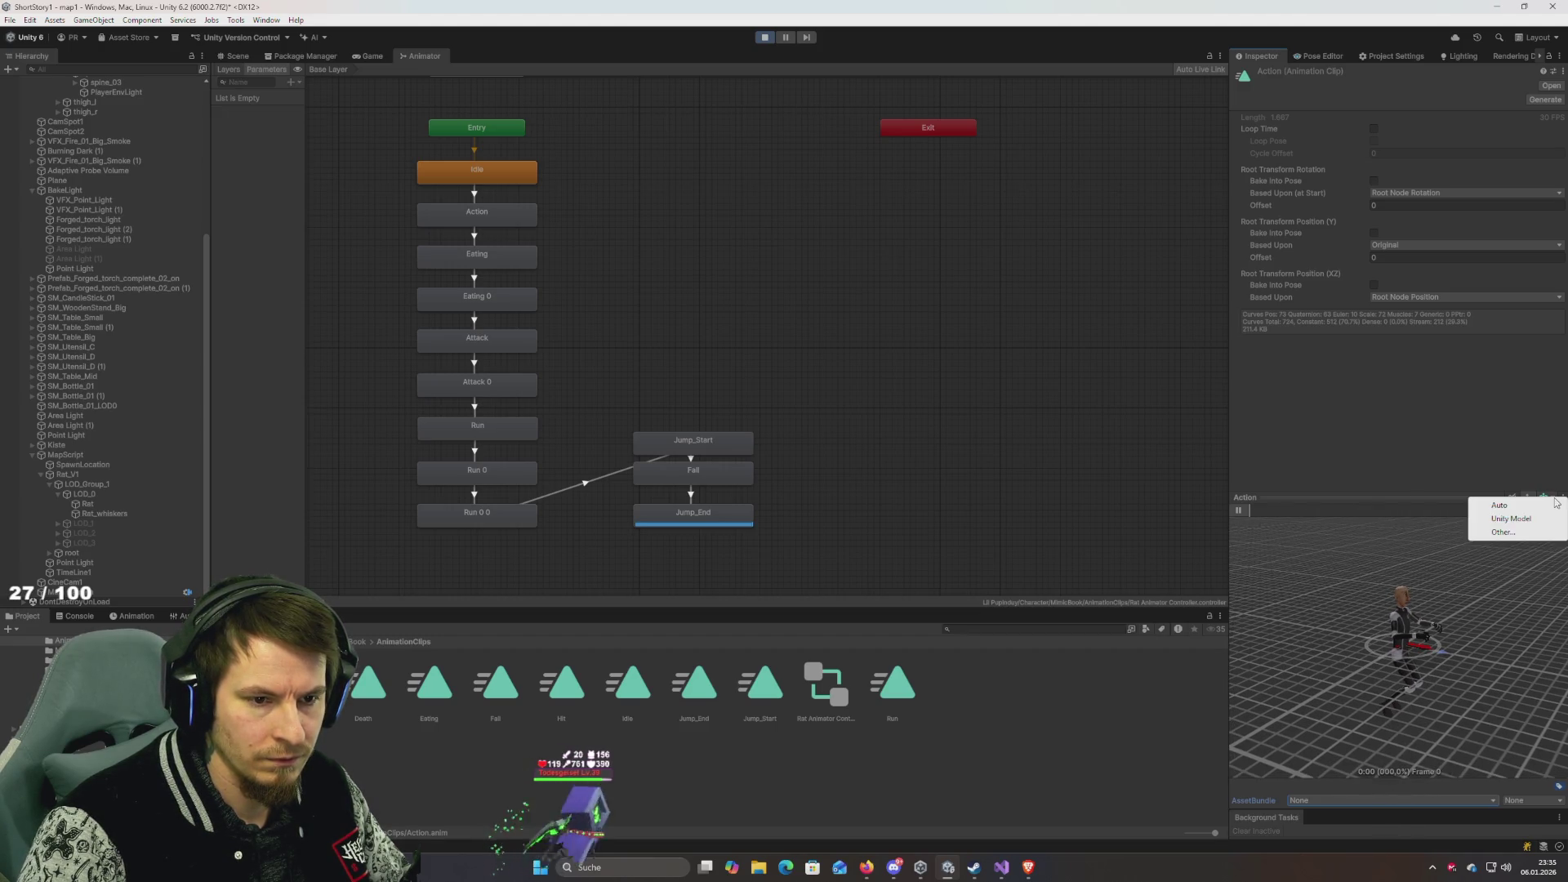
{"action": "left_click", "coordinate": [1506, 507]}
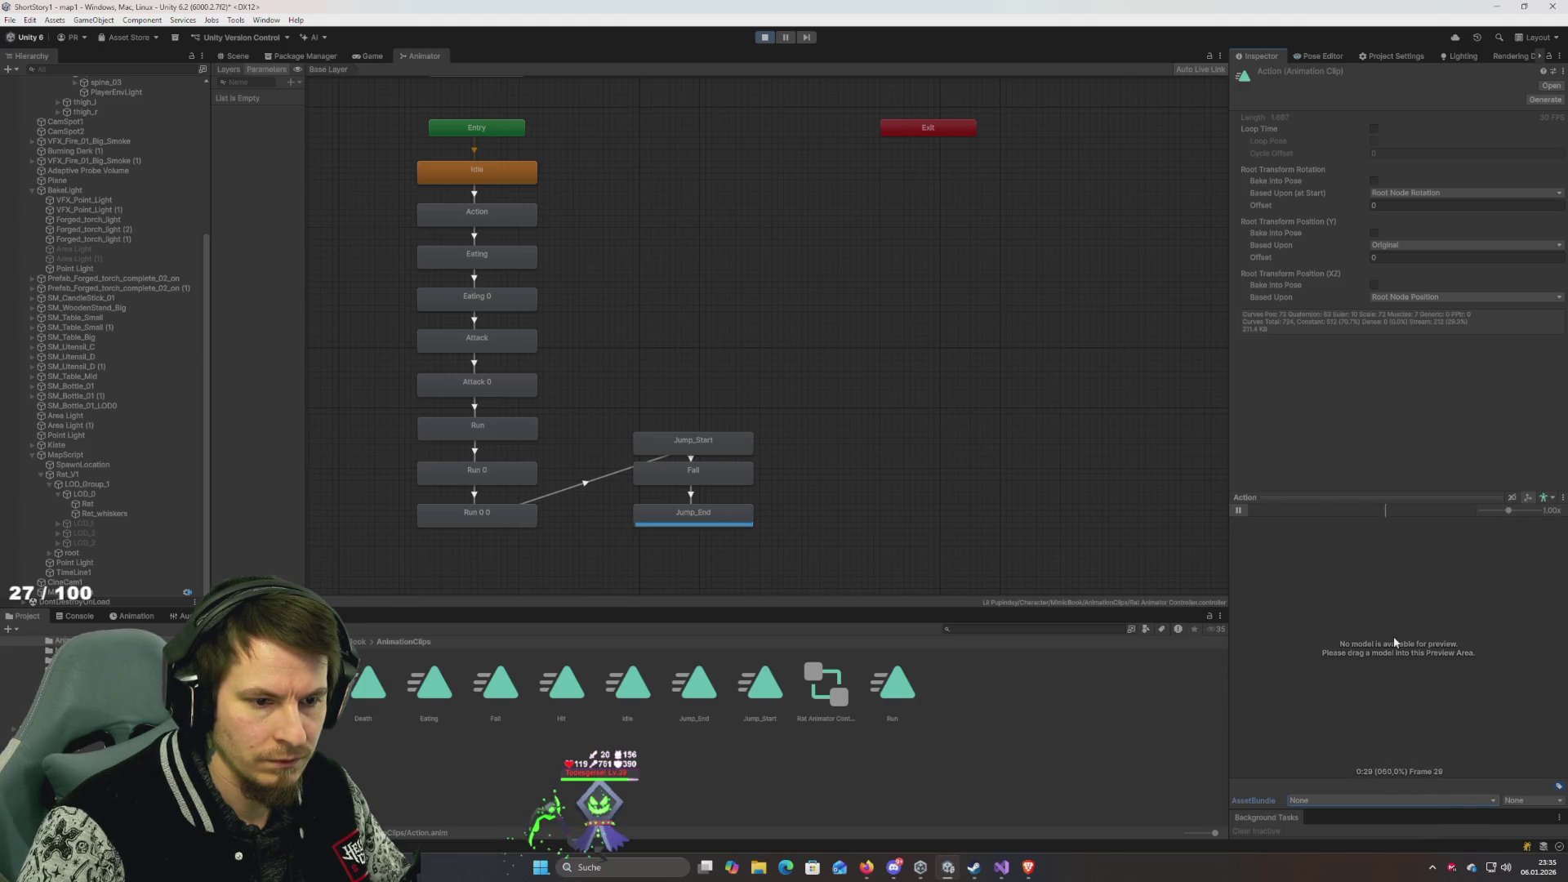
{"action": "left_click", "coordinate": [1563, 498]}
{"action": "left_click", "coordinate": [1284, 578]}
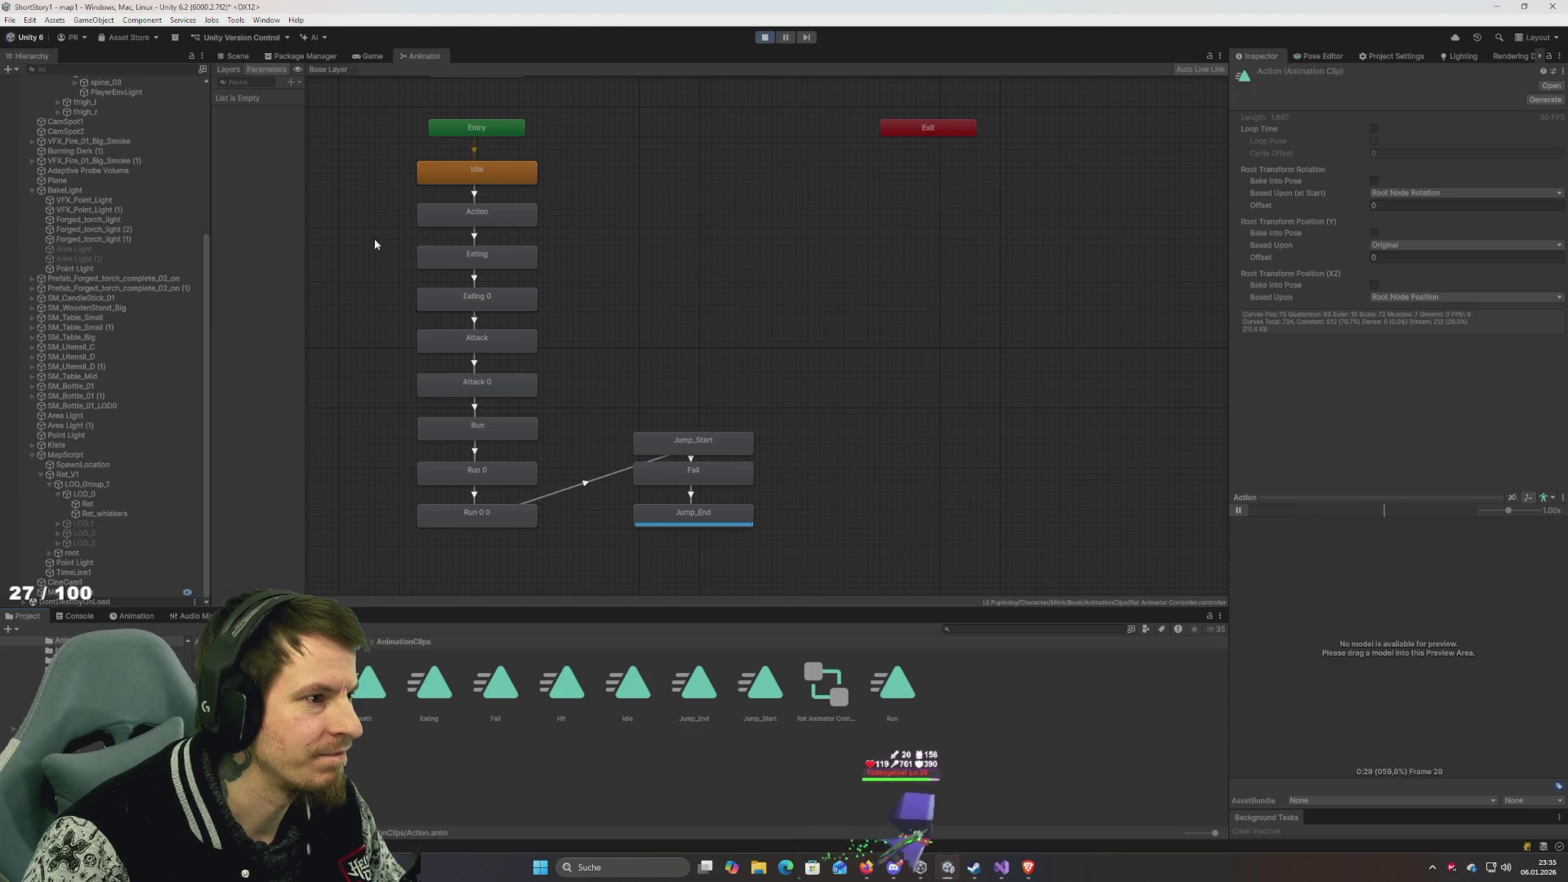
{"action": "left_click", "coordinate": [360, 177]}
{"action": "mouse_move", "coordinate": [356, 149]}
{"action": "left_mouse_down"}
{"action": "mouse_move", "coordinate": [541, 253]}
{"action": "mouse_move", "coordinate": [578, 208]}
{"action": "mouse_move", "coordinate": [559, 179]}
{"action": "mouse_move", "coordinate": [567, 247]}
{"action": "mouse_move", "coordinate": [567, 197]}
{"action": "left_mouse_up"}
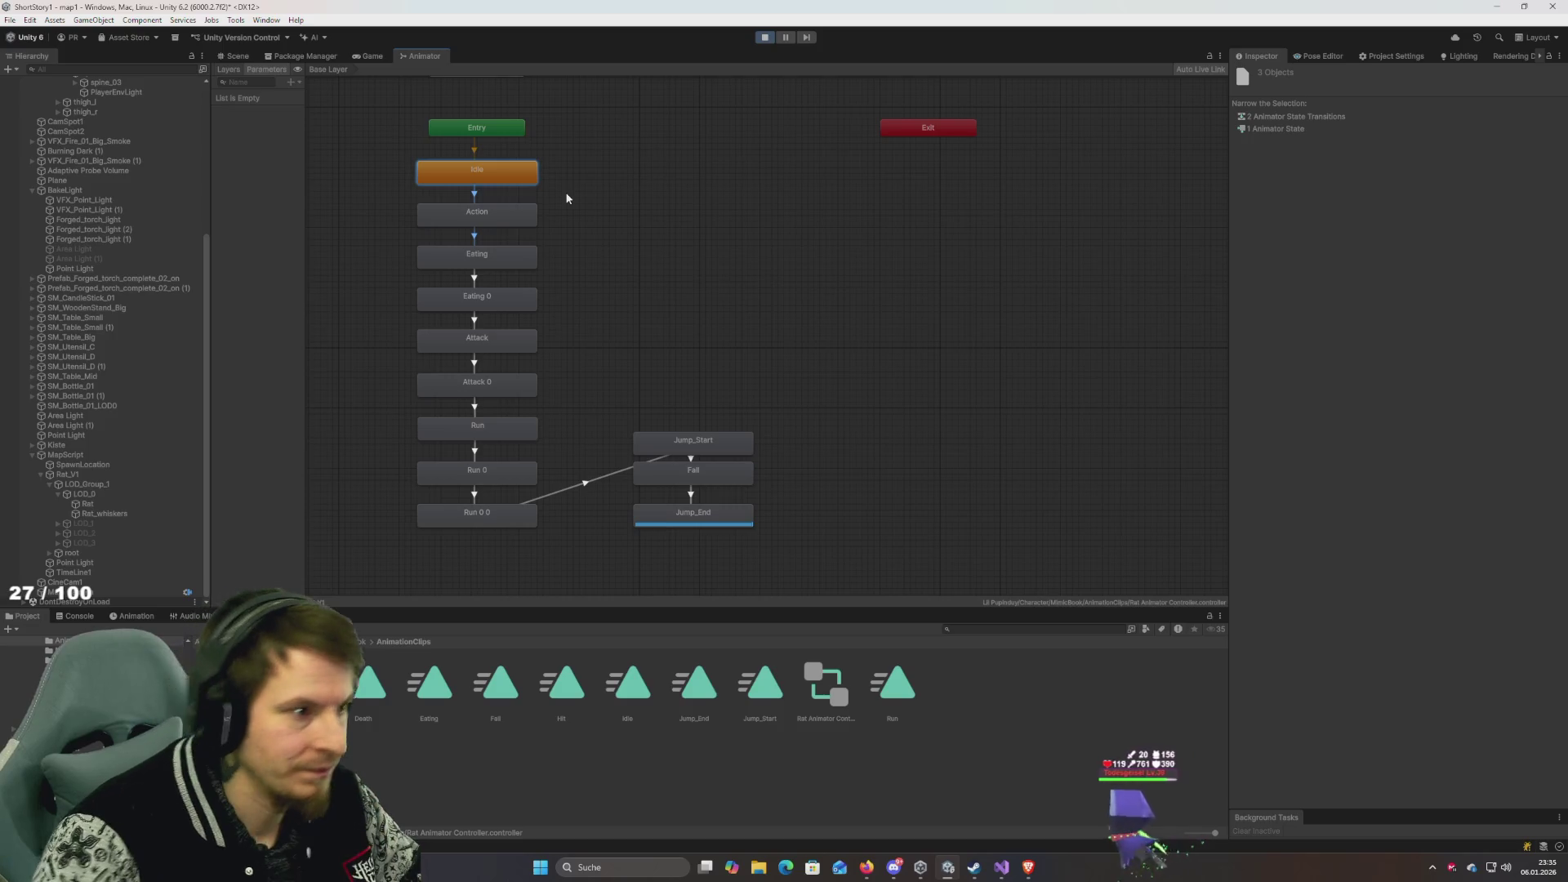
Select Idle, open the Animation window with Ctrl+6, and dock the Timeline under the Animator graph.
{"action": "left_click", "coordinate": [518, 253]}
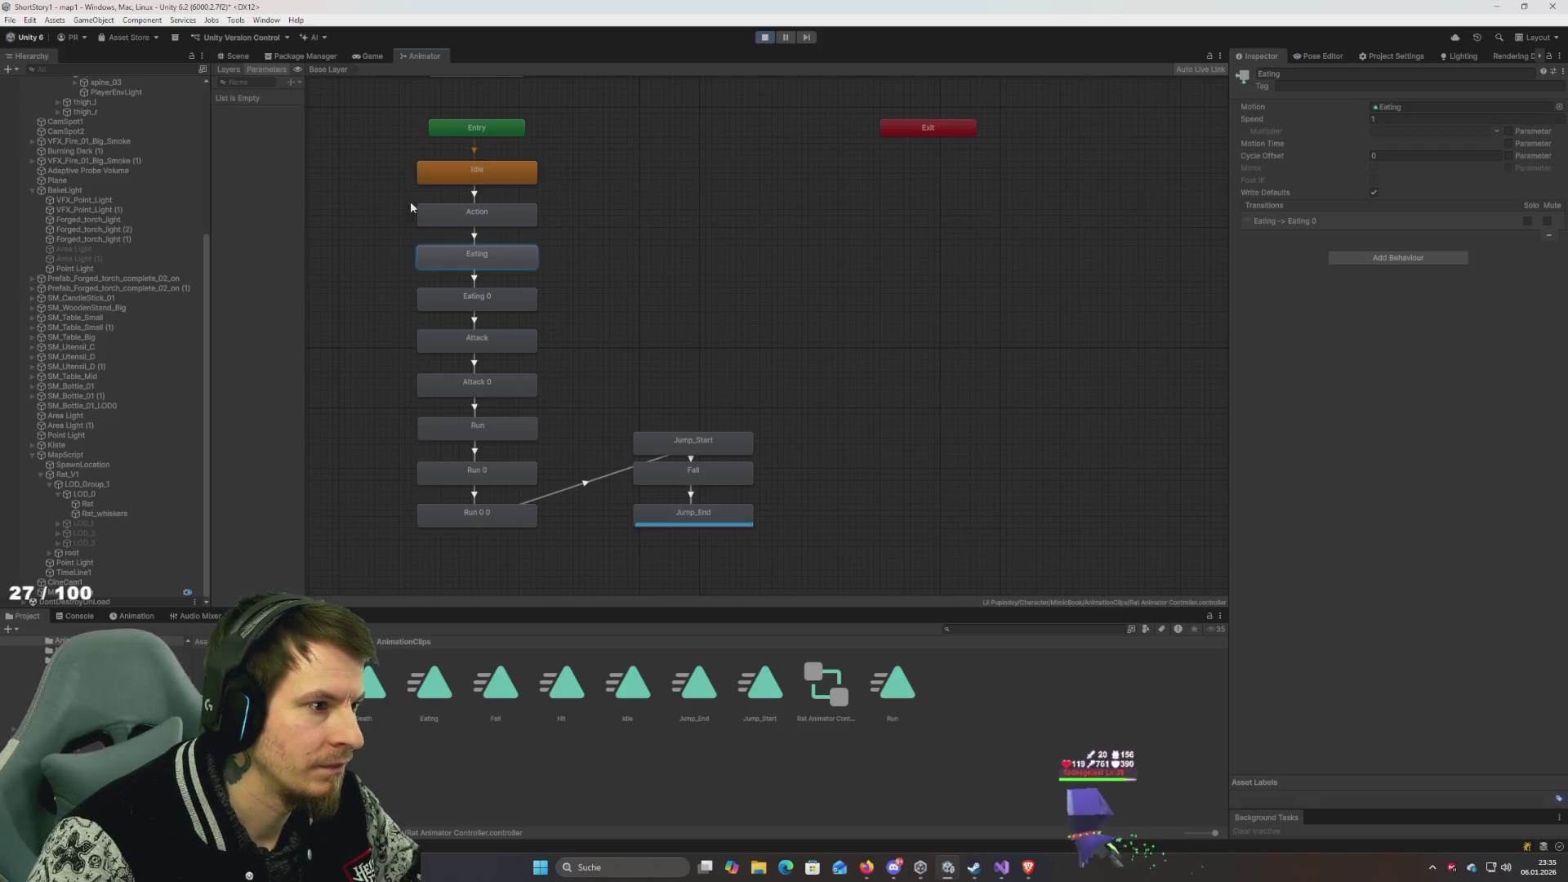
{"action": "left_click", "coordinate": [458, 172]}
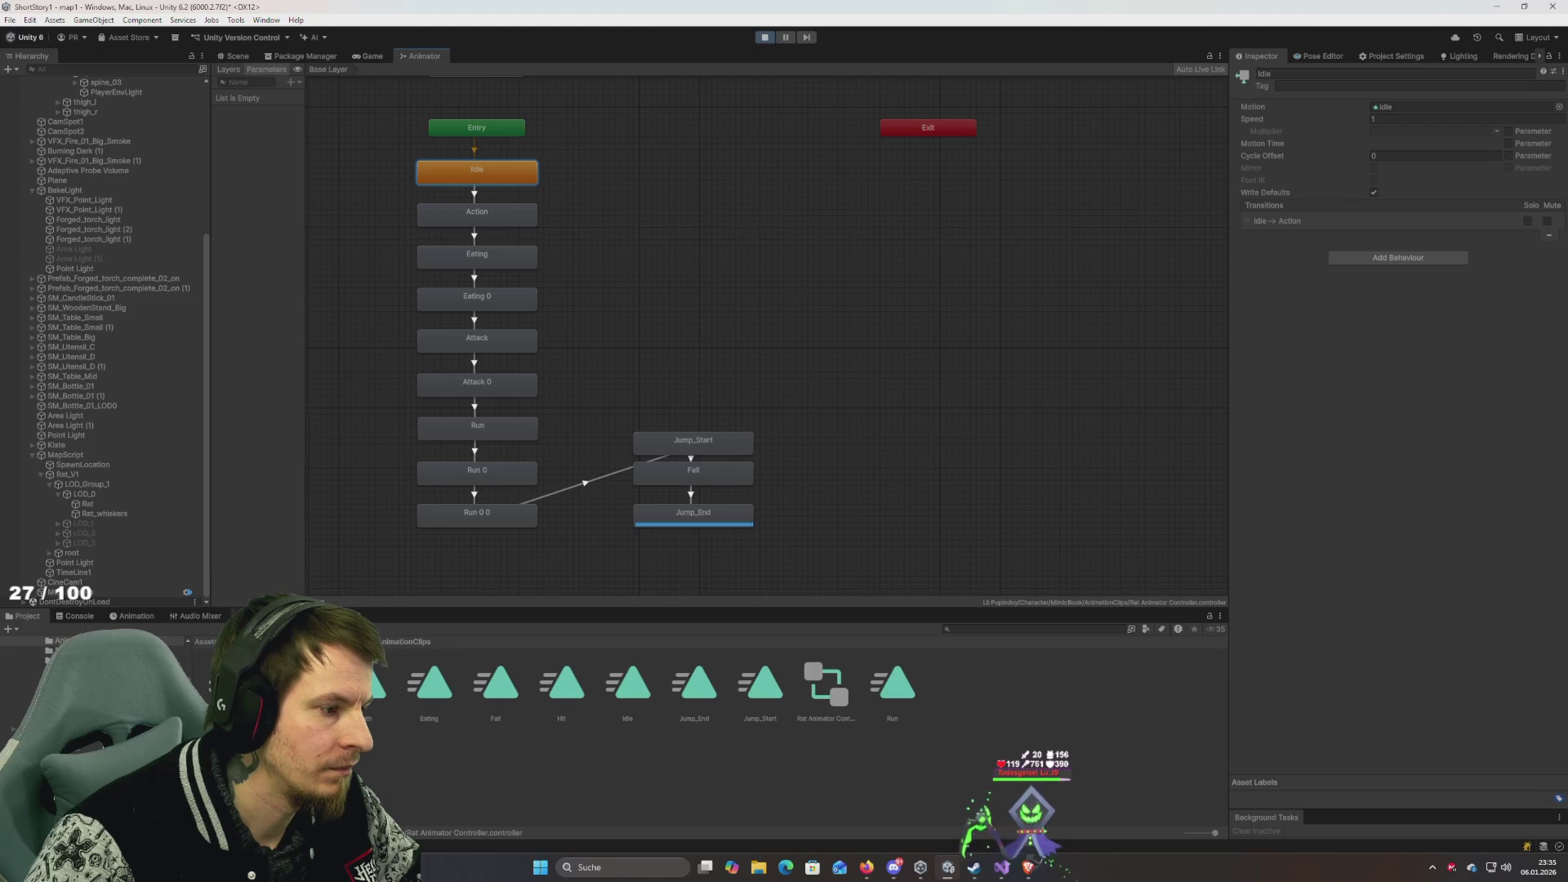
{"action": "key", "text": "ctrl+6"}
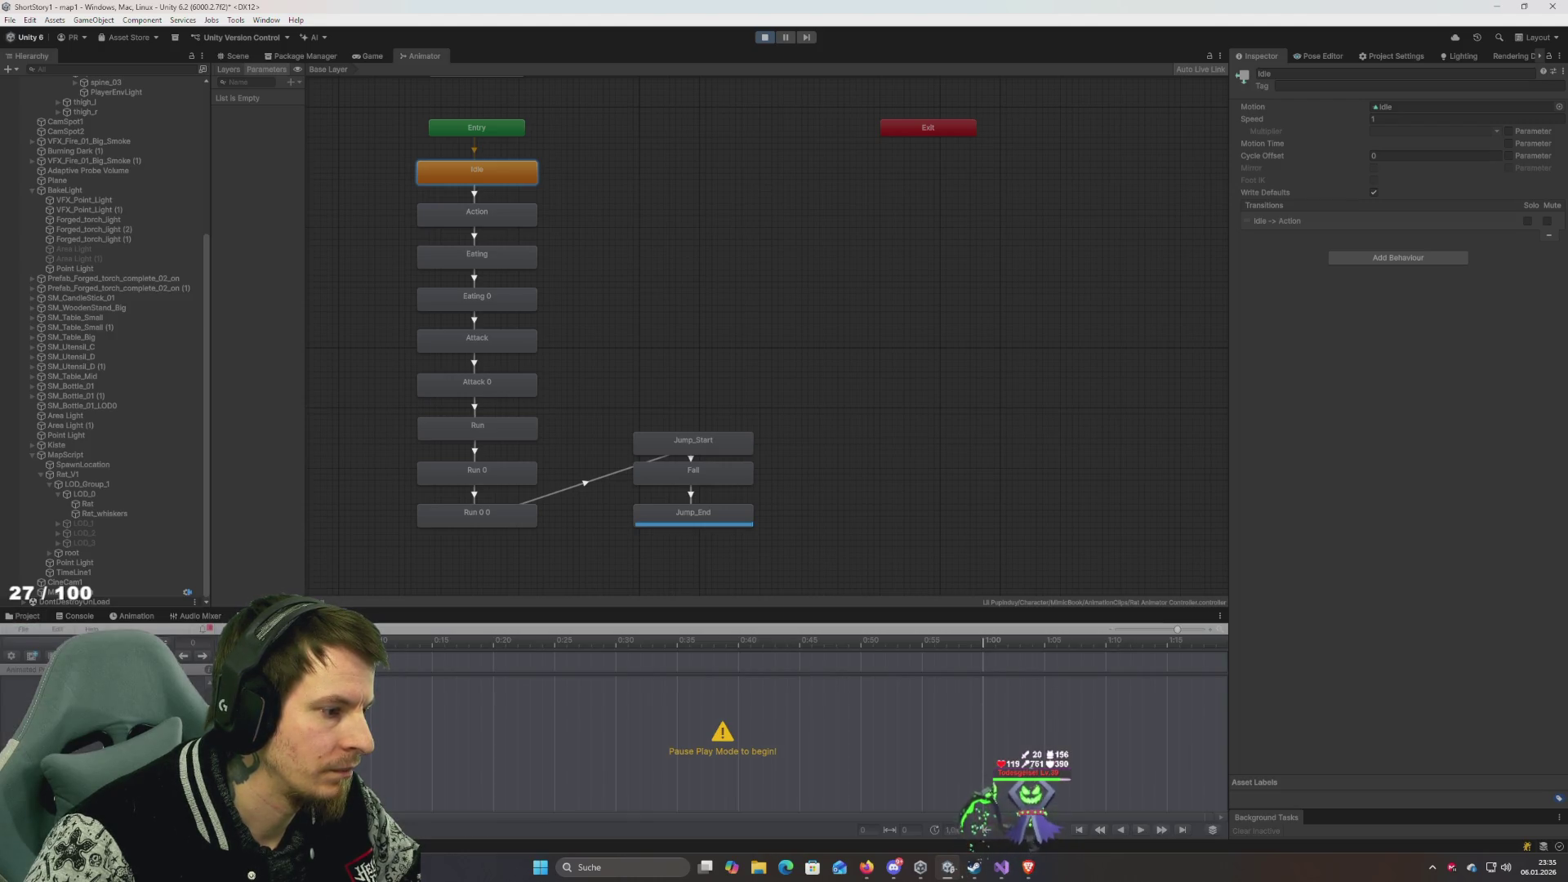
{"action": "left_click", "coordinate": [241, 616]}
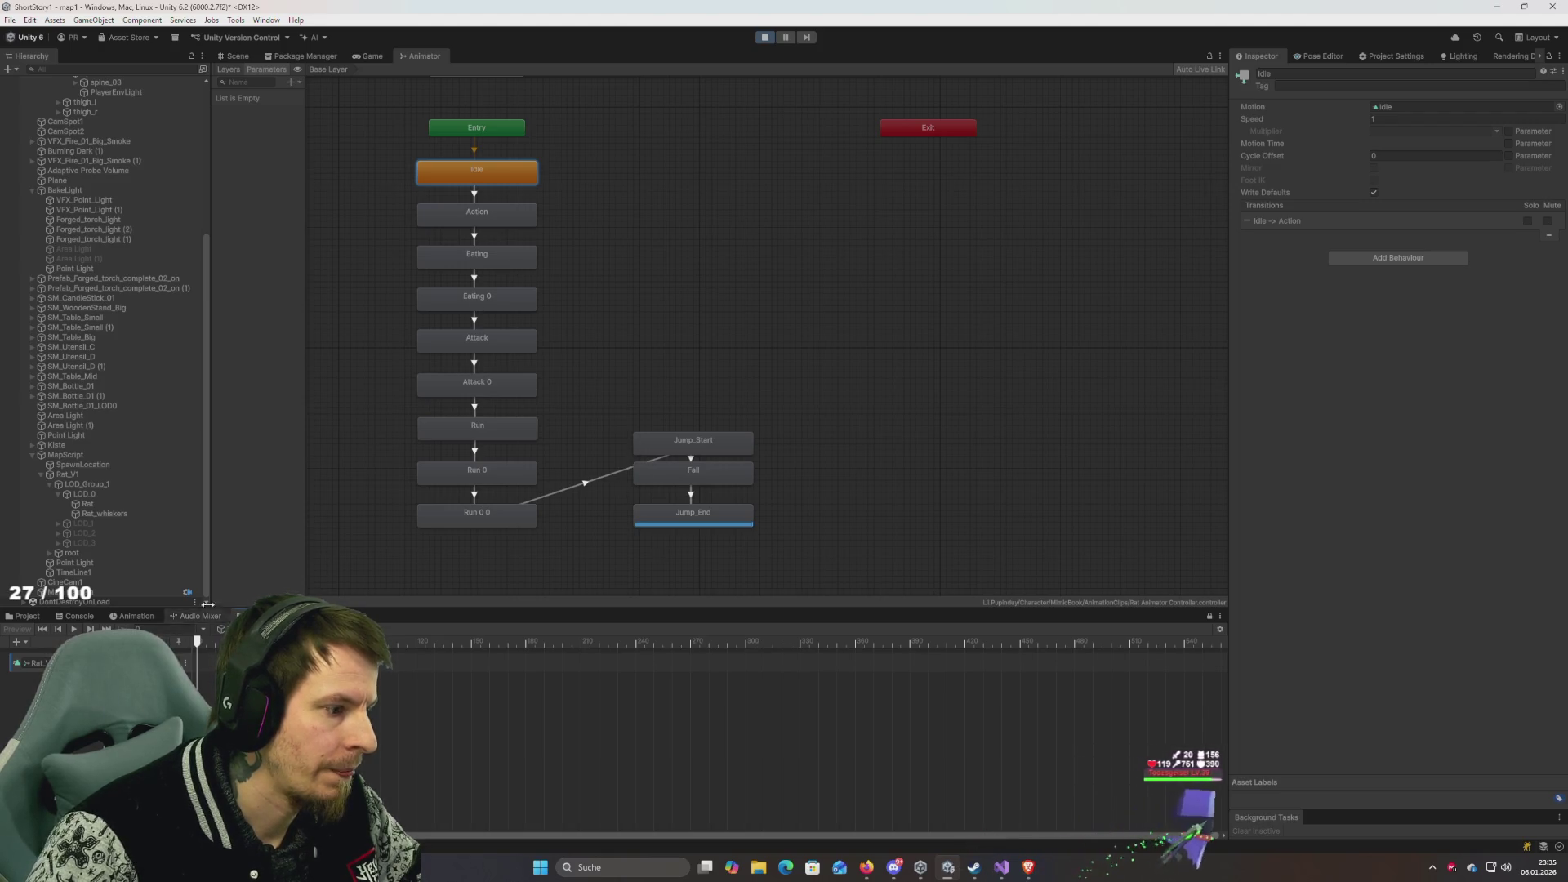
{"action": "mouse_move", "coordinate": [241, 615]}
{"action": "left_mouse_down"}
{"action": "mouse_move", "coordinate": [297, 578]}
{"action": "mouse_move", "coordinate": [353, 475]}
{"action": "left_mouse_up"}
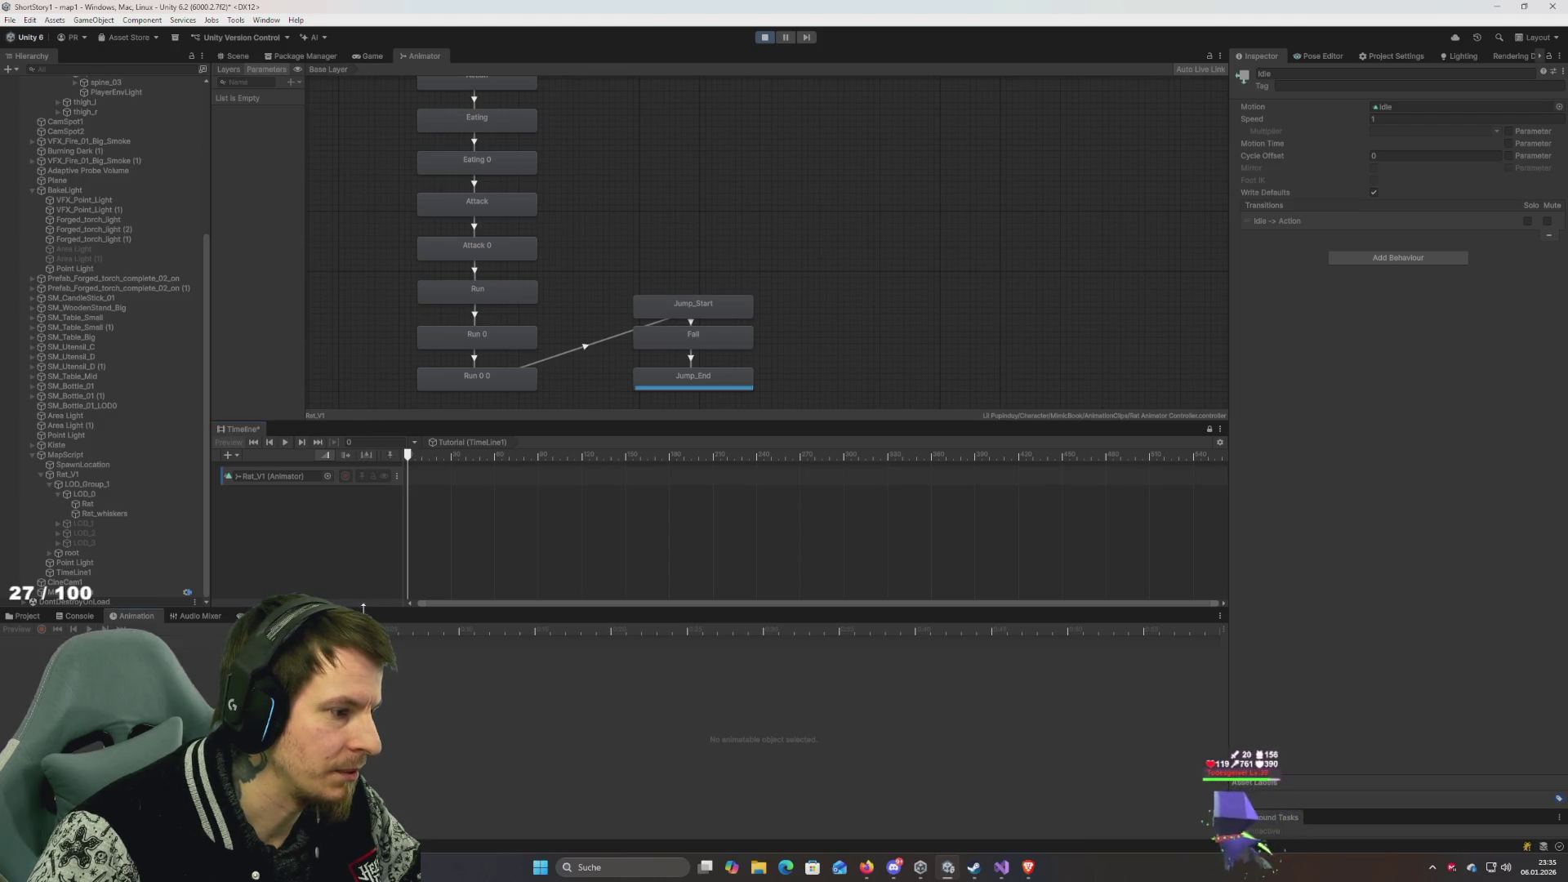
Drag the Run clip, then Action before it, onto the Rat_V1 track so they blend at 1.45 s.
{"action": "left_click_drag", "start_coordinate": [358, 422], "coordinate": [359, 488]}
{"action": "left_click", "coordinate": [18, 717]}
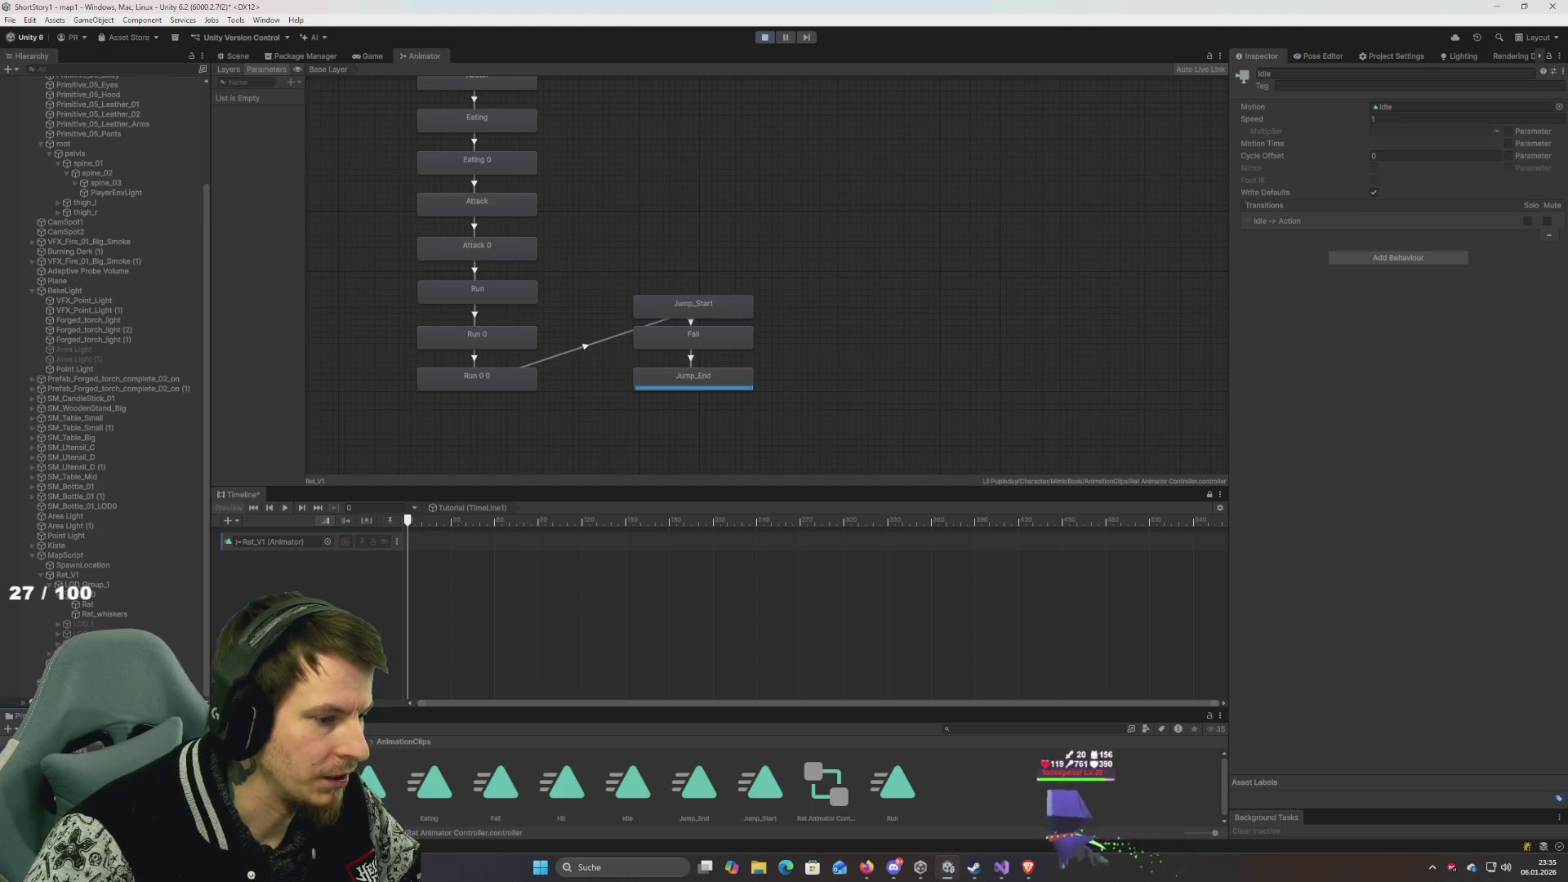
{"action": "left_click_drag", "start_coordinate": [700, 488], "coordinate": [700, 525]}
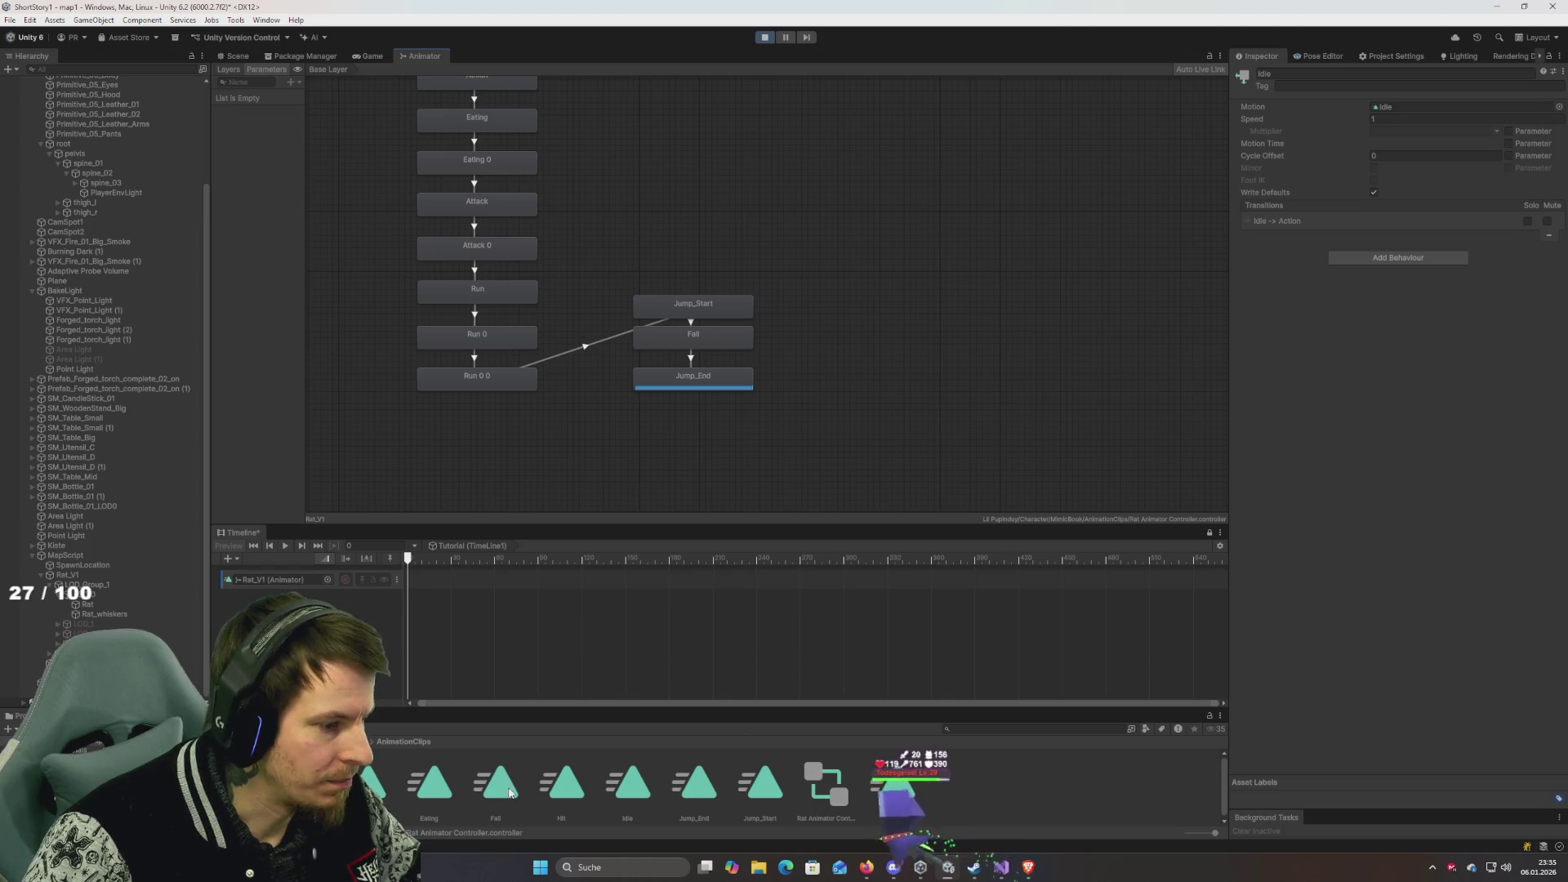
{"action": "mouse_move", "coordinate": [897, 796]}
{"action": "left_mouse_down"}
{"action": "mouse_move", "coordinate": [490, 588]}
{"action": "mouse_move", "coordinate": [543, 580]}
{"action": "left_mouse_up"}
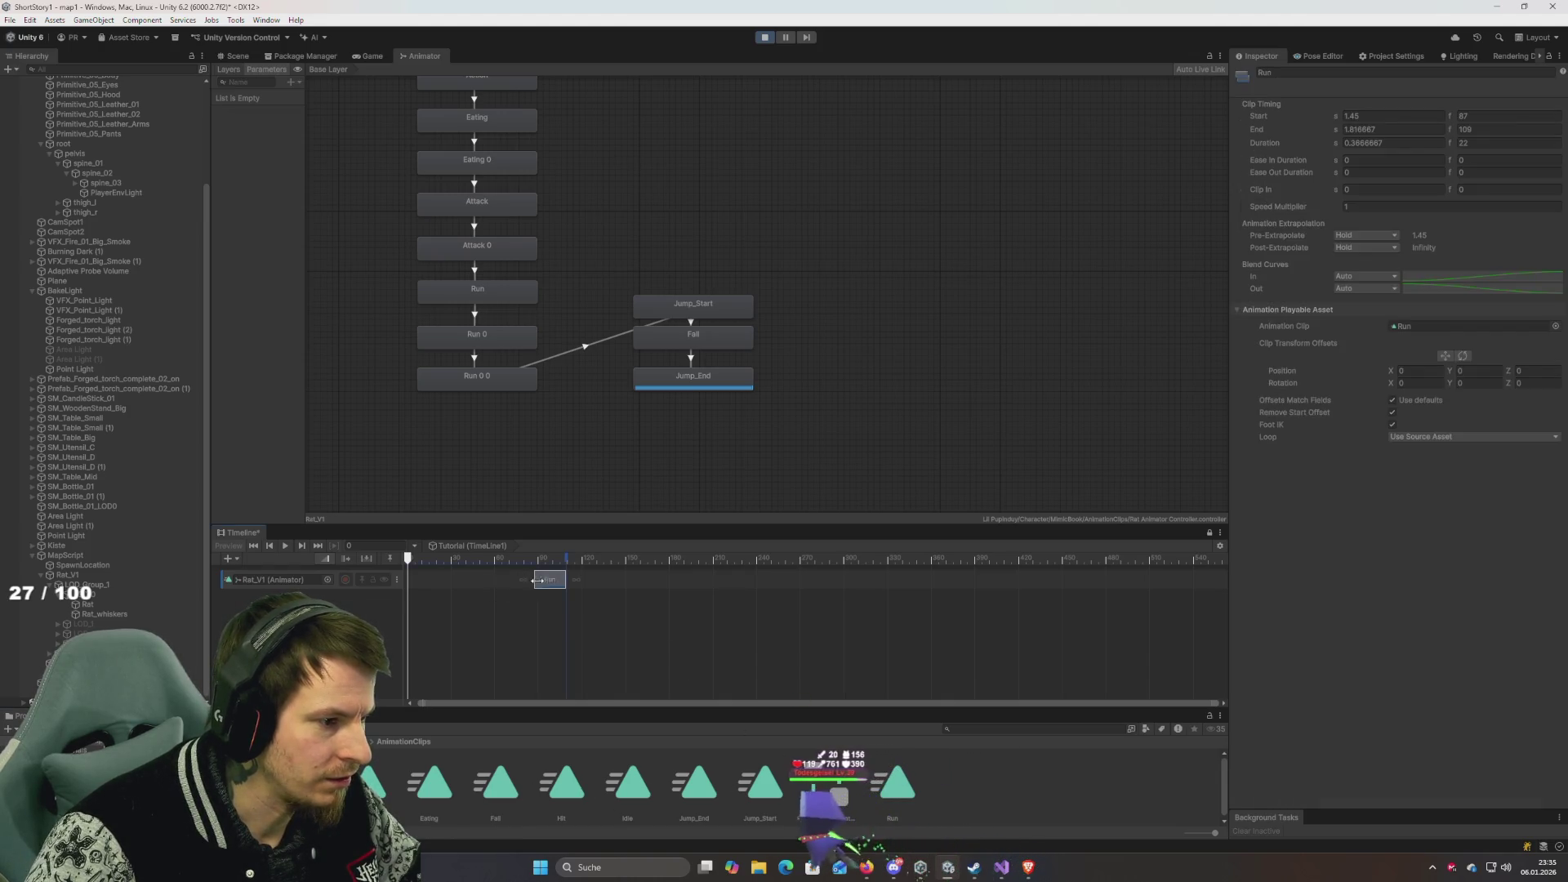
{"action": "mouse_move", "coordinate": [374, 784]}
{"action": "left_mouse_down"}
{"action": "mouse_move", "coordinate": [438, 578]}
{"action": "mouse_move", "coordinate": [414, 578]}
{"action": "left_mouse_up"}
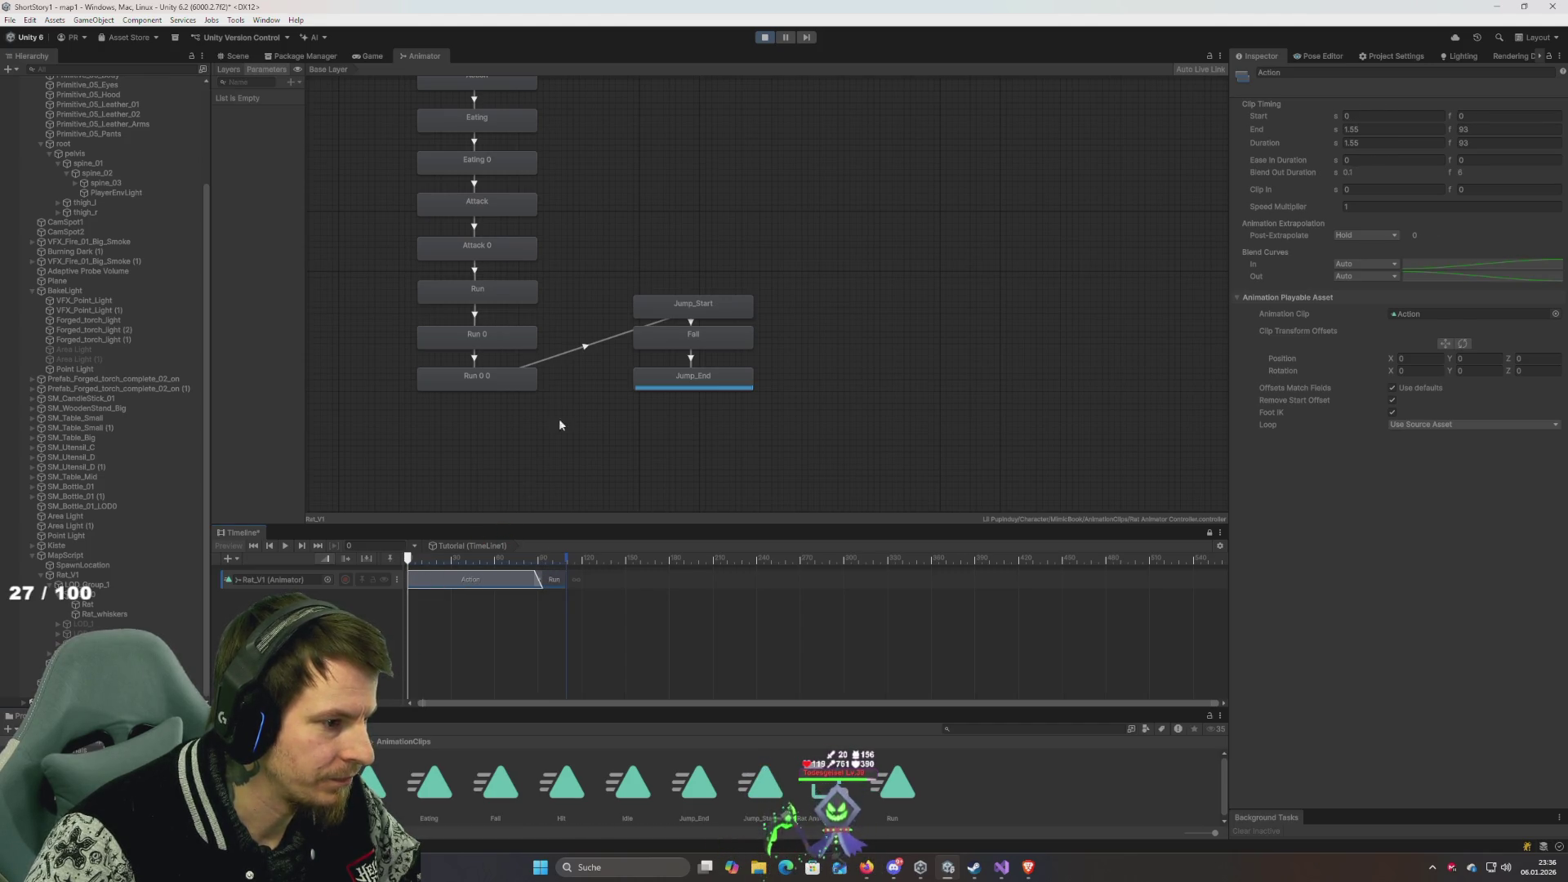
{"action": "left_click", "coordinate": [232, 57]}
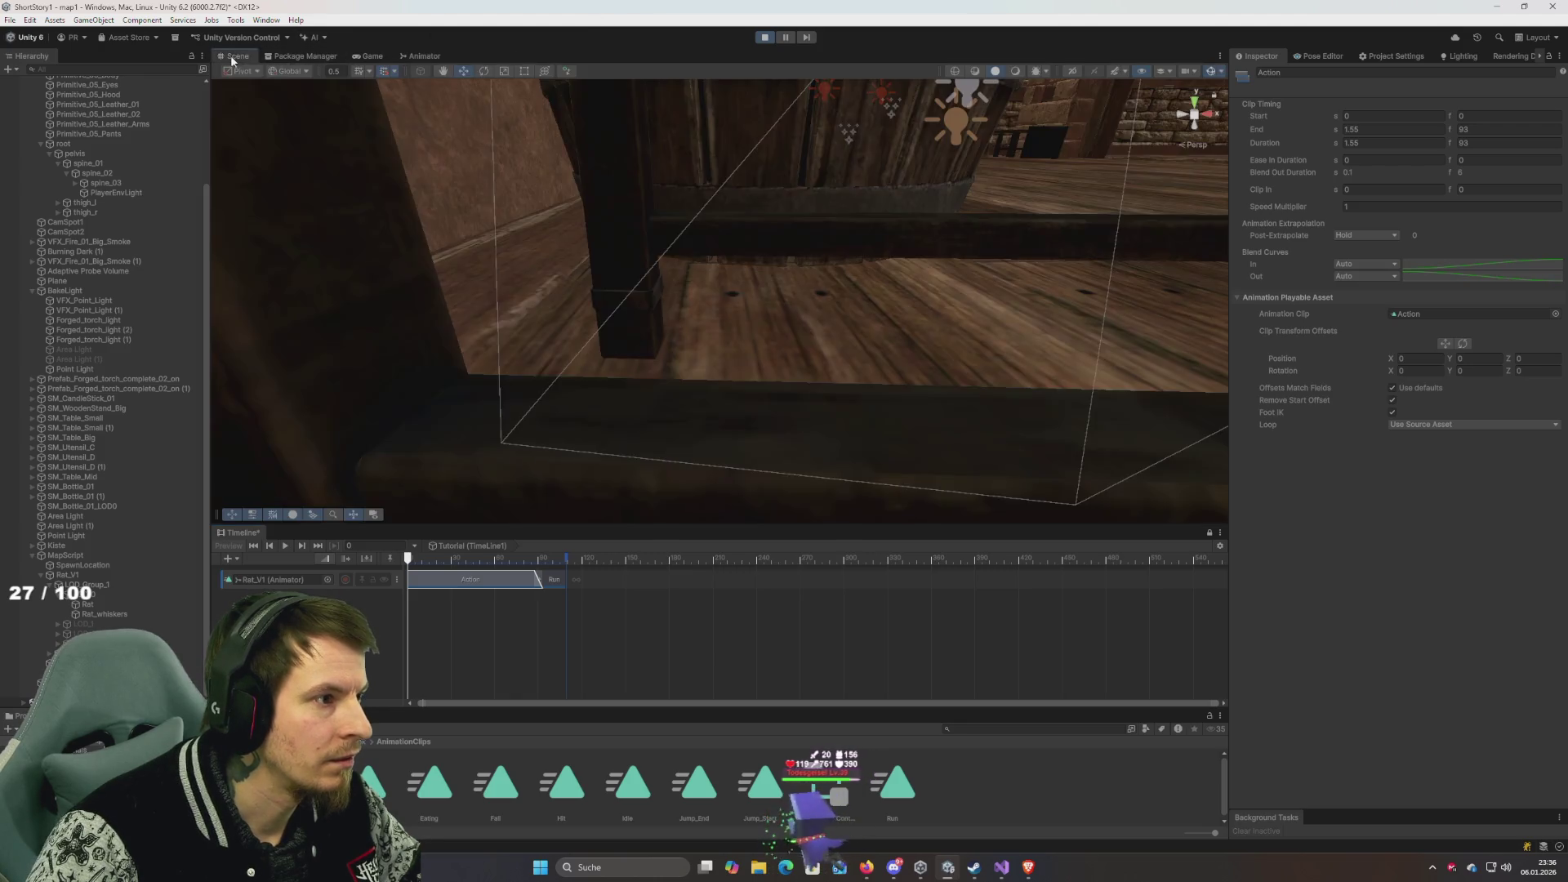
Scrub the rat's Timeline, frame Rat_V1 on the floorboards, and select both track clips.
{"action": "mouse_move", "coordinate": [496, 561]}
{"action": "left_mouse_down"}
{"action": "mouse_move", "coordinate": [453, 560]}
{"action": "mouse_move", "coordinate": [516, 561]}
{"action": "left_mouse_up"}
{"action": "mouse_move", "coordinate": [735, 237]}
{"action": "left_mouse_down"}
{"action": "mouse_move", "coordinate": [735, 150]}
{"action": "mouse_move", "coordinate": [721, 301]}
{"action": "mouse_move", "coordinate": [753, 238]}
{"action": "mouse_move", "coordinate": [416, 408]}
{"action": "left_mouse_up"}
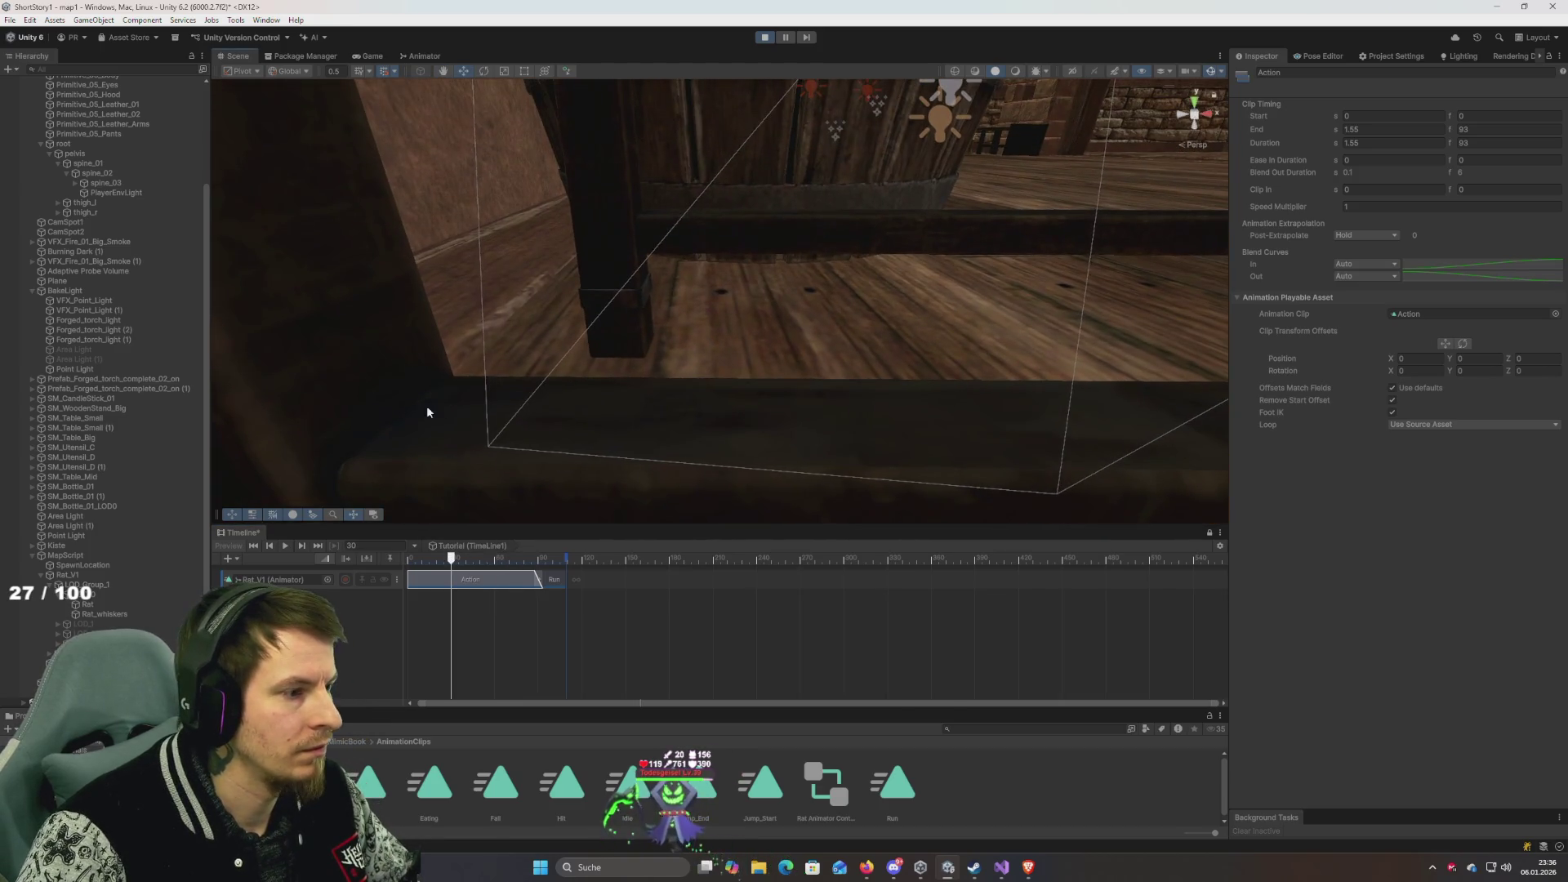
{"action": "mouse_move", "coordinate": [577, 406]}
{"action": "left_mouse_down"}
{"action": "mouse_move", "coordinate": [462, 389]}
{"action": "mouse_move", "coordinate": [413, 419]}
{"action": "mouse_move", "coordinate": [445, 420]}
{"action": "left_mouse_up"}
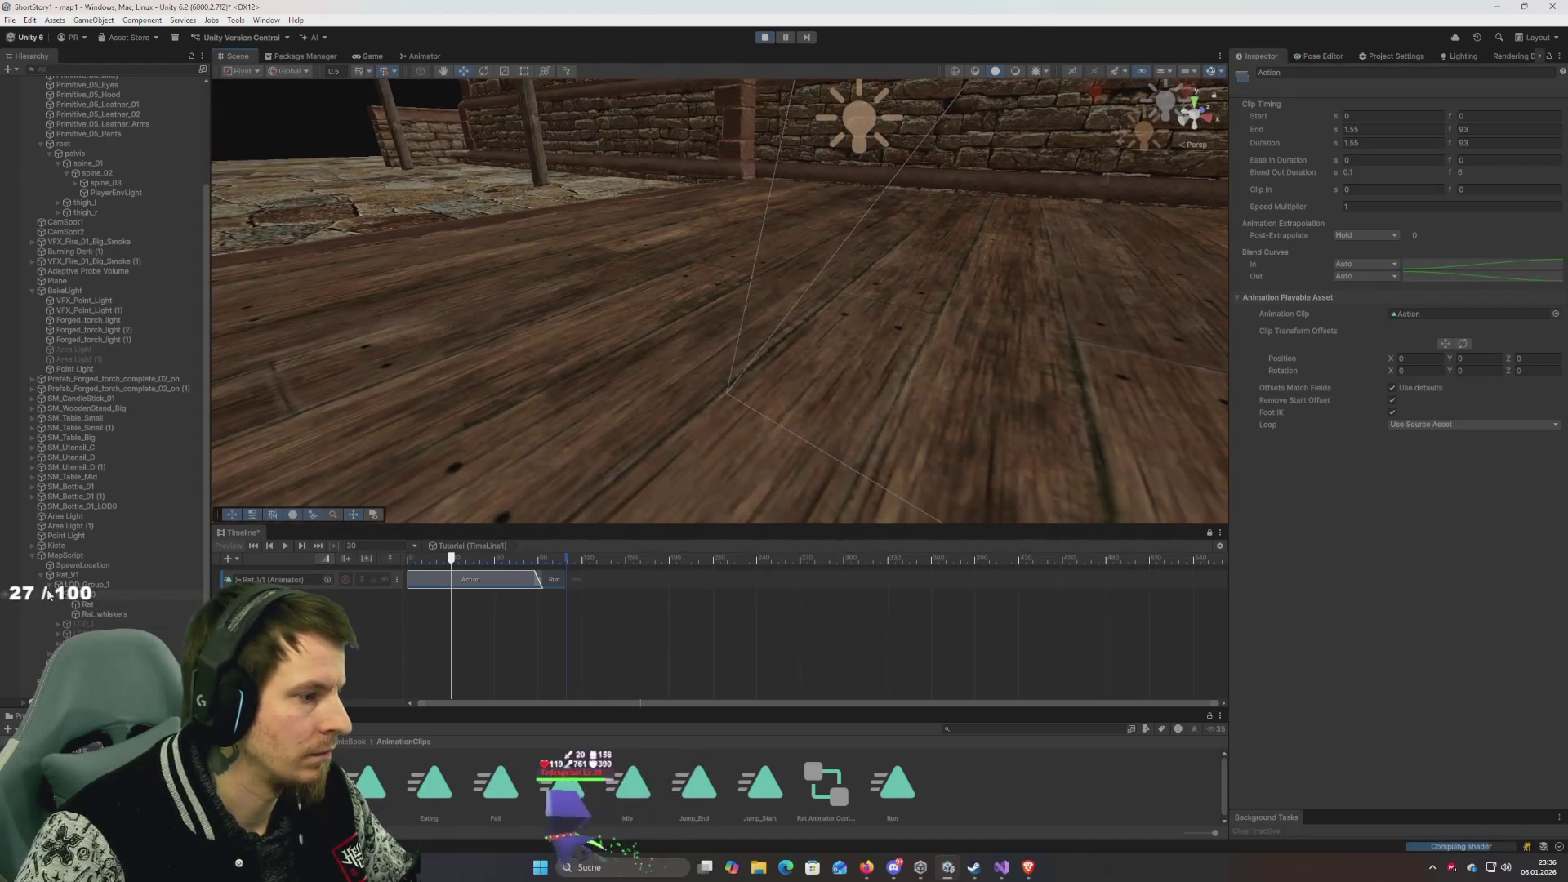
{"action": "double_click", "coordinate": [71, 576]}
{"action": "mouse_move", "coordinate": [537, 351]}
{"action": "left_mouse_down"}
{"action": "mouse_move", "coordinate": [571, 350]}
{"action": "mouse_move", "coordinate": [375, 354]}
{"action": "mouse_move", "coordinate": [517, 374]}
{"action": "mouse_move", "coordinate": [541, 353]}
{"action": "mouse_move", "coordinate": [448, 353]}
{"action": "mouse_move", "coordinate": [544, 457]}
{"action": "mouse_move", "coordinate": [571, 448]}
{"action": "mouse_move", "coordinate": [529, 448]}
{"action": "left_mouse_up"}
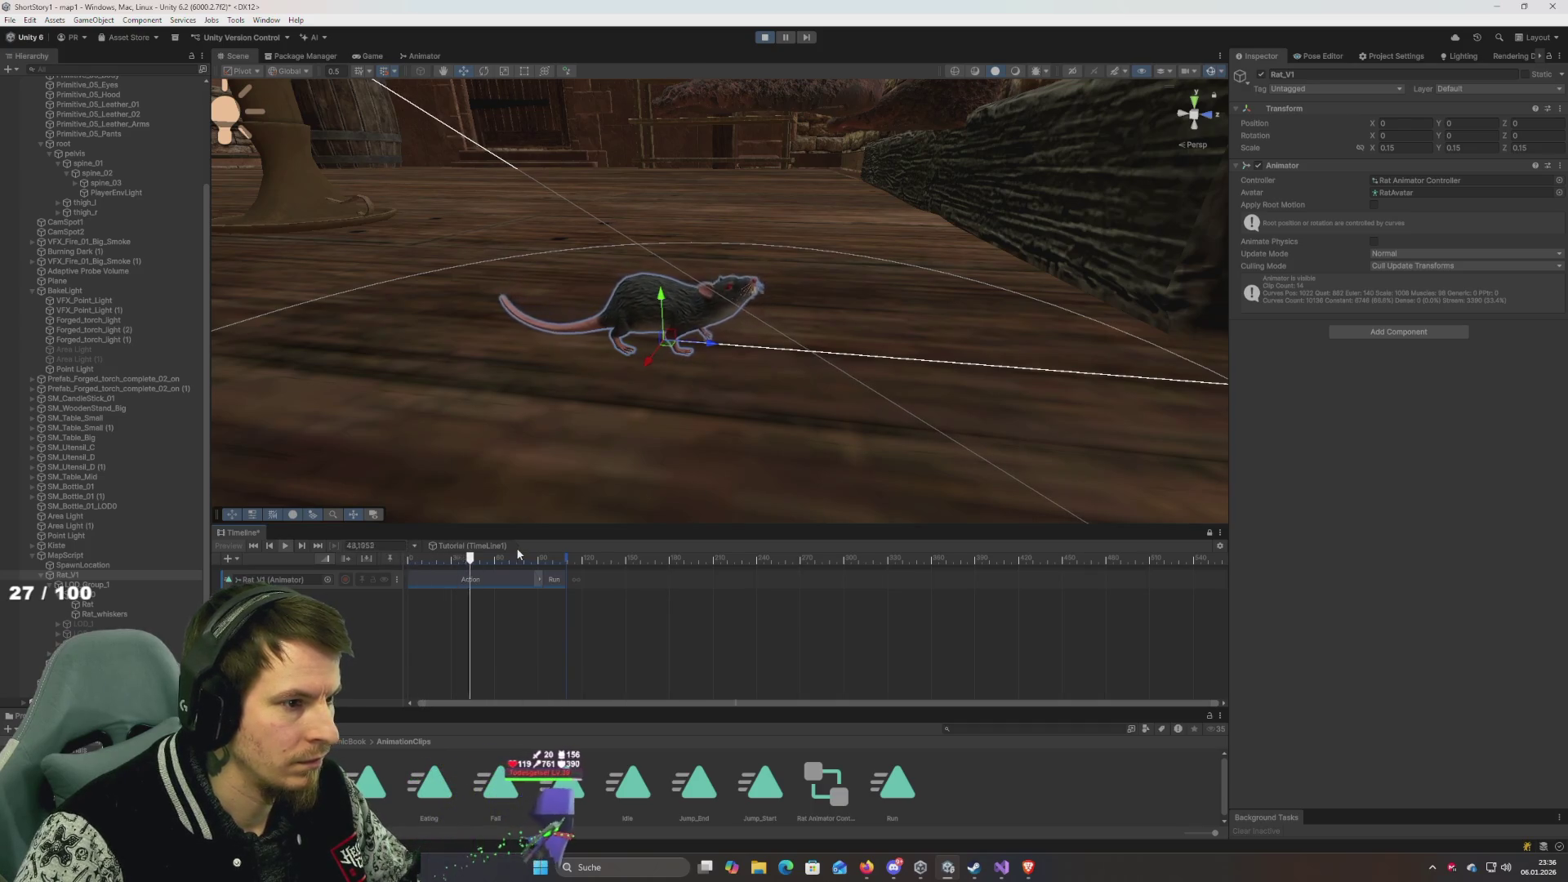
{"action": "left_click_drag", "start_coordinate": [513, 549], "coordinate": [384, 565]}
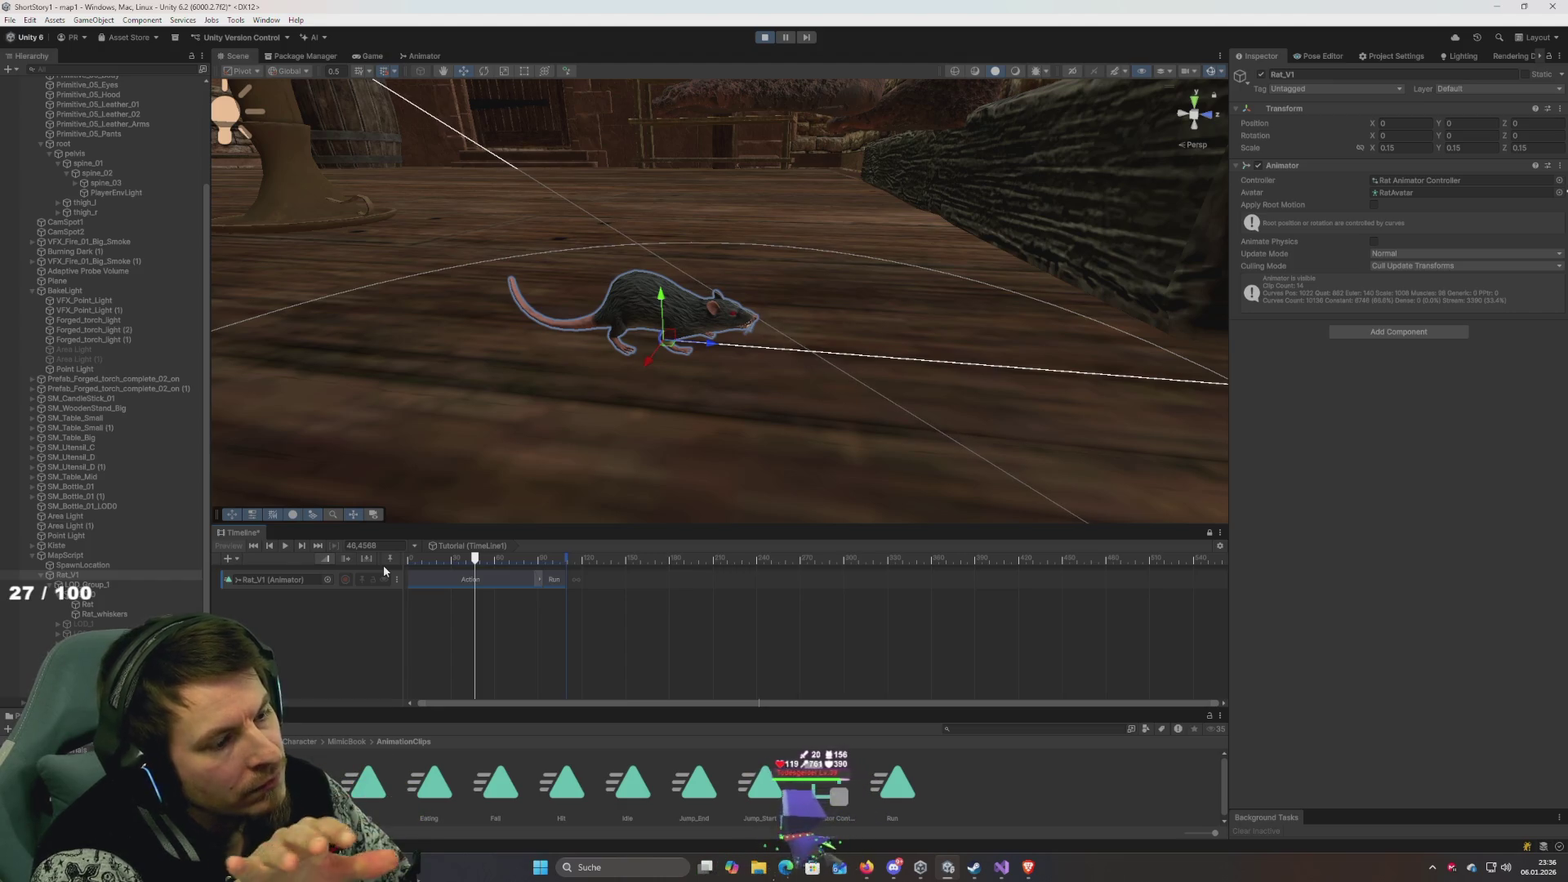
{"action": "key", "text": "ctrl+a"}
Add a Run clip at the track's start, overlapping the Action clip so they blend.
{"action": "left_click_drag", "start_coordinate": [501, 580], "coordinate": [569, 584]}
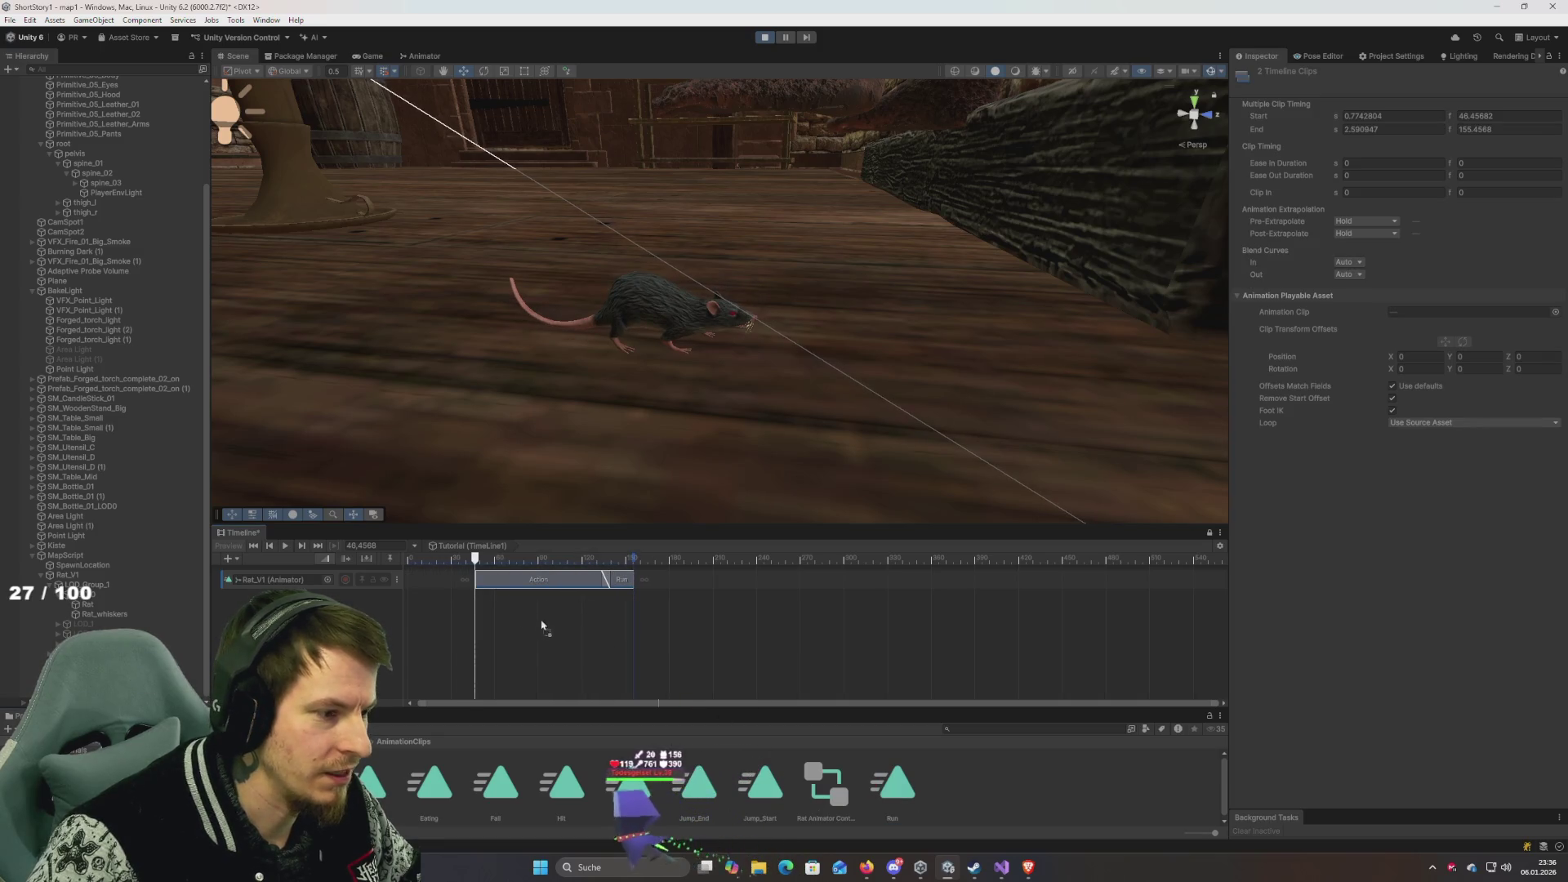
{"action": "left_click_drag", "start_coordinate": [416, 582], "coordinate": [418, 582]}
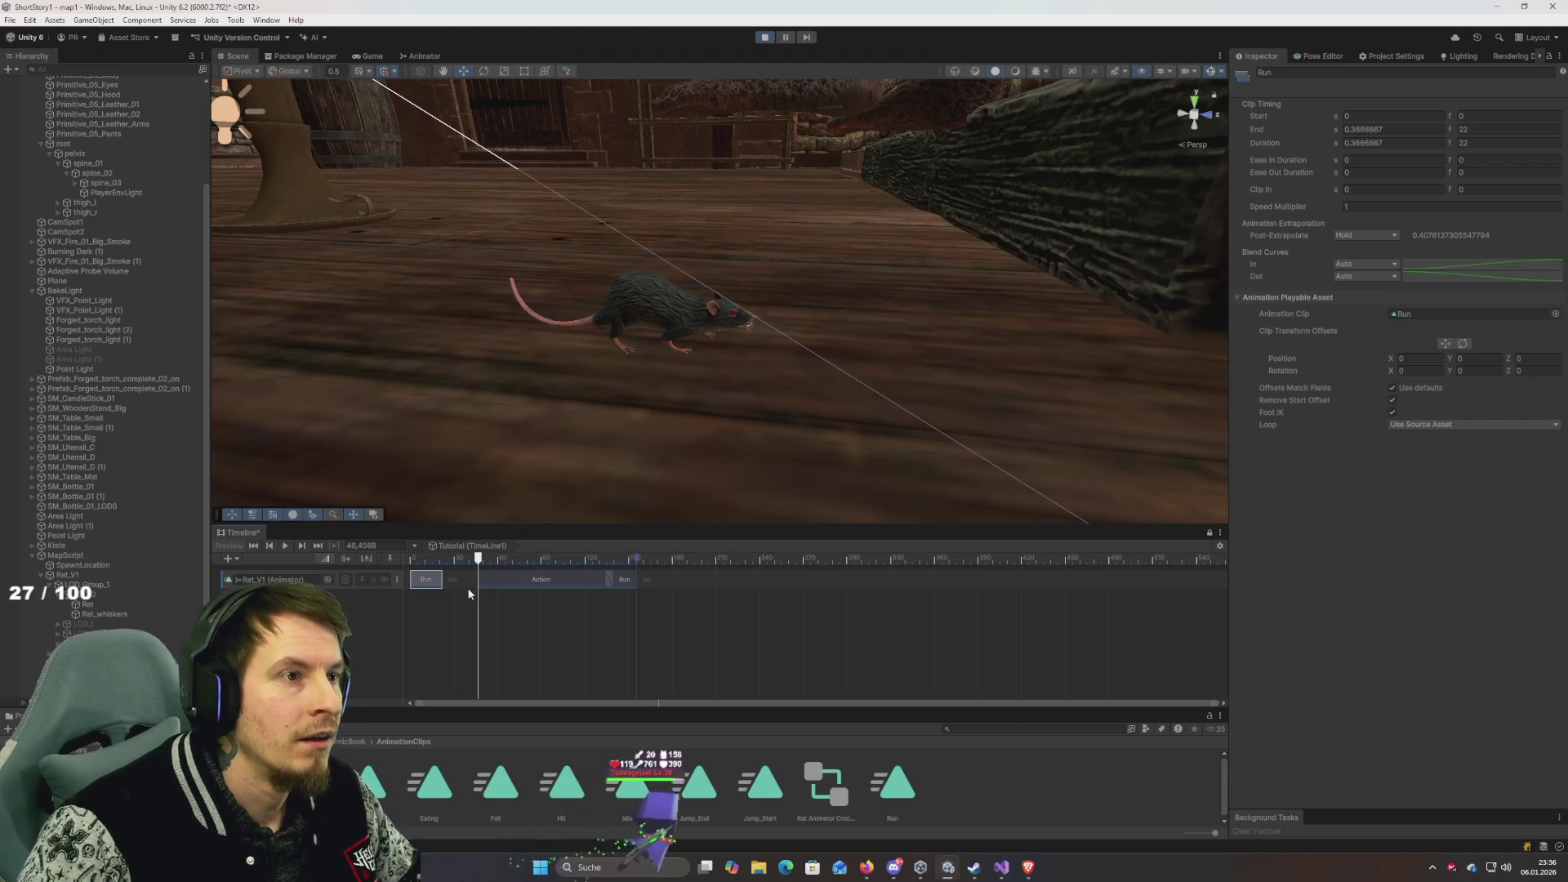
{"action": "mouse_move", "coordinate": [477, 554]}
{"action": "left_mouse_down"}
{"action": "mouse_move", "coordinate": [413, 556]}
{"action": "mouse_move", "coordinate": [471, 580]}
{"action": "left_mouse_up"}
{"action": "left_click_drag", "start_coordinate": [621, 580], "coordinate": [585, 580]}
{"action": "left_click", "coordinate": [425, 558]}
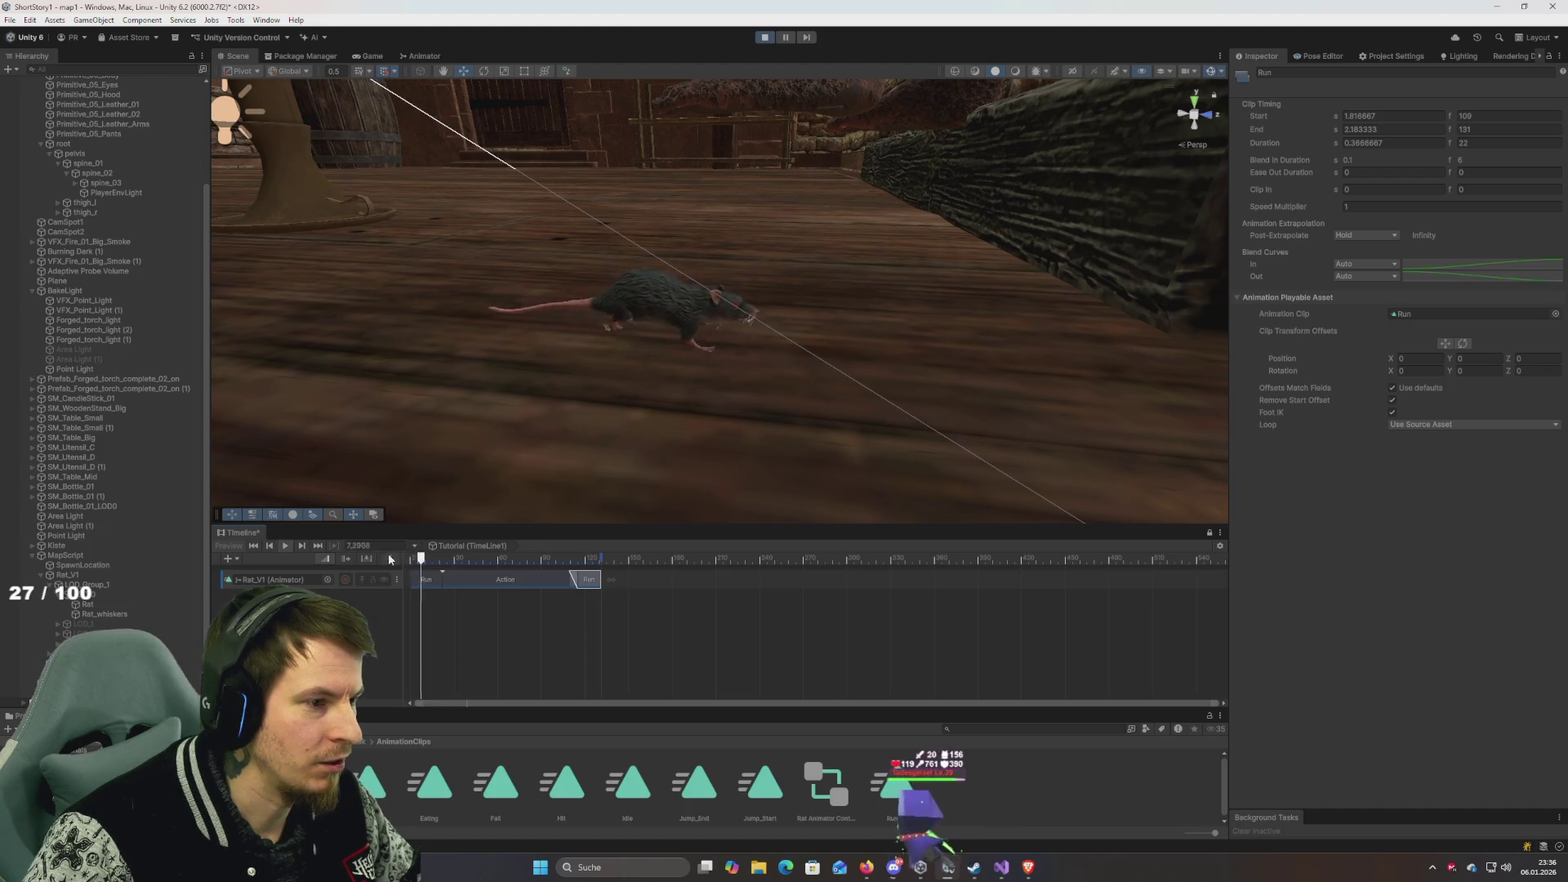
Trim Action, add a trailing Run clip, and slide Action to overlap both Runs (0.45–2 s).
{"action": "left_click_drag", "start_coordinate": [442, 579], "coordinate": [468, 579]}
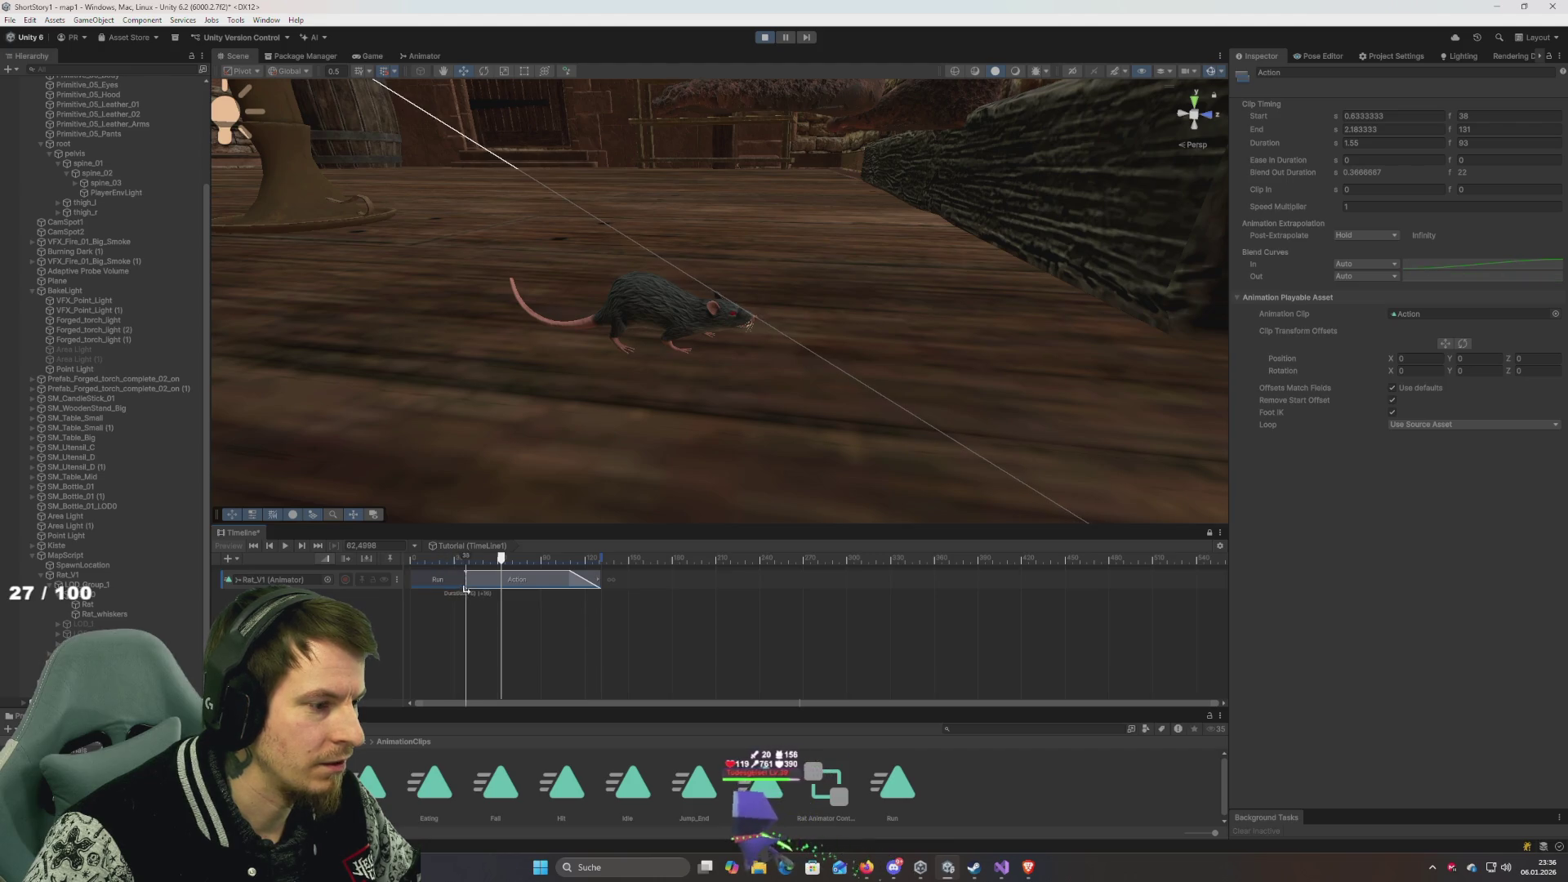
{"action": "mouse_move", "coordinate": [591, 581]}
{"action": "left_mouse_down"}
{"action": "mouse_move", "coordinate": [641, 588]}
{"action": "mouse_move", "coordinate": [629, 581]}
{"action": "left_mouse_up"}
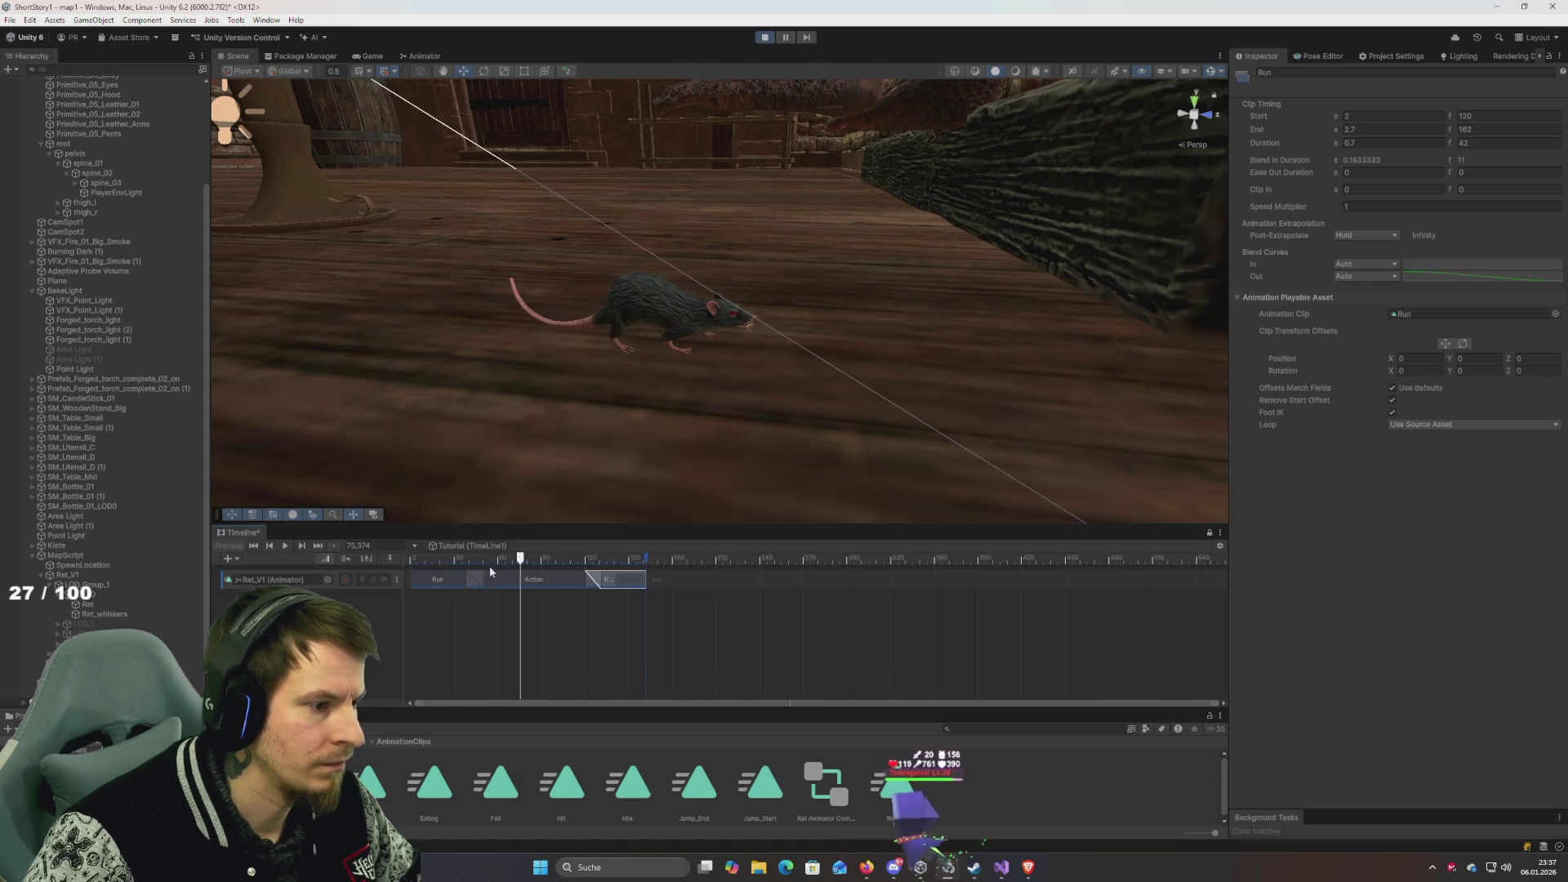
{"action": "left_click_drag", "start_coordinate": [518, 559], "coordinate": [388, 563]}
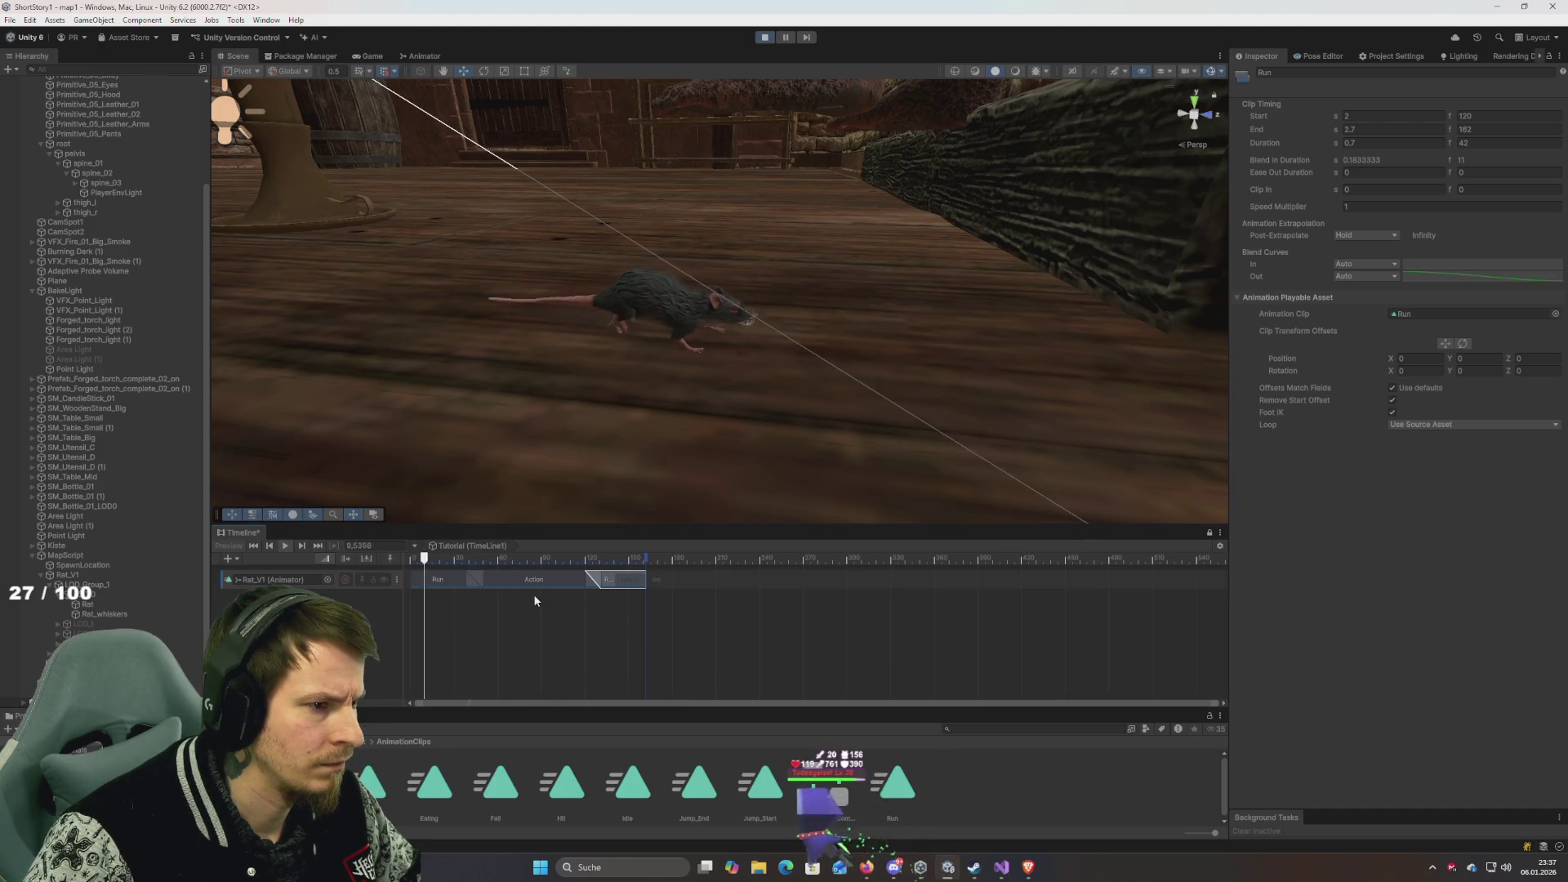
{"action": "left_click_drag", "start_coordinate": [535, 581], "coordinate": [545, 579]}
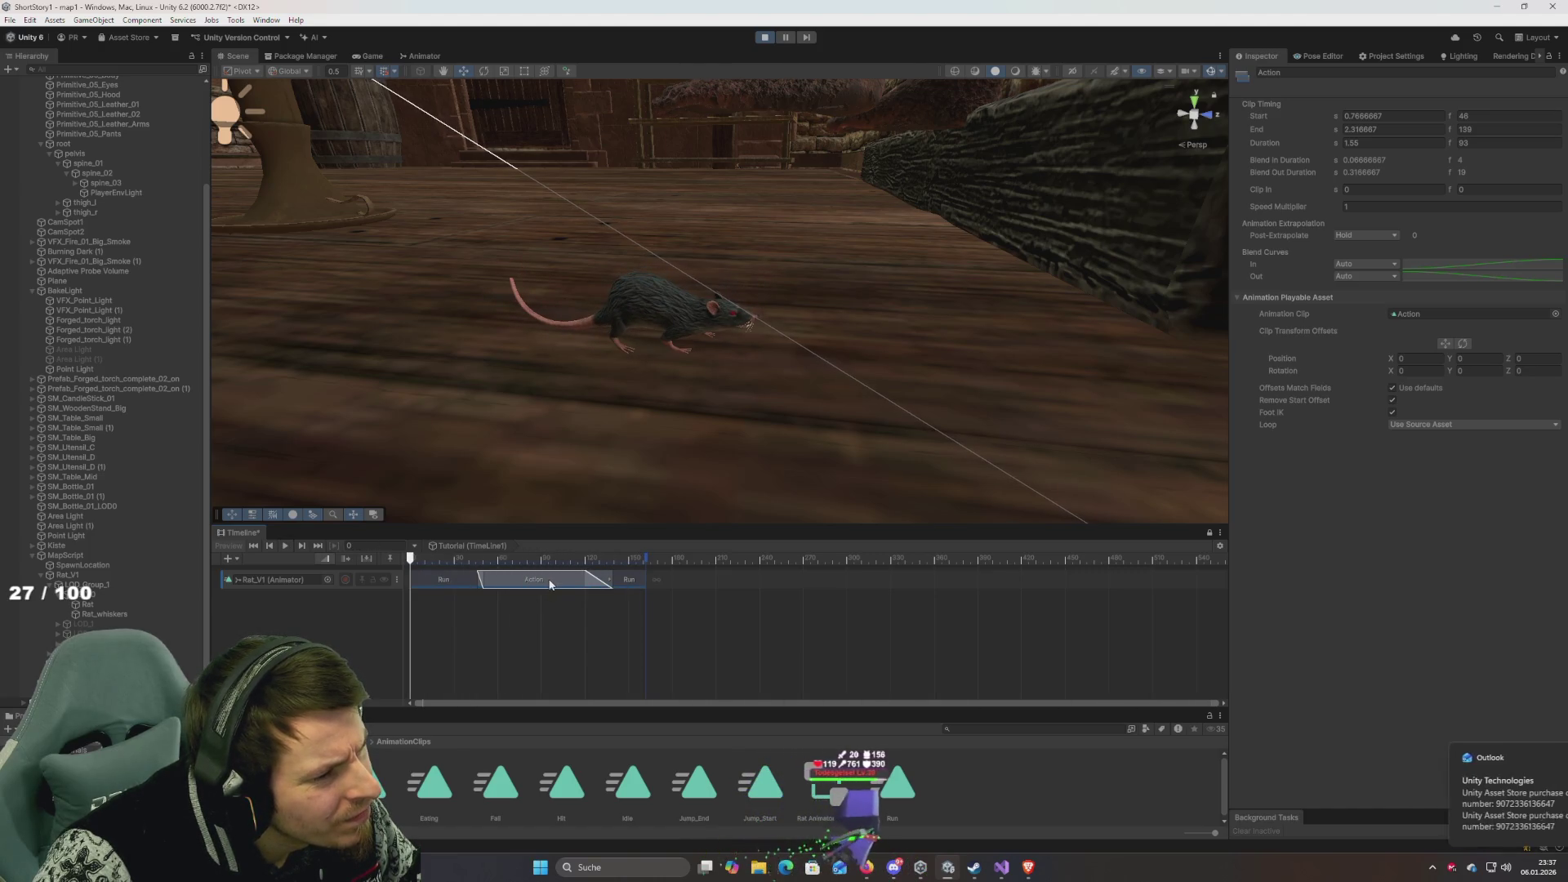
{"action": "left_click_drag", "start_coordinate": [548, 580], "coordinate": [532, 579]}
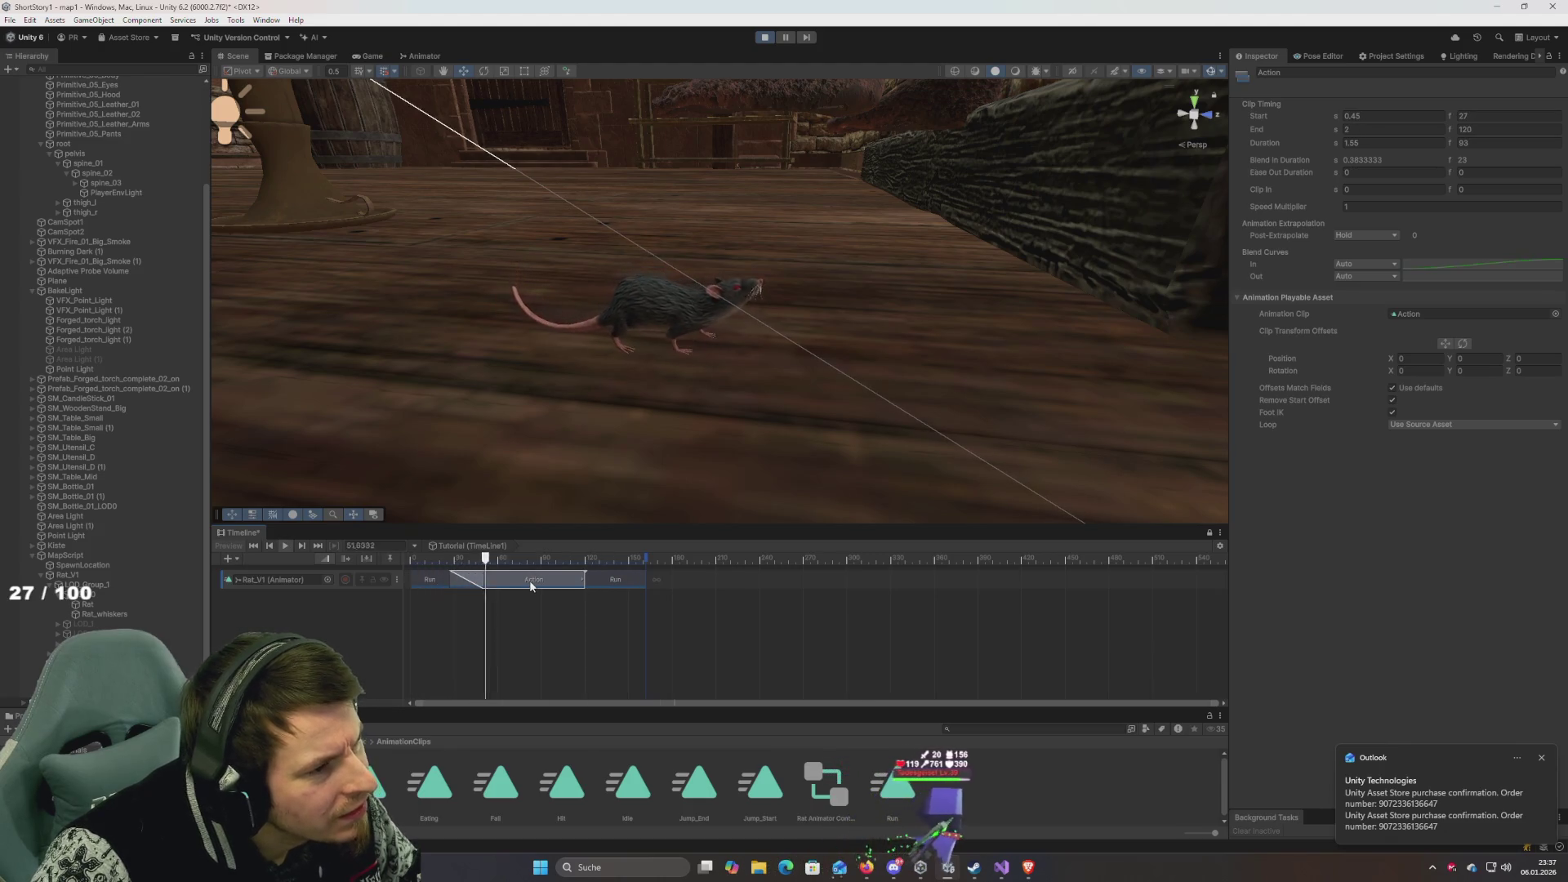
Turn on Loop Time for the Run animation clip.
{"action": "left_click", "coordinate": [431, 587]}
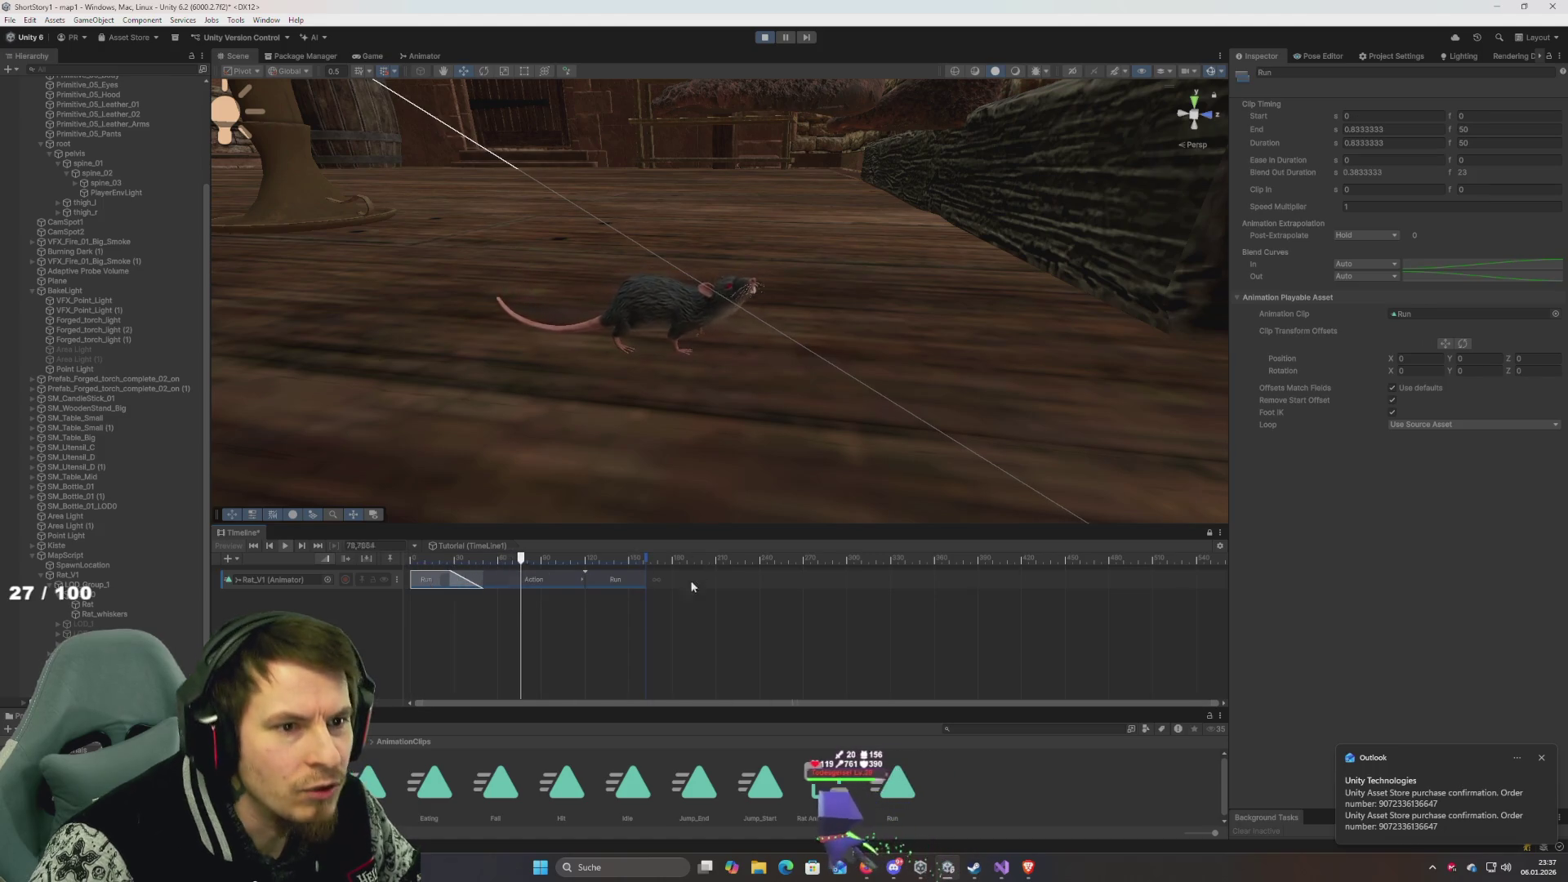
{"action": "left_click", "coordinate": [893, 784]}
{"action": "left_click", "coordinate": [1374, 129]}
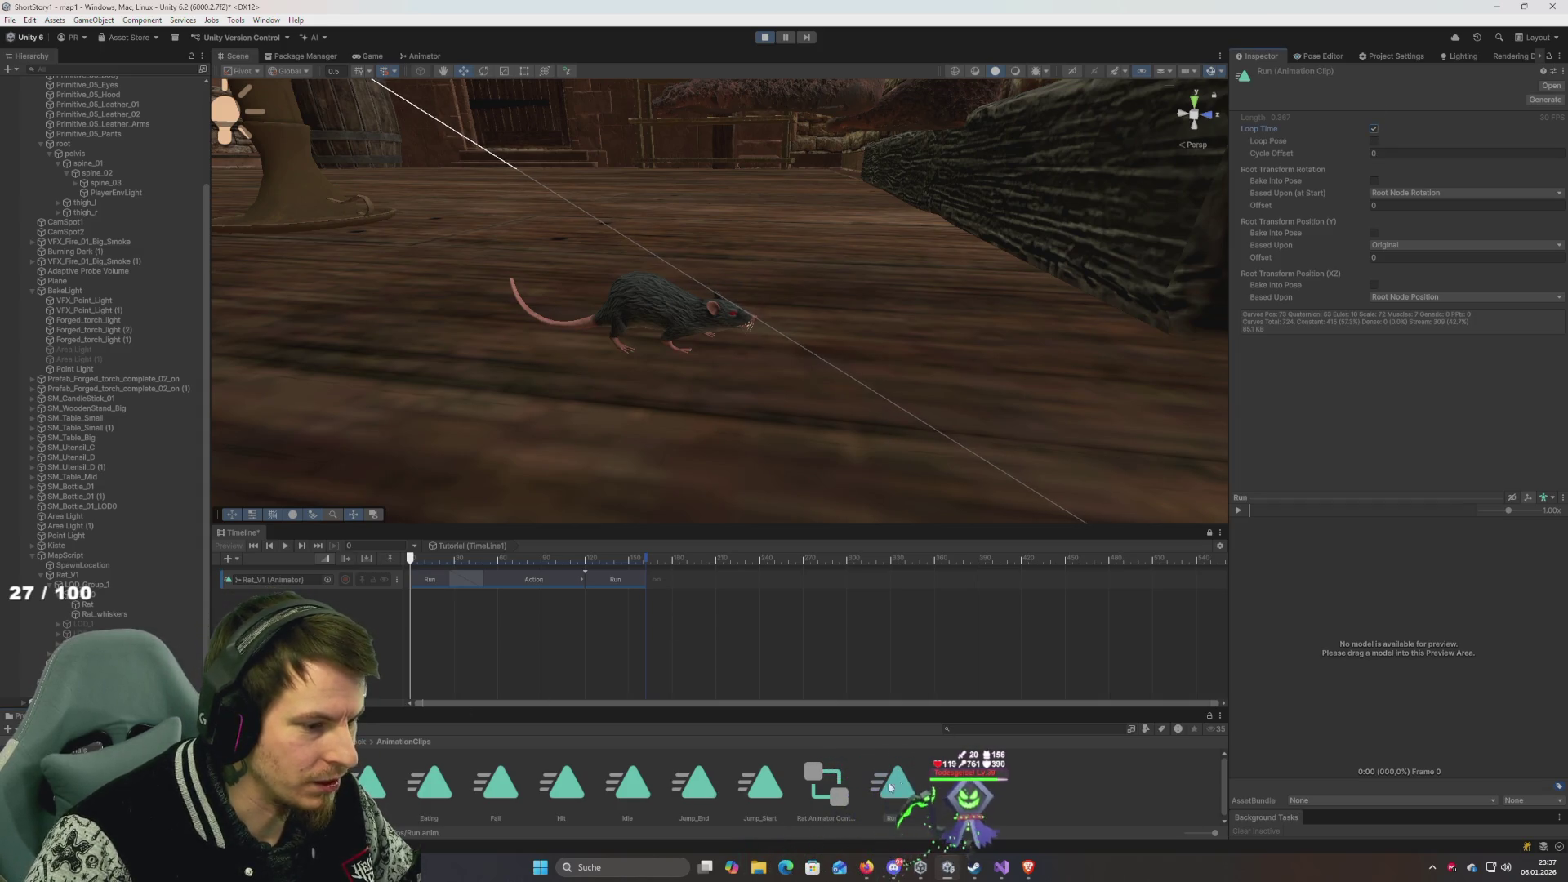
Enable Loop Time on all seven AnimationClips clips and verify Jump_End, Jump_Start and Run.
{"action": "left_click", "coordinate": [378, 776]}
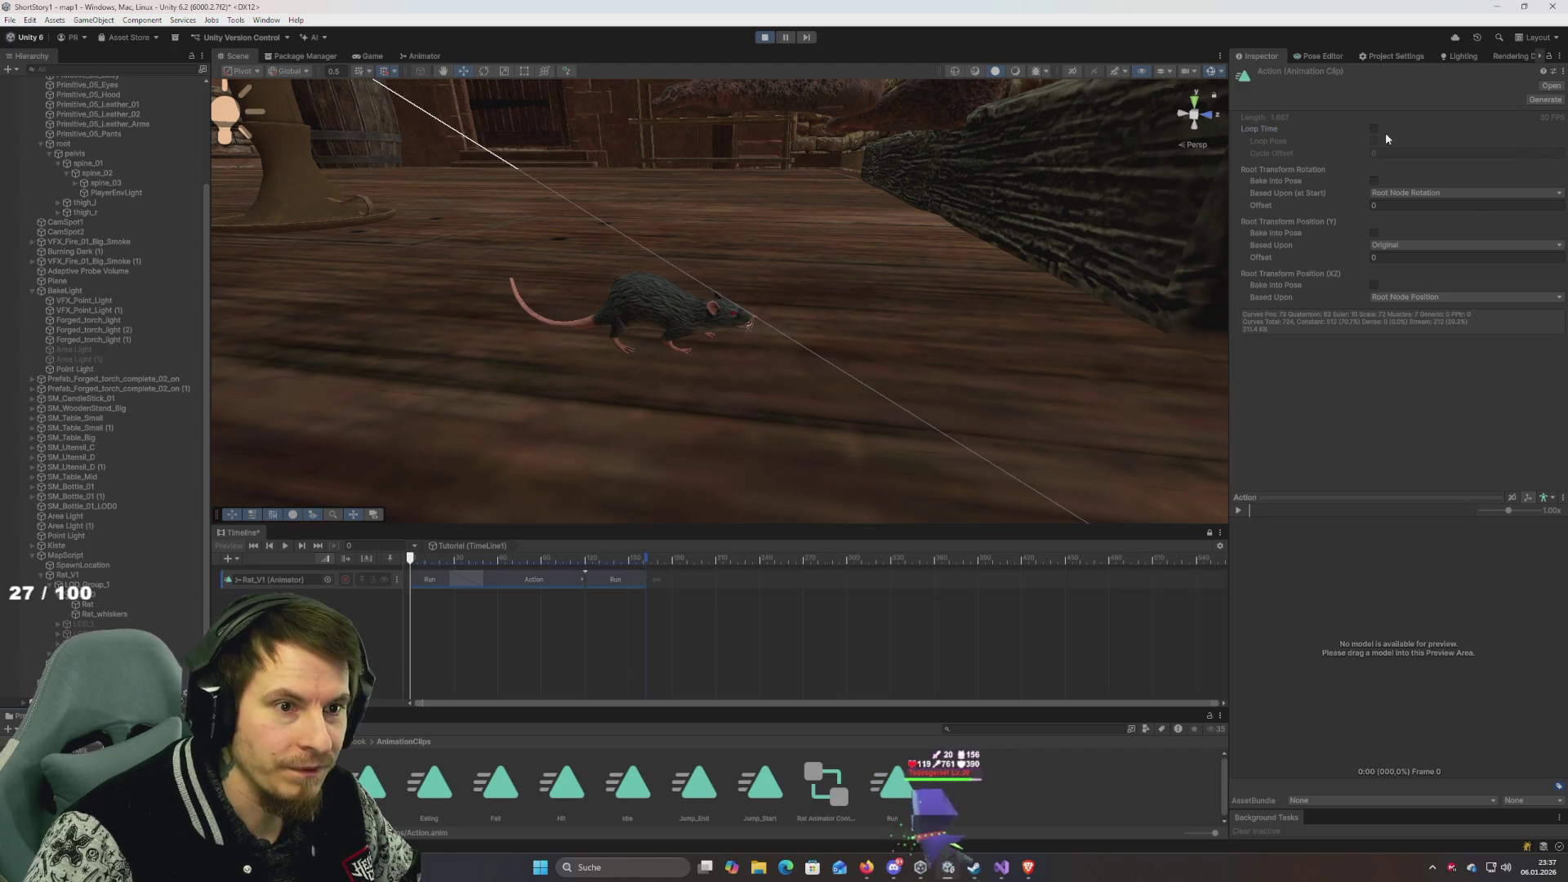
{"action": "left_click", "coordinate": [630, 789], "text": "shift"}
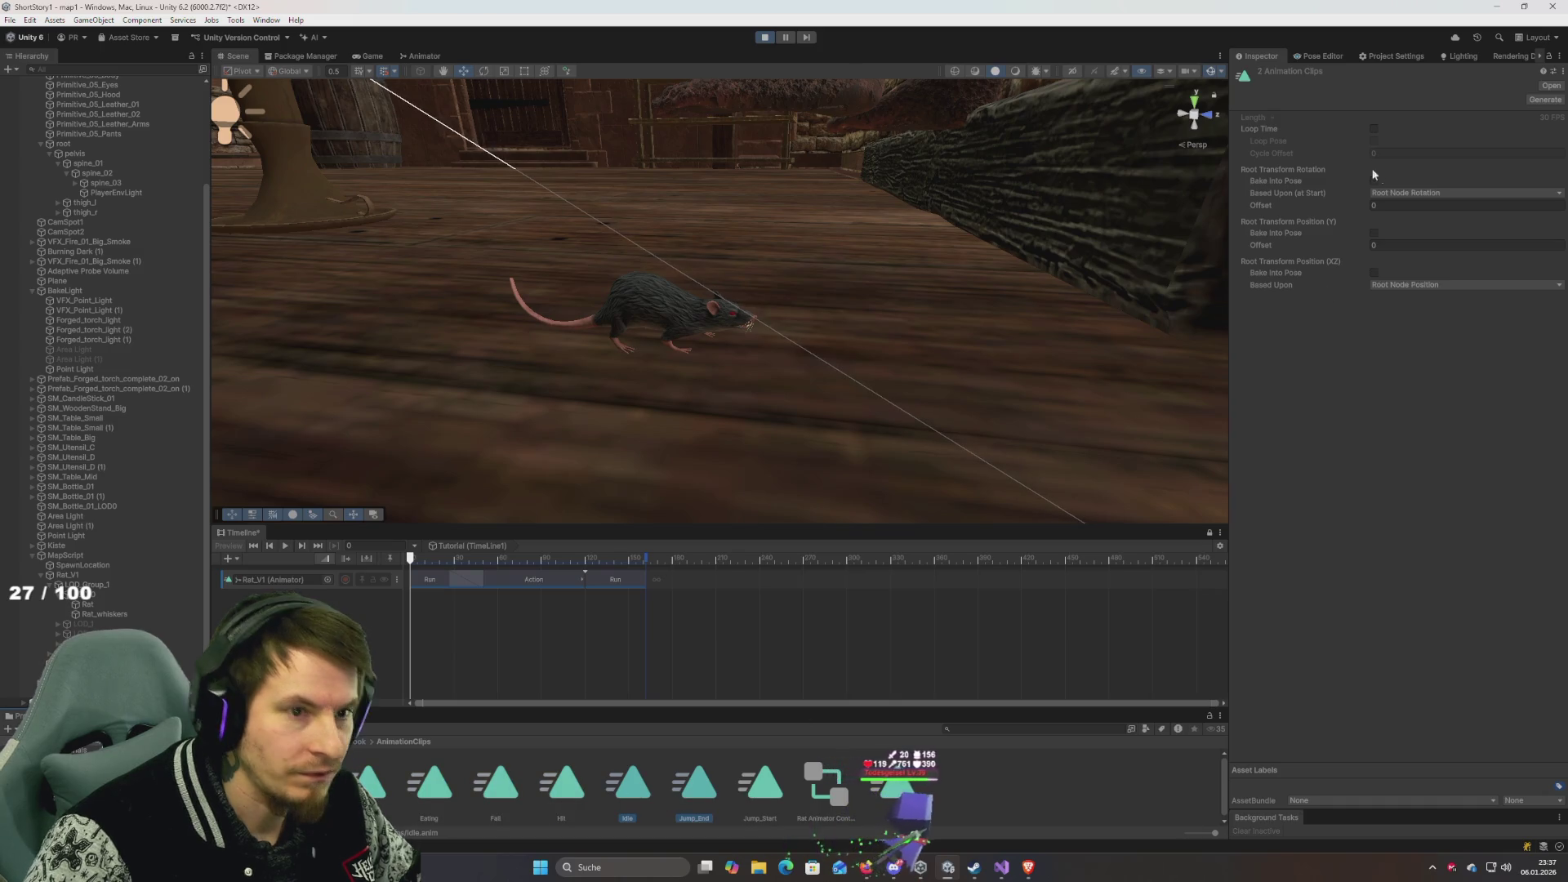
{"action": "left_click", "coordinate": [1374, 128]}
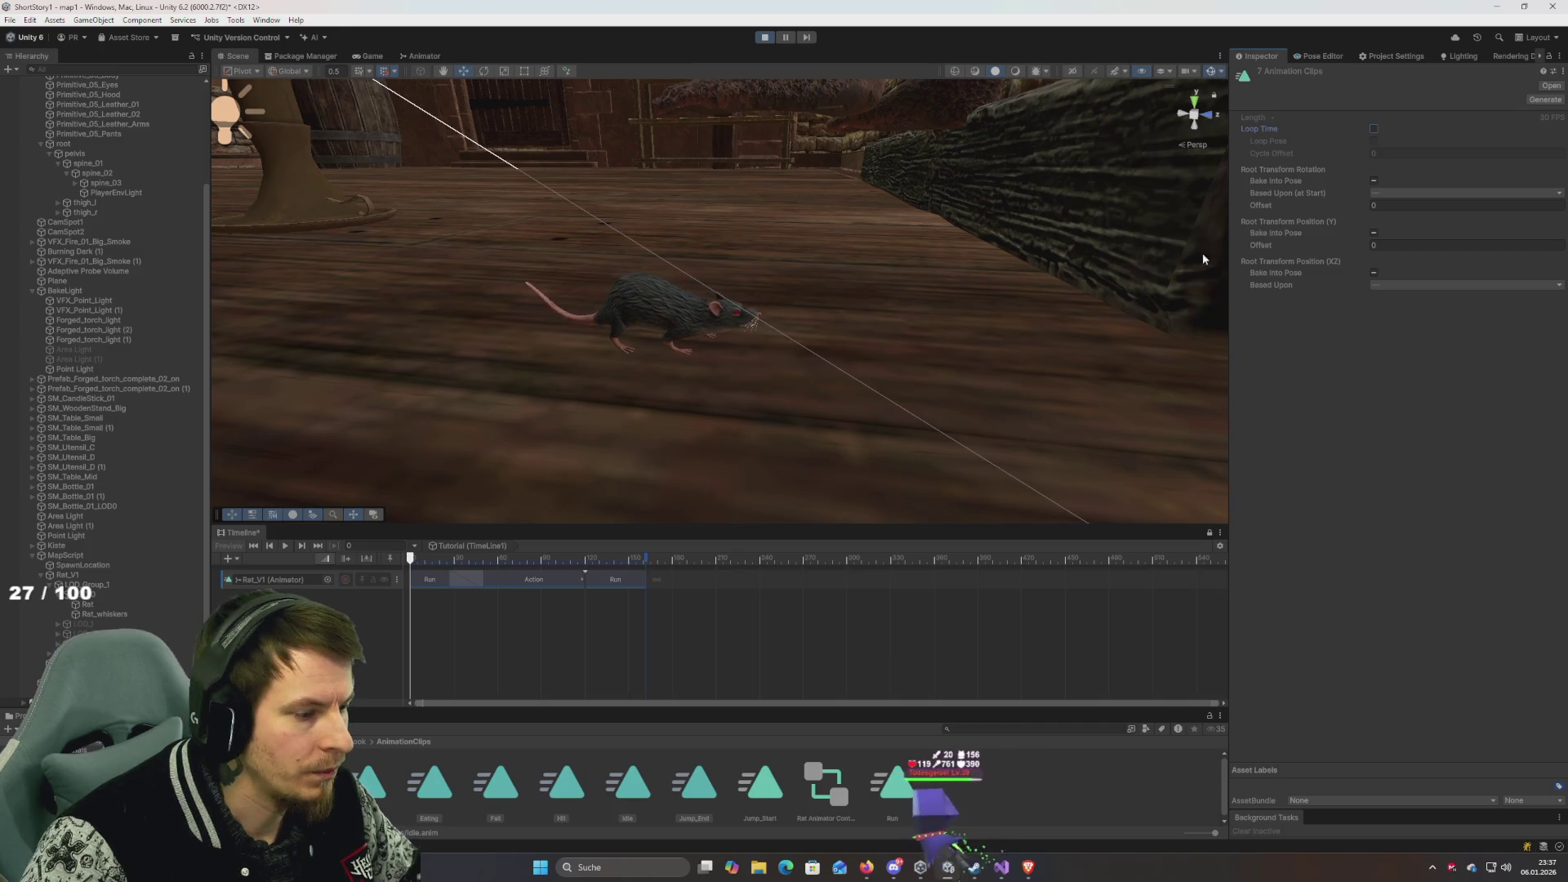
{"action": "left_click", "coordinate": [1374, 128]}
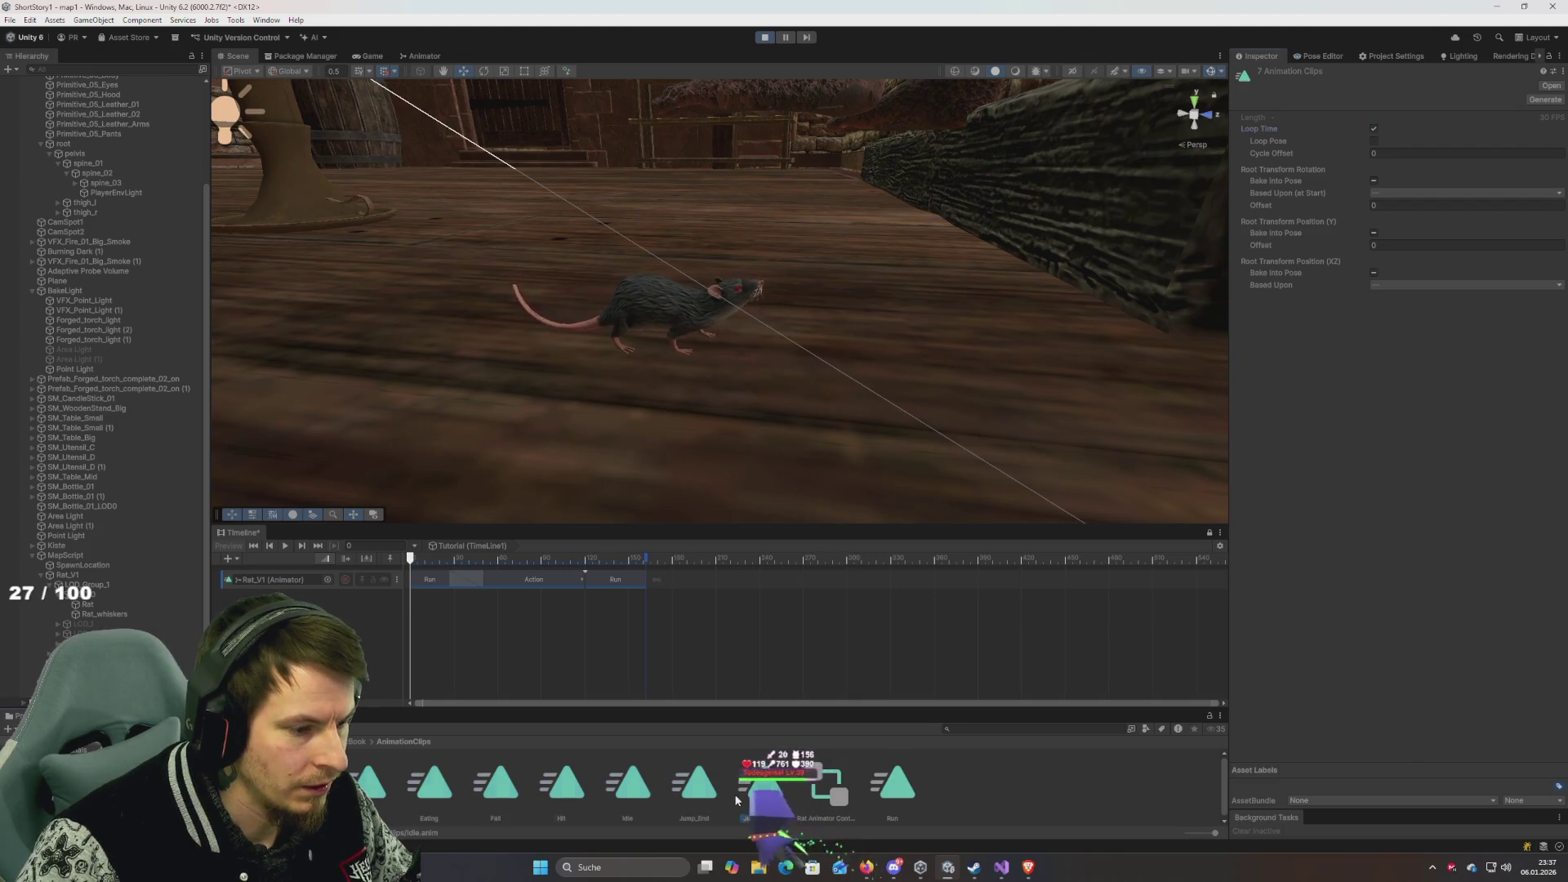
{"action": "left_click", "coordinate": [694, 785]}
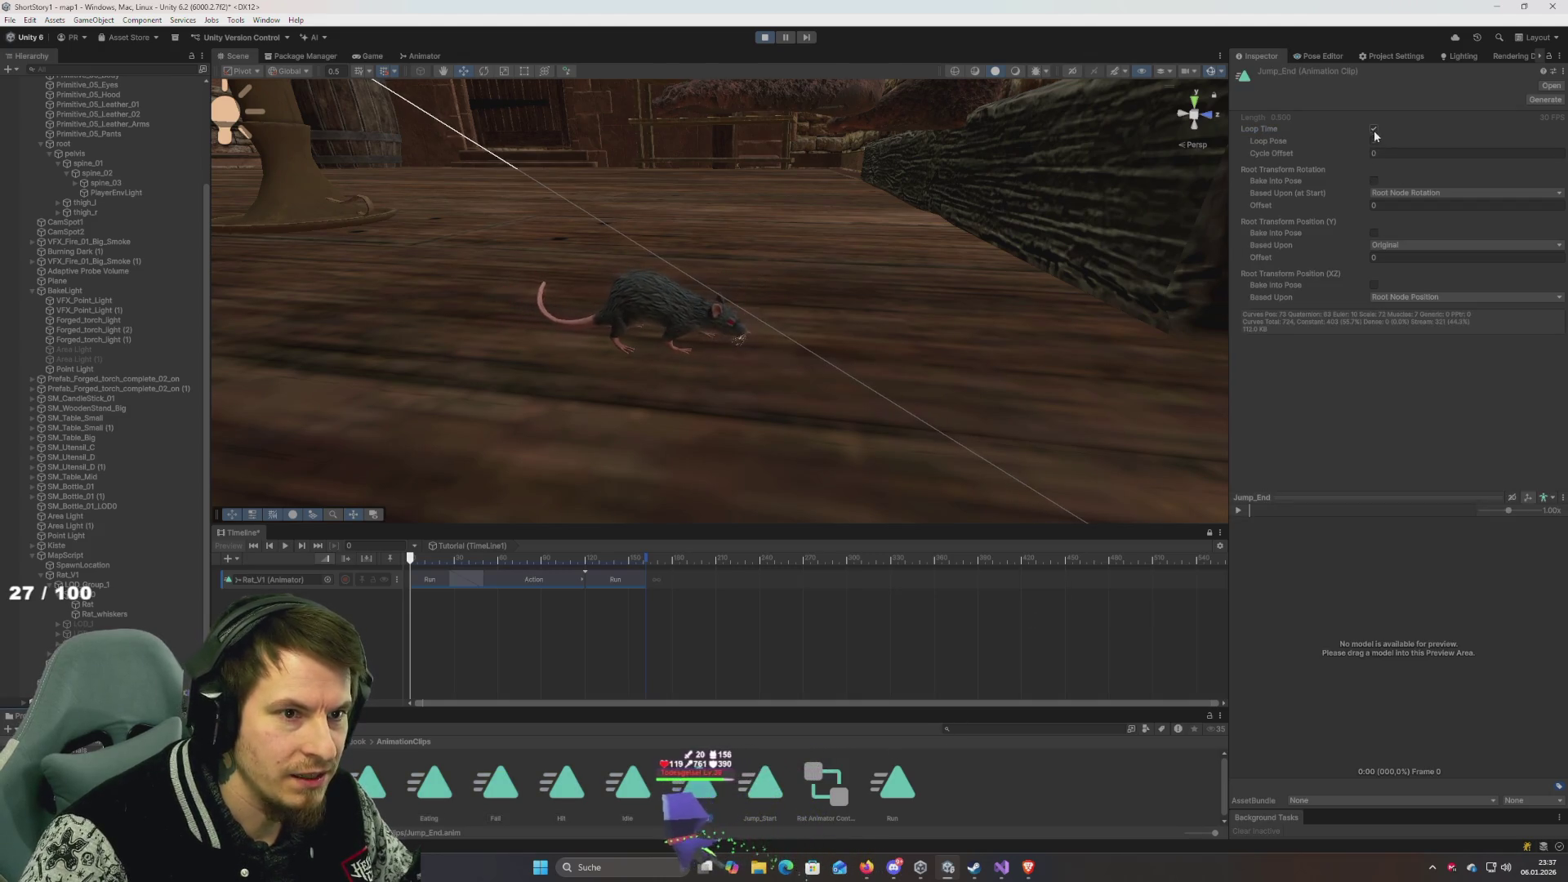
{"action": "left_click", "coordinate": [763, 784]}
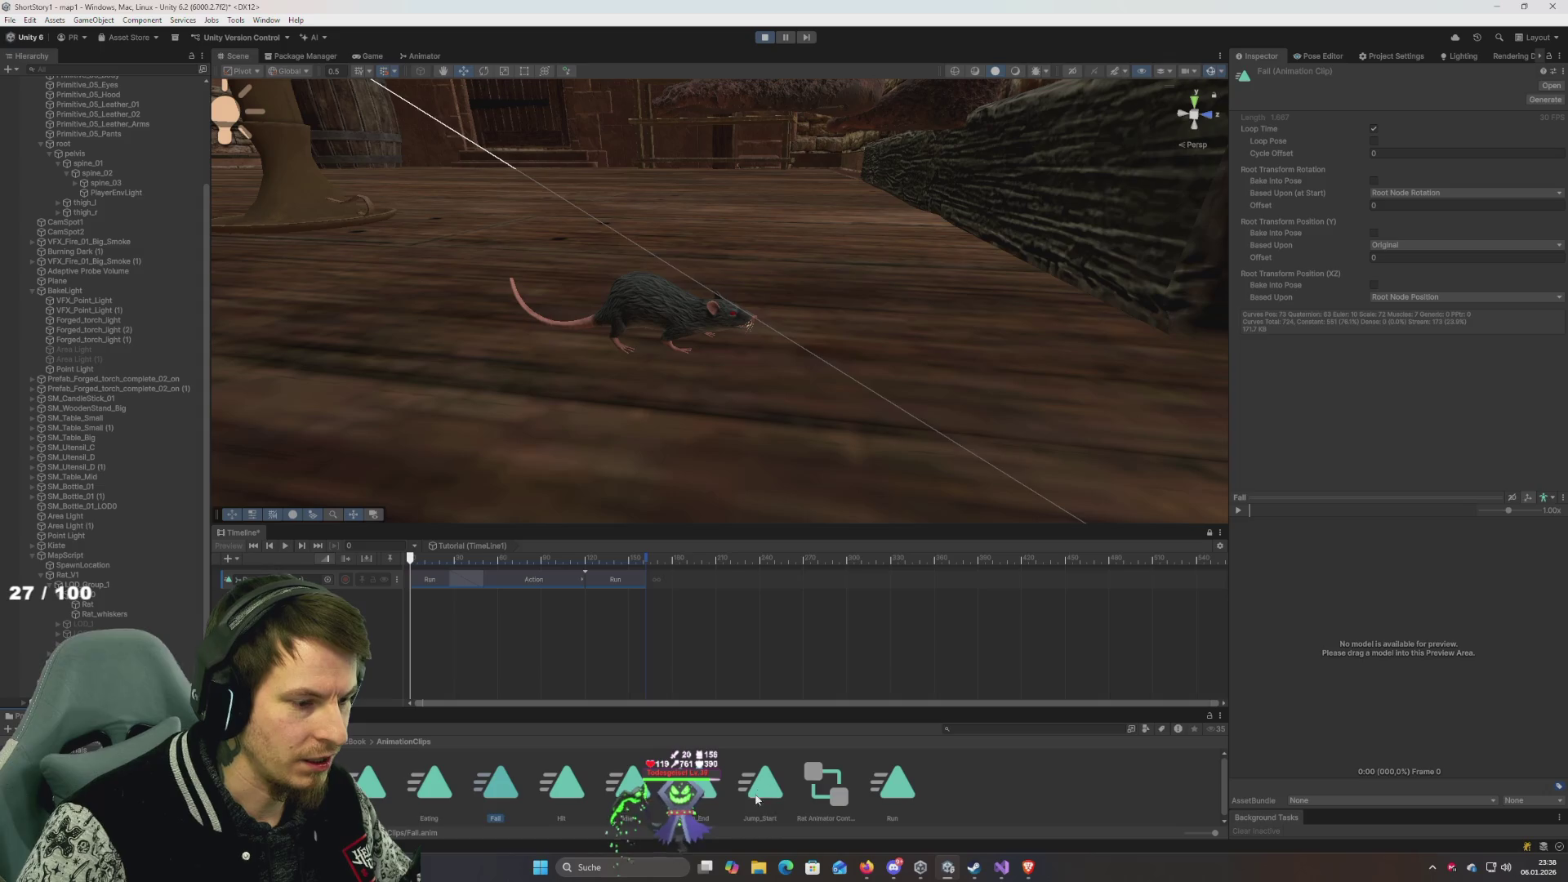
{"action": "left_click", "coordinate": [897, 784]}
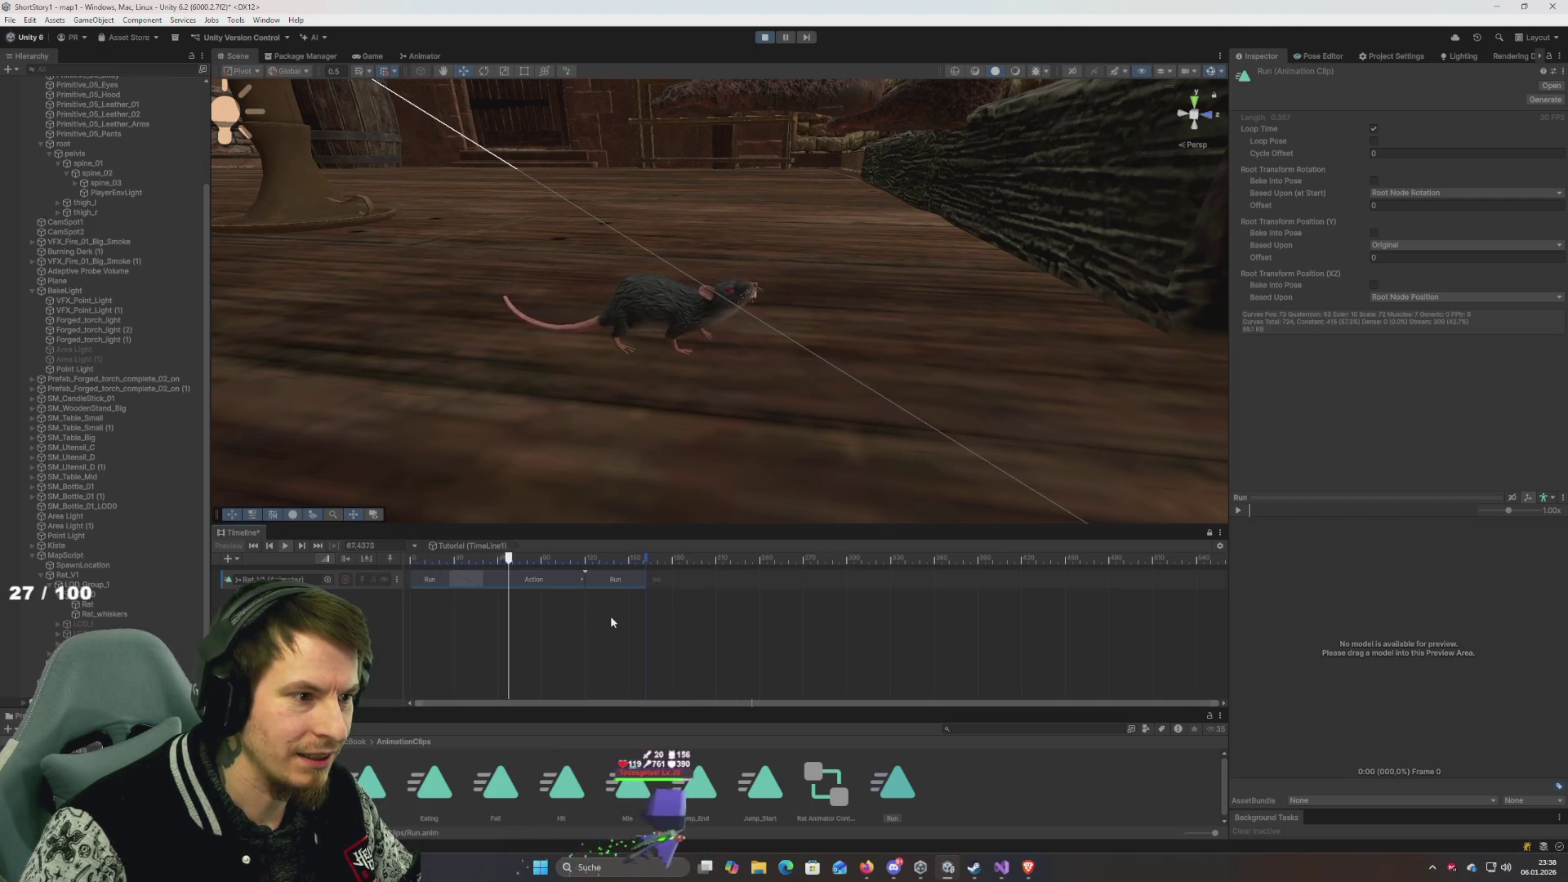
{"action": "left_click", "coordinate": [429, 581]}
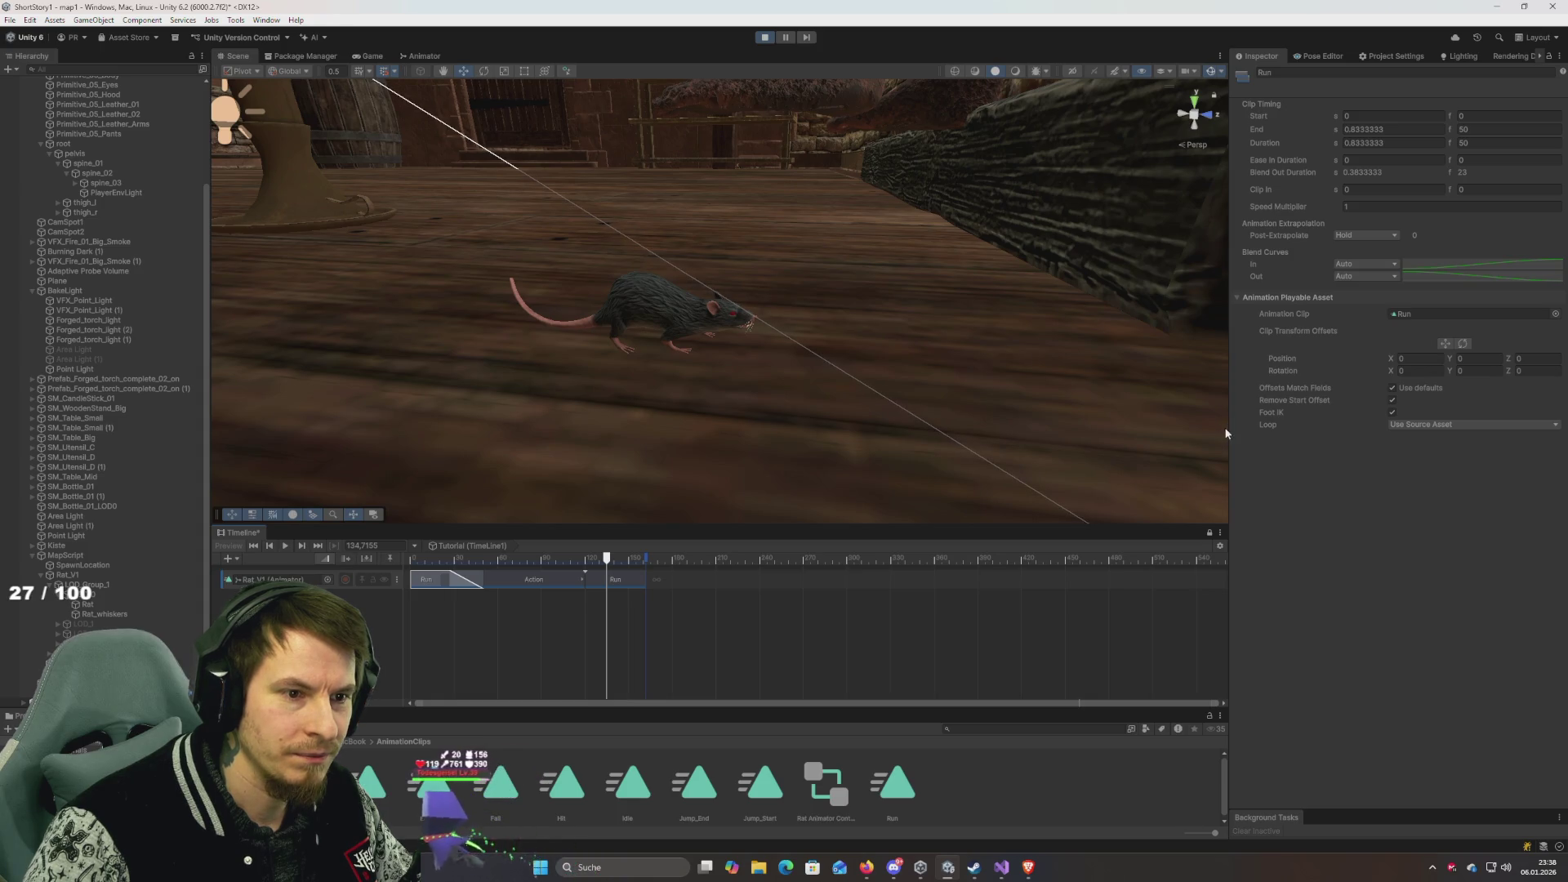
Set the second Run clip's Speed Multiplier to 0.8.
{"action": "left_click", "coordinate": [1382, 210]}
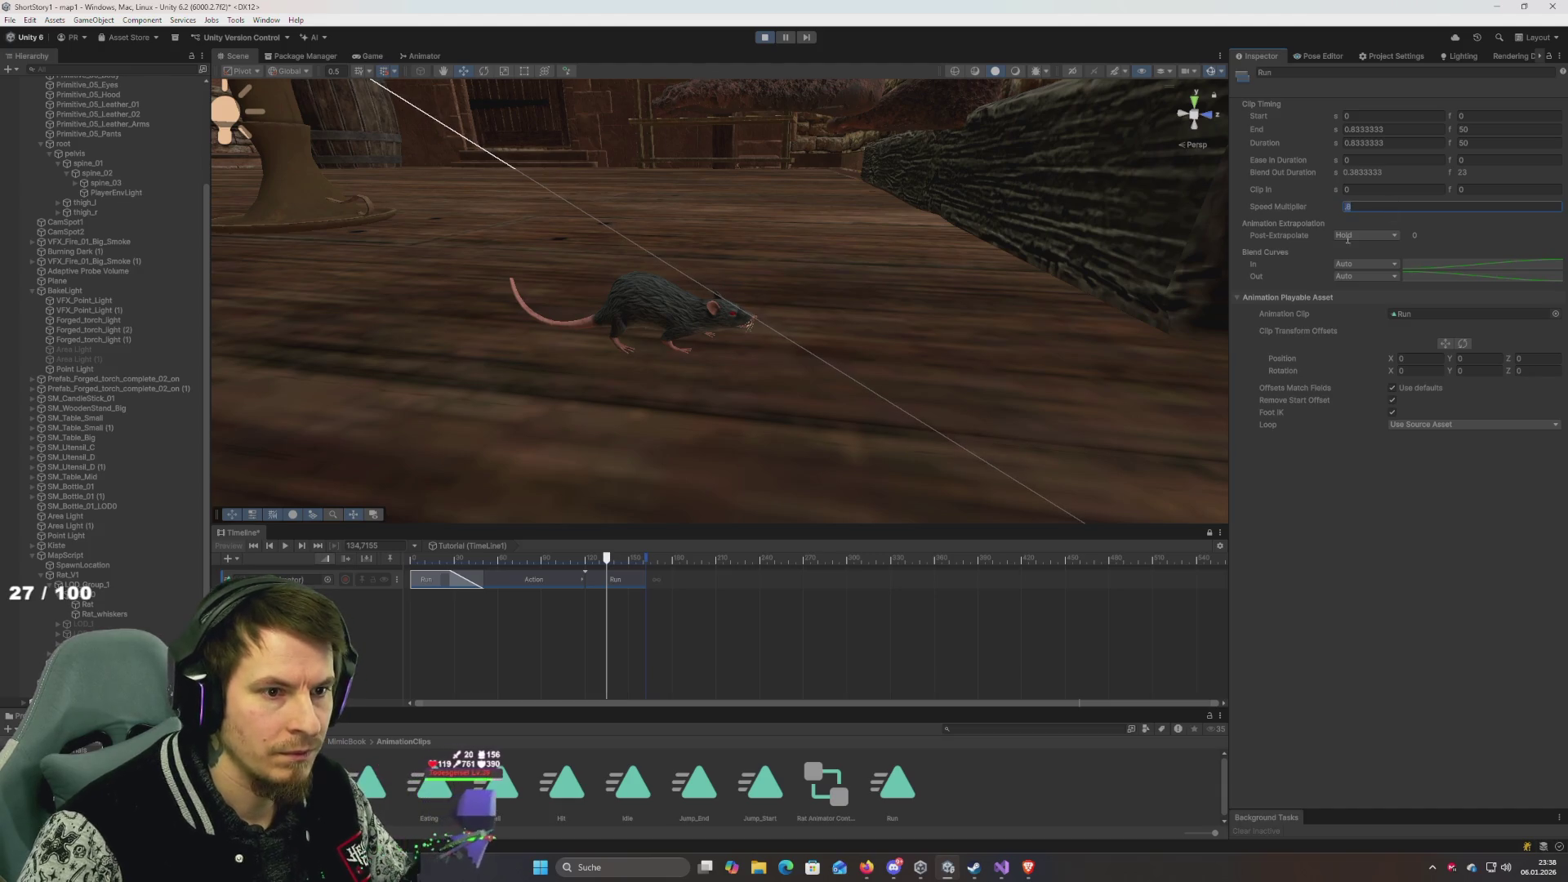
{"action": "left_click", "coordinate": [614, 579]}
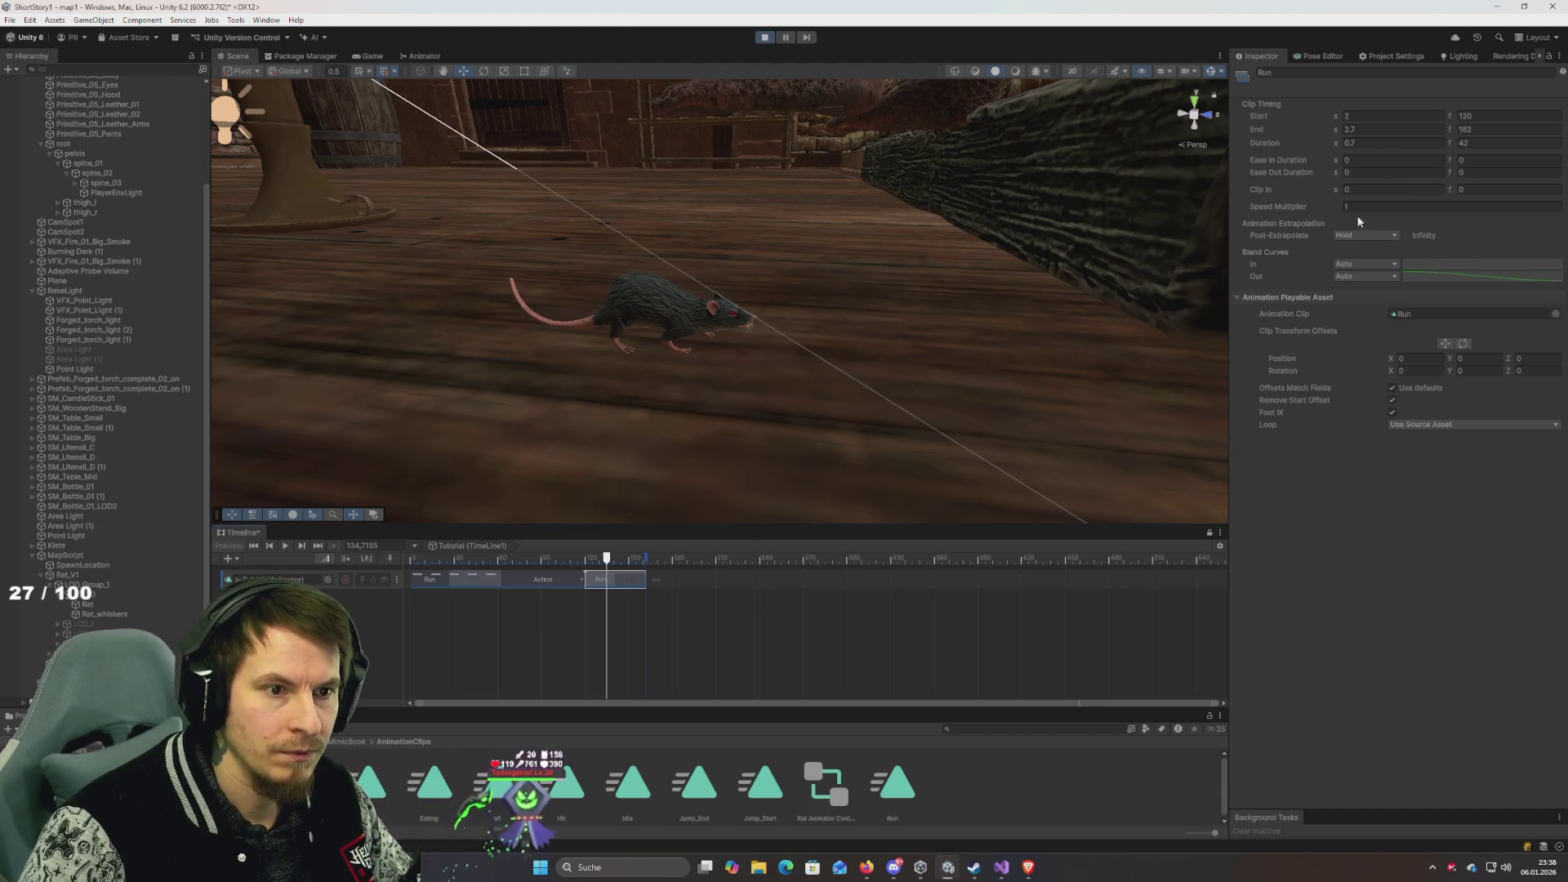
{"action": "type", "text": "0.8"}
{"action": "key", "text": "Return"}
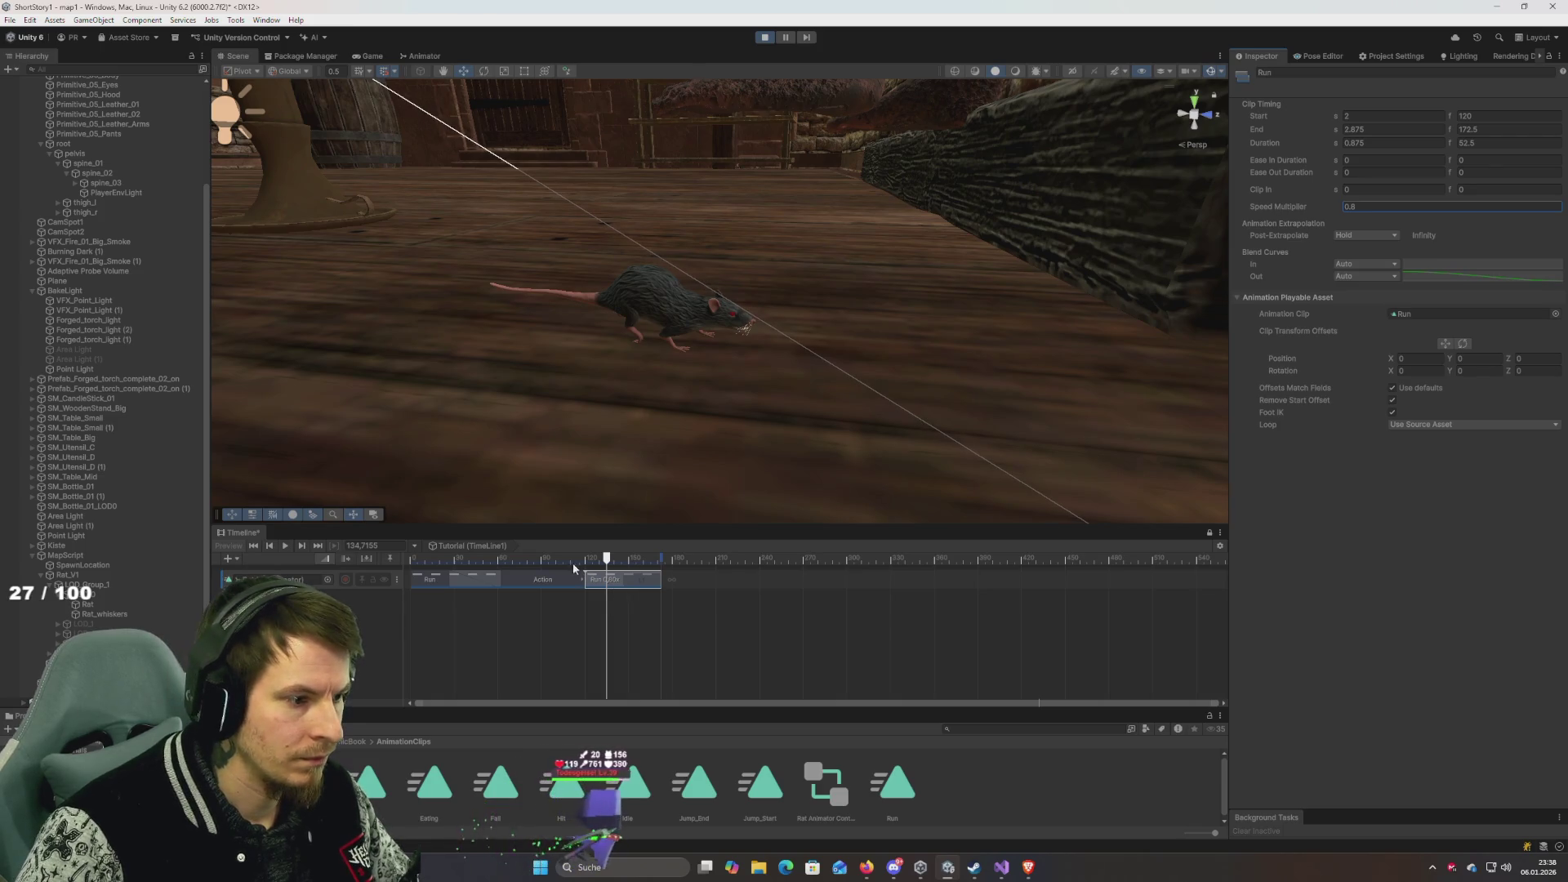
Preview the slowed clip, rewind the Timeline to frame 0, and add a new Animation Track.
{"action": "key", "text": "space"}
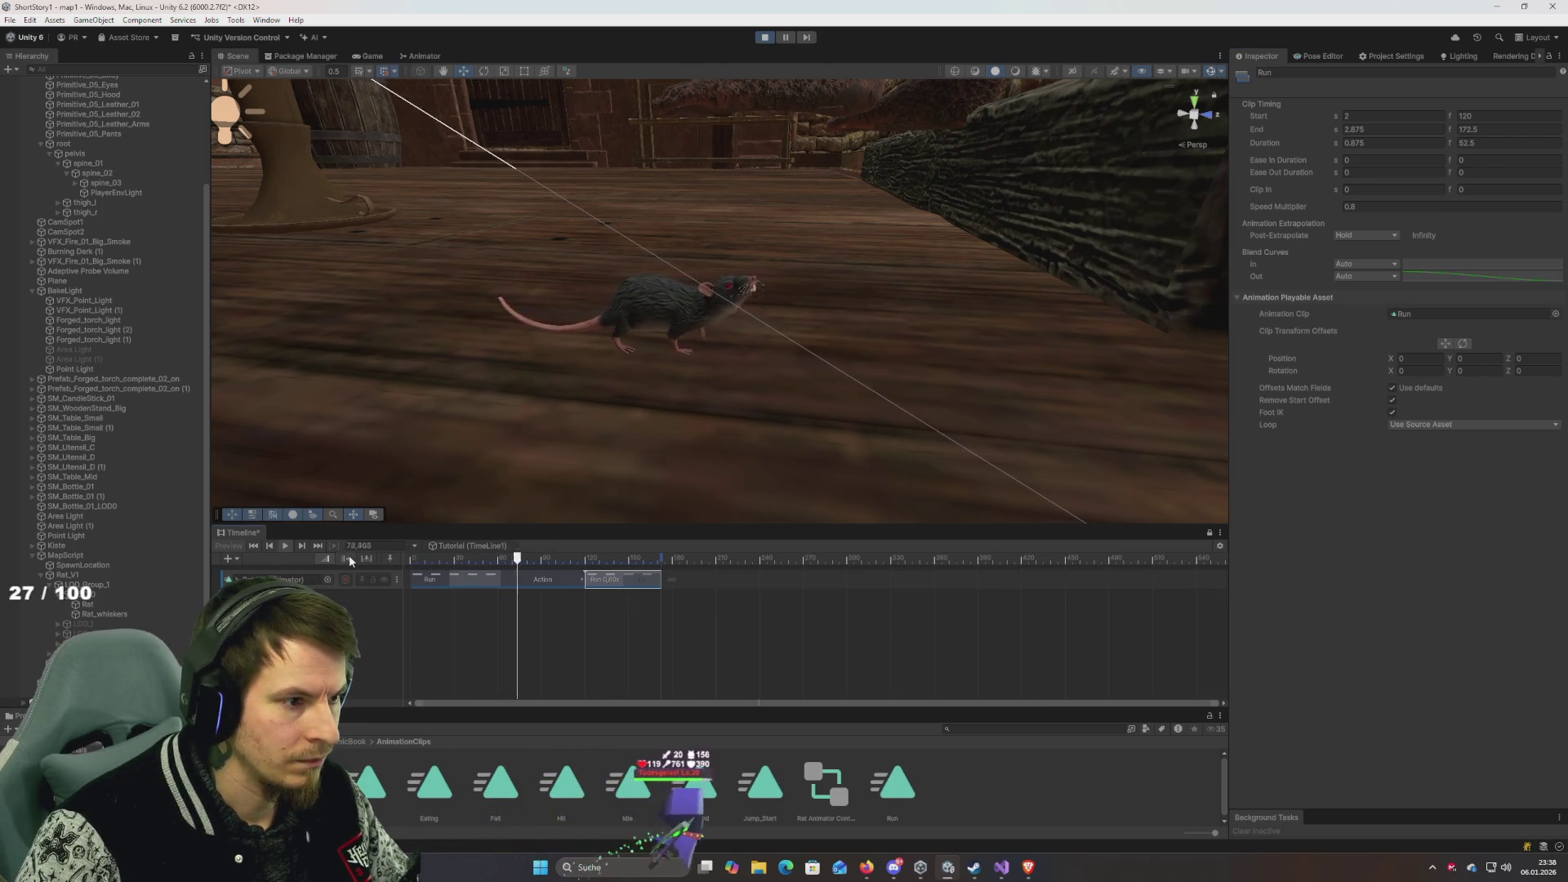
{"action": "left_click", "coordinate": [464, 560]}
{"action": "mouse_move", "coordinate": [456, 562]}
{"action": "left_mouse_down"}
{"action": "mouse_move", "coordinate": [417, 558]}
{"action": "mouse_move", "coordinate": [449, 560]}
{"action": "left_mouse_up"}
{"action": "mouse_move", "coordinate": [714, 430]}
{"action": "left_mouse_down"}
{"action": "mouse_move", "coordinate": [665, 396]}
{"action": "mouse_move", "coordinate": [600, 393]}
{"action": "mouse_move", "coordinate": [510, 522]}
{"action": "left_mouse_up"}
{"action": "left_click", "coordinate": [253, 546]}
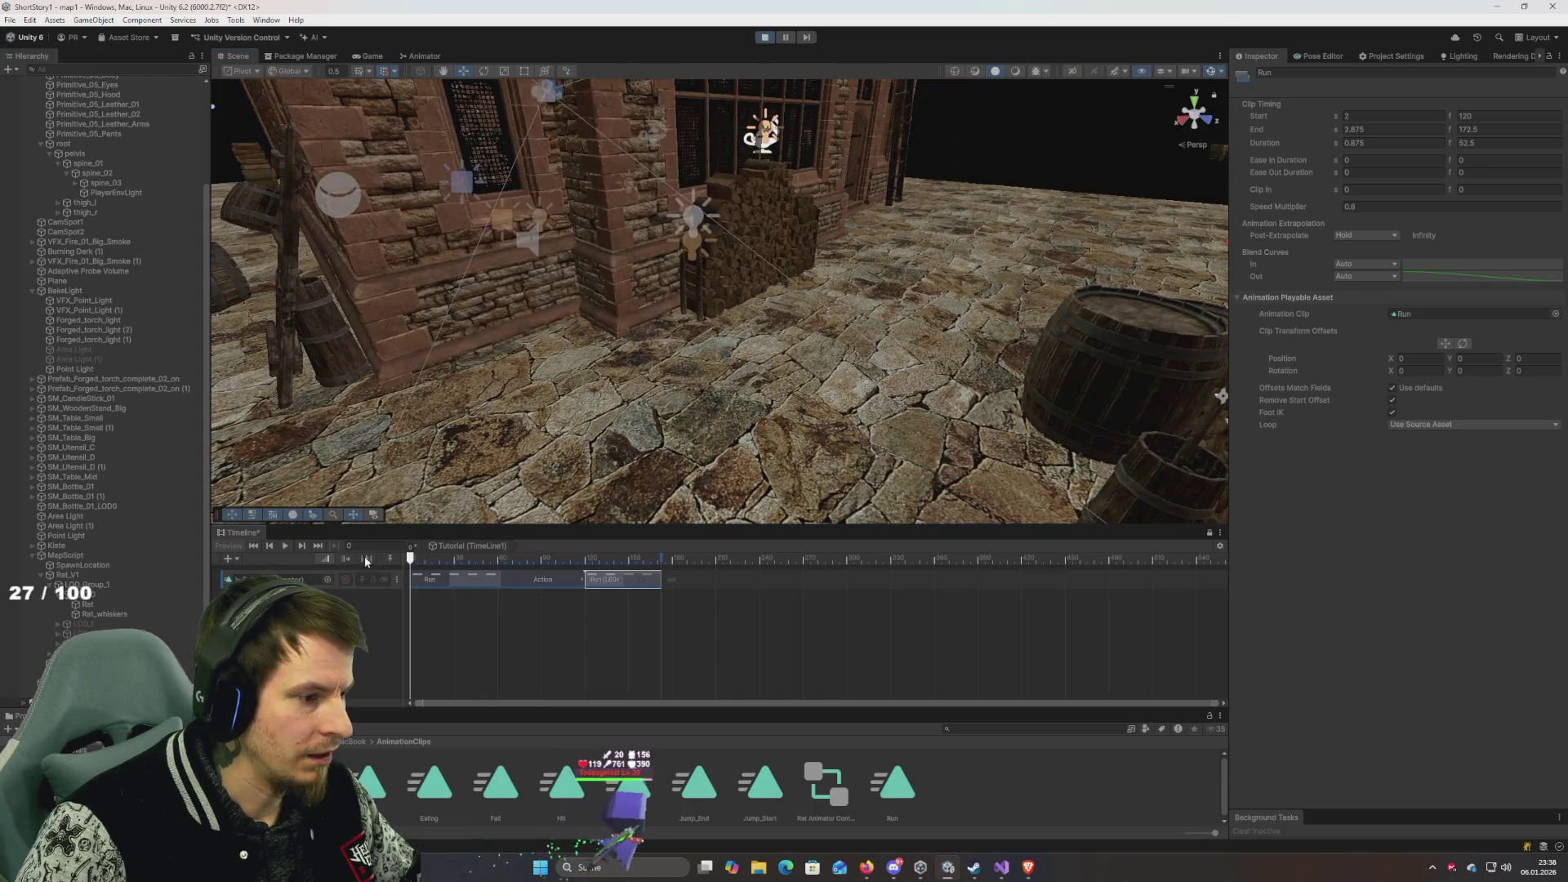
{"action": "left_click", "coordinate": [228, 560]}
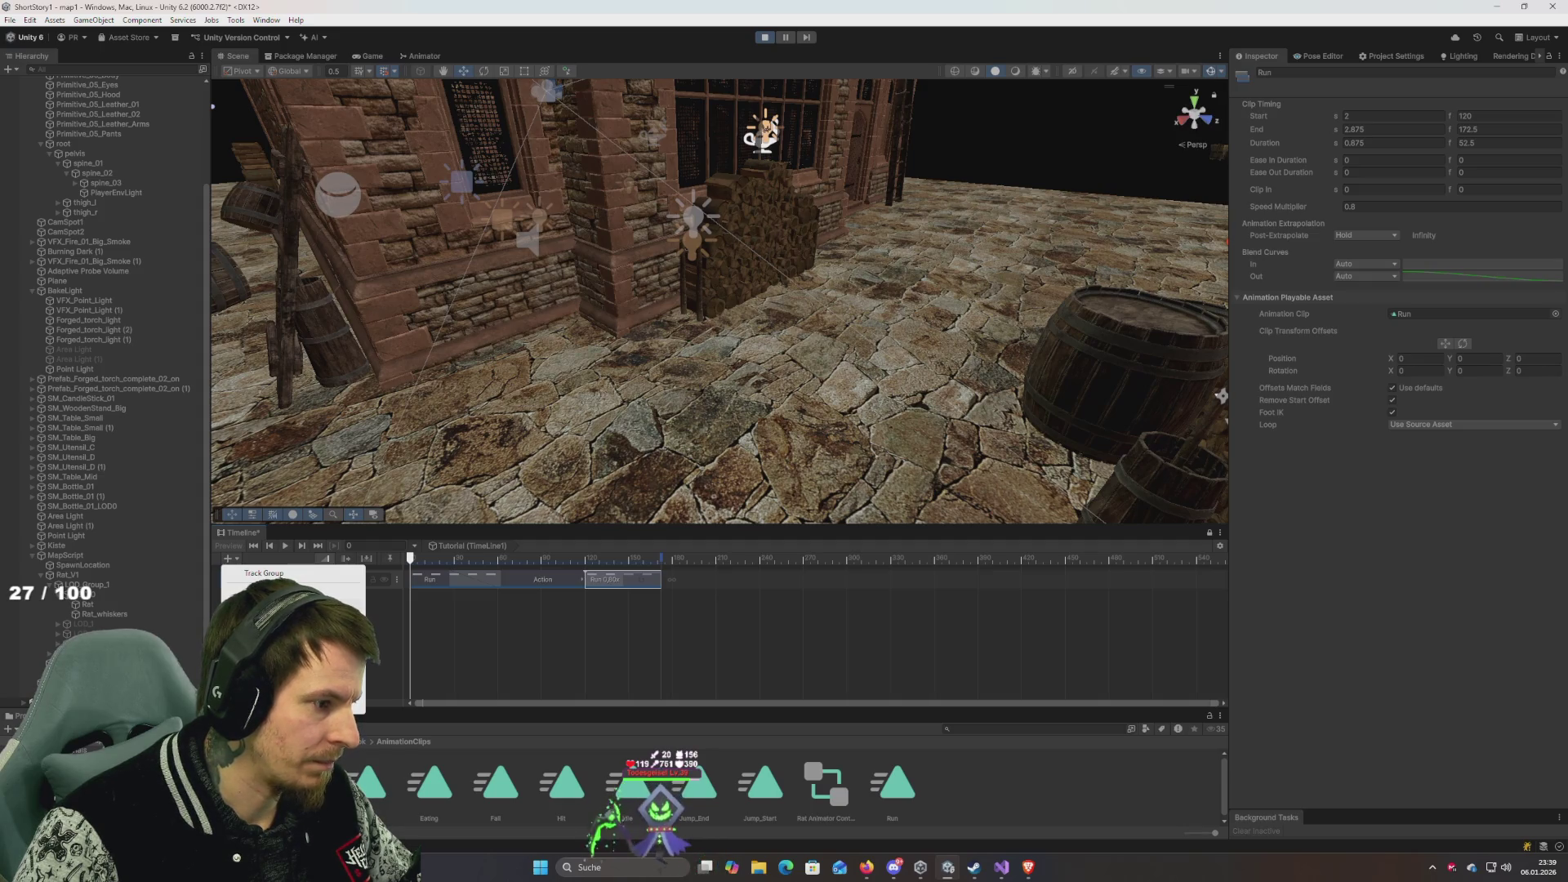
{"action": "left_click", "coordinate": [269, 606]}
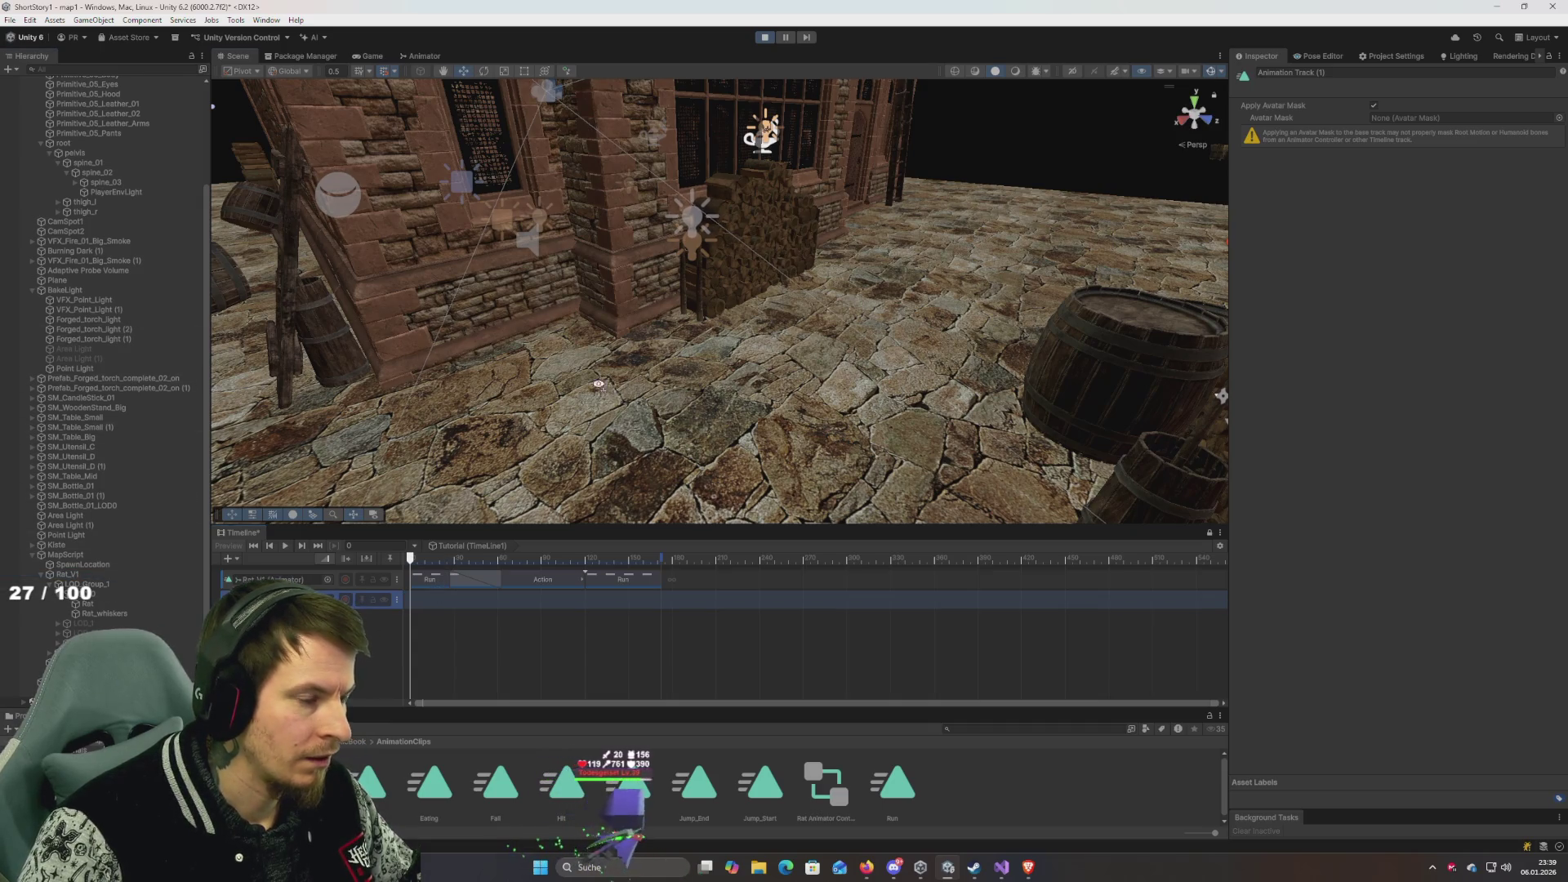
Frame Rat_V1 in the scene view, select the new second track, and exit play mode.
{"action": "left_click_drag", "start_coordinate": [626, 376], "coordinate": [542, 376]}
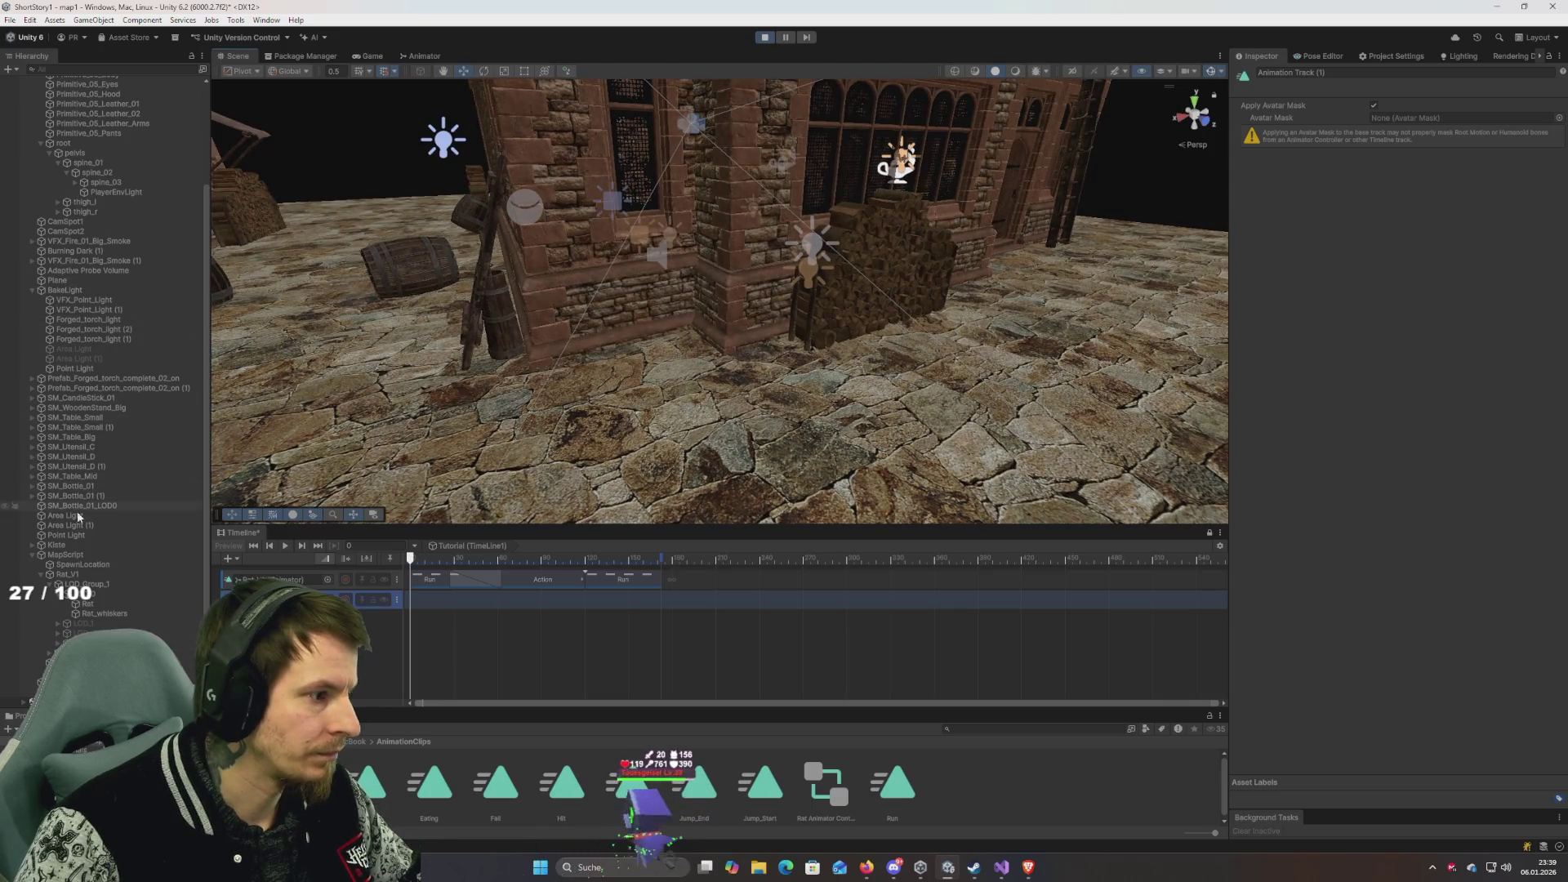
{"action": "left_click", "coordinate": [68, 574]}
{"action": "key", "text": "f"}
{"action": "mouse_move", "coordinate": [538, 372]}
{"action": "left_mouse_down"}
{"action": "mouse_move", "coordinate": [571, 343]}
{"action": "mouse_move", "coordinate": [587, 370]}
{"action": "mouse_move", "coordinate": [536, 356]}
{"action": "left_mouse_up"}
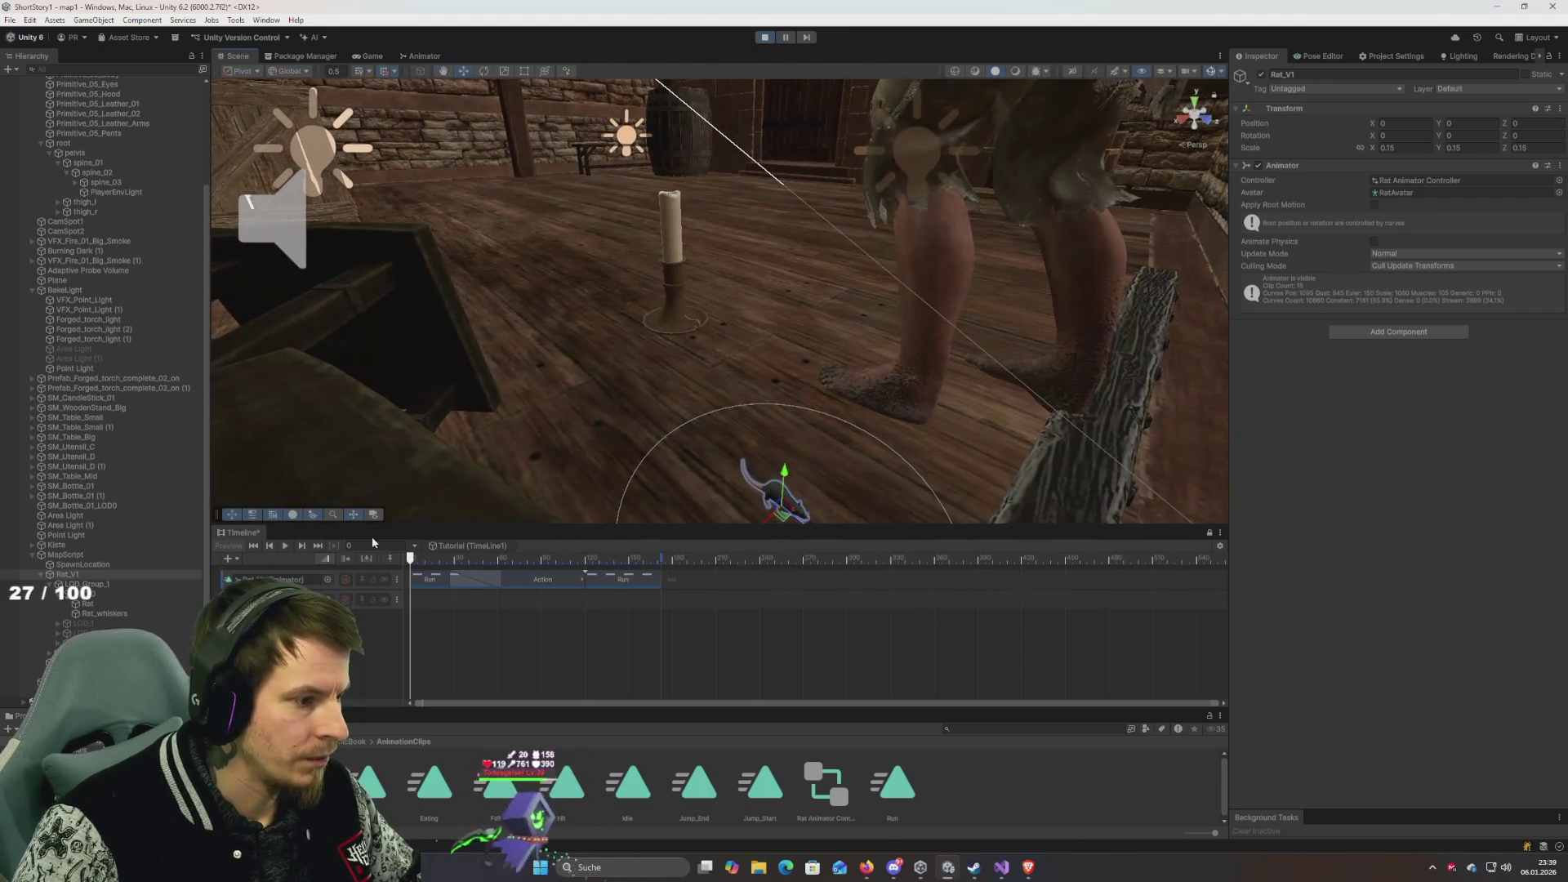
{"action": "left_click", "coordinate": [373, 599]}
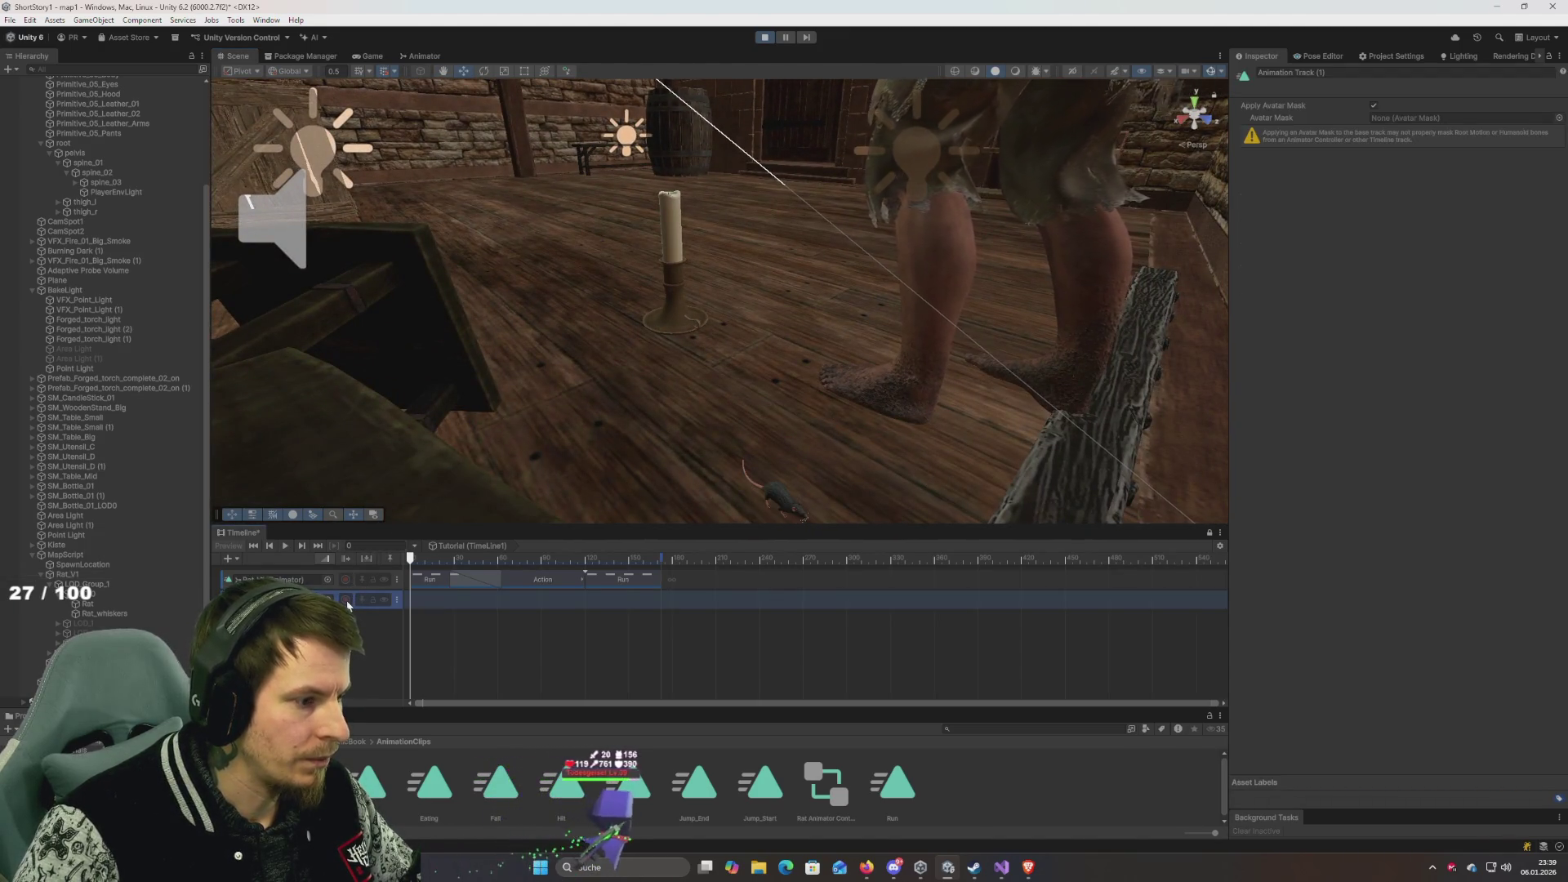
{"action": "left_click", "coordinate": [765, 38]}
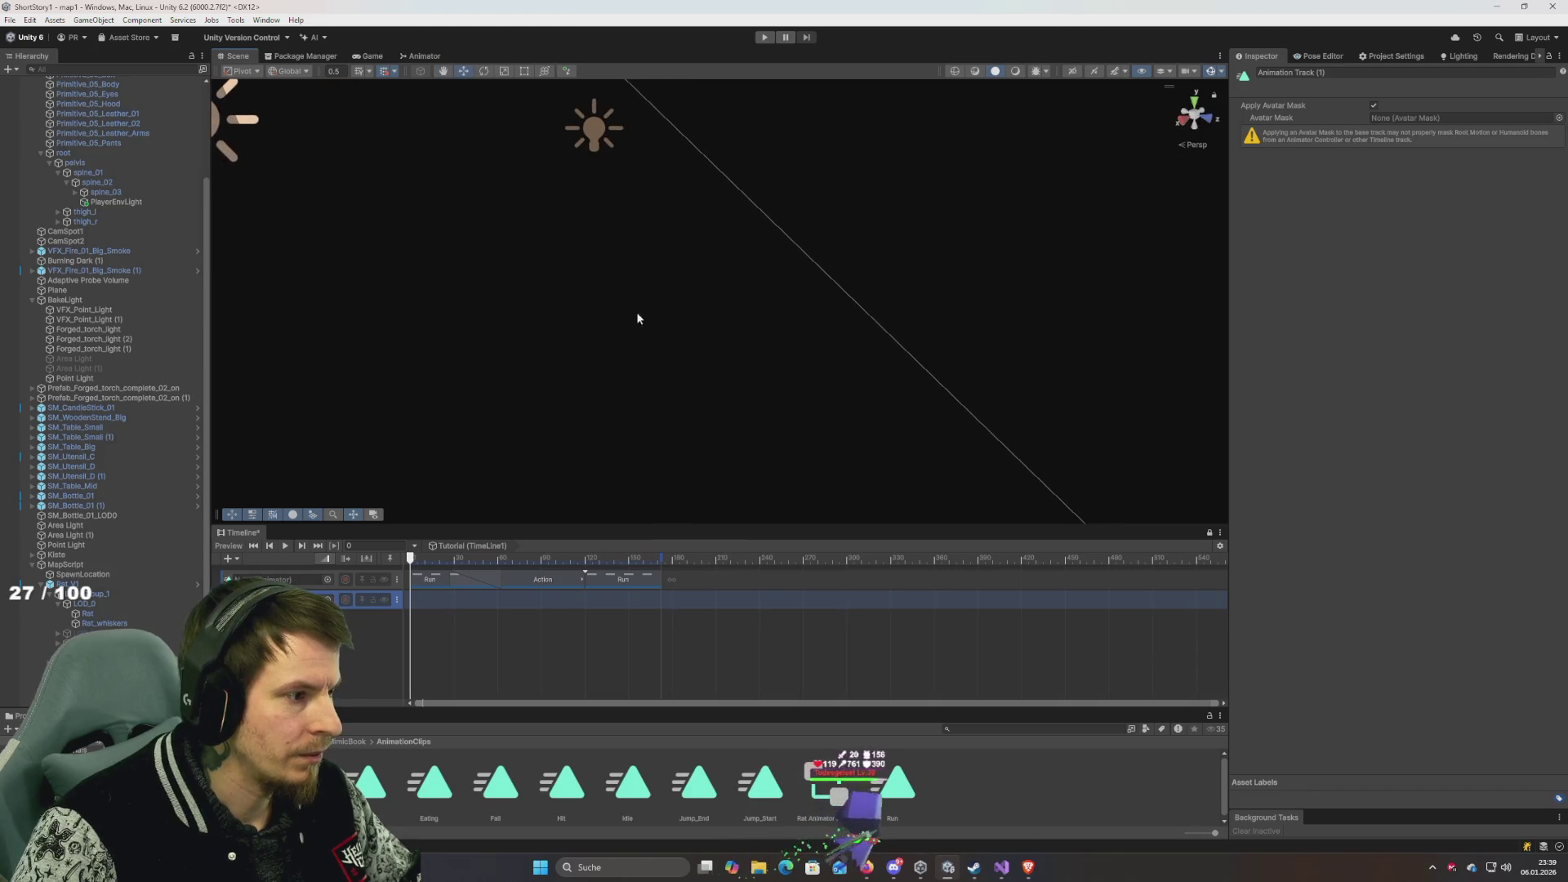
Frame Rat_V1 and switch the scene view to unlit rendering to see it on the beam.
{"action": "left_click", "coordinate": [67, 584]}
{"action": "key", "text": "f"}
{"action": "mouse_move", "coordinate": [606, 386]}
{"action": "left_mouse_down"}
{"action": "mouse_move", "coordinate": [1044, 354]}
{"action": "mouse_move", "coordinate": [1013, 319]}
{"action": "mouse_move", "coordinate": [871, 309]}
{"action": "mouse_move", "coordinate": [859, 249]}
{"action": "mouse_move", "coordinate": [567, 259]}
{"action": "mouse_move", "coordinate": [431, 291]}
{"action": "mouse_move", "coordinate": [497, 245]}
{"action": "mouse_move", "coordinate": [1094, 71]}
{"action": "left_mouse_up"}
{"action": "left_click", "coordinate": [1015, 72]}
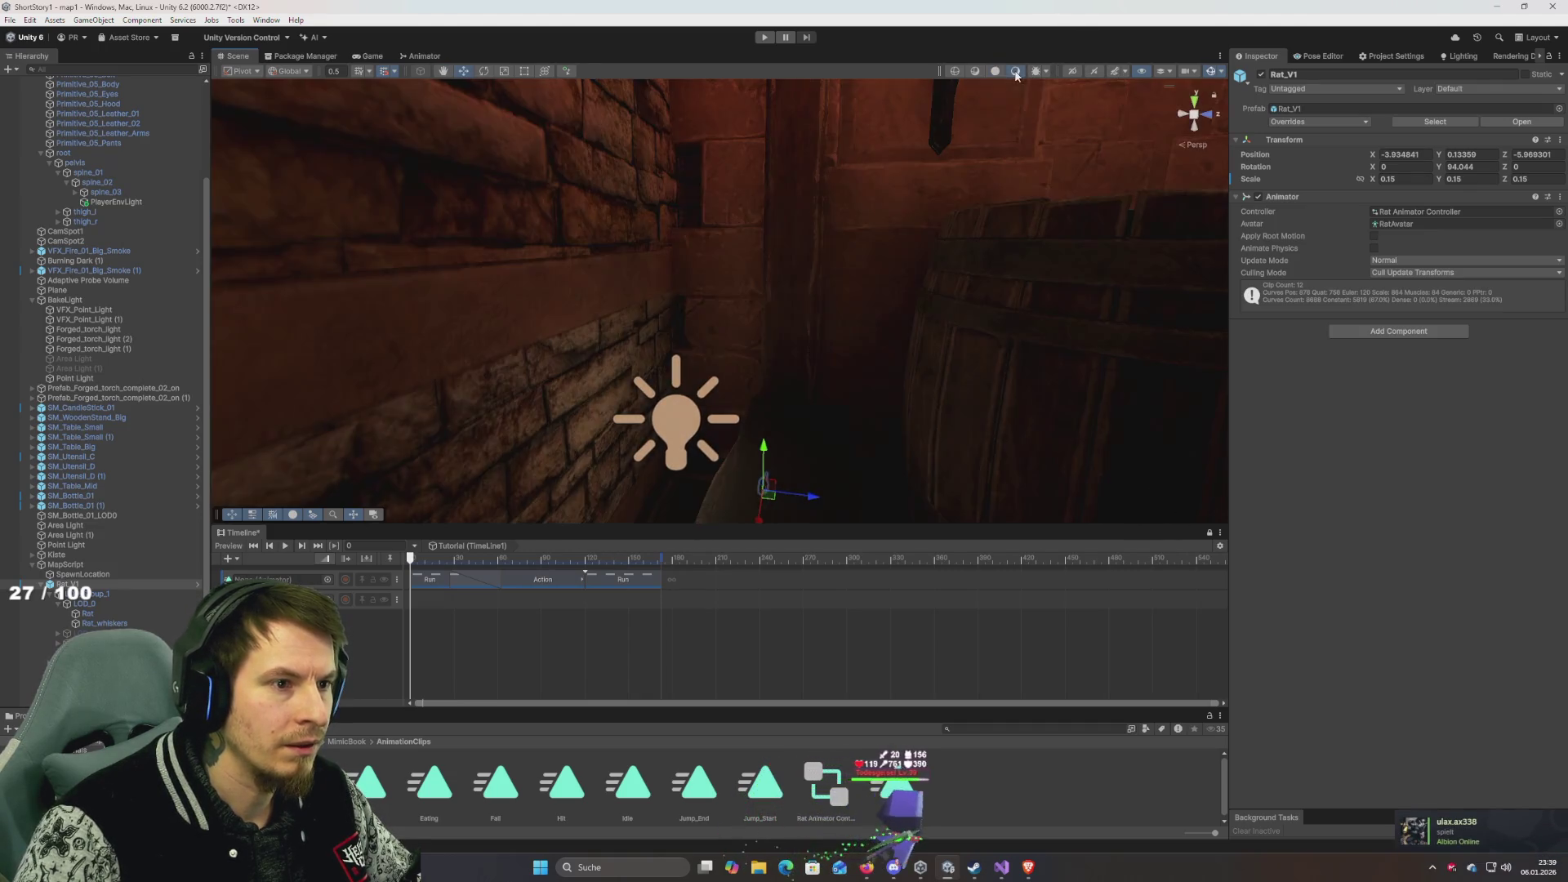
{"action": "left_click", "coordinate": [996, 72]}
{"action": "mouse_move", "coordinate": [857, 368]}
{"action": "left_mouse_down"}
{"action": "mouse_move", "coordinate": [812, 413]}
{"action": "mouse_move", "coordinate": [756, 422]}
{"action": "mouse_move", "coordinate": [1012, 406]}
{"action": "mouse_move", "coordinate": [1032, 354]}
{"action": "left_mouse_up"}
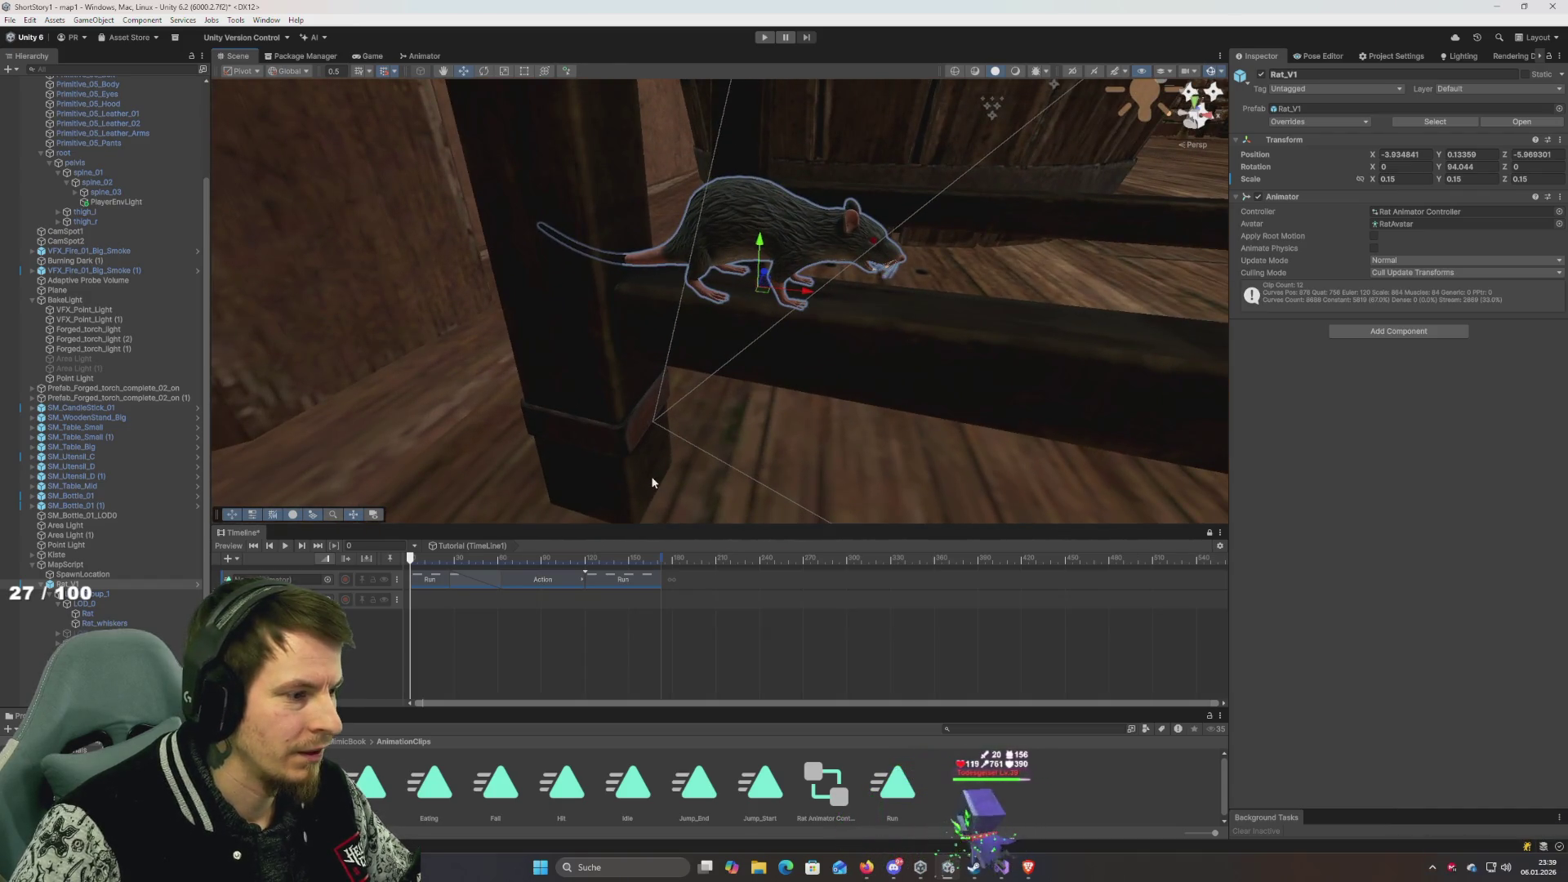
Bind Rat_V1 to the second track, rewind to frame 0, and move it above Run/Action/Run.
{"action": "left_click", "coordinate": [348, 604]}
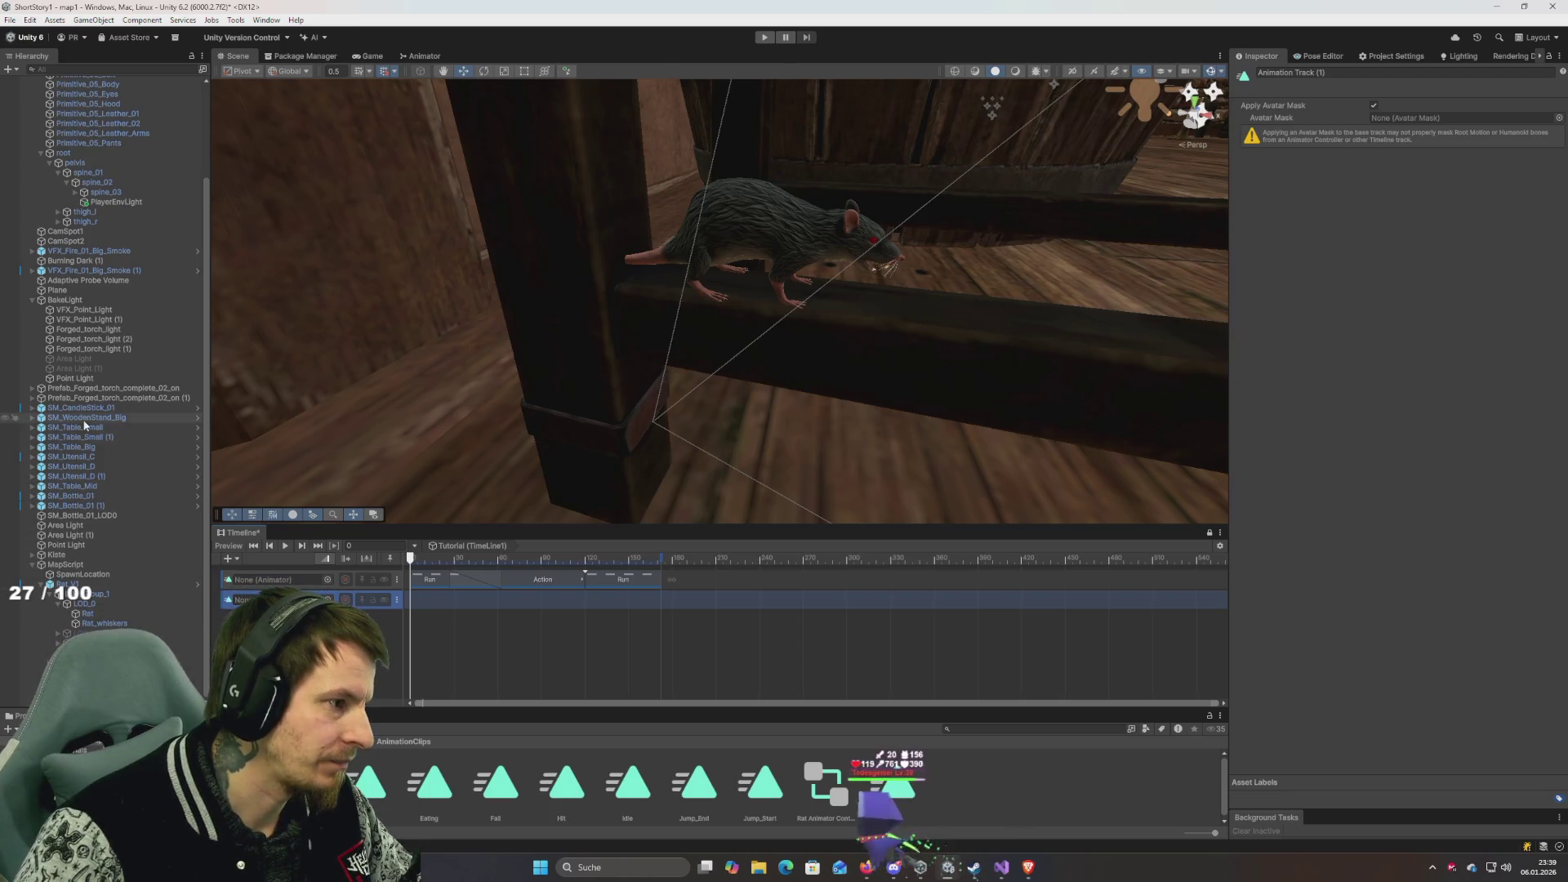
{"action": "left_click_drag", "start_coordinate": [67, 584], "coordinate": [270, 579]}
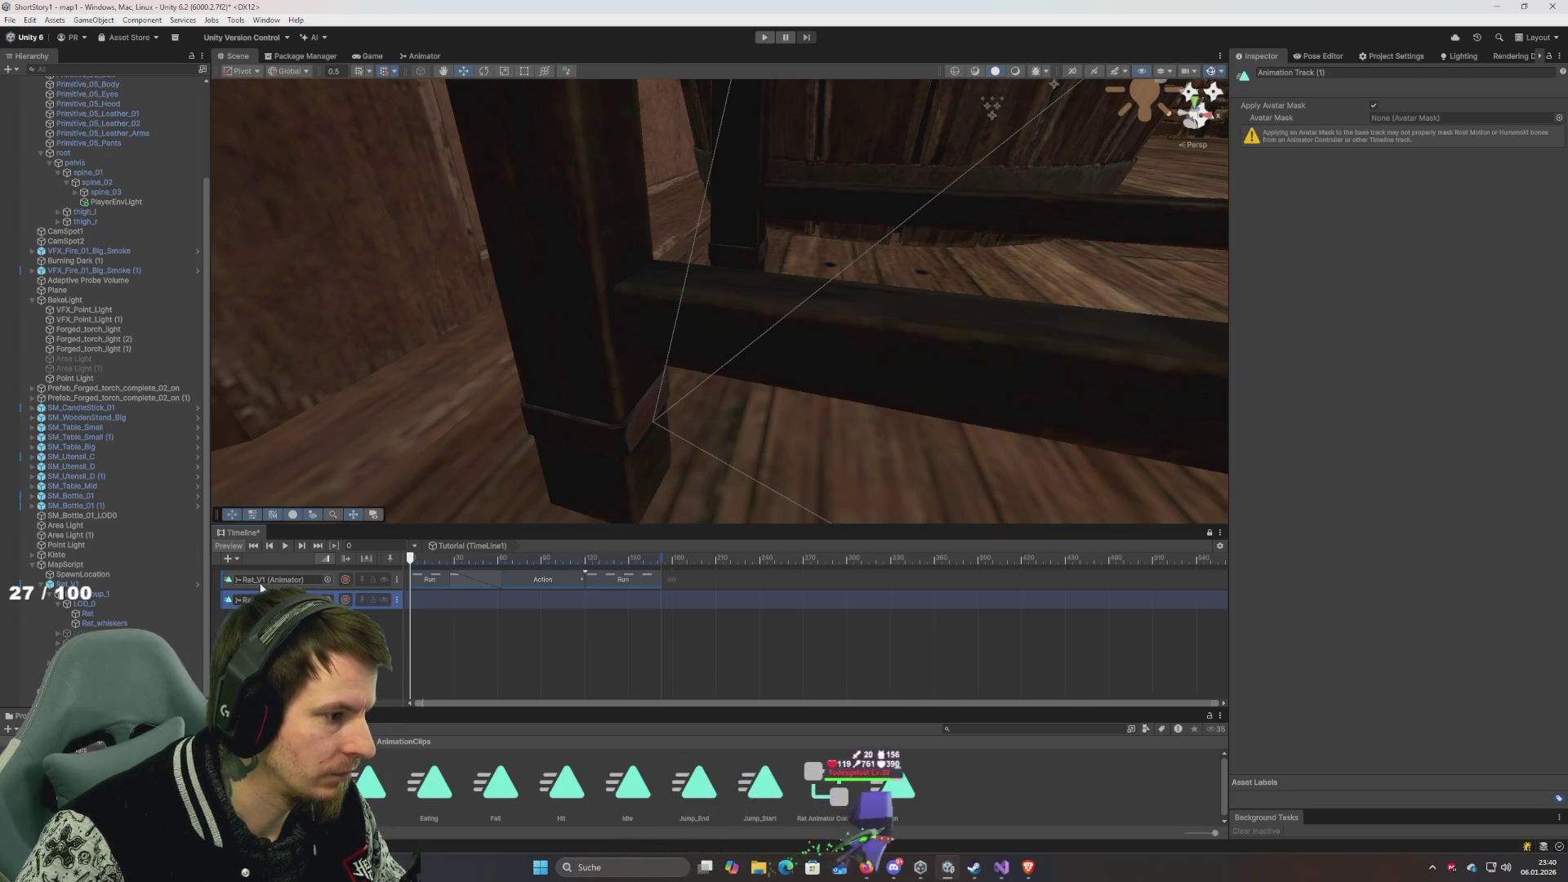
{"action": "left_click_drag", "start_coordinate": [103, 602], "coordinate": [371, 651]}
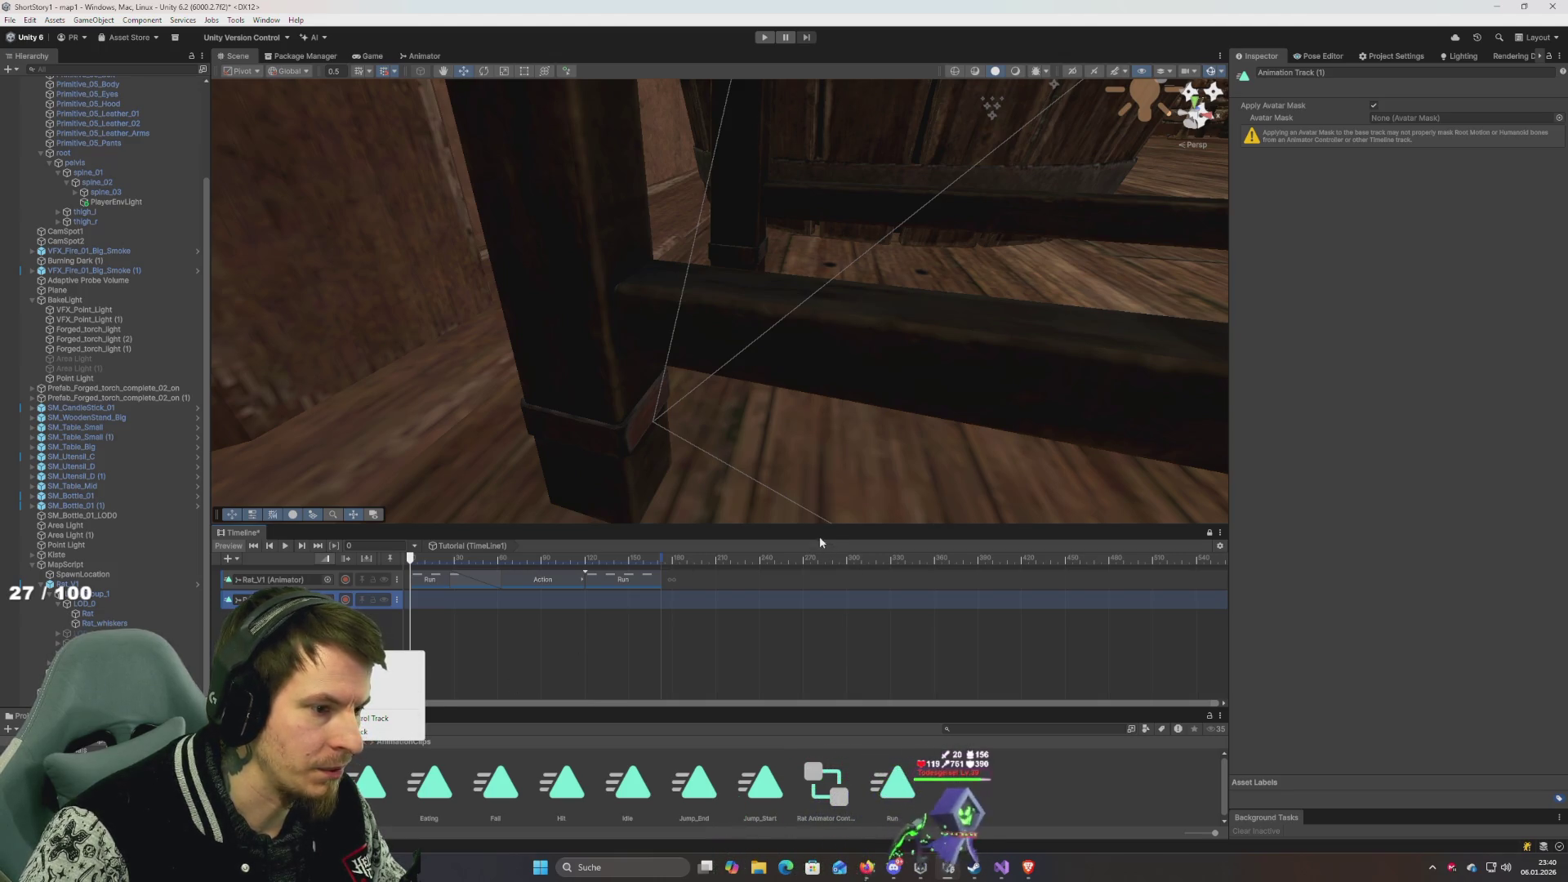
{"action": "key", "text": "Escape"}
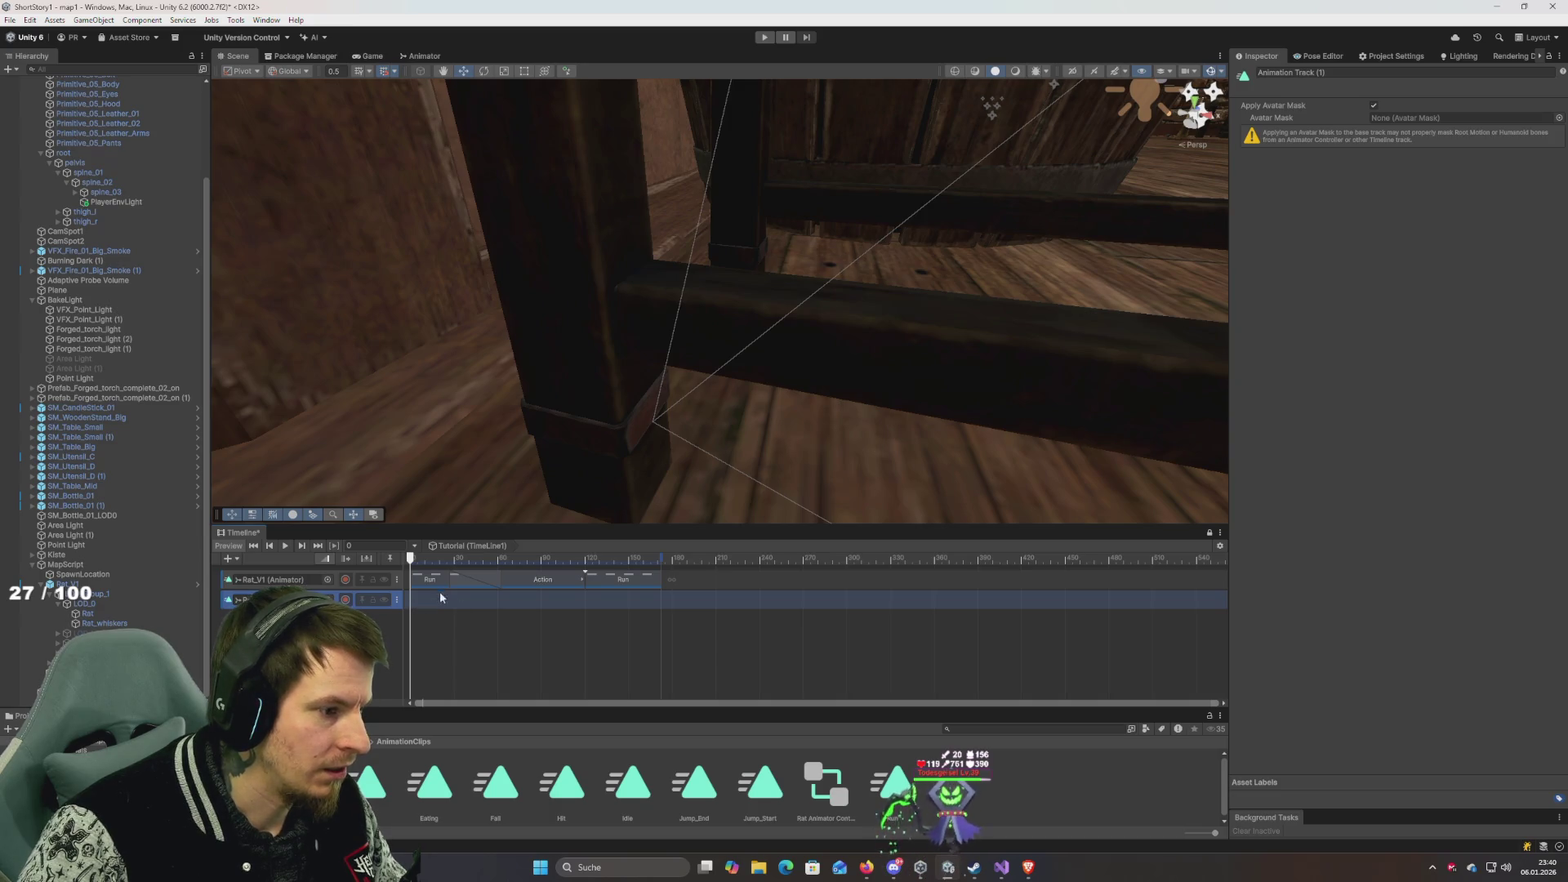
{"action": "left_click_drag", "start_coordinate": [443, 559], "coordinate": [376, 560]}
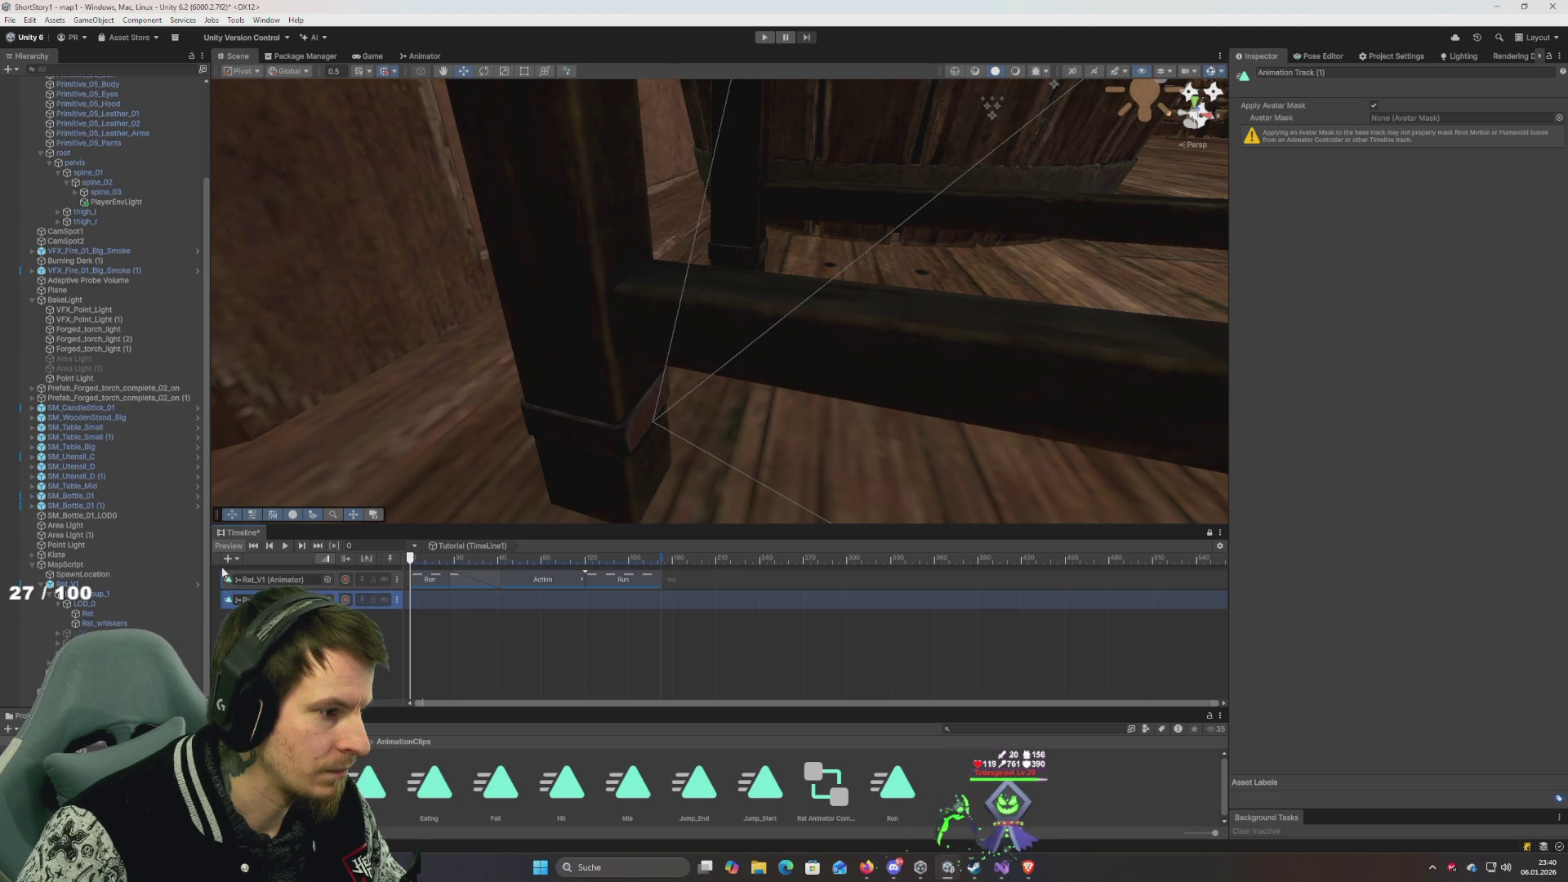
{"action": "left_click_drag", "start_coordinate": [227, 580], "coordinate": [379, 603]}
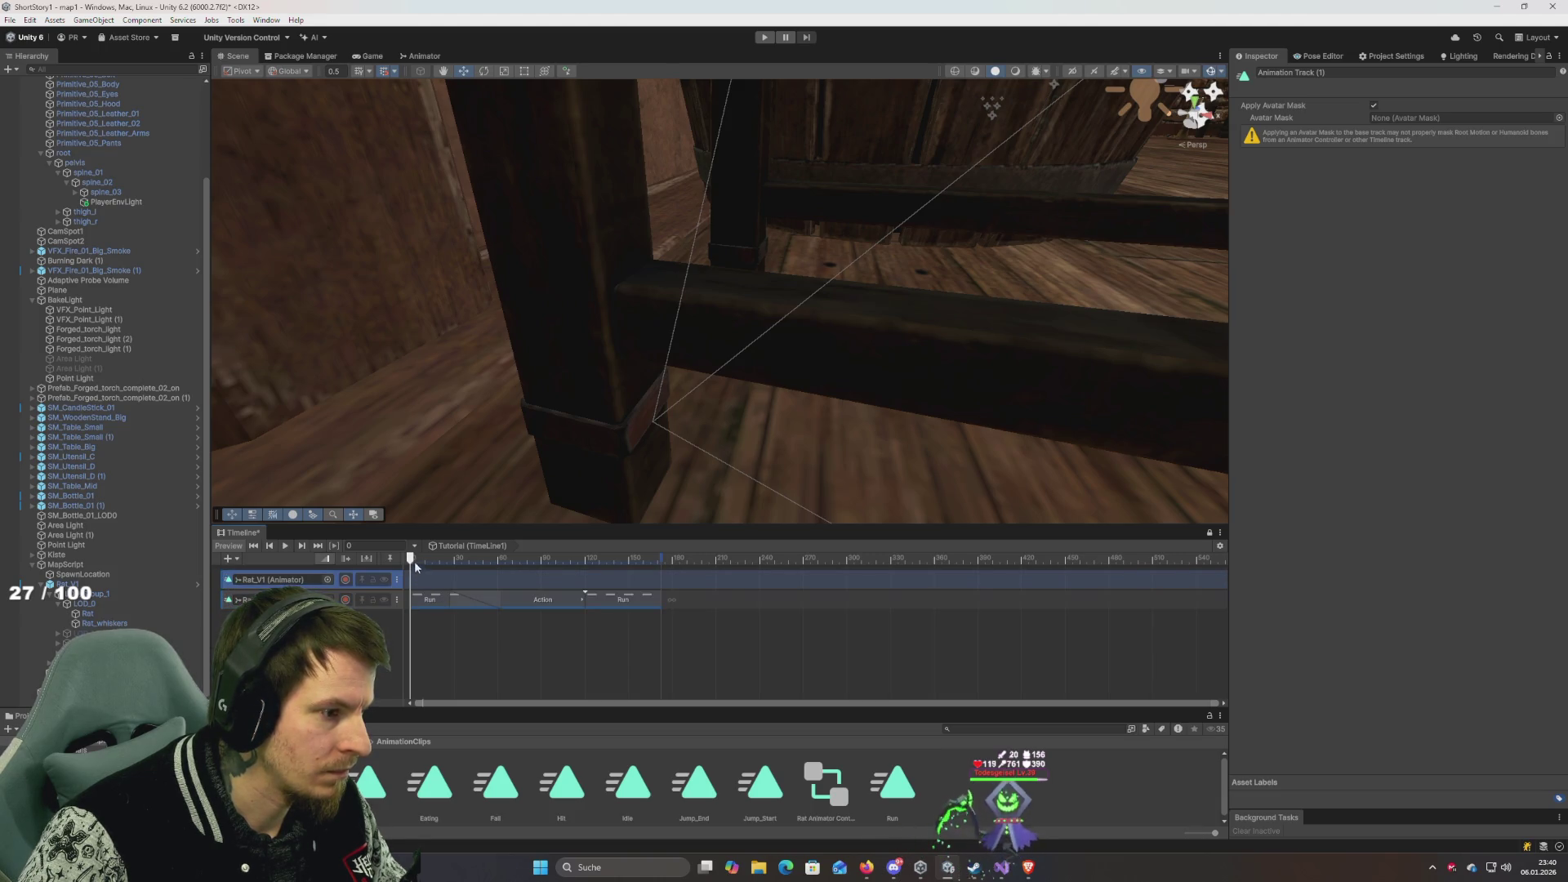
Turn on recording for the upper, empty Rat_V1 track.
{"action": "mouse_move", "coordinate": [711, 343]}
{"action": "left_mouse_down"}
{"action": "mouse_move", "coordinate": [714, 326]}
{"action": "mouse_move", "coordinate": [723, 350]}
{"action": "mouse_move", "coordinate": [659, 364]}
{"action": "mouse_move", "coordinate": [781, 339]}
{"action": "mouse_move", "coordinate": [665, 349]}
{"action": "left_mouse_up"}
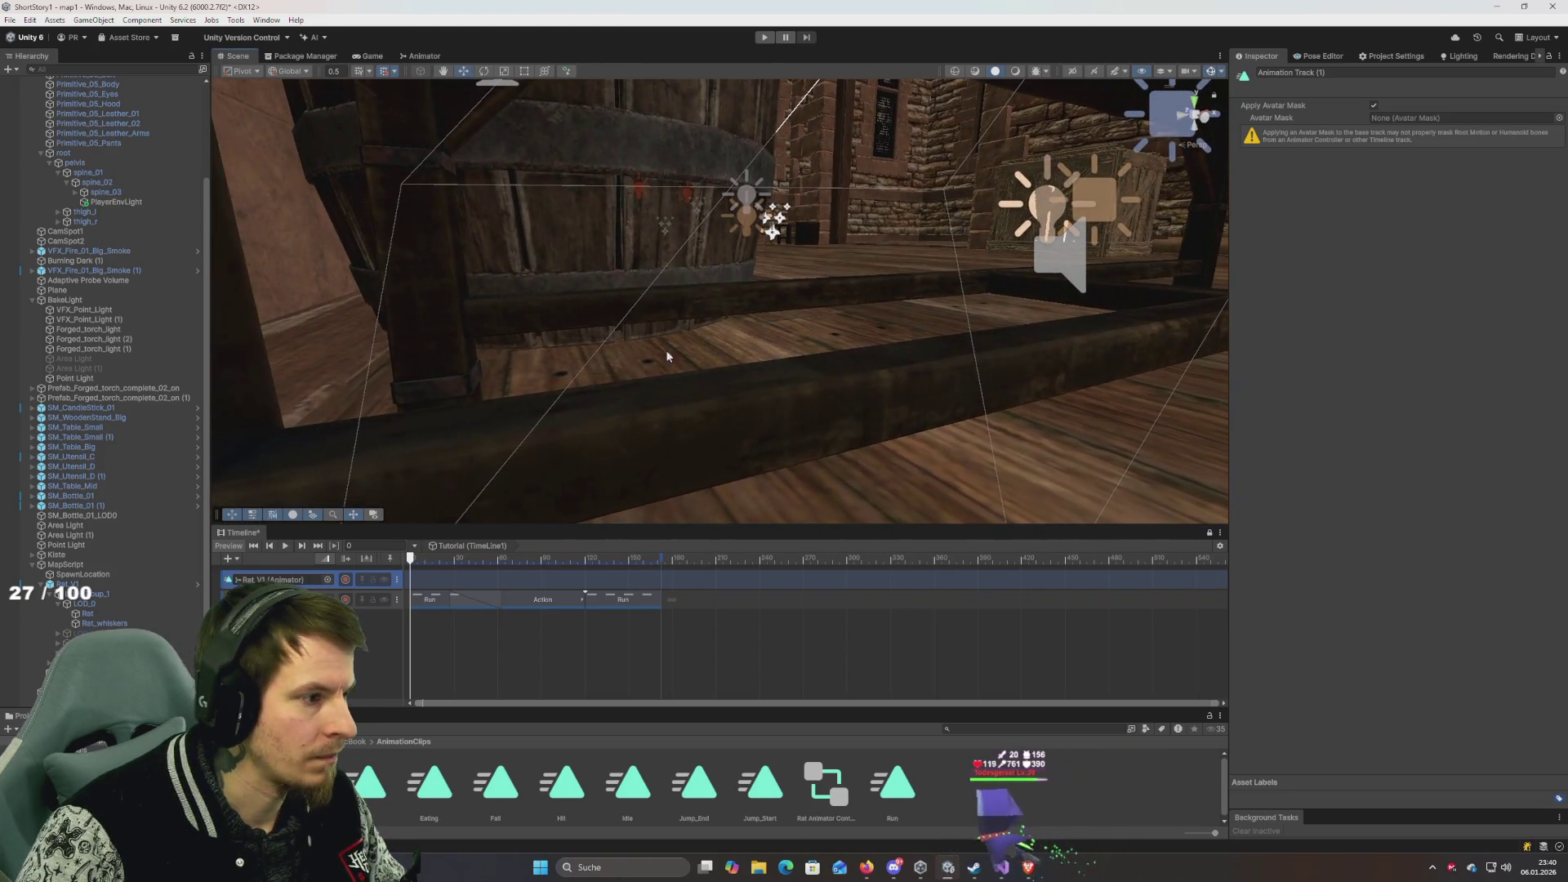
{"action": "left_click", "coordinate": [347, 580]}
{"action": "left_click", "coordinate": [346, 580]}
{"action": "left_click", "coordinate": [347, 580]}
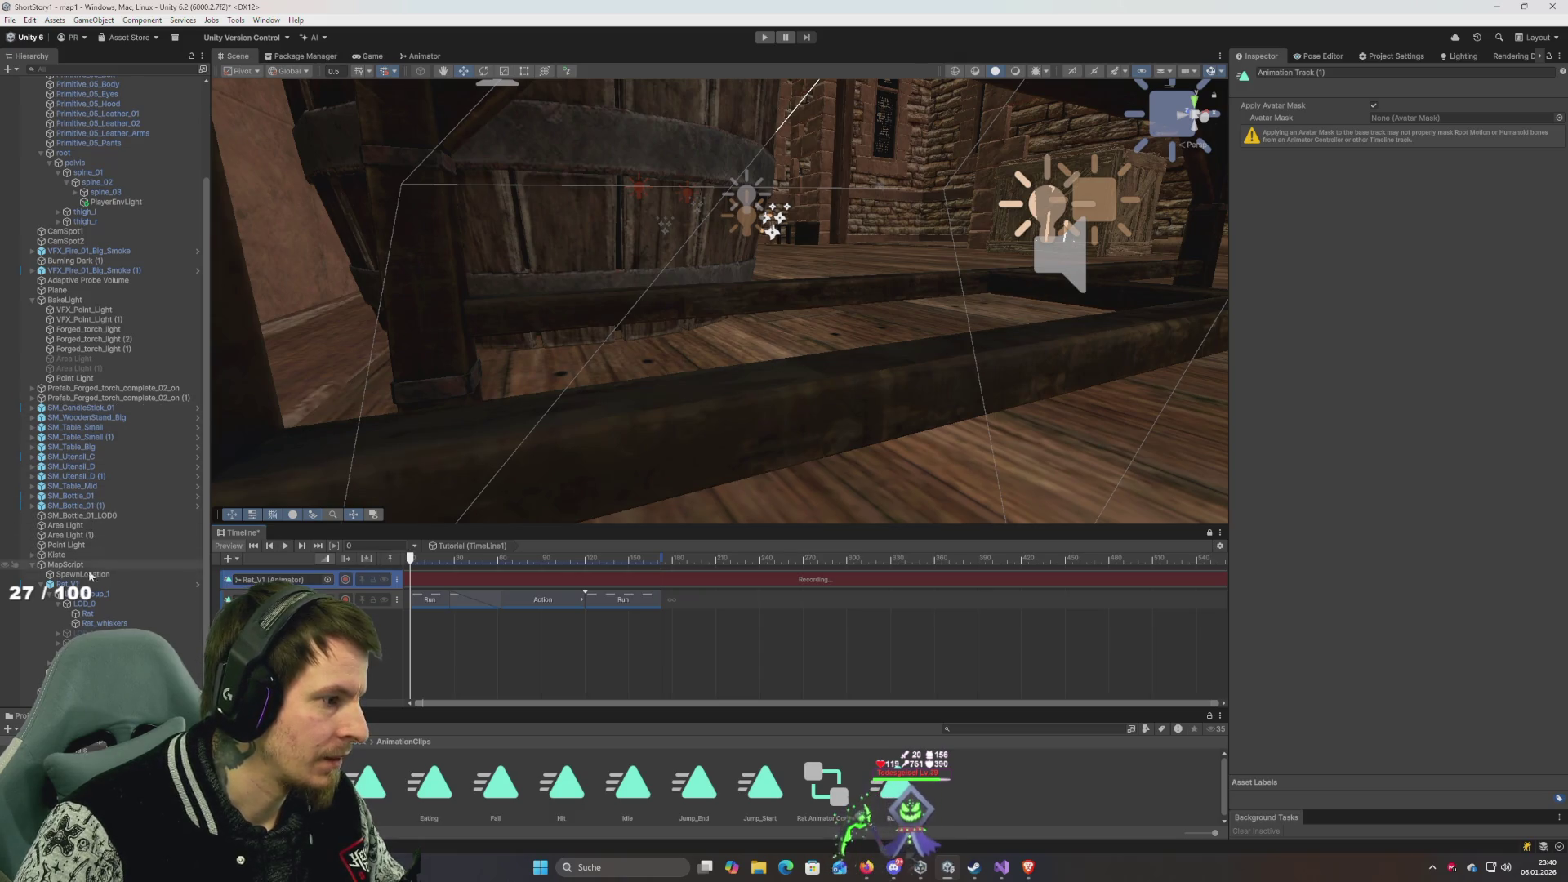
Drag the rat along X to about -4 and along Z toward the wooden beam.
{"action": "left_click", "coordinate": [82, 584]}
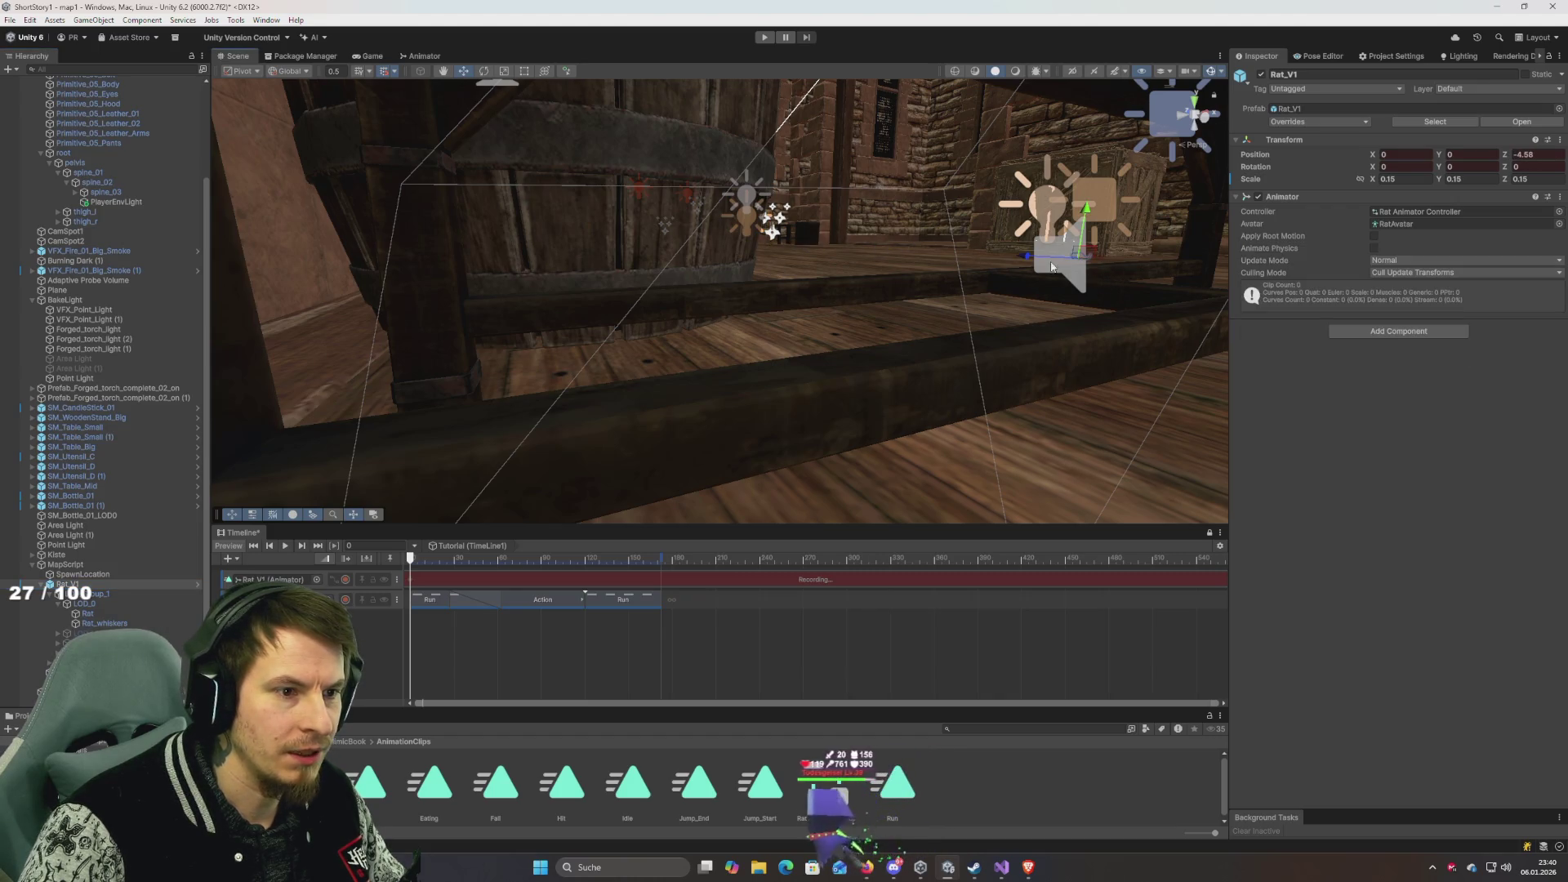
{"action": "left_click_drag", "start_coordinate": [1100, 262], "coordinate": [561, 423]}
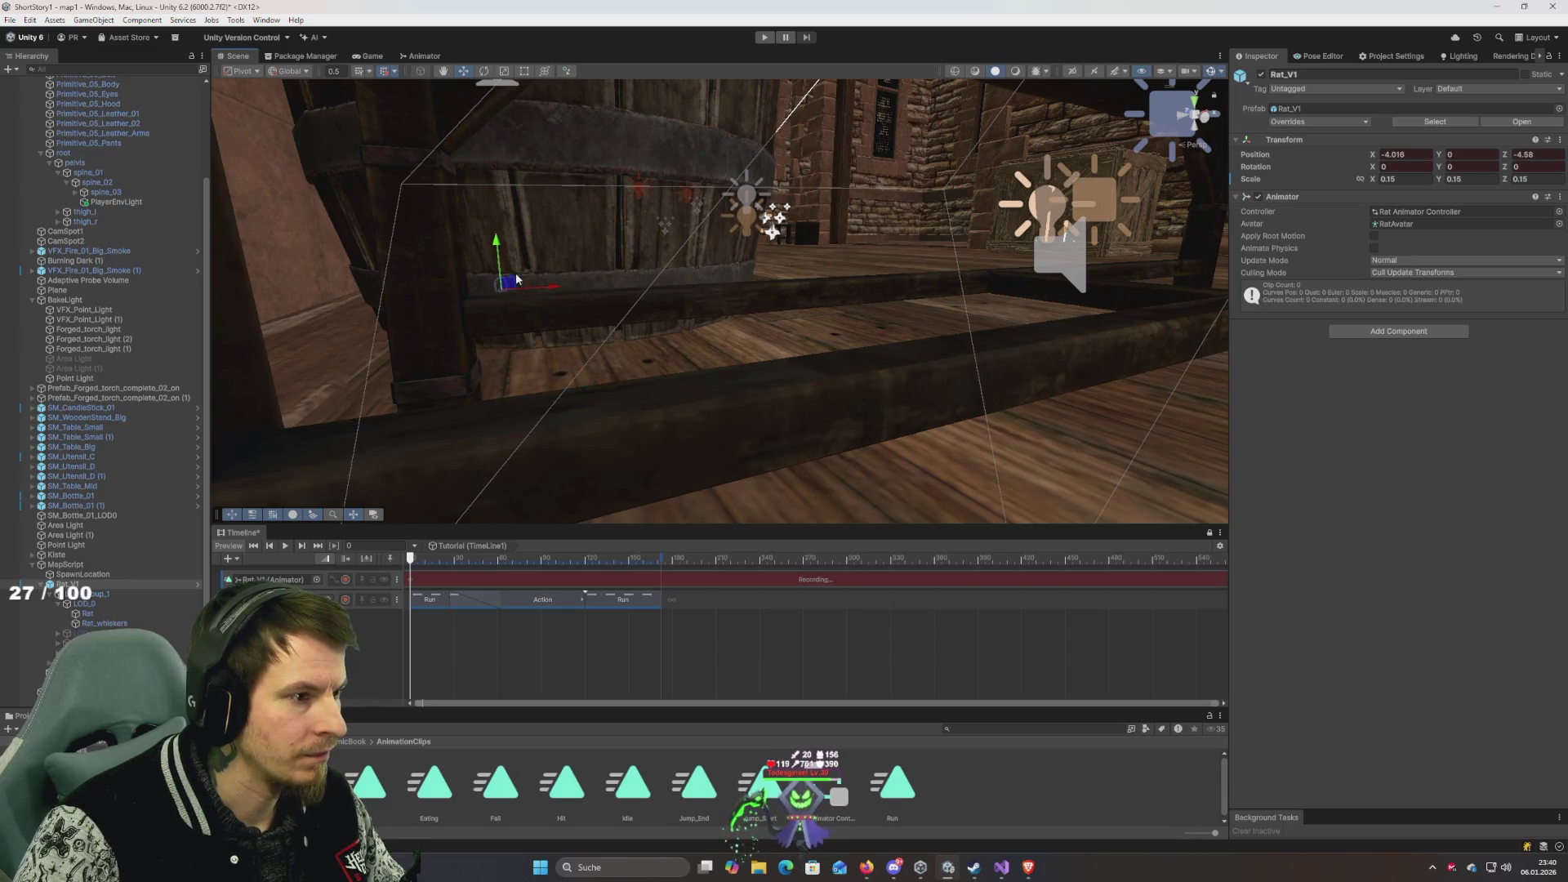
{"action": "key", "text": "f"}
{"action": "mouse_move", "coordinate": [737, 198]}
{"action": "left_mouse_down"}
{"action": "mouse_move", "coordinate": [430, 270]}
{"action": "mouse_move", "coordinate": [585, 340]}
{"action": "mouse_move", "coordinate": [520, 304]}
{"action": "mouse_move", "coordinate": [406, 297]}
{"action": "left_mouse_up"}
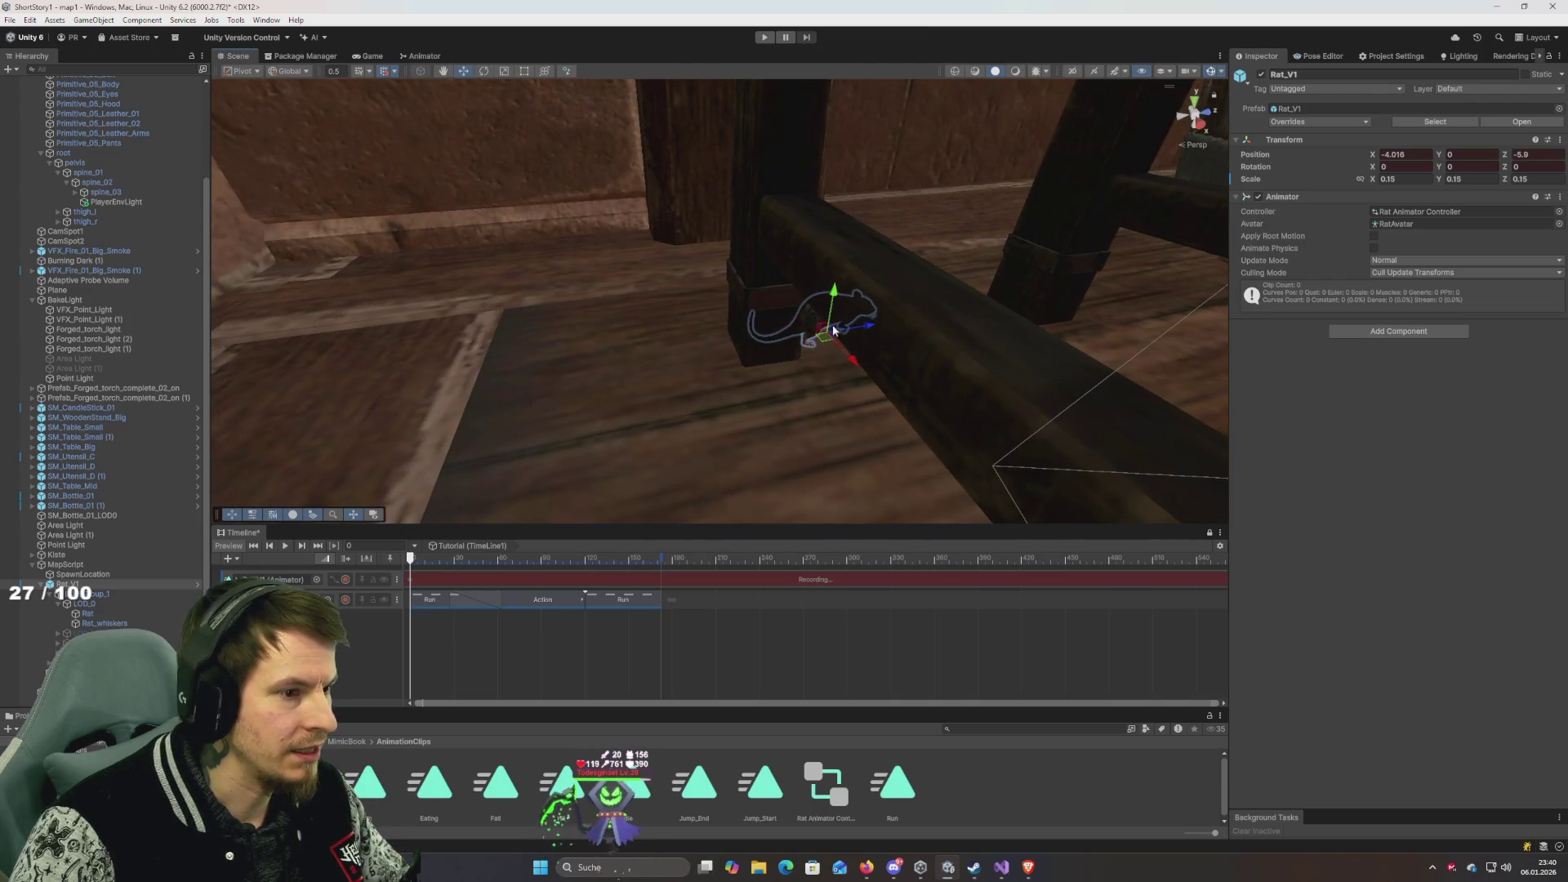
{"action": "mouse_move", "coordinate": [866, 330]}
{"action": "left_mouse_down"}
{"action": "mouse_move", "coordinate": [813, 339]}
{"action": "mouse_move", "coordinate": [803, 412]}
{"action": "left_mouse_up"}
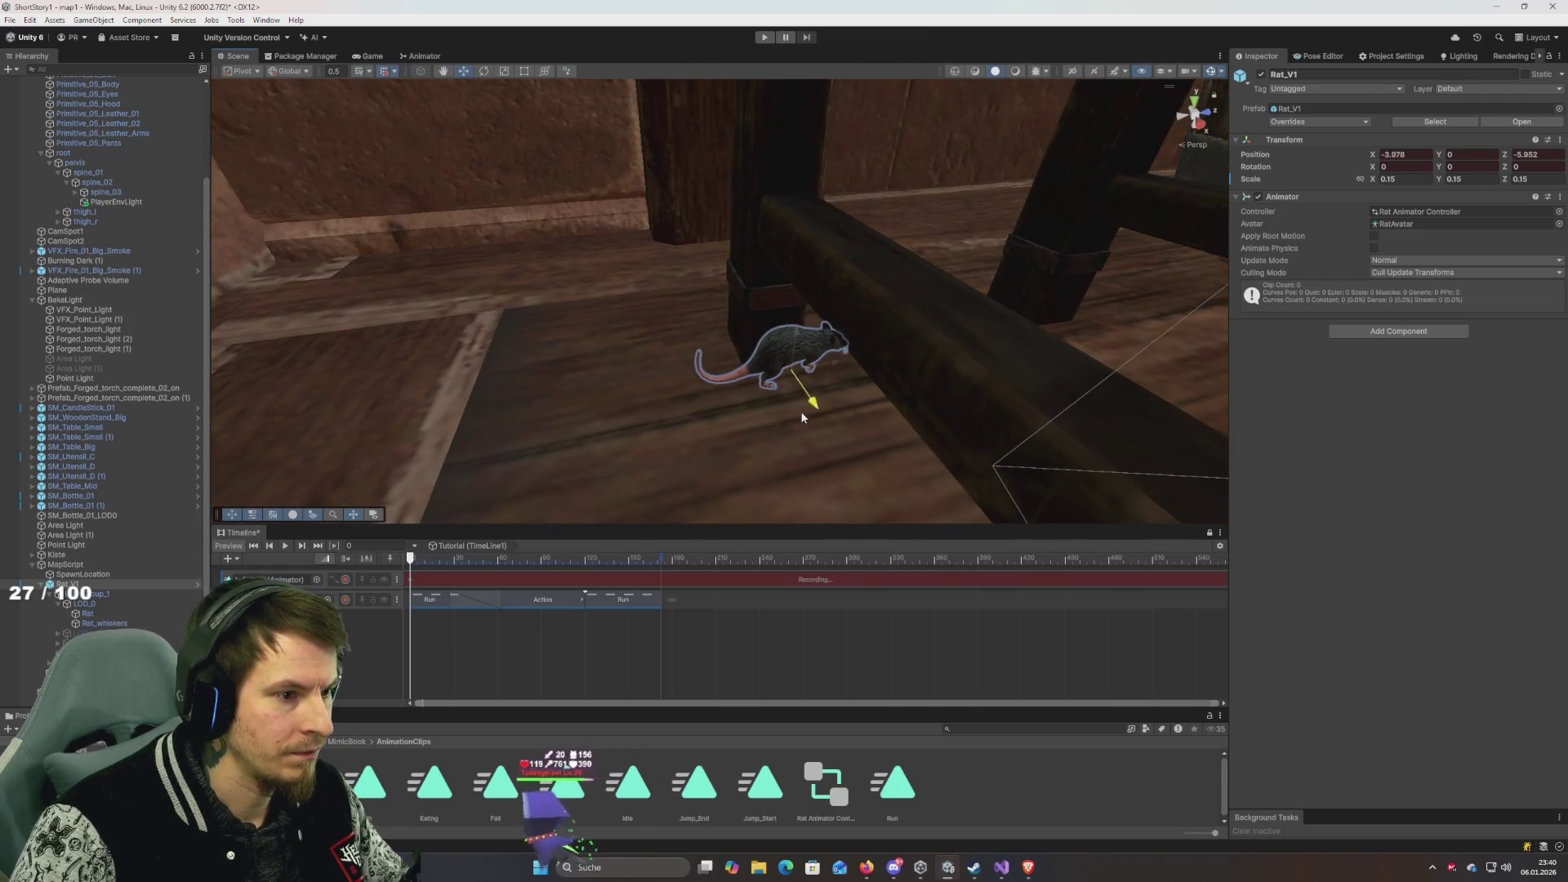
{"action": "left_click_drag", "start_coordinate": [918, 355], "coordinate": [866, 359]}
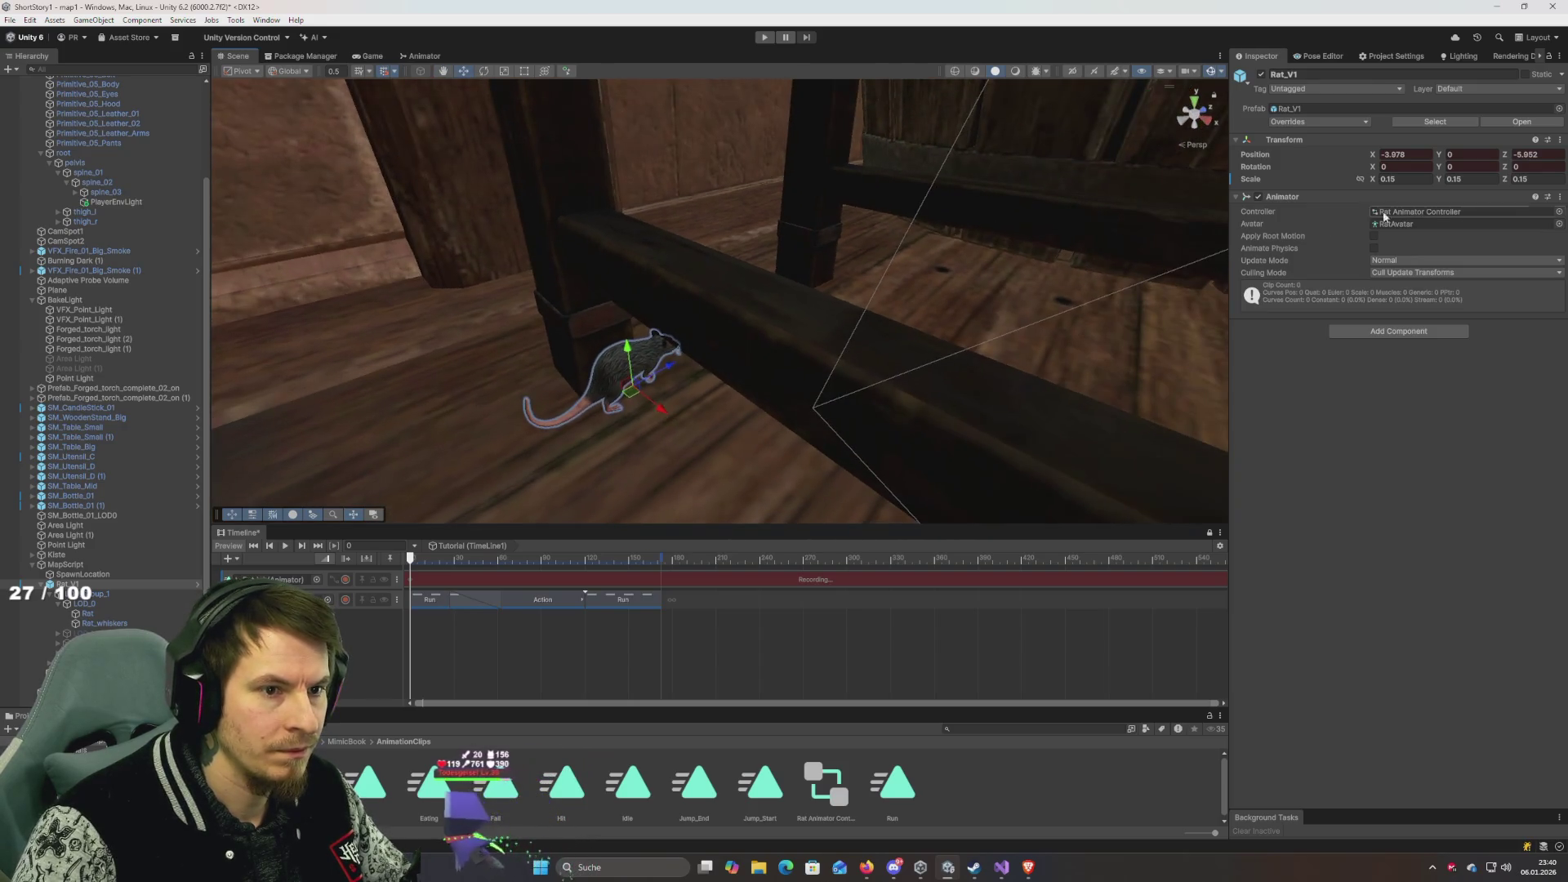
Set the rat's Y rotation to 90 in the Inspector.
{"action": "left_click_drag", "start_coordinate": [1442, 169], "coordinate": [1424, 183]}
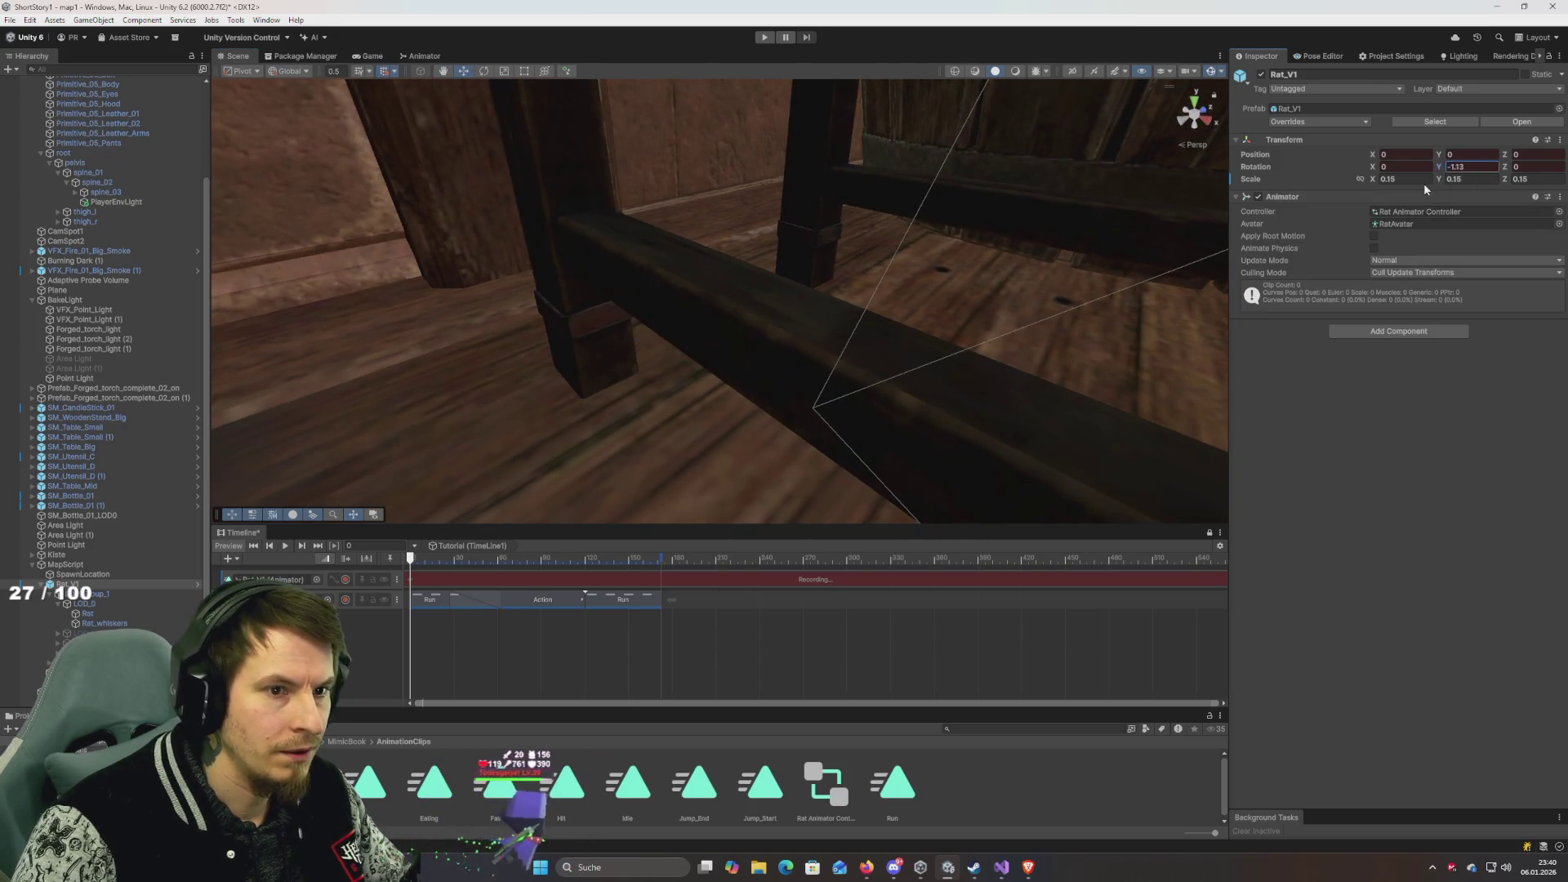
{"action": "left_click", "coordinate": [1490, 169]}
{"action": "type", "text": "90"}
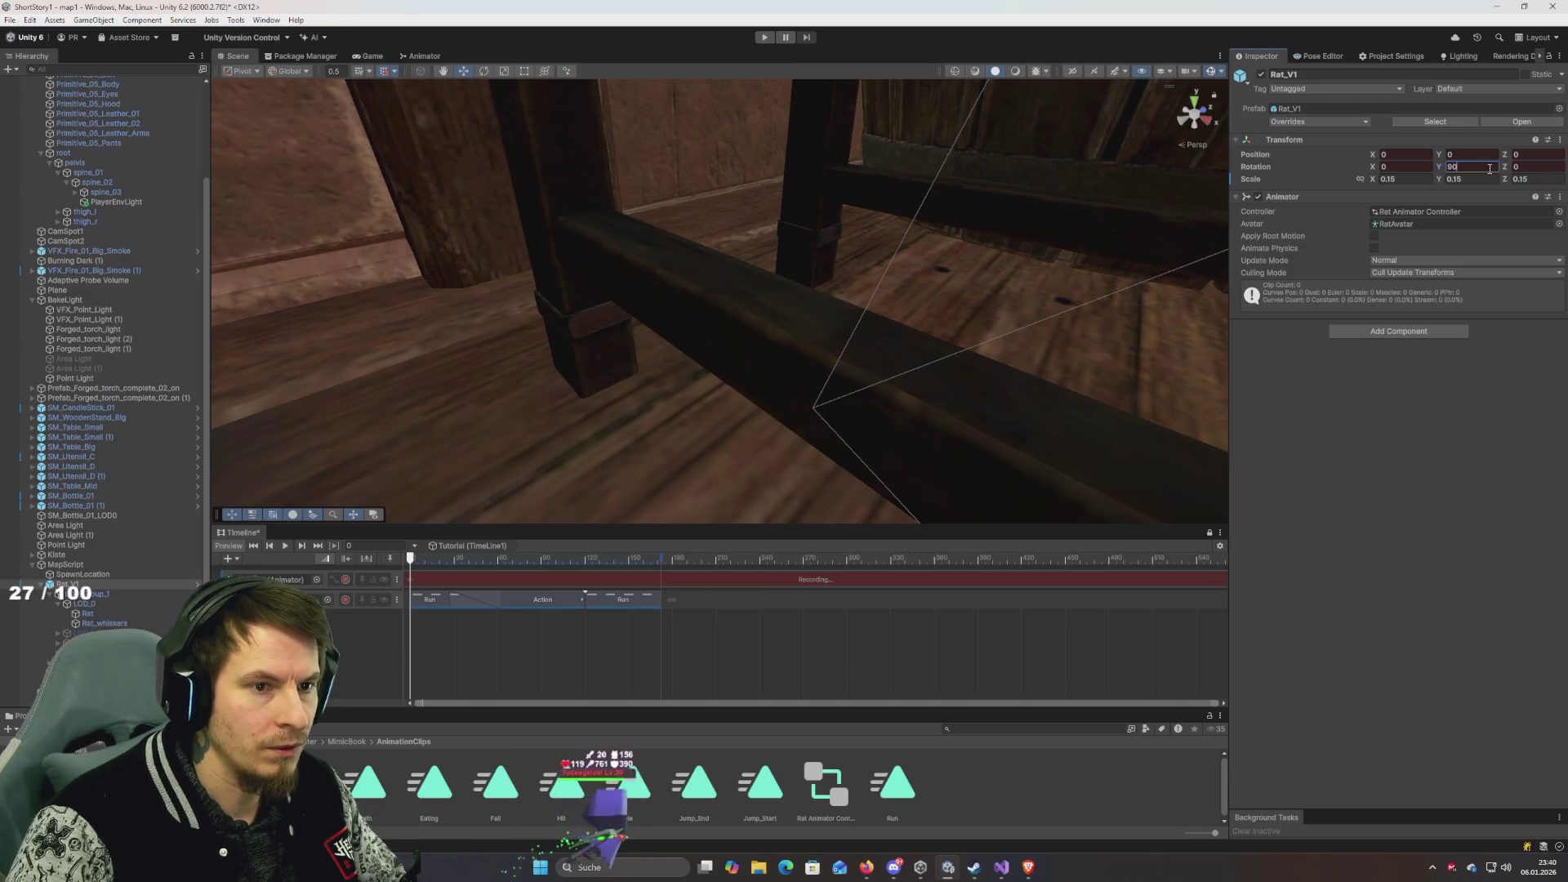
{"action": "left_click_drag", "start_coordinate": [858, 218], "coordinate": [976, 225]}
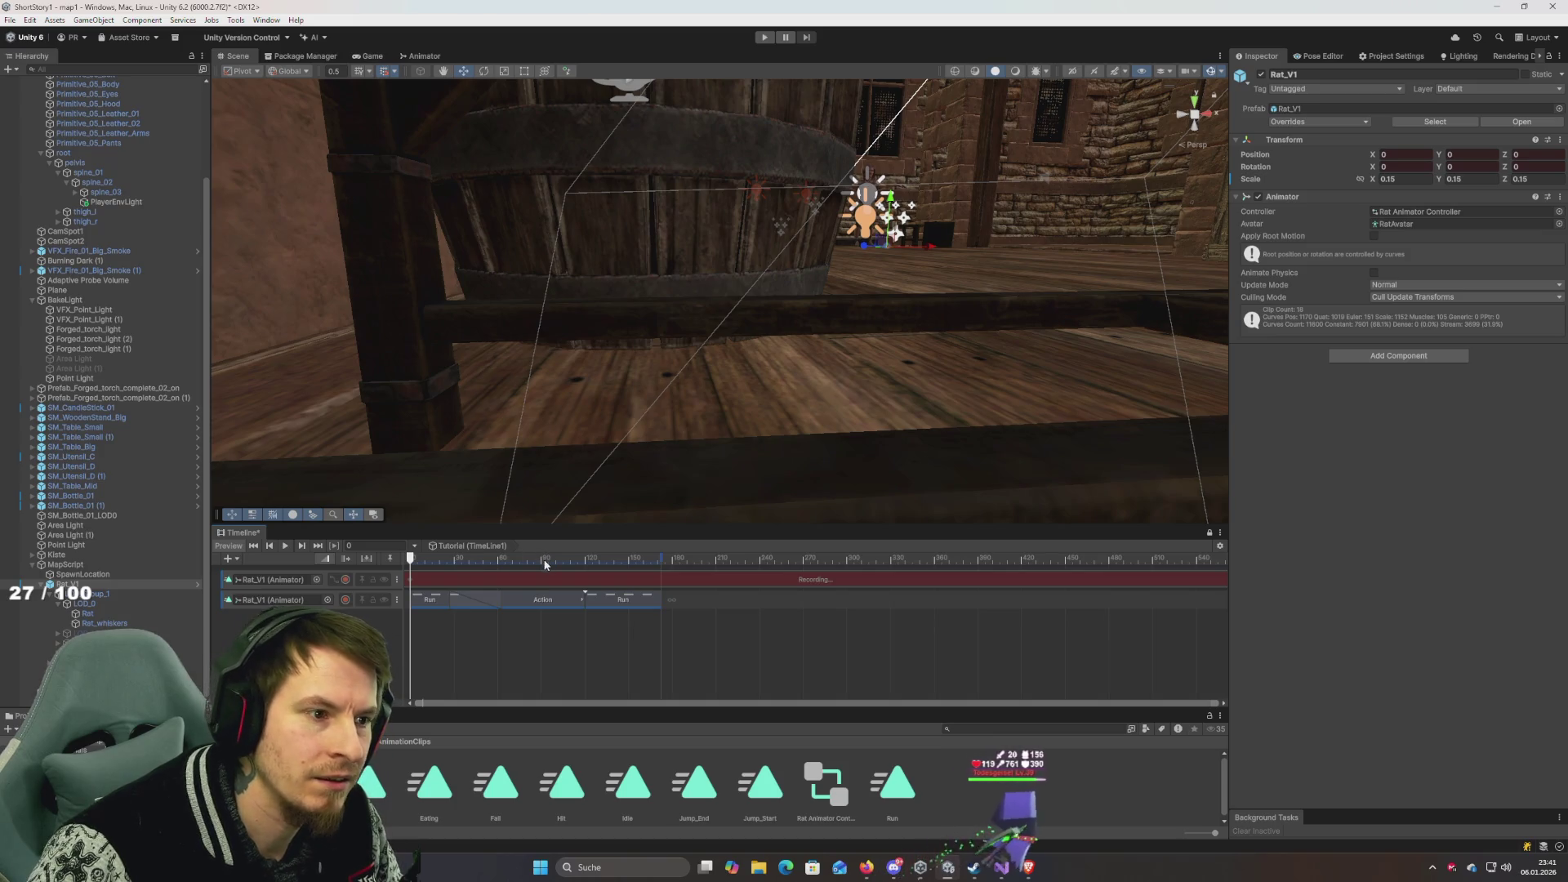
Move the rat to about Z -3.5 and X -3.95, turning it about 15° on Y.
{"action": "mouse_move", "coordinate": [871, 249]}
{"action": "left_mouse_down"}
{"action": "mouse_move", "coordinate": [1006, 341]}
{"action": "mouse_move", "coordinate": [1135, 310]}
{"action": "mouse_move", "coordinate": [886, 327]}
{"action": "left_mouse_up"}
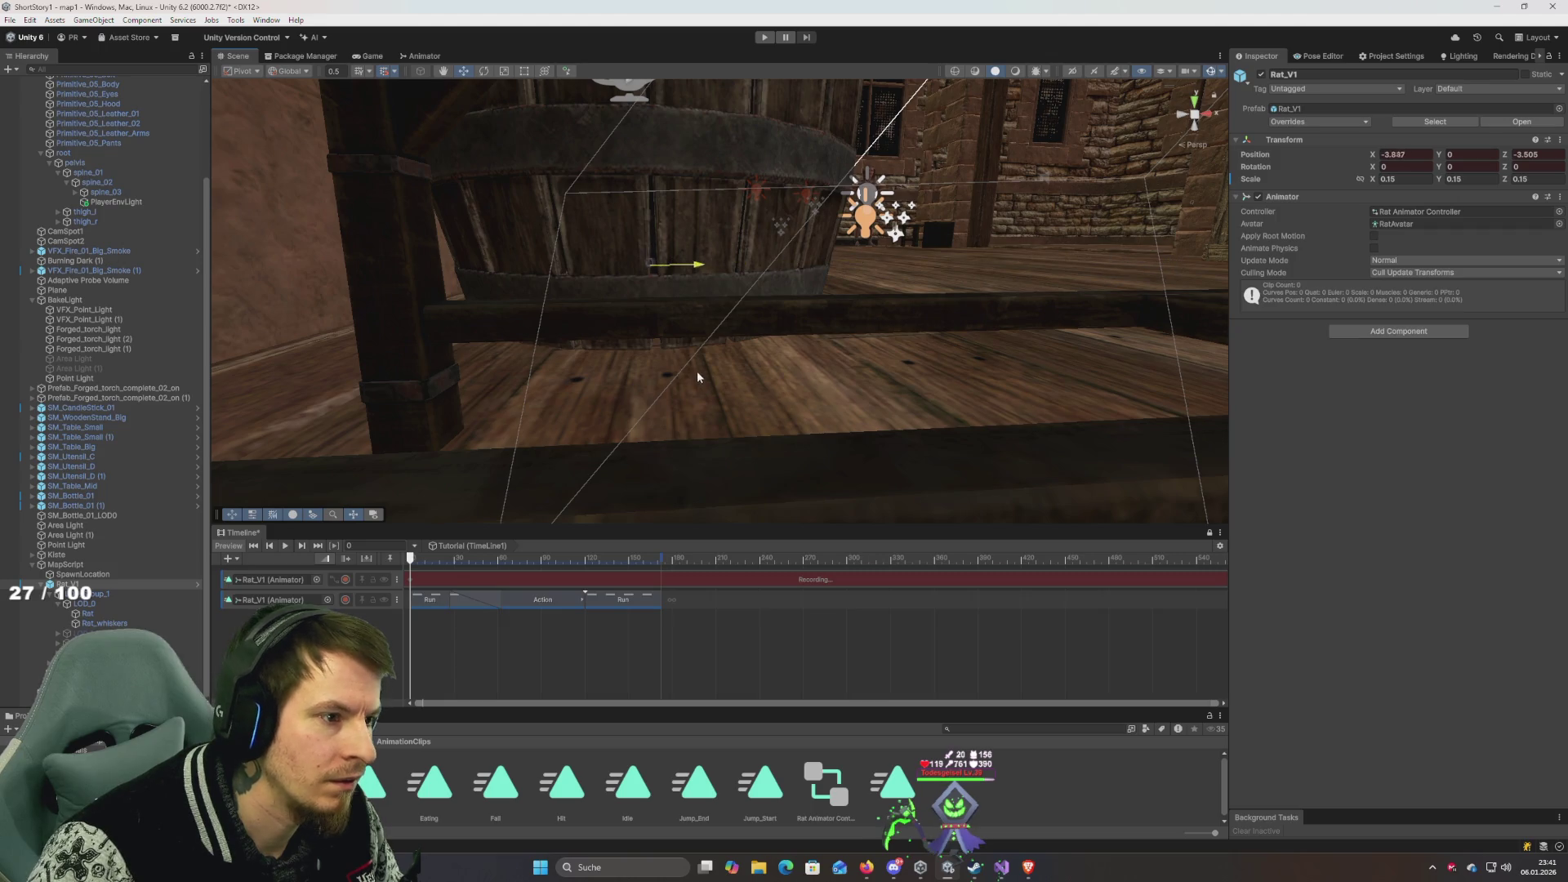
{"action": "mouse_move", "coordinate": [727, 371]}
{"action": "left_mouse_down"}
{"action": "mouse_move", "coordinate": [890, 274]}
{"action": "mouse_move", "coordinate": [492, 369]}
{"action": "mouse_move", "coordinate": [670, 406]}
{"action": "mouse_move", "coordinate": [777, 455]}
{"action": "mouse_move", "coordinate": [655, 430]}
{"action": "mouse_move", "coordinate": [711, 444]}
{"action": "mouse_move", "coordinate": [667, 445]}
{"action": "left_mouse_up"}
{"action": "key", "text": "super"}
{"action": "key", "text": "super"}
{"action": "mouse_move", "coordinate": [652, 439]}
{"action": "left_mouse_down"}
{"action": "mouse_move", "coordinate": [760, 496]}
{"action": "mouse_move", "coordinate": [847, 430]}
{"action": "mouse_move", "coordinate": [982, 481]}
{"action": "mouse_move", "coordinate": [595, 406]}
{"action": "mouse_move", "coordinate": [689, 395]}
{"action": "mouse_move", "coordinate": [480, 51]}
{"action": "left_mouse_up"}
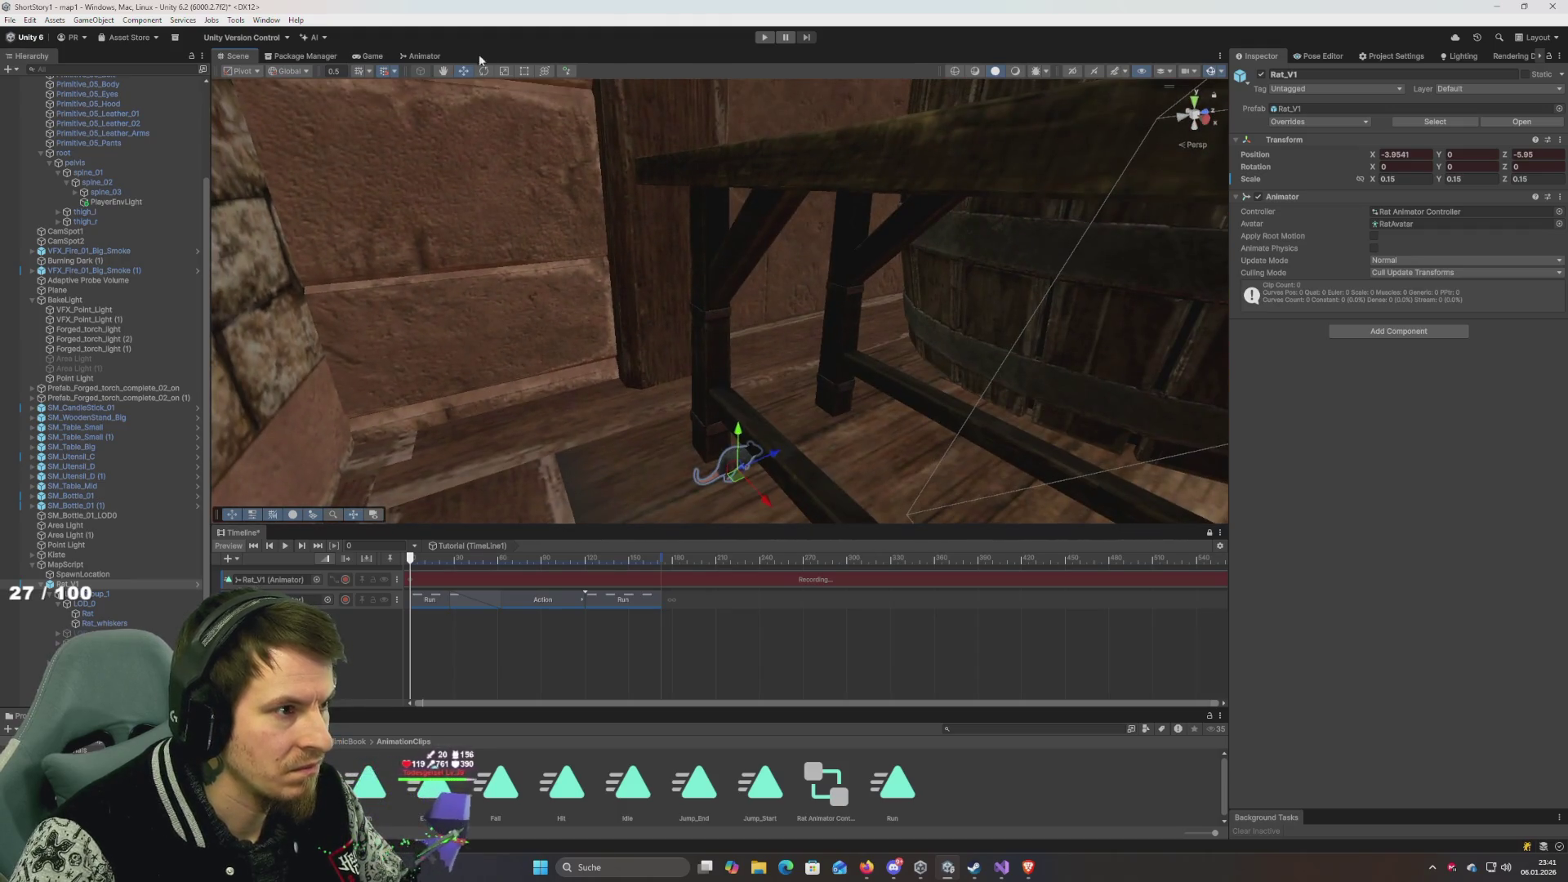
{"action": "mouse_move", "coordinate": [748, 493]}
{"action": "left_mouse_down"}
{"action": "mouse_move", "coordinate": [722, 515]}
{"action": "mouse_move", "coordinate": [606, 504]}
{"action": "mouse_move", "coordinate": [621, 506]}
{"action": "left_mouse_up"}
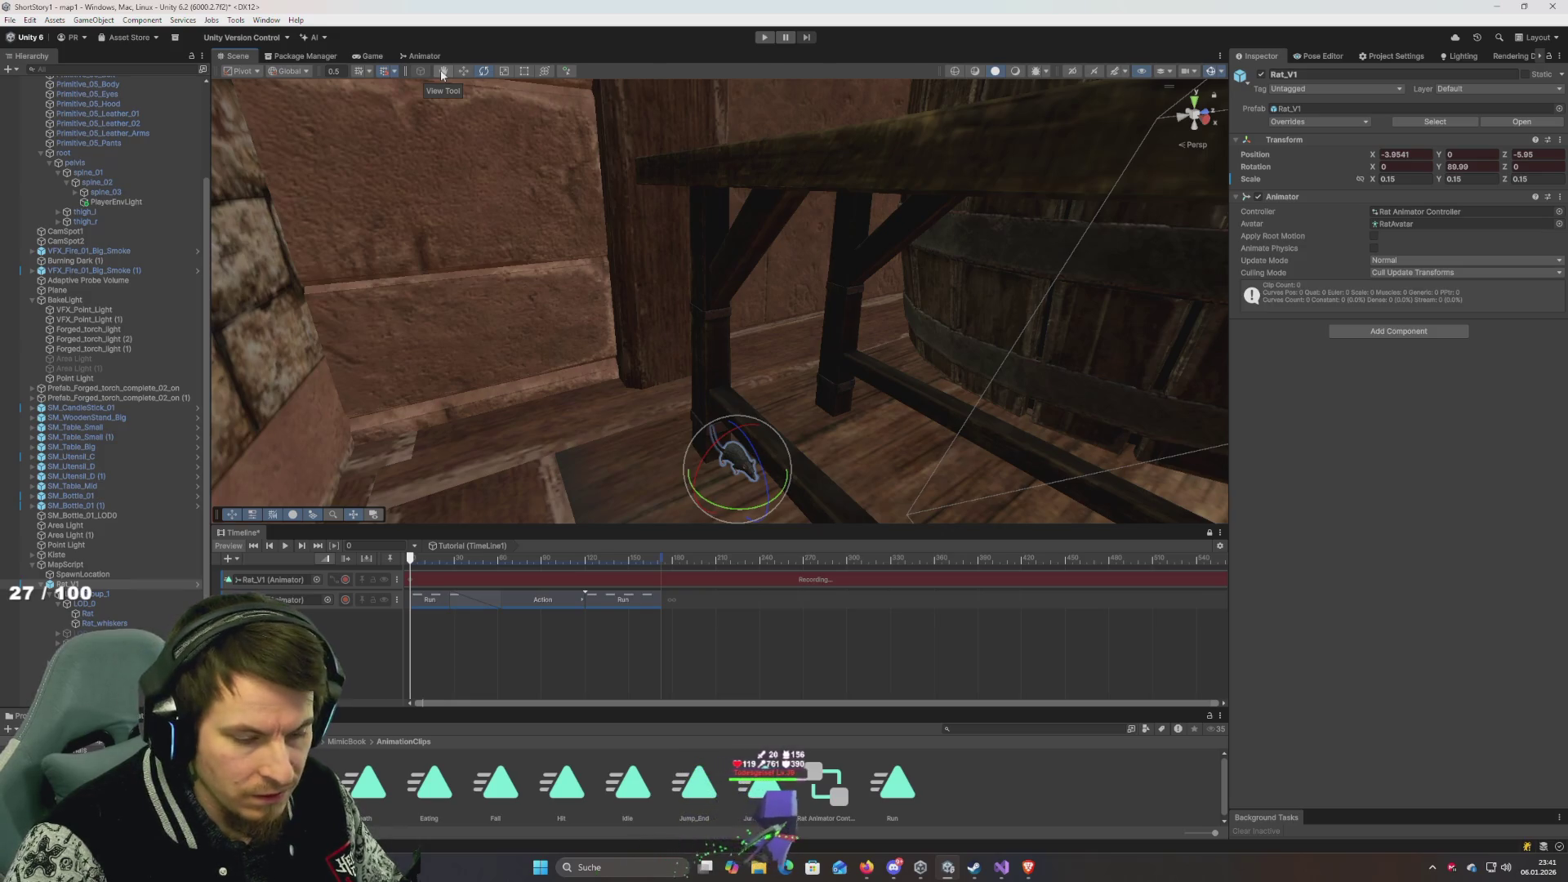
{"action": "left_click_drag", "start_coordinate": [783, 429], "coordinate": [789, 435]}
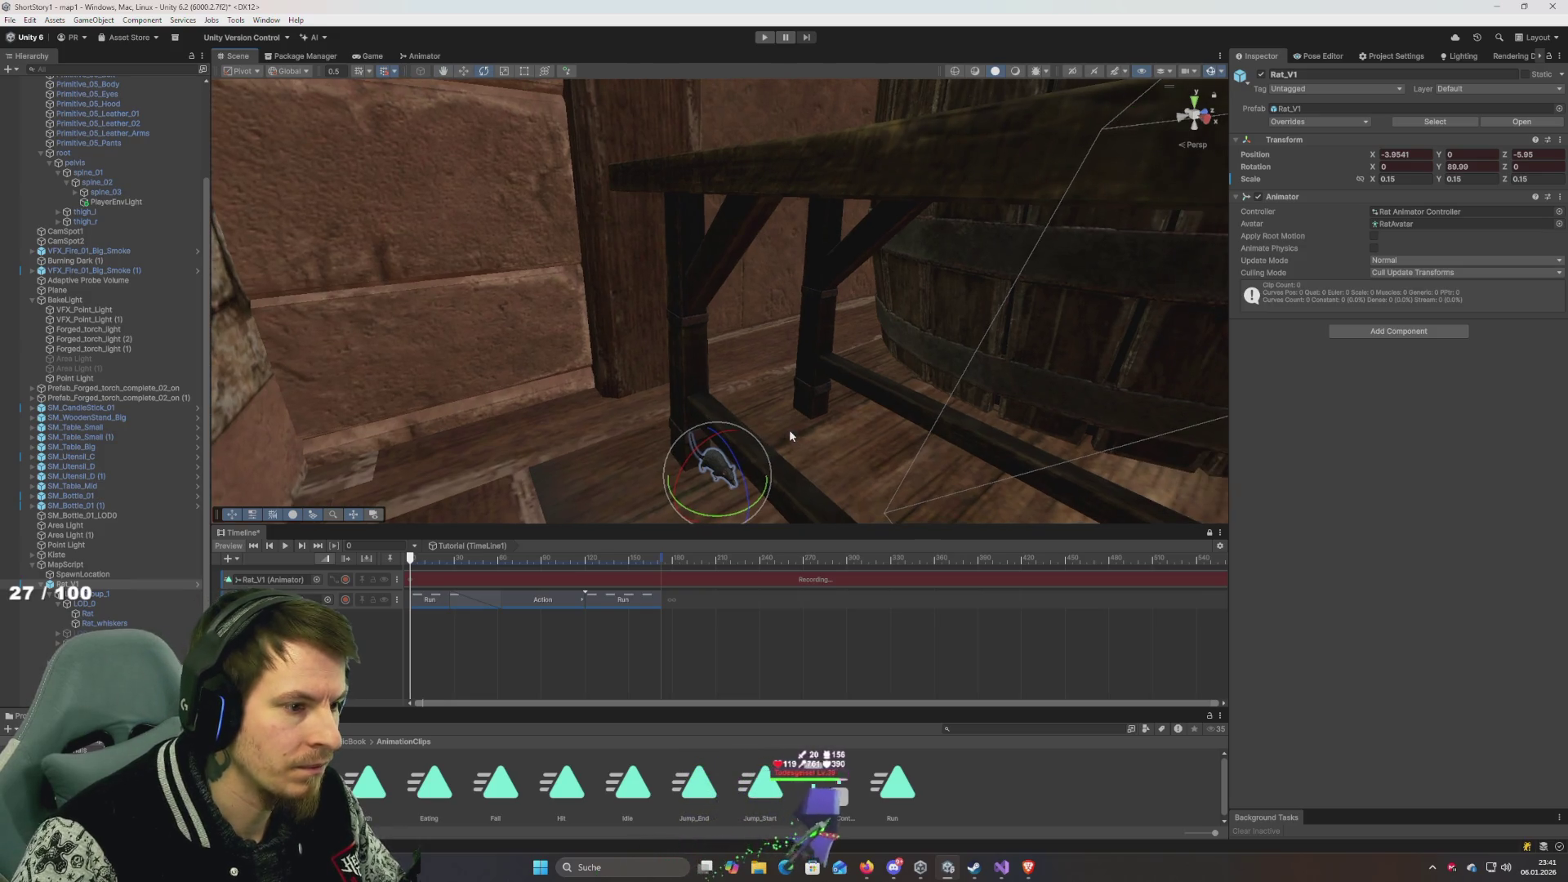
Raise the rat slightly onto the beam with the Move tool and zoom in on it.
{"action": "left_click", "coordinate": [464, 72]}
{"action": "mouse_move", "coordinate": [718, 440]}
{"action": "left_mouse_down"}
{"action": "mouse_move", "coordinate": [740, 381]}
{"action": "mouse_move", "coordinate": [857, 420]}
{"action": "mouse_move", "coordinate": [420, 266]}
{"action": "mouse_move", "coordinate": [833, 333]}
{"action": "mouse_move", "coordinate": [703, 350]}
{"action": "mouse_move", "coordinate": [875, 311]}
{"action": "mouse_move", "coordinate": [907, 340]}
{"action": "mouse_move", "coordinate": [908, 303]}
{"action": "left_mouse_up"}
{"action": "scroll", "coordinate": [795, 416], "scroll_direction": "up", "scroll_amount": 3}
{"action": "scroll", "coordinate": [795, 416], "scroll_direction": "up", "scroll_amount": 3}
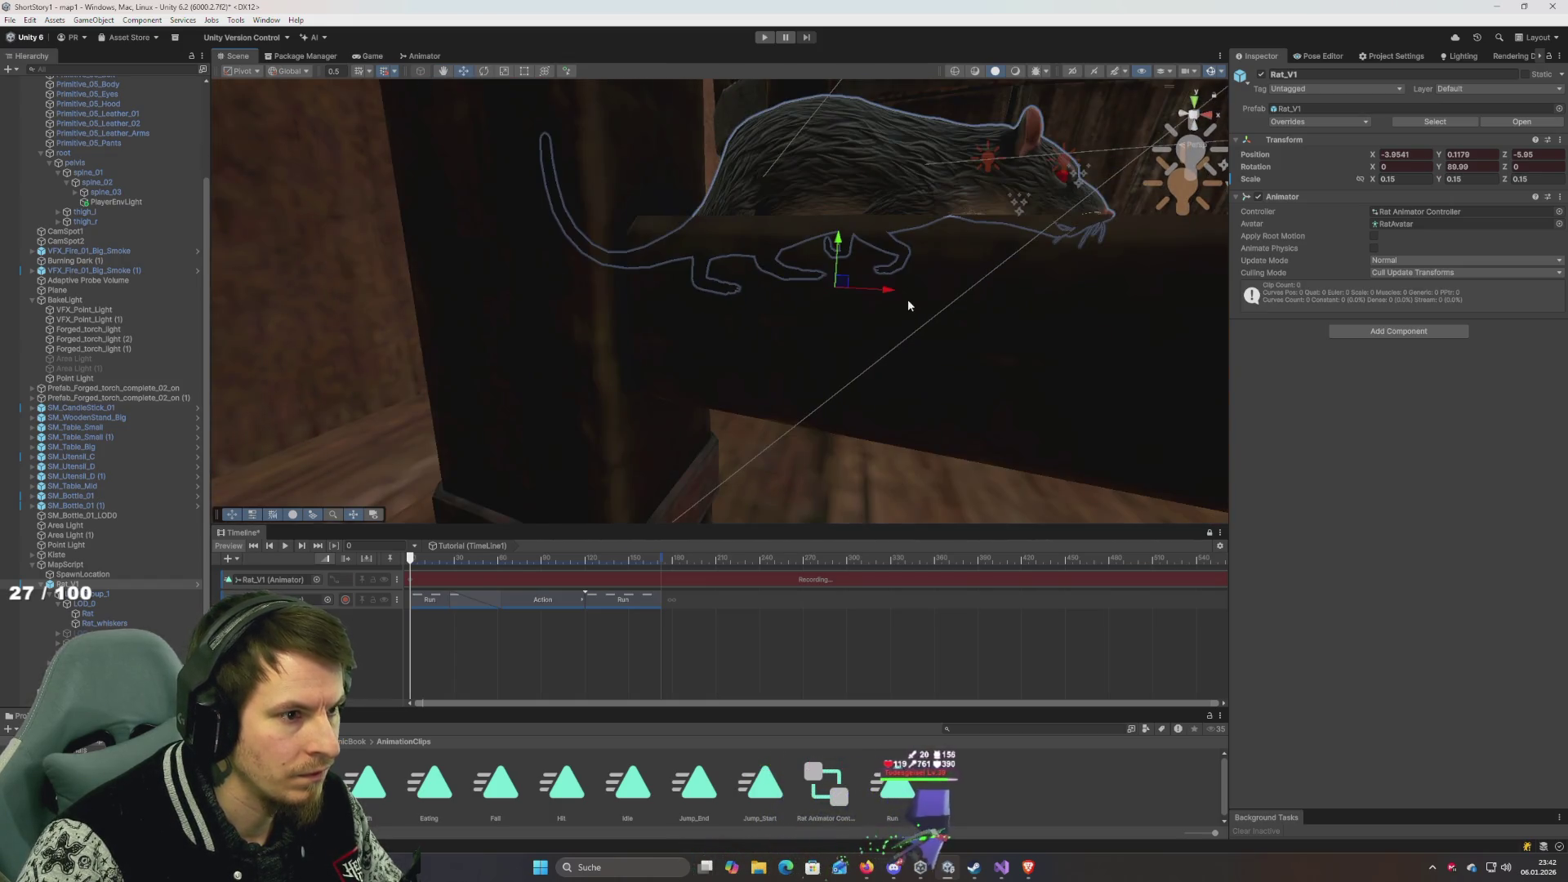
{"action": "key", "text": "f"}
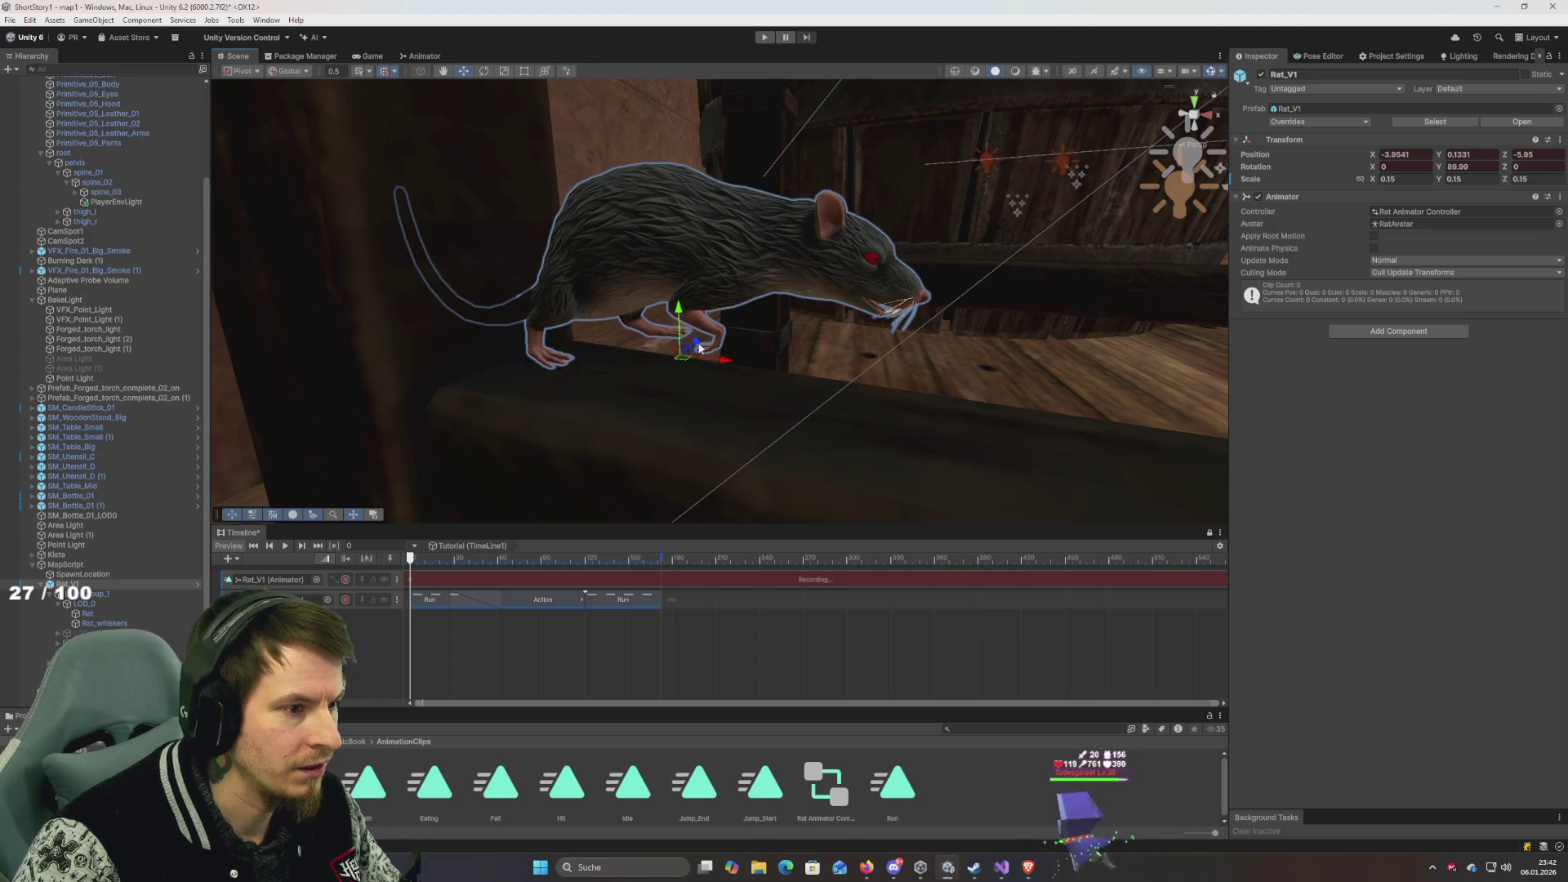
{"action": "scroll", "coordinate": [674, 371], "scroll_direction": "up", "scroll_amount": 2}
Rotate the rat to about 105° on Y, then scrub the Timeline forward to check it.
{"action": "key", "text": "e"}
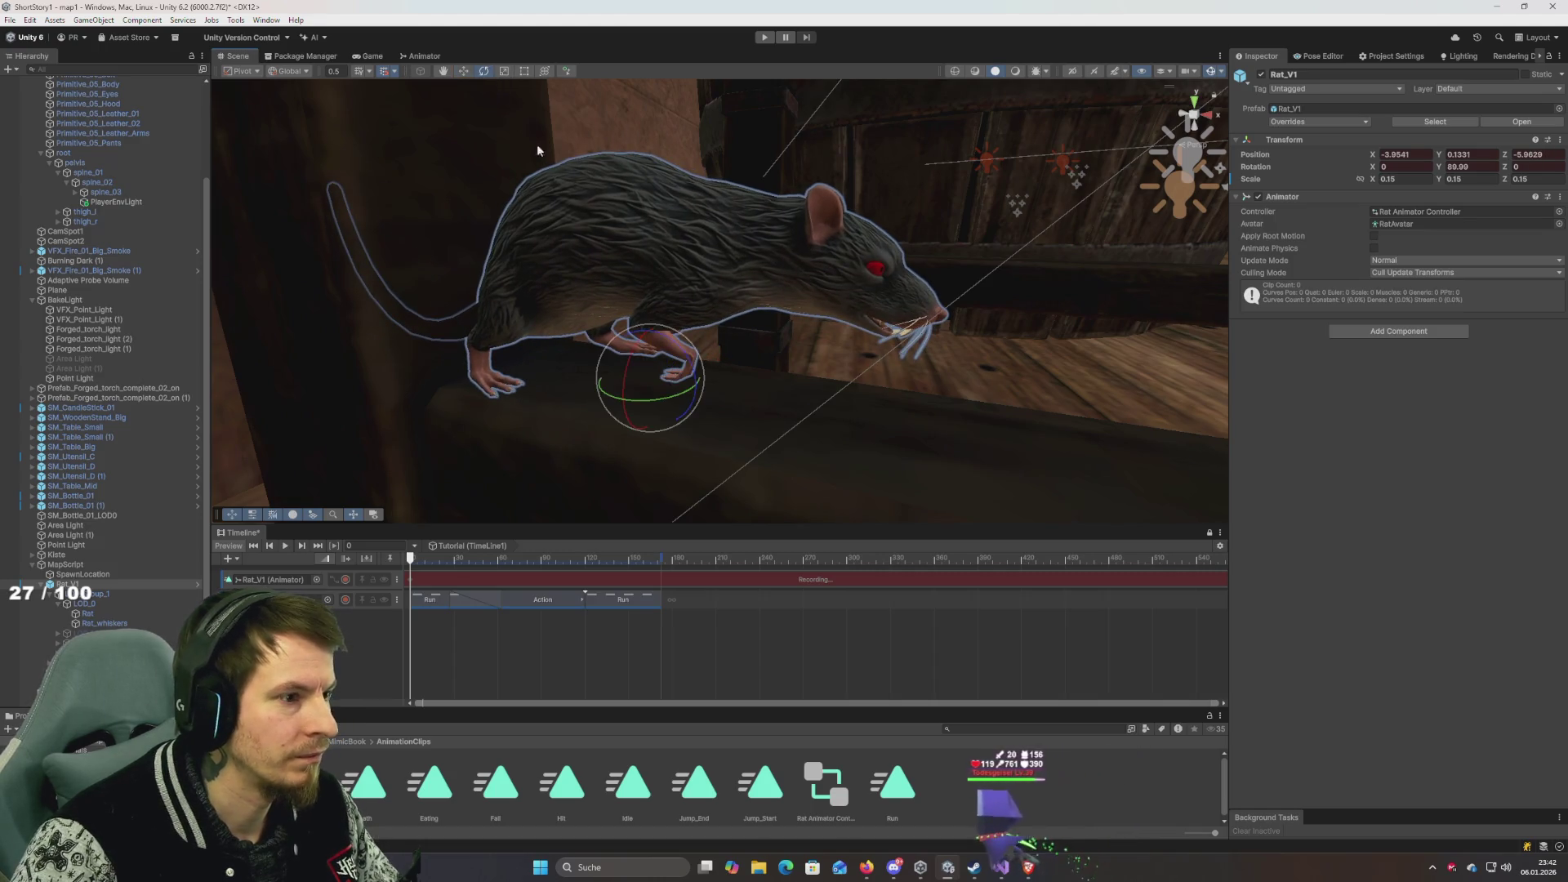
{"action": "mouse_move", "coordinate": [667, 394]}
{"action": "left_mouse_down"}
{"action": "mouse_move", "coordinate": [665, 407]}
{"action": "mouse_move", "coordinate": [553, 384]}
{"action": "mouse_move", "coordinate": [493, 357]}
{"action": "left_mouse_up"}
{"action": "scroll", "coordinate": [578, 390], "scroll_direction": "up", "scroll_amount": 3}
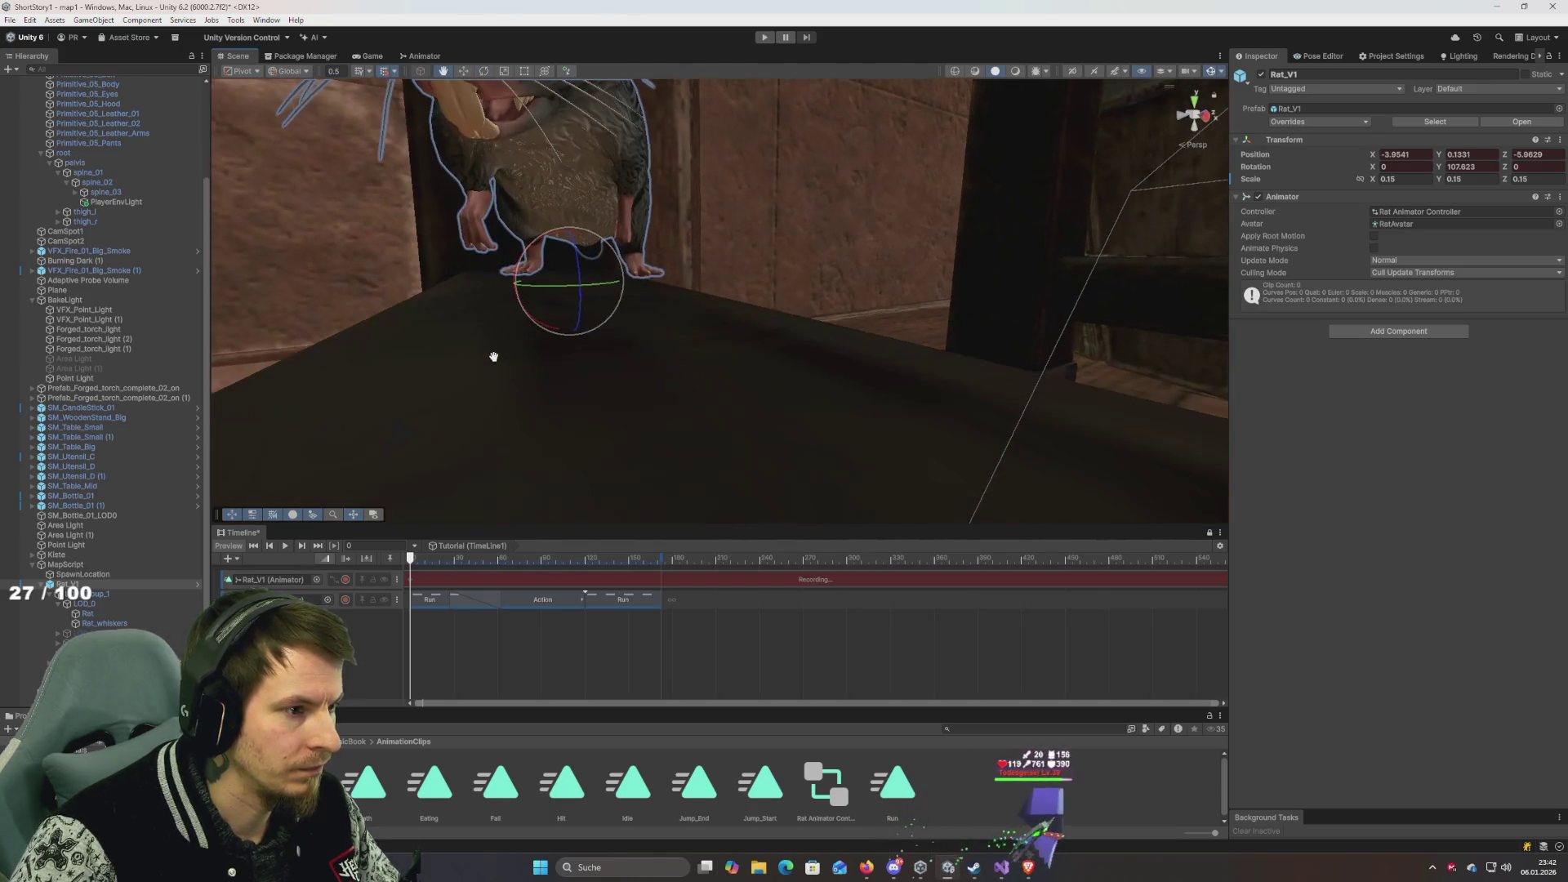
{"action": "scroll", "coordinate": [562, 325], "scroll_direction": "down", "scroll_amount": 3}
{"action": "left_click_drag", "start_coordinate": [600, 291], "coordinate": [507, 295]}
{"action": "mouse_move", "coordinate": [656, 300]}
{"action": "left_mouse_down"}
{"action": "mouse_move", "coordinate": [689, 365]}
{"action": "mouse_move", "coordinate": [879, 418]}
{"action": "mouse_move", "coordinate": [948, 368]}
{"action": "left_mouse_up"}
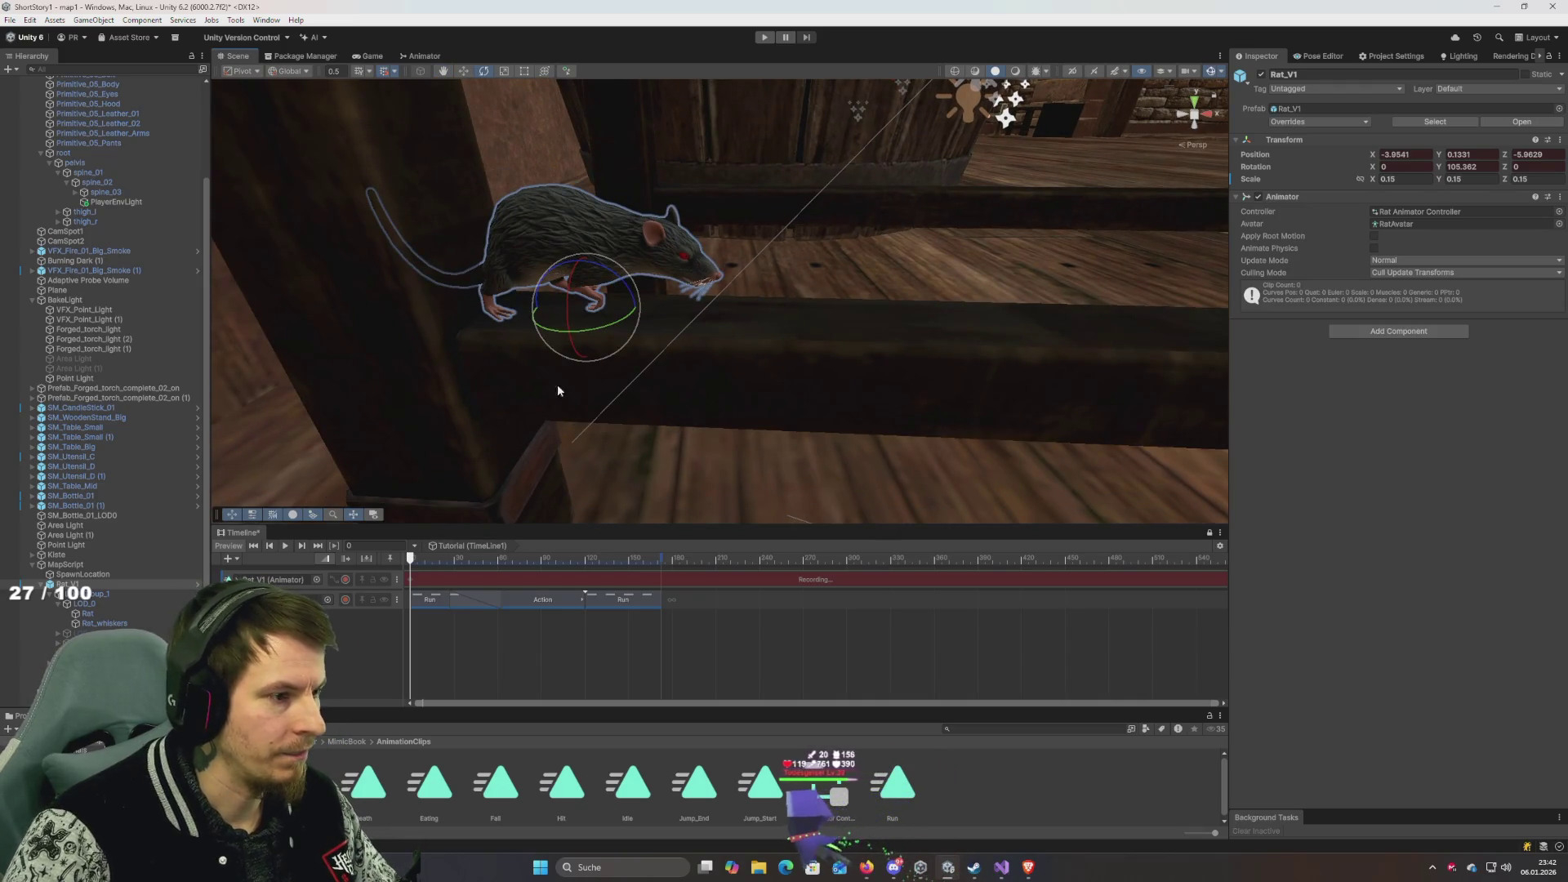
{"action": "left_click", "coordinate": [419, 560]}
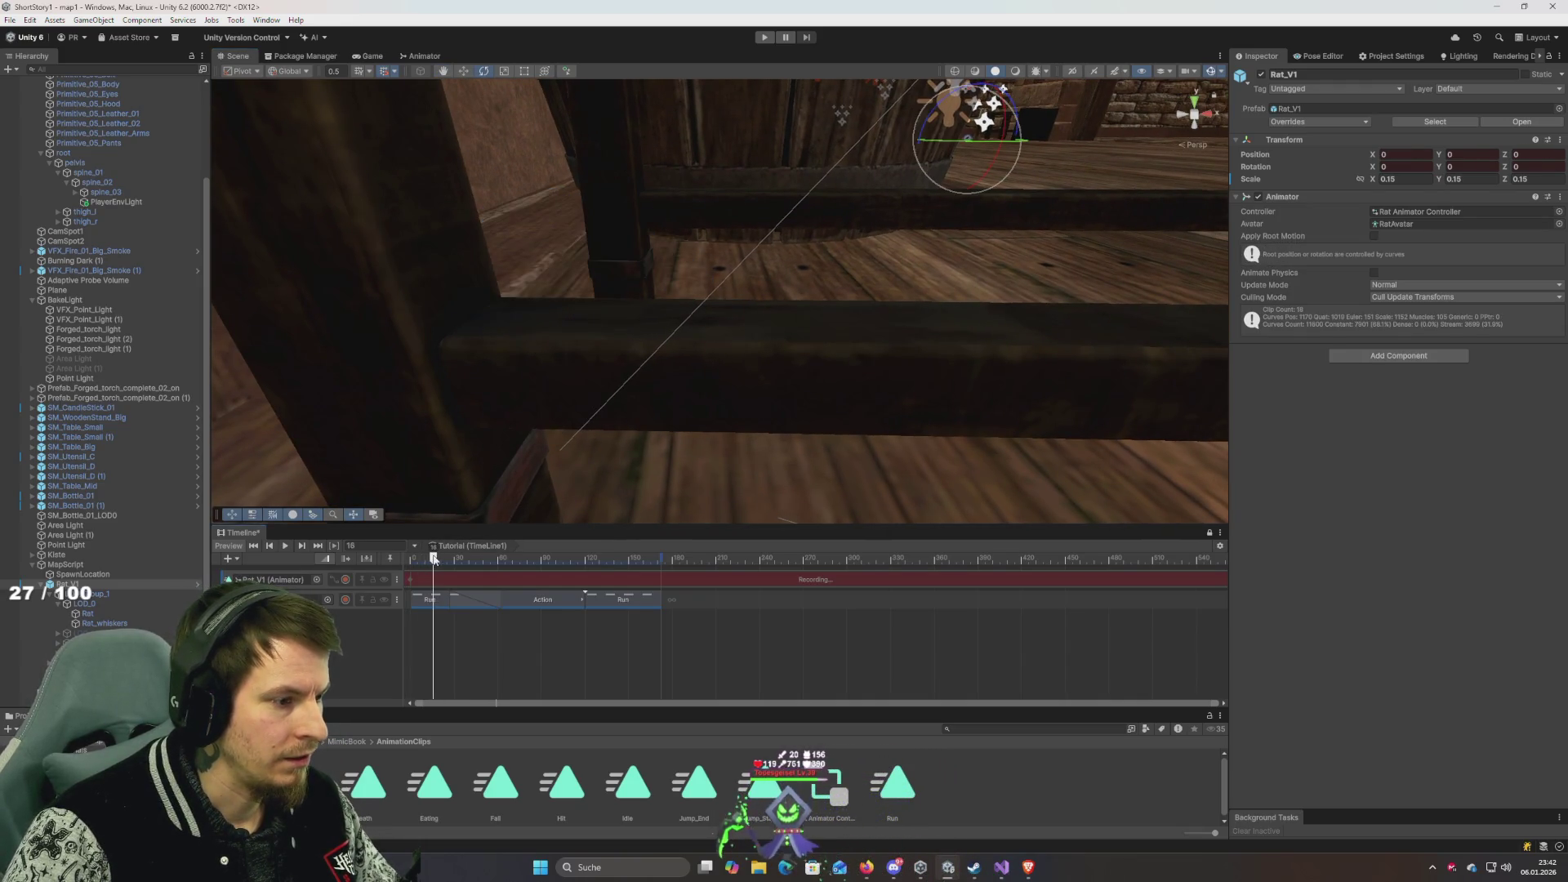
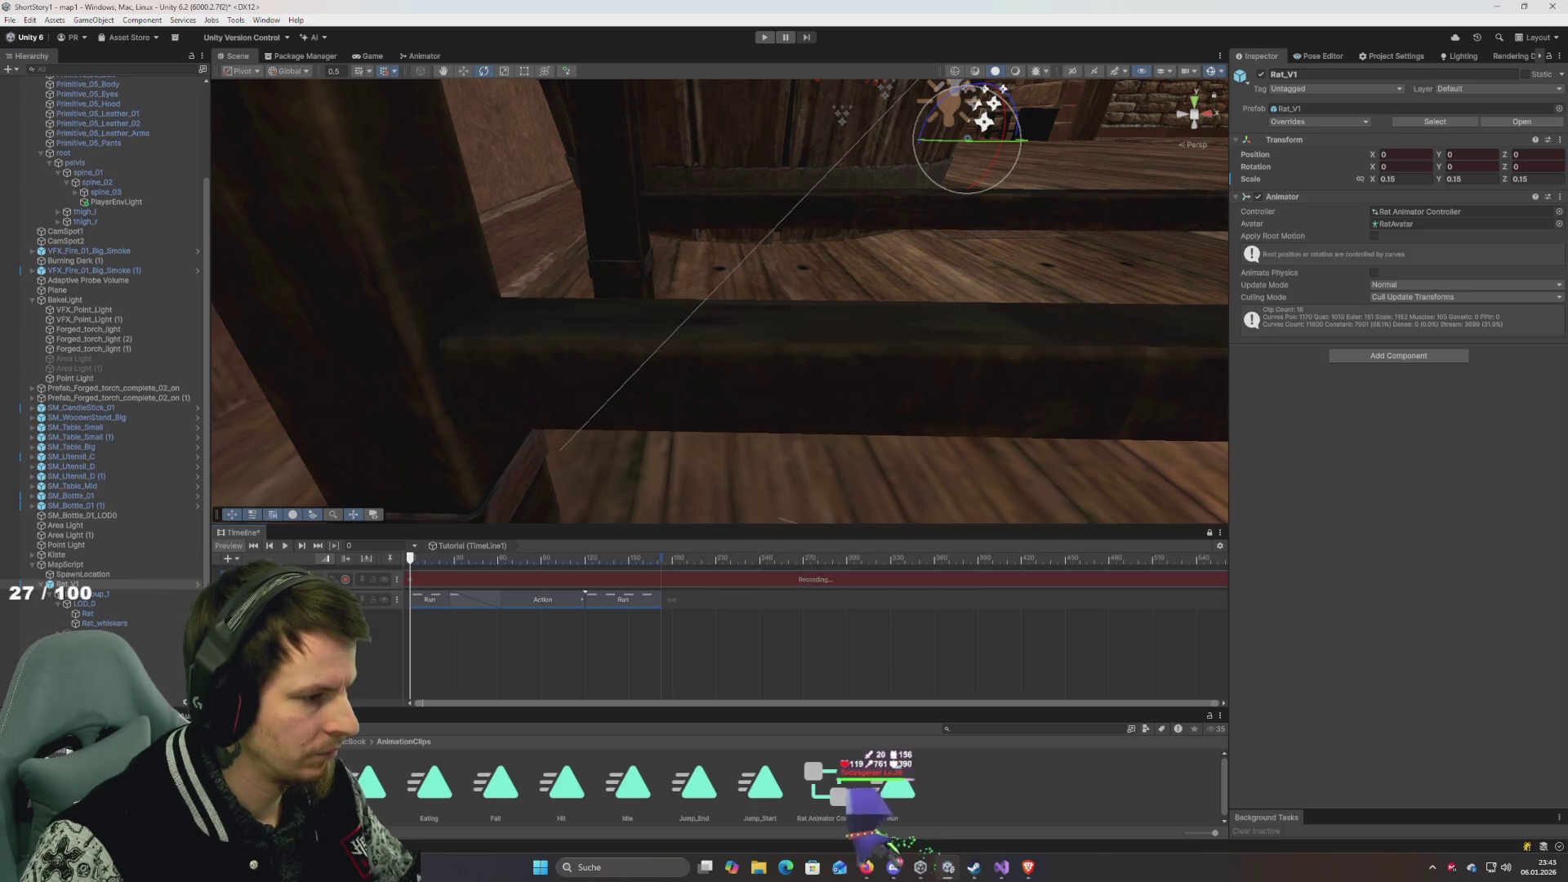
Stop the track recording and fly the Scene view through the wooden corridor, low along the wall to the rat.
{"action": "left_click", "coordinate": [346, 580]}
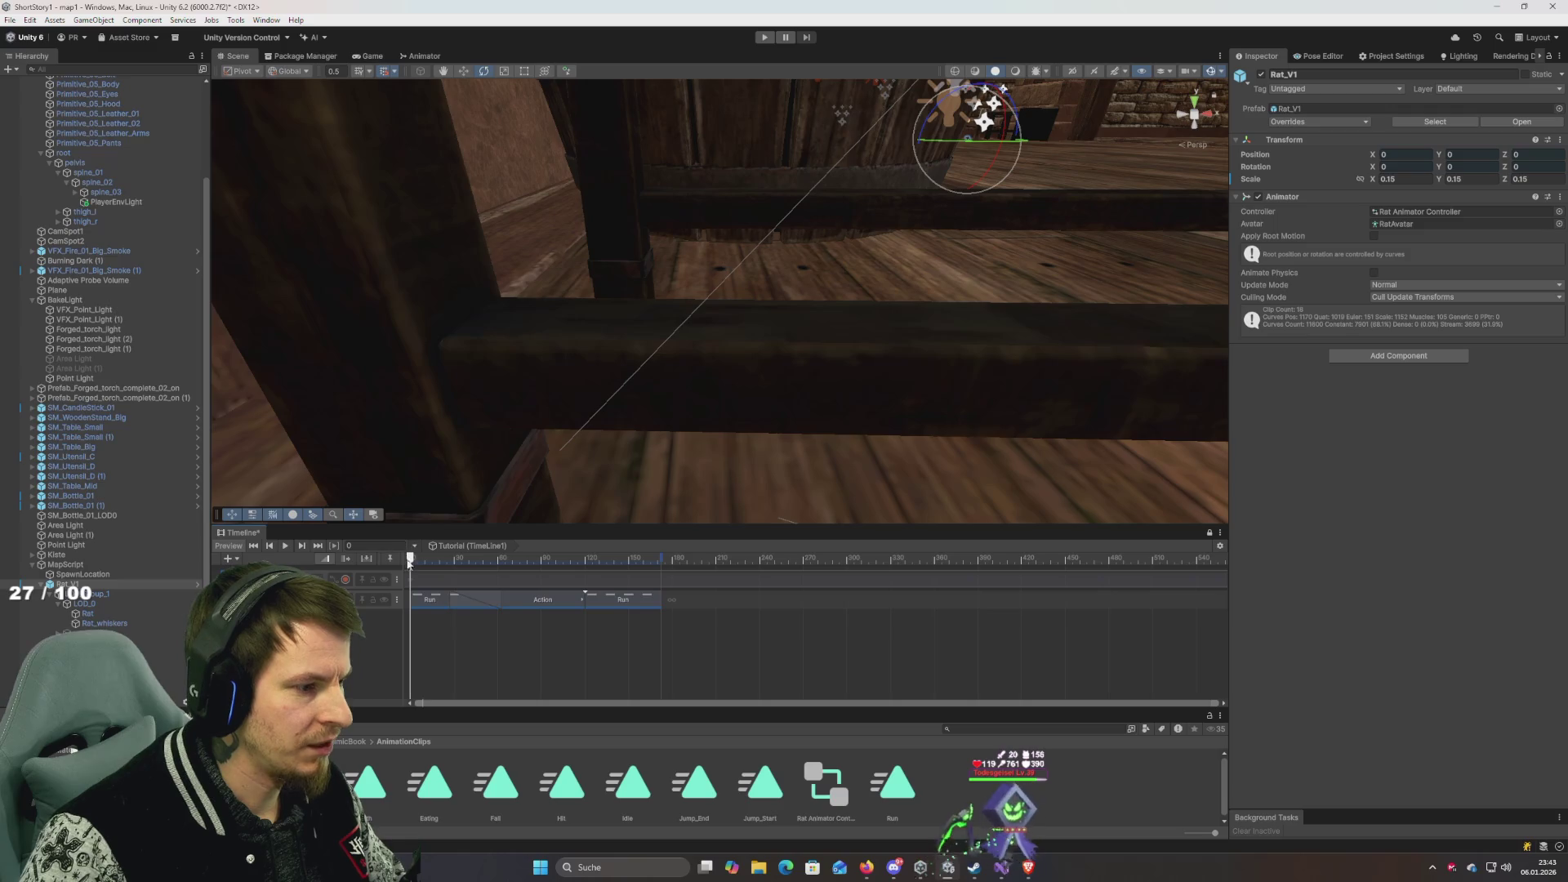
{"action": "mouse_move", "coordinate": [888, 267]}
{"action": "left_mouse_down"}
{"action": "mouse_move", "coordinate": [826, 182]}
{"action": "mouse_move", "coordinate": [1114, 273]}
{"action": "mouse_move", "coordinate": [945, 343]}
{"action": "mouse_move", "coordinate": [830, 355]}
{"action": "mouse_move", "coordinate": [903, 353]}
{"action": "mouse_move", "coordinate": [455, 357]}
{"action": "mouse_move", "coordinate": [462, 369]}
{"action": "mouse_move", "coordinate": [616, 322]}
{"action": "mouse_move", "coordinate": [526, 356]}
{"action": "left_mouse_up"}
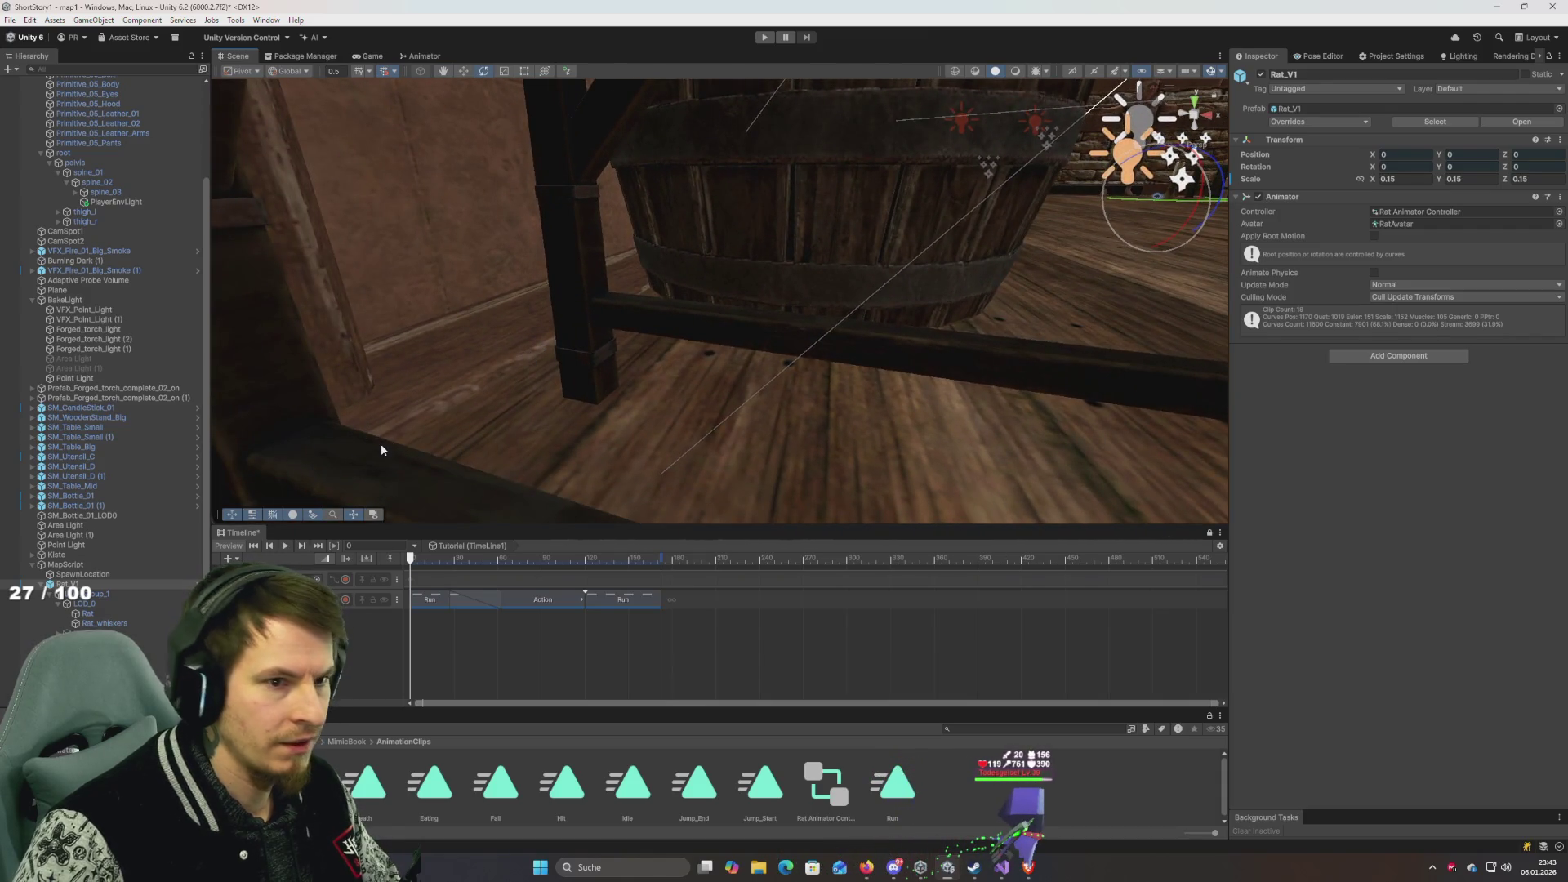
{"action": "mouse_move", "coordinate": [784, 424]}
{"action": "left_mouse_down"}
{"action": "mouse_move", "coordinate": [829, 419]}
{"action": "mouse_move", "coordinate": [253, 478]}
{"action": "mouse_move", "coordinate": [369, 475]}
{"action": "mouse_move", "coordinate": [245, 458]}
{"action": "mouse_move", "coordinate": [829, 342]}
{"action": "mouse_move", "coordinate": [693, 316]}
{"action": "mouse_move", "coordinate": [797, 292]}
{"action": "left_mouse_up"}
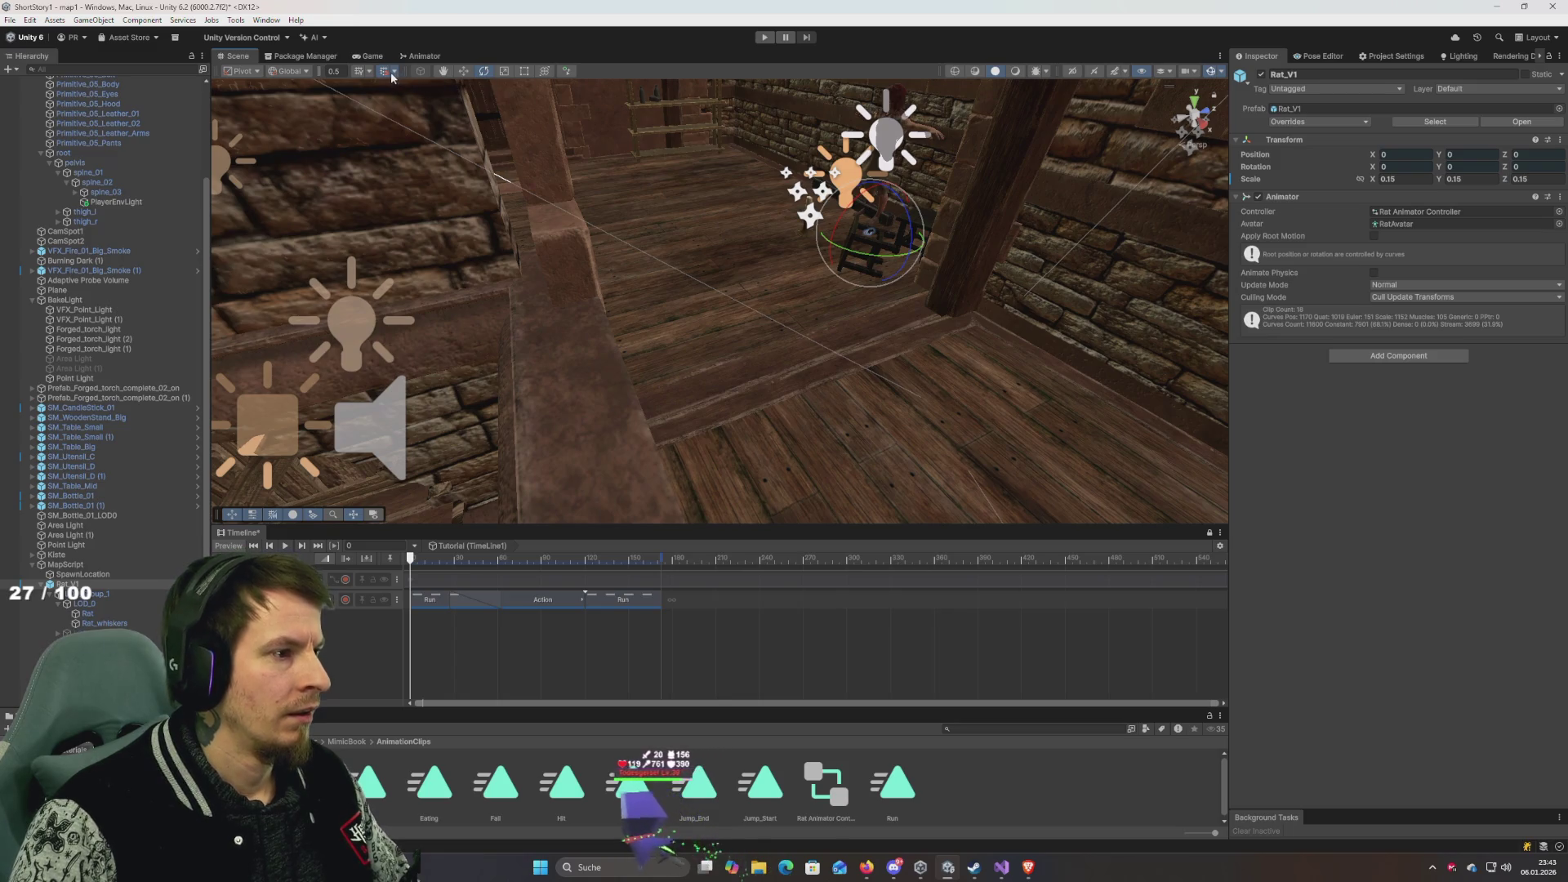
Move the rat along Z toward the bench and lift it onto the beam.
{"action": "left_click", "coordinate": [443, 71]}
{"action": "left_click_drag", "start_coordinate": [545, 340], "coordinate": [561, 344]}
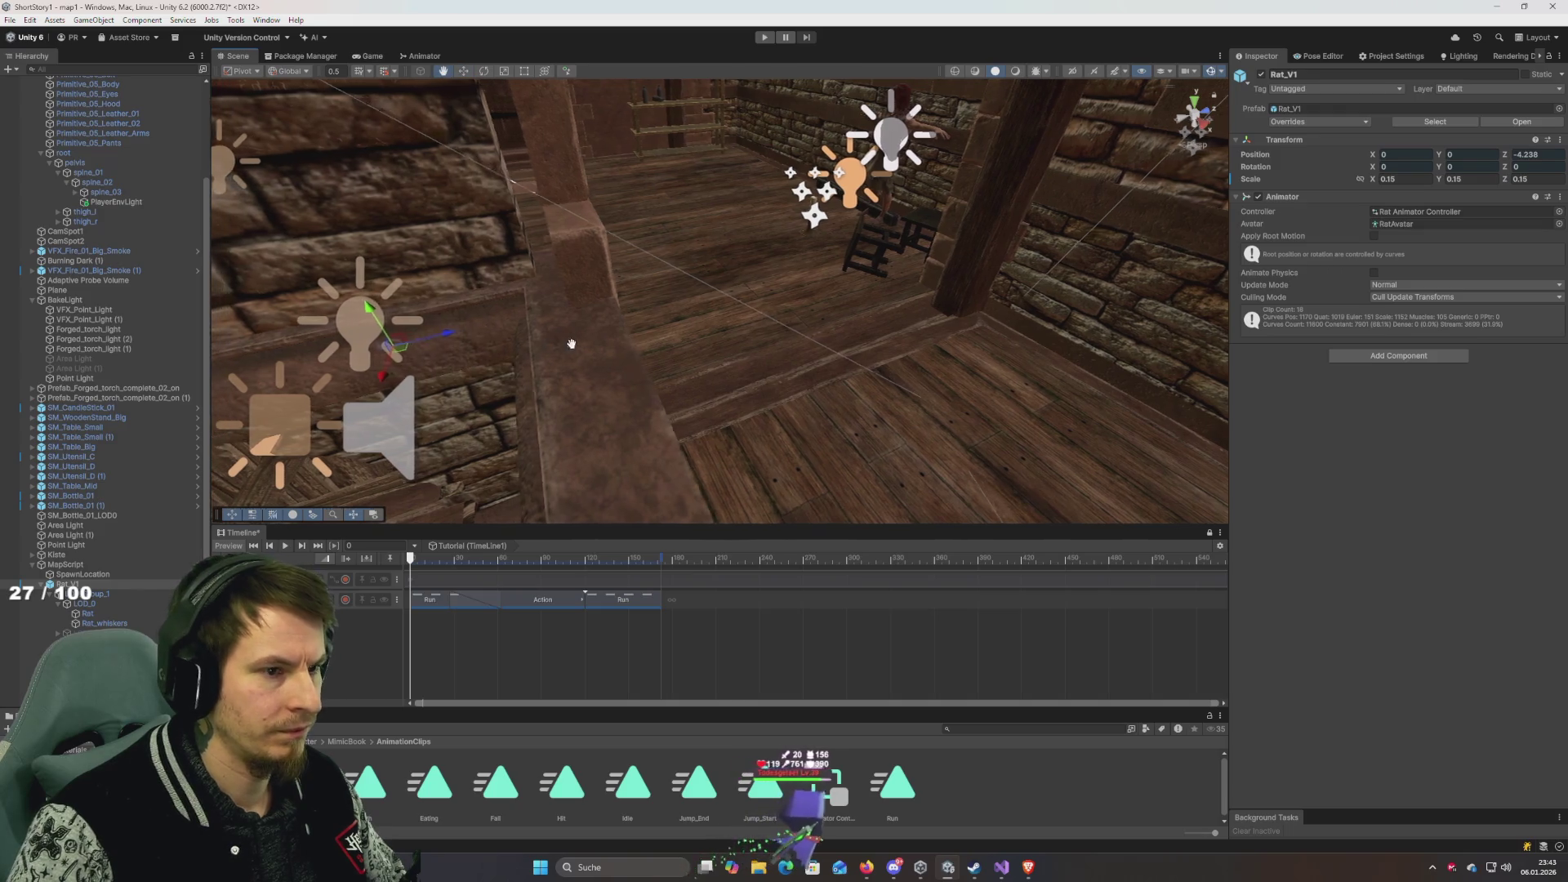
{"action": "key", "text": "f"}
{"action": "key", "text": "w"}
{"action": "mouse_move", "coordinate": [753, 288]}
{"action": "left_mouse_down"}
{"action": "mouse_move", "coordinate": [316, 369]}
{"action": "mouse_move", "coordinate": [302, 390]}
{"action": "mouse_move", "coordinate": [393, 432]}
{"action": "mouse_move", "coordinate": [505, 141]}
{"action": "left_mouse_up"}
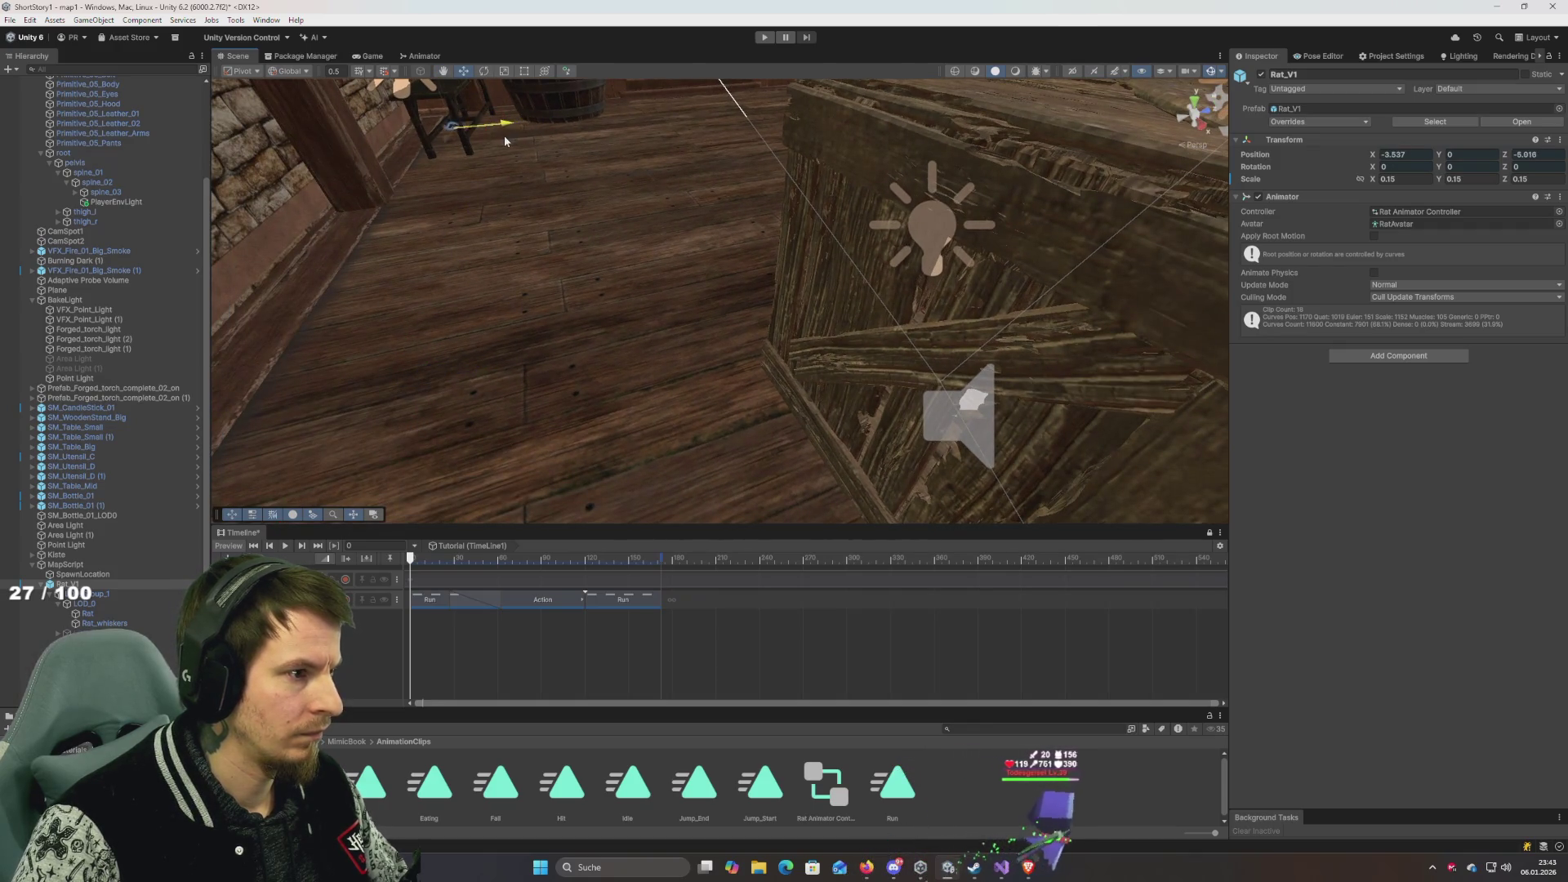
{"action": "key", "text": "f"}
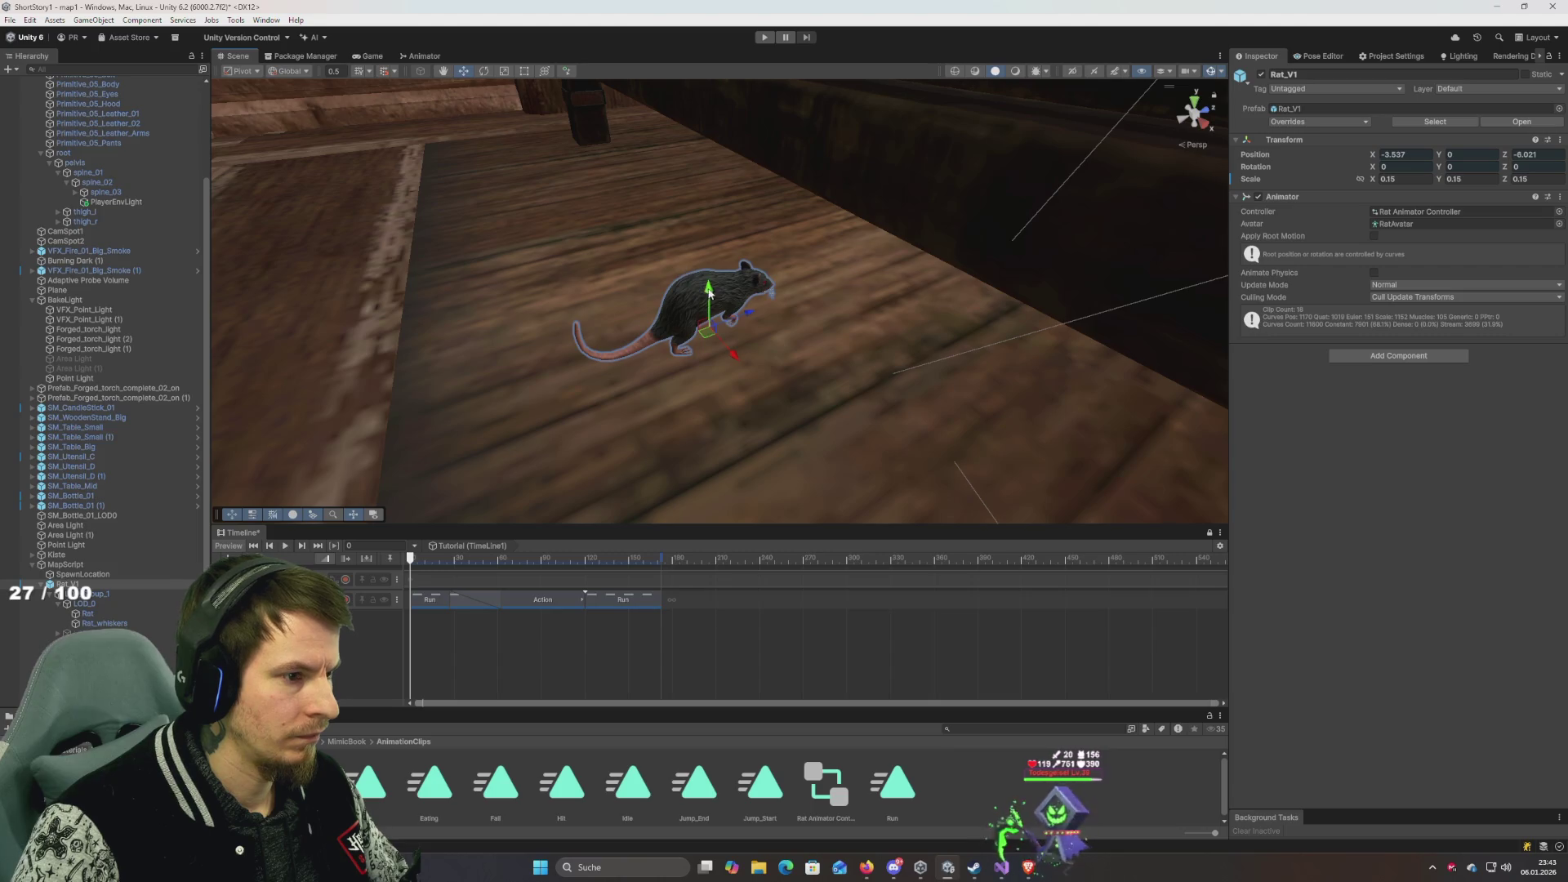
{"action": "left_click_drag", "start_coordinate": [754, 290], "coordinate": [753, 283]}
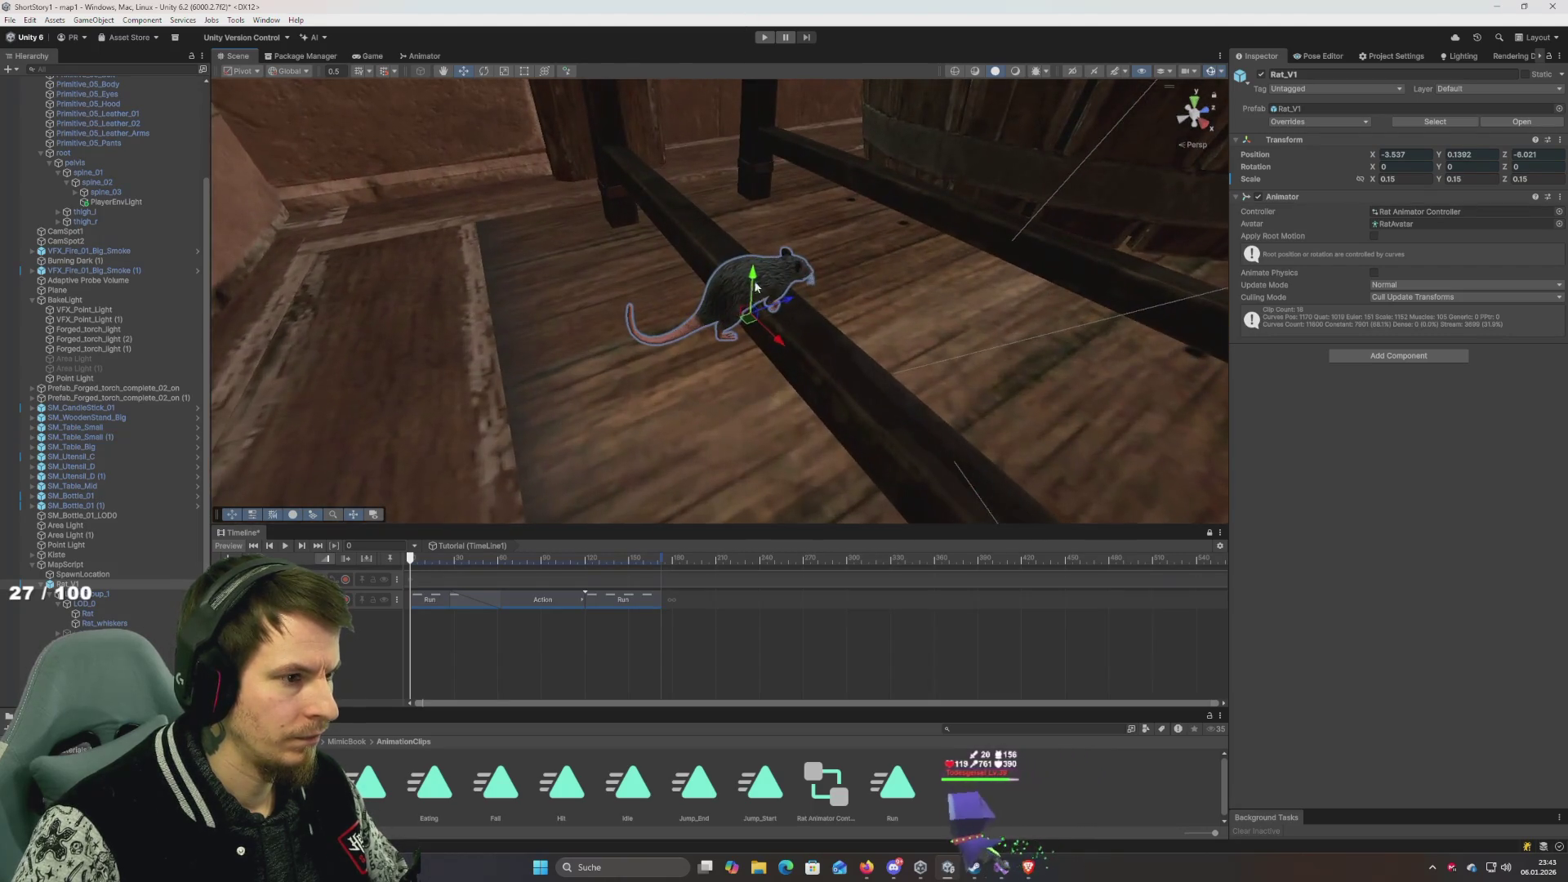
Turn the rat about 93° to point along the beam and slide it into place.
{"action": "key", "text": "e"}
{"action": "mouse_move", "coordinate": [752, 284]}
{"action": "left_mouse_down"}
{"action": "mouse_move", "coordinate": [518, 235]}
{"action": "mouse_move", "coordinate": [560, 305]}
{"action": "left_mouse_up"}
{"action": "mouse_move", "coordinate": [733, 363]}
{"action": "left_mouse_down"}
{"action": "mouse_move", "coordinate": [679, 394]}
{"action": "mouse_move", "coordinate": [713, 400]}
{"action": "mouse_move", "coordinate": [744, 376]}
{"action": "left_mouse_up"}
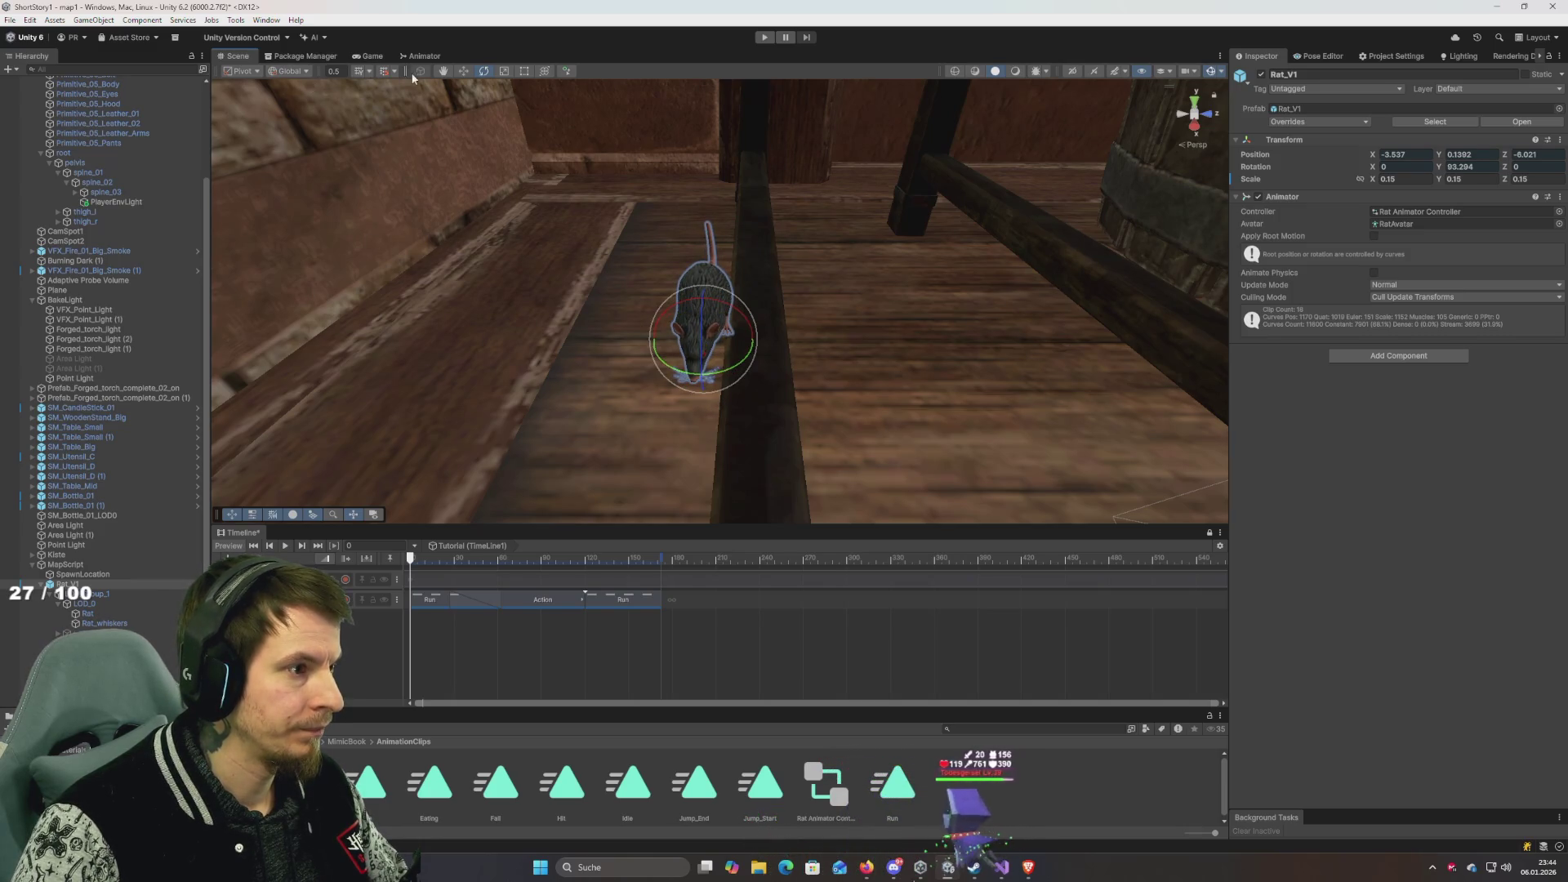
{"action": "left_click", "coordinate": [463, 71]}
{"action": "mouse_move", "coordinate": [755, 343]}
{"action": "left_mouse_down"}
{"action": "mouse_move", "coordinate": [808, 356]}
{"action": "mouse_move", "coordinate": [570, 371]}
{"action": "mouse_move", "coordinate": [801, 354]}
{"action": "mouse_move", "coordinate": [903, 276]}
{"action": "mouse_move", "coordinate": [777, 312]}
{"action": "mouse_move", "coordinate": [805, 273]}
{"action": "mouse_move", "coordinate": [809, 217]}
{"action": "mouse_move", "coordinate": [808, 234]}
{"action": "left_mouse_up"}
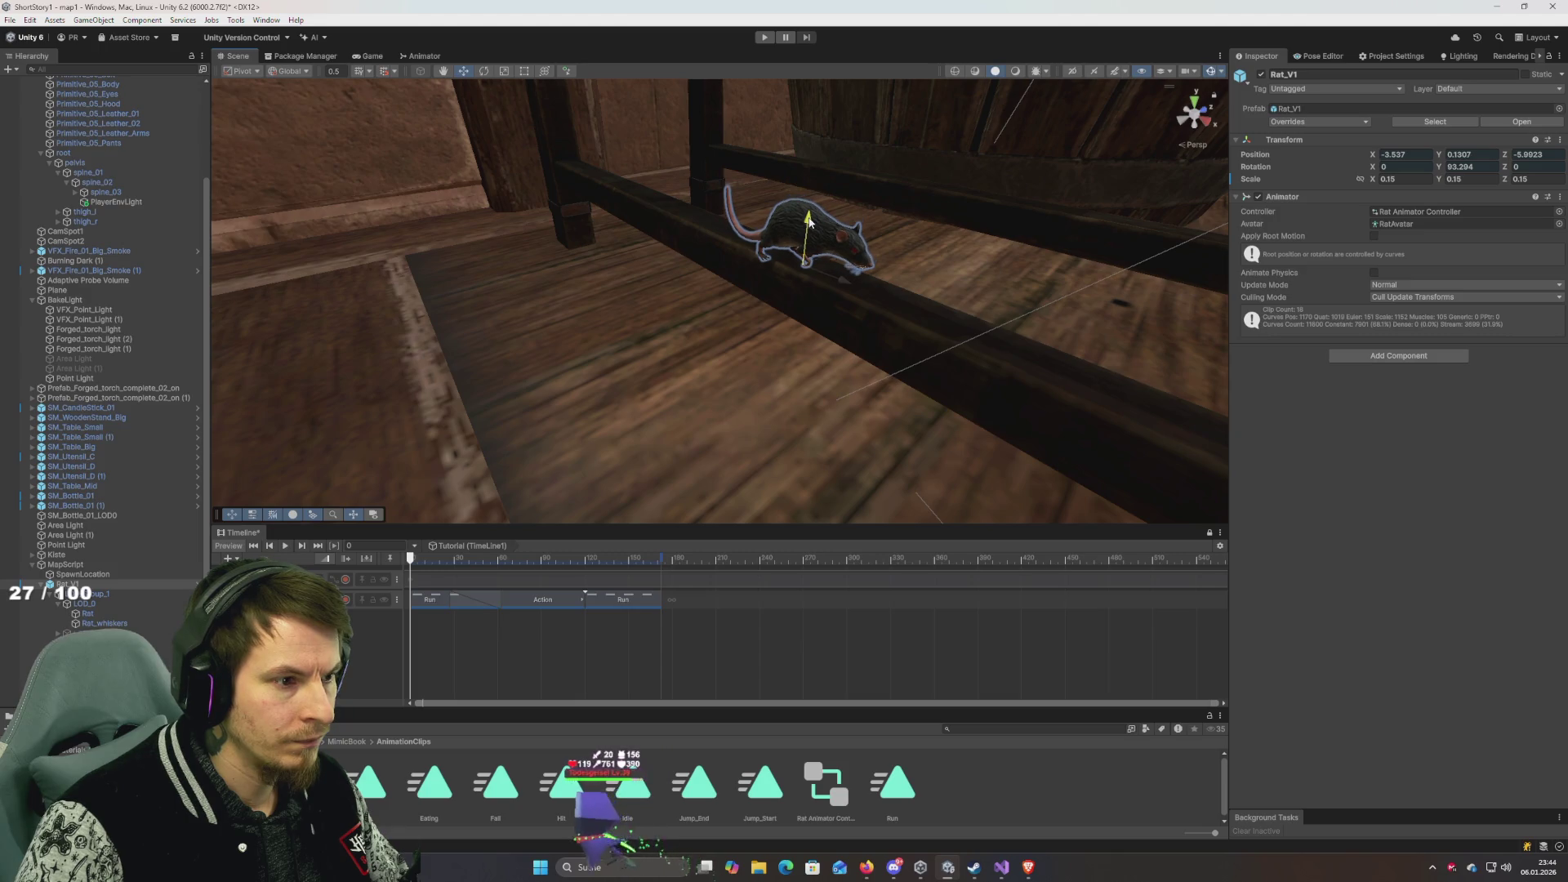
{"action": "scroll", "coordinate": [809, 233], "scroll_direction": "down", "scroll_amount": 3}
{"action": "scroll", "coordinate": [809, 233], "scroll_direction": "up", "scroll_amount": 5}
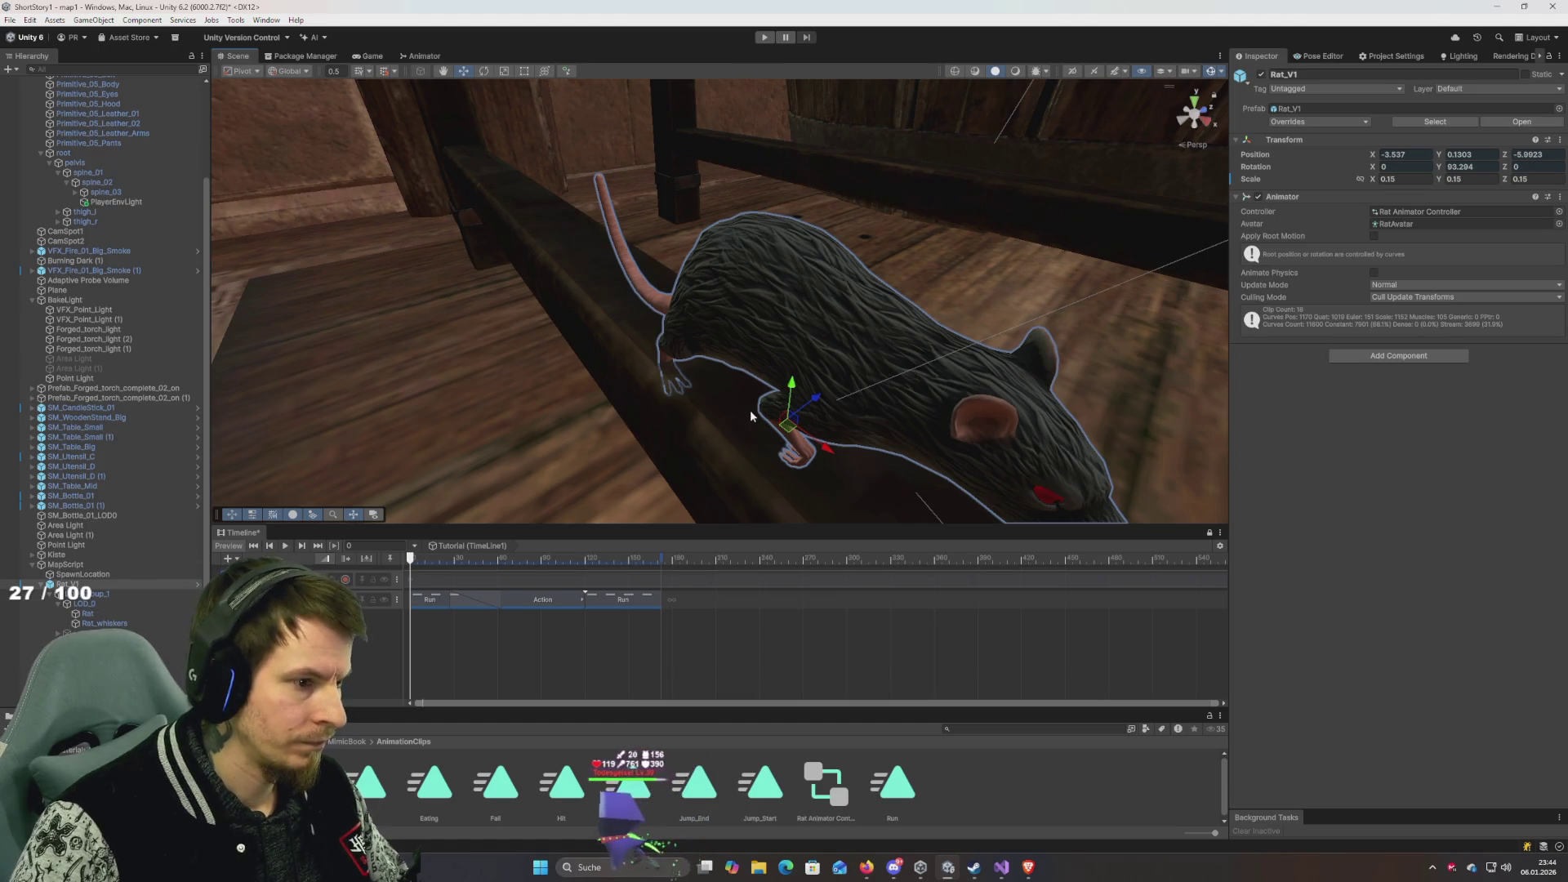
Raise the rat slightly on the beam and turn it a few degrees more.
{"action": "mouse_move", "coordinate": [791, 387]}
{"action": "left_mouse_down"}
{"action": "mouse_move", "coordinate": [791, 363]}
{"action": "mouse_move", "coordinate": [793, 378]}
{"action": "left_mouse_up"}
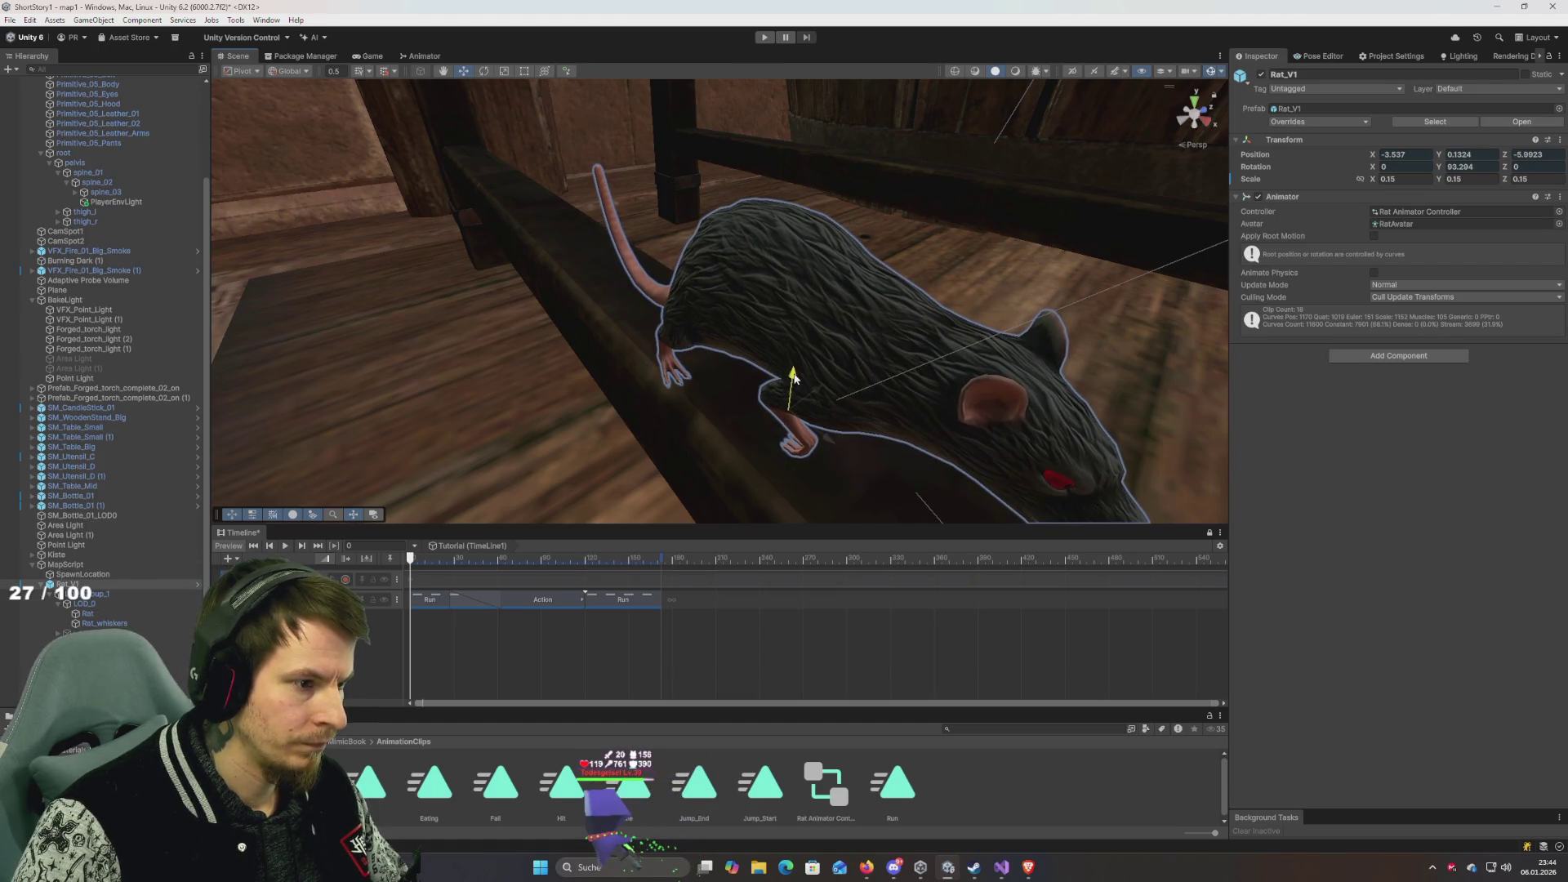
{"action": "left_click_drag", "start_coordinate": [770, 431], "coordinate": [788, 435]}
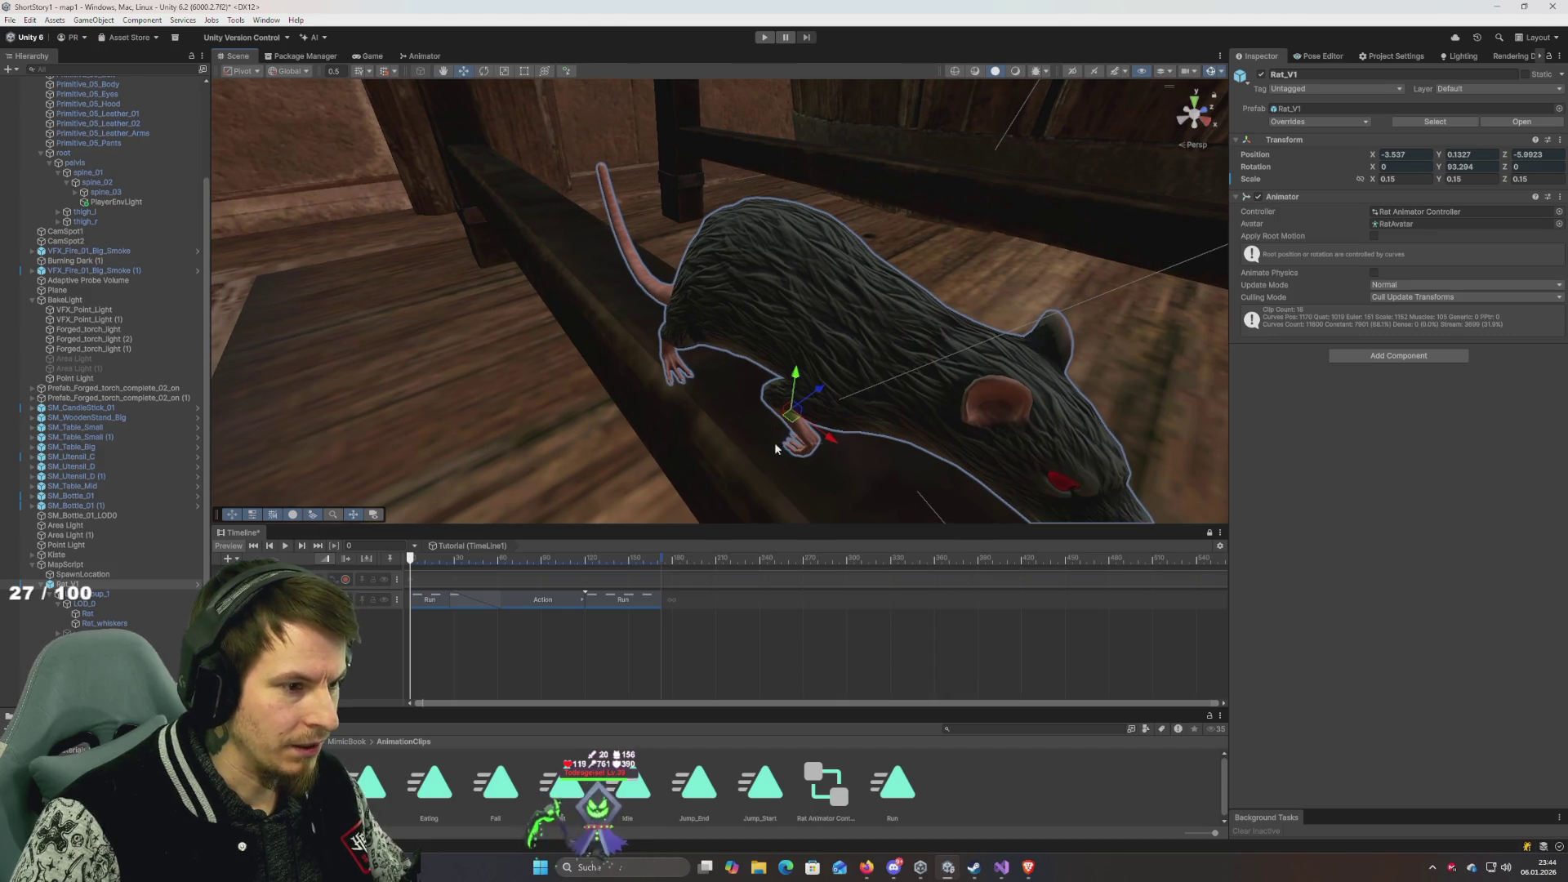
{"action": "right_click", "coordinate": [775, 447]}
{"action": "left_click", "coordinate": [484, 72]}
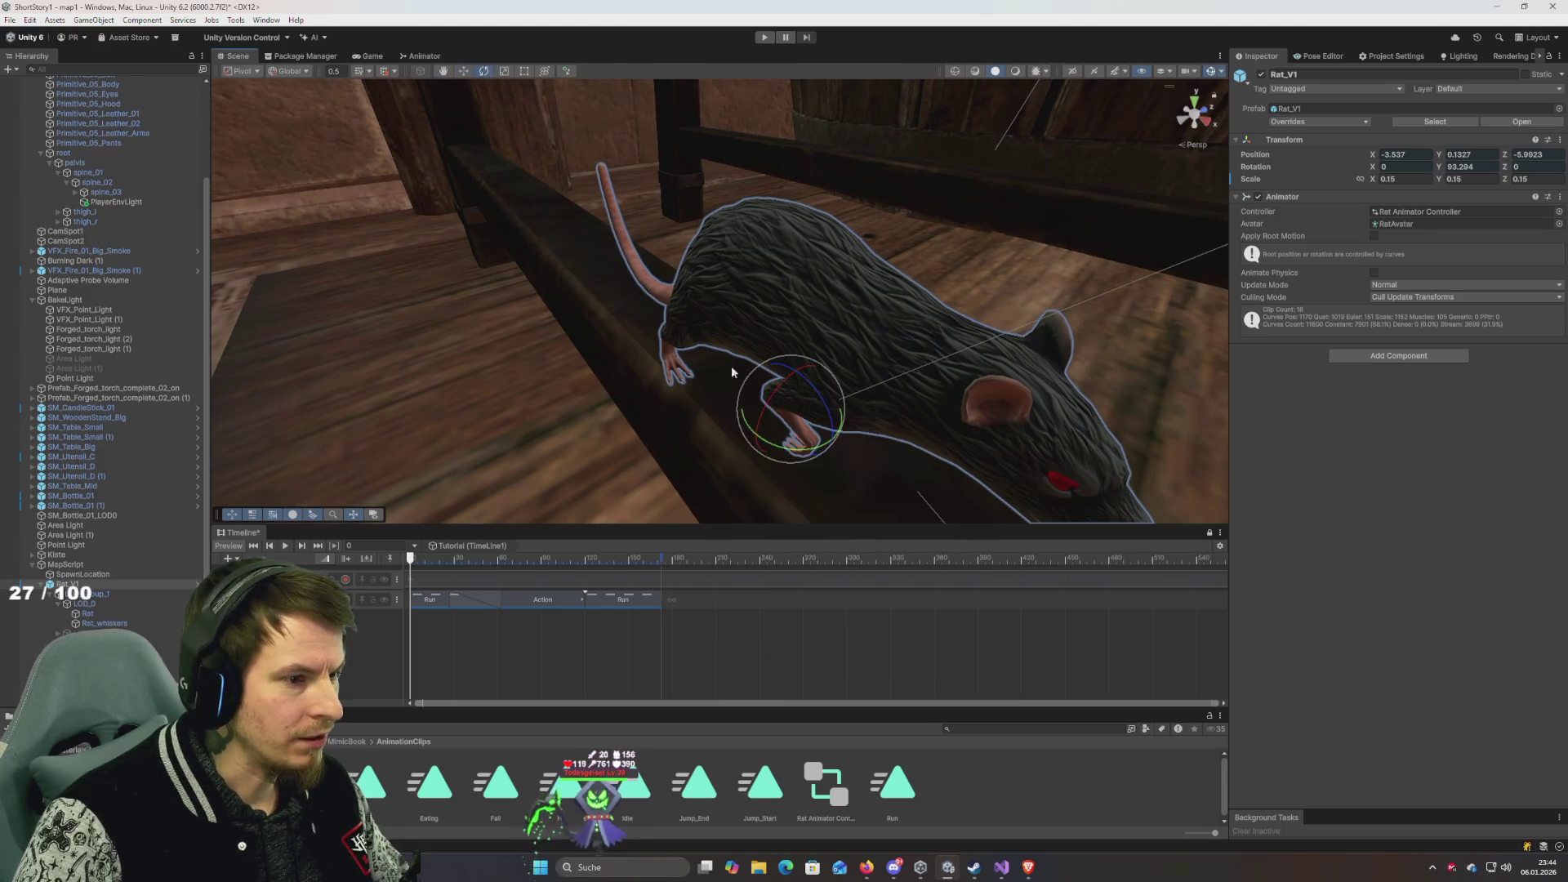
{"action": "left_click_drag", "start_coordinate": [787, 455], "coordinate": [786, 456]}
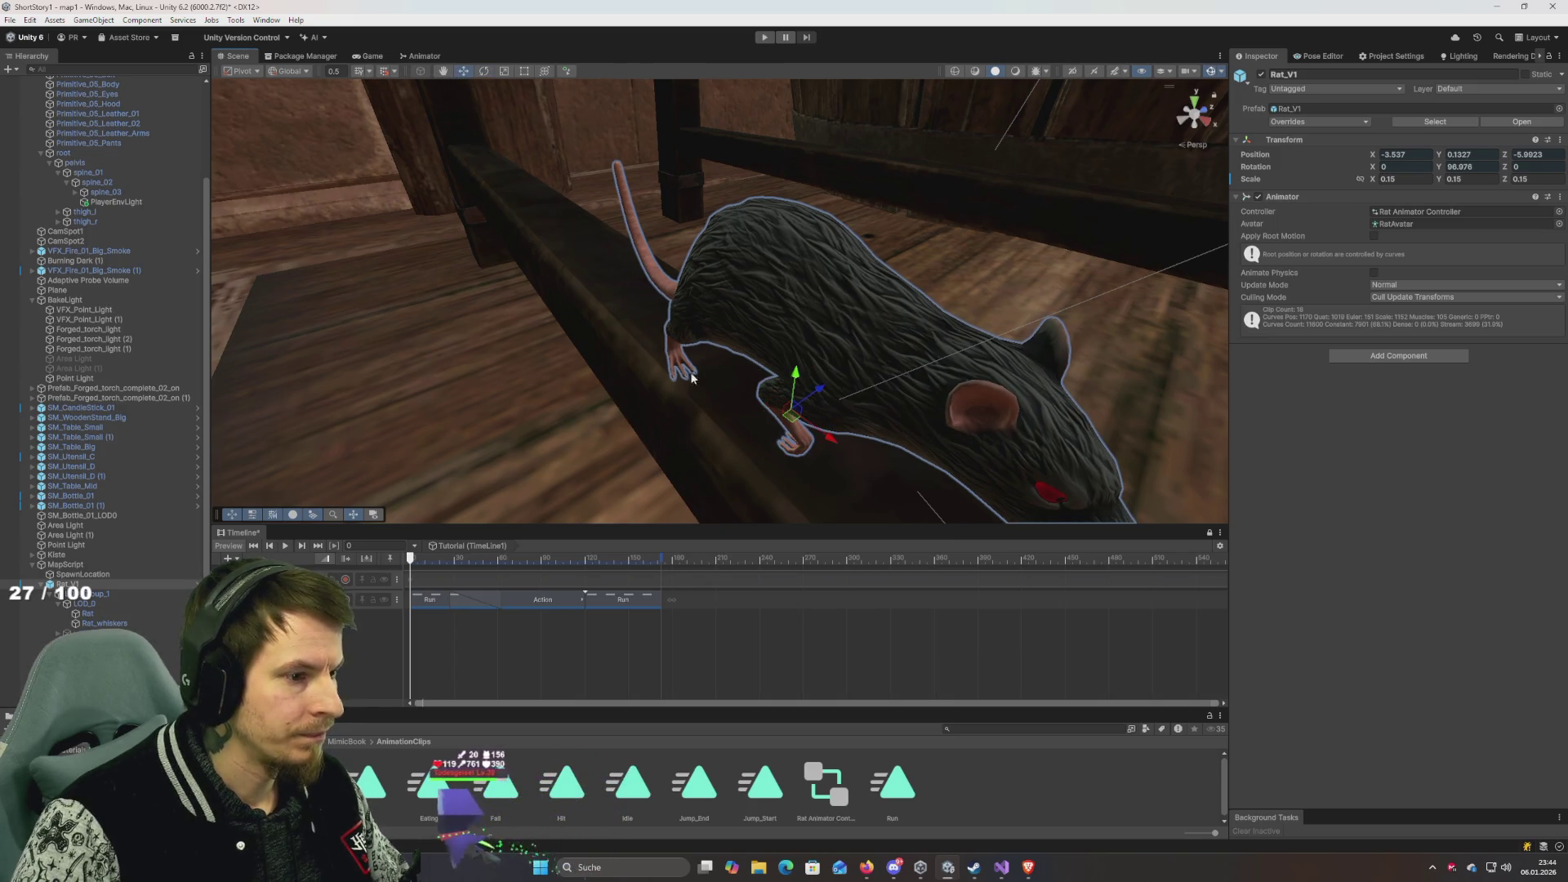
Slide the rat up the beam along X and rotate it to about 97.7°.
{"action": "mouse_move", "coordinate": [839, 445]}
{"action": "left_mouse_down"}
{"action": "mouse_move", "coordinate": [621, 326]}
{"action": "mouse_move", "coordinate": [445, 175]}
{"action": "left_mouse_up"}
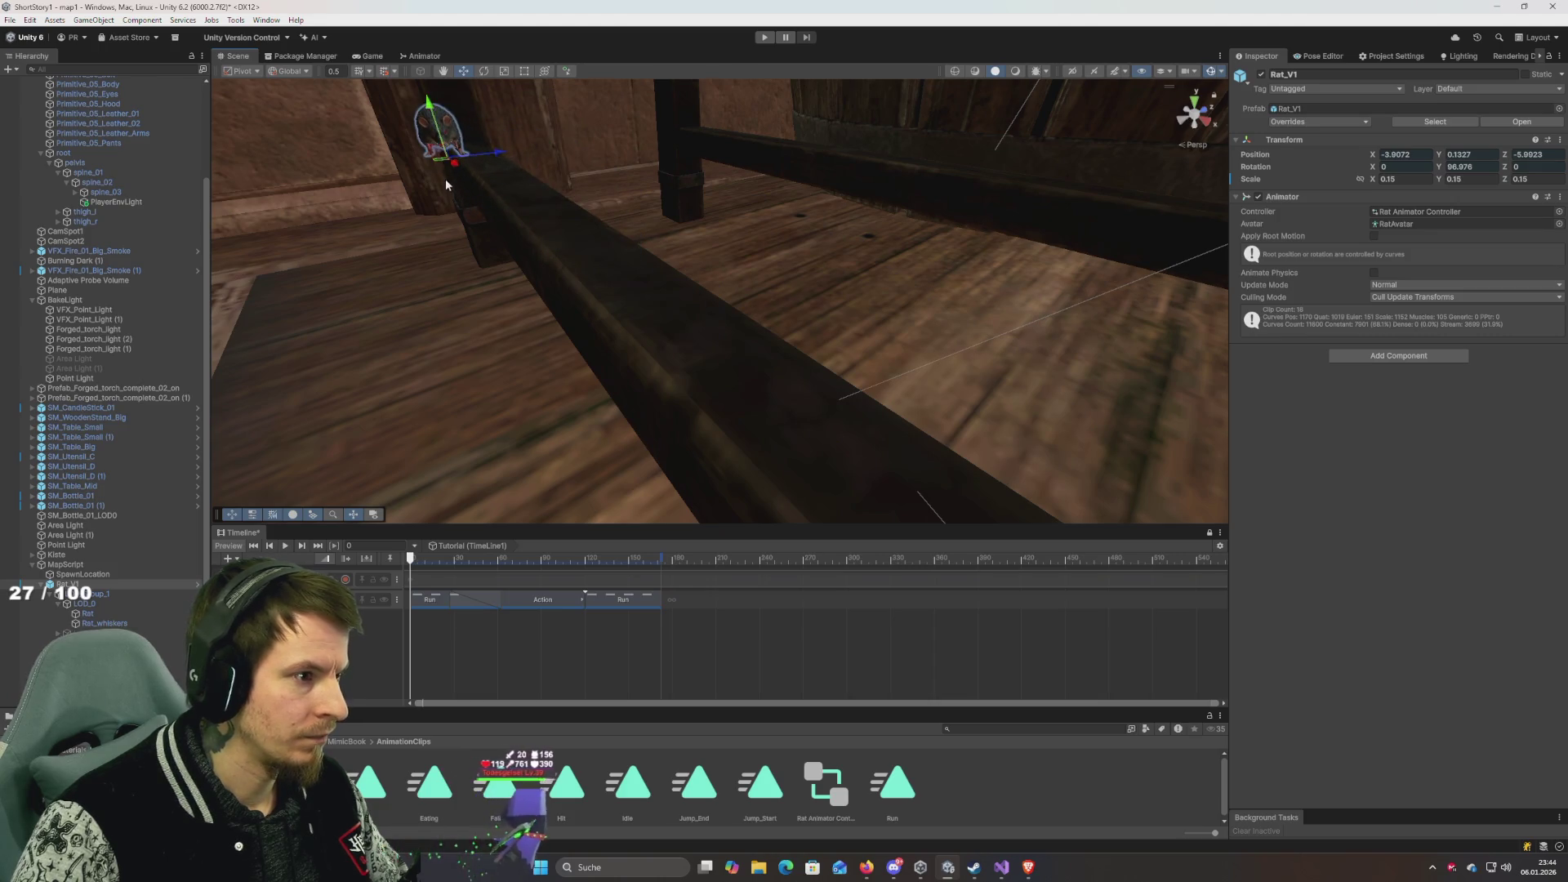
{"action": "scroll", "coordinate": [482, 213], "scroll_direction": "up", "scroll_amount": 3}
{"action": "mouse_move", "coordinate": [516, 255]}
{"action": "left_mouse_down"}
{"action": "mouse_move", "coordinate": [812, 377]}
{"action": "mouse_move", "coordinate": [599, 329]}
{"action": "mouse_move", "coordinate": [609, 308]}
{"action": "mouse_move", "coordinate": [570, 251]}
{"action": "left_mouse_up"}
{"action": "scroll", "coordinate": [570, 250], "scroll_direction": "up", "scroll_amount": 3}
{"action": "scroll", "coordinate": [637, 294], "scroll_direction": "down", "scroll_amount": 5}
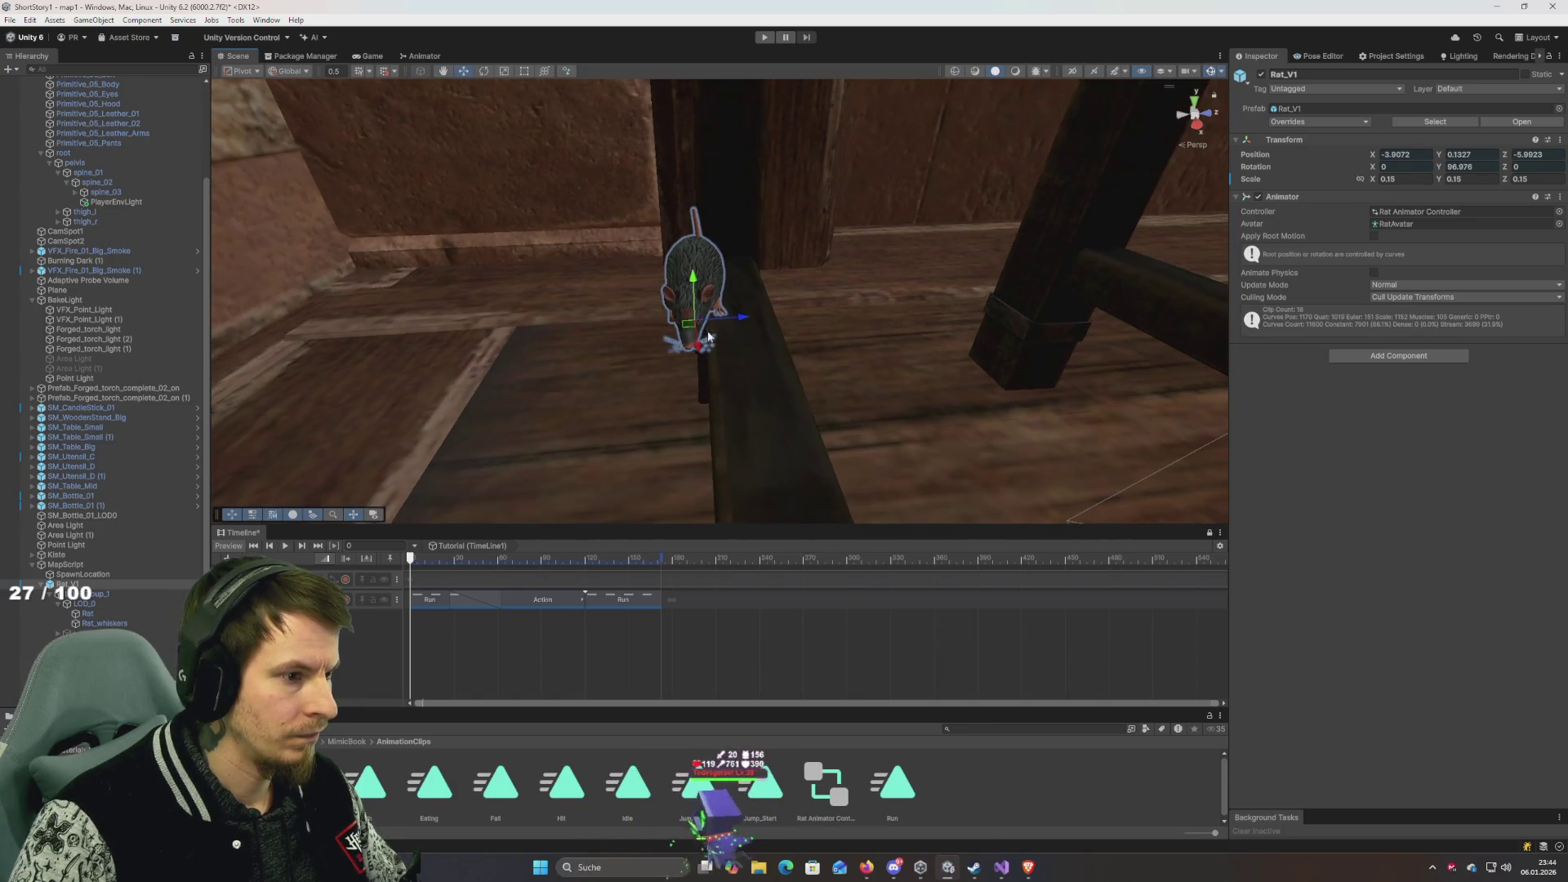
{"action": "left_click", "coordinate": [483, 72]}
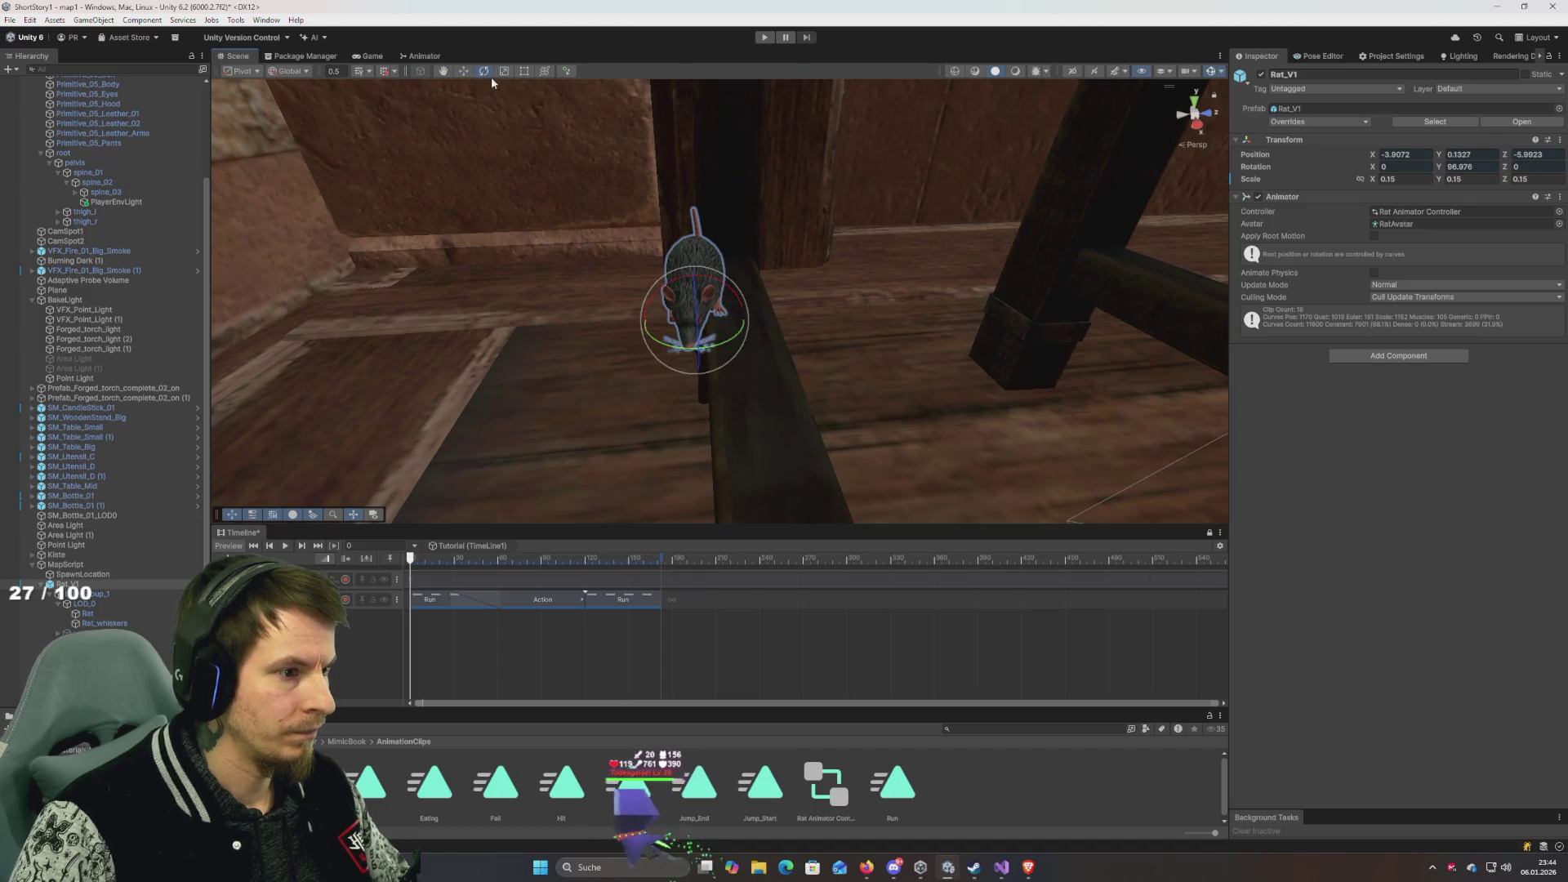
{"action": "mouse_move", "coordinate": [732, 339]}
{"action": "left_mouse_down"}
{"action": "mouse_move", "coordinate": [788, 336]}
{"action": "mouse_move", "coordinate": [882, 374]}
{"action": "mouse_move", "coordinate": [813, 392]}
{"action": "mouse_move", "coordinate": [907, 390]}
{"action": "mouse_move", "coordinate": [870, 345]}
{"action": "mouse_move", "coordinate": [795, 333]}
{"action": "mouse_move", "coordinate": [831, 364]}
{"action": "mouse_move", "coordinate": [927, 350]}
{"action": "left_mouse_up"}
Scrub the Timeline playhead back toward the start.
{"action": "left_click", "coordinate": [463, 72]}
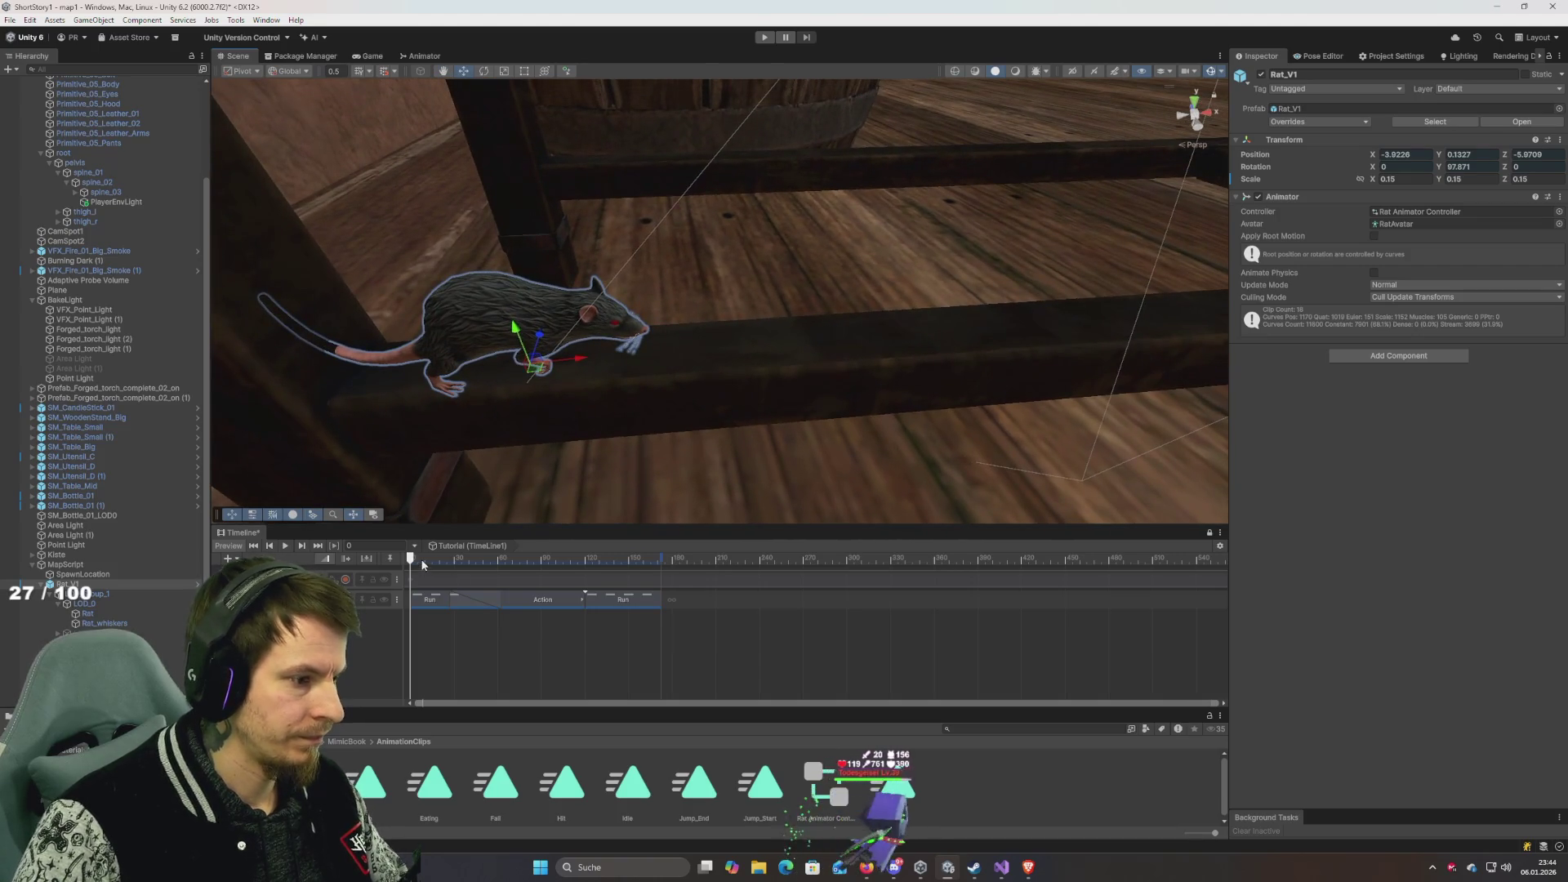
{"action": "left_click", "coordinate": [472, 560]}
{"action": "left_click_drag", "start_coordinate": [472, 561], "coordinate": [408, 559]}
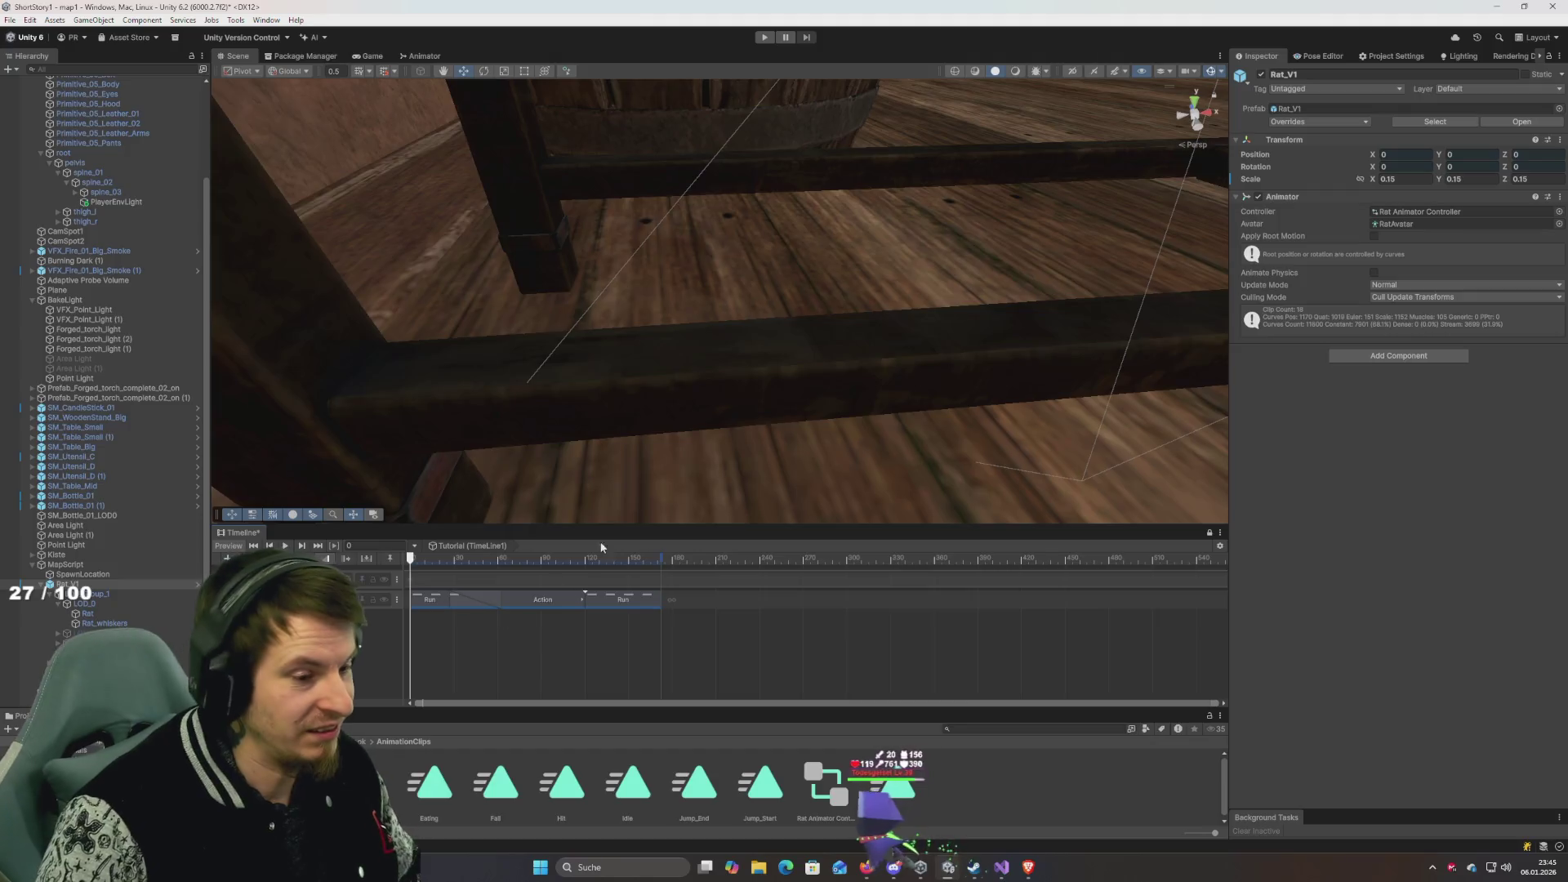
Put the cursor in the Project window search field.
{"action": "left_click", "coordinate": [1005, 729]}
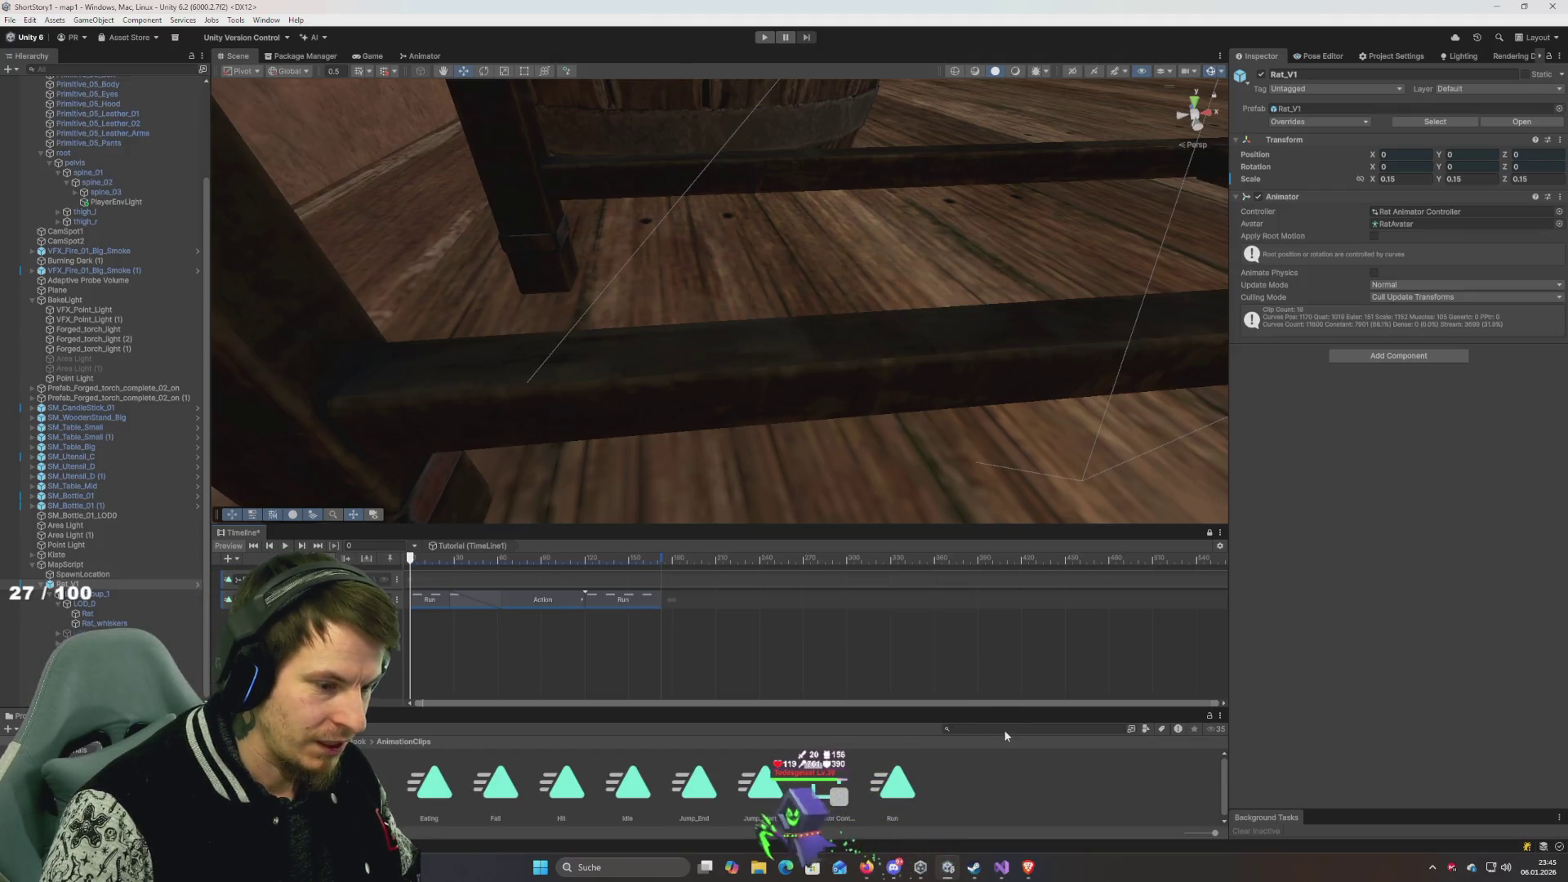
Search 'intro', open the Intro scene and inspect SzeneManager's timeline and its Queen track binding.
{"action": "type", "text": "intro"}
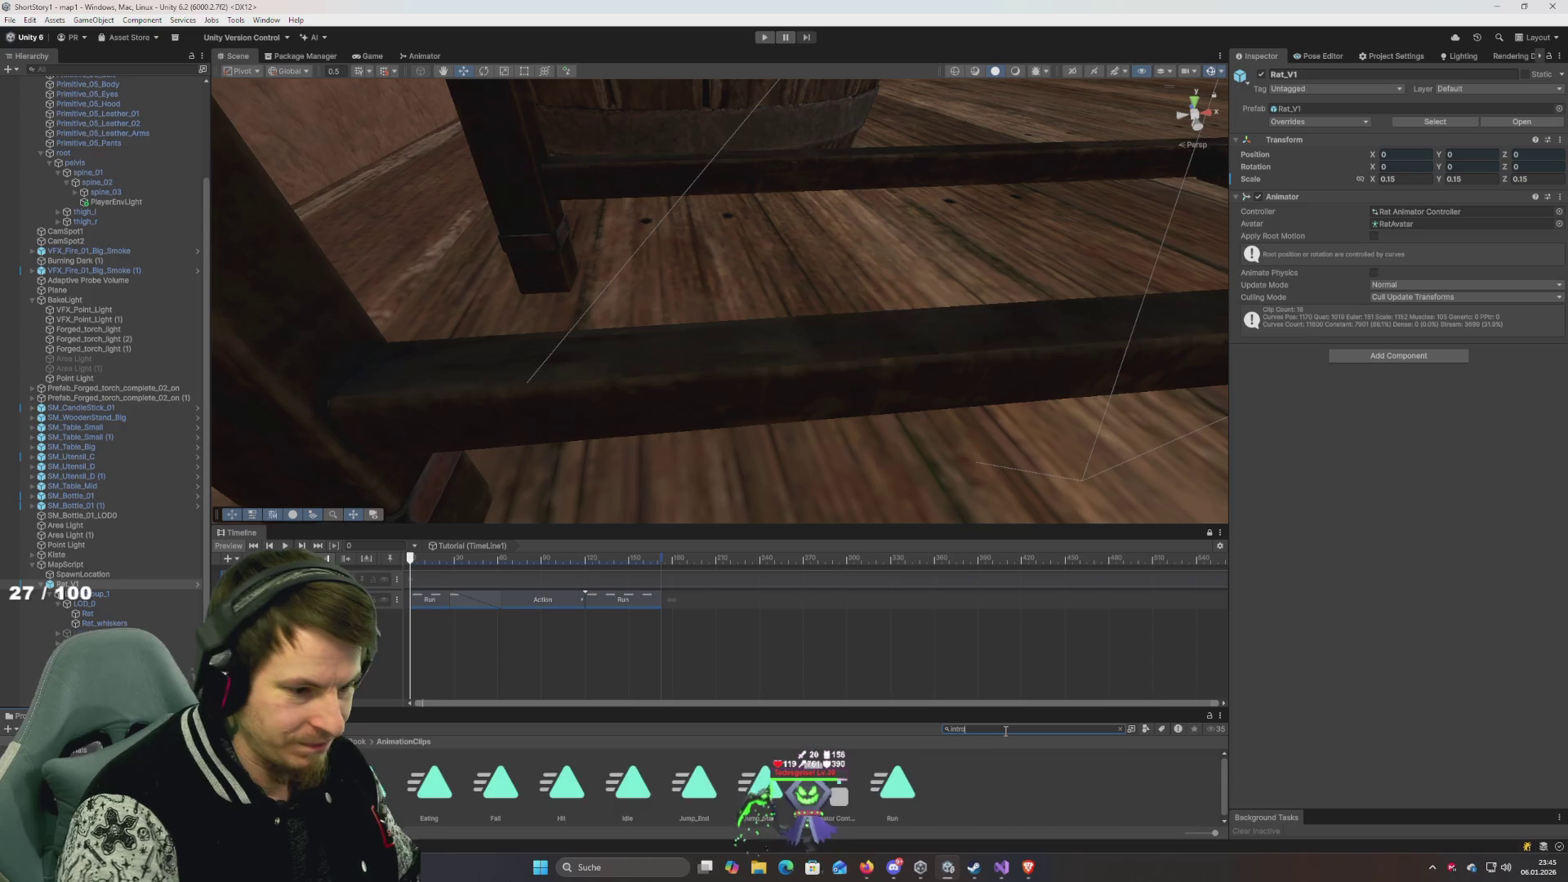
{"action": "double_click", "coordinate": [370, 784]}
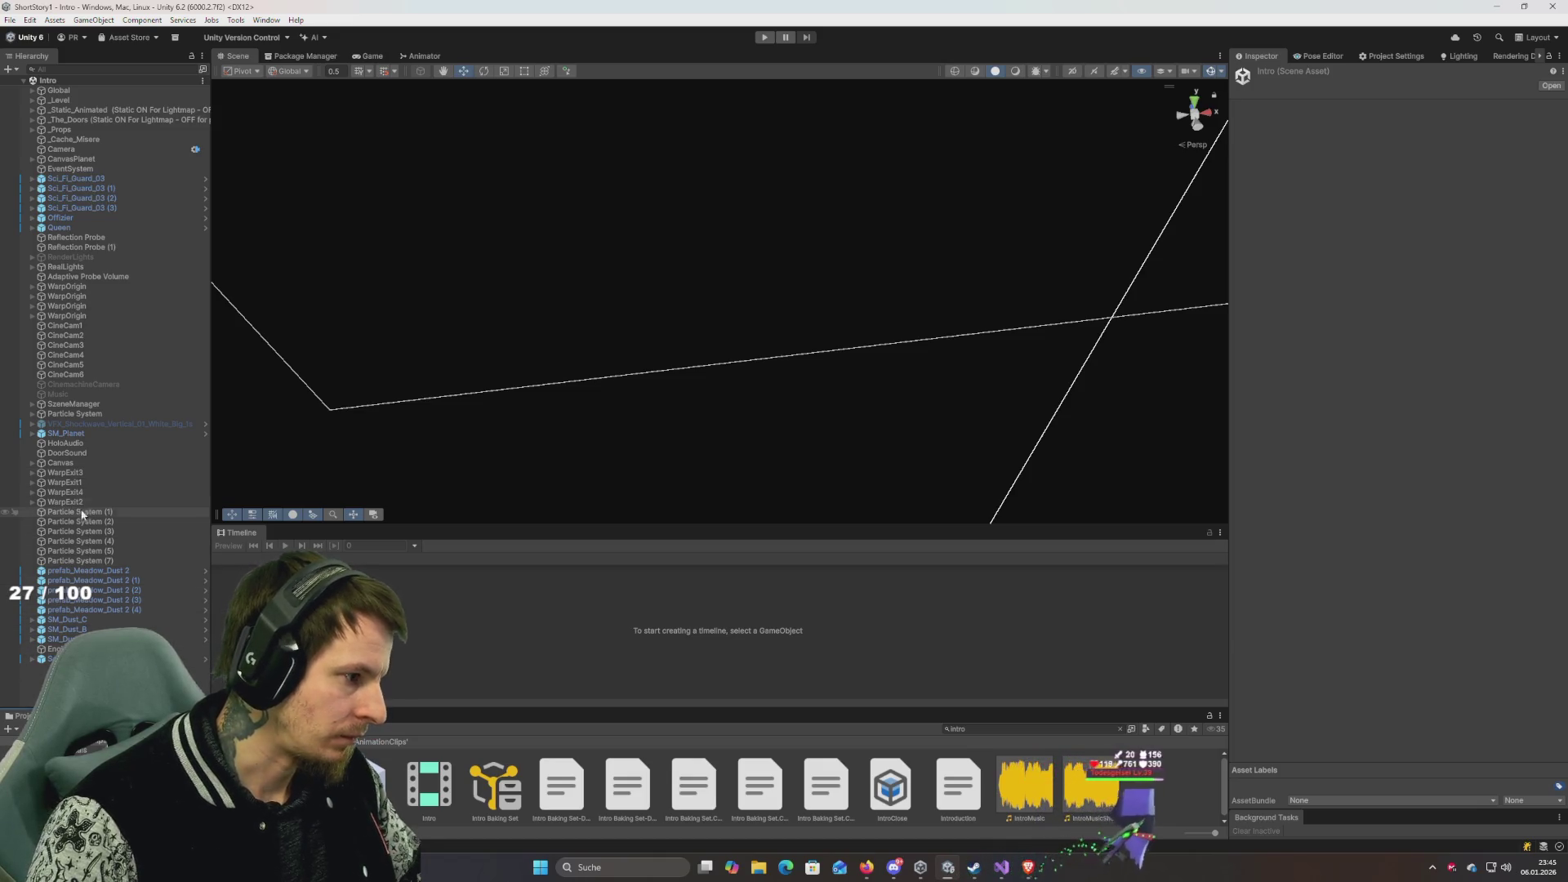
{"action": "left_click", "coordinate": [72, 404]}
{"action": "scroll", "coordinate": [459, 630], "scroll_direction": "up", "scroll_amount": 5}
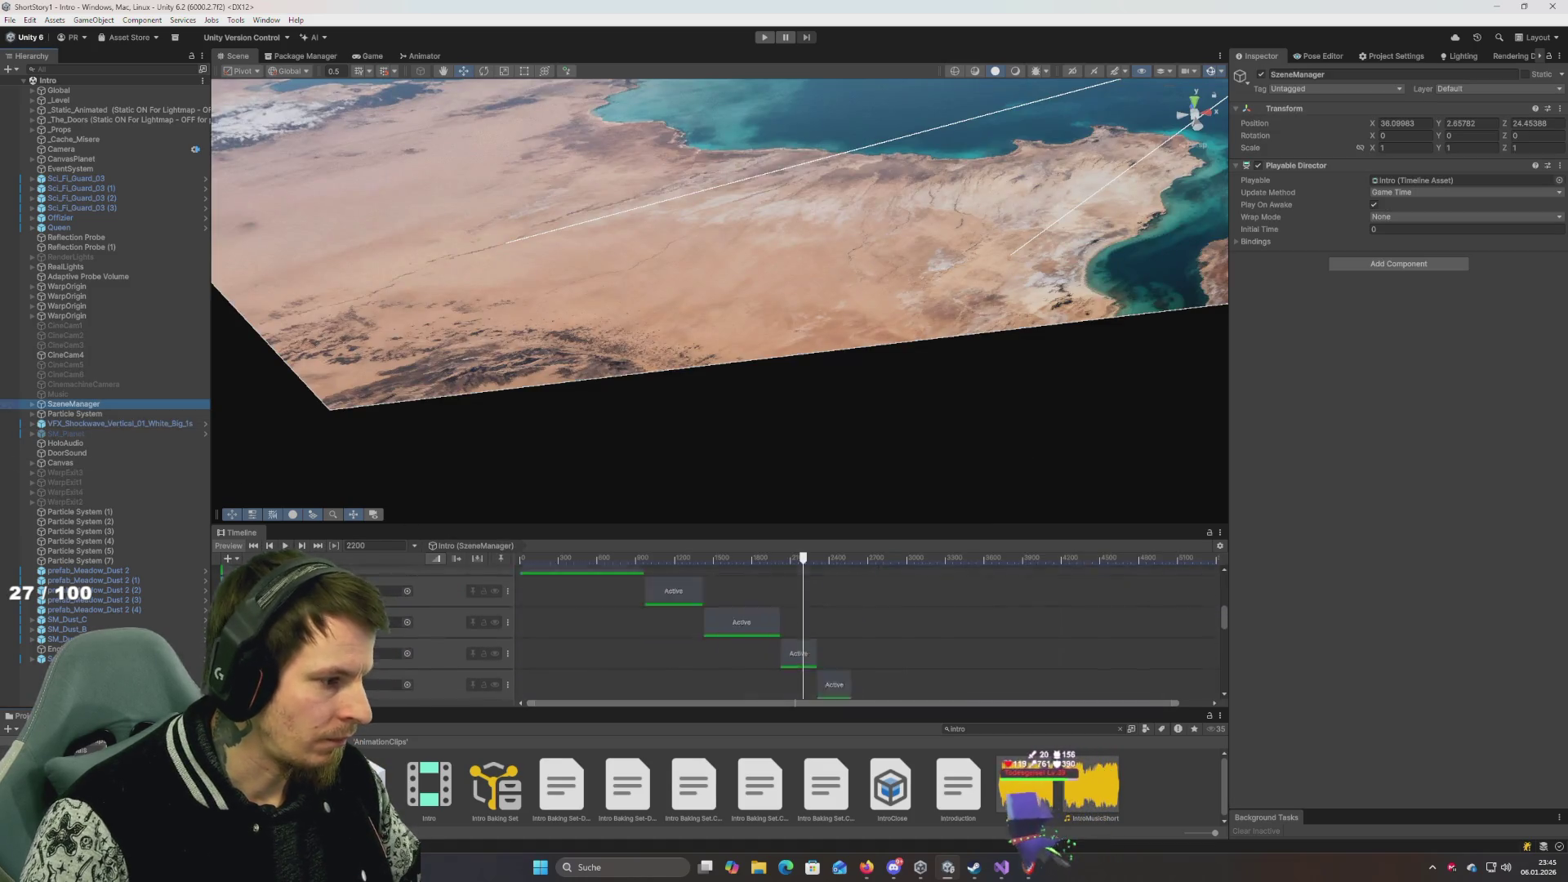
{"action": "scroll", "coordinate": [866, 629], "scroll_direction": "up", "scroll_amount": 3}
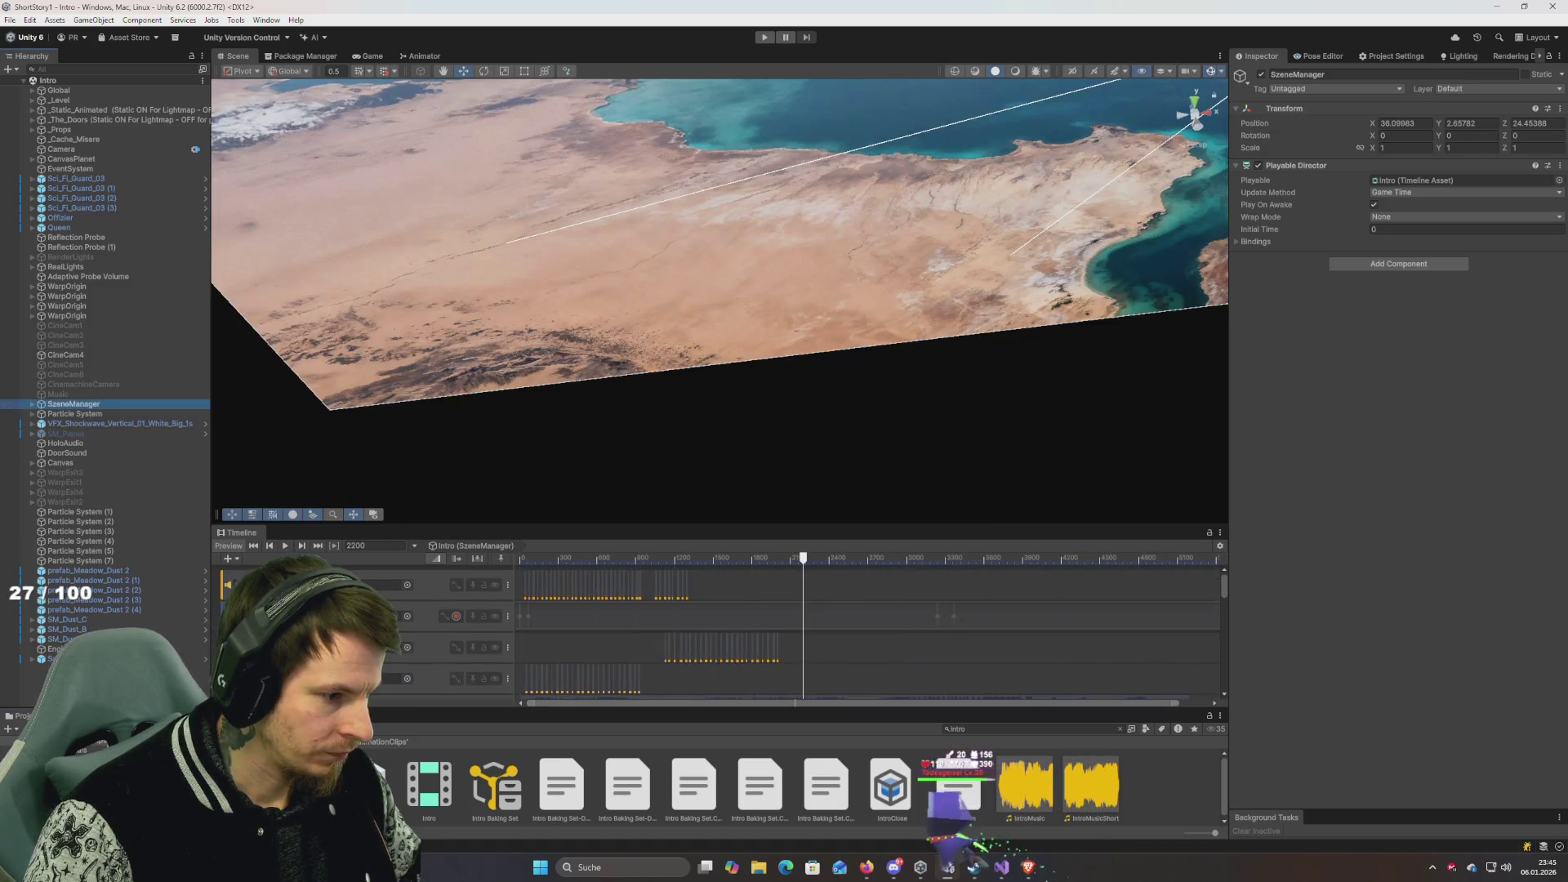
{"action": "scroll", "coordinate": [866, 629], "scroll_direction": "down", "scroll_amount": 3}
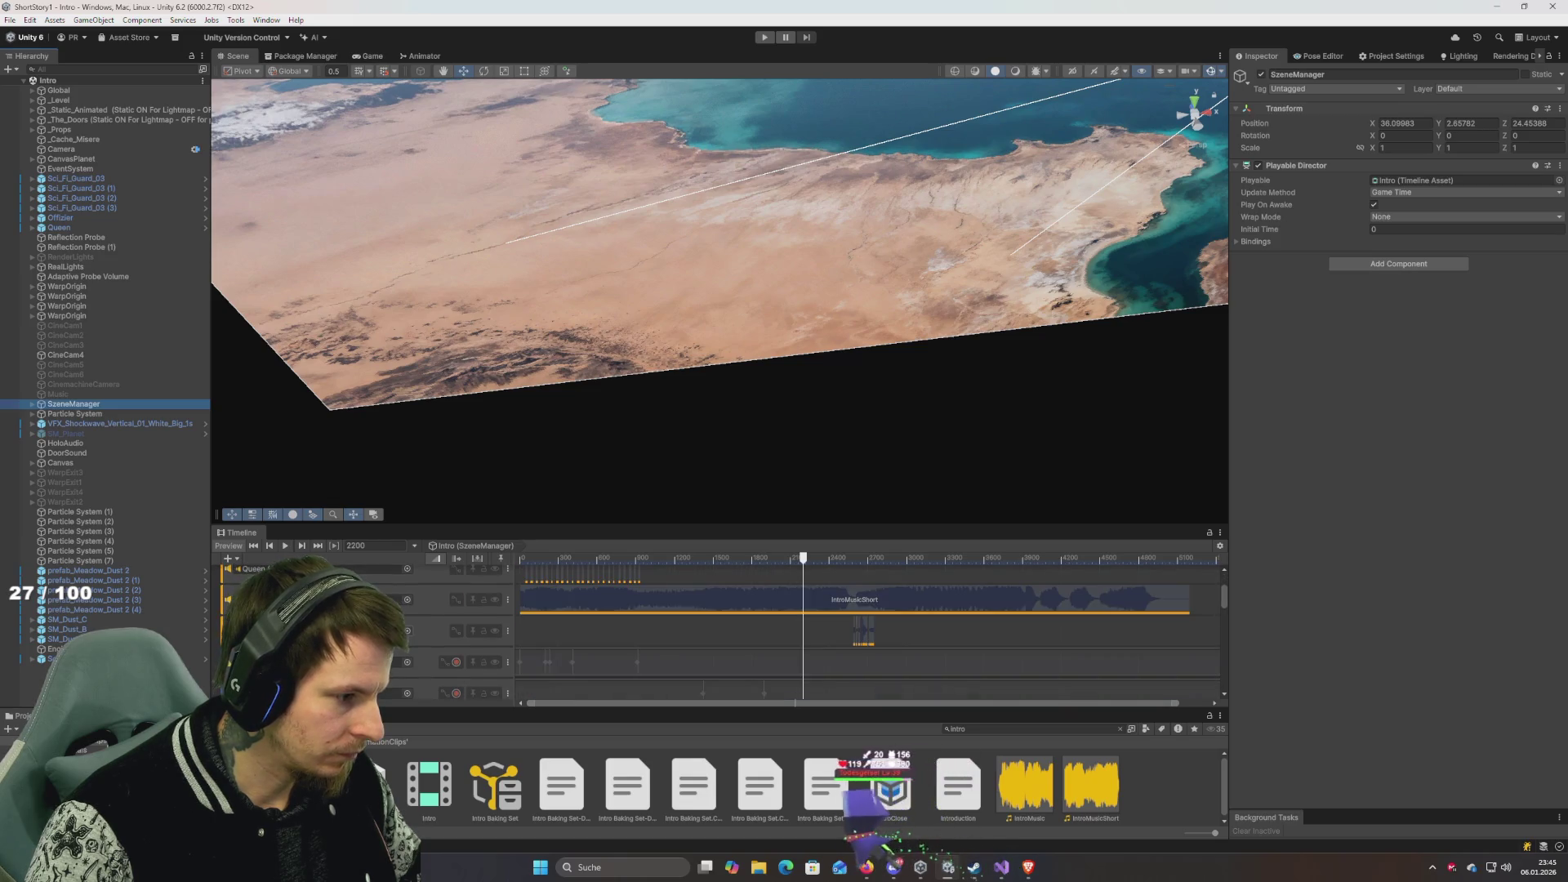
{"action": "scroll", "coordinate": [866, 629], "scroll_direction": "up", "scroll_amount": 3}
{"action": "scroll", "coordinate": [866, 628], "scroll_direction": "down", "scroll_amount": 3}
{"action": "scroll", "coordinate": [866, 629], "scroll_direction": "down", "scroll_amount": 3}
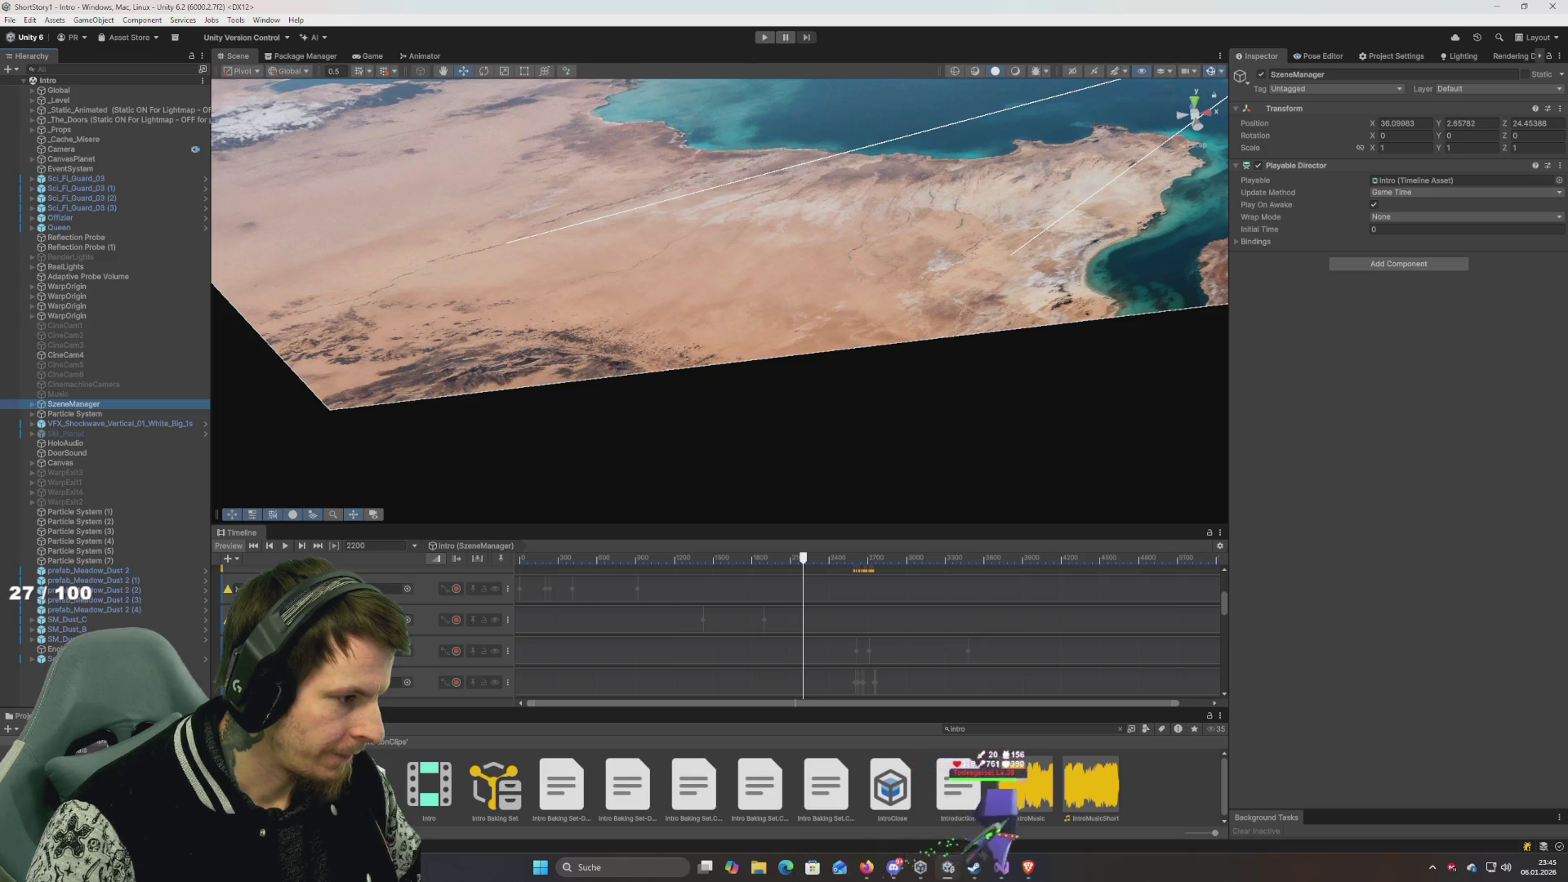
{"action": "scroll", "coordinate": [866, 629], "scroll_direction": "down", "scroll_amount": 3}
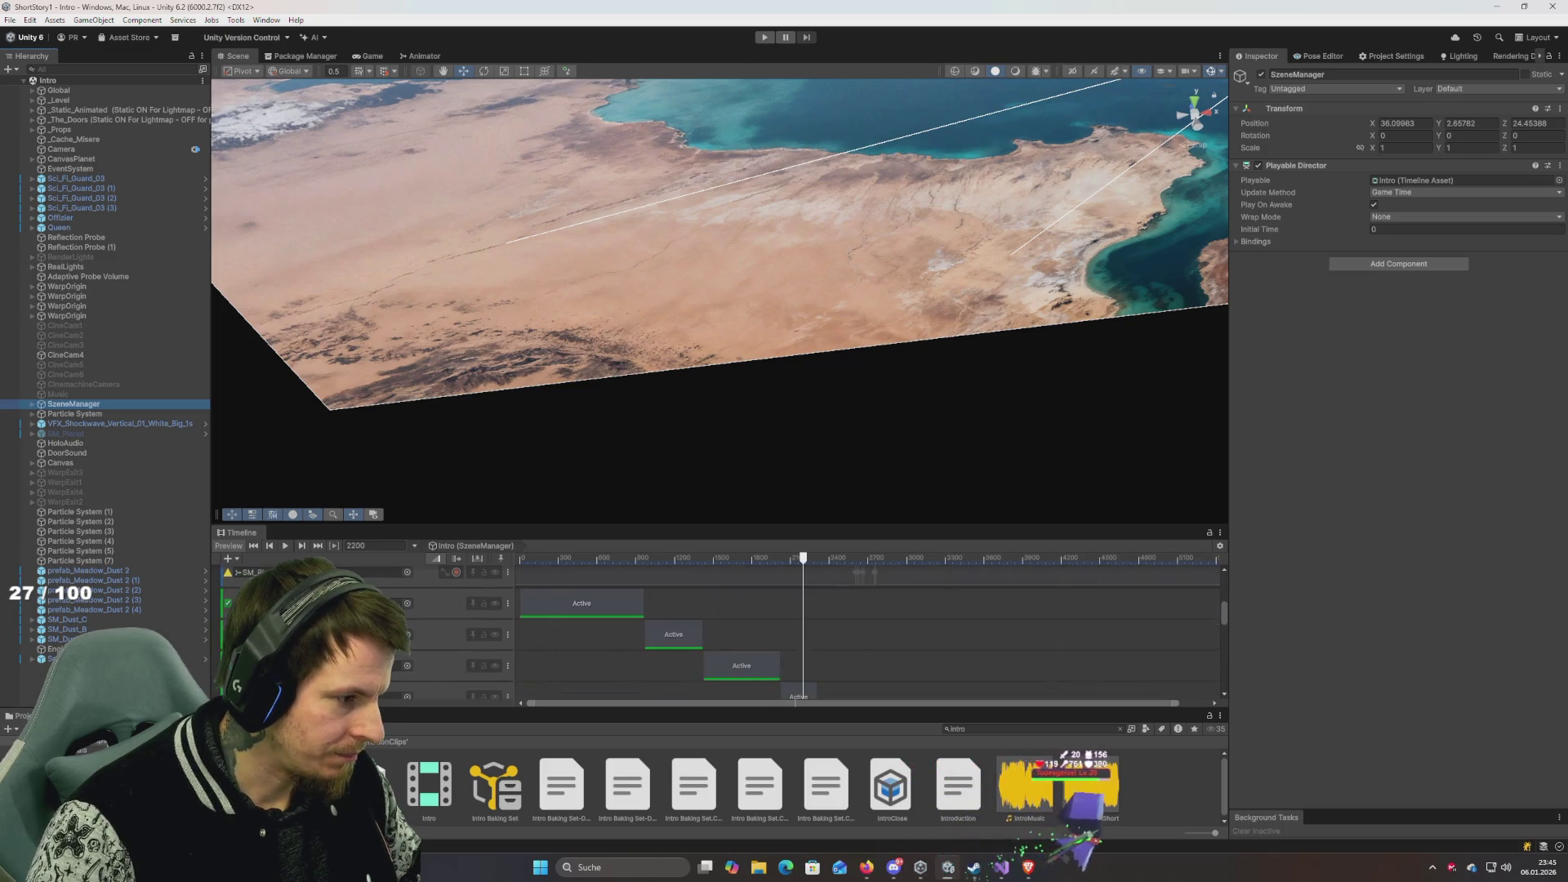
{"action": "scroll", "coordinate": [866, 629], "scroll_direction": "down", "scroll_amount": 5}
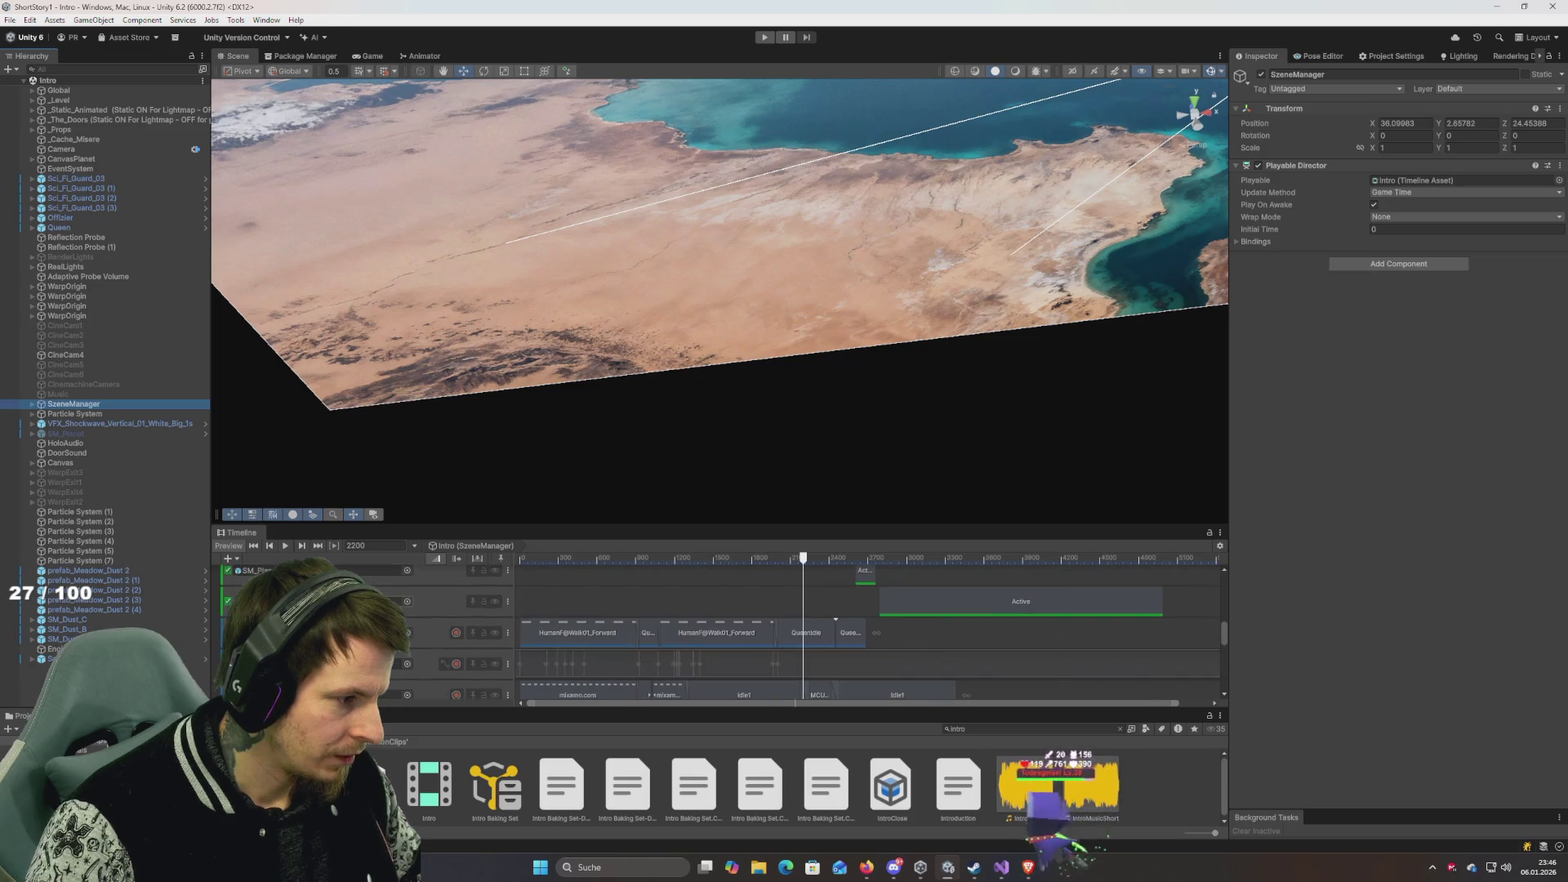
{"action": "scroll", "coordinate": [866, 629], "scroll_direction": "down", "scroll_amount": 3}
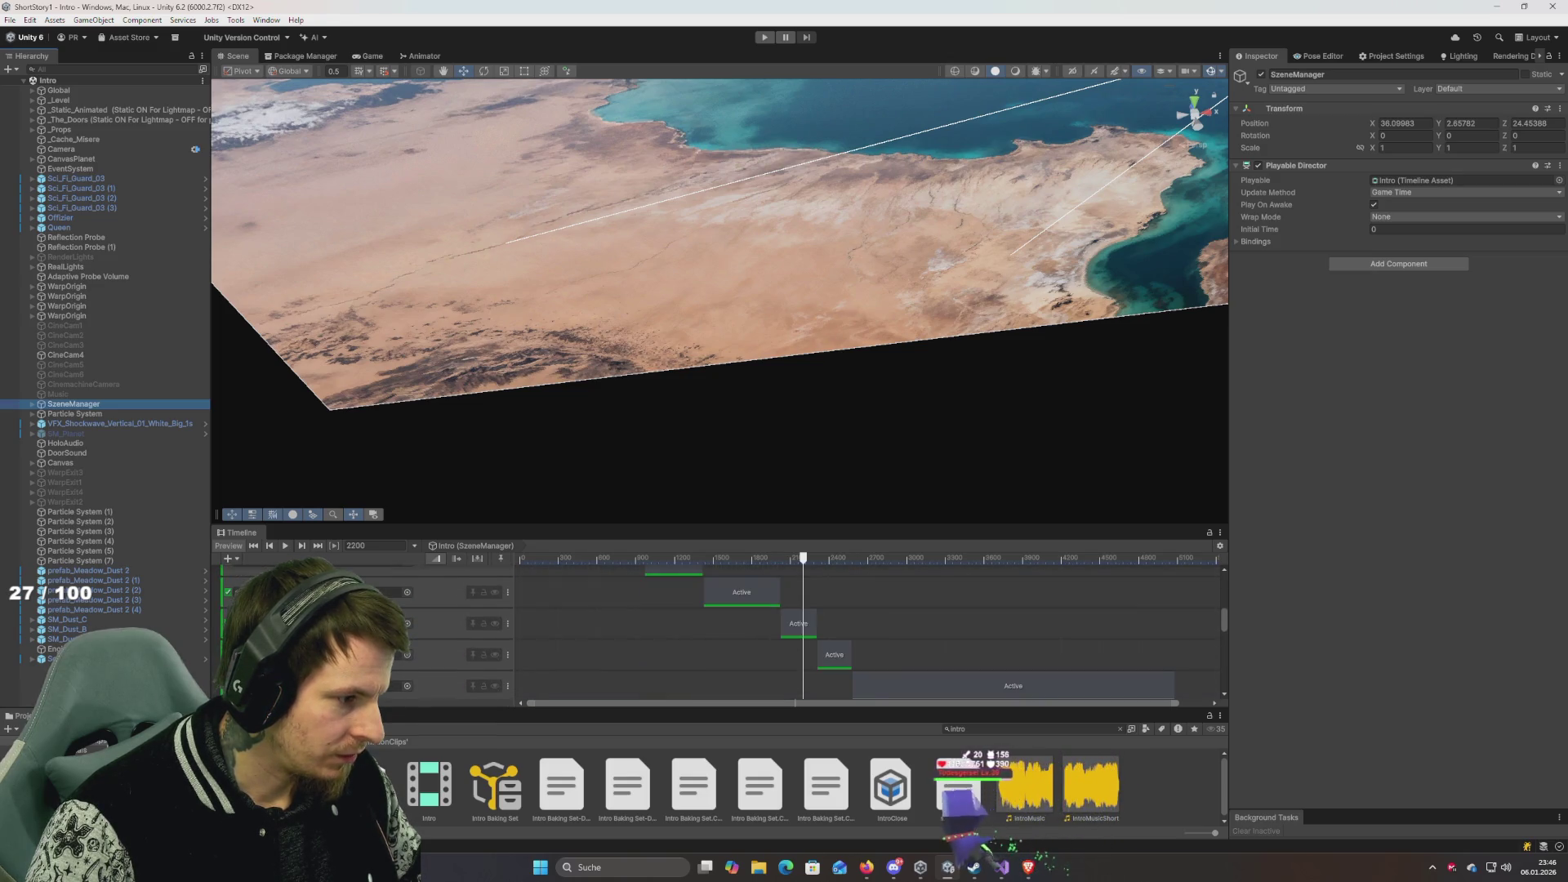
{"action": "scroll", "coordinate": [866, 629], "scroll_direction": "down", "scroll_amount": 3}
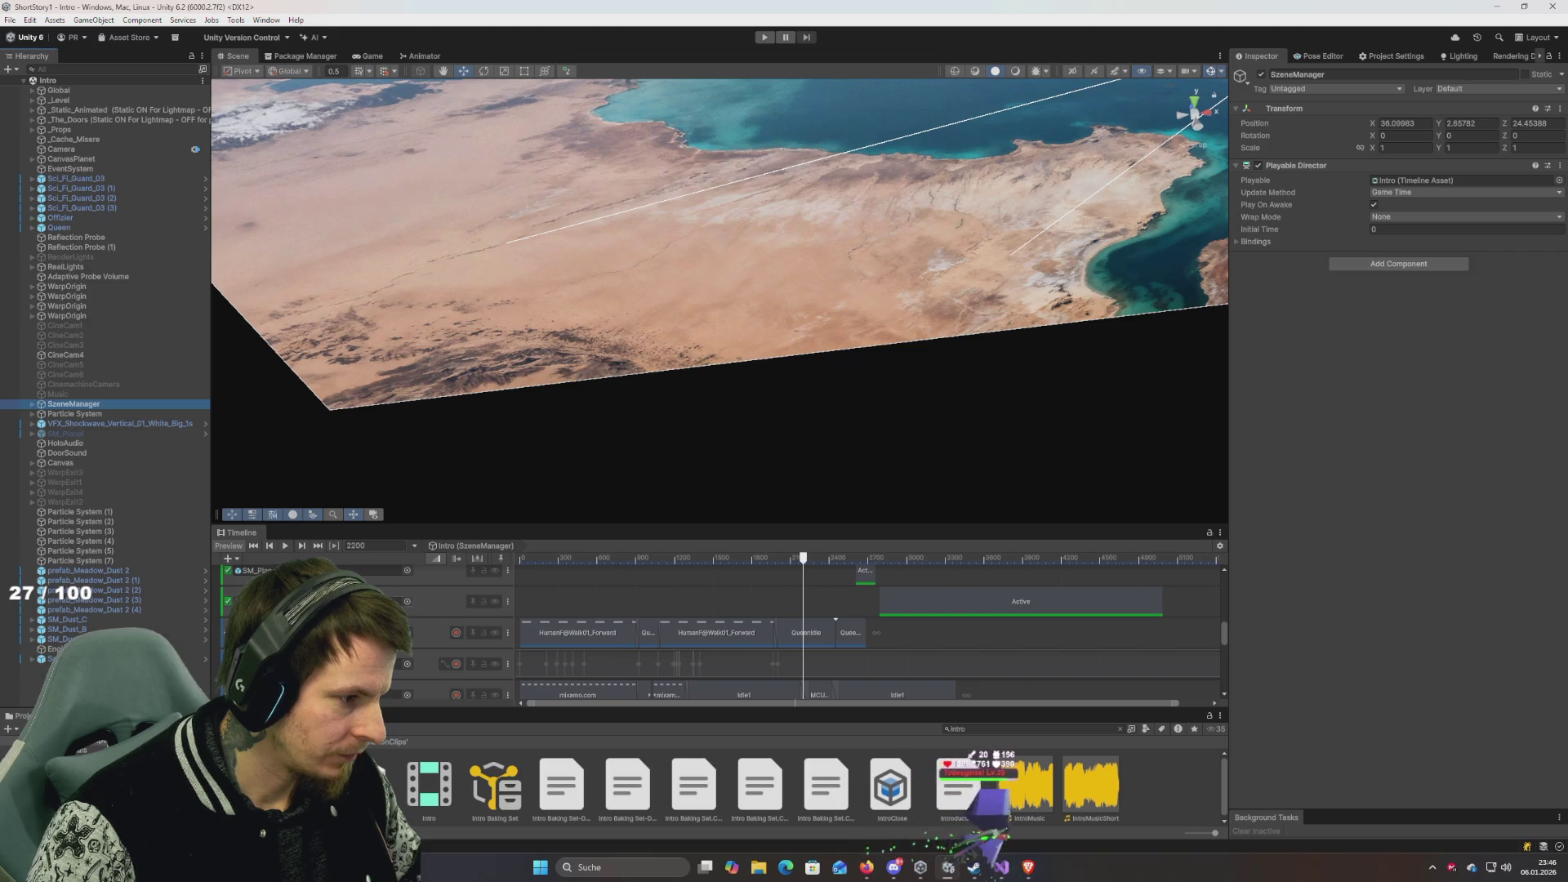
{"action": "left_click", "coordinate": [392, 632]}
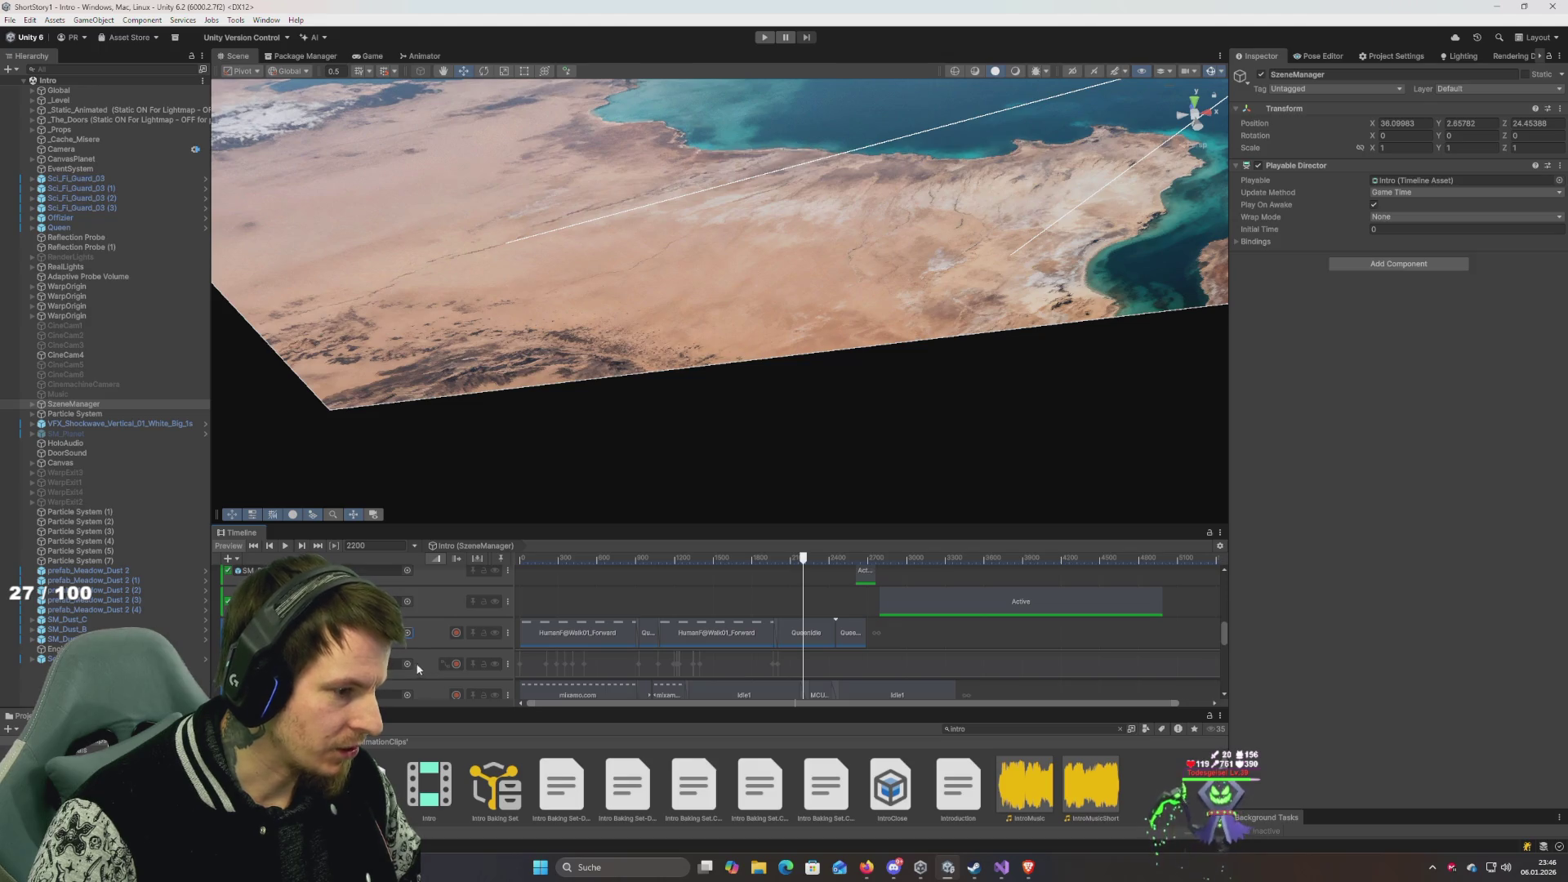
Search the Project window for 'map1' and open the map1 scene.
{"action": "left_click", "coordinate": [986, 729]}
{"action": "key", "text": "BackSpace"}
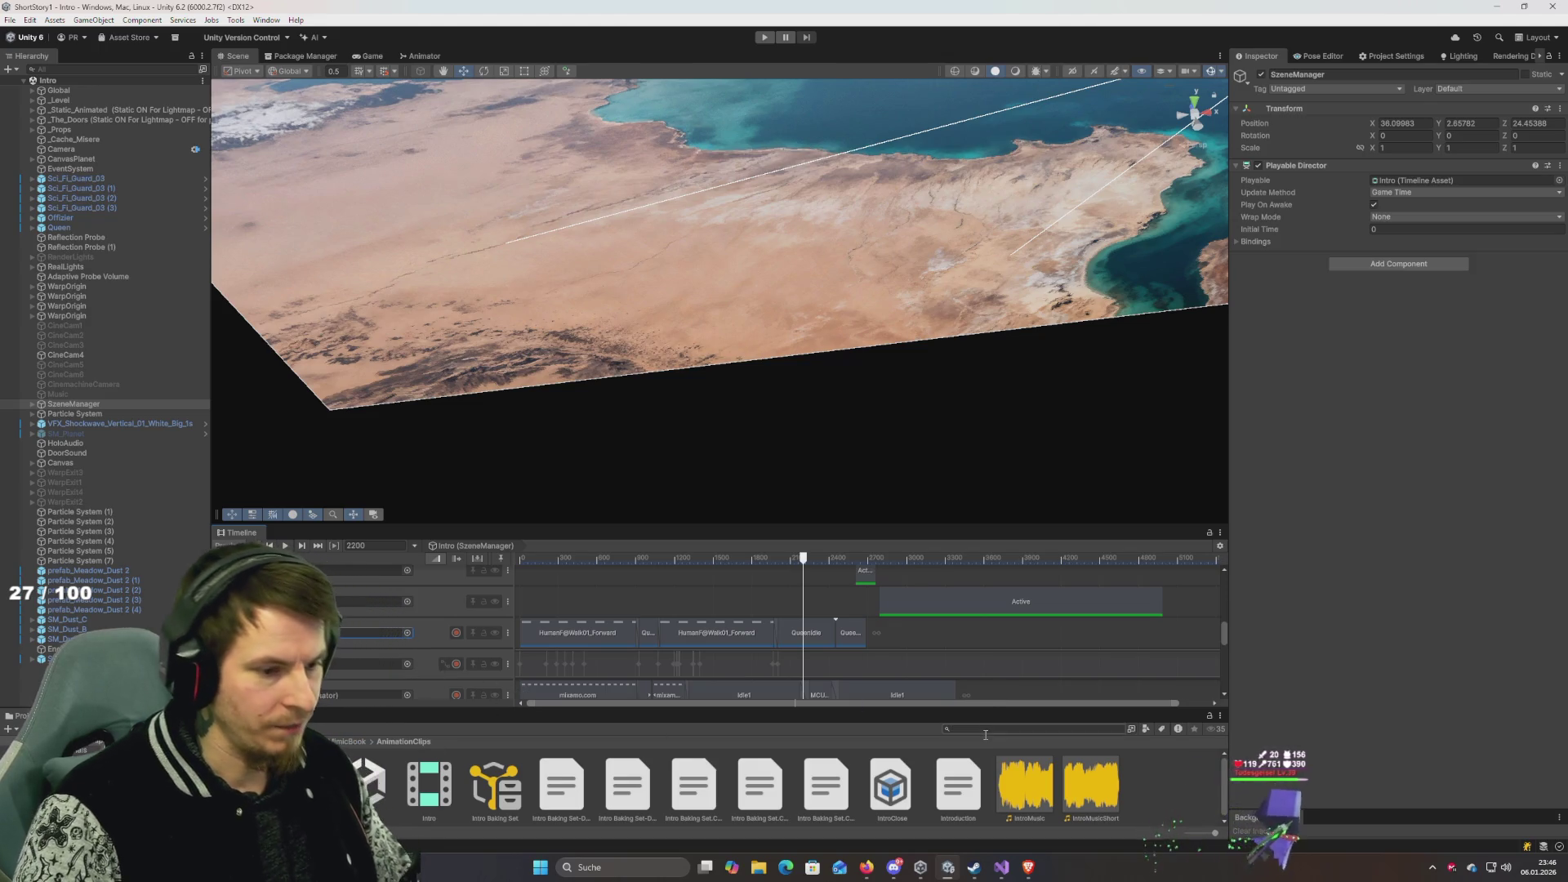
{"action": "type", "text": "map1"}
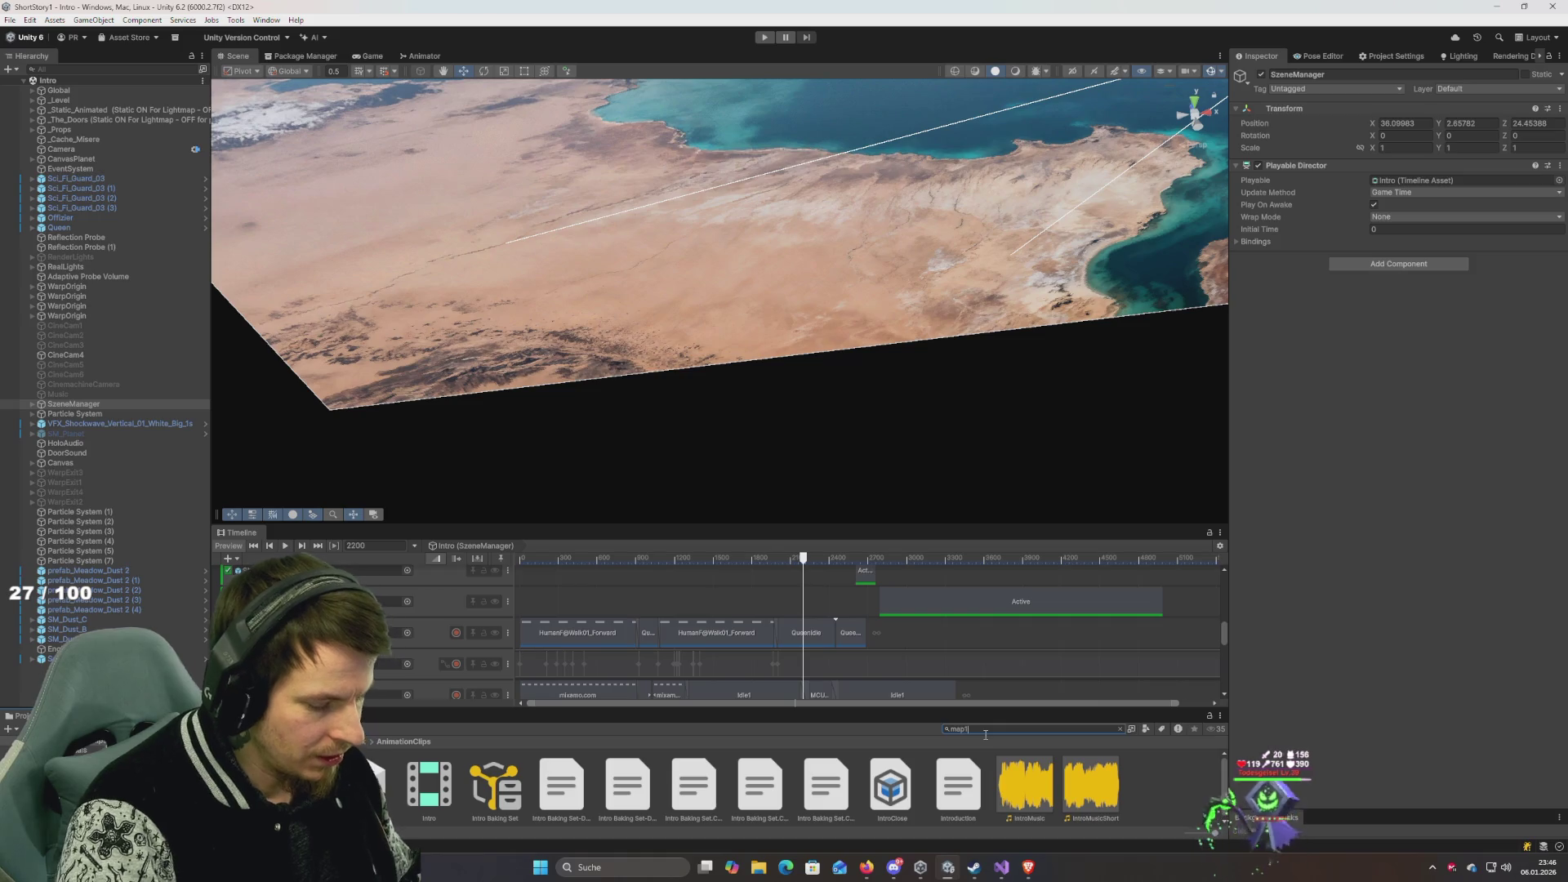
{"action": "double_click", "coordinate": [369, 783]}
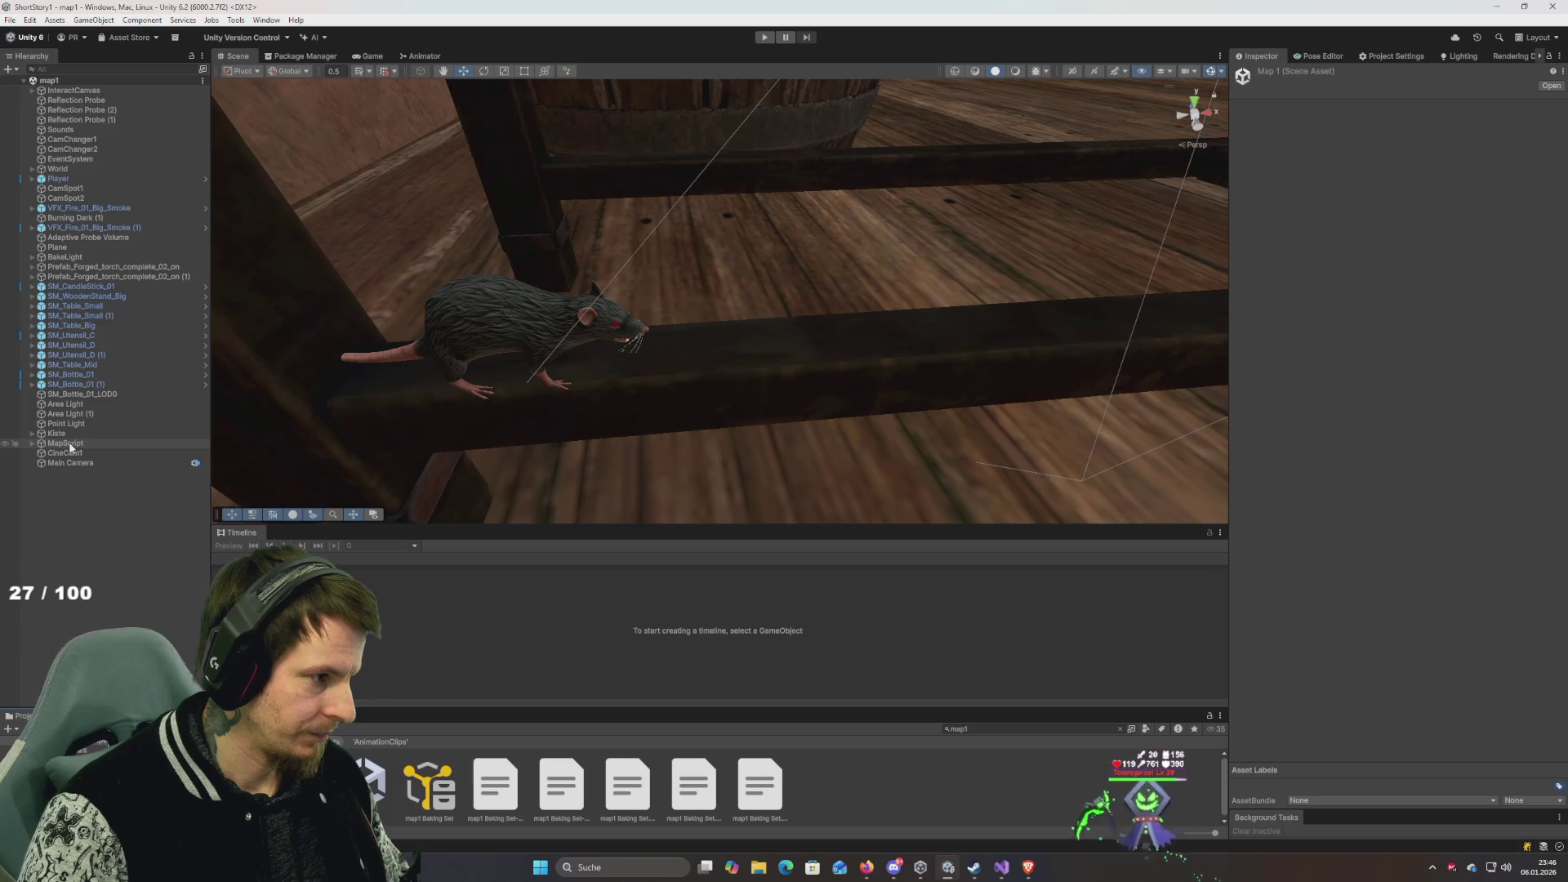
Select MapScript and leave the timeline's wrap mode at None.
{"action": "left_click", "coordinate": [70, 445]}
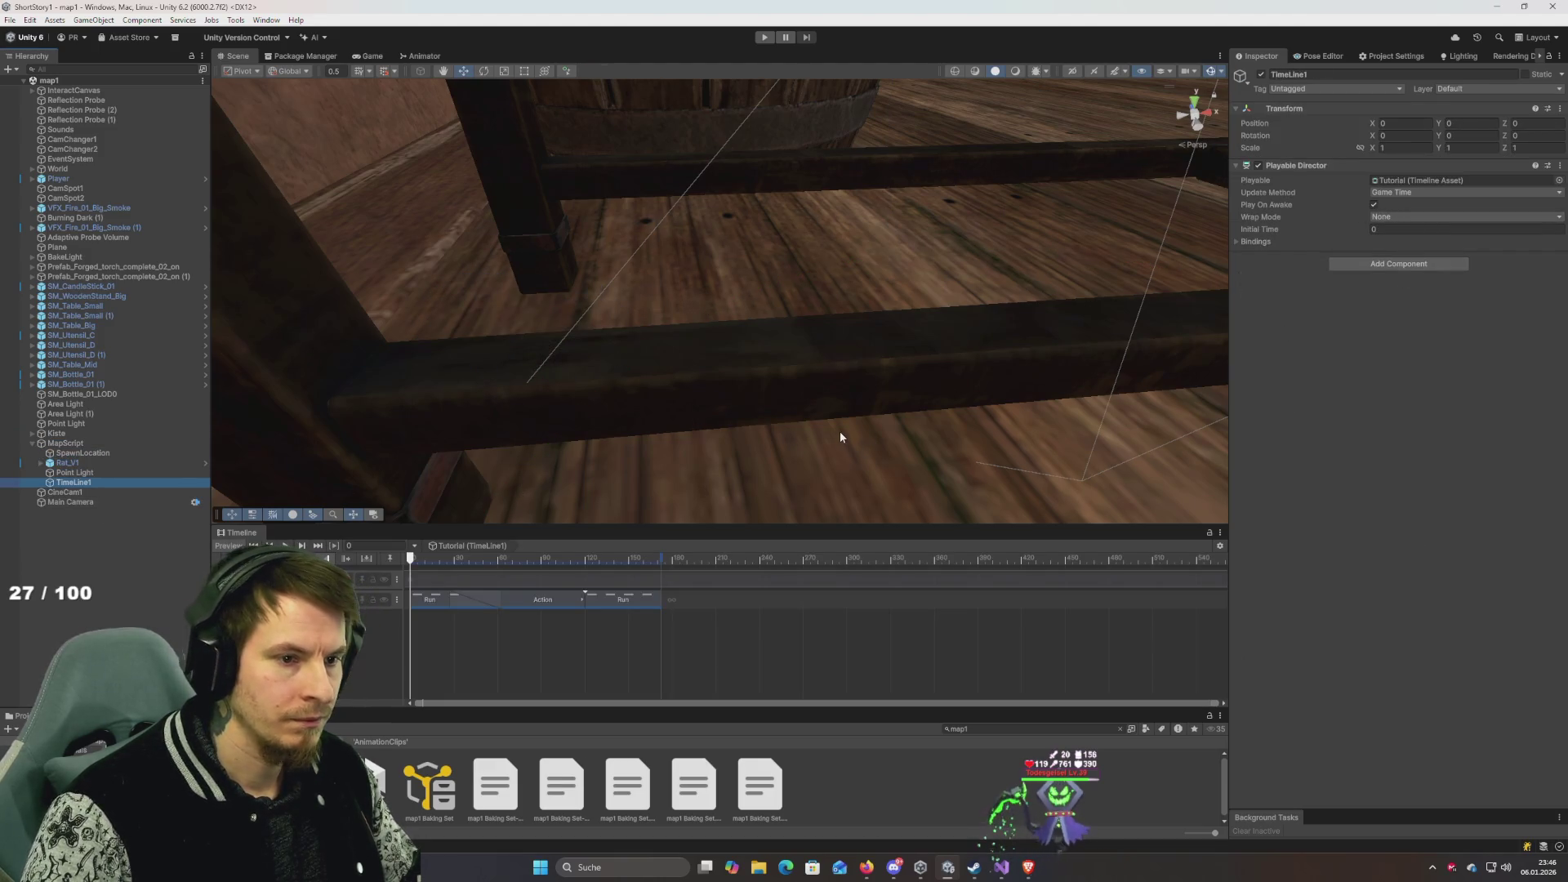
{"action": "left_click", "coordinate": [1425, 218]}
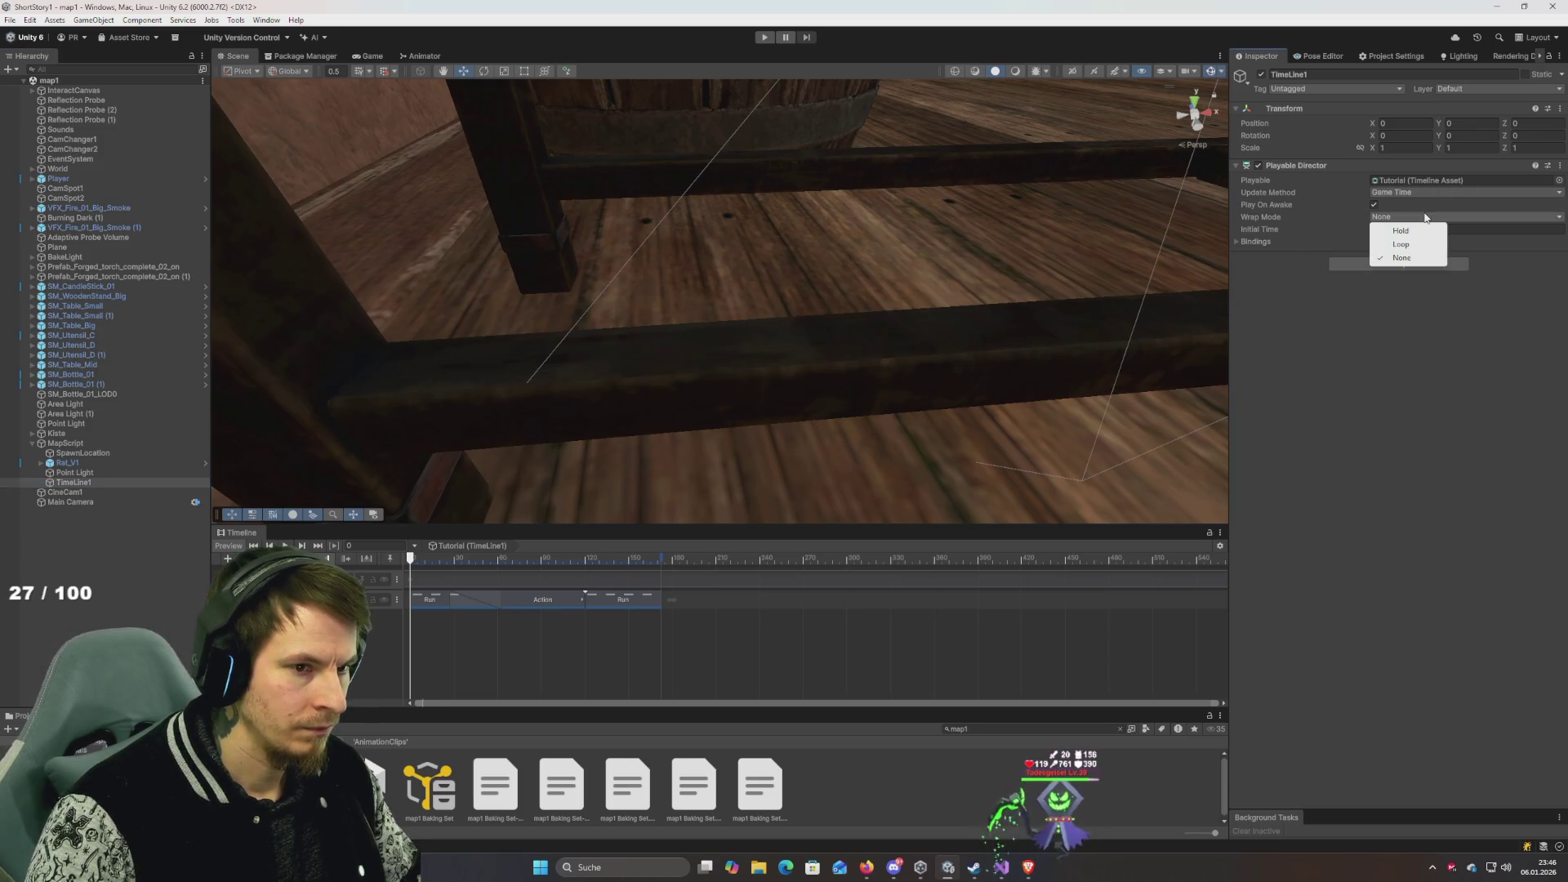
{"action": "left_click", "coordinate": [1300, 379]}
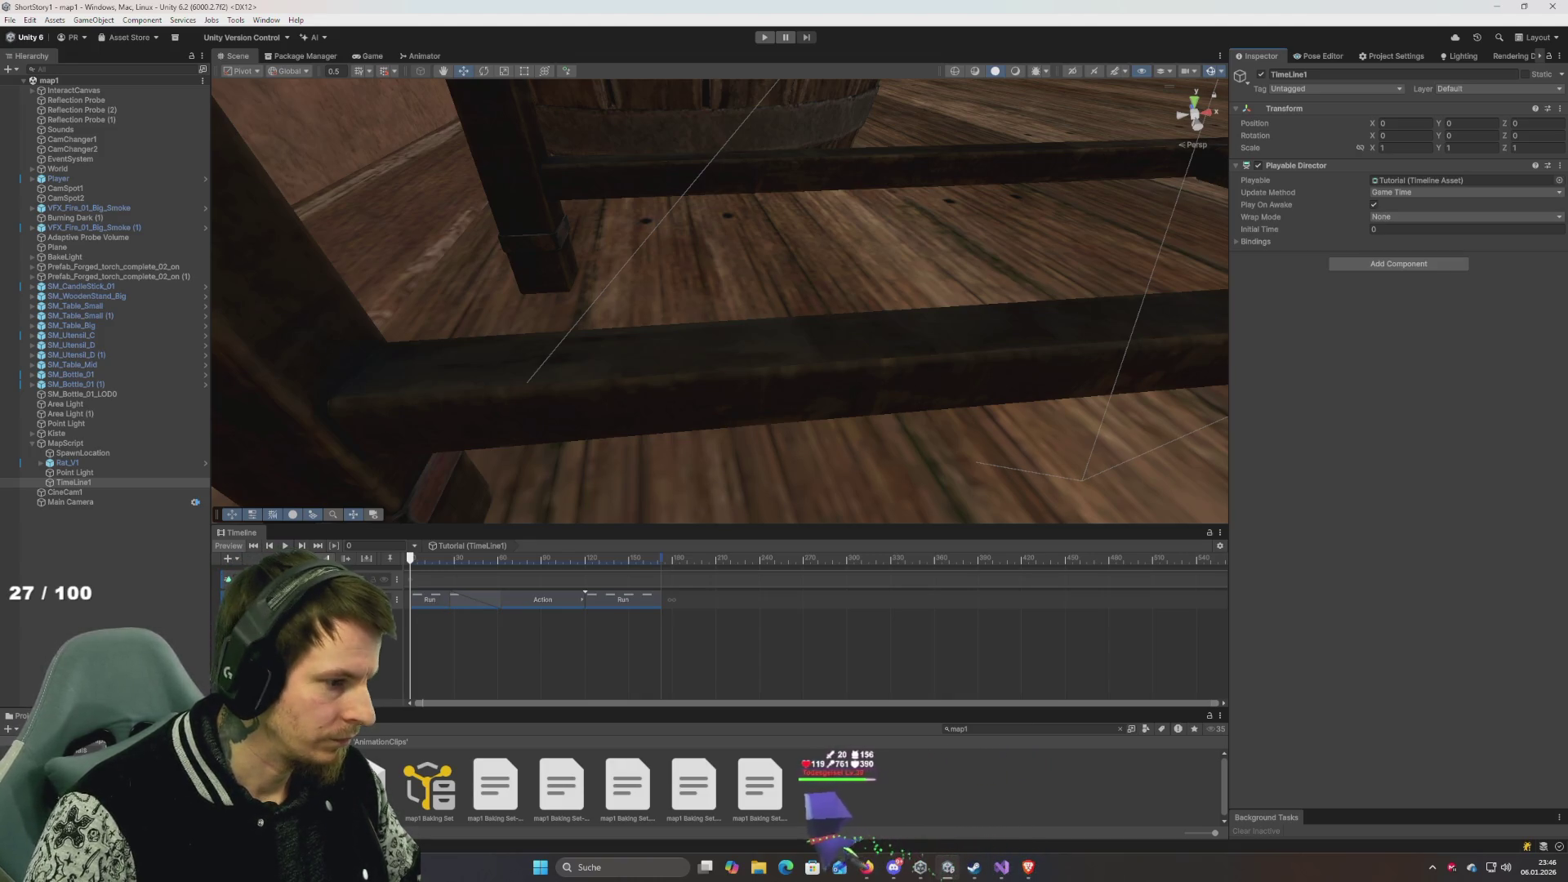
Move the Run/Action/Run track above the empty track and start recording on the empty one.
{"action": "left_click", "coordinate": [376, 599]}
{"action": "mouse_move", "coordinate": [376, 600]}
{"action": "left_mouse_down"}
{"action": "mouse_move", "coordinate": [376, 579]}
{"action": "mouse_move", "coordinate": [498, 562]}
{"action": "mouse_move", "coordinate": [406, 562]}
{"action": "mouse_move", "coordinate": [472, 578]}
{"action": "mouse_move", "coordinate": [409, 578]}
{"action": "mouse_move", "coordinate": [487, 582]}
{"action": "mouse_move", "coordinate": [406, 579]}
{"action": "mouse_move", "coordinate": [517, 572]}
{"action": "mouse_move", "coordinate": [379, 559]}
{"action": "mouse_move", "coordinate": [497, 570]}
{"action": "mouse_move", "coordinate": [410, 567]}
{"action": "left_mouse_up"}
{"action": "left_click", "coordinate": [384, 599]}
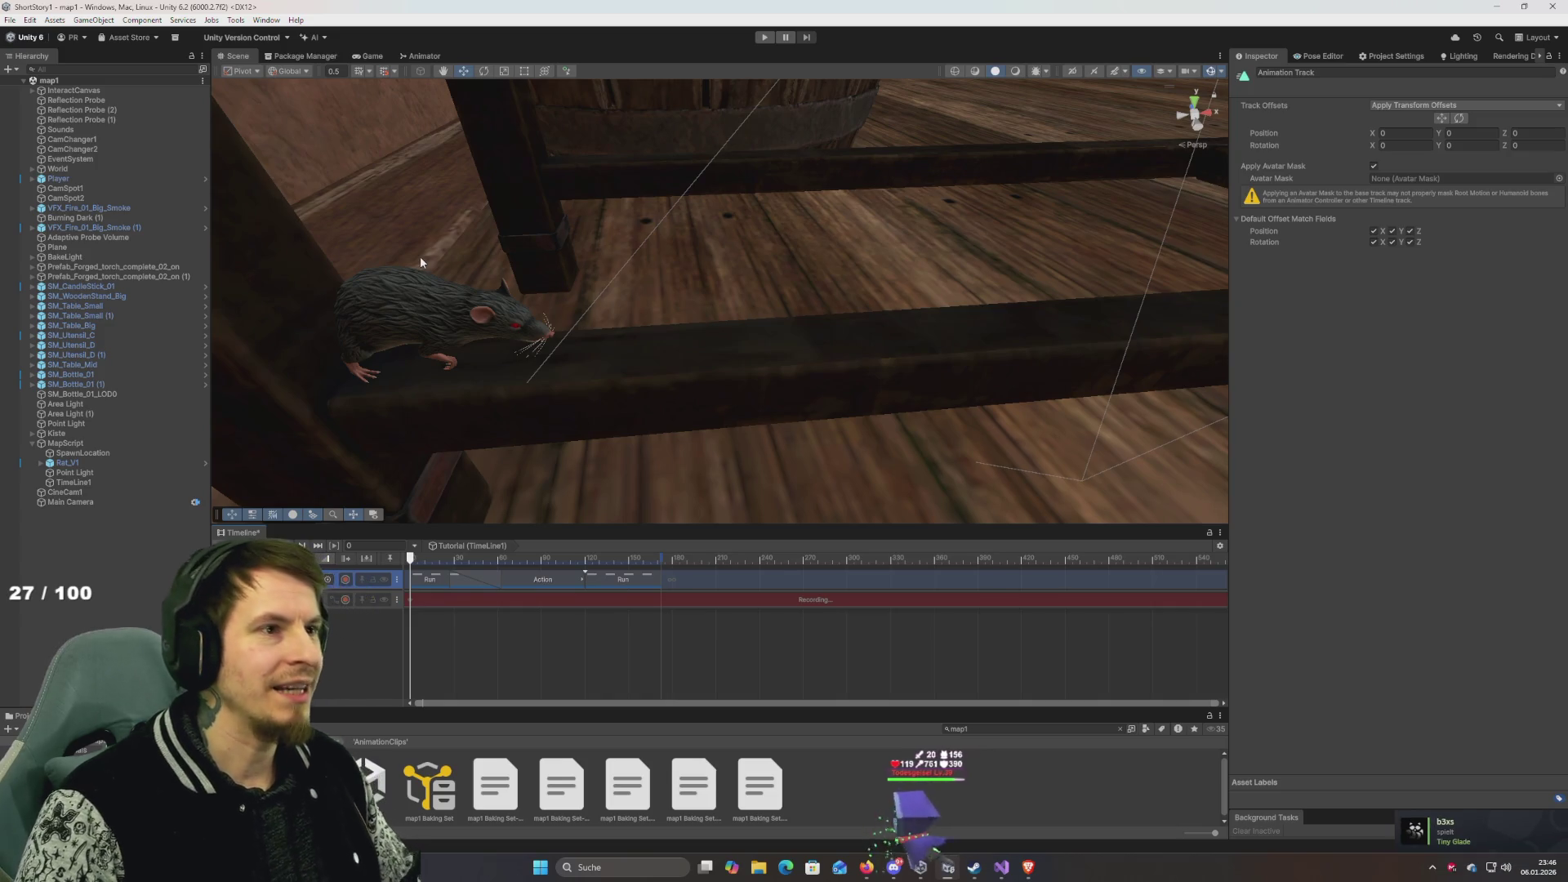
Stop recording, add a new Animation Track and drag it to the top of the timeline.
{"action": "left_click", "coordinate": [366, 600]}
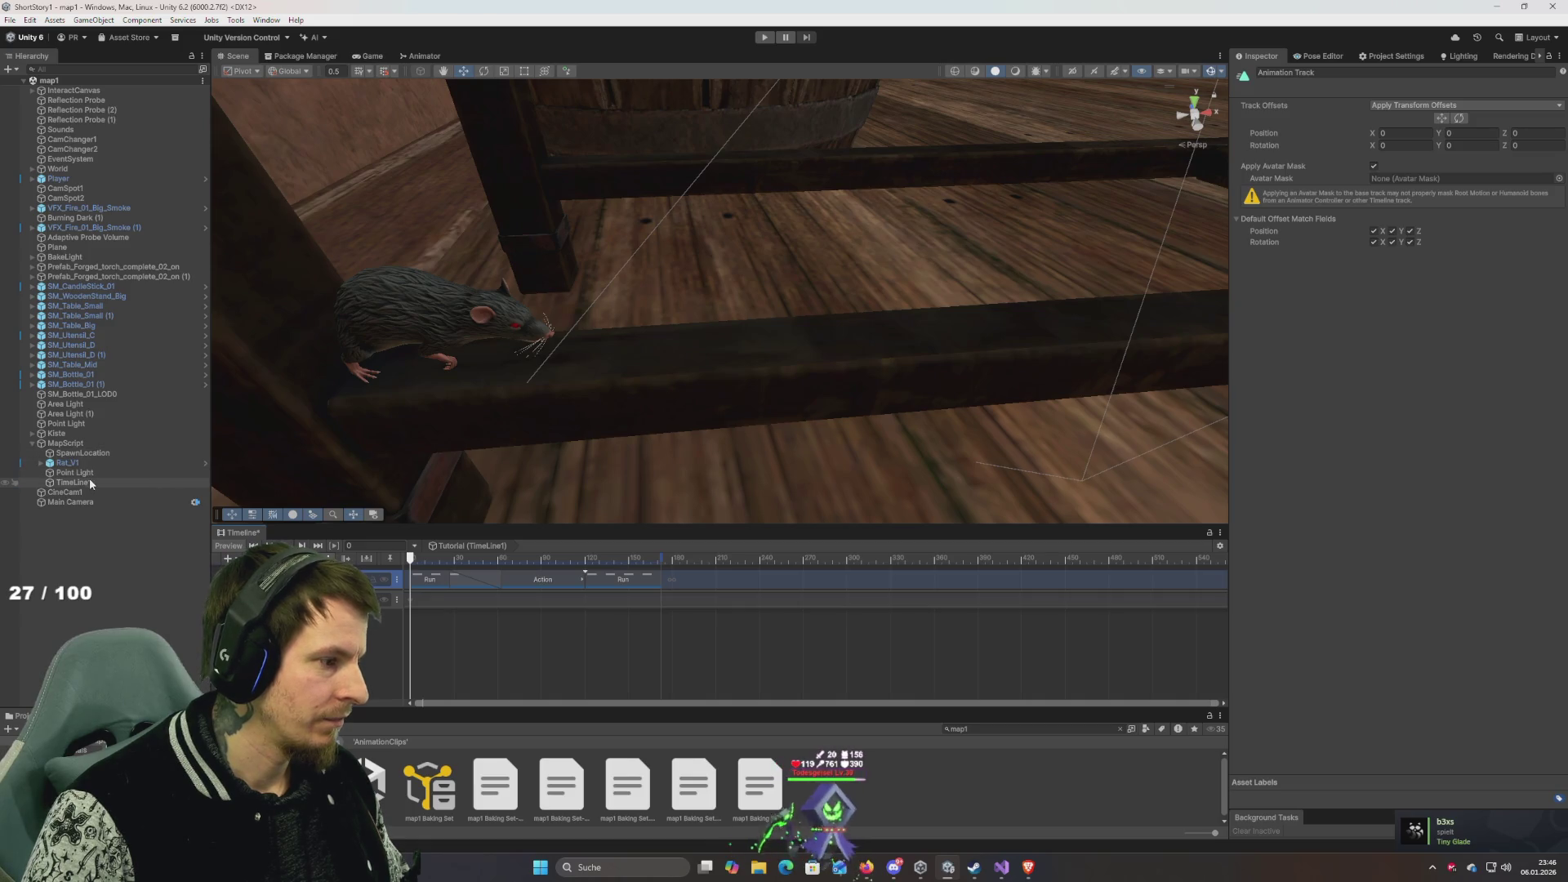
{"action": "right_click", "coordinate": [328, 641]}
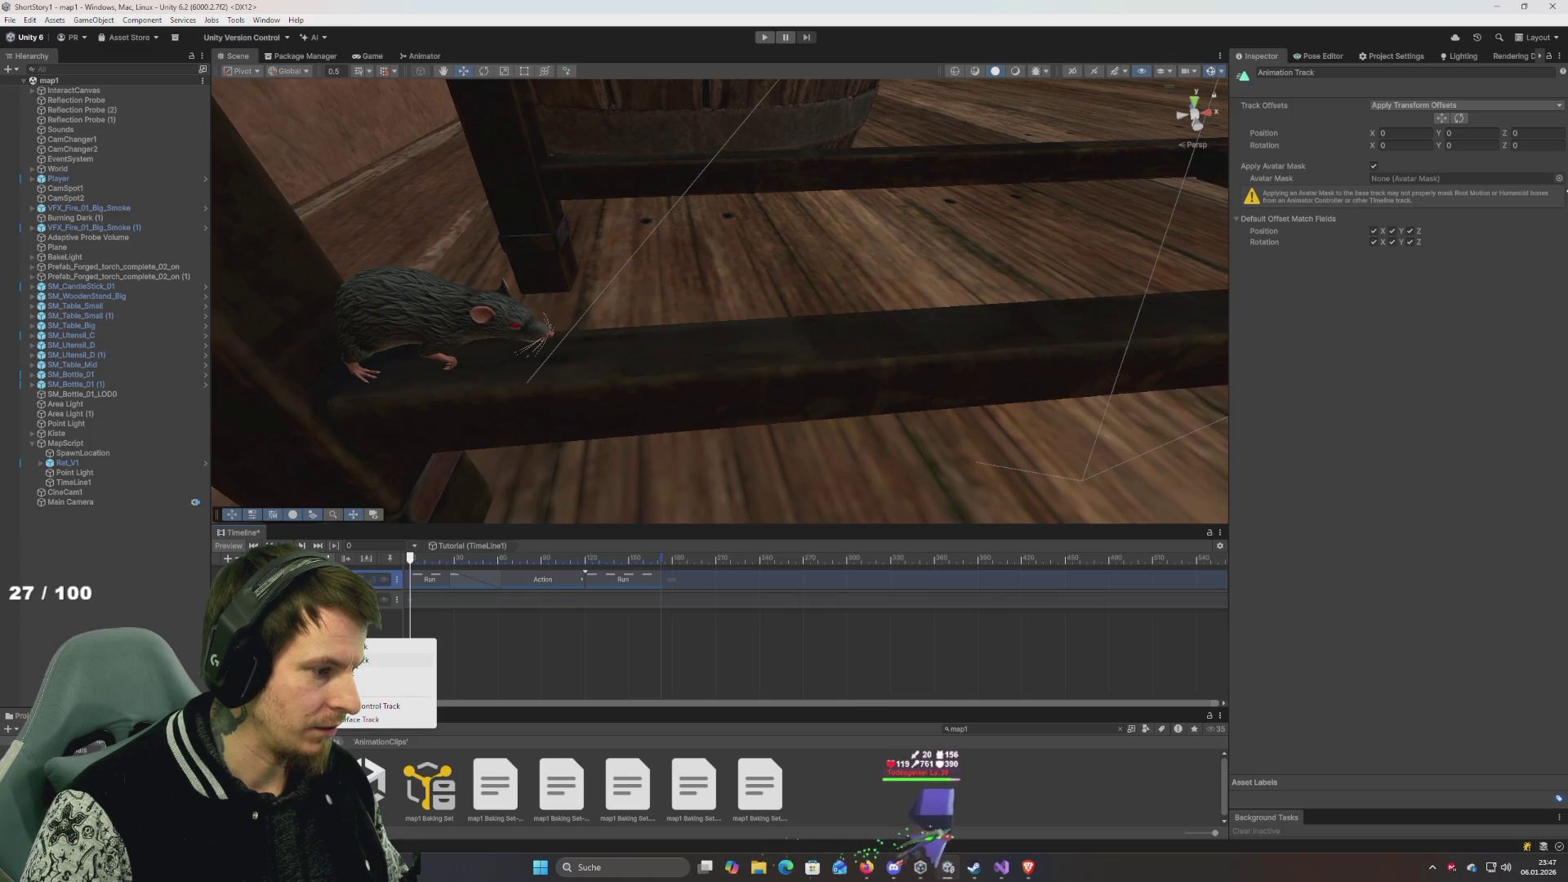
{"action": "left_click", "coordinate": [378, 660]}
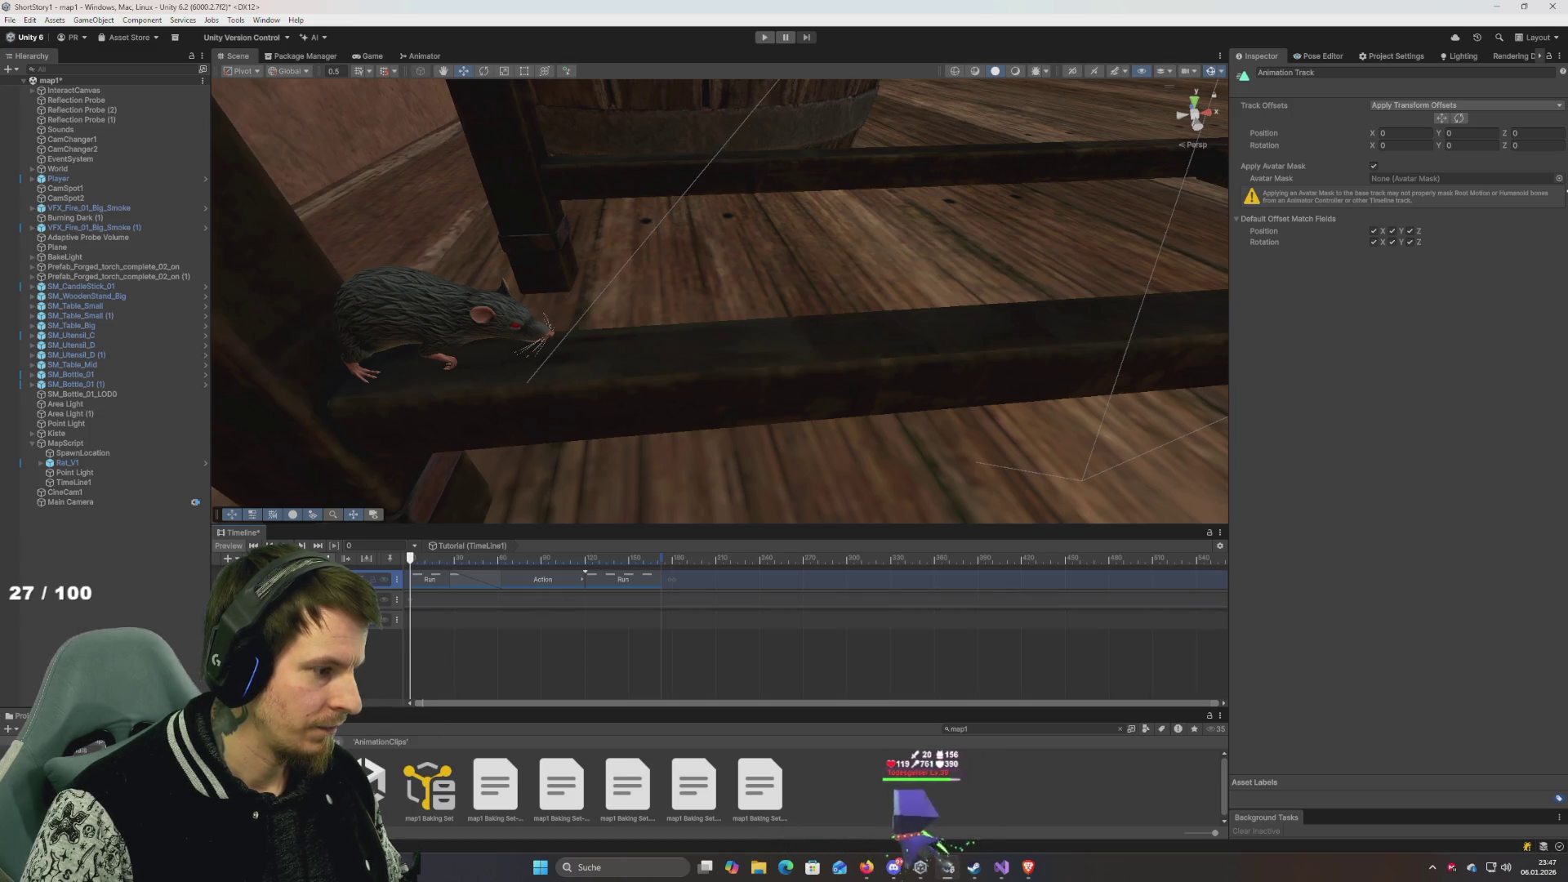
{"action": "left_click", "coordinate": [327, 619]}
{"action": "left_click_drag", "start_coordinate": [327, 619], "coordinate": [327, 577]}
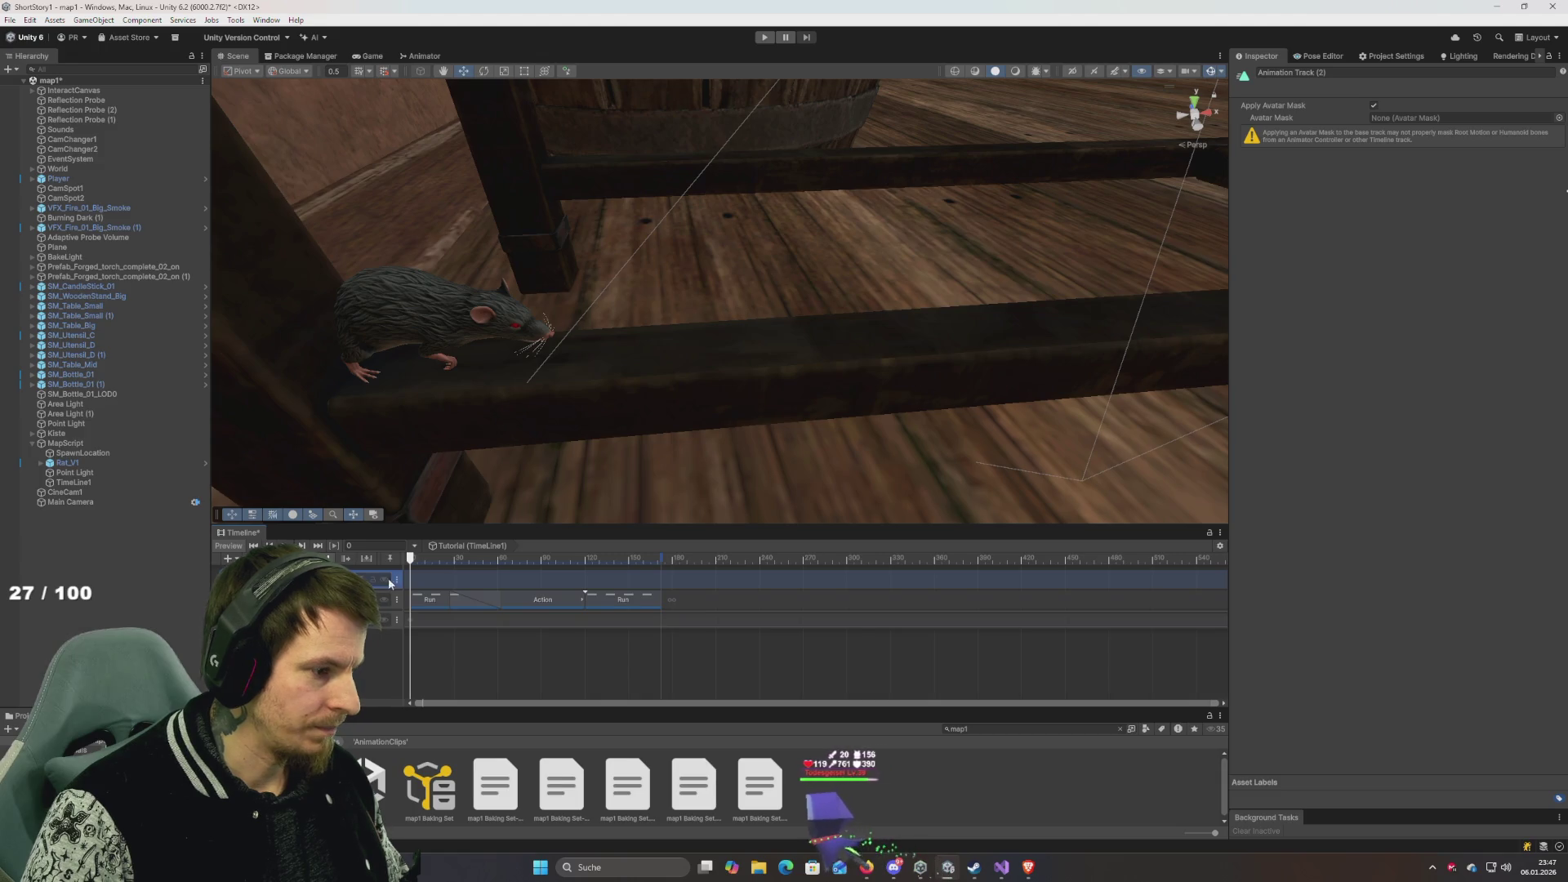
Pull the Scene view back to show the barrel and start recording on the new top track.
{"action": "mouse_move", "coordinate": [493, 462]}
{"action": "left_mouse_down"}
{"action": "mouse_move", "coordinate": [469, 291]}
{"action": "mouse_move", "coordinate": [469, 326]}
{"action": "mouse_move", "coordinate": [488, 277]}
{"action": "mouse_move", "coordinate": [403, 254]}
{"action": "mouse_move", "coordinate": [438, 269]}
{"action": "mouse_move", "coordinate": [358, 272]}
{"action": "mouse_move", "coordinate": [449, 294]}
{"action": "left_mouse_up"}
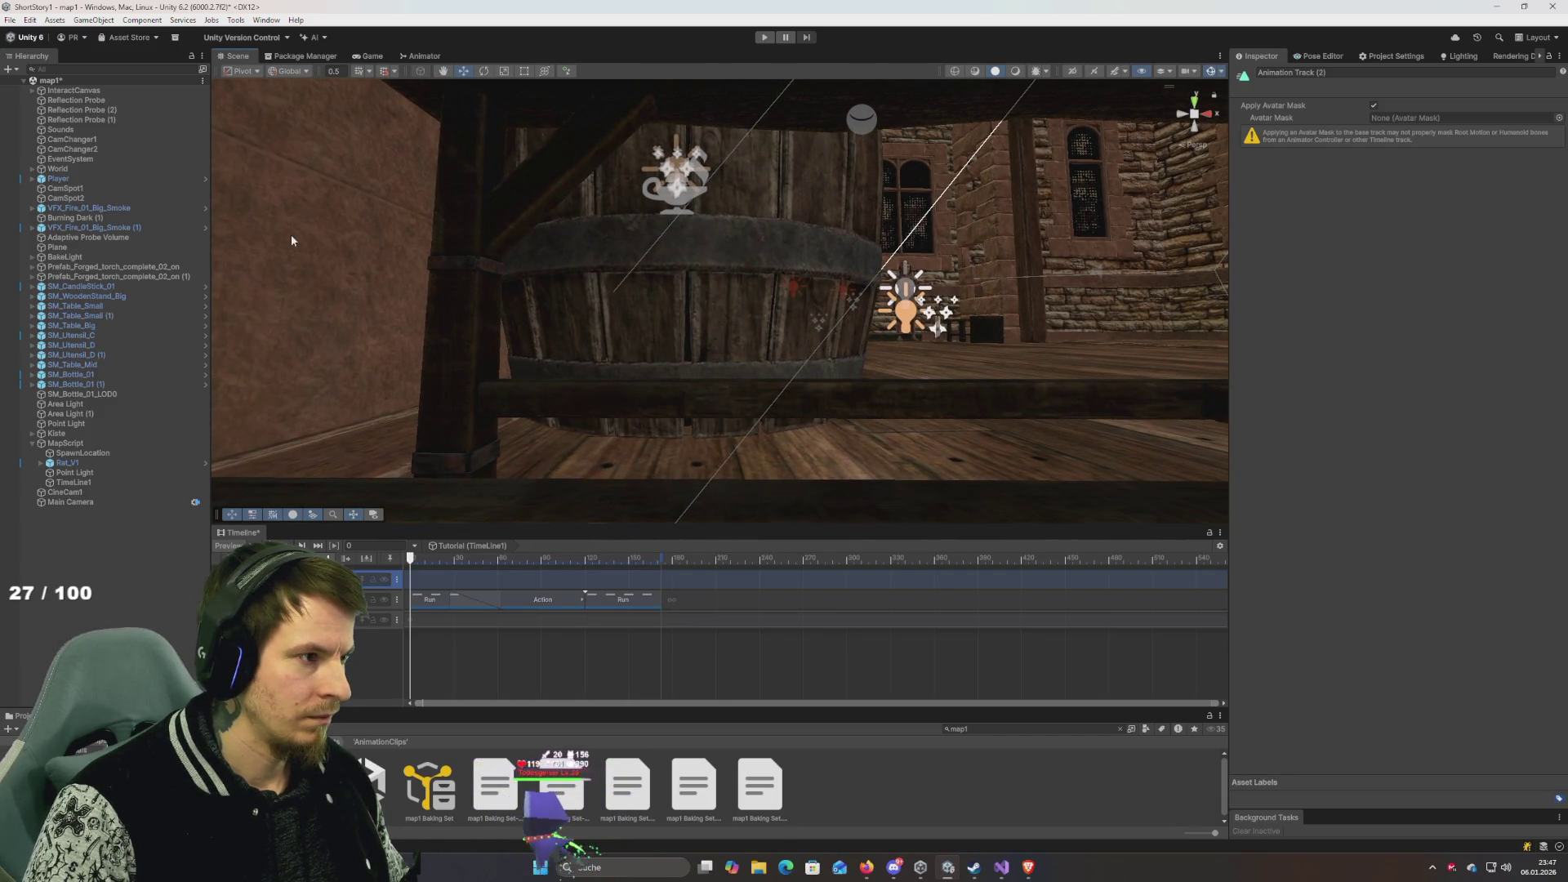
{"action": "mouse_move", "coordinate": [291, 242]}
{"action": "left_mouse_down"}
{"action": "mouse_move", "coordinate": [316, 245]}
{"action": "mouse_move", "coordinate": [353, 180]}
{"action": "mouse_move", "coordinate": [366, 228]}
{"action": "left_mouse_up"}
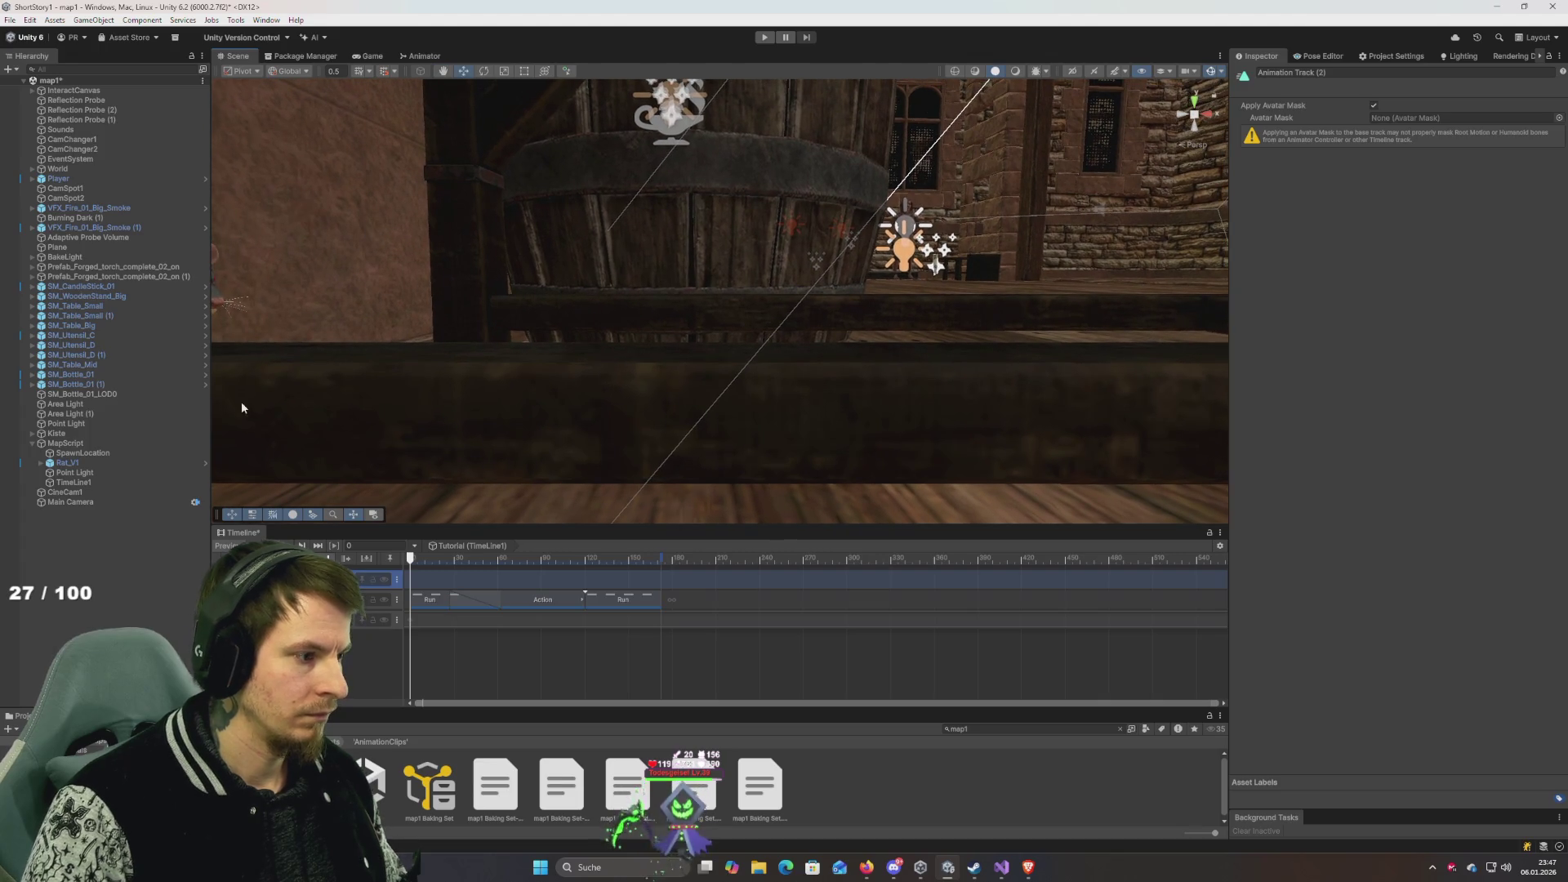
{"action": "left_click", "coordinate": [360, 579]}
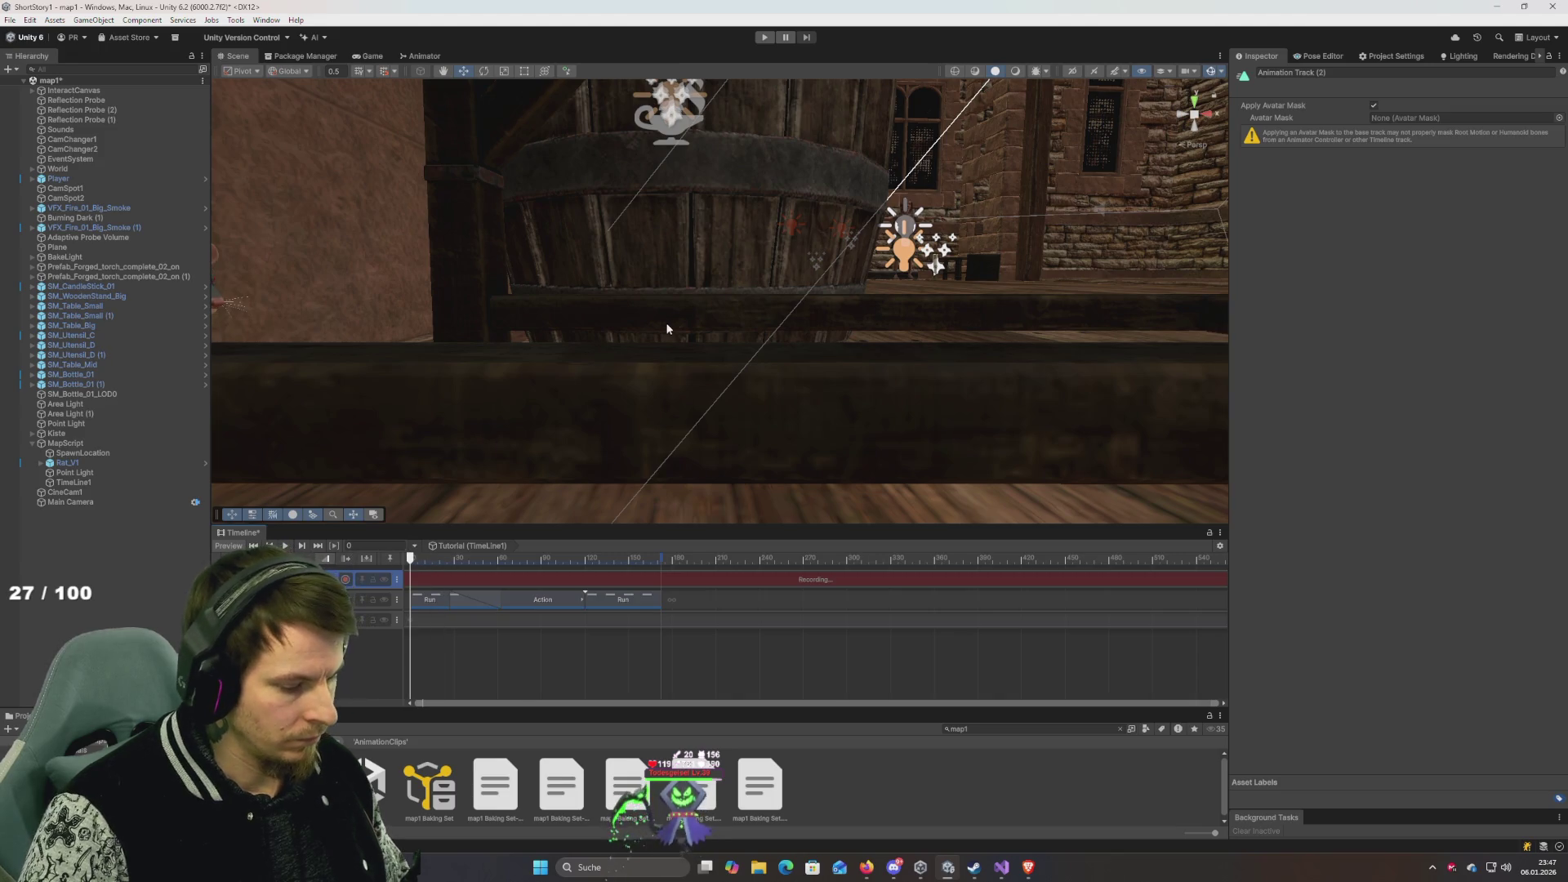
Select CineCam1 and record its positions beside the bench at several Timeline frames.
{"action": "left_click", "coordinate": [75, 495]}
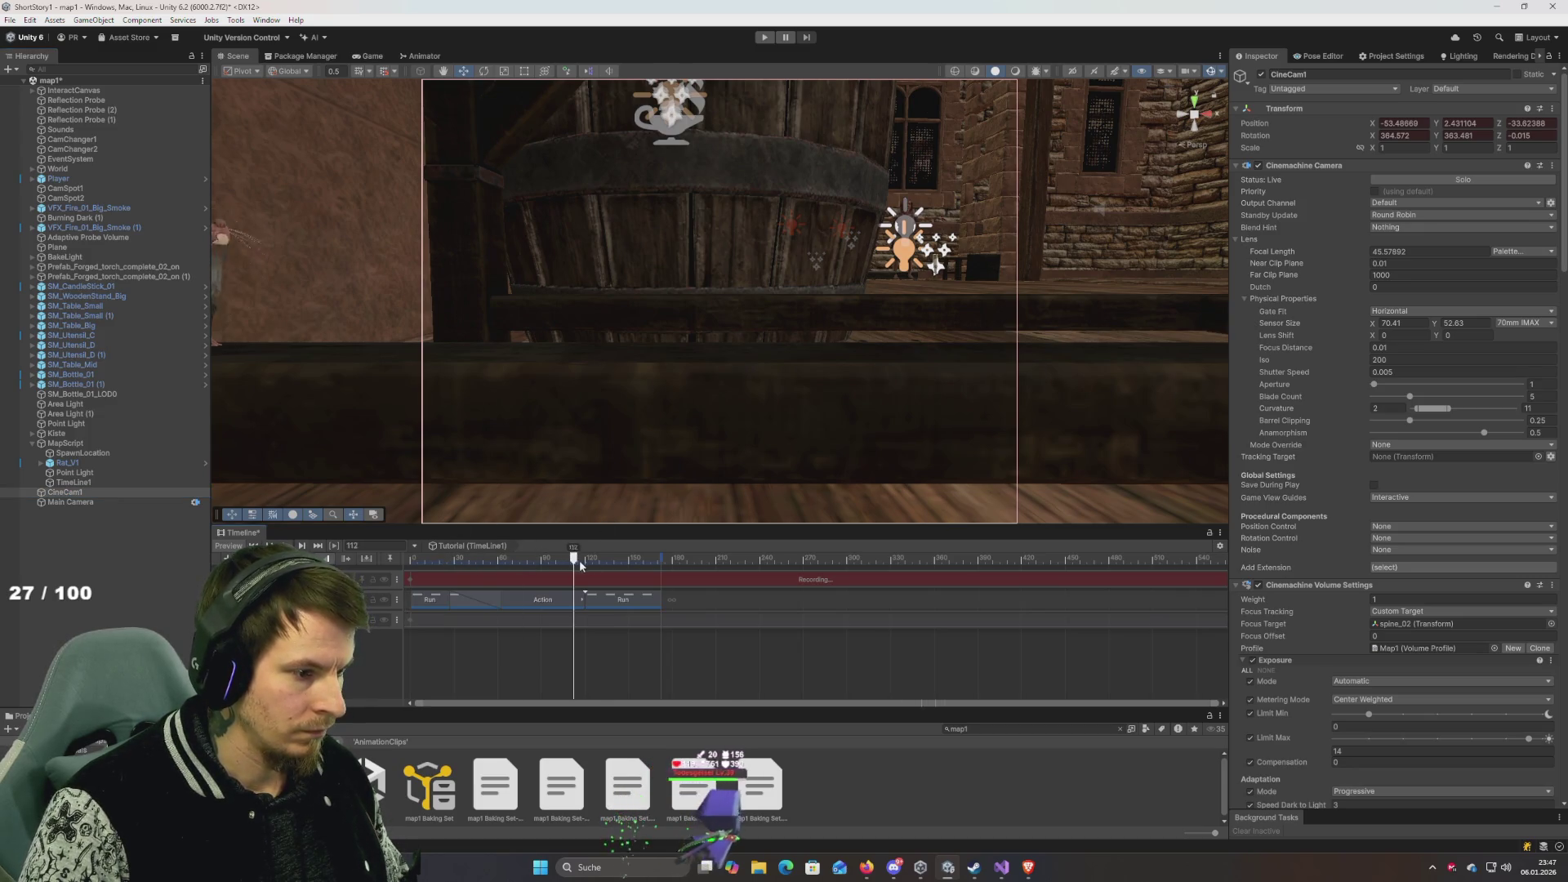
{"action": "left_click_drag", "start_coordinate": [1039, 383], "coordinate": [400, 380]}
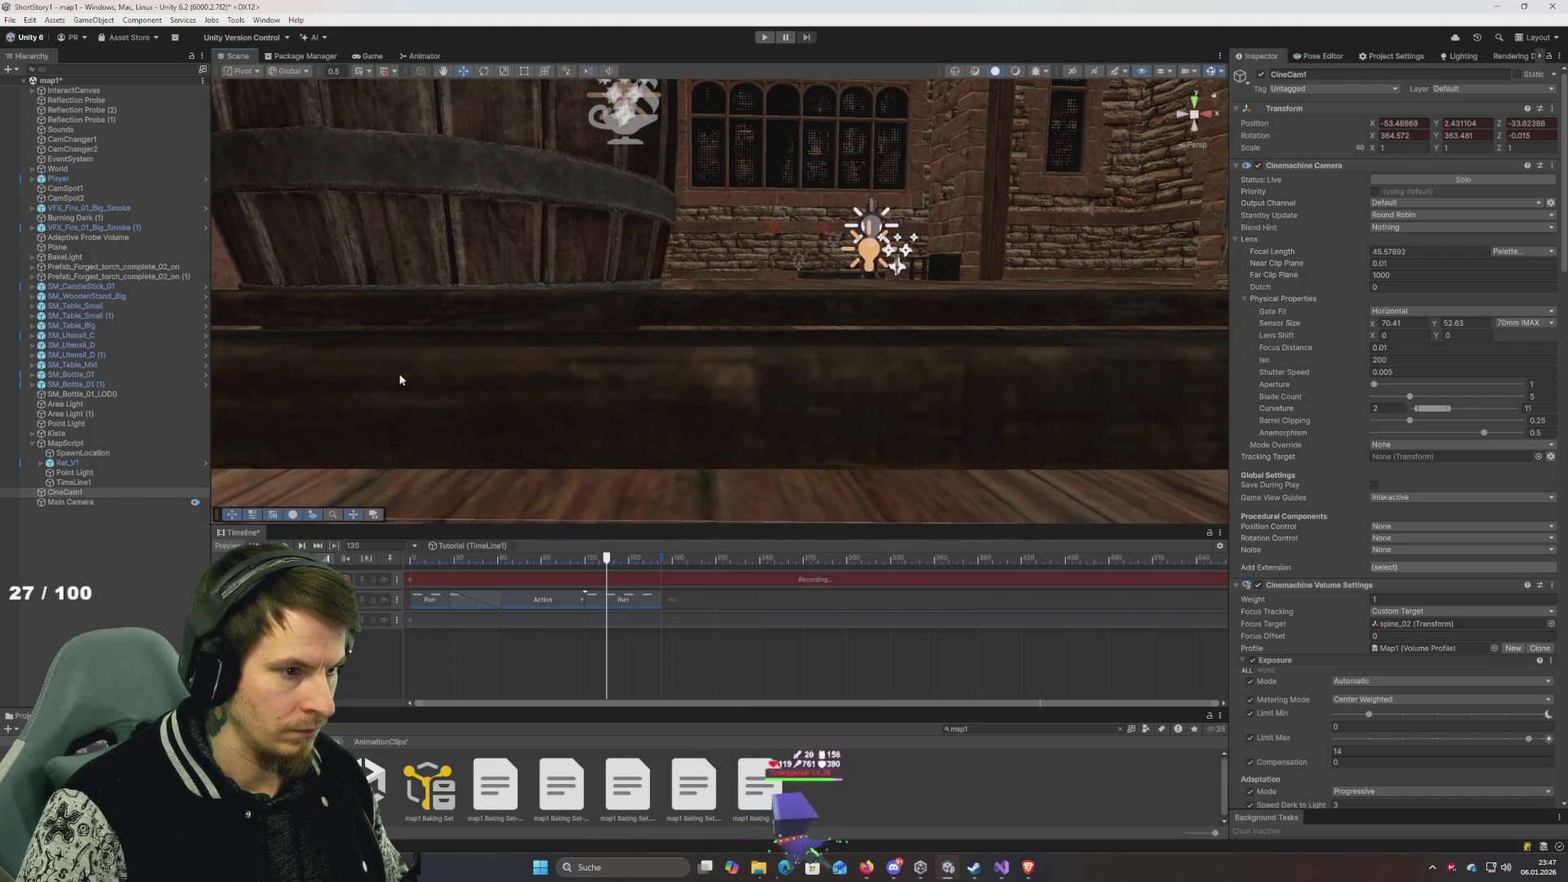
{"action": "left_click_drag", "start_coordinate": [953, 334], "coordinate": [419, 326]}
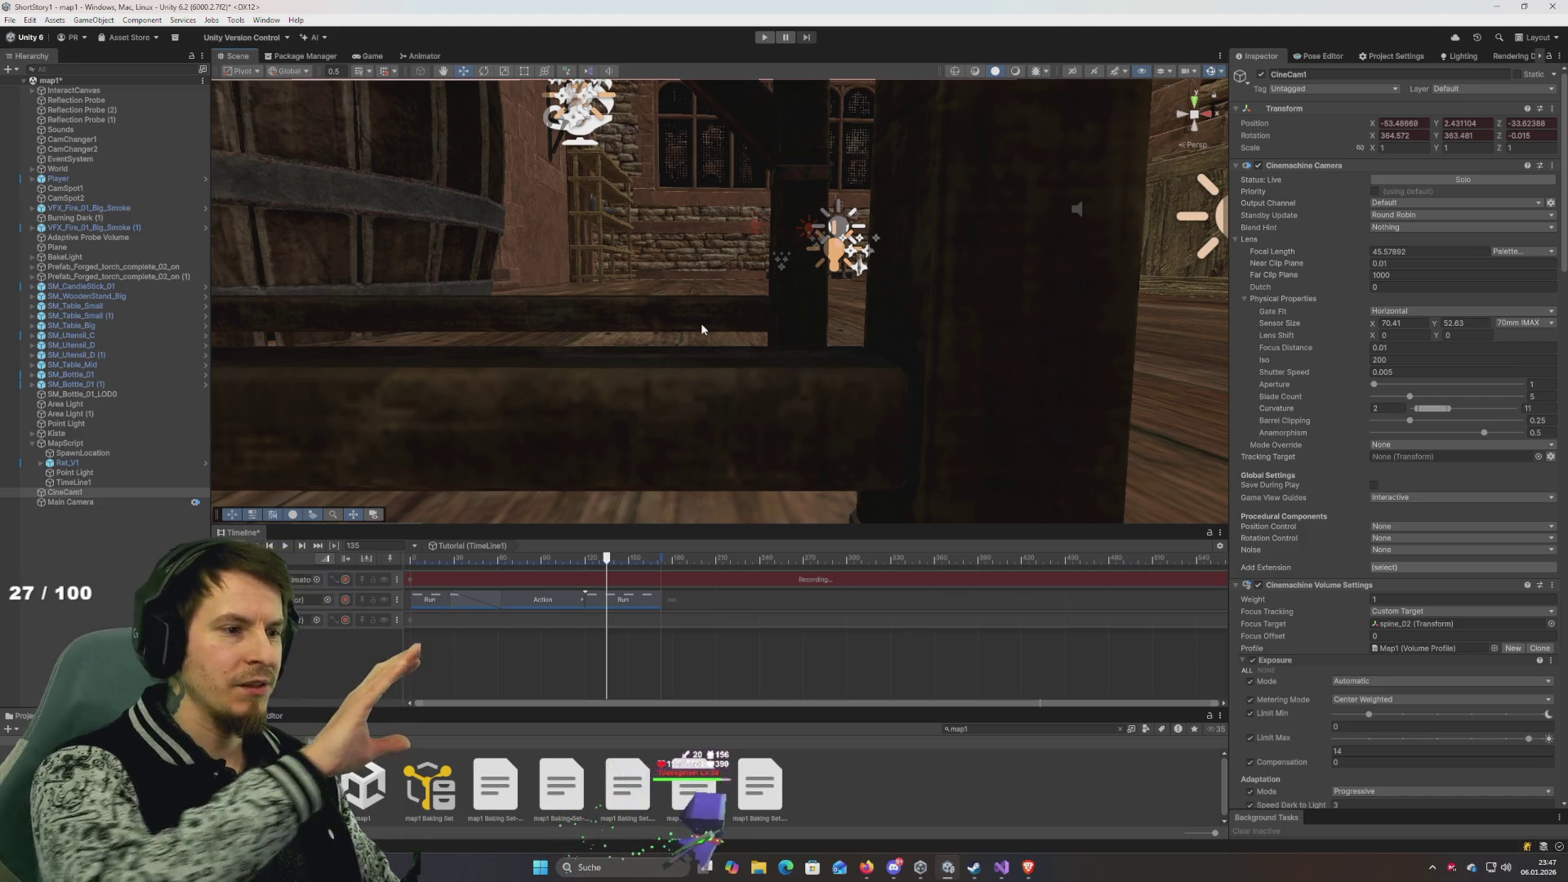
{"action": "left_click_drag", "start_coordinate": [756, 320], "coordinate": [599, 320]}
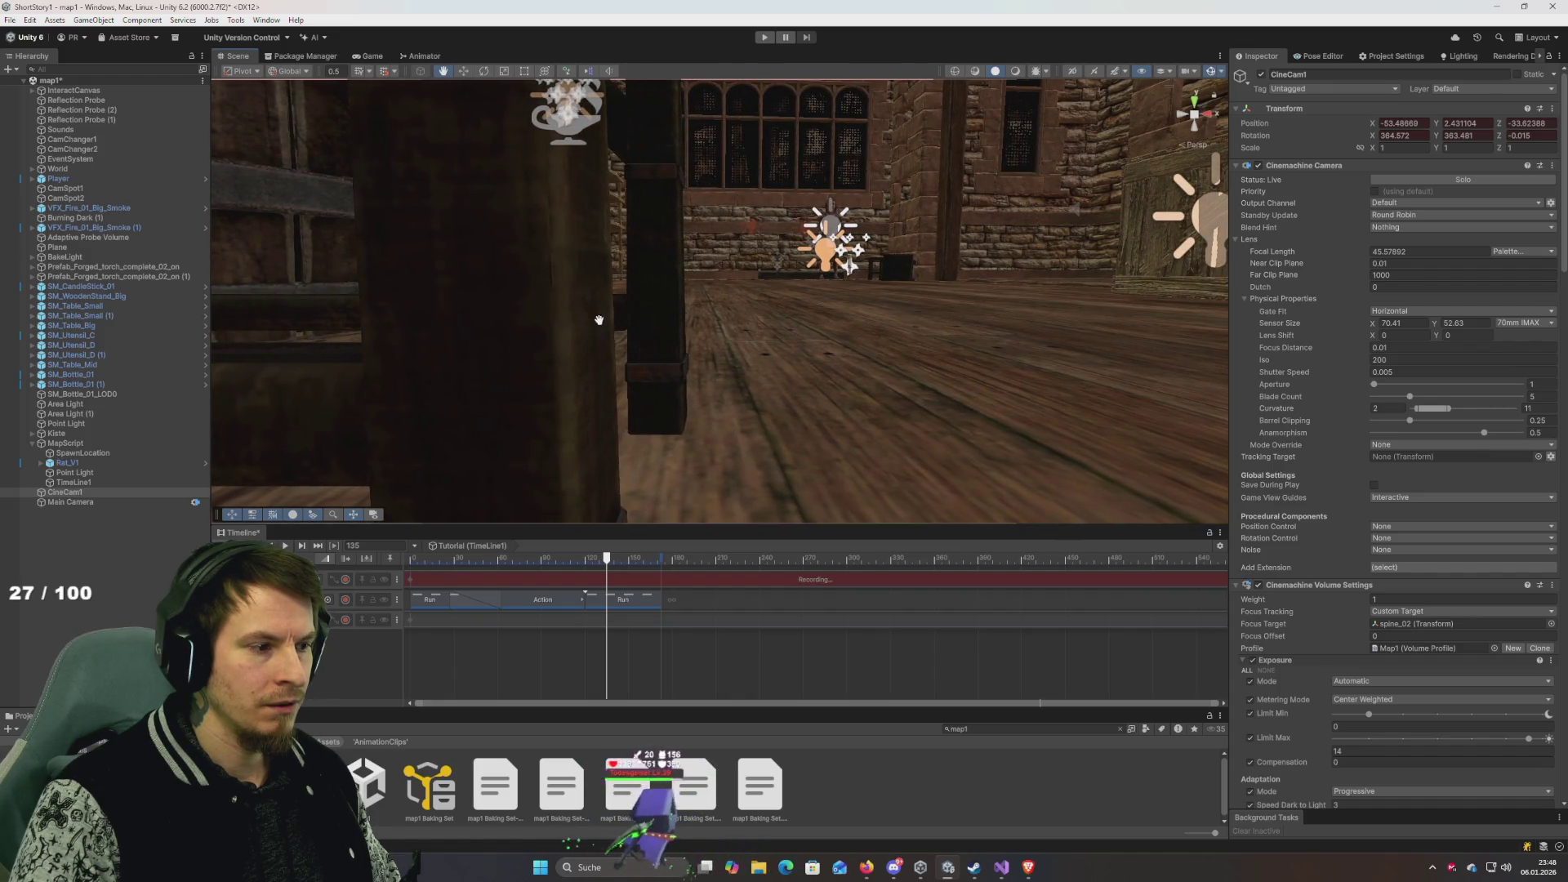
{"action": "left_click_drag", "start_coordinate": [693, 323], "coordinate": [653, 325]}
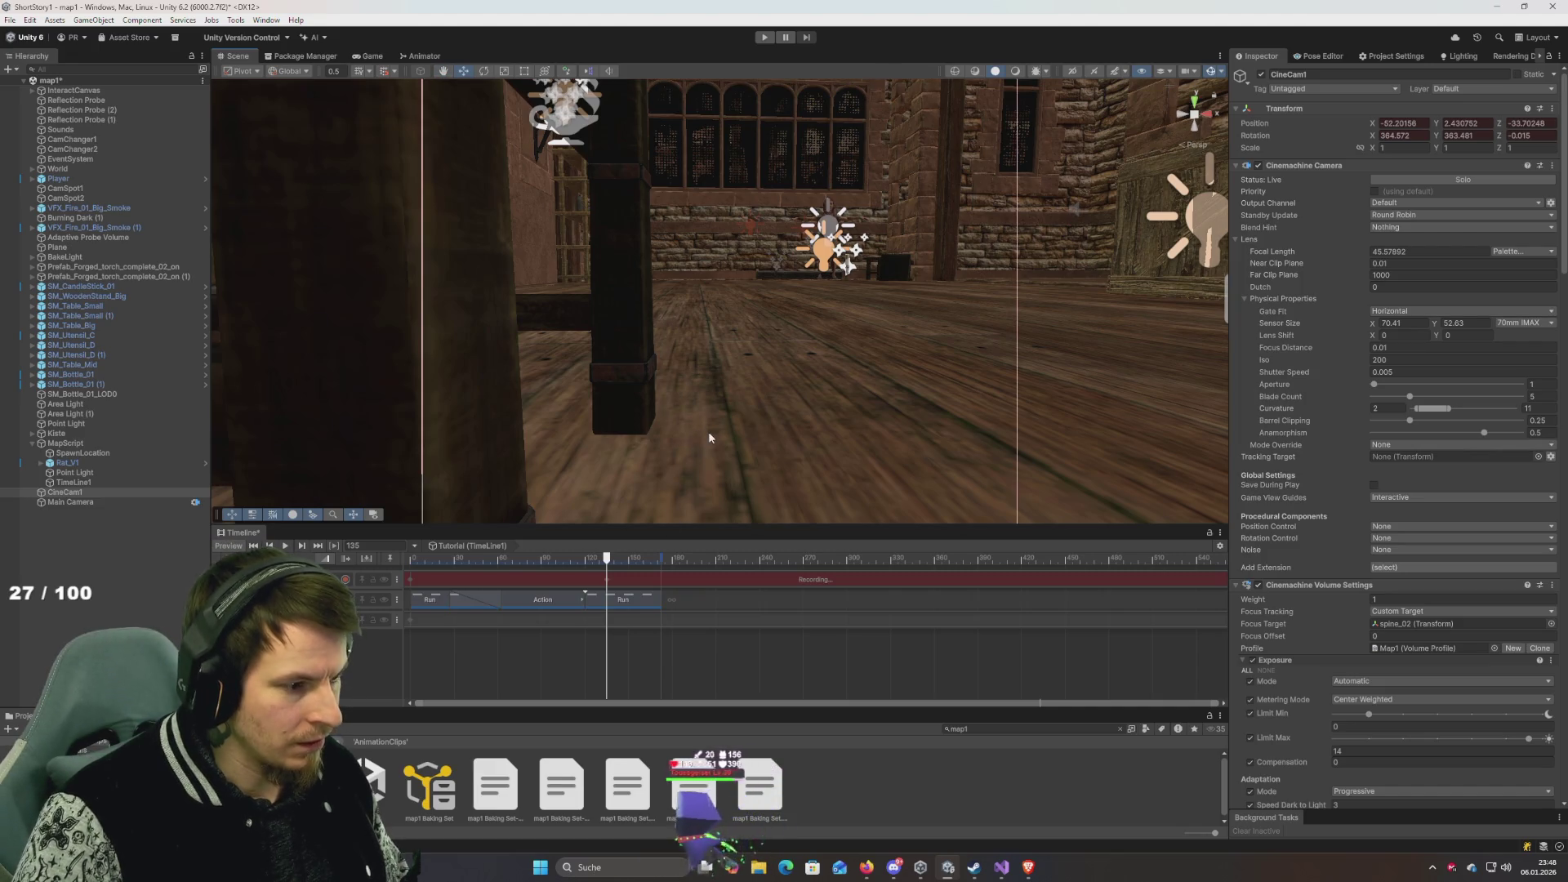
{"action": "left_click_drag", "start_coordinate": [608, 556], "coordinate": [376, 557]}
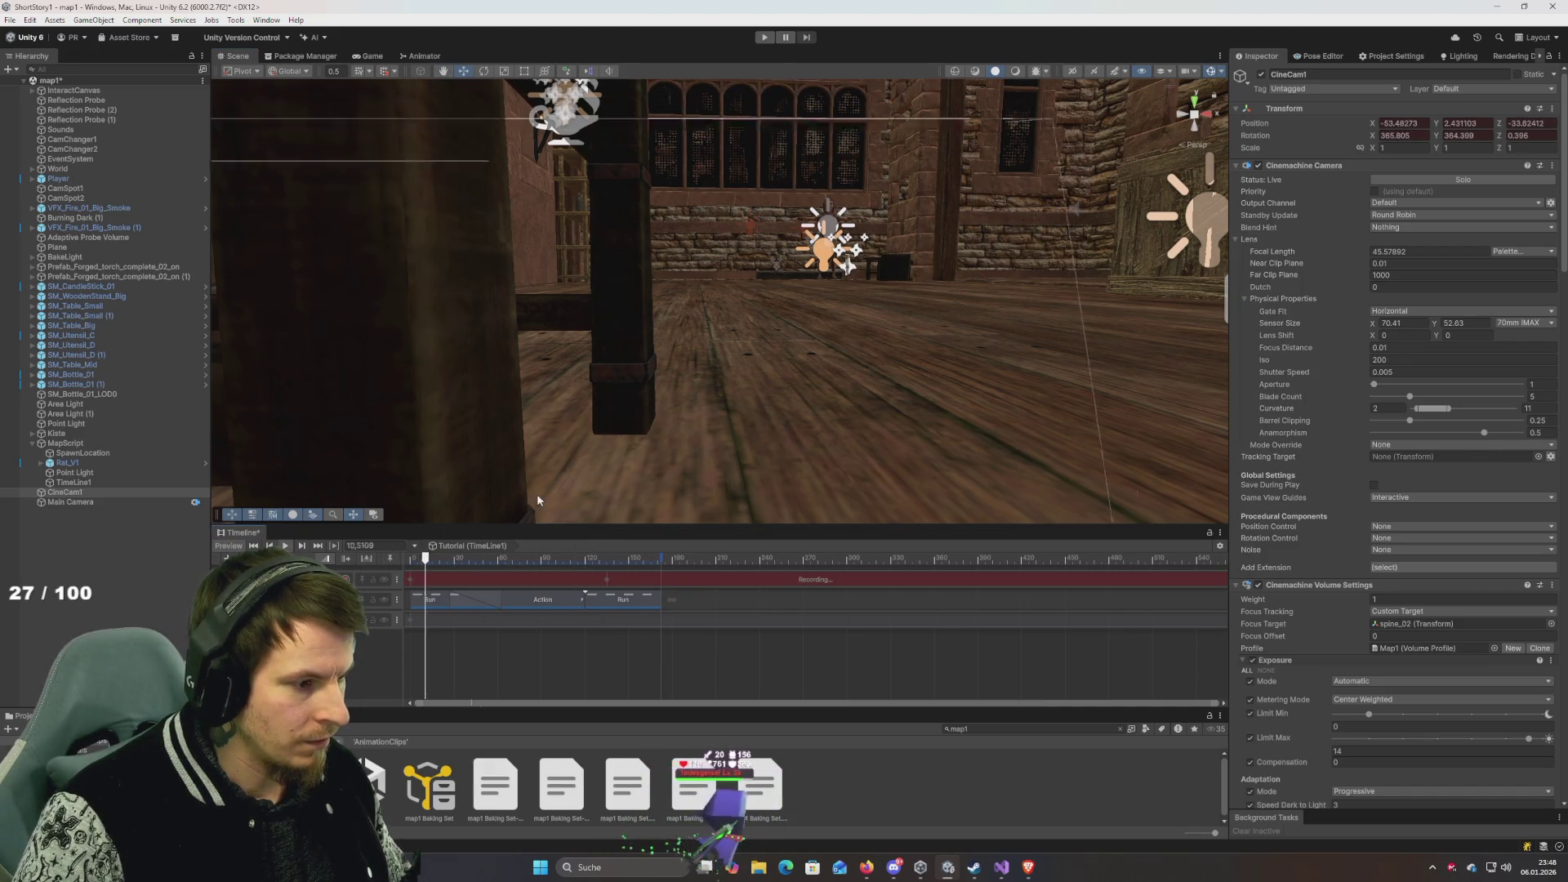
{"action": "mouse_move", "coordinate": [714, 386]}
{"action": "left_mouse_down"}
{"action": "mouse_move", "coordinate": [385, 444]}
{"action": "mouse_move", "coordinate": [437, 420]}
{"action": "mouse_move", "coordinate": [87, 402]}
{"action": "mouse_move", "coordinate": [106, 431]}
{"action": "mouse_move", "coordinate": [389, 559]}
{"action": "left_mouse_up"}
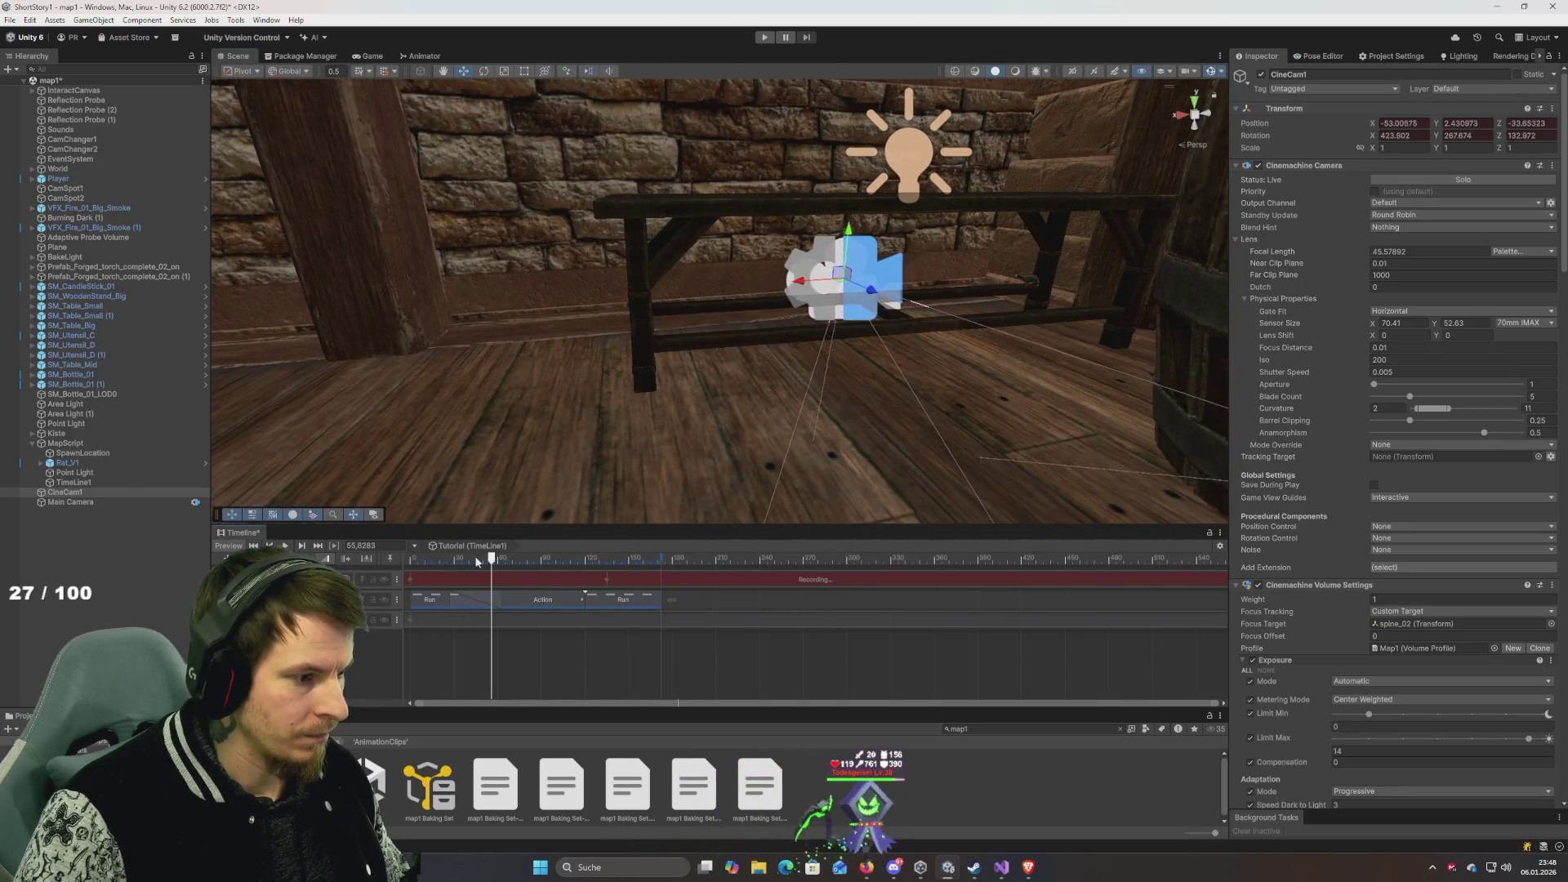
{"action": "left_click", "coordinate": [351, 557]}
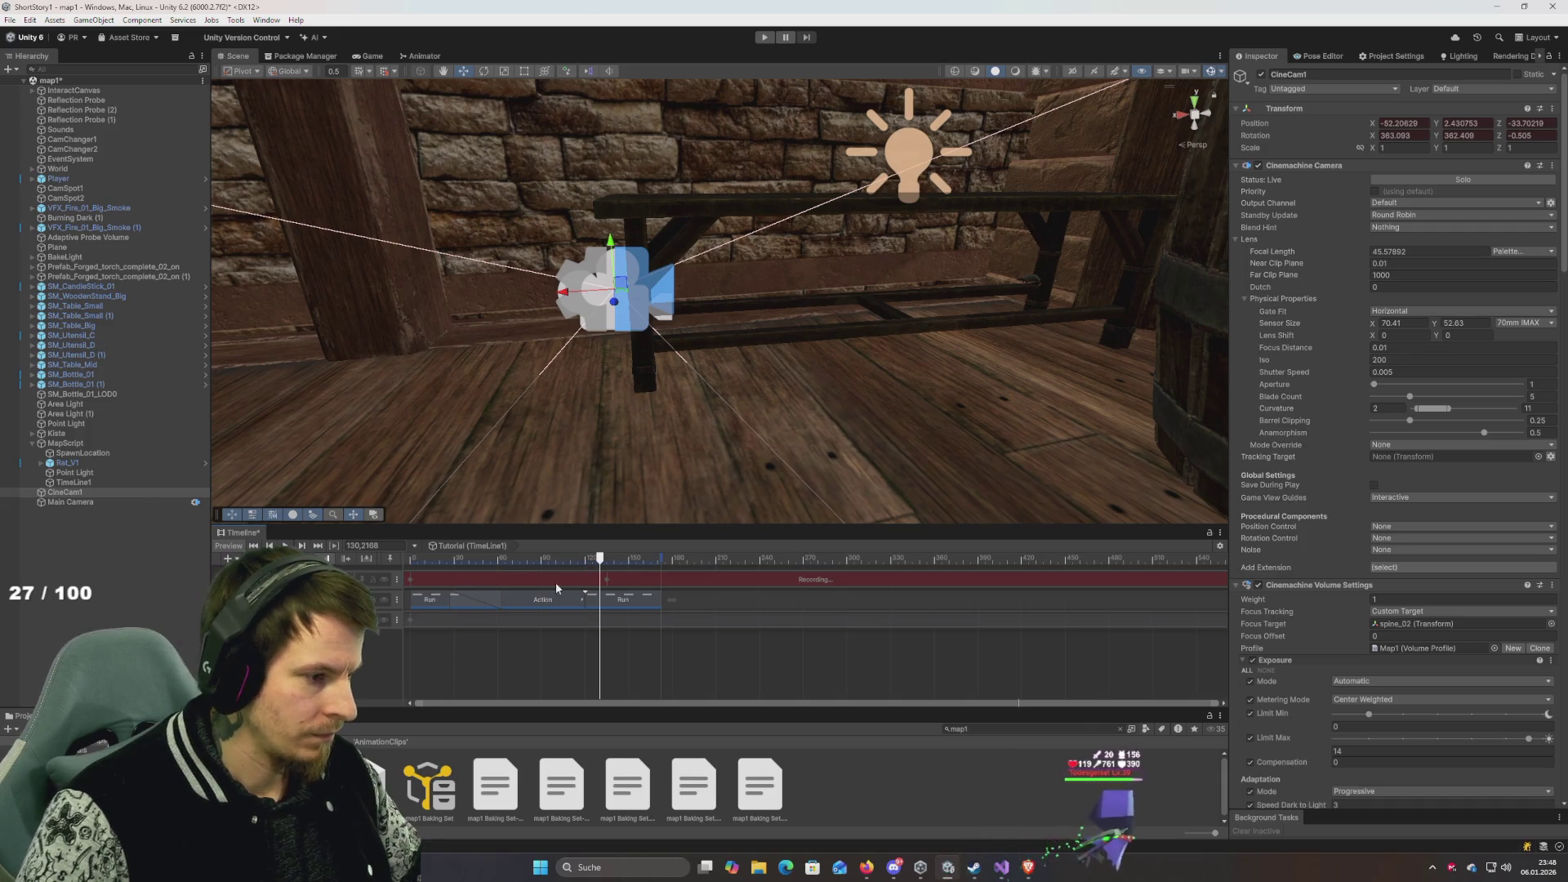
{"action": "left_click", "coordinate": [608, 582]}
{"action": "left_click", "coordinate": [616, 560]}
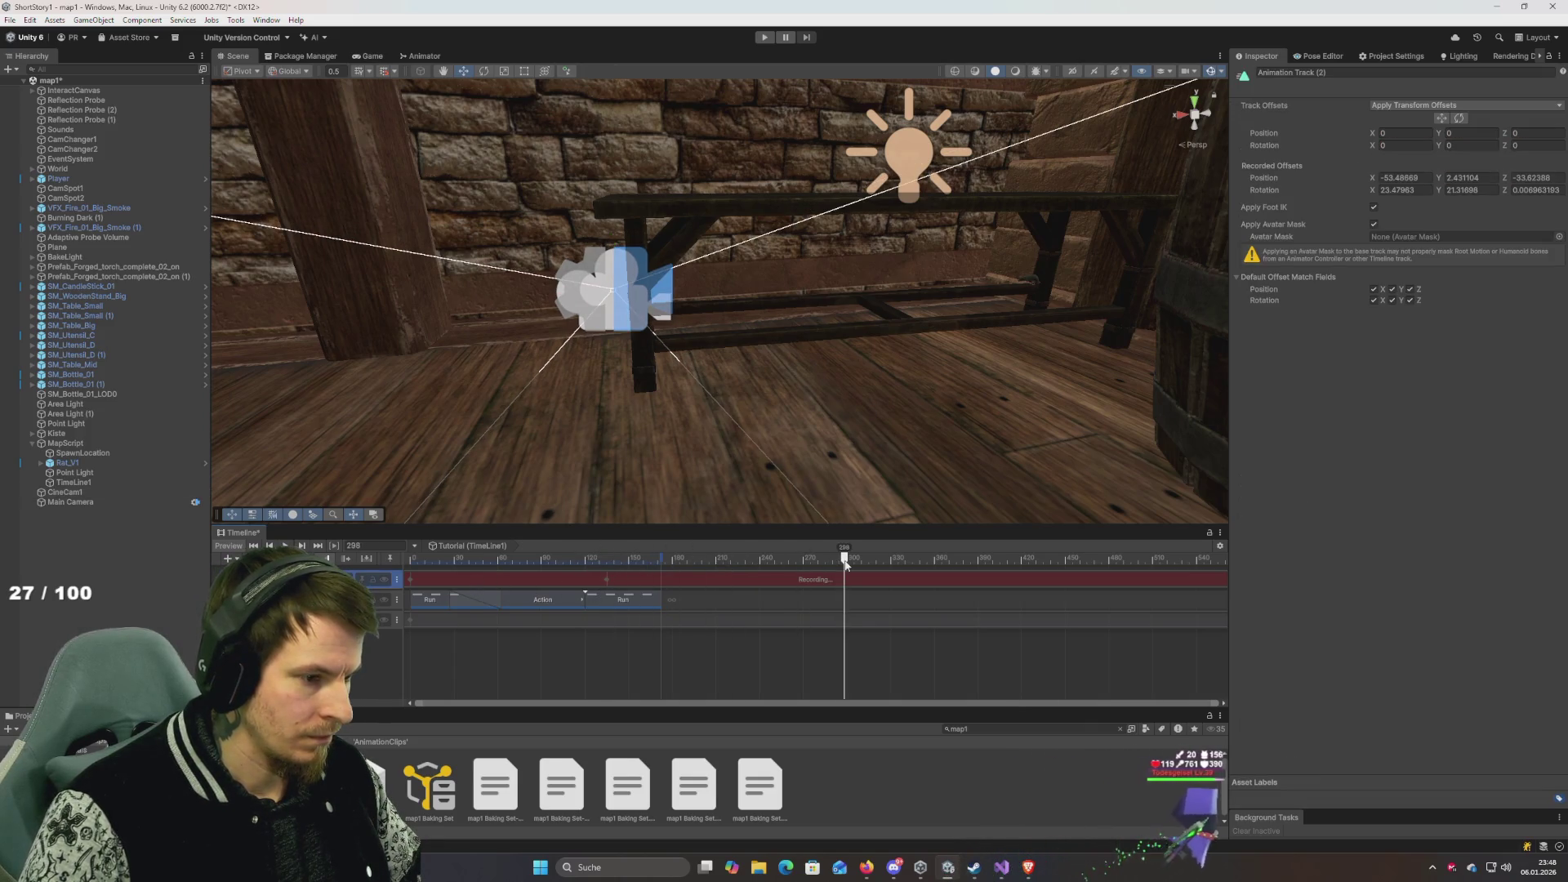
Open the recorded CineCam1 clip's keyframes and preview the timeline from frame 0.
{"action": "double_click", "coordinate": [611, 577]}
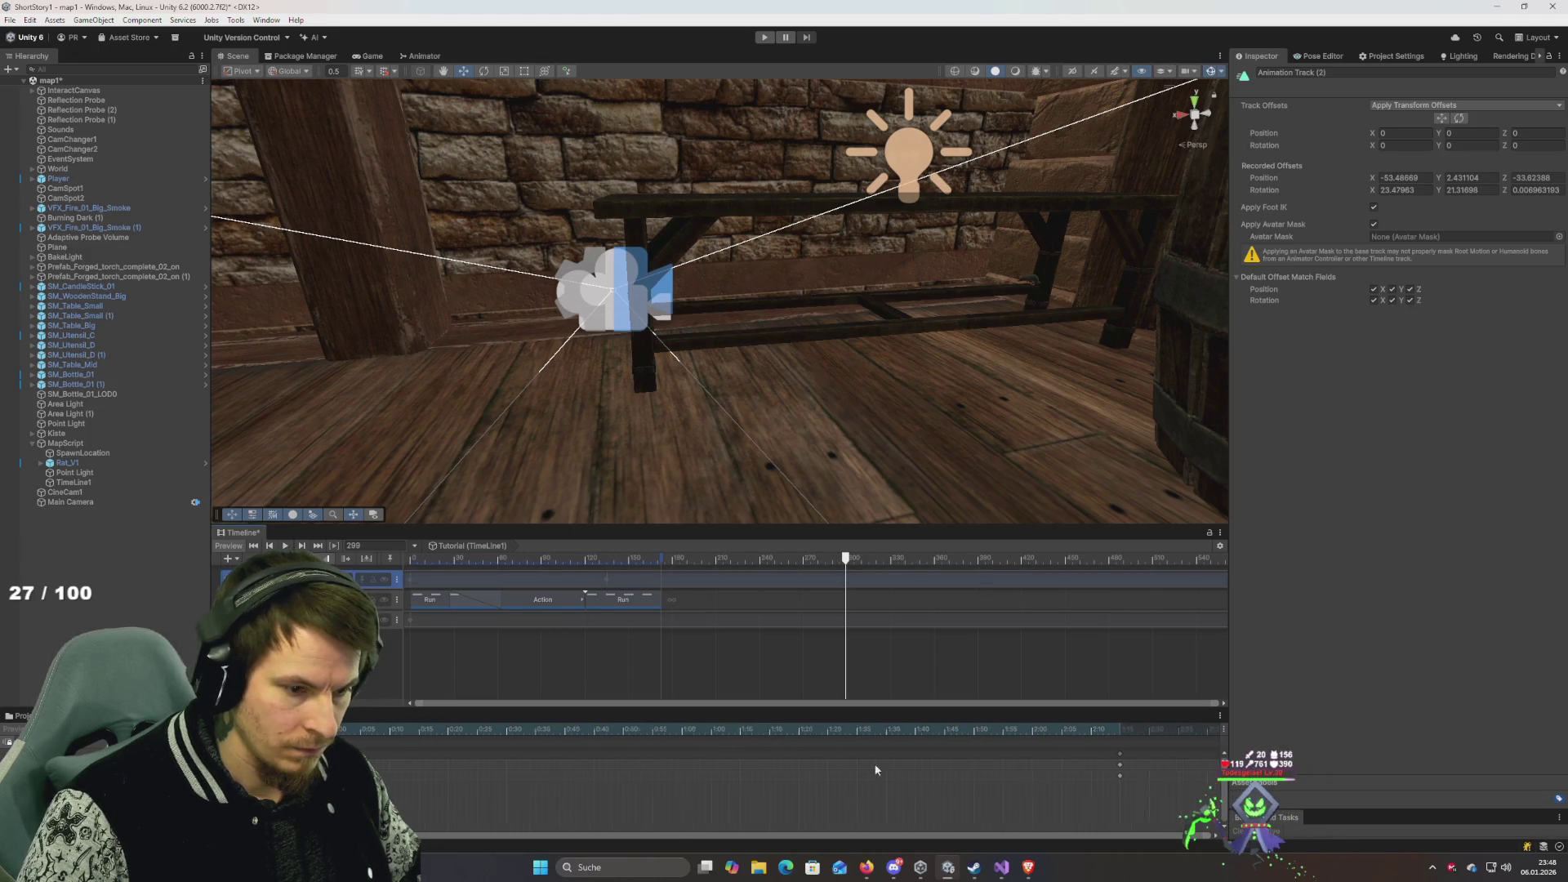
{"action": "scroll", "coordinate": [909, 757], "scroll_direction": "down", "scroll_amount": 4}
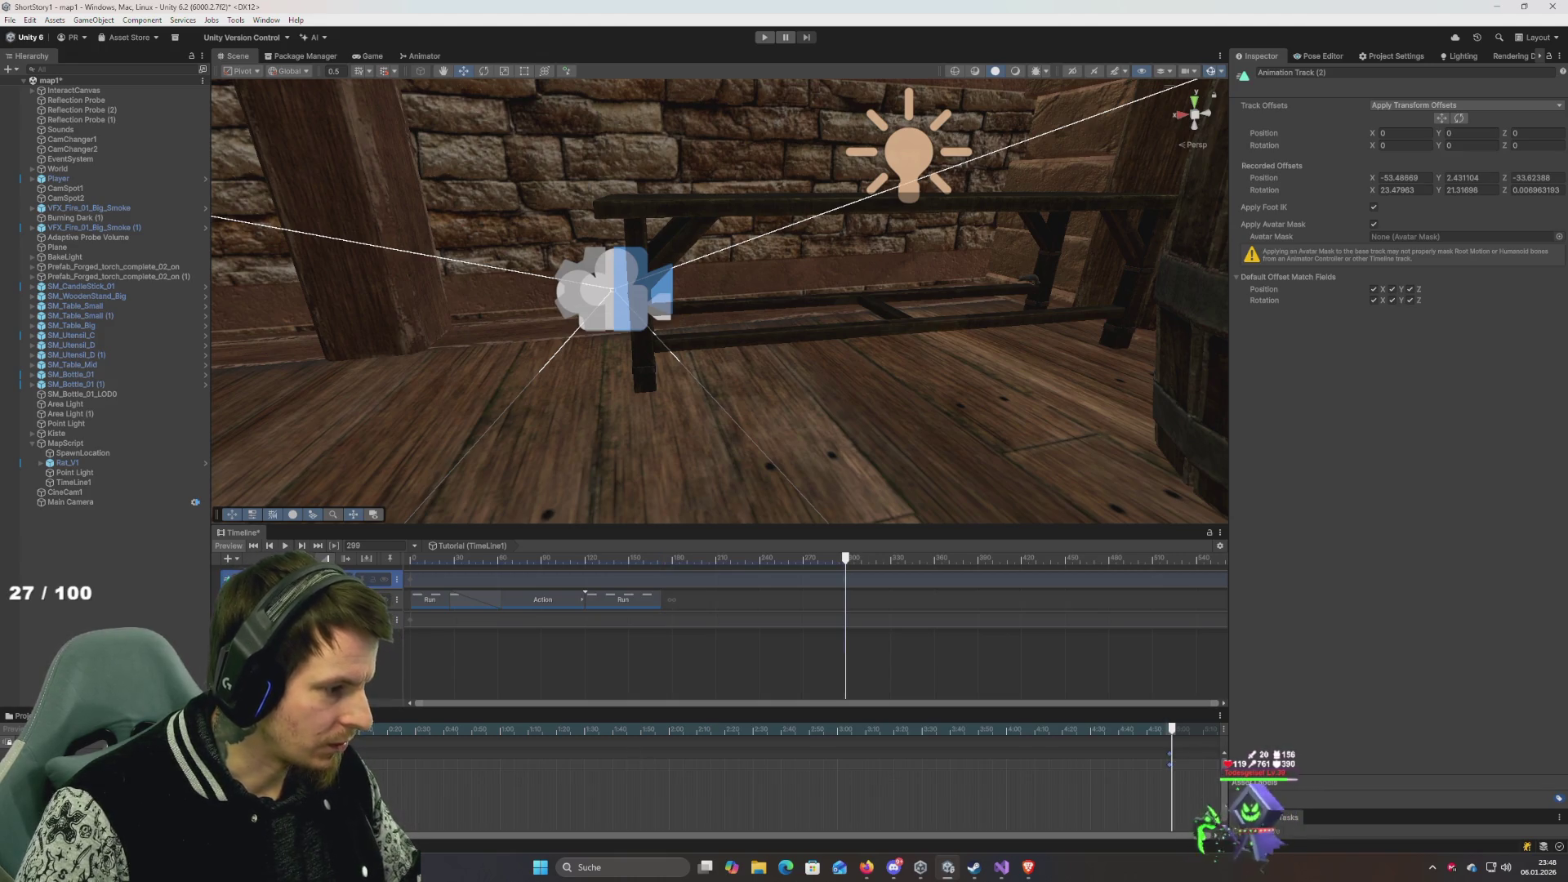
{"action": "left_click_drag", "start_coordinate": [528, 560], "coordinate": [344, 564]}
{"action": "key", "text": "space"}
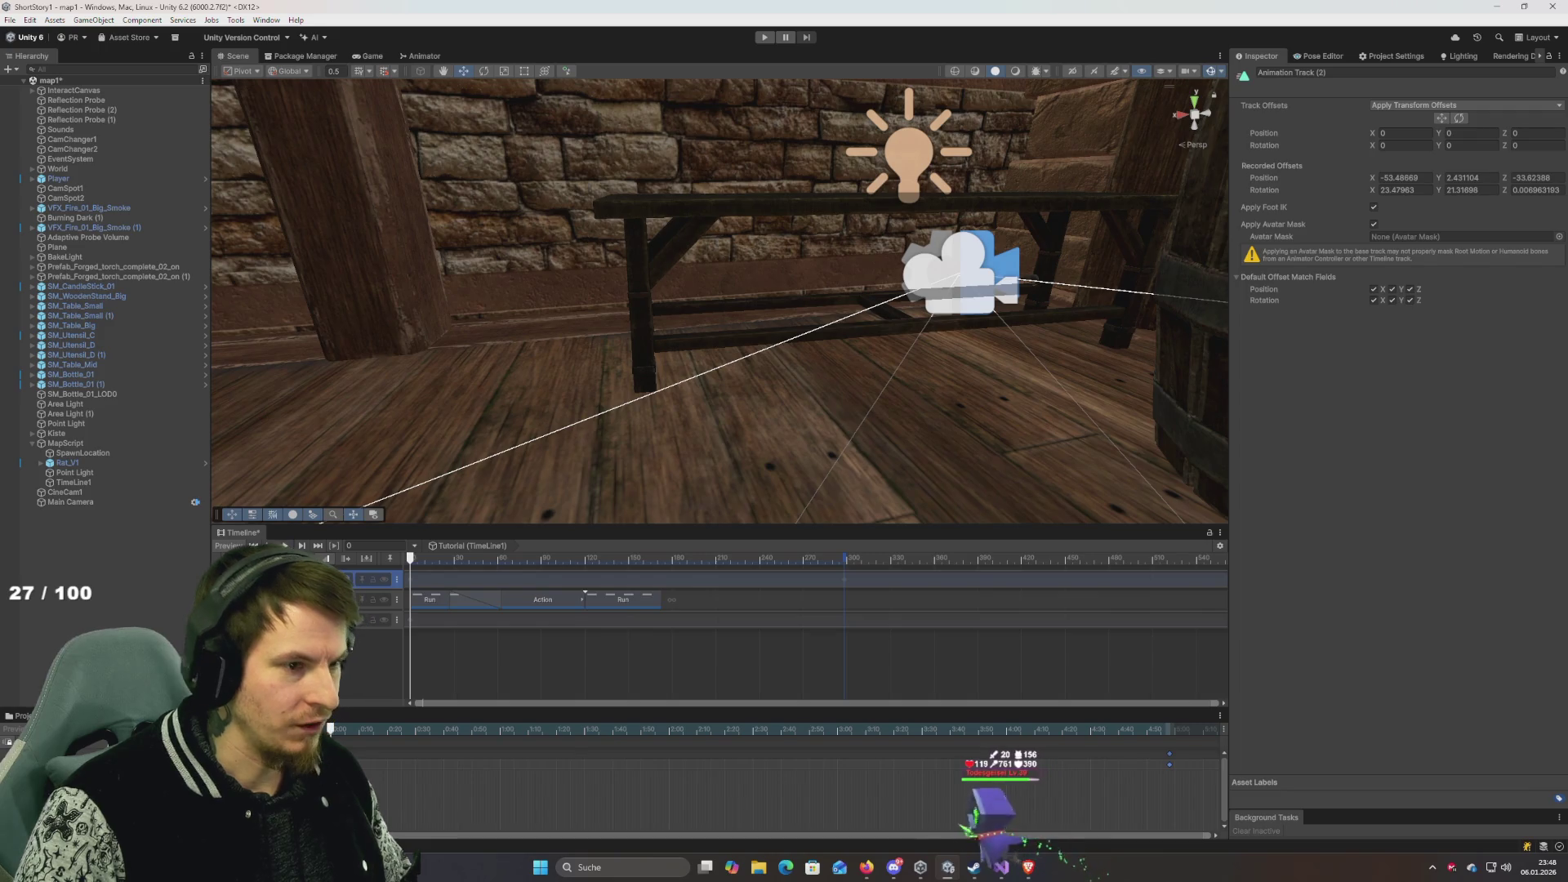
{"action": "key", "text": "space"}
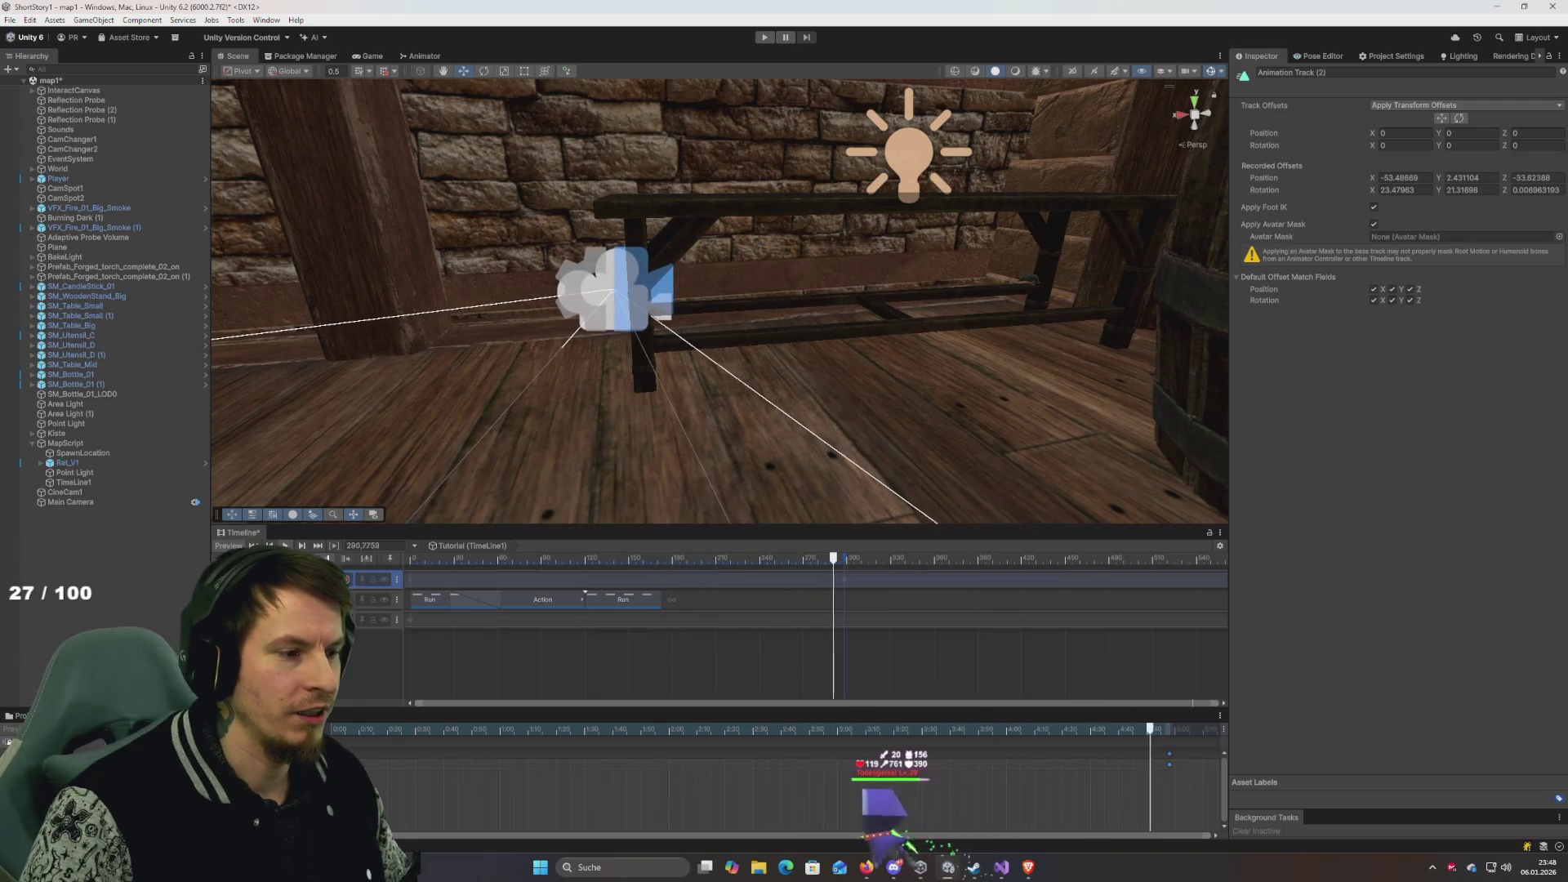
Push the final camera keyframes later, replay the move and show the track's animation curves.
{"action": "scroll", "coordinate": [1064, 792], "scroll_direction": "down", "scroll_amount": 3}
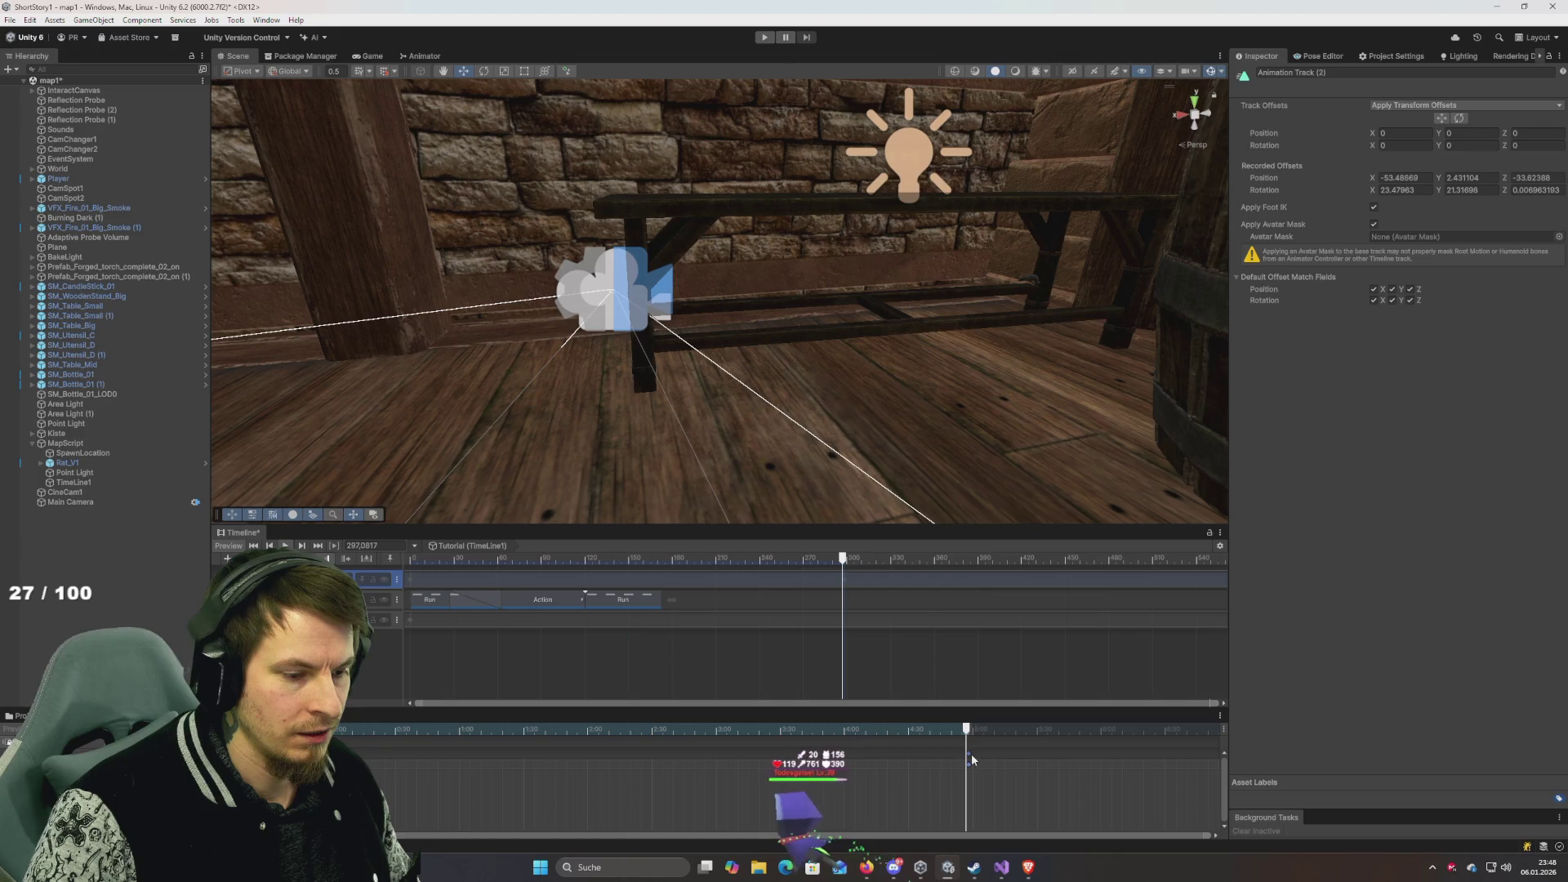
{"action": "left_click_drag", "start_coordinate": [981, 757], "coordinate": [1101, 764]}
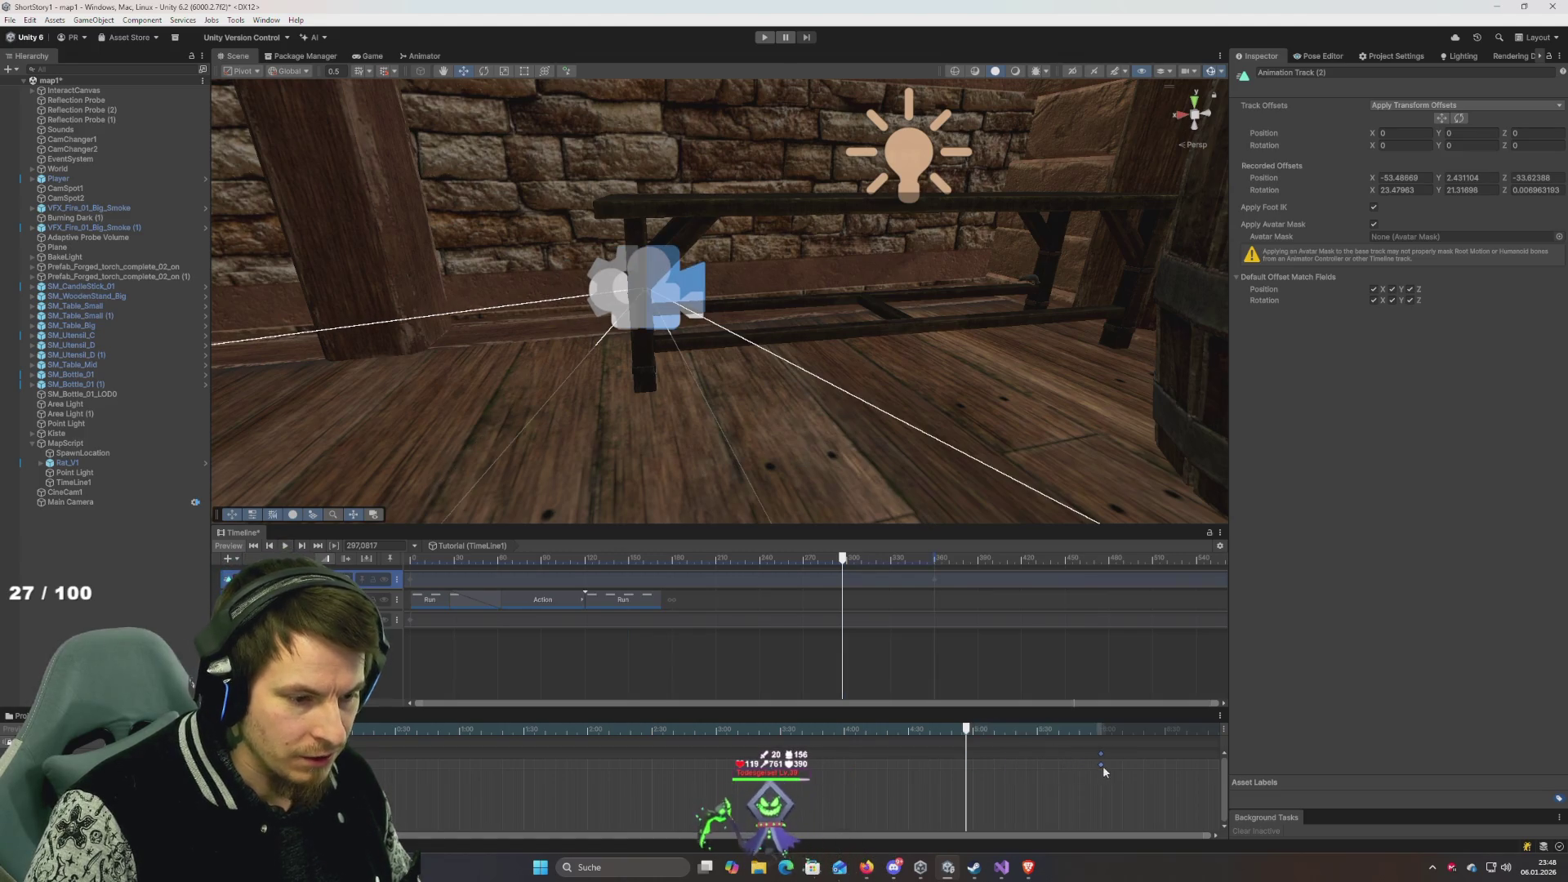
{"action": "mouse_move", "coordinate": [991, 735]}
{"action": "left_mouse_down"}
{"action": "mouse_move", "coordinate": [414, 729]}
{"action": "mouse_move", "coordinate": [481, 729]}
{"action": "left_mouse_up"}
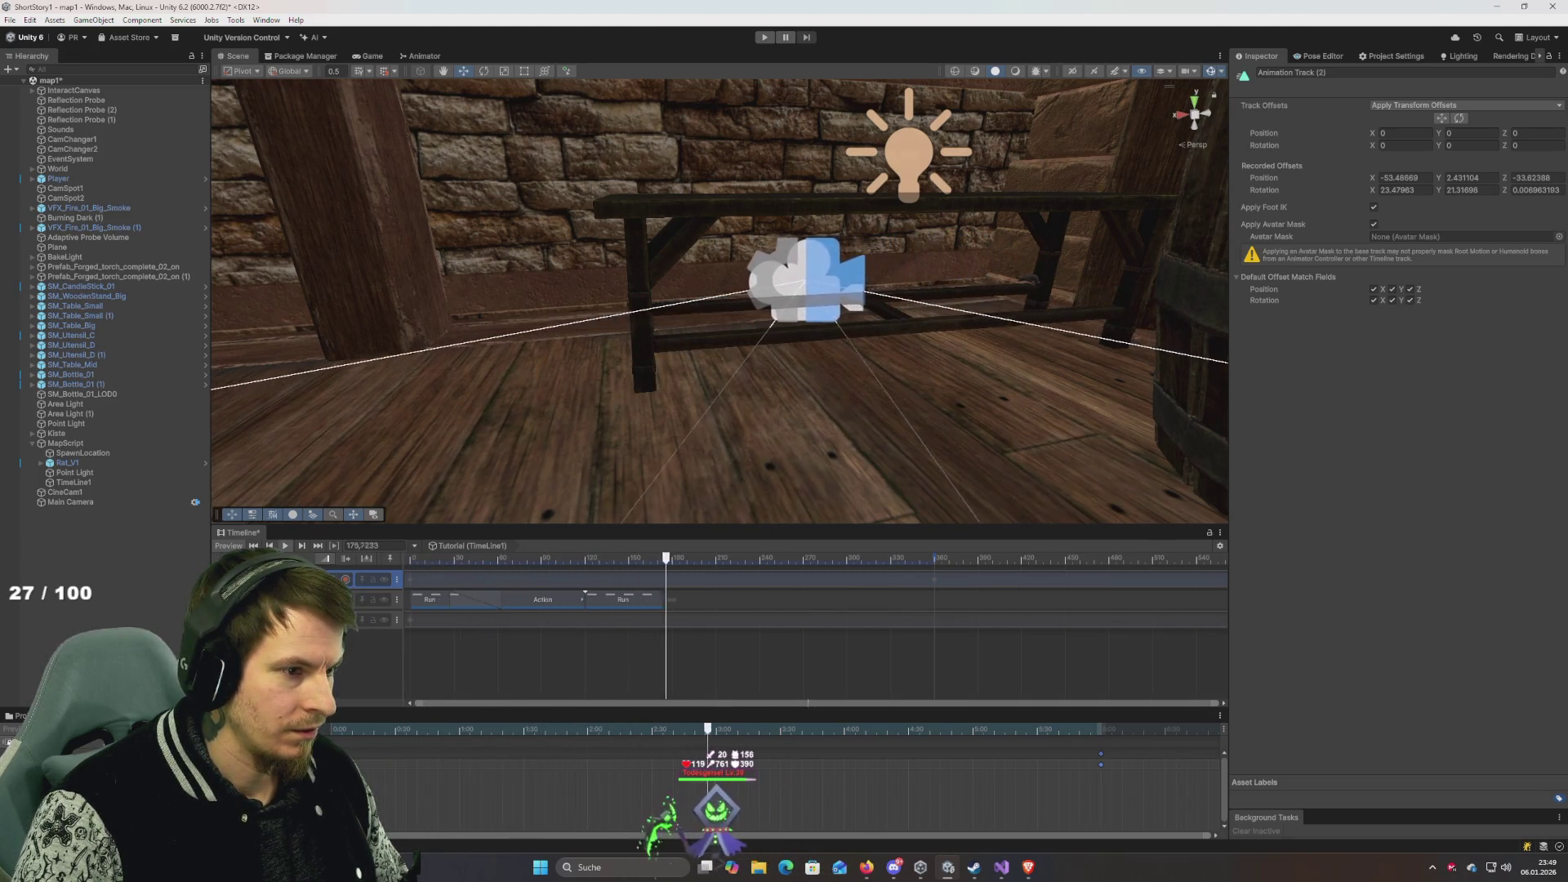
{"action": "key", "text": "space"}
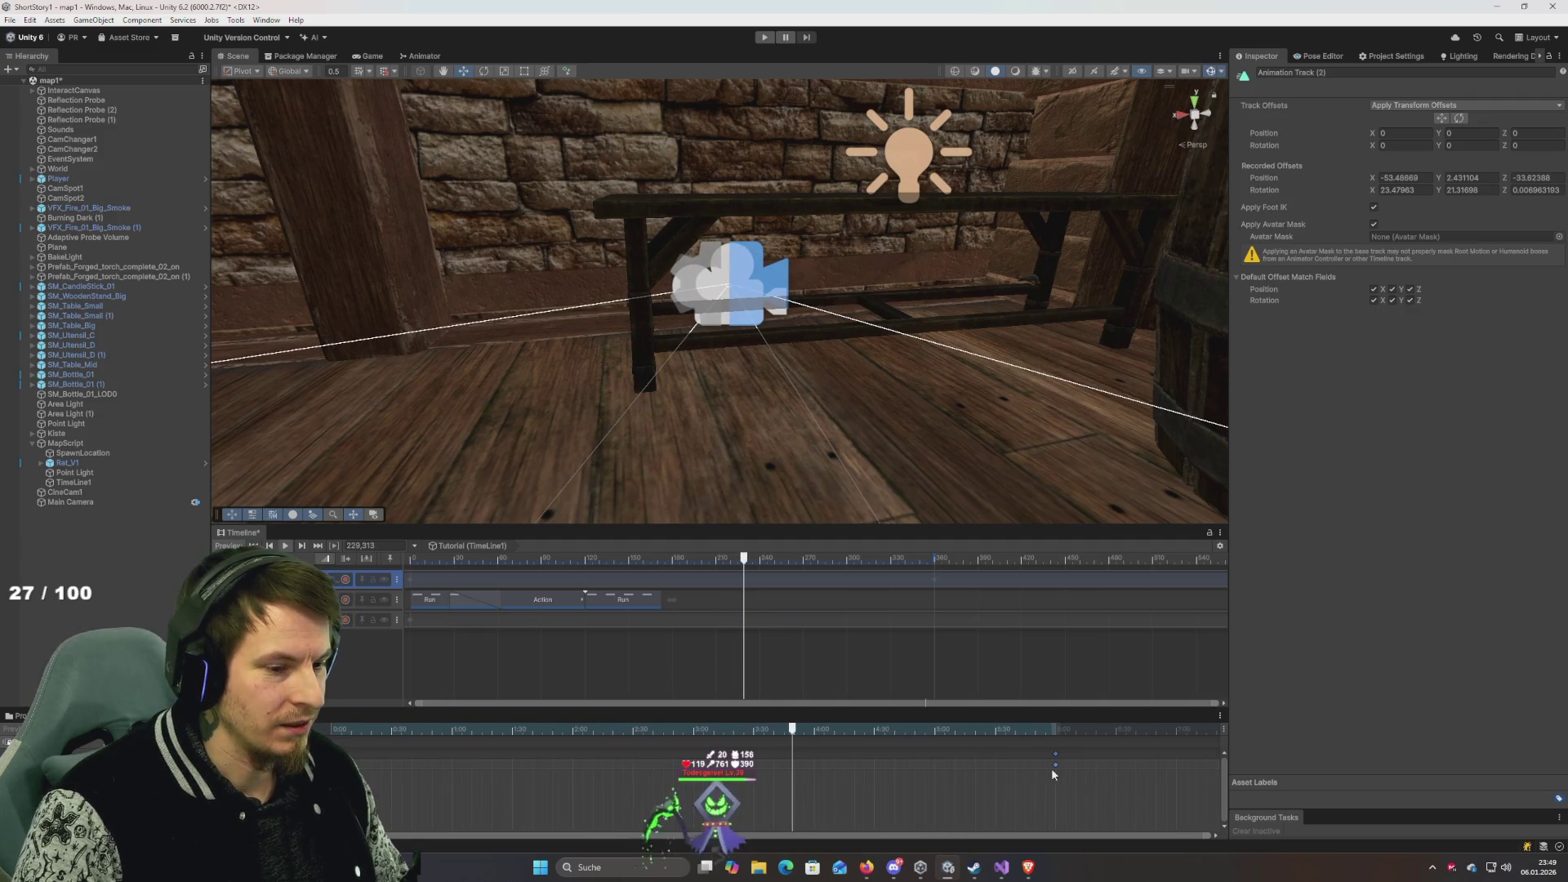
{"action": "left_click_drag", "start_coordinate": [1057, 756], "coordinate": [1119, 758]}
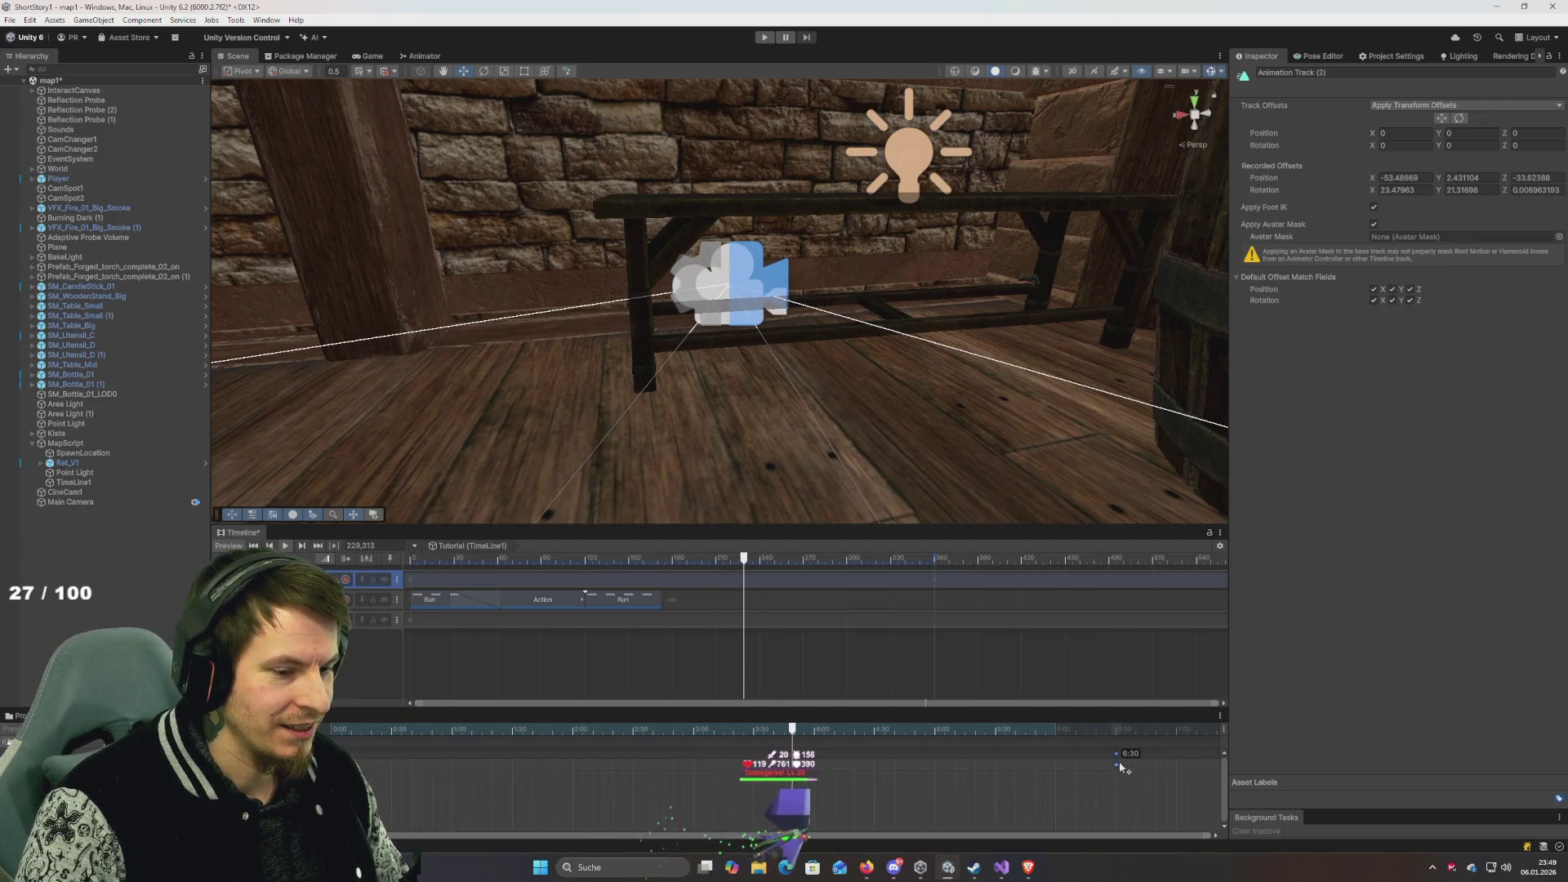
{"action": "left_click_drag", "start_coordinate": [1119, 765], "coordinate": [1176, 775]}
{"action": "left_click_drag", "start_coordinate": [836, 729], "coordinate": [331, 729]}
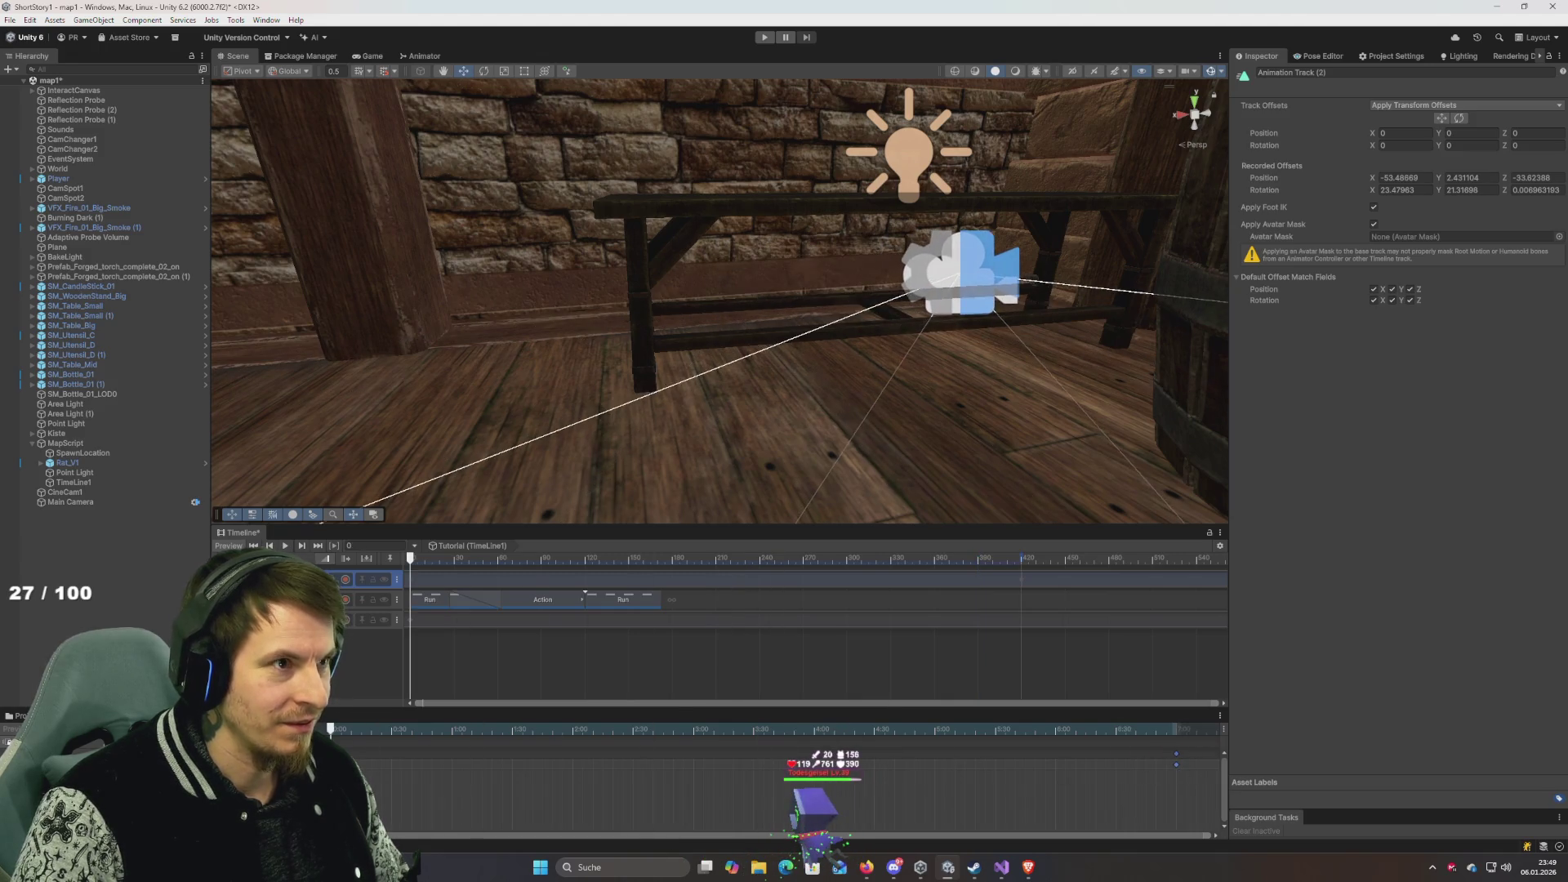
{"action": "key", "text": "space"}
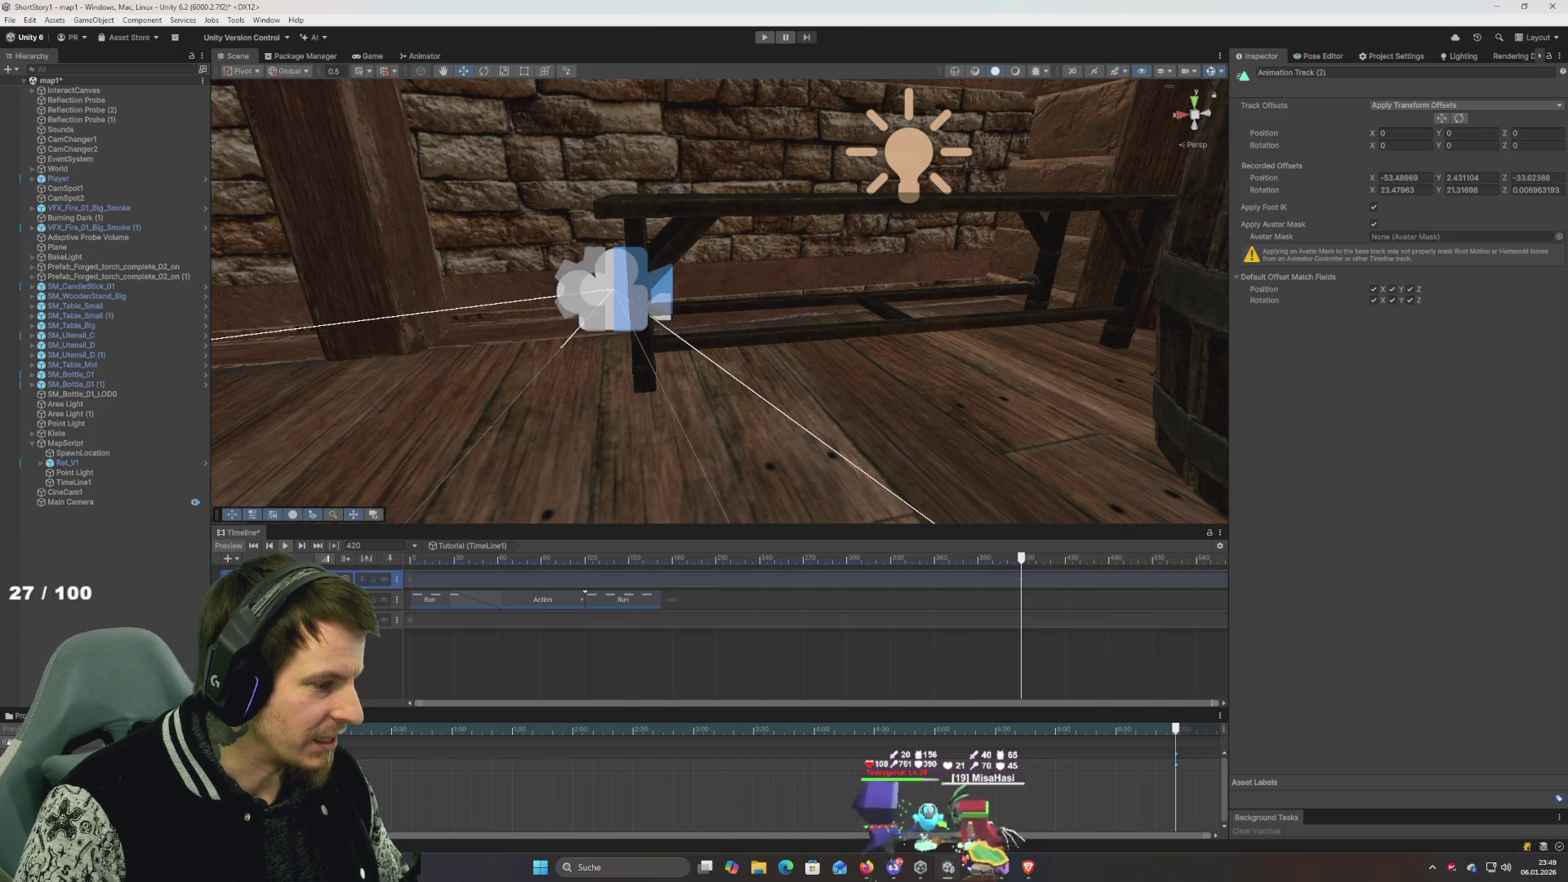
{"action": "left_click", "coordinate": [400, 776]}
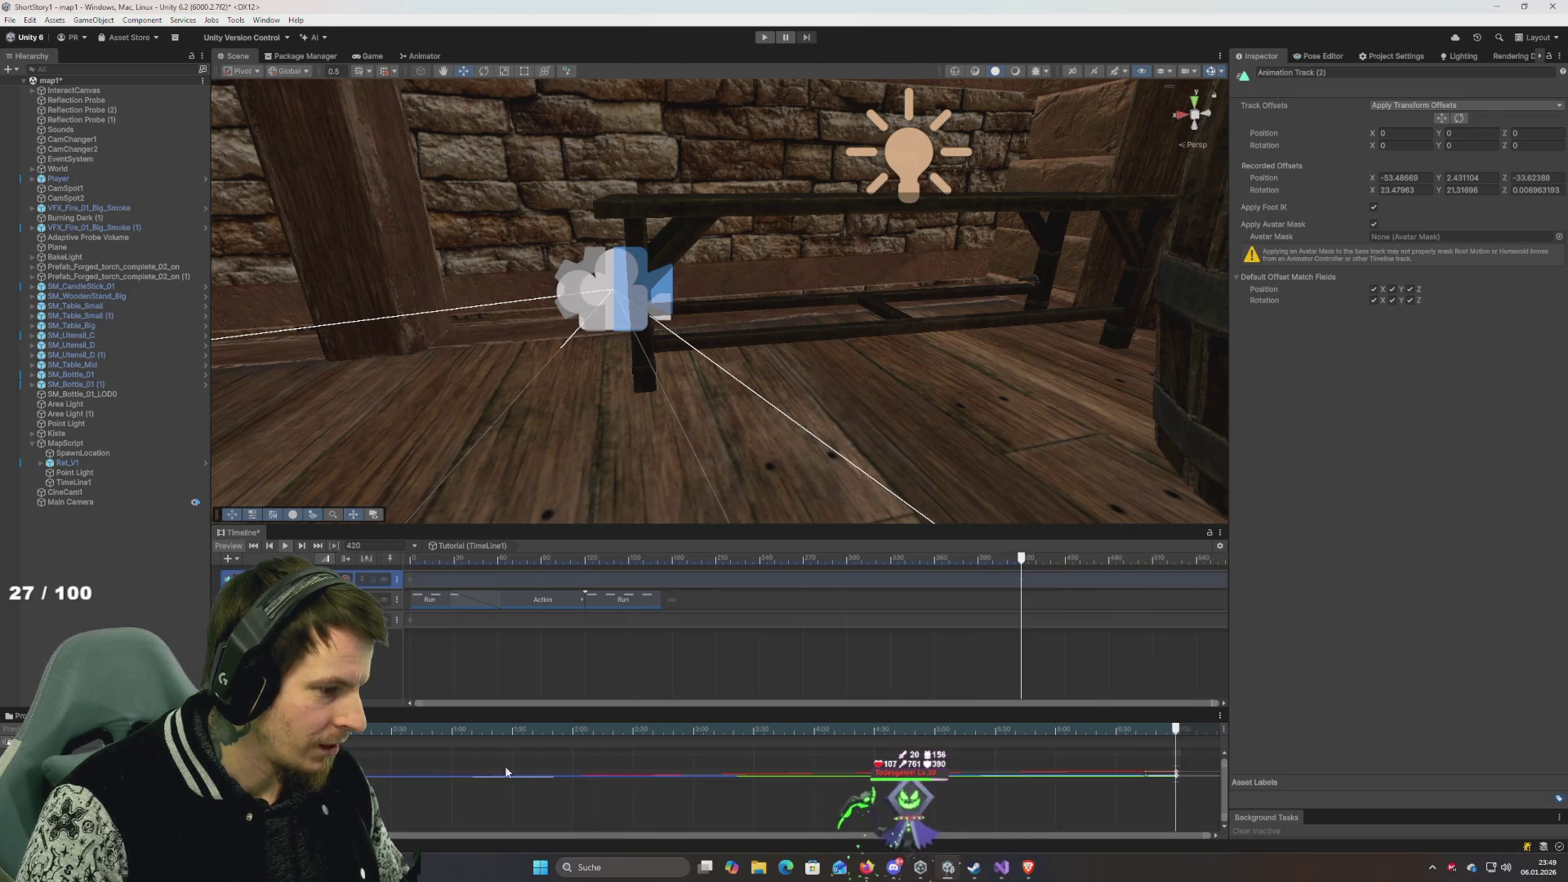
{"action": "scroll", "coordinate": [606, 781], "scroll_direction": "up", "scroll_amount": 2}
{"action": "mouse_move", "coordinate": [580, 384]}
{"action": "left_mouse_down"}
{"action": "mouse_move", "coordinate": [570, 358]}
{"action": "mouse_move", "coordinate": [560, 424]}
{"action": "left_mouse_up"}
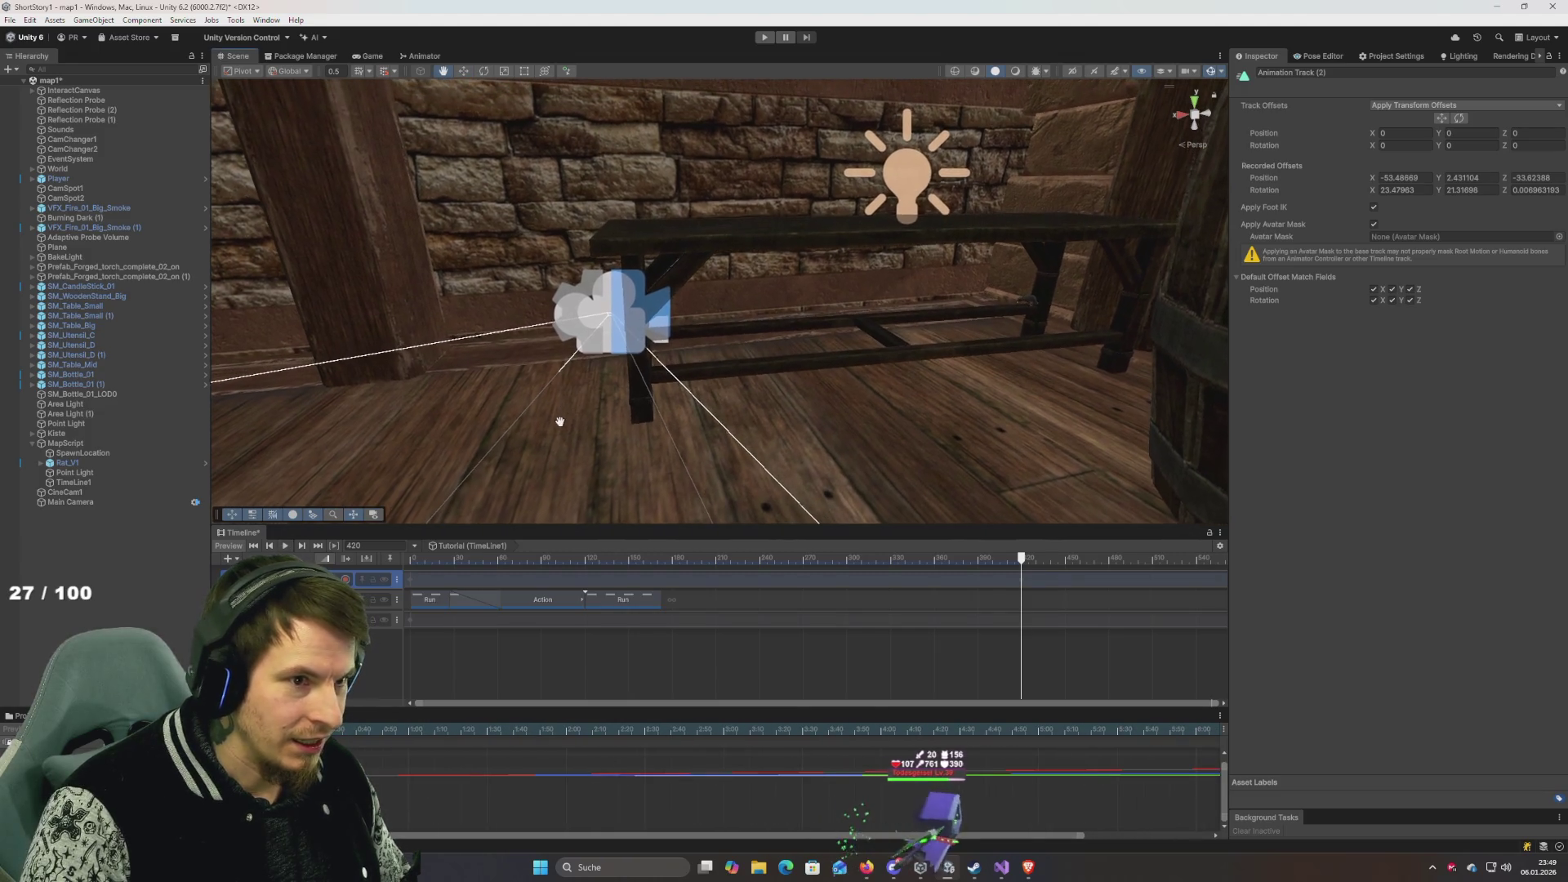
{"action": "scroll", "coordinate": [751, 769], "scroll_direction": "up", "scroll_amount": 2}
{"action": "scroll", "coordinate": [479, 761], "scroll_direction": "up", "scroll_amount": 3}
{"action": "scroll", "coordinate": [991, 772], "scroll_direction": "right", "scroll_amount": 3}
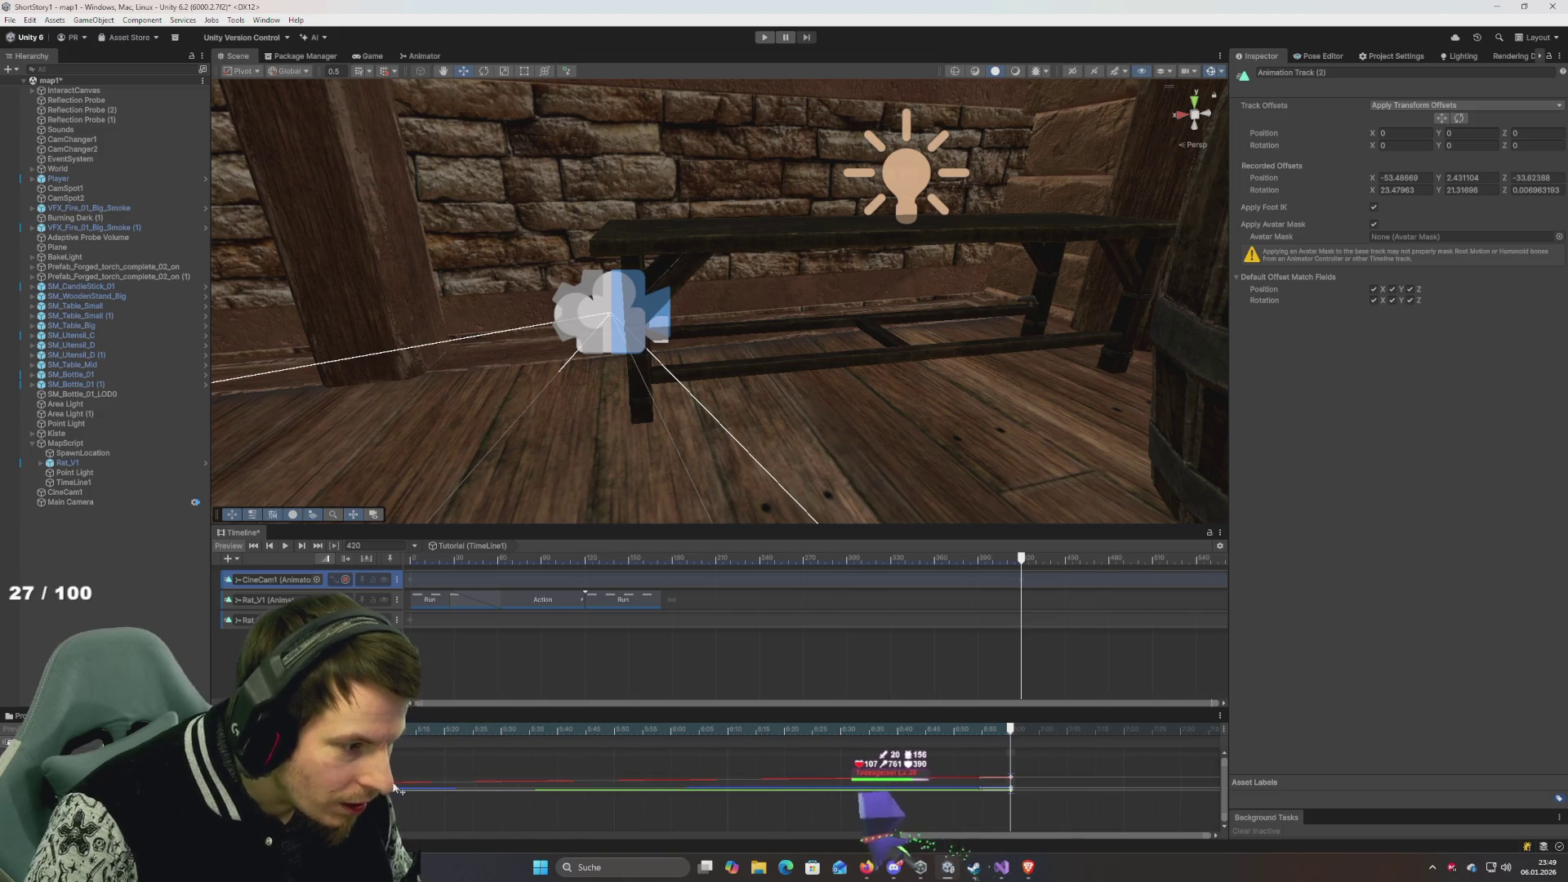
{"action": "scroll", "coordinate": [556, 796], "scroll_direction": "down", "scroll_amount": 4}
{"action": "scroll", "coordinate": [564, 797], "scroll_direction": "down", "scroll_amount": 5}
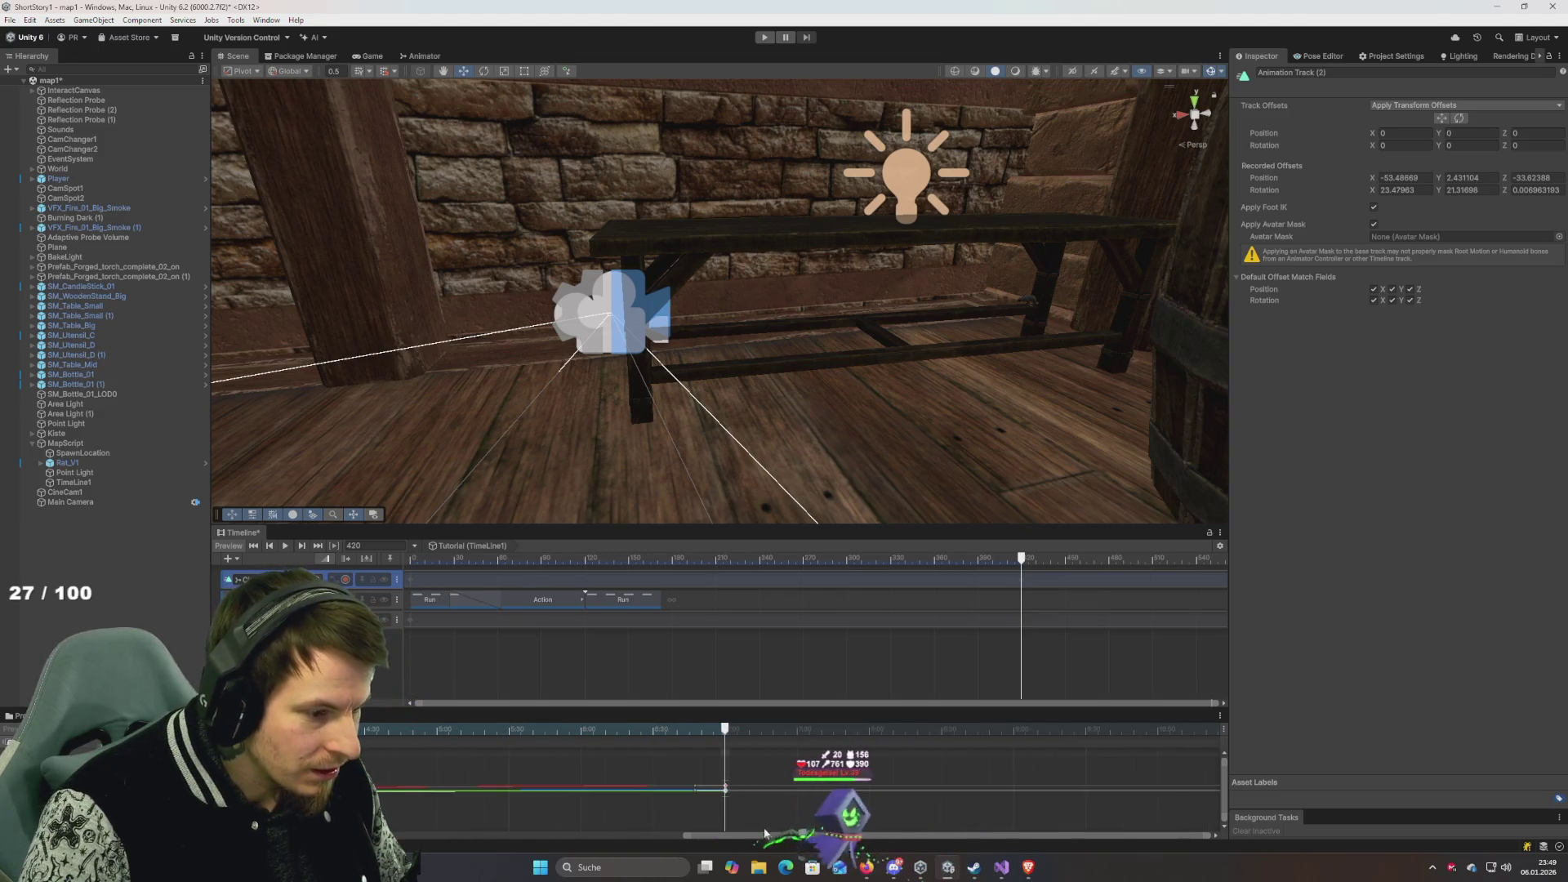
{"action": "scroll", "coordinate": [609, 799], "scroll_direction": "down", "scroll_amount": 3}
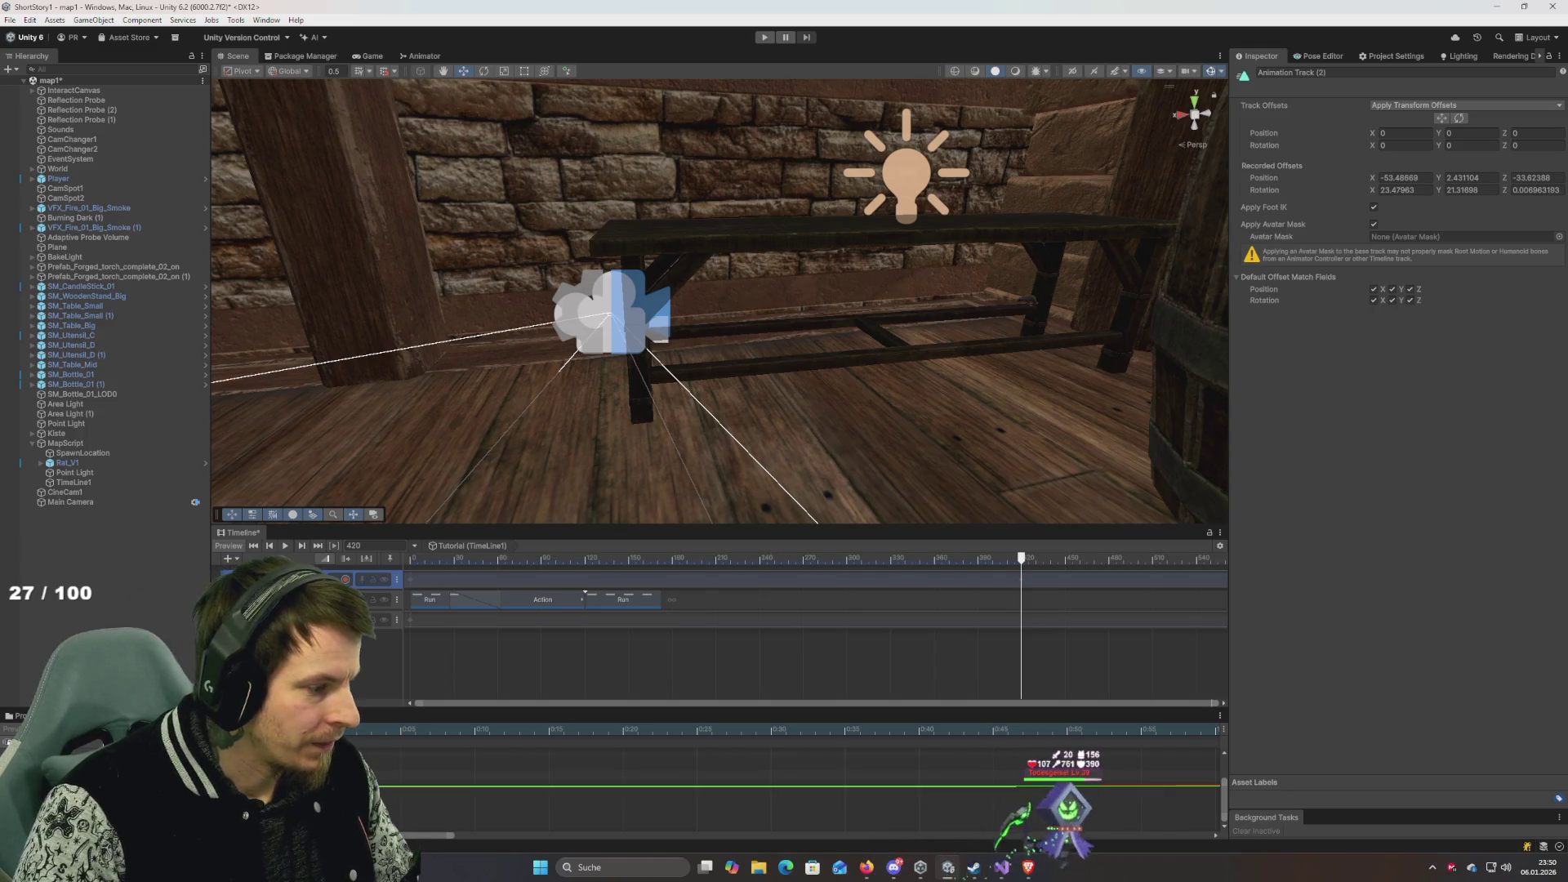
{"action": "left_click", "coordinate": [278, 579]}
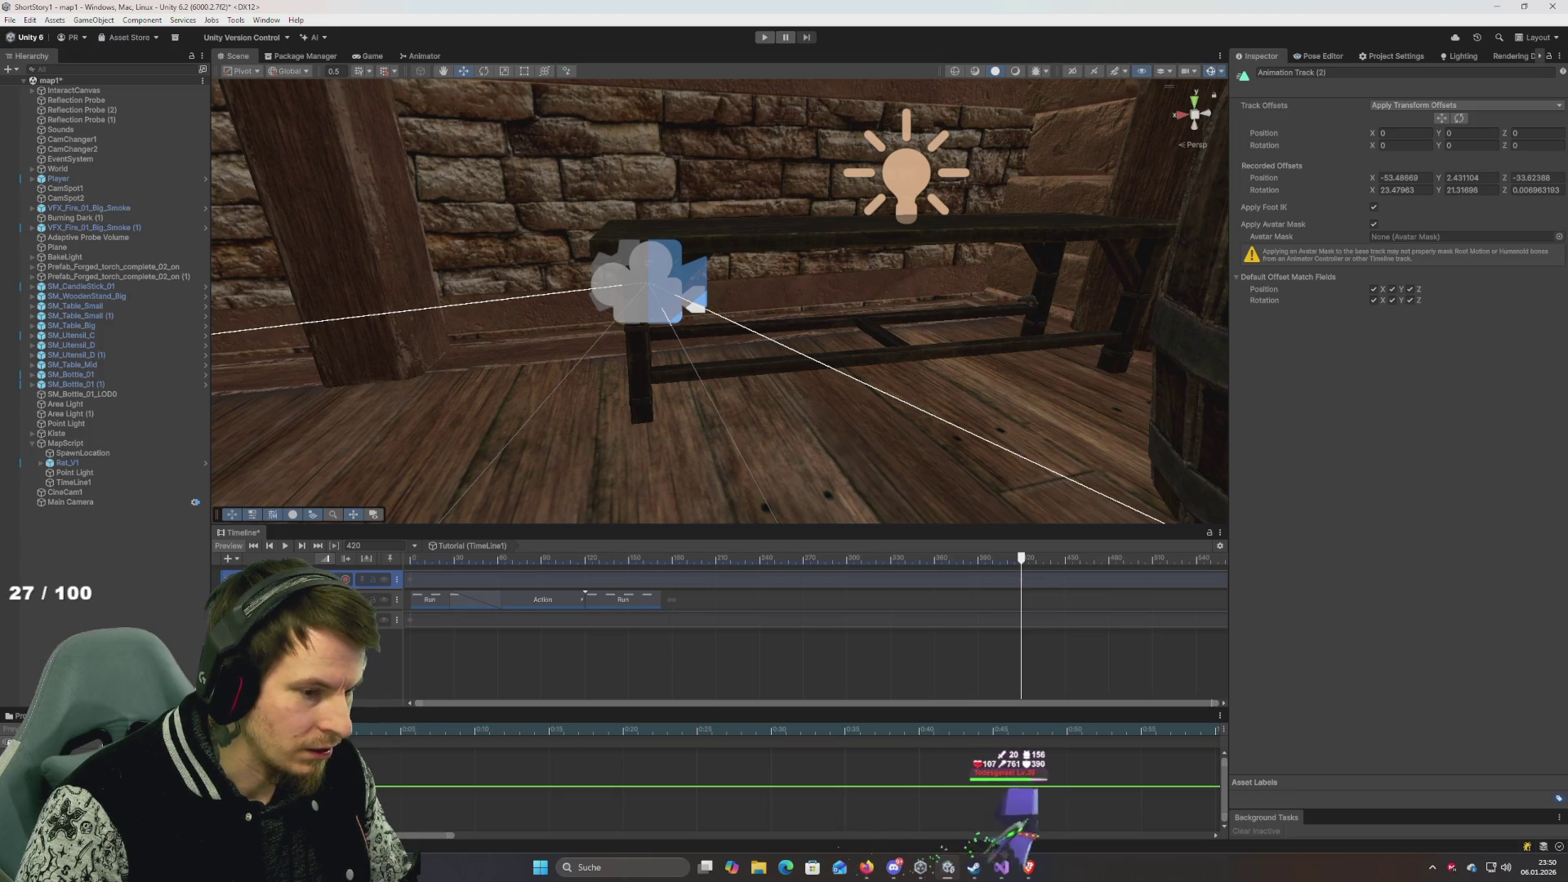
{"action": "key", "text": "space"}
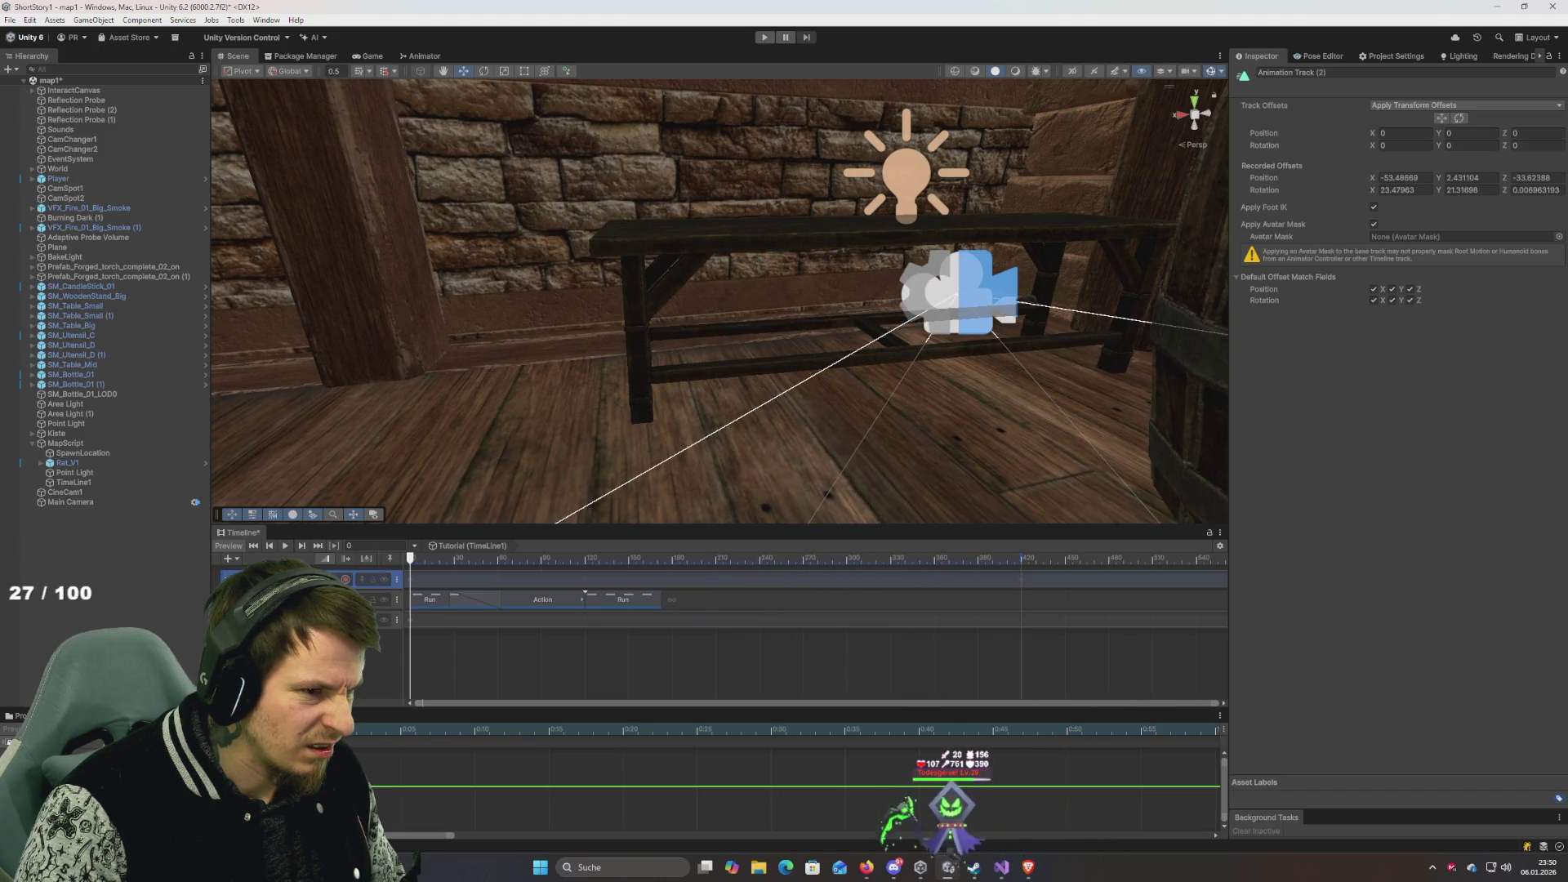
{"action": "mouse_move", "coordinate": [676, 466]}
{"action": "left_mouse_down"}
{"action": "mouse_move", "coordinate": [736, 438]}
{"action": "mouse_move", "coordinate": [500, 16]}
{"action": "left_mouse_up"}
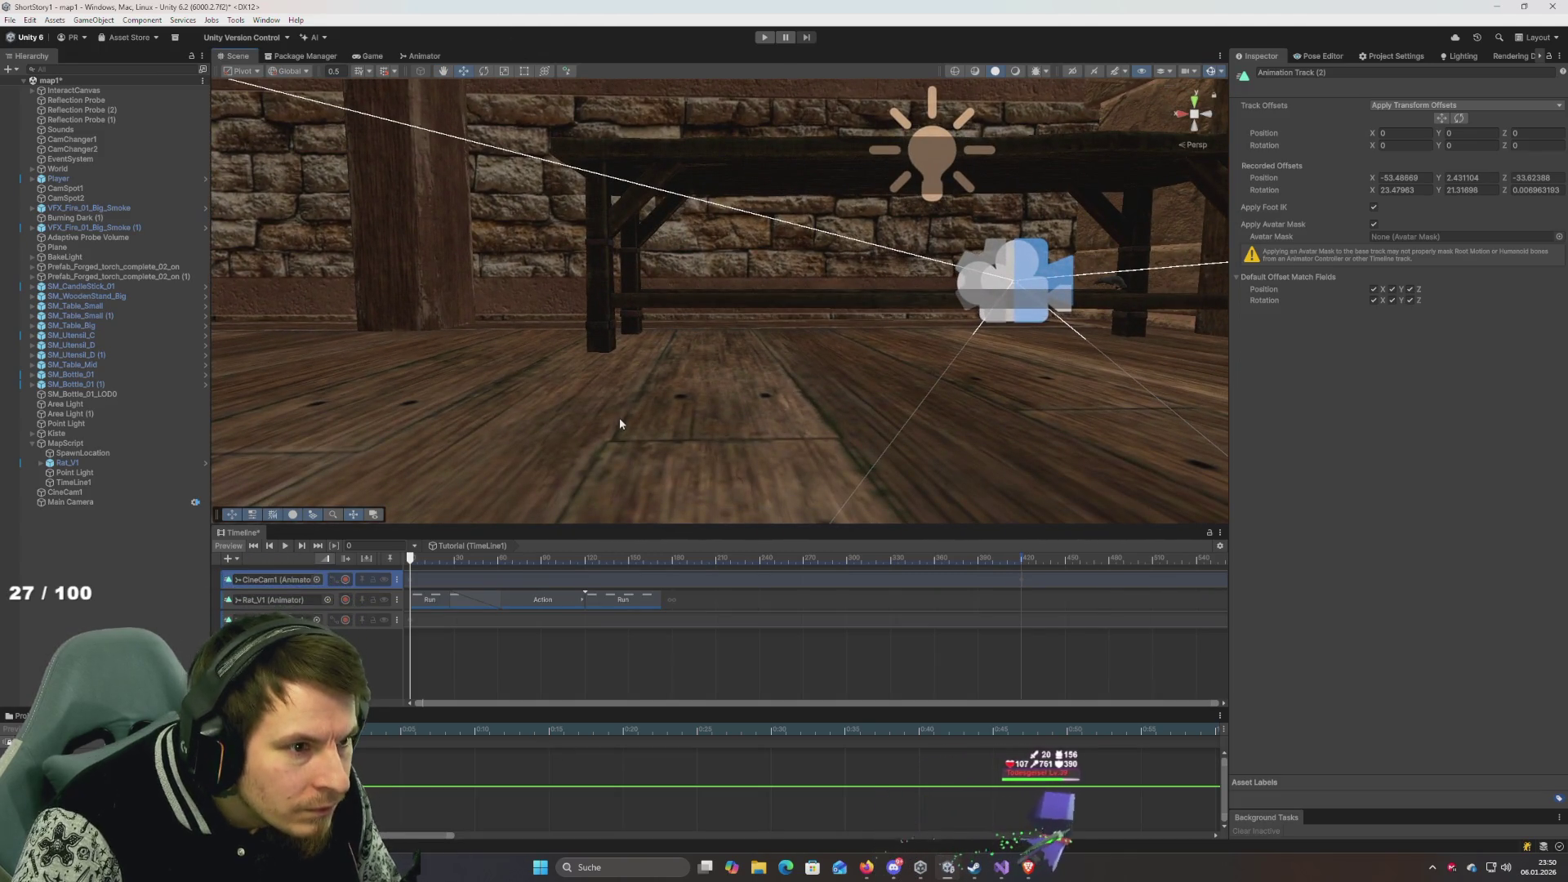
{"action": "key", "text": "space"}
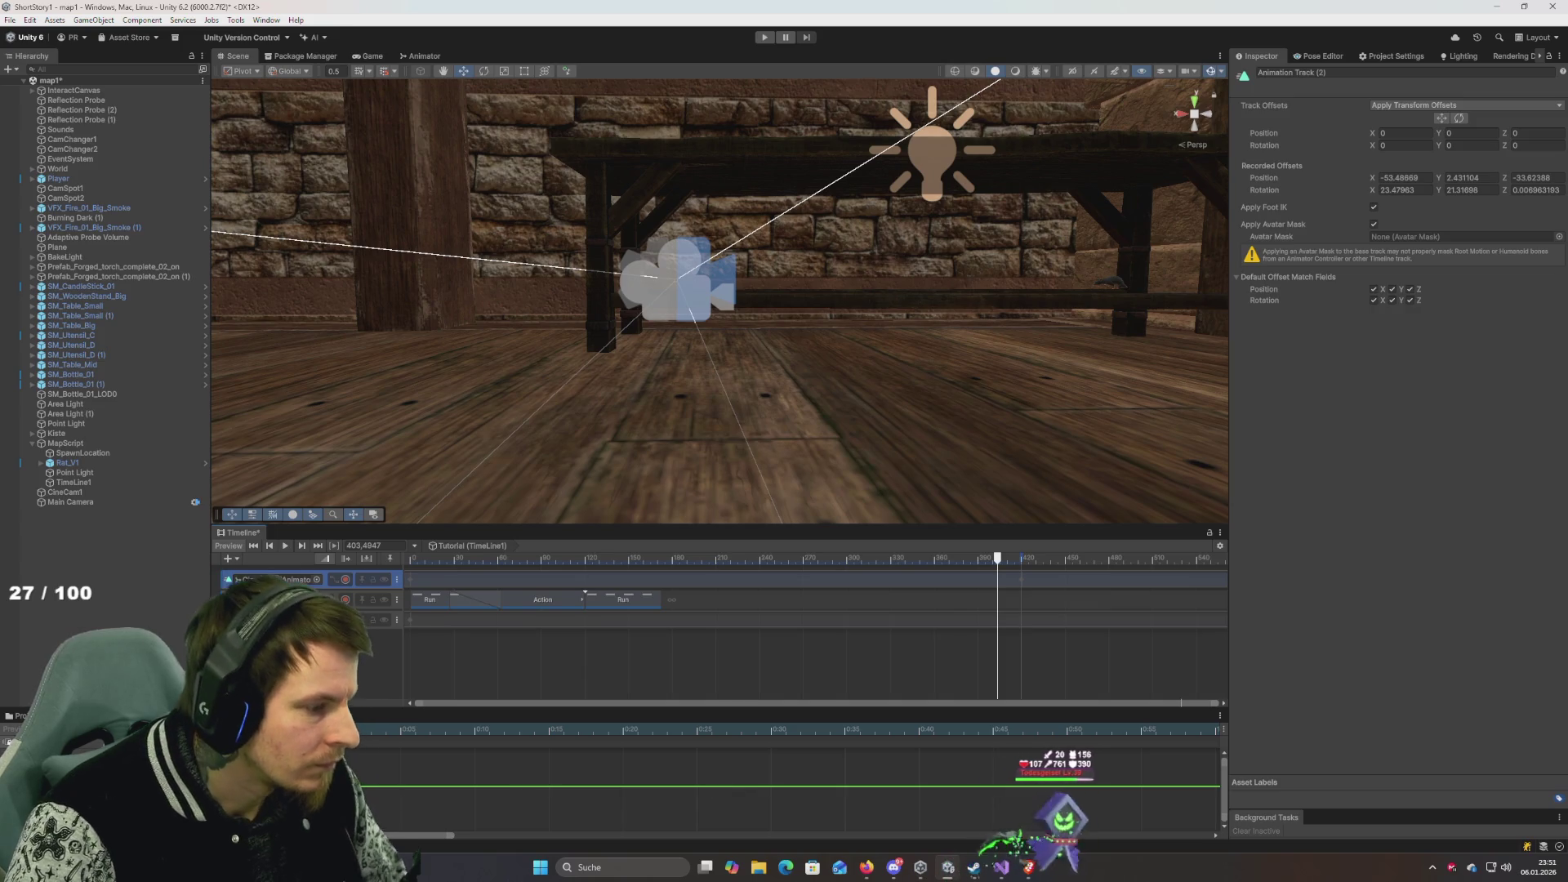
{"action": "mouse_move", "coordinate": [398, 834]}
{"action": "left_mouse_down"}
{"action": "mouse_move", "coordinate": [827, 847]}
{"action": "mouse_move", "coordinate": [1166, 832]}
{"action": "left_mouse_up"}
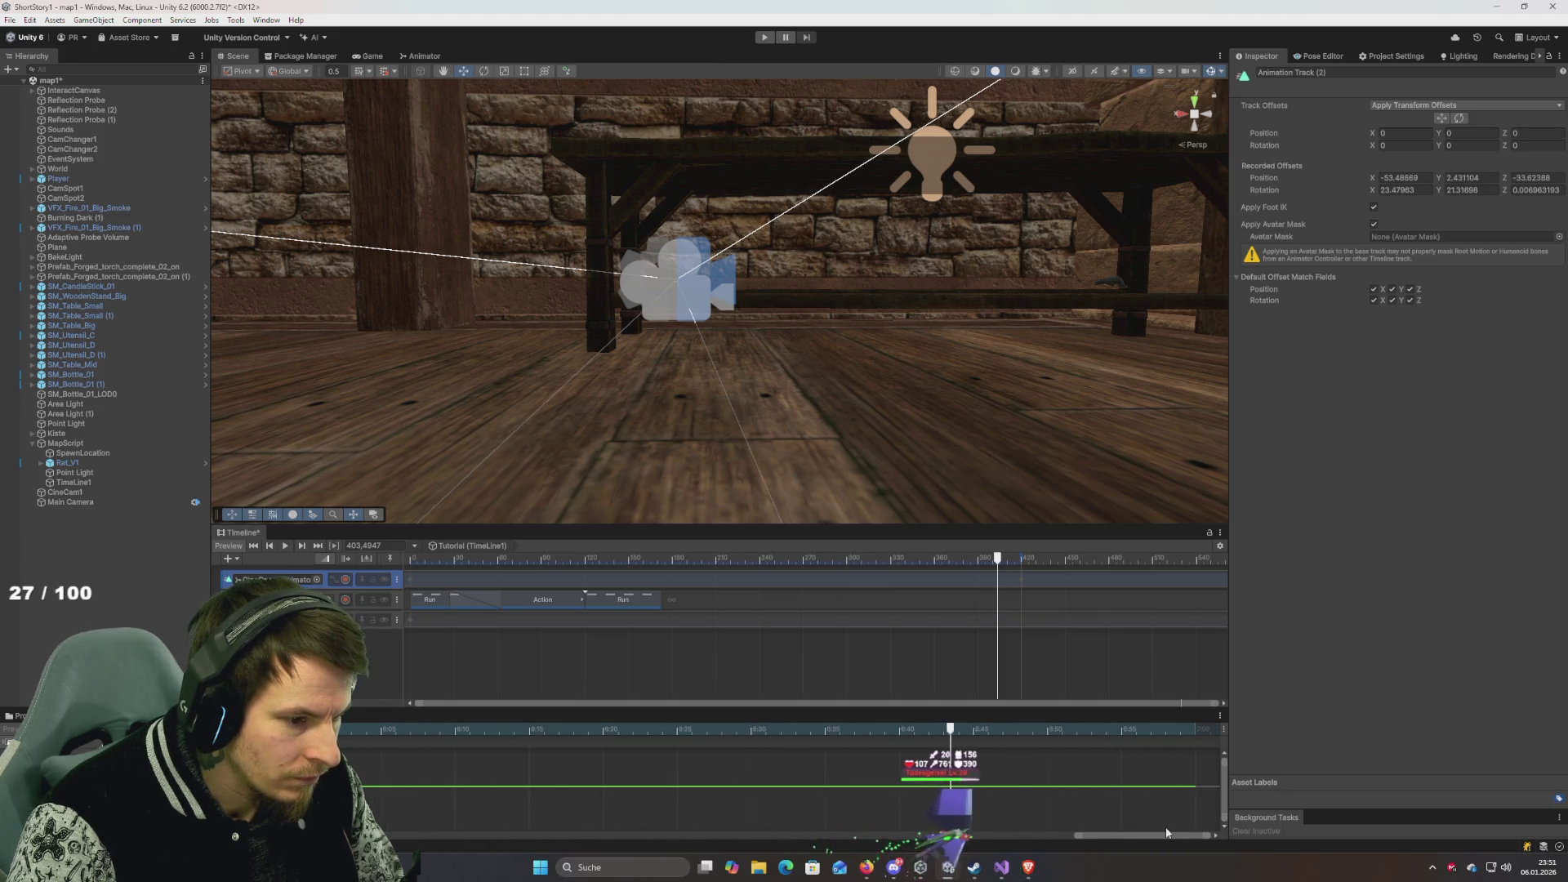
{"action": "left_click", "coordinate": [1194, 731]}
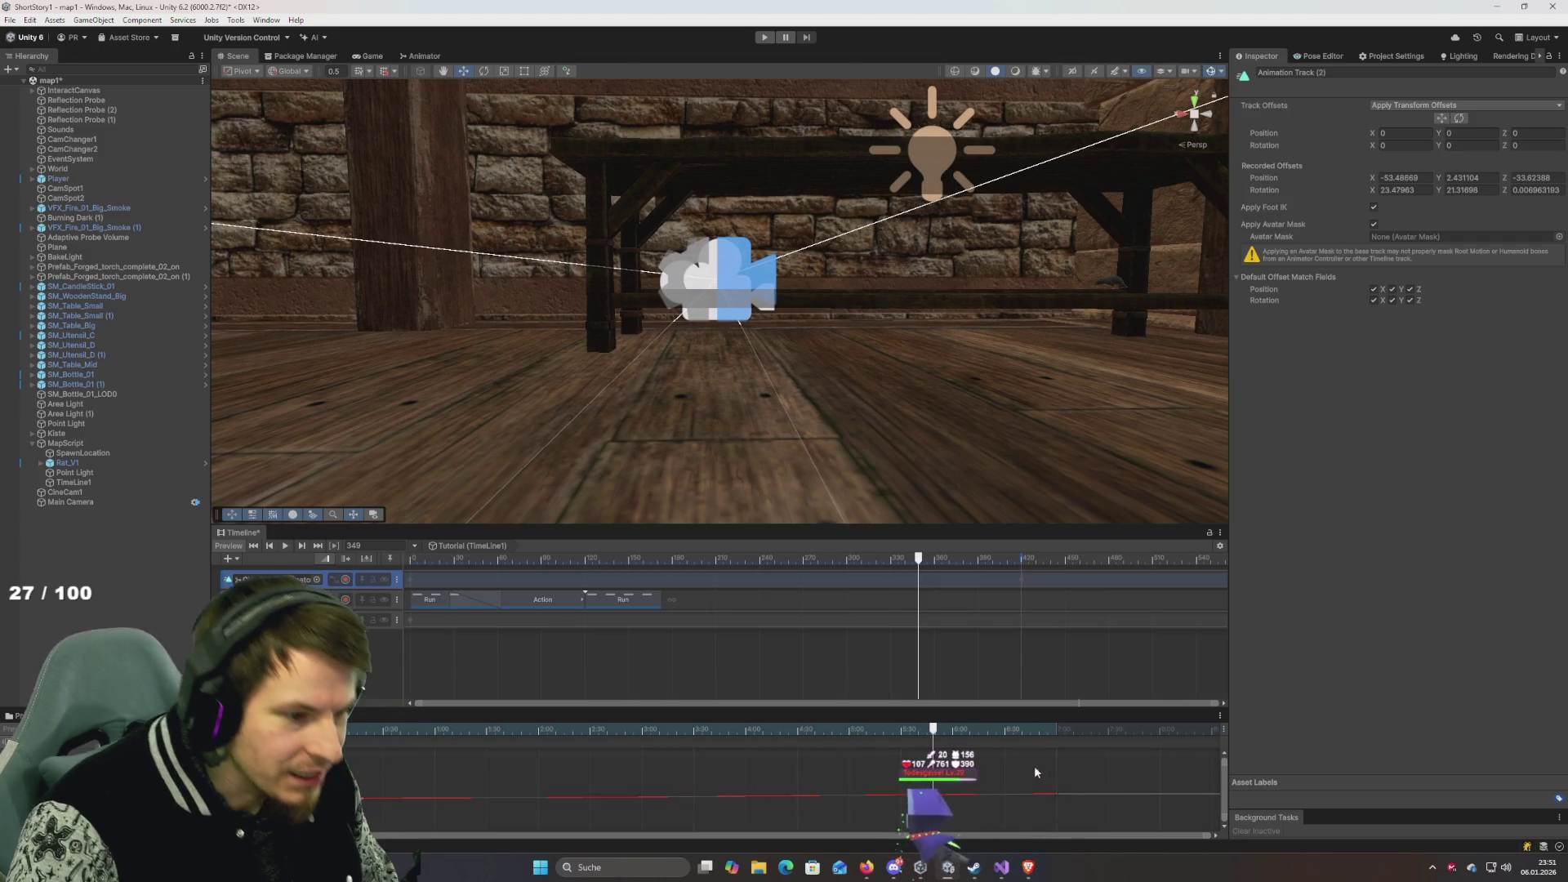
{"action": "left_click_drag", "start_coordinate": [972, 710], "coordinate": [961, 357]}
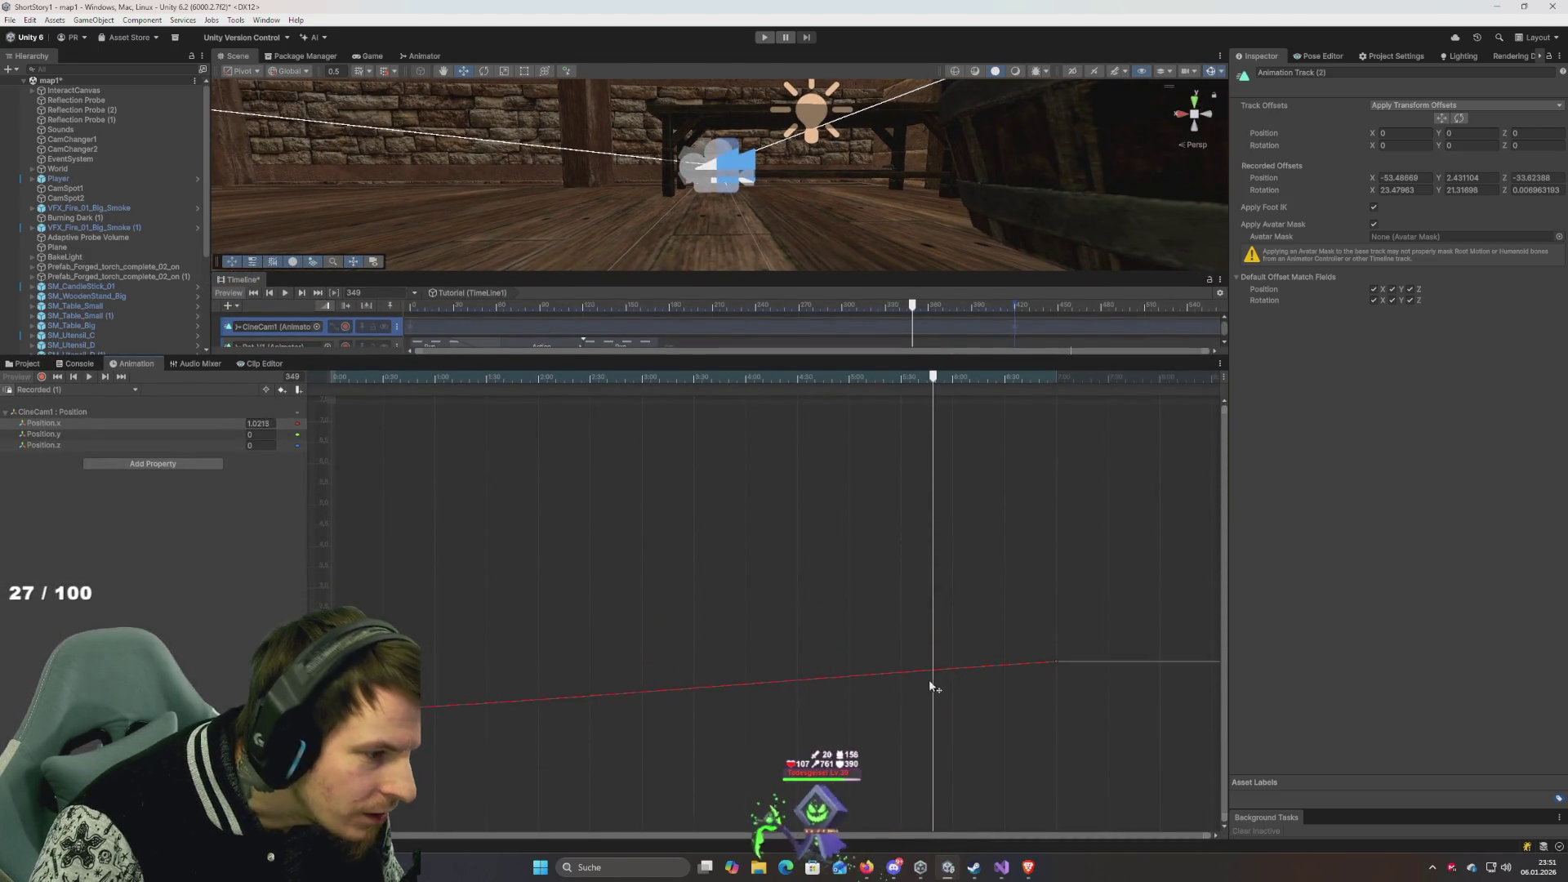
Raise CineCam1's last Position.x key, preview the move, then enter Play mode to test.
{"action": "left_click_drag", "start_coordinate": [1058, 665], "coordinate": [1057, 682]}
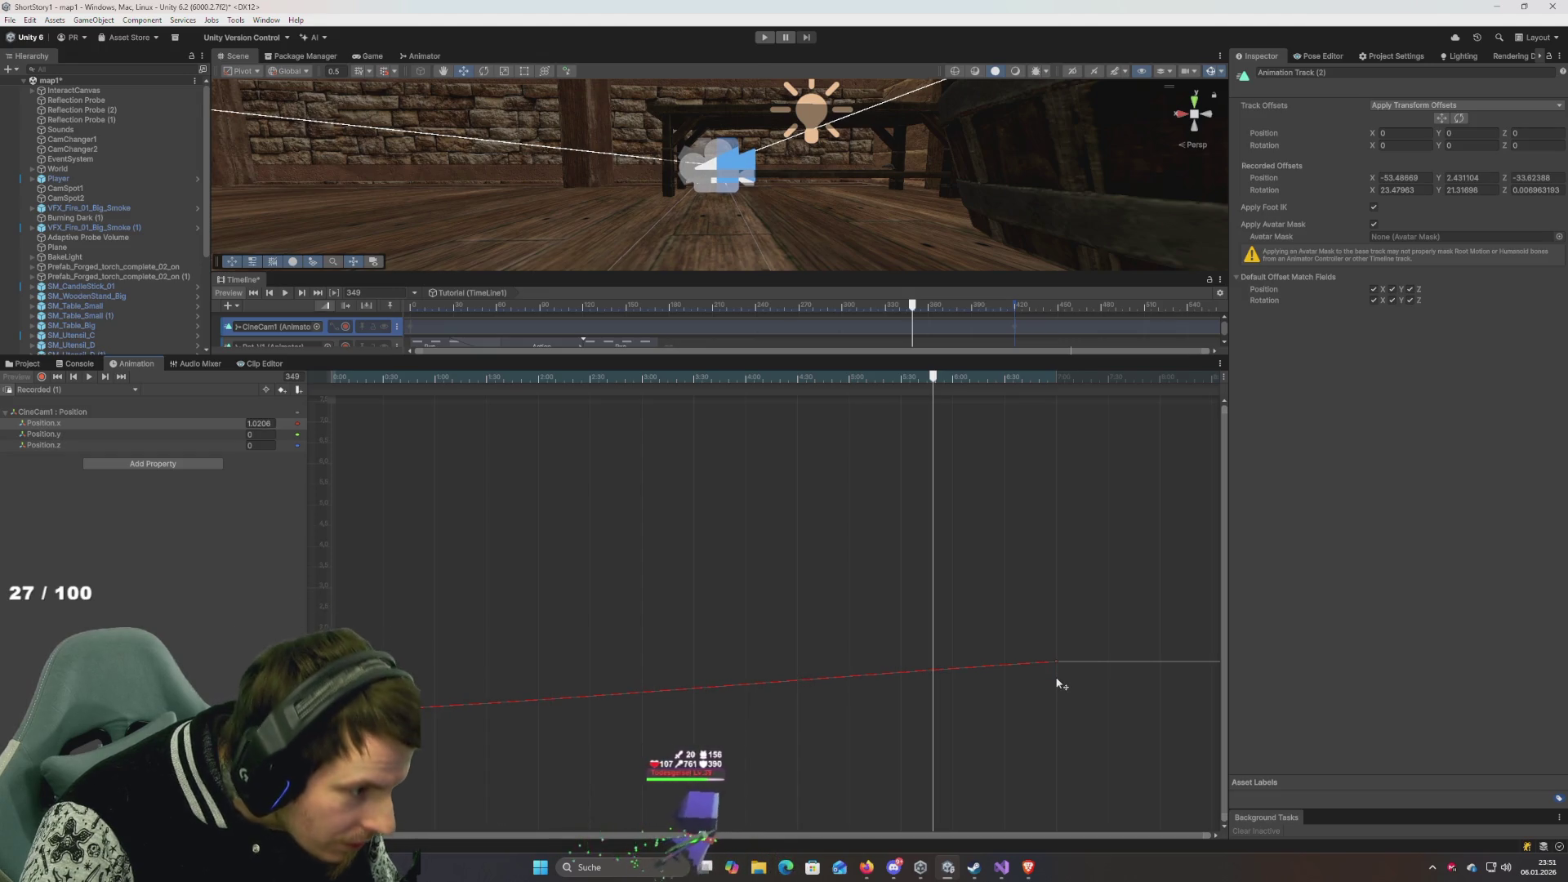
{"action": "mouse_move", "coordinate": [1056, 676]}
{"action": "left_mouse_down"}
{"action": "mouse_move", "coordinate": [1055, 662]}
{"action": "mouse_move", "coordinate": [1026, 662]}
{"action": "left_mouse_up"}
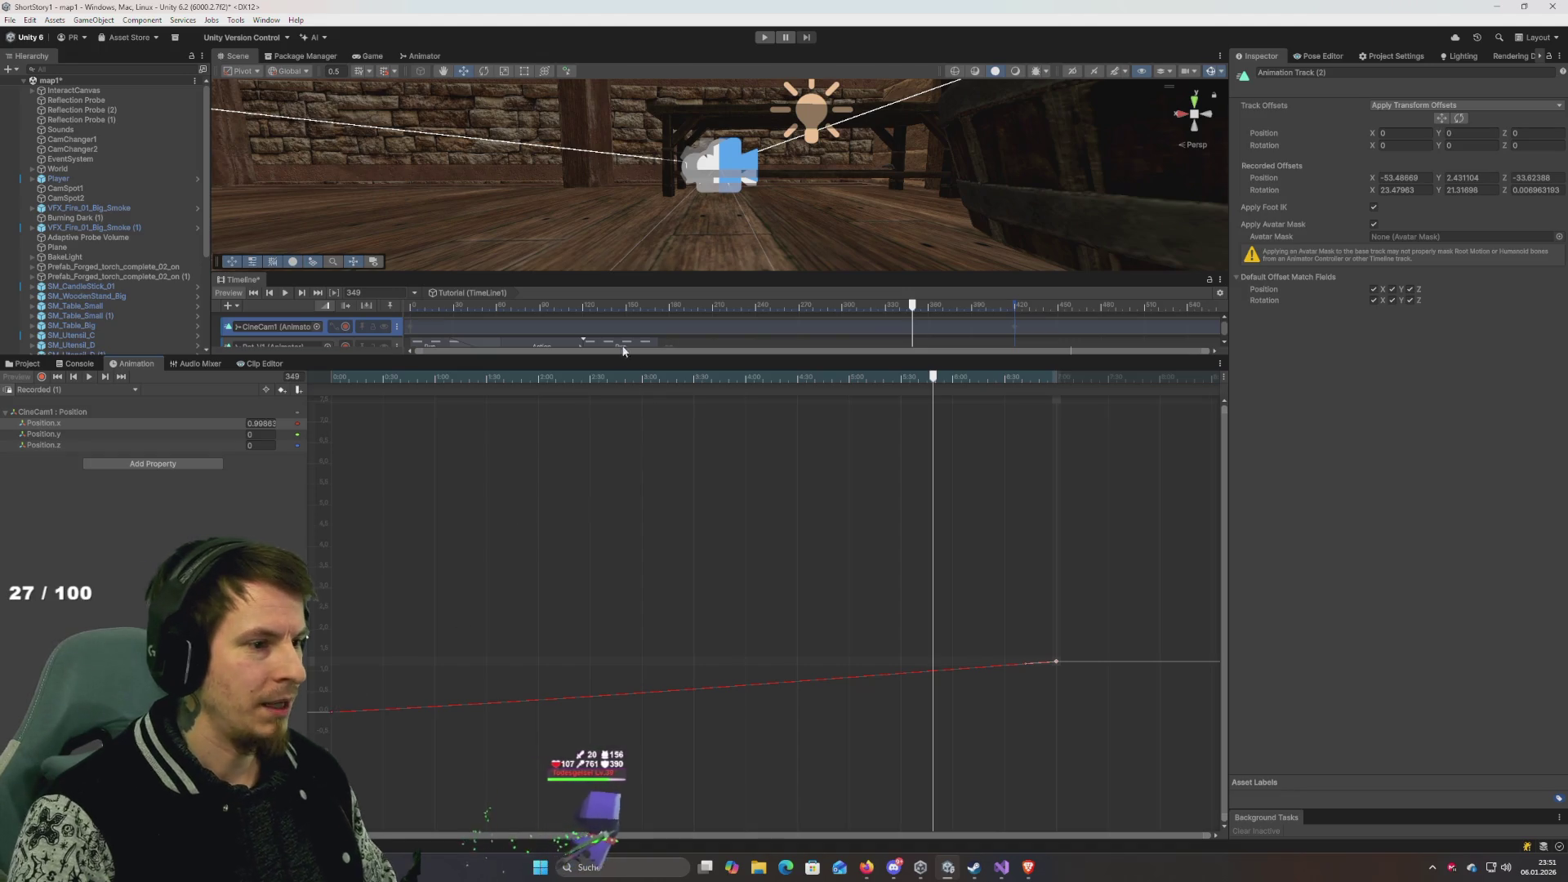
{"action": "key", "text": "space"}
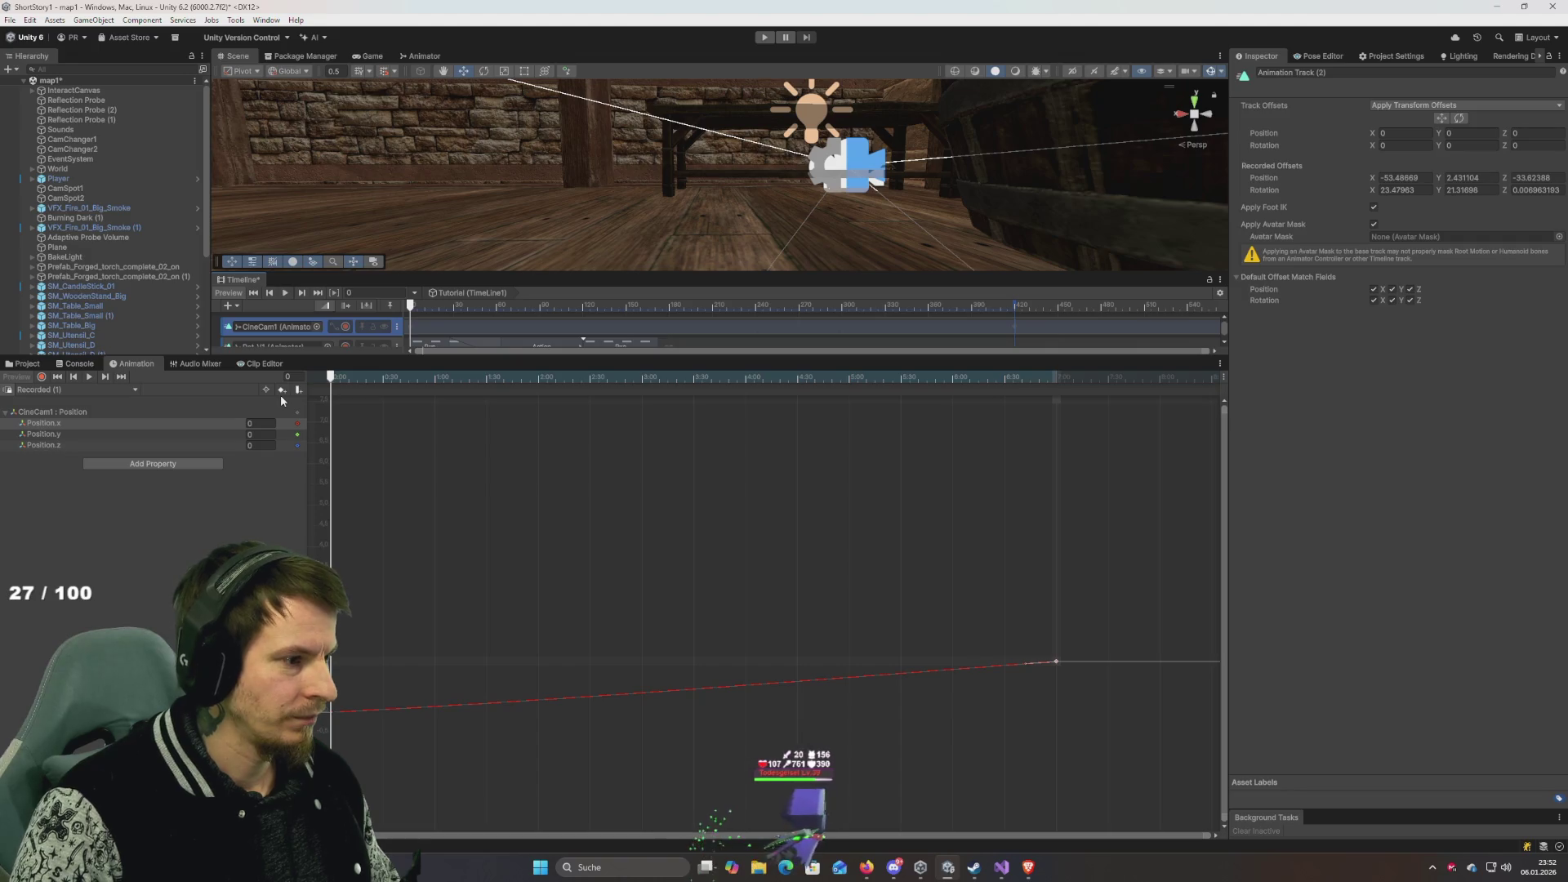
{"action": "key", "text": "space"}
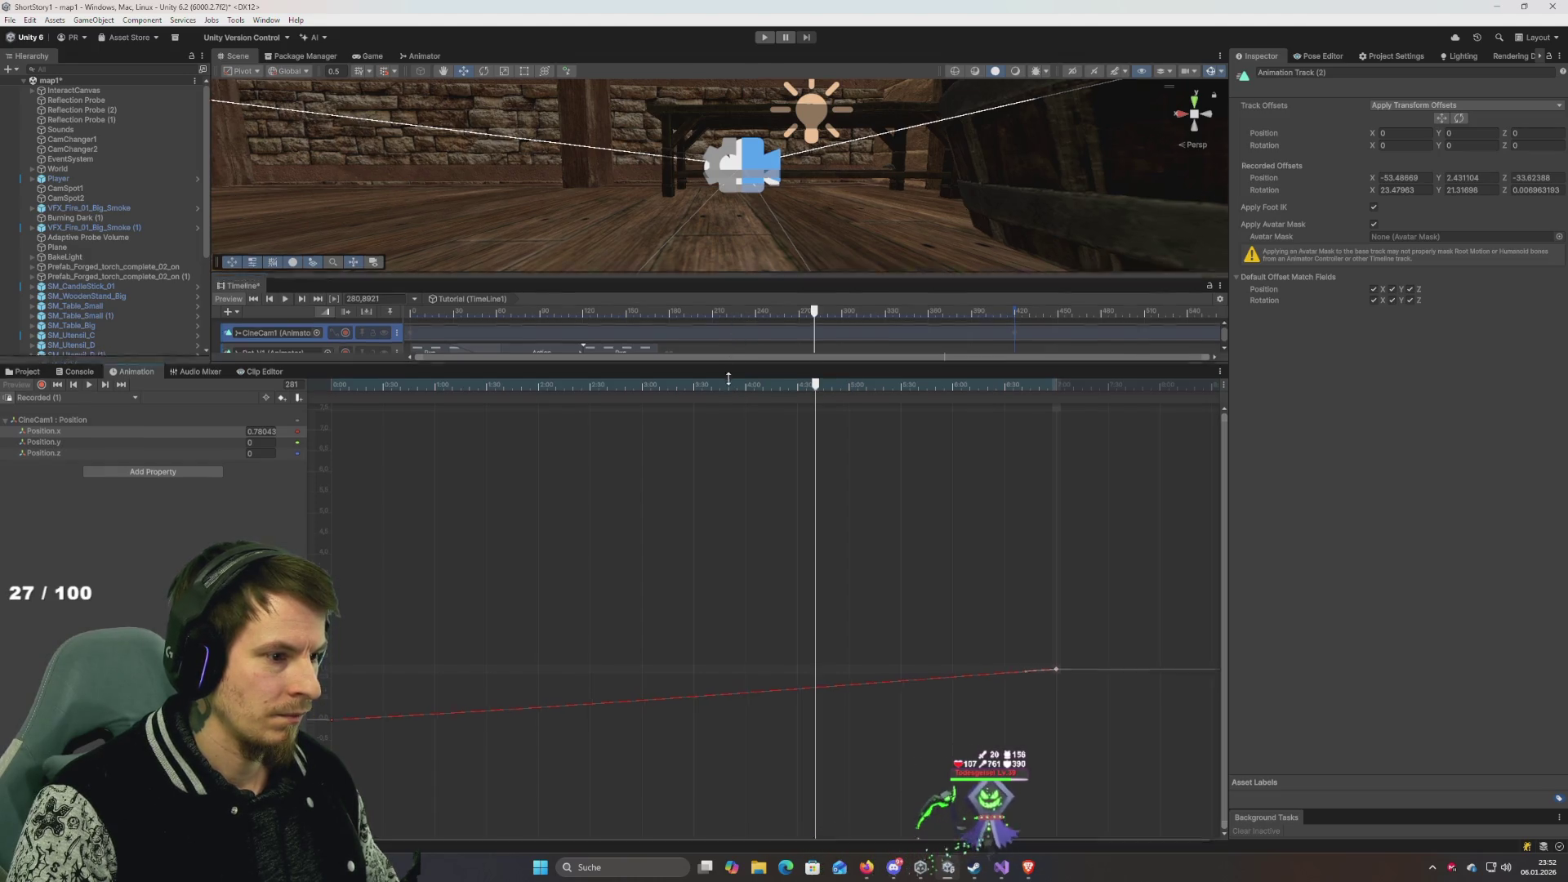
{"action": "left_click_drag", "start_coordinate": [730, 358], "coordinate": [729, 652]}
{"action": "left_click", "coordinate": [764, 38]}
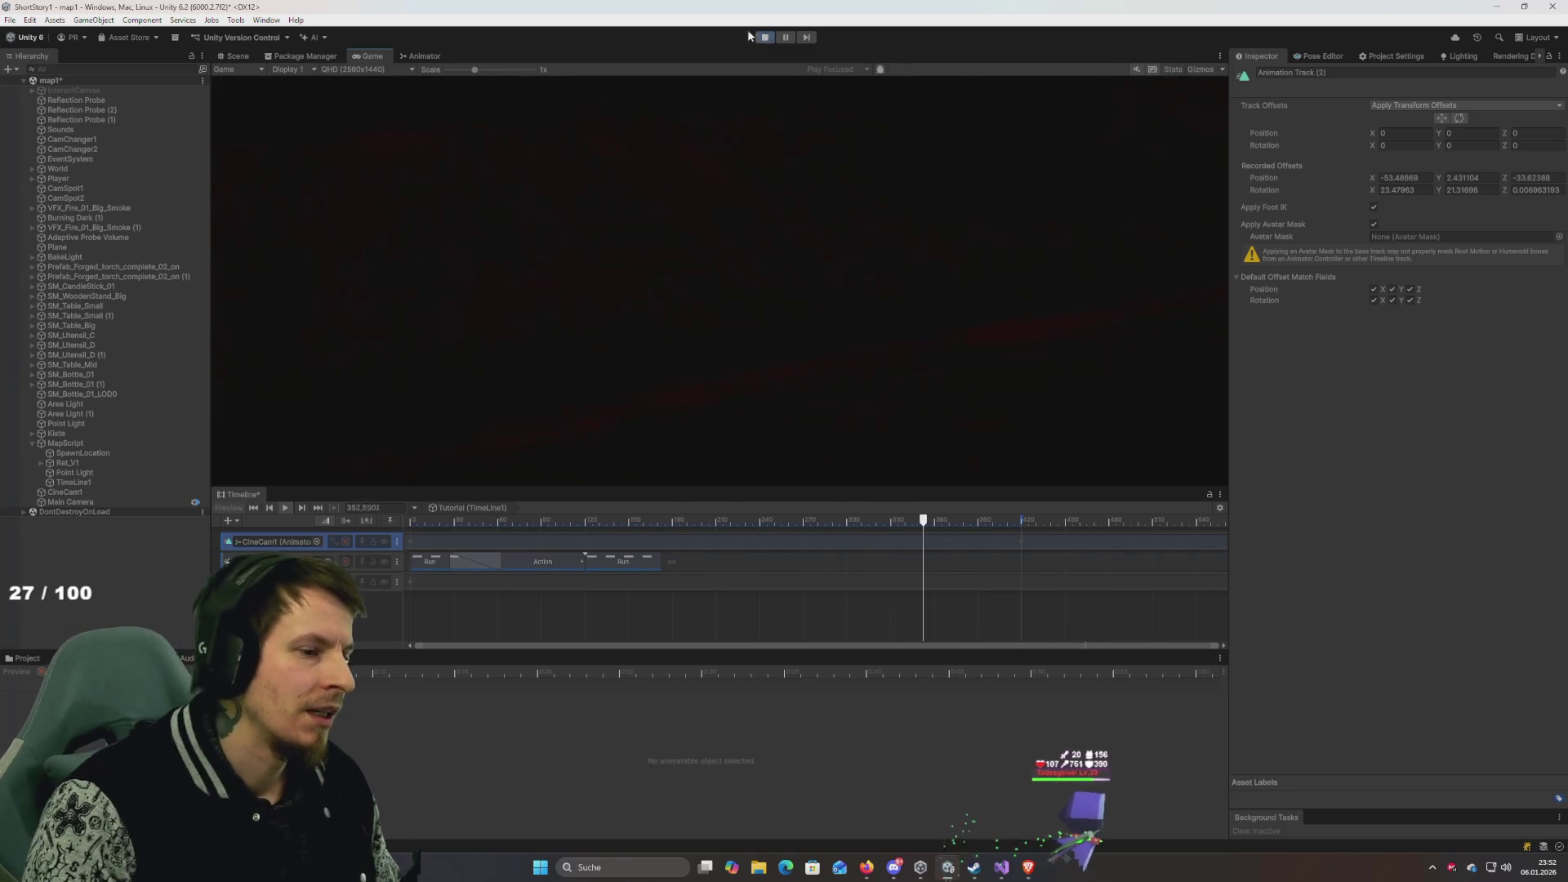
Stop Play mode and select the Main Camera to inspect its physical lens settings.
{"action": "left_click", "coordinate": [768, 37]}
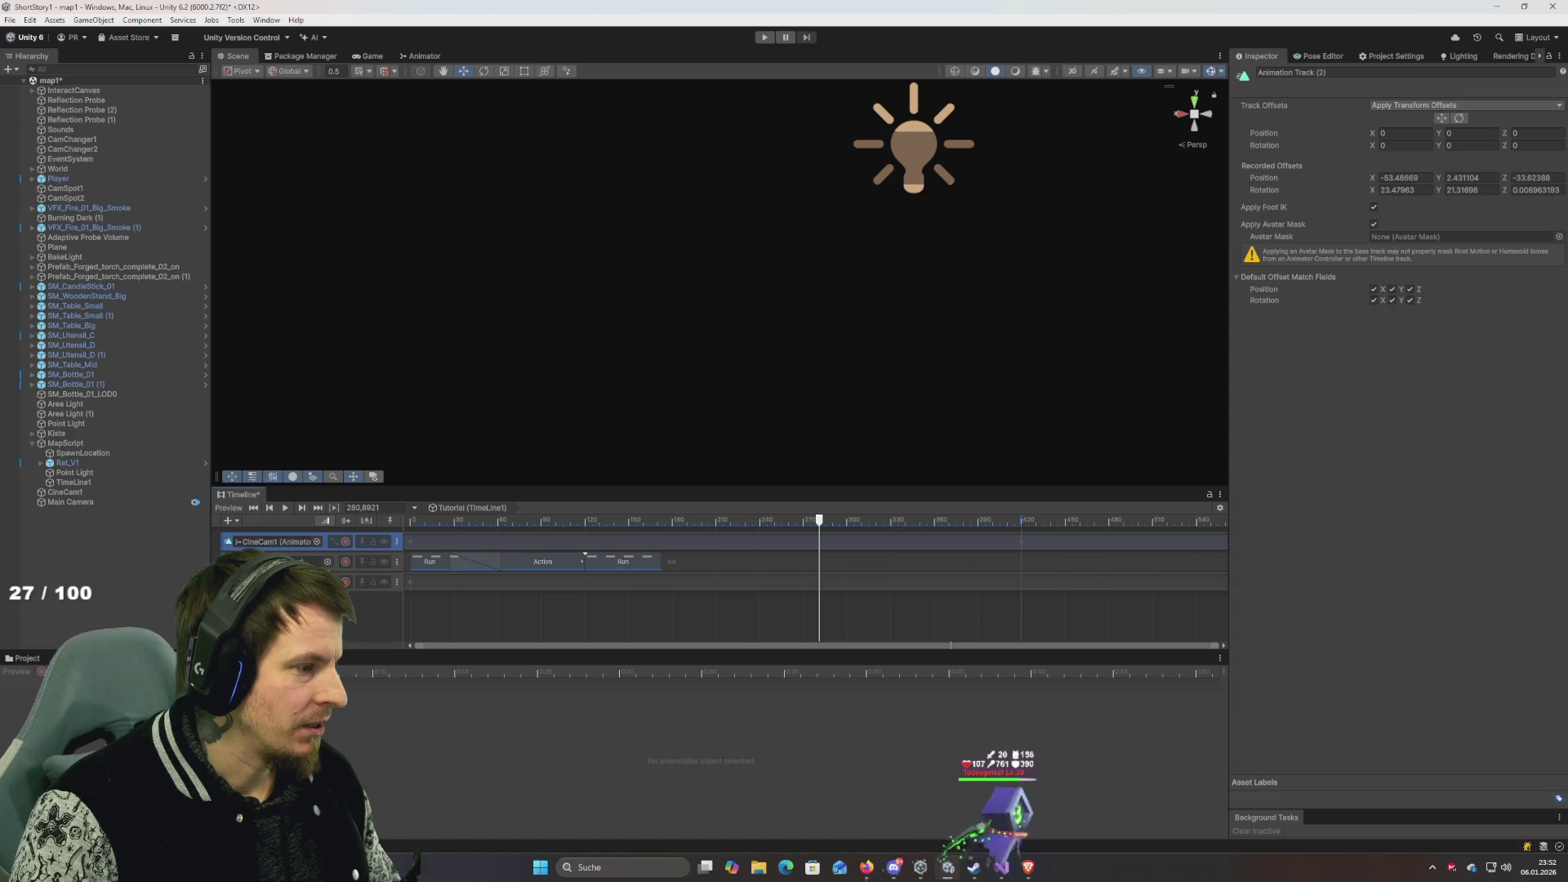
{"action": "right_click", "coordinate": [334, 610]}
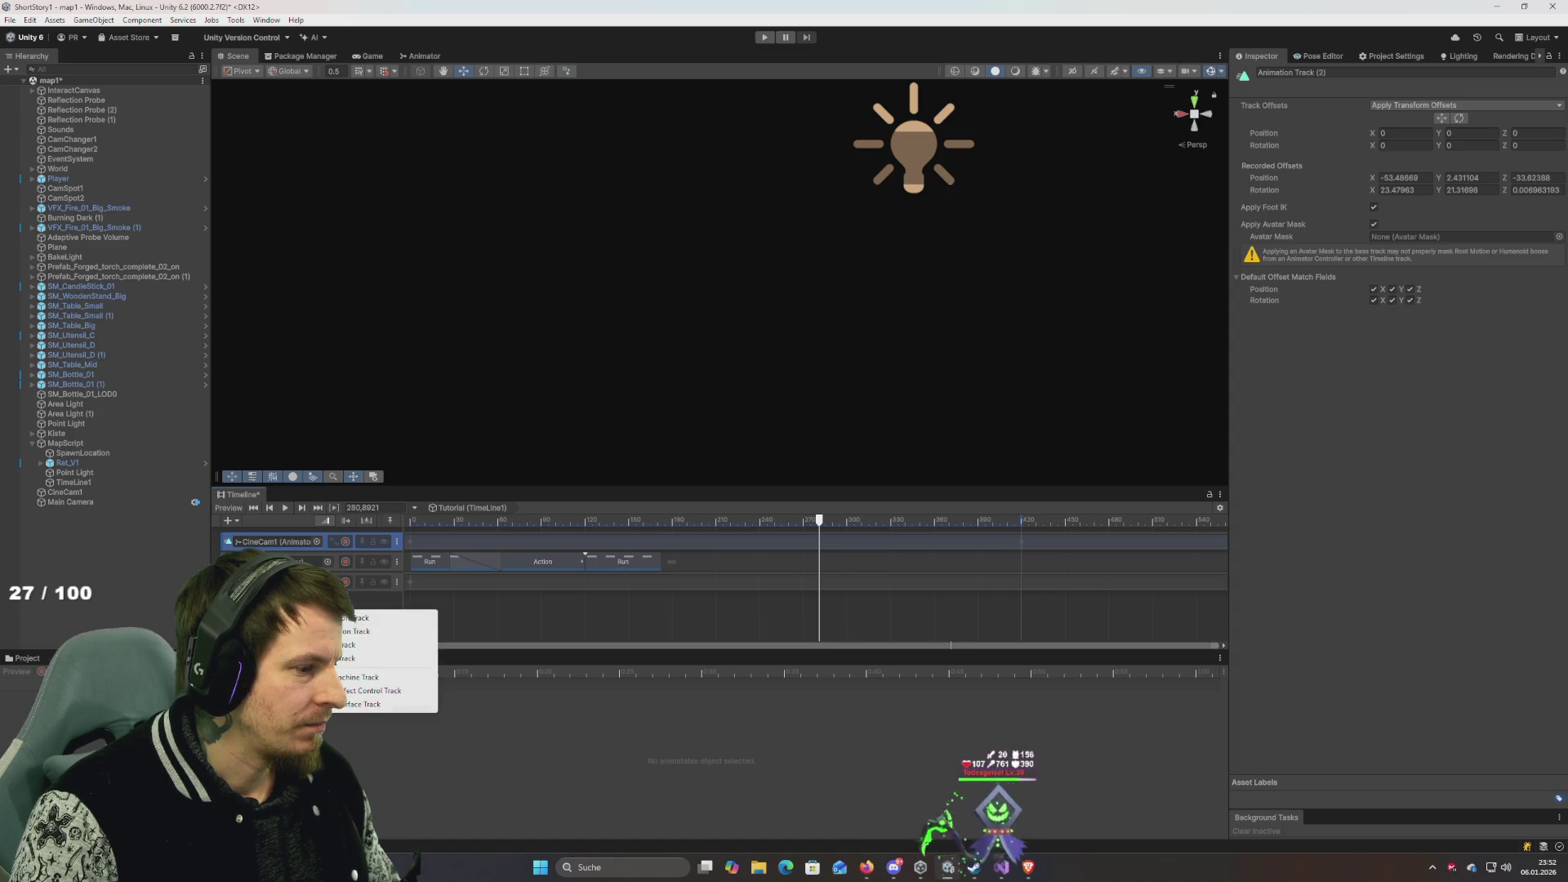
{"action": "left_click", "coordinate": [74, 503]}
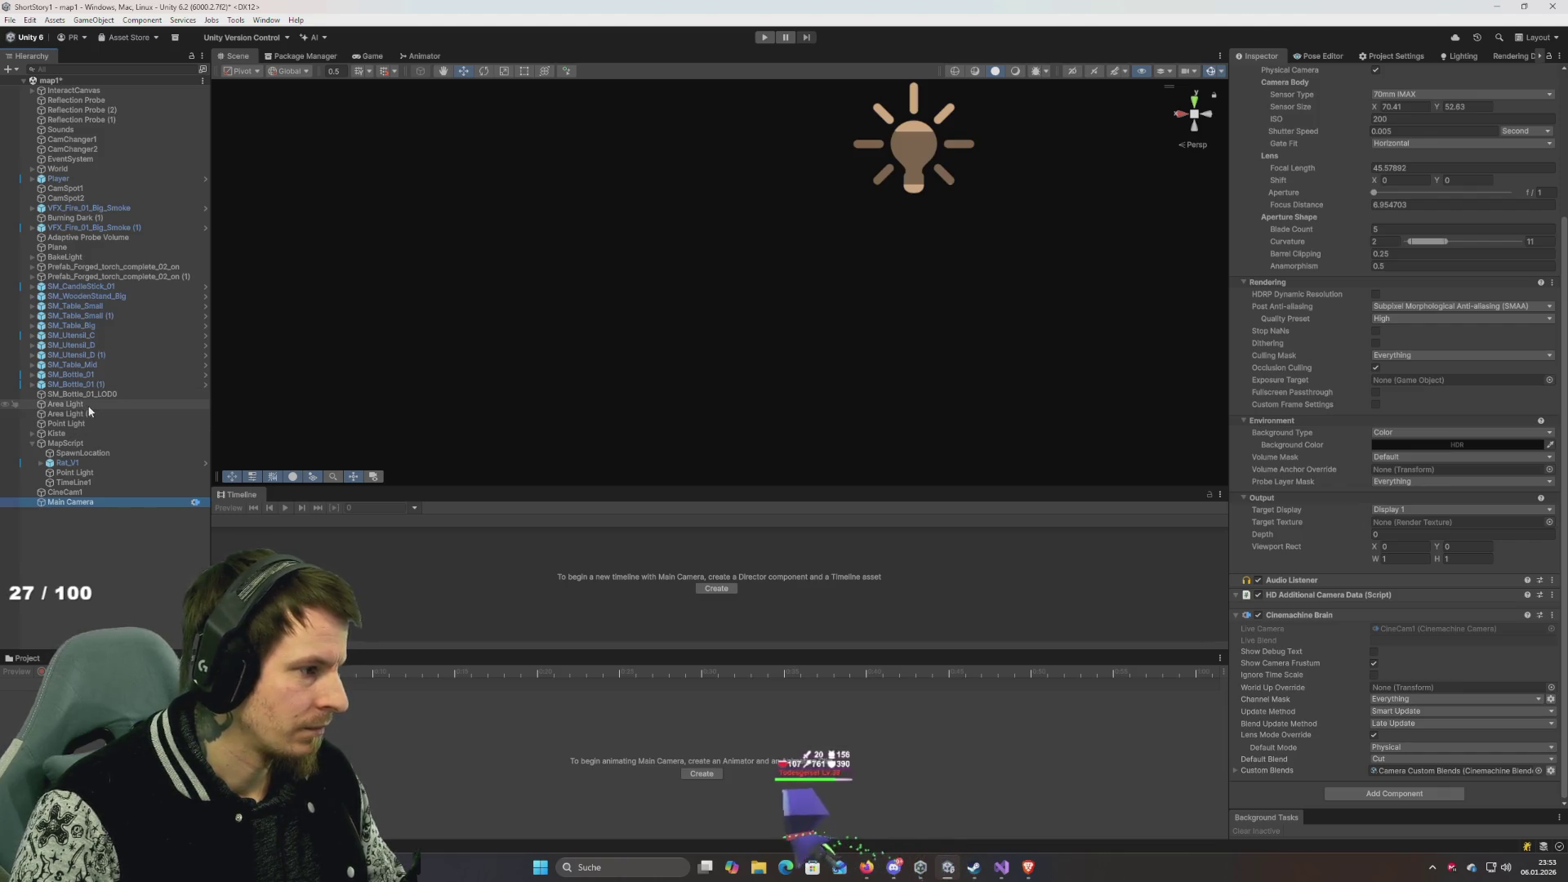
On TimeLine1, undo the stray Activation track, rewind to frame 0 and start recording CineCam1.
{"action": "left_click", "coordinate": [134, 482]}
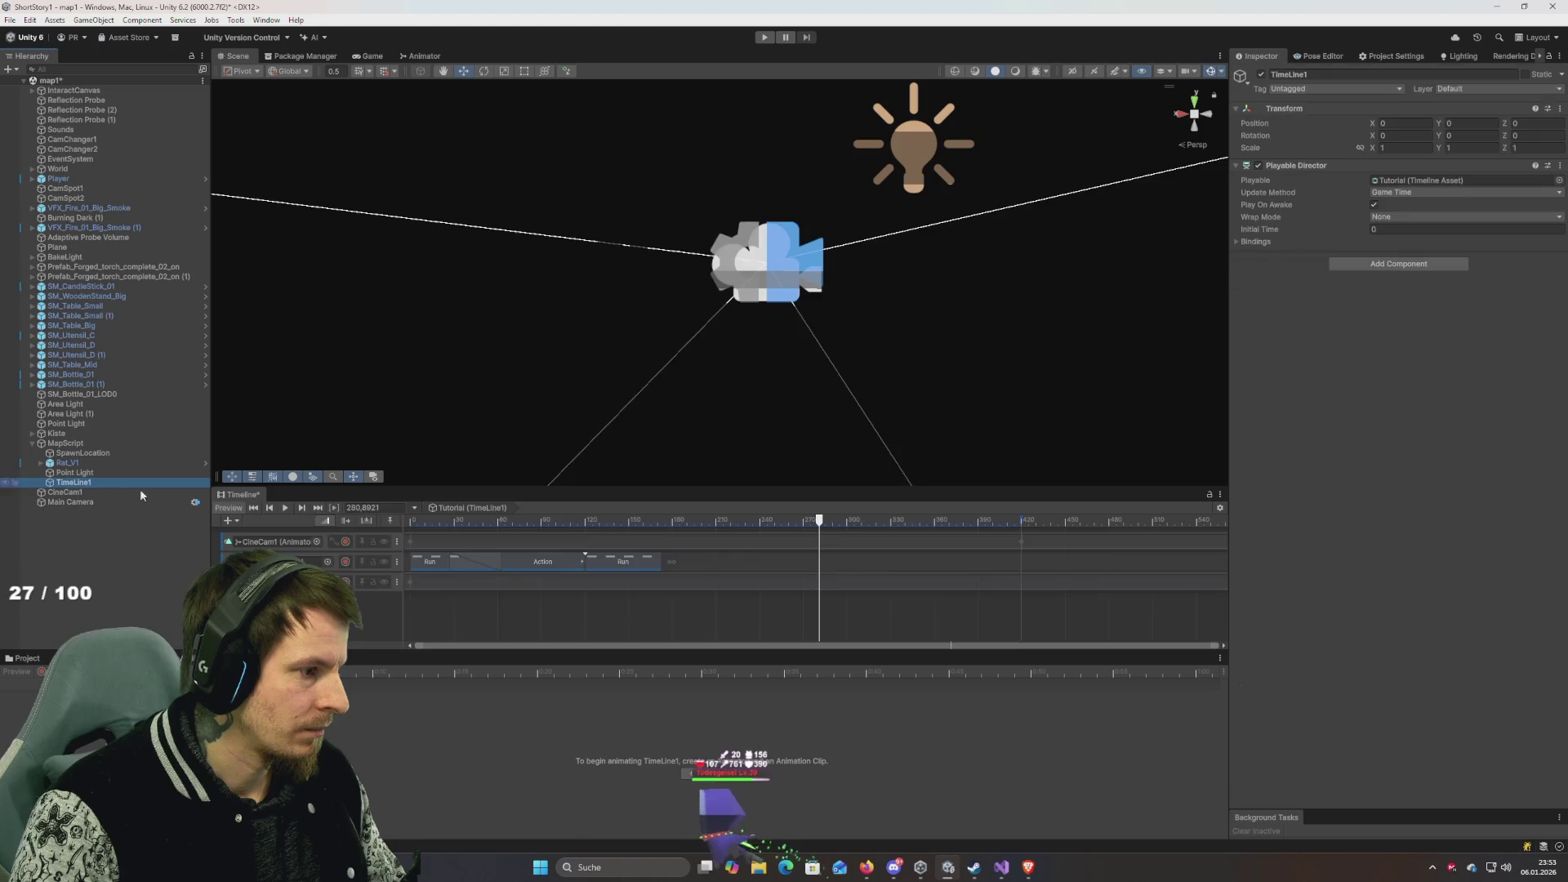
{"action": "left_click", "coordinate": [935, 605]}
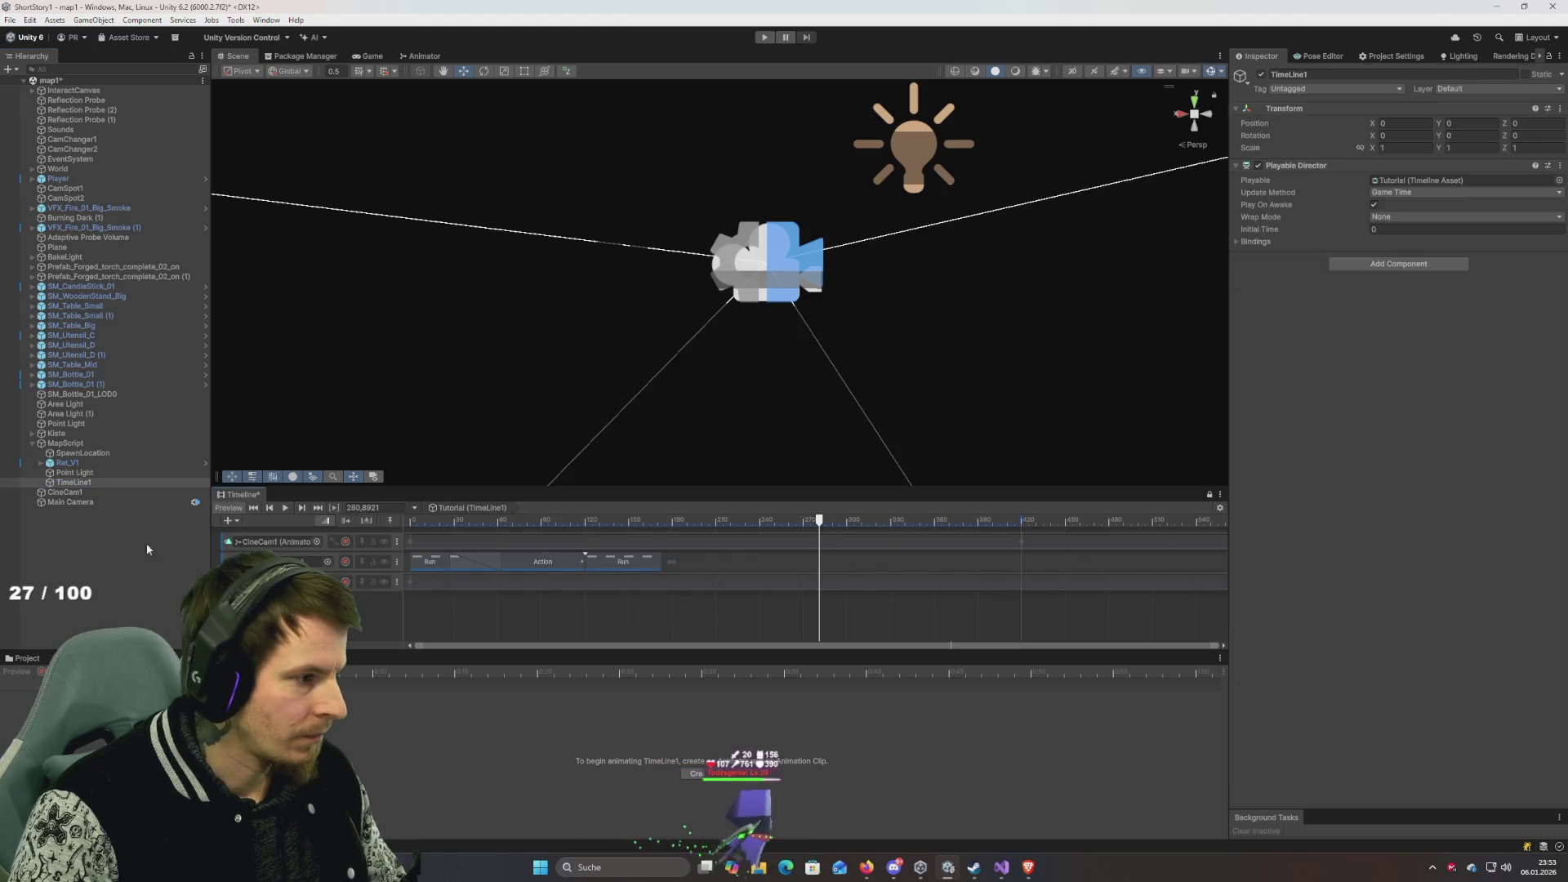
{"action": "right_click", "coordinate": [295, 608]}
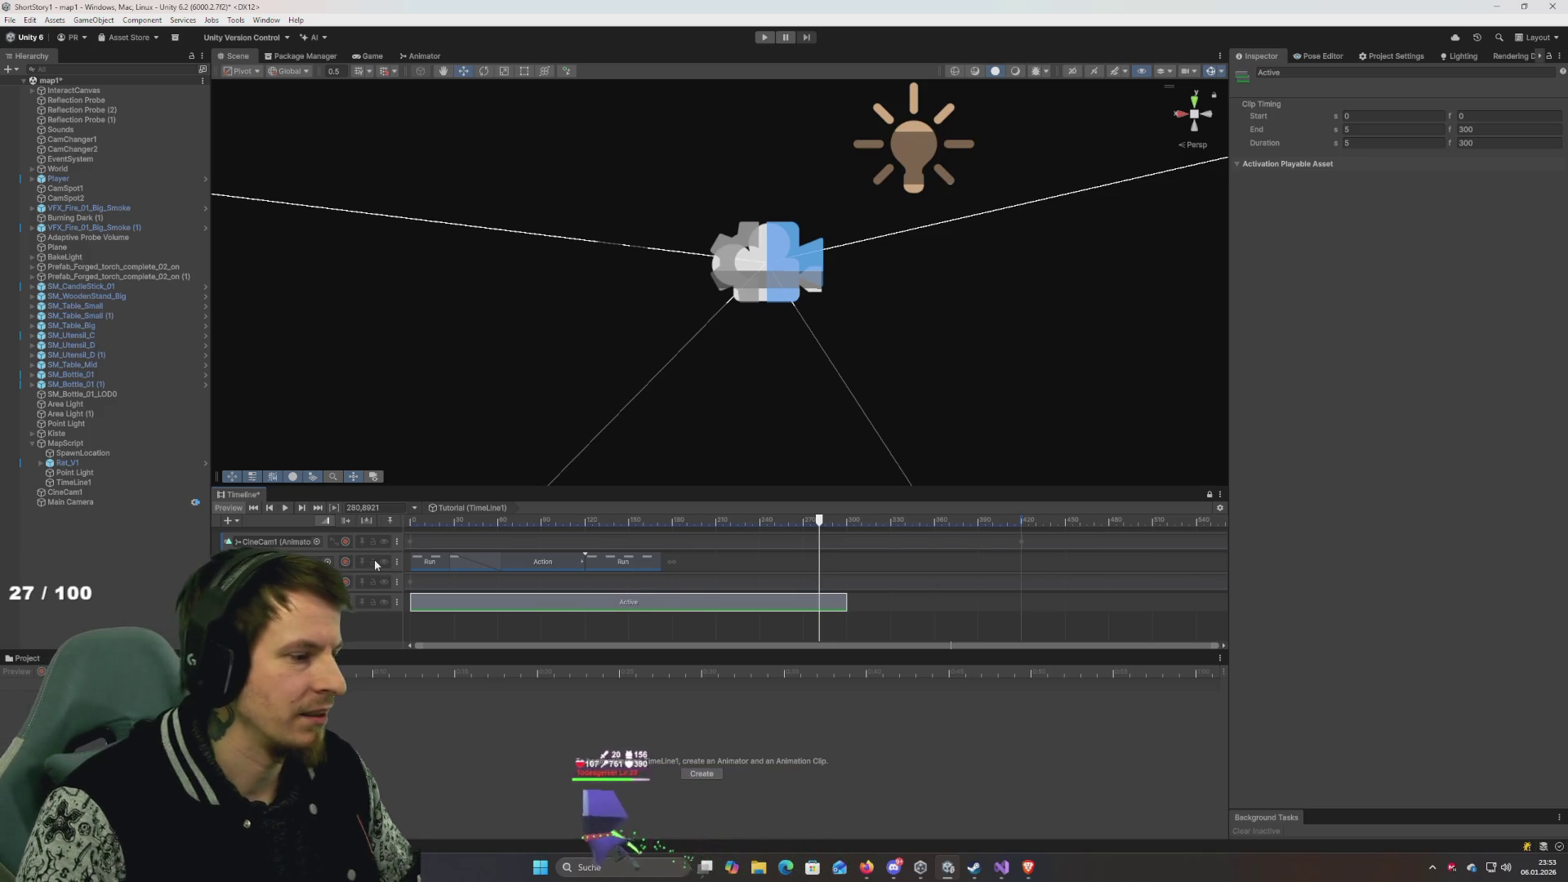
{"action": "key", "text": "ctrl+z"}
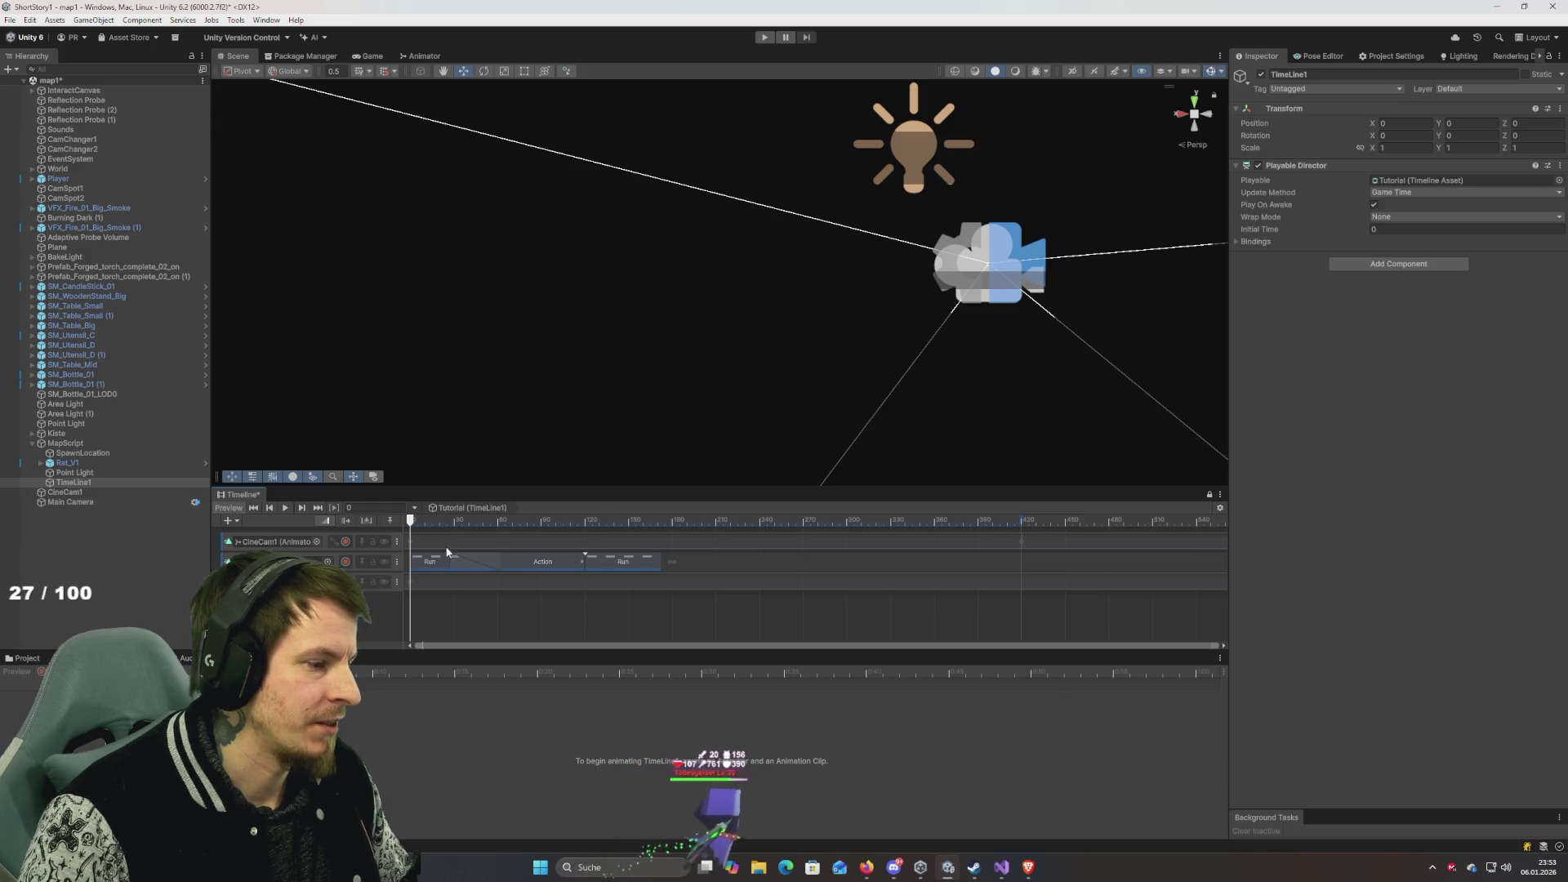
{"action": "mouse_move", "coordinate": [418, 528]}
{"action": "left_mouse_down"}
{"action": "mouse_move", "coordinate": [479, 524]}
{"action": "mouse_move", "coordinate": [411, 524]}
{"action": "left_mouse_up"}
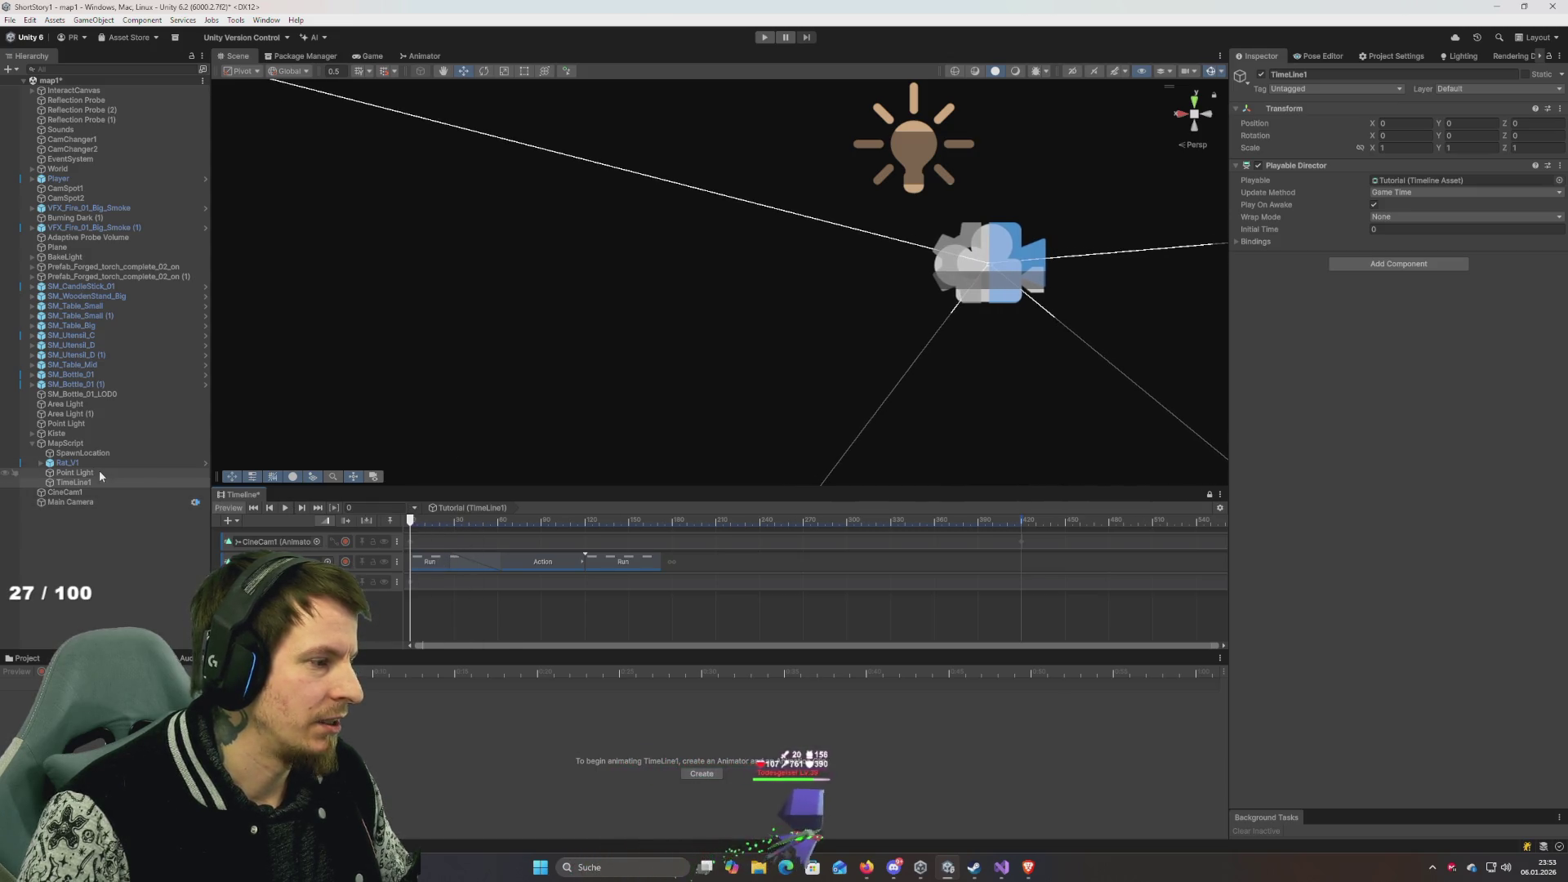
{"action": "left_click", "coordinate": [346, 543]}
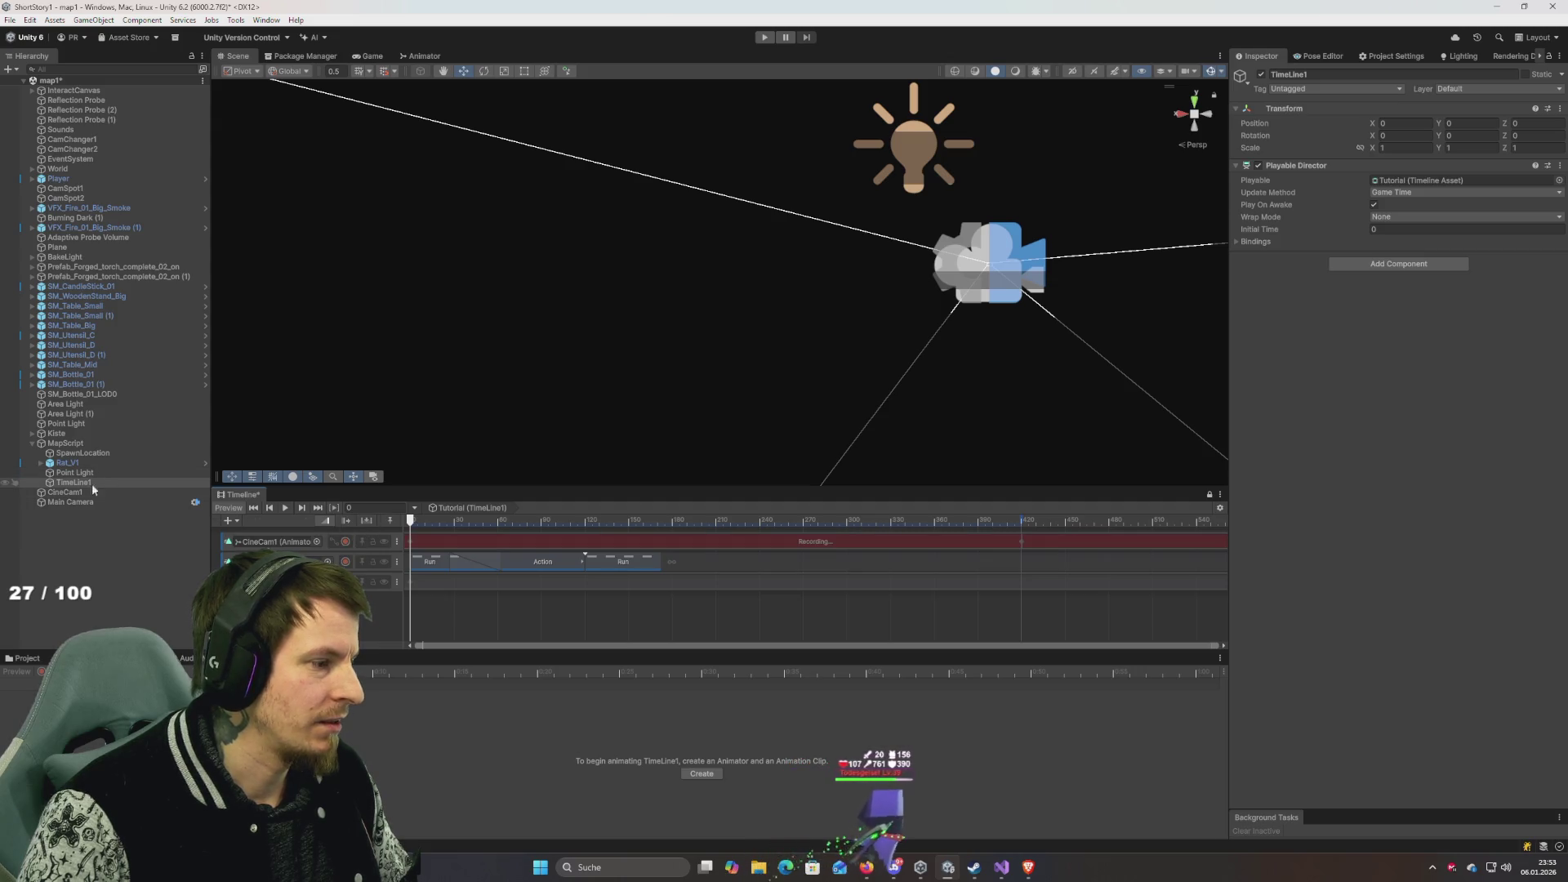
Inspect the Main Camera lens and CineCam1's volume overrides, then disable CineCam1's Cam Follow Object script.
{"action": "left_click", "coordinate": [80, 502]}
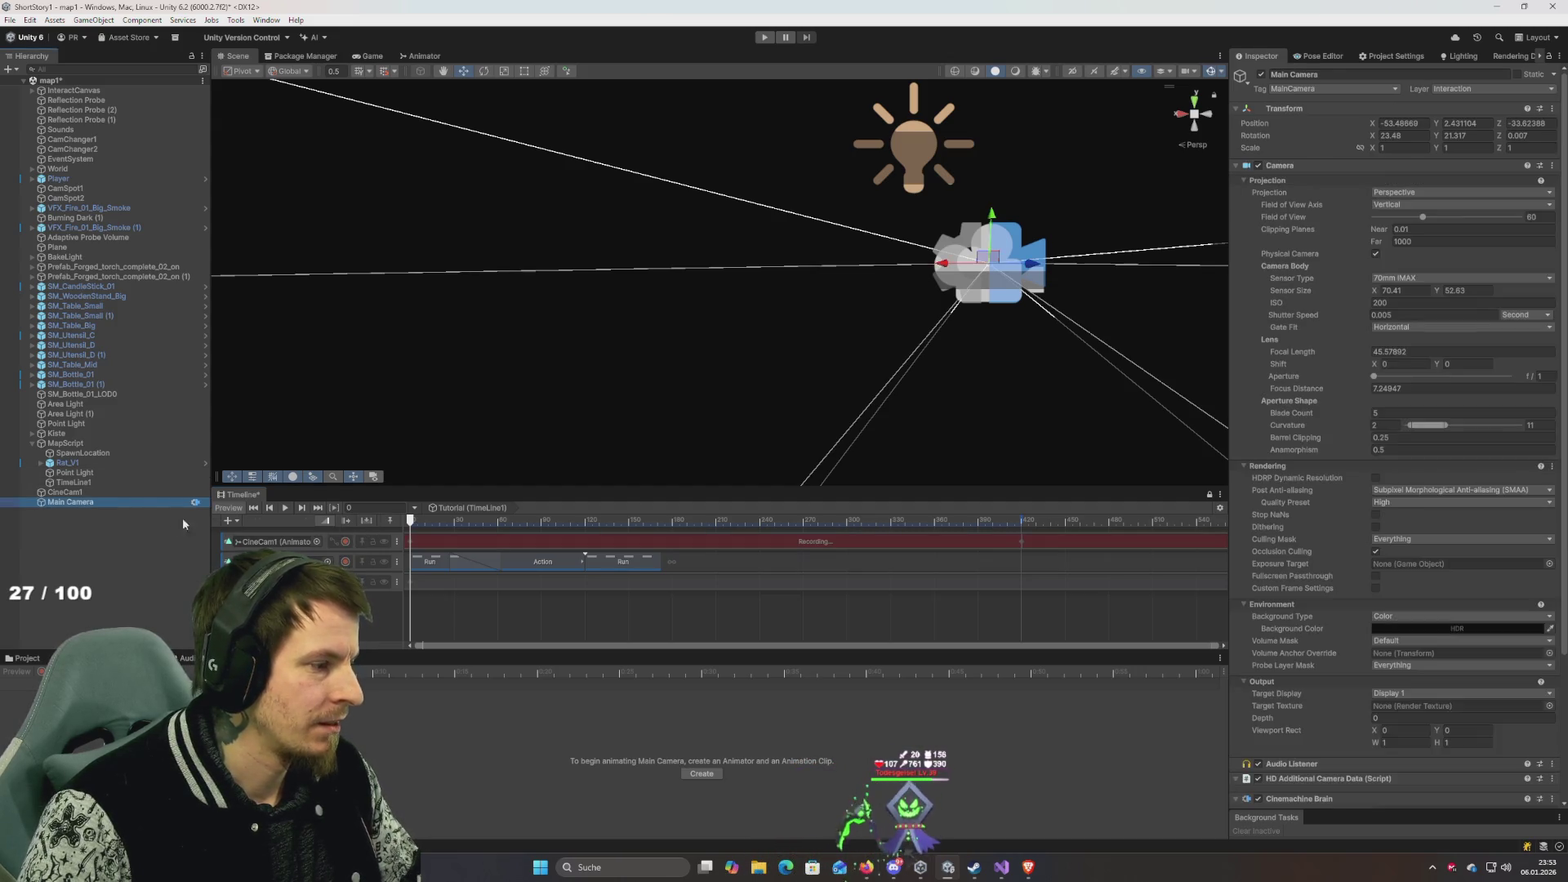
{"action": "scroll", "coordinate": [1291, 563], "scroll_direction": "down", "scroll_amount": 5}
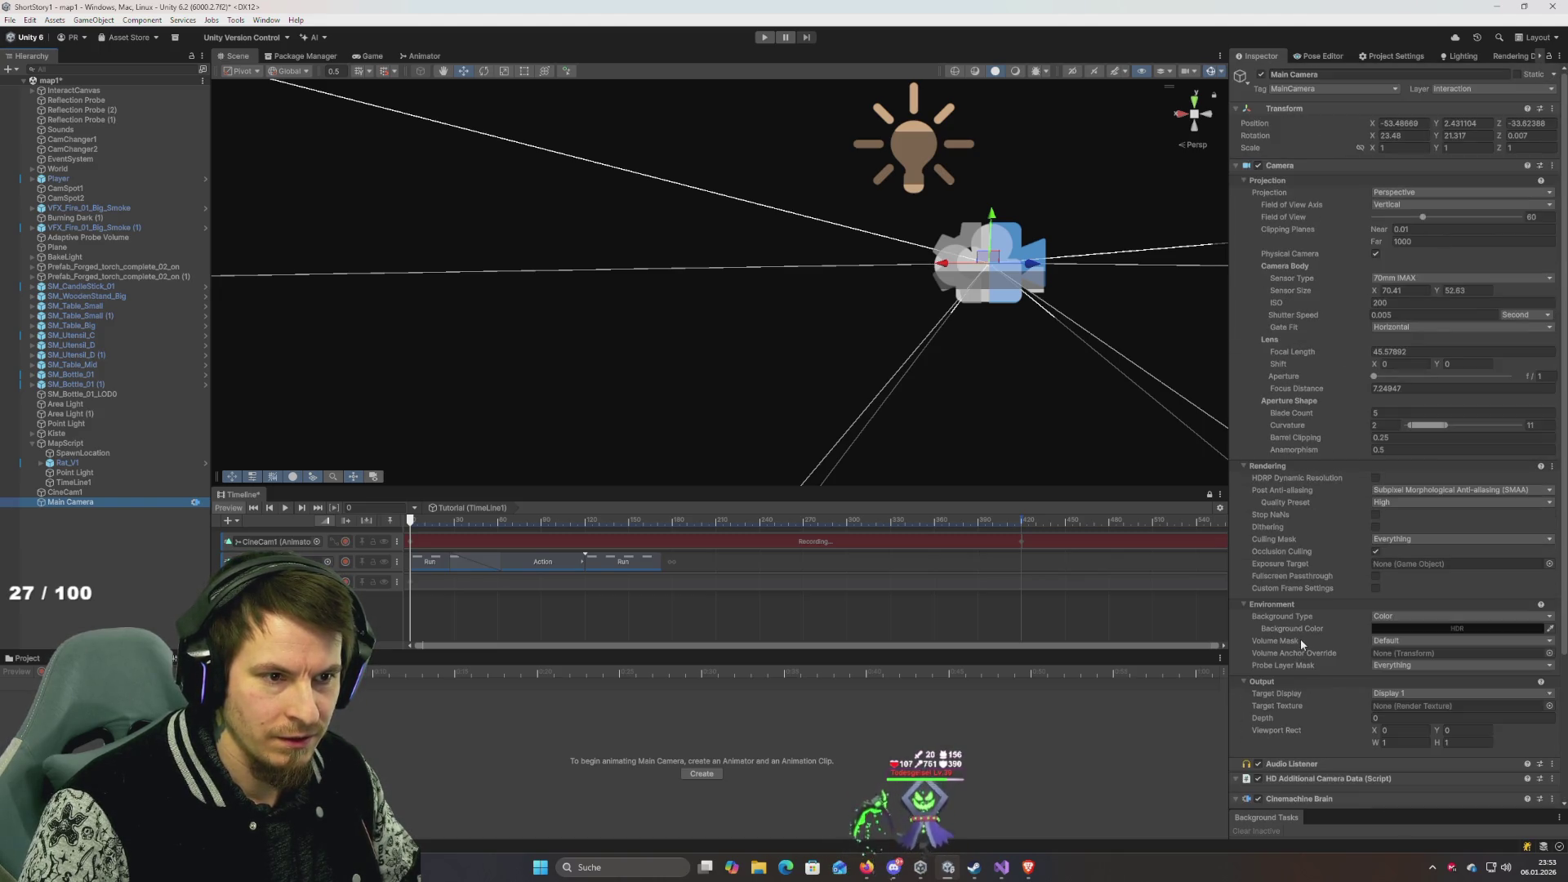
{"action": "left_click", "coordinate": [92, 492]}
{"action": "scroll", "coordinate": [1278, 599], "scroll_direction": "down", "scroll_amount": 10}
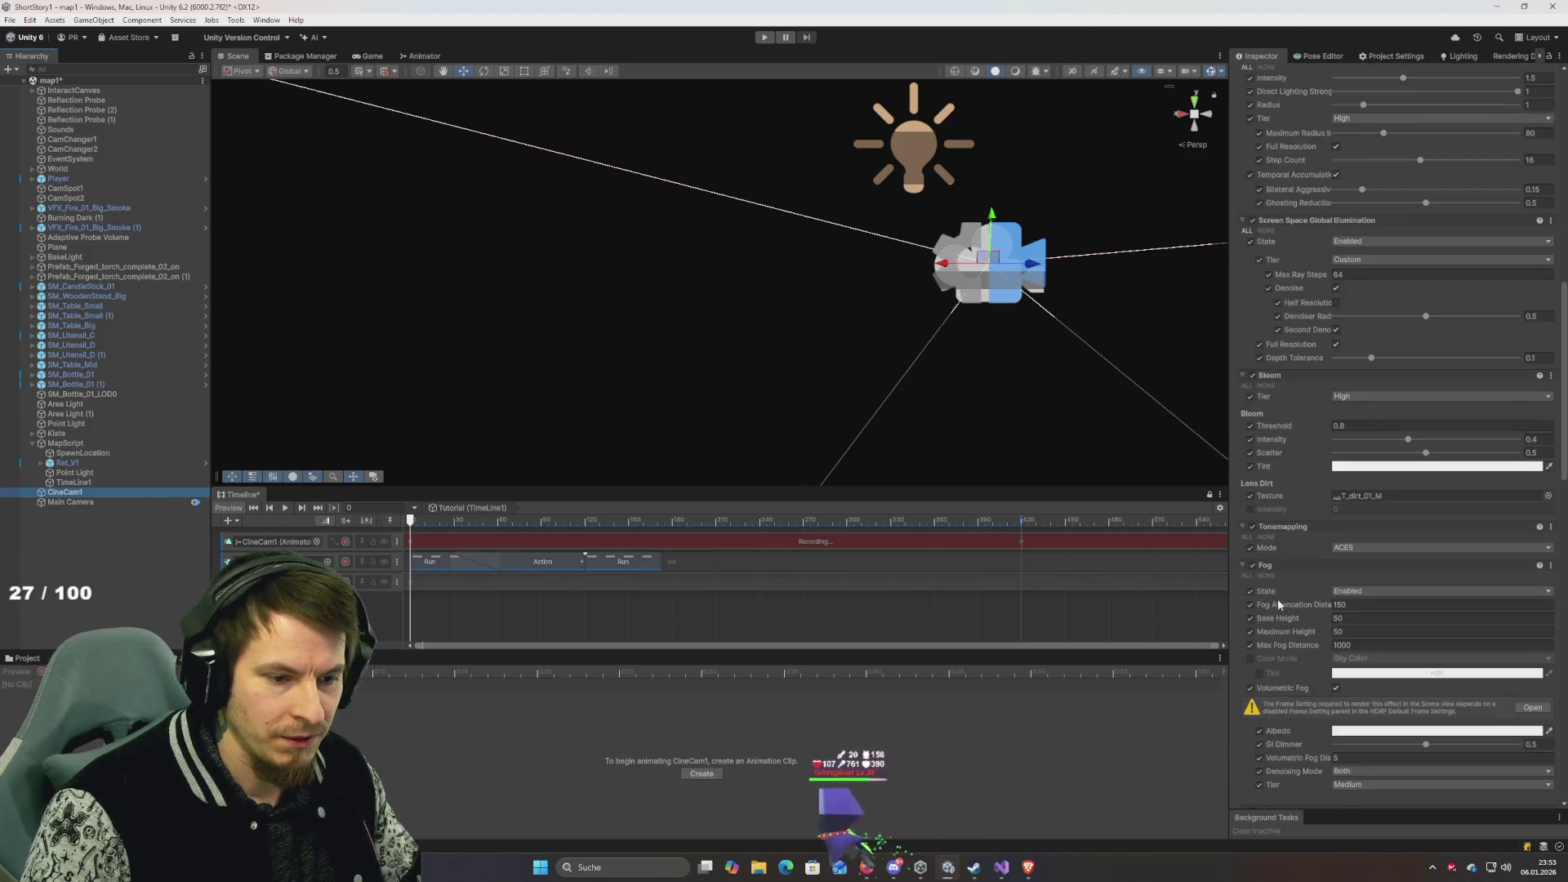
{"action": "scroll", "coordinate": [1277, 599], "scroll_direction": "down", "scroll_amount": 15}
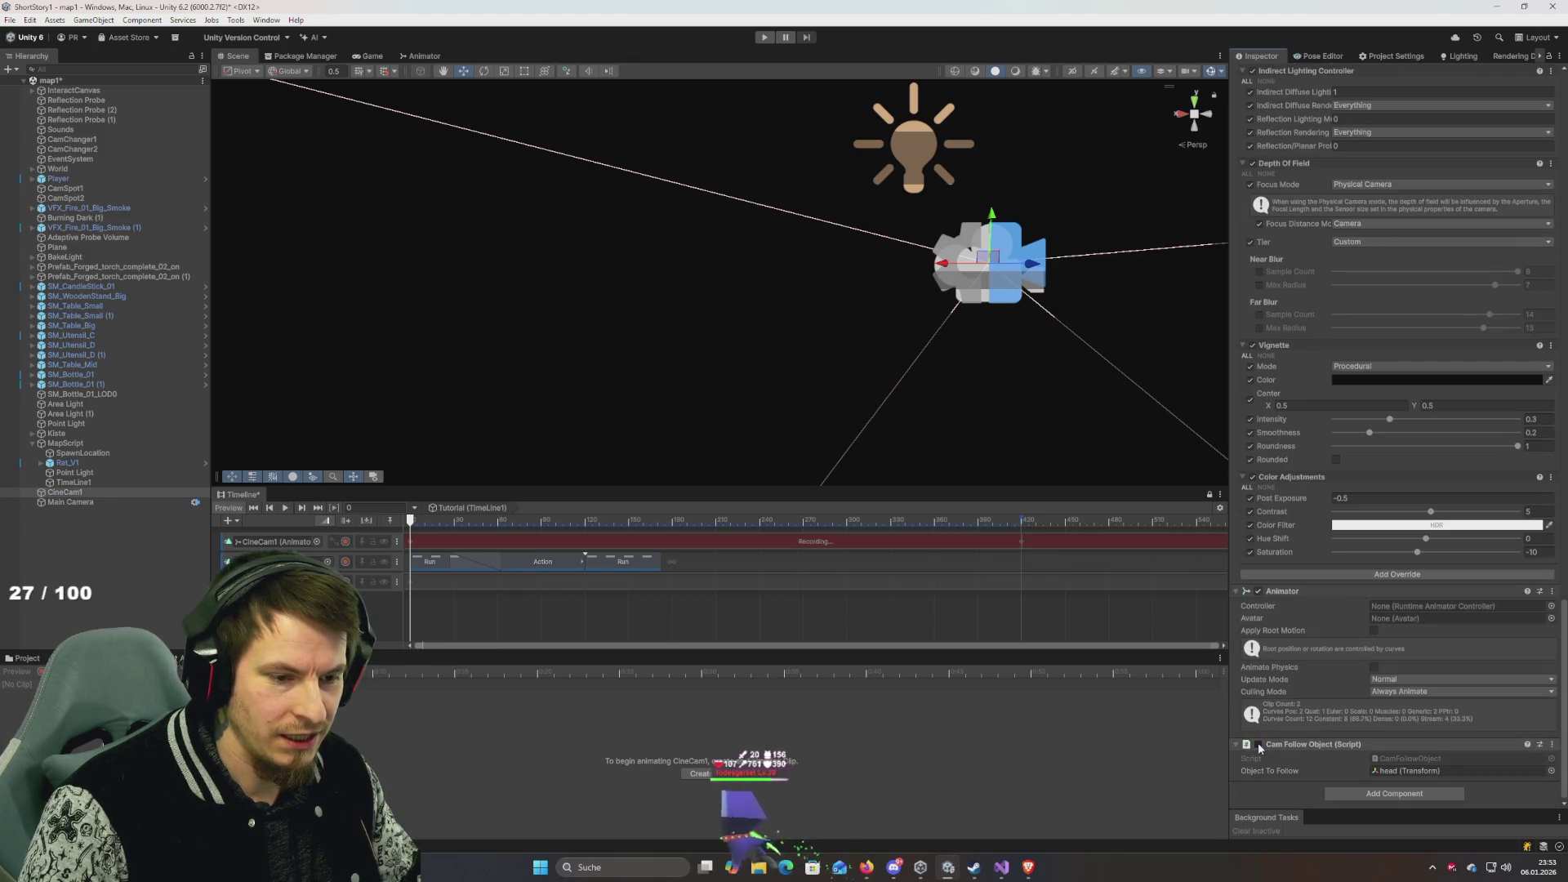
{"action": "left_click", "coordinate": [1258, 745]}
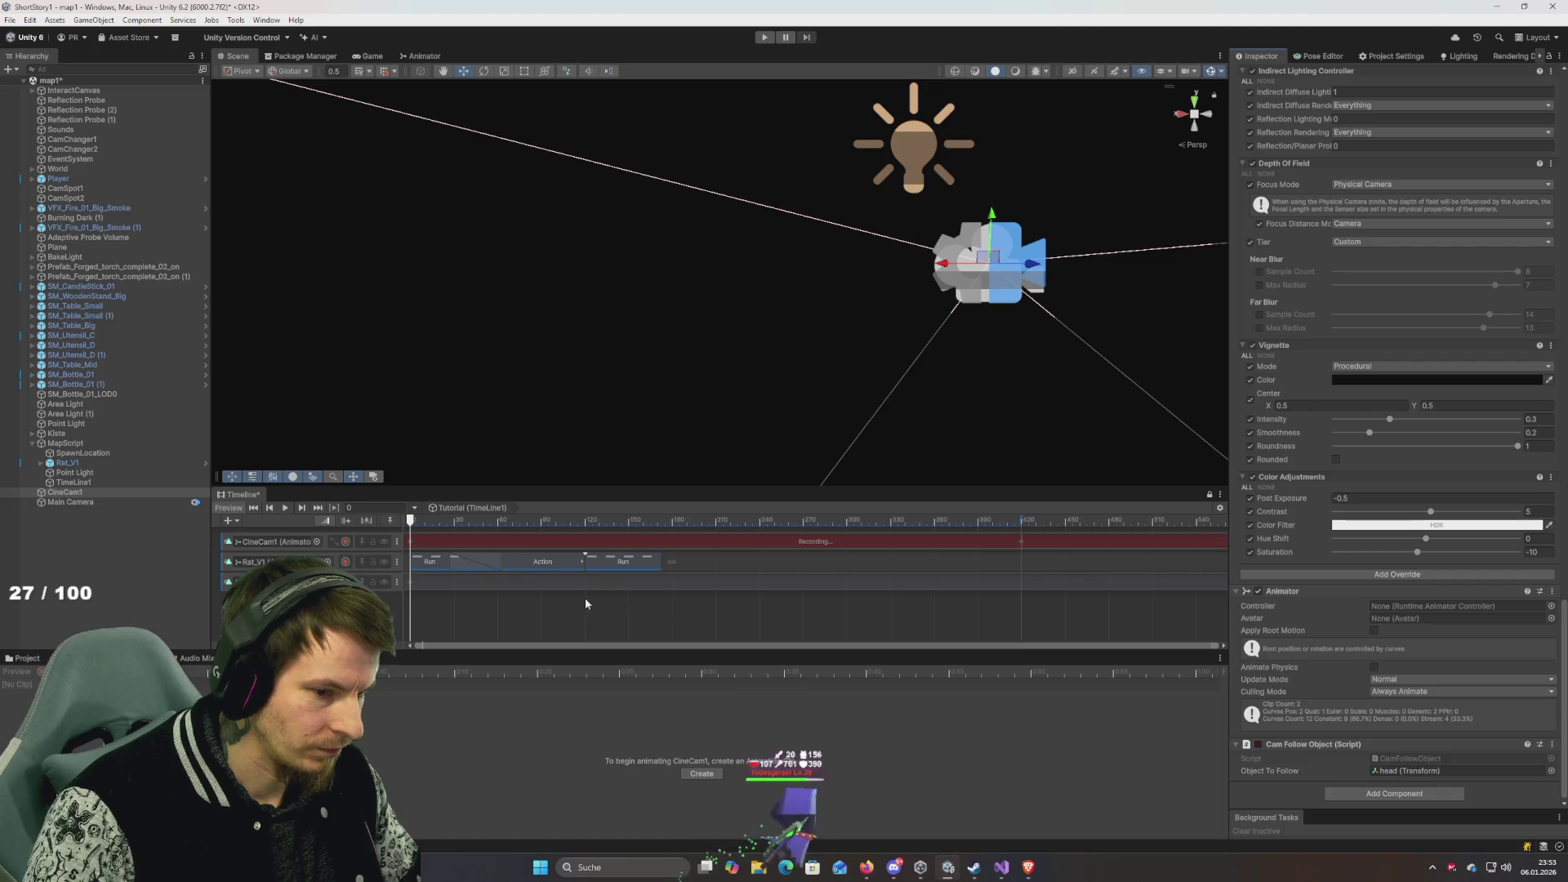
Re-enable Cam Follow Object, preview frames 366 and 296, stop CineCam1 recording and play the game.
{"action": "mouse_move", "coordinate": [411, 520]}
{"action": "left_mouse_down"}
{"action": "mouse_move", "coordinate": [1092, 572]}
{"action": "mouse_move", "coordinate": [630, 573]}
{"action": "mouse_move", "coordinate": [1141, 595]}
{"action": "left_mouse_up"}
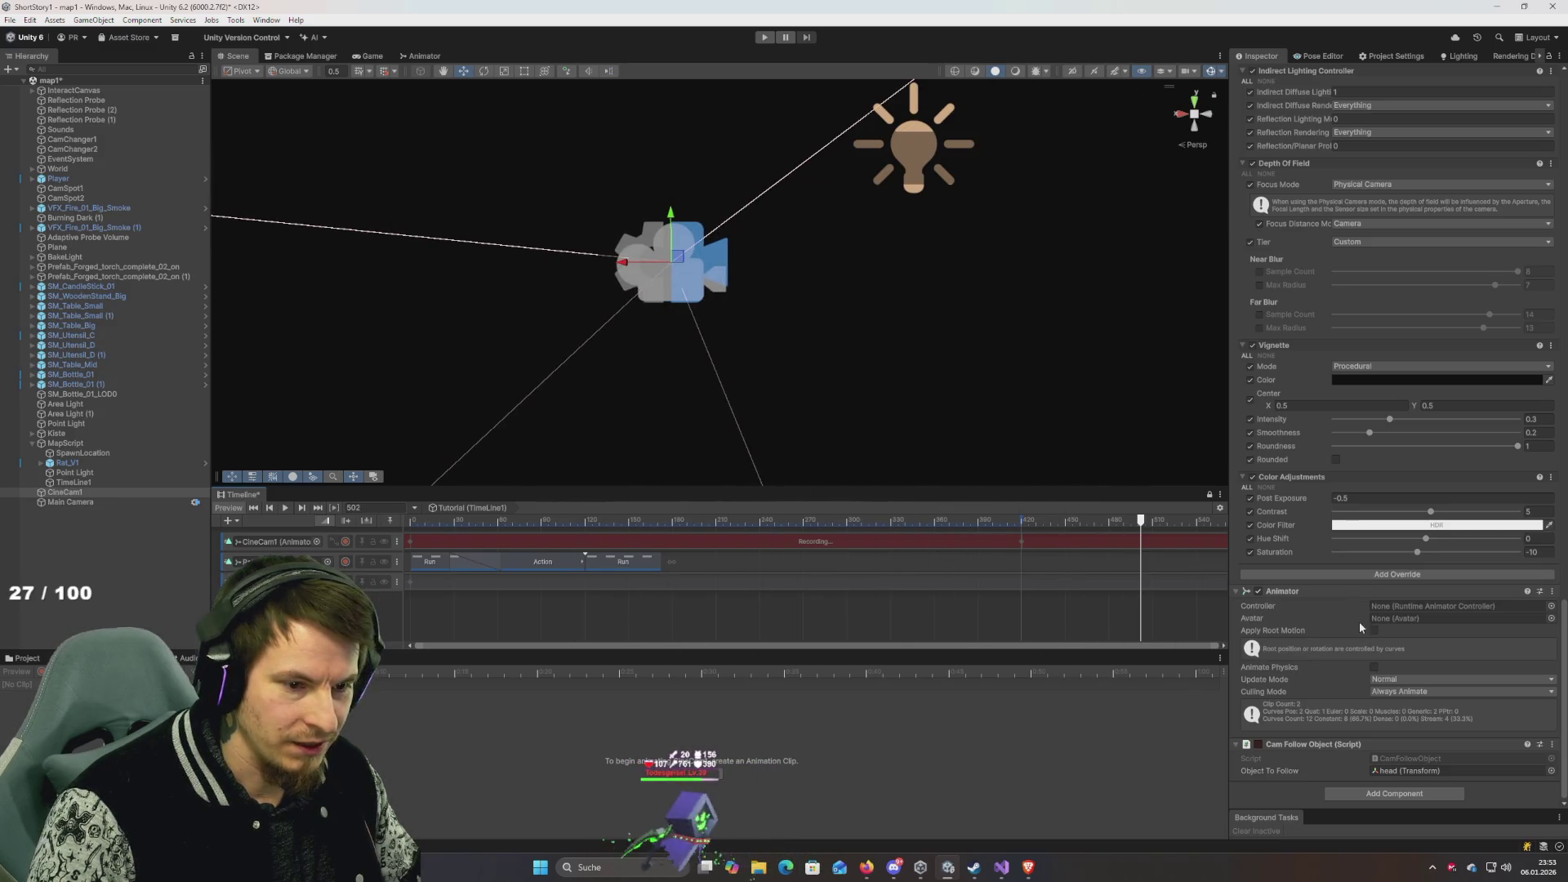
{"action": "left_click", "coordinate": [1260, 744]}
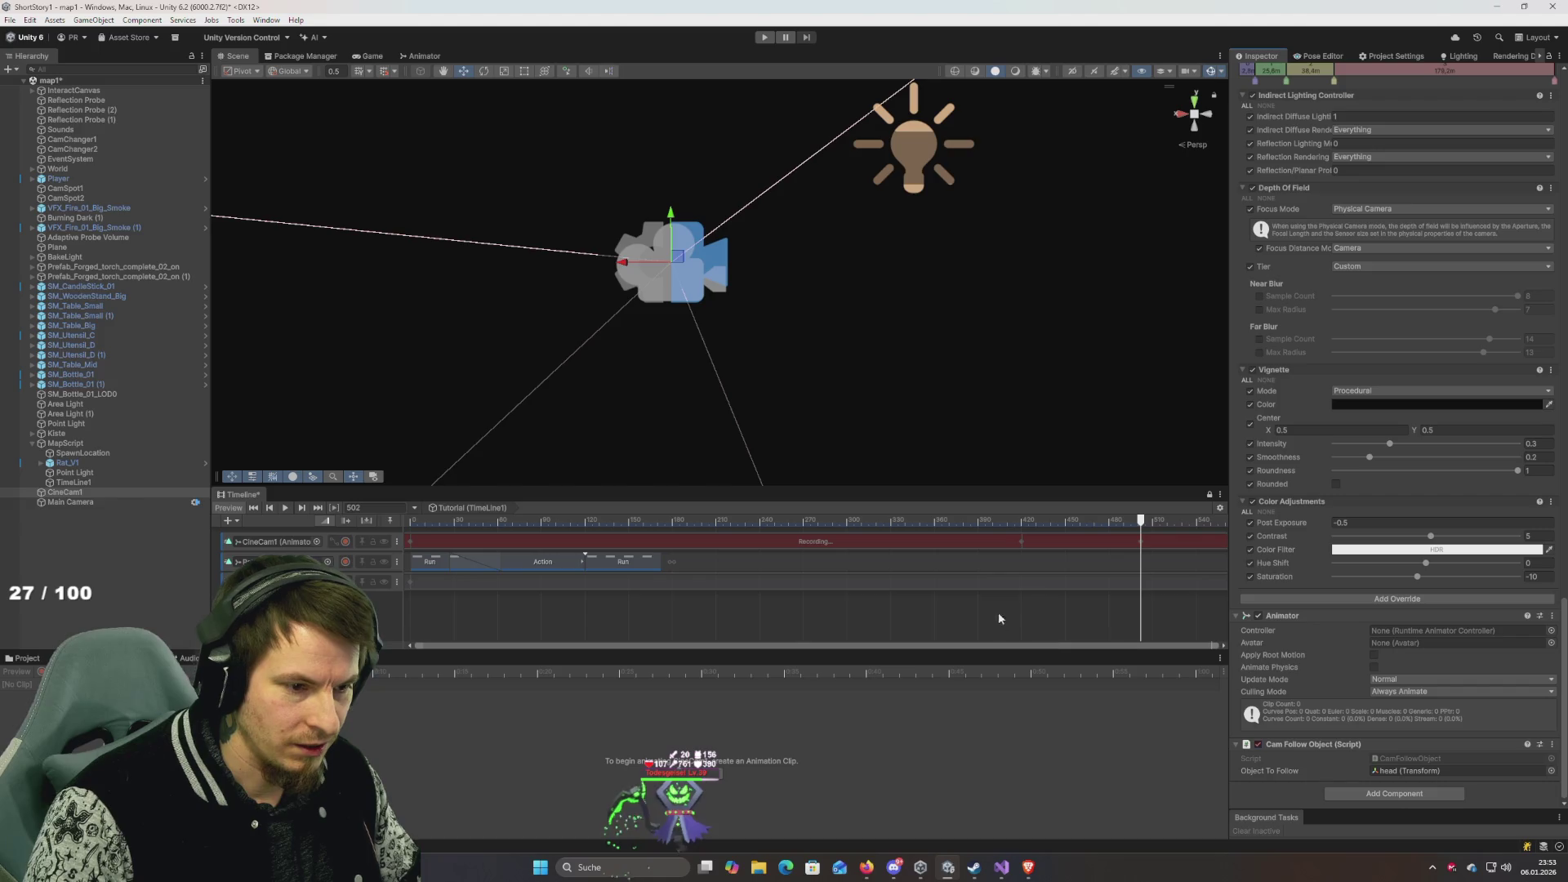
{"action": "mouse_move", "coordinate": [1129, 516]}
{"action": "left_mouse_down"}
{"action": "mouse_move", "coordinate": [1216, 552]}
{"action": "mouse_move", "coordinate": [841, 563]}
{"action": "left_mouse_up"}
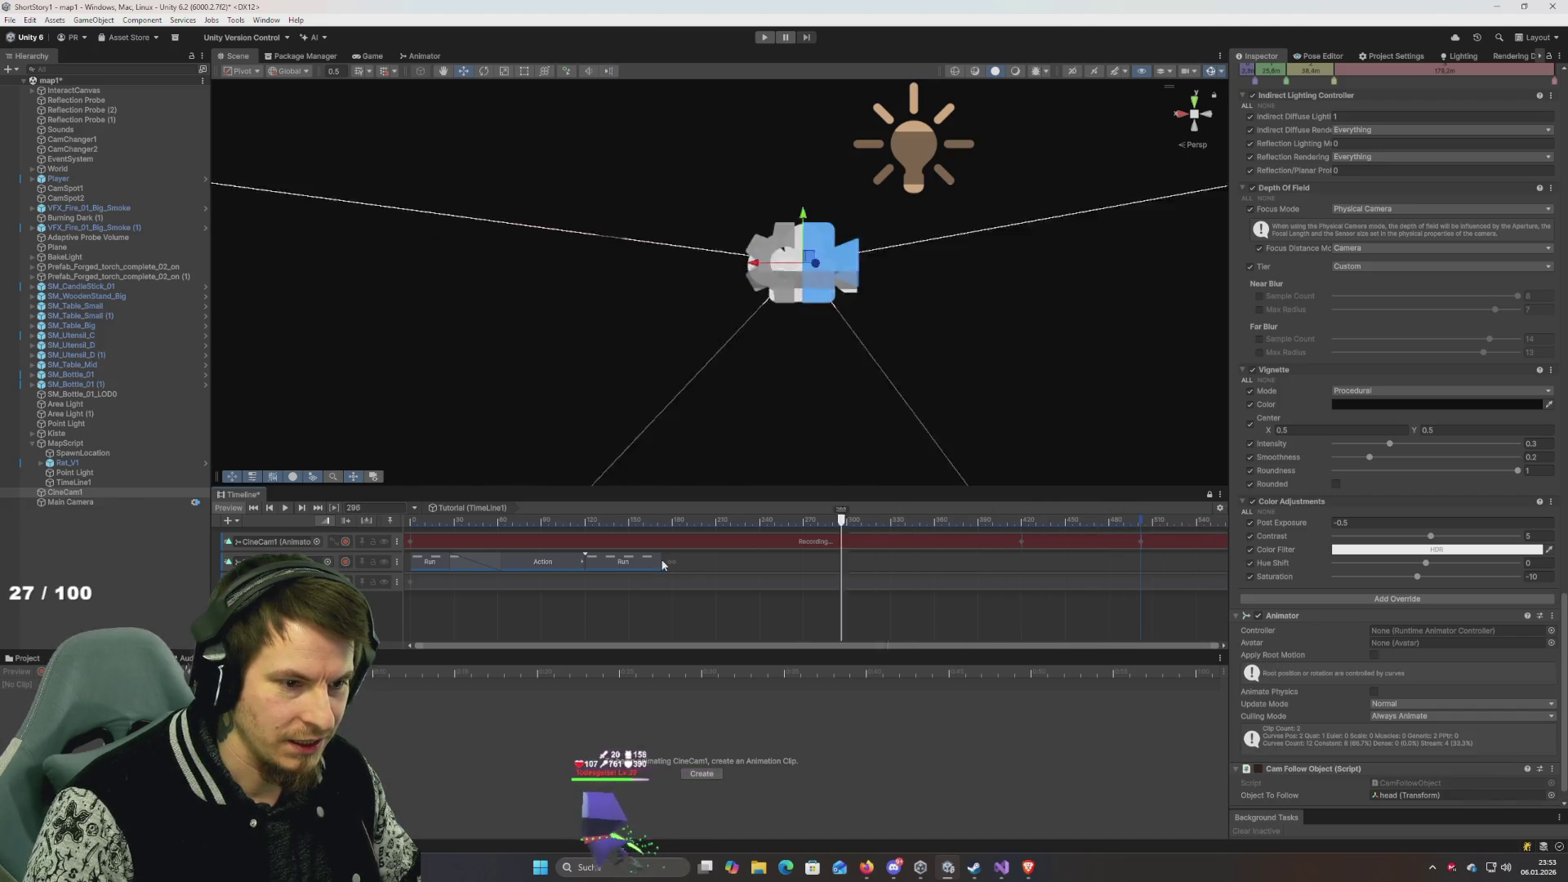
{"action": "key", "text": "space"}
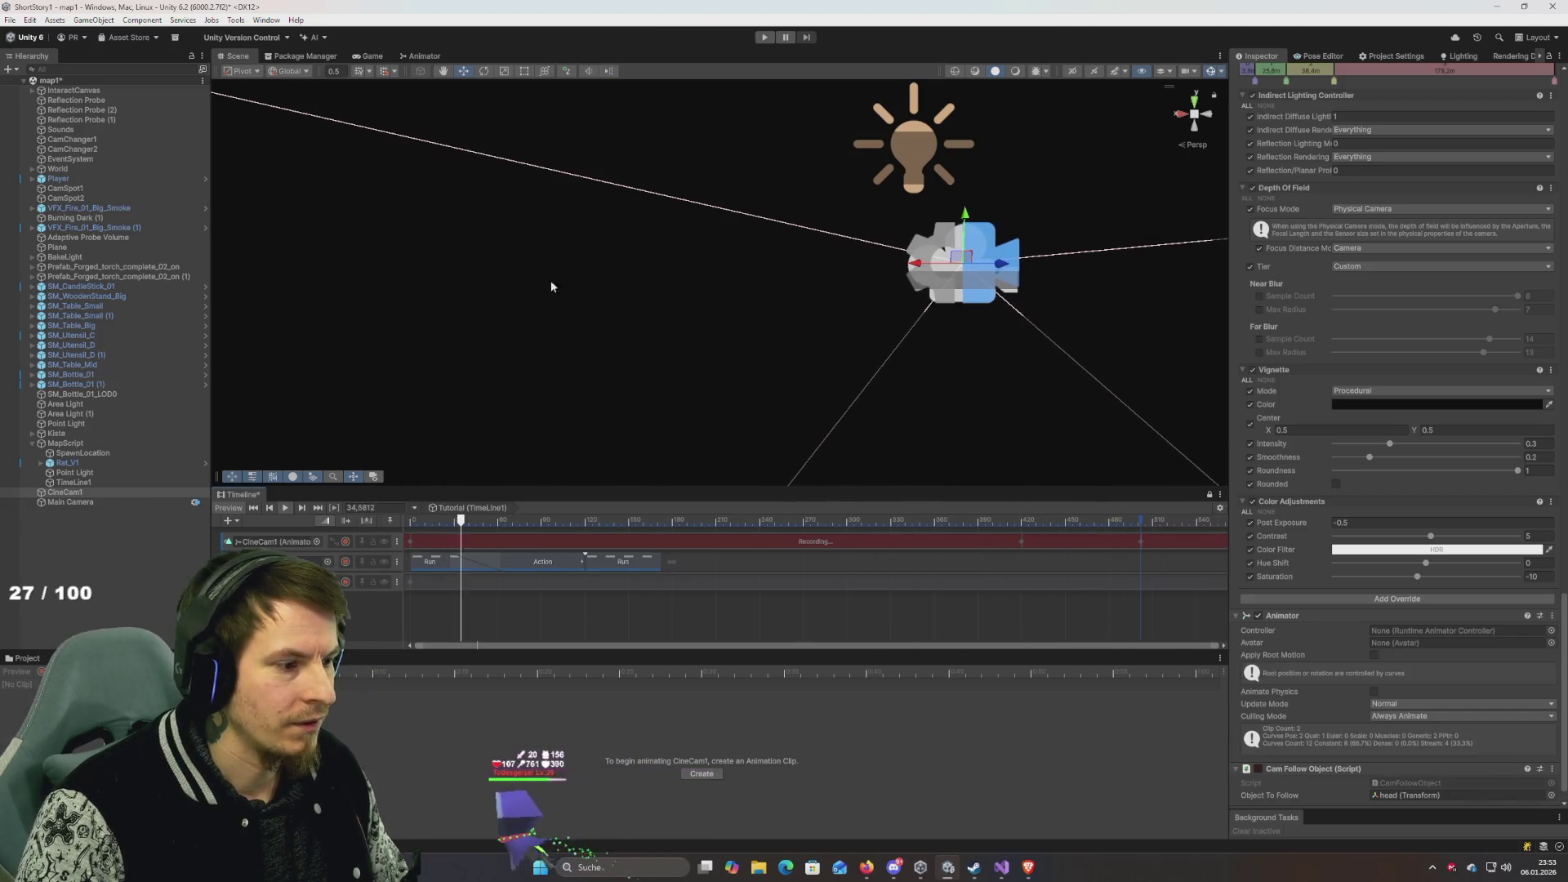
{"action": "left_click", "coordinate": [346, 541]}
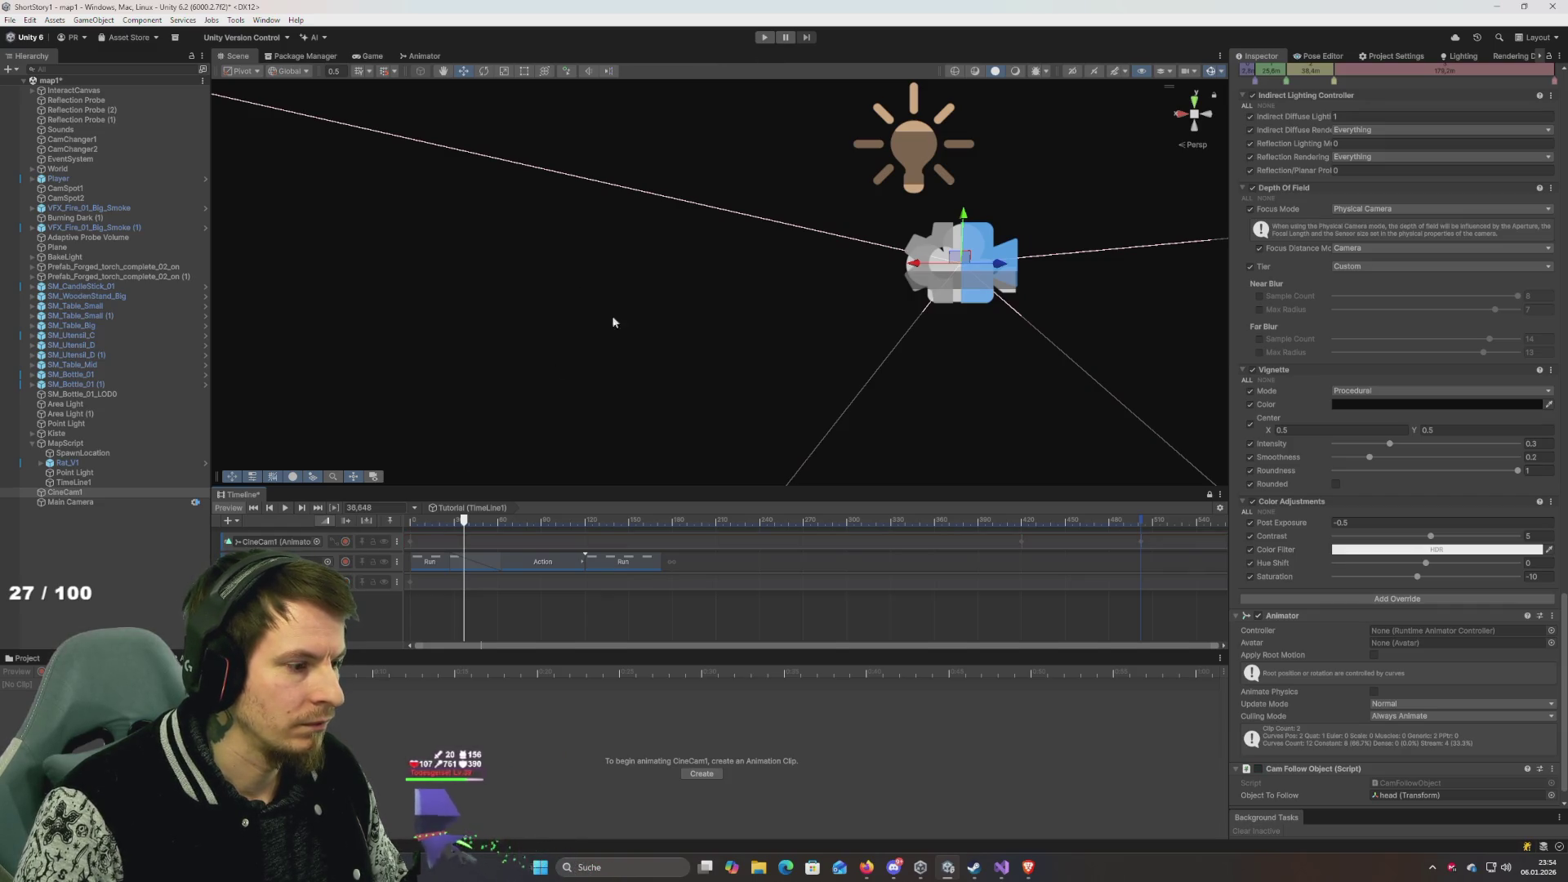
{"action": "left_click", "coordinate": [762, 37]}
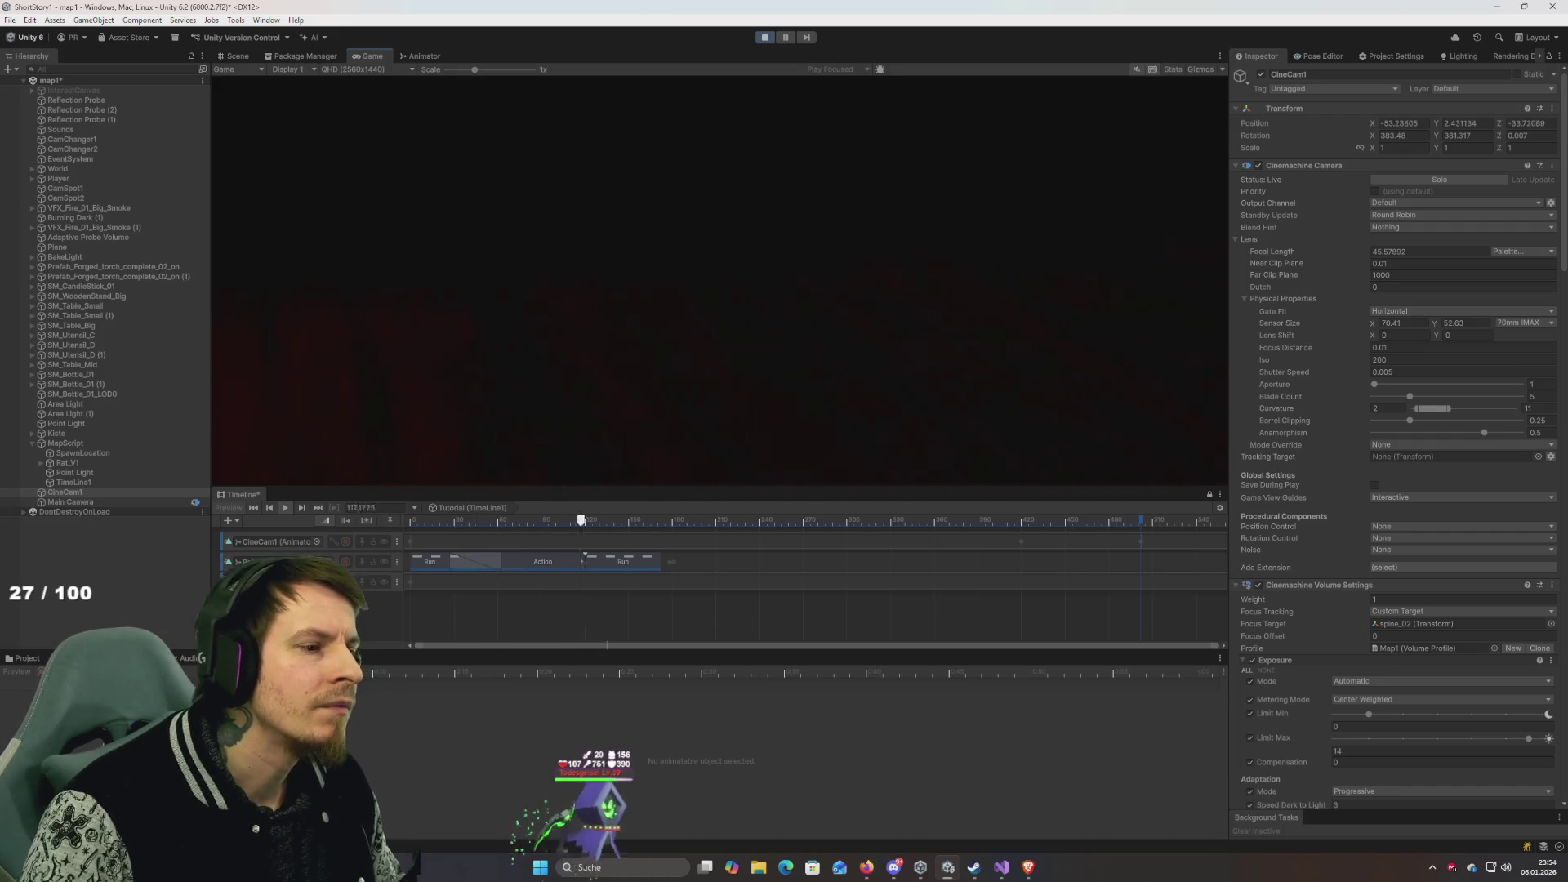
In the Scene view, follow CineCam1 down the corridor at frame 499, then rewind to frame 0.
{"action": "left_click", "coordinate": [240, 60]}
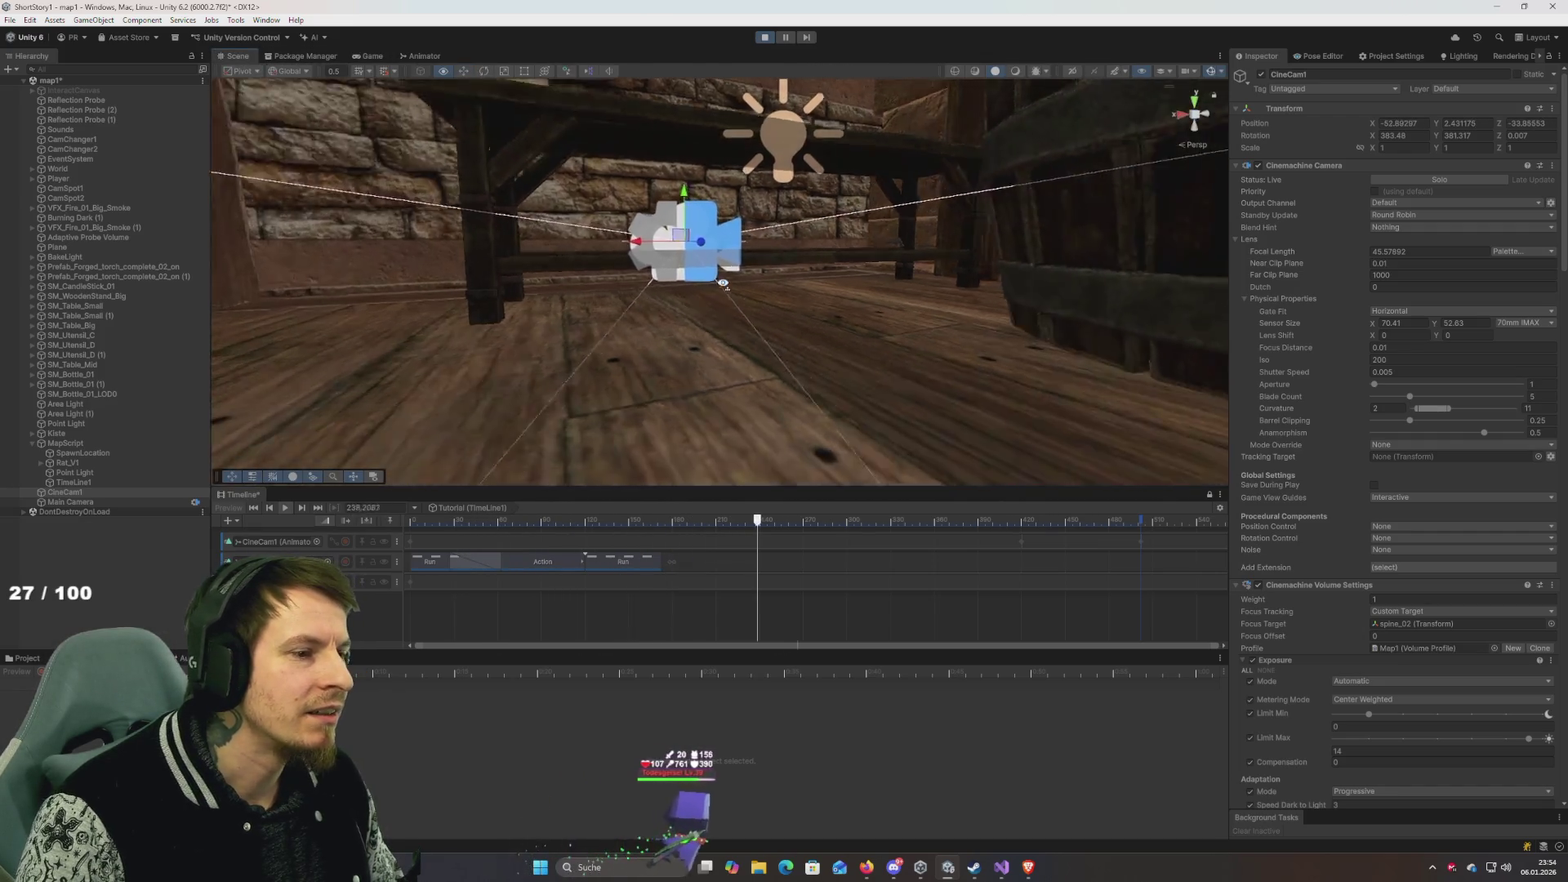
{"action": "mouse_move", "coordinate": [966, 232]}
{"action": "left_mouse_down"}
{"action": "mouse_move", "coordinate": [935, 280]}
{"action": "mouse_move", "coordinate": [935, 245]}
{"action": "mouse_move", "coordinate": [929, 288]}
{"action": "mouse_move", "coordinate": [654, 210]}
{"action": "mouse_move", "coordinate": [550, 199]}
{"action": "mouse_move", "coordinate": [623, 220]}
{"action": "left_mouse_up"}
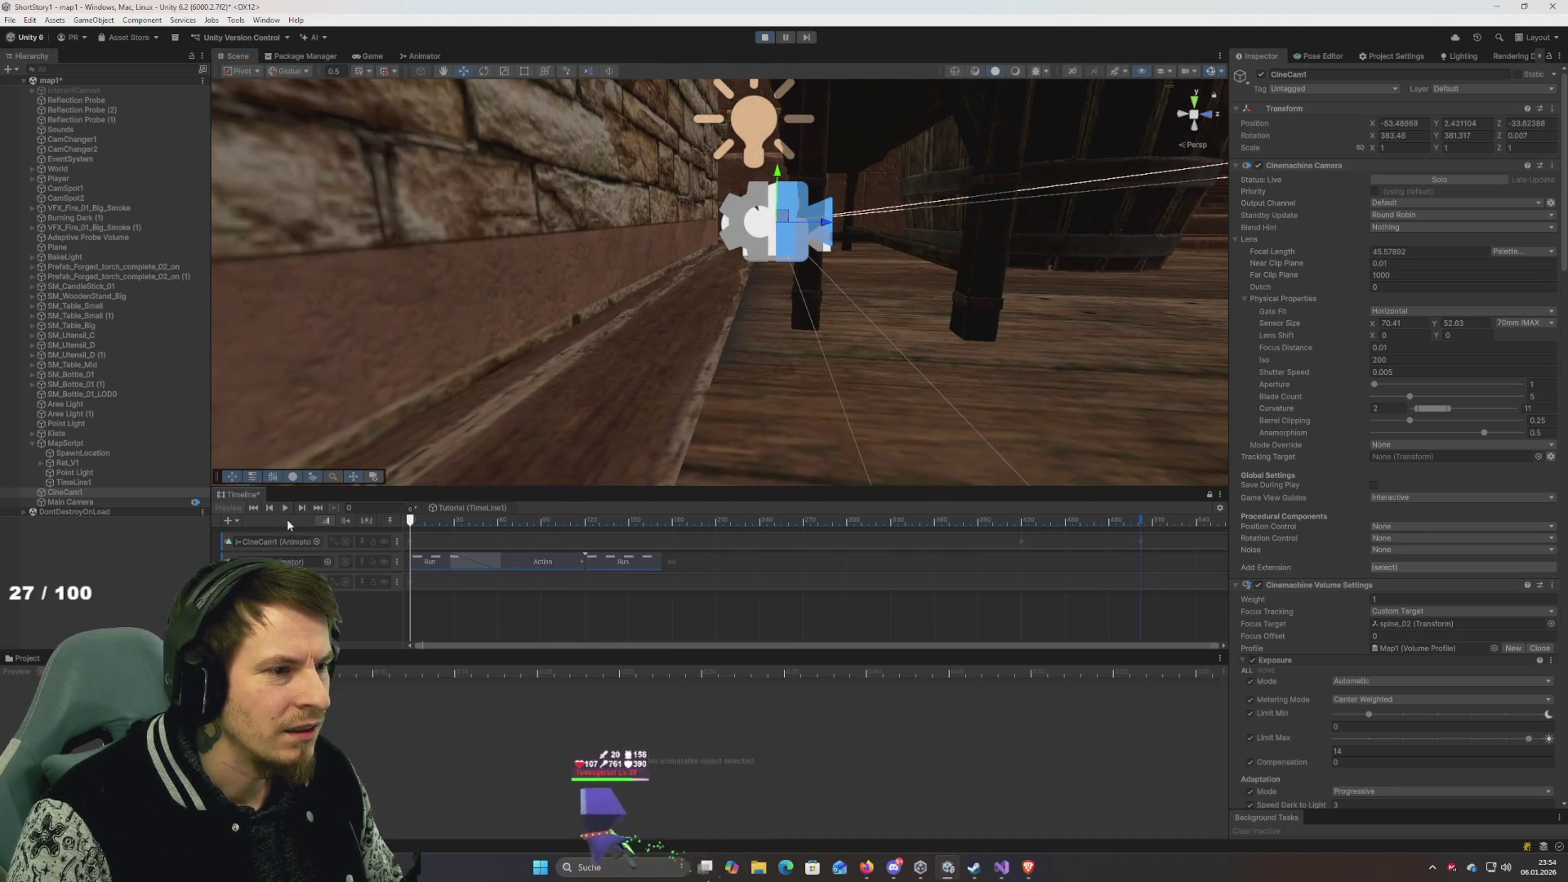
{"action": "mouse_move", "coordinate": [410, 520]}
{"action": "left_mouse_down"}
{"action": "mouse_move", "coordinate": [1004, 520]}
{"action": "mouse_move", "coordinate": [1138, 485]}
{"action": "left_mouse_up"}
{"action": "mouse_move", "coordinate": [1019, 486]}
{"action": "left_mouse_down"}
{"action": "mouse_move", "coordinate": [847, 433]}
{"action": "mouse_move", "coordinate": [928, 434]}
{"action": "mouse_move", "coordinate": [841, 431]}
{"action": "mouse_move", "coordinate": [858, 423]}
{"action": "left_mouse_up"}
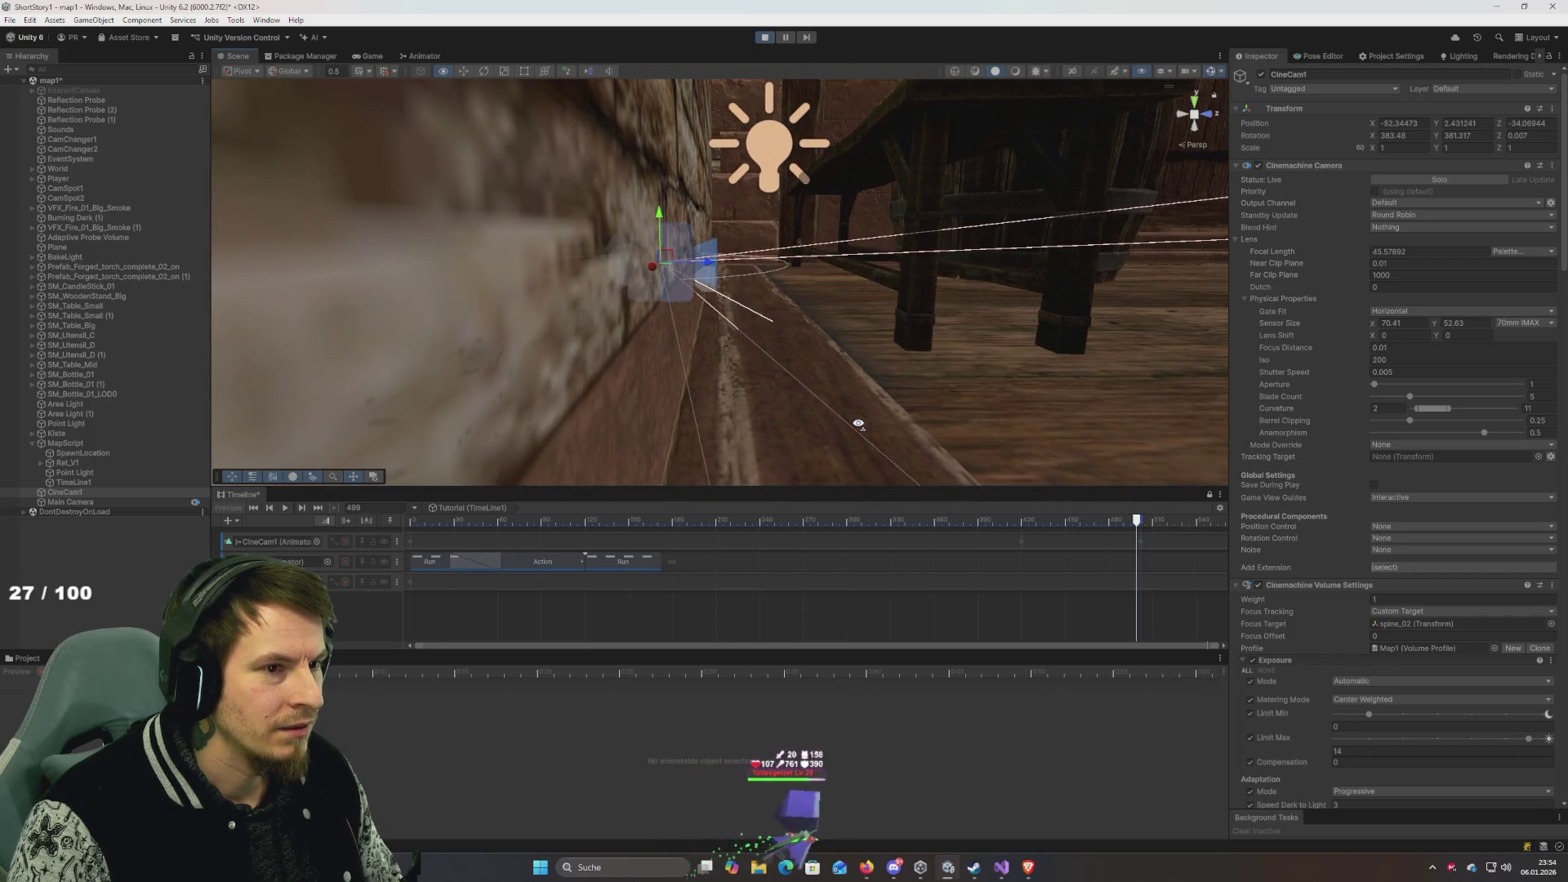
{"action": "left_click", "coordinate": [1210, 118]}
{"action": "mouse_move", "coordinate": [969, 299]}
{"action": "left_mouse_down"}
{"action": "mouse_move", "coordinate": [760, 492]}
{"action": "mouse_move", "coordinate": [808, 569]}
{"action": "mouse_move", "coordinate": [689, 558]}
{"action": "mouse_move", "coordinate": [906, 543]}
{"action": "mouse_move", "coordinate": [408, 555]}
{"action": "left_mouse_up"}
{"action": "left_click_drag", "start_coordinate": [529, 455], "coordinate": [510, 472]}
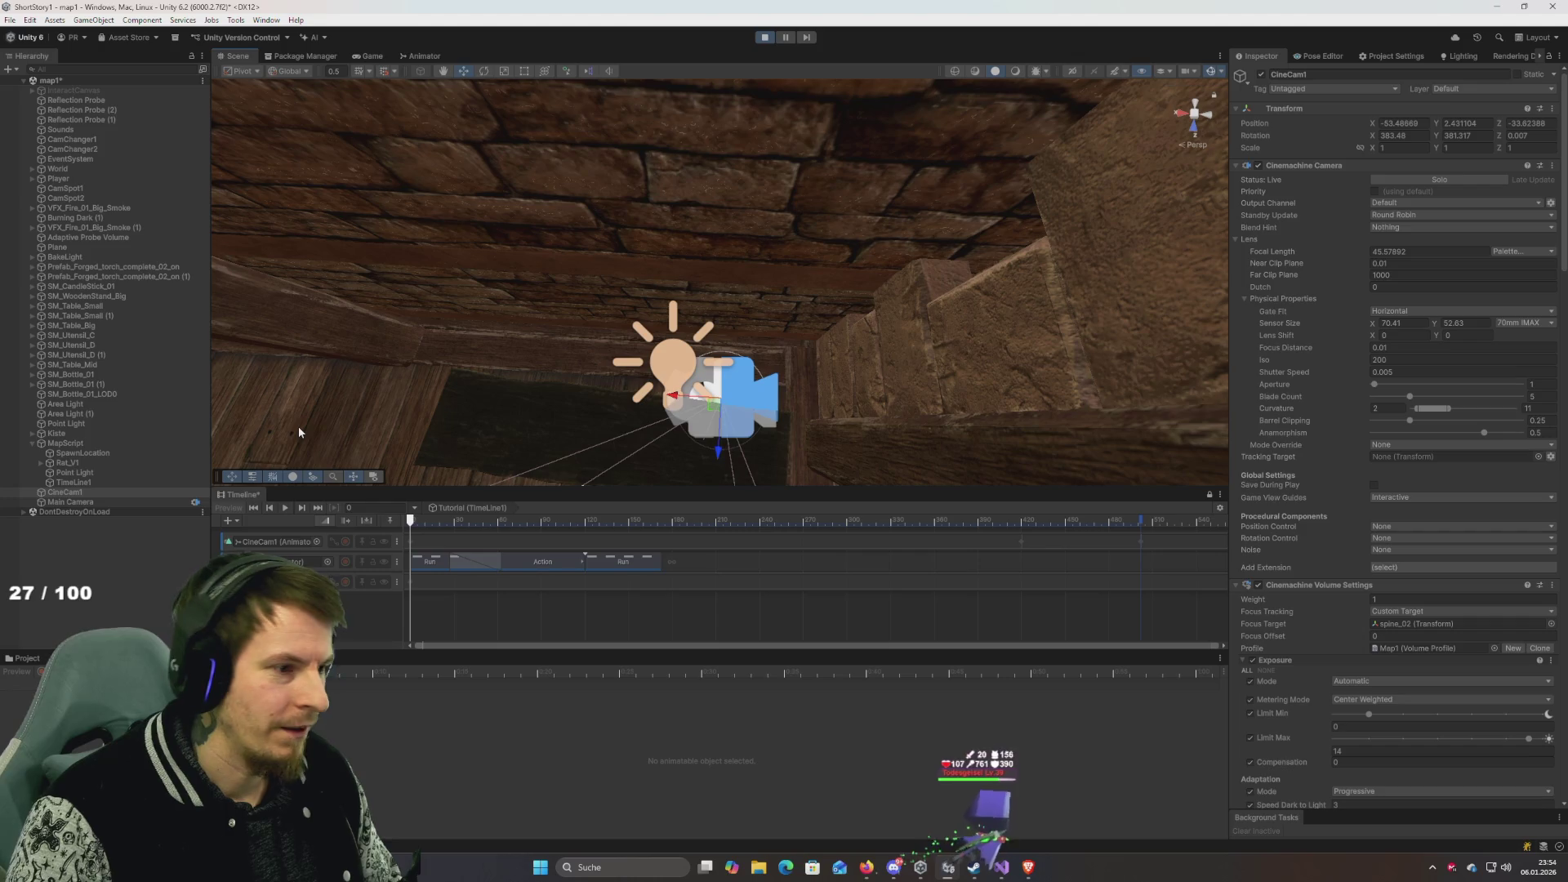
{"action": "scroll", "coordinate": [490, 377], "scroll_direction": "down", "scroll_amount": 3}
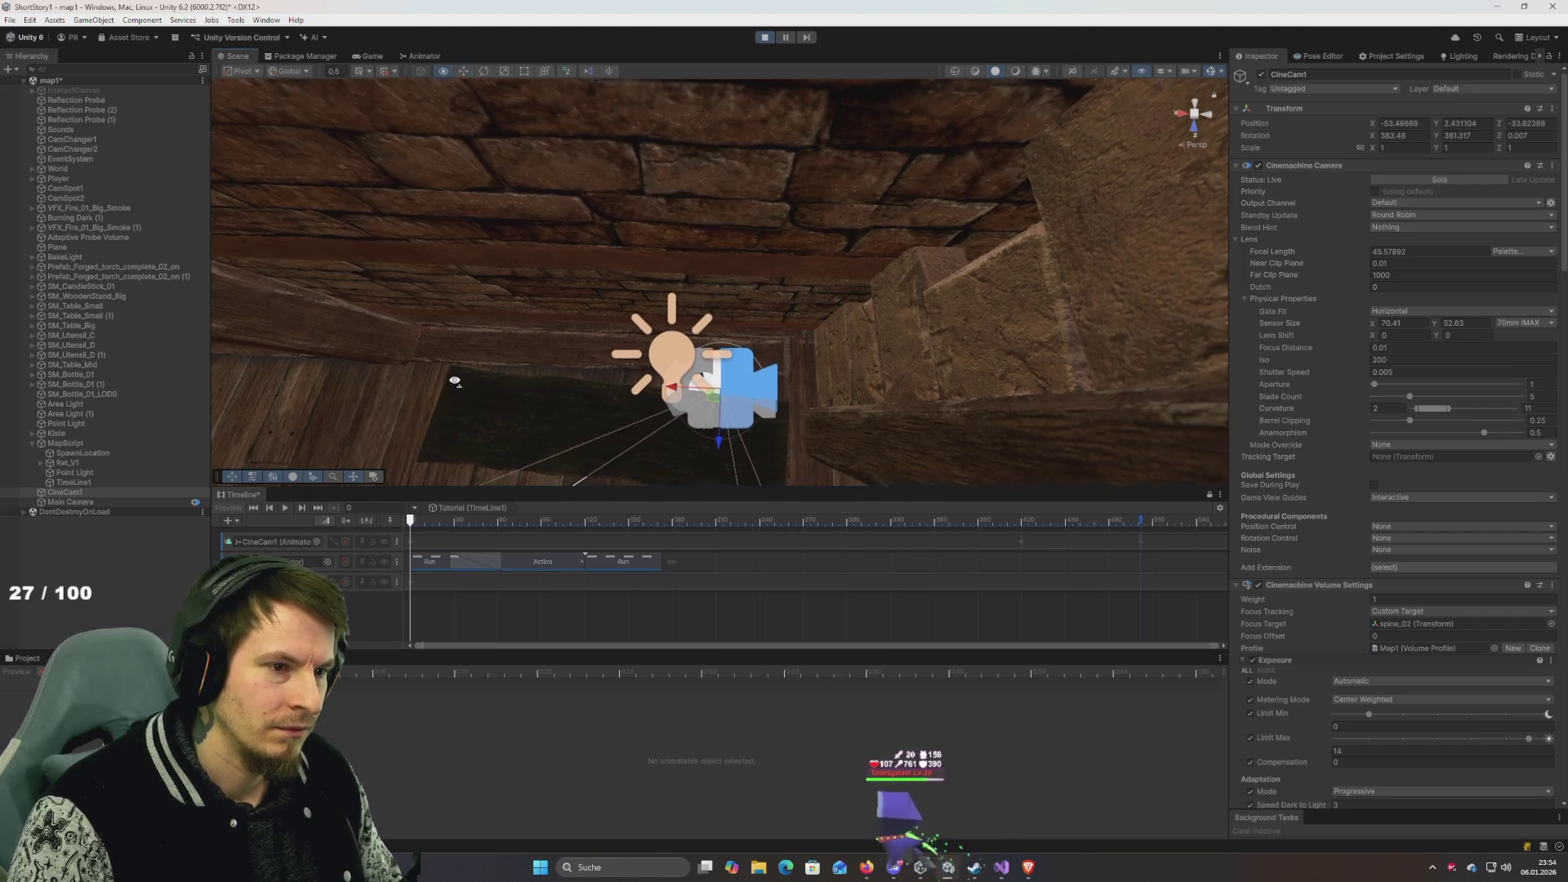
View CineCam1 from directly above and undo its accidental sideways X nudge.
{"action": "left_click", "coordinate": [1196, 114]}
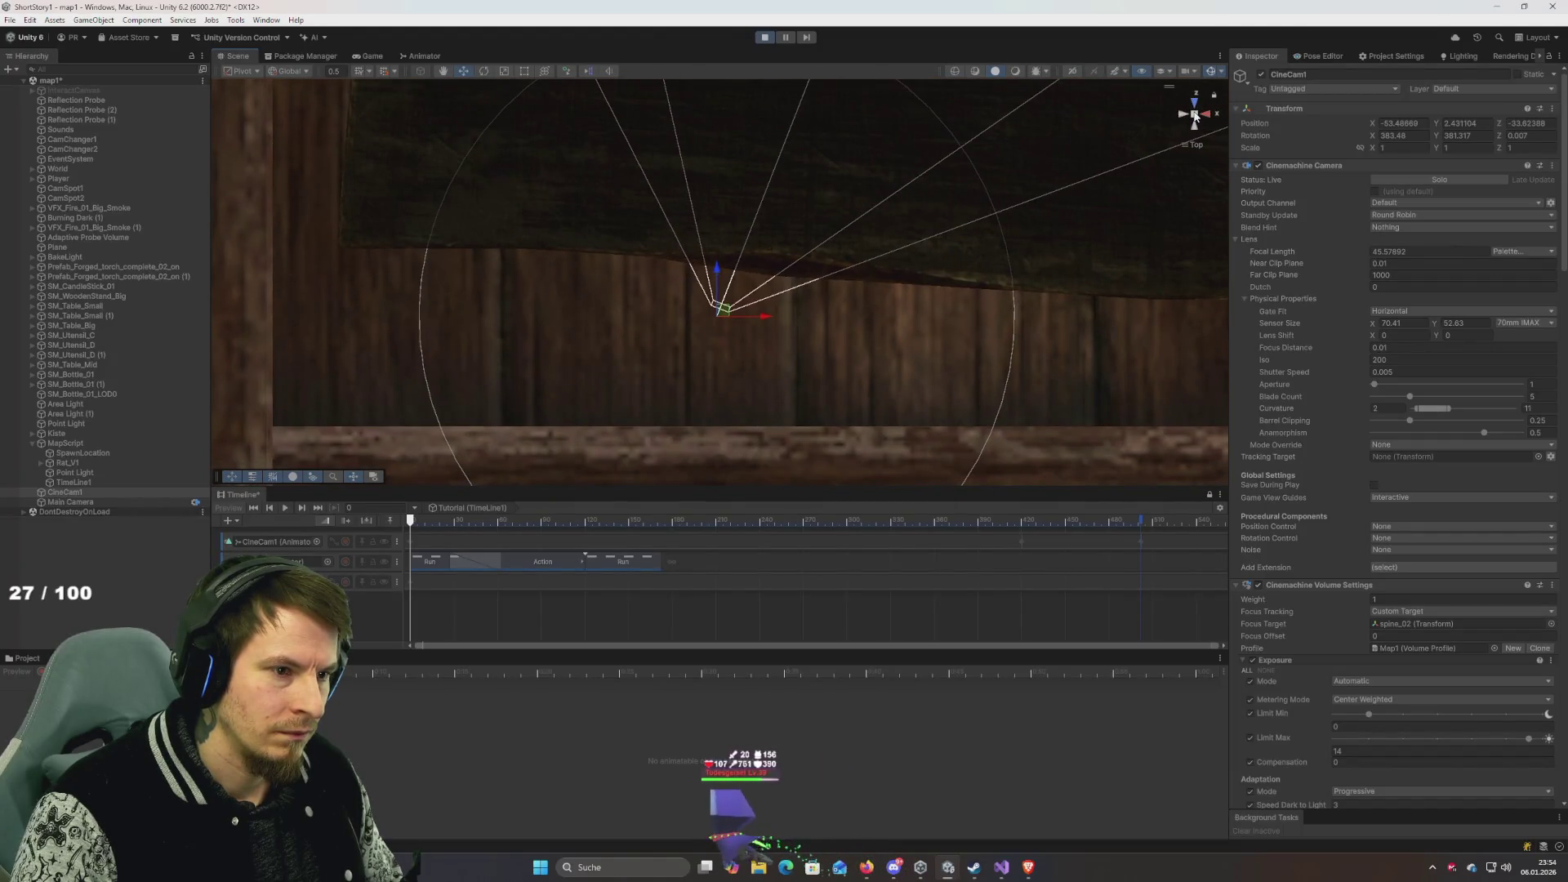
{"action": "mouse_move", "coordinate": [760, 323]}
{"action": "left_mouse_down"}
{"action": "mouse_move", "coordinate": [1179, 333]}
{"action": "mouse_move", "coordinate": [727, 364]}
{"action": "left_mouse_up"}
{"action": "scroll", "coordinate": [728, 364], "scroll_direction": "down", "scroll_amount": 2}
{"action": "scroll", "coordinate": [729, 367], "scroll_direction": "down", "scroll_amount": 2}
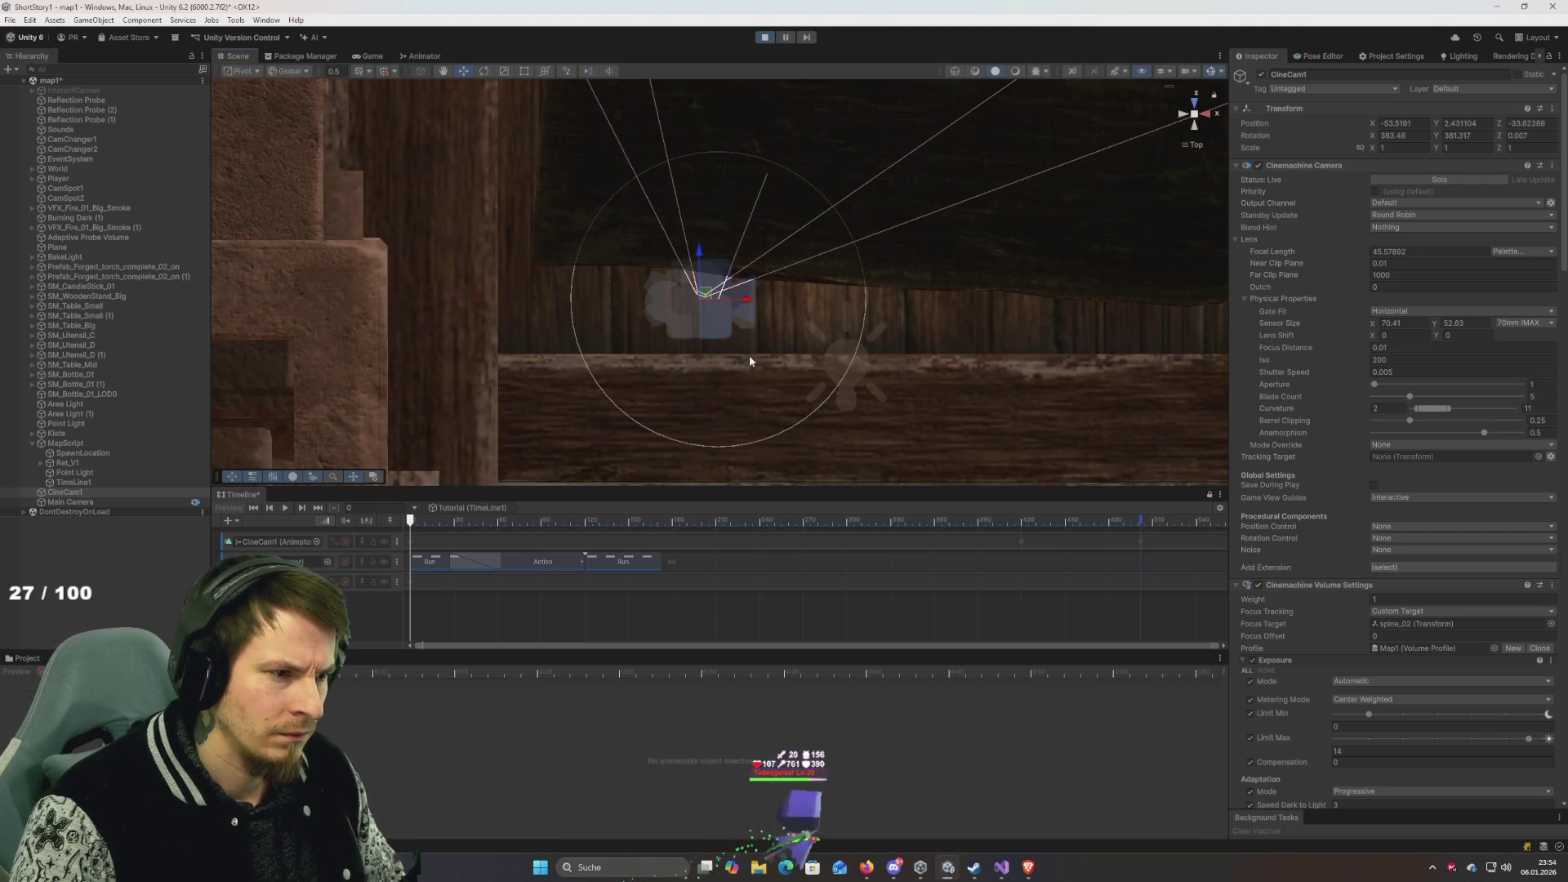
{"action": "key", "text": "ctrl+z"}
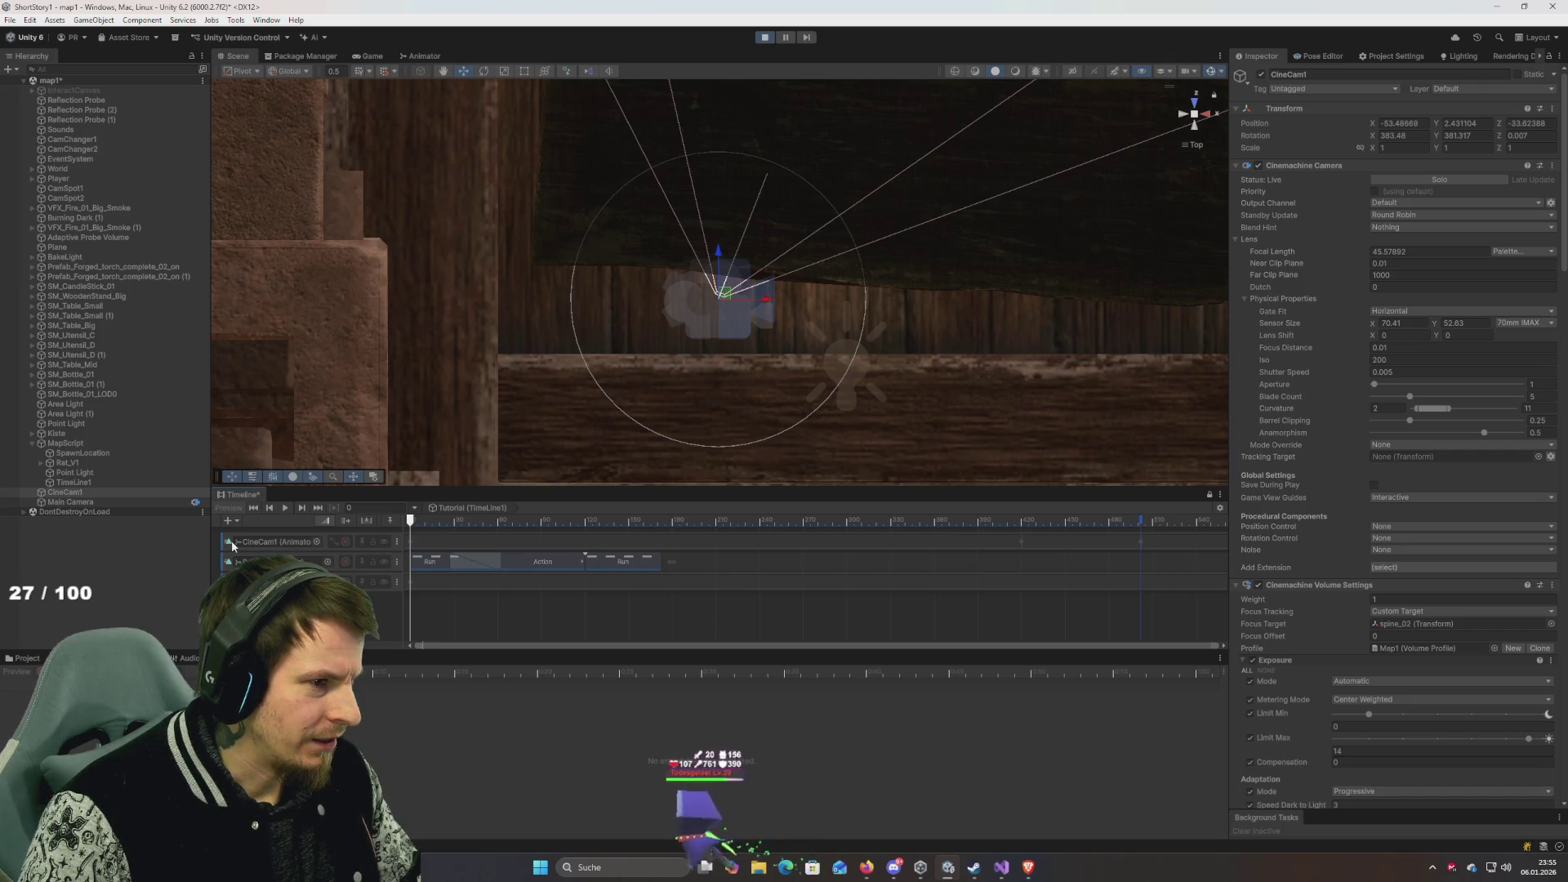
Orbit around the camera, return to the top view, and select the CineCam1 animation track.
{"action": "mouse_move", "coordinate": [826, 302]}
{"action": "left_mouse_down"}
{"action": "mouse_move", "coordinate": [904, 164]}
{"action": "mouse_move", "coordinate": [893, 279]}
{"action": "left_mouse_up"}
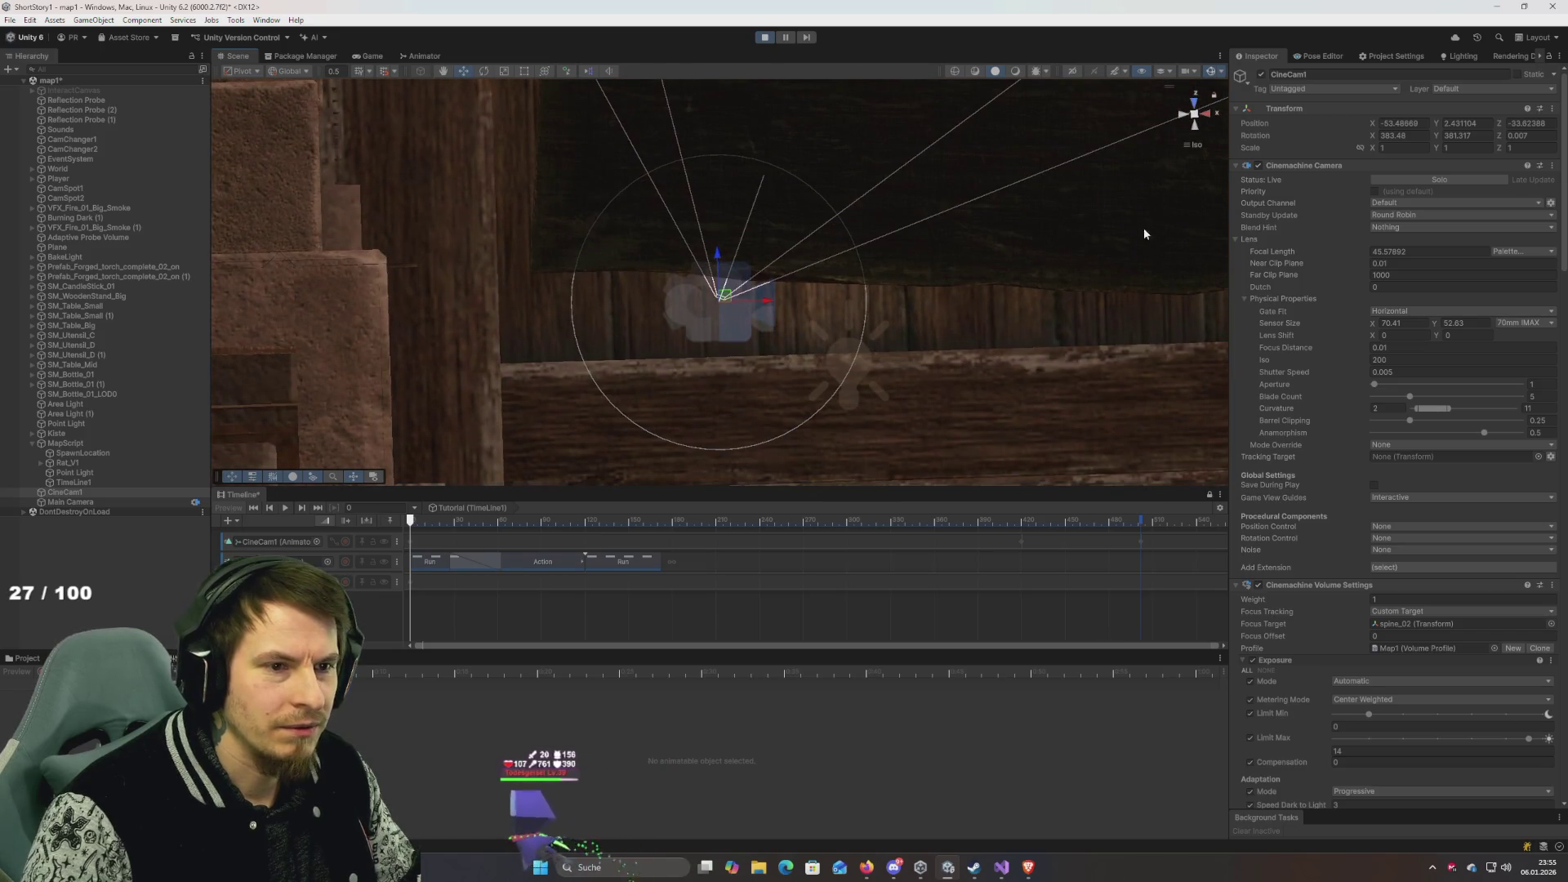
{"action": "mouse_move", "coordinate": [630, 256]}
{"action": "left_mouse_down"}
{"action": "mouse_move", "coordinate": [760, 183]}
{"action": "mouse_move", "coordinate": [854, 210]}
{"action": "mouse_move", "coordinate": [671, 259]}
{"action": "left_mouse_up"}
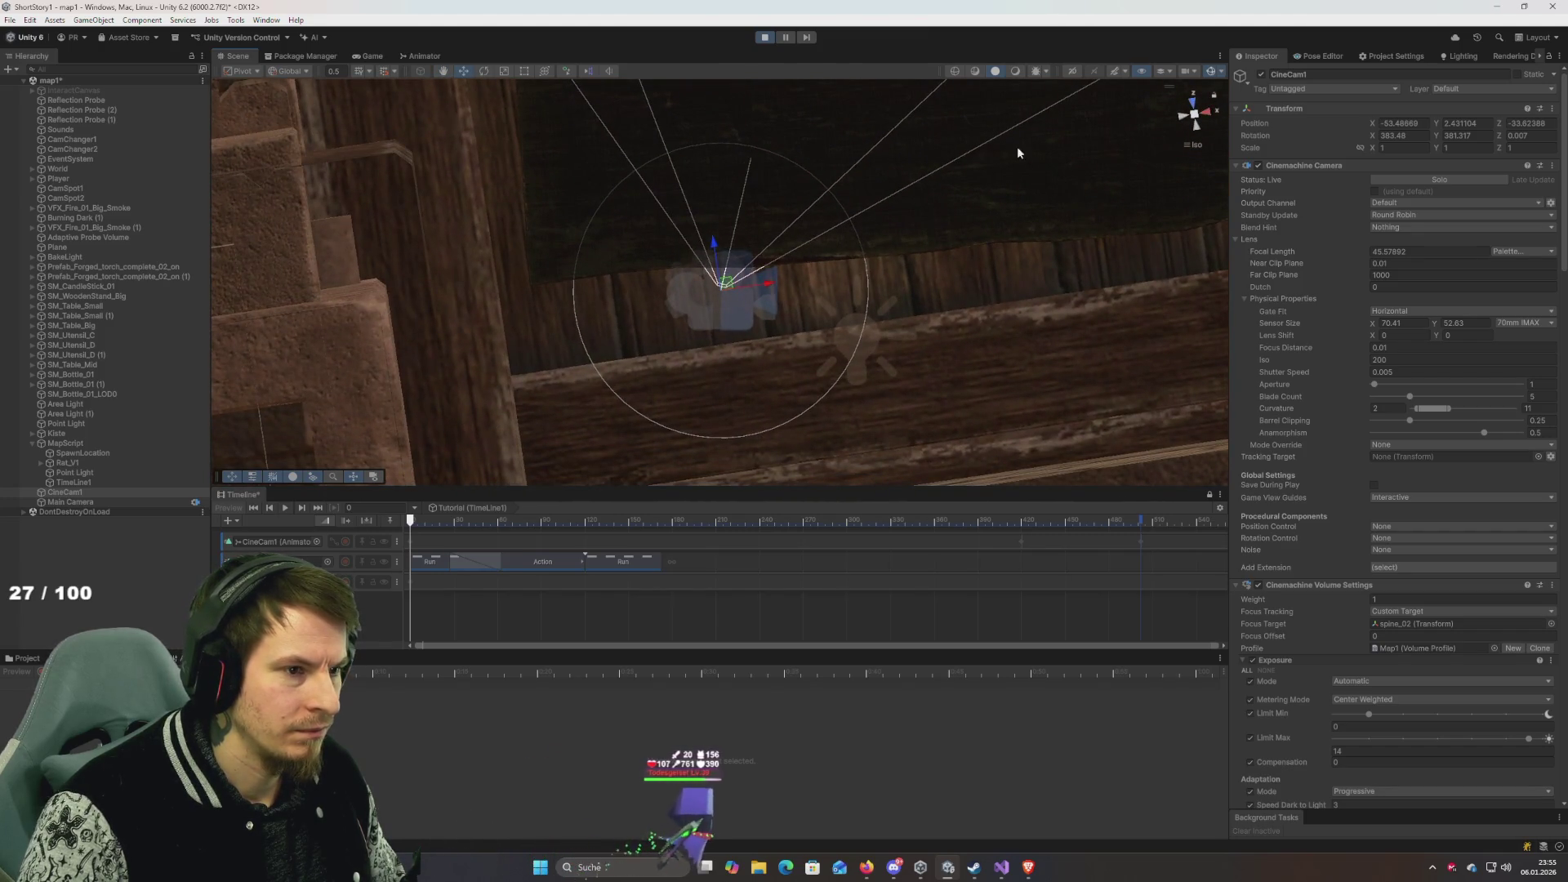
{"action": "left_click", "coordinate": [1195, 103]}
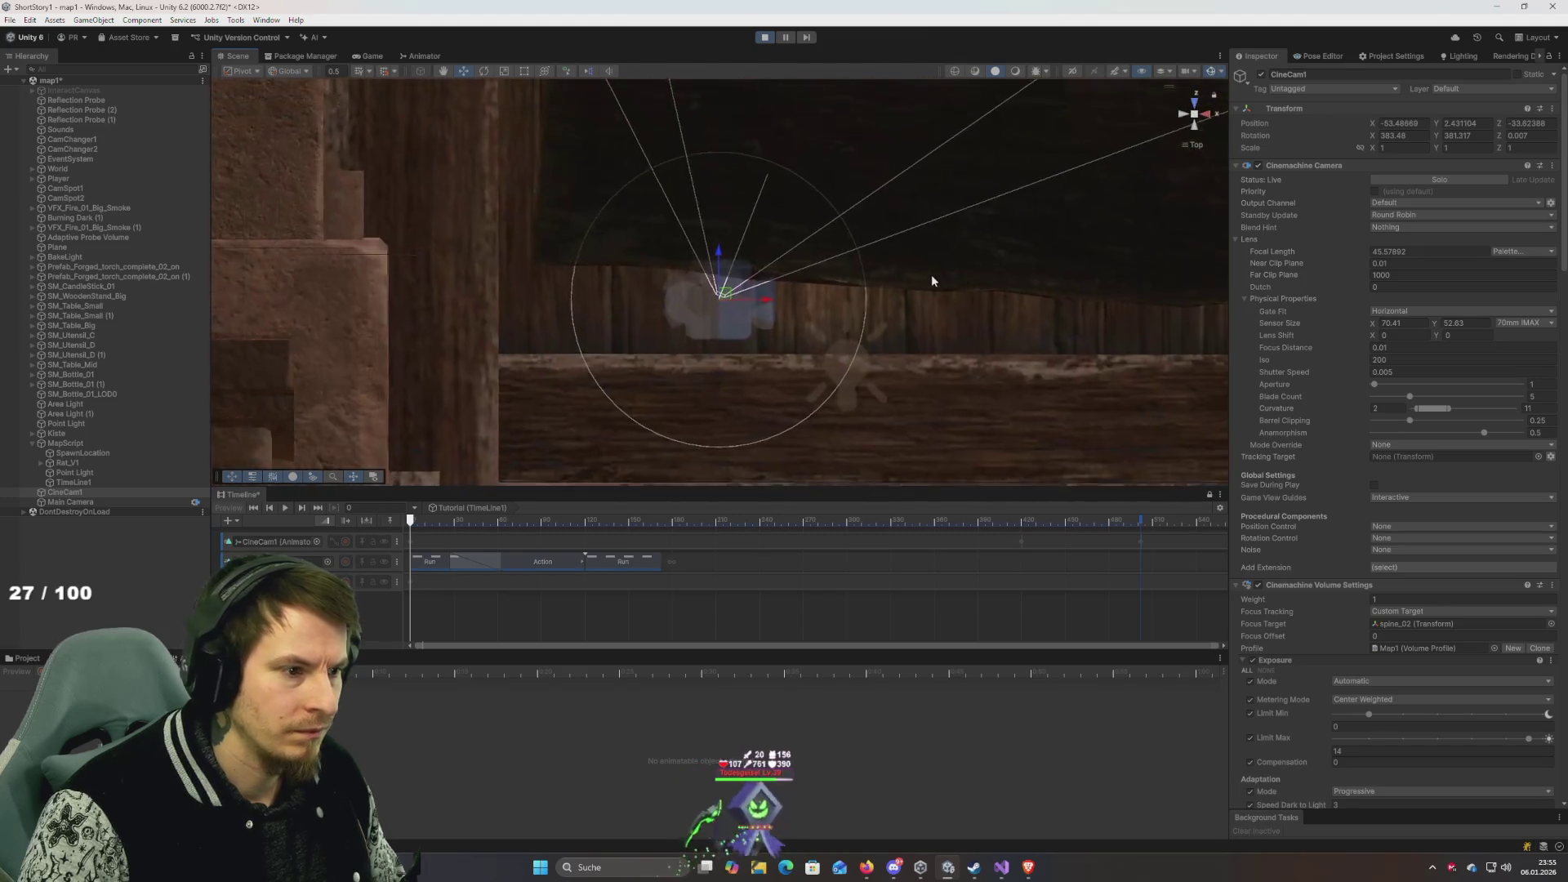
{"action": "left_click", "coordinate": [228, 544]}
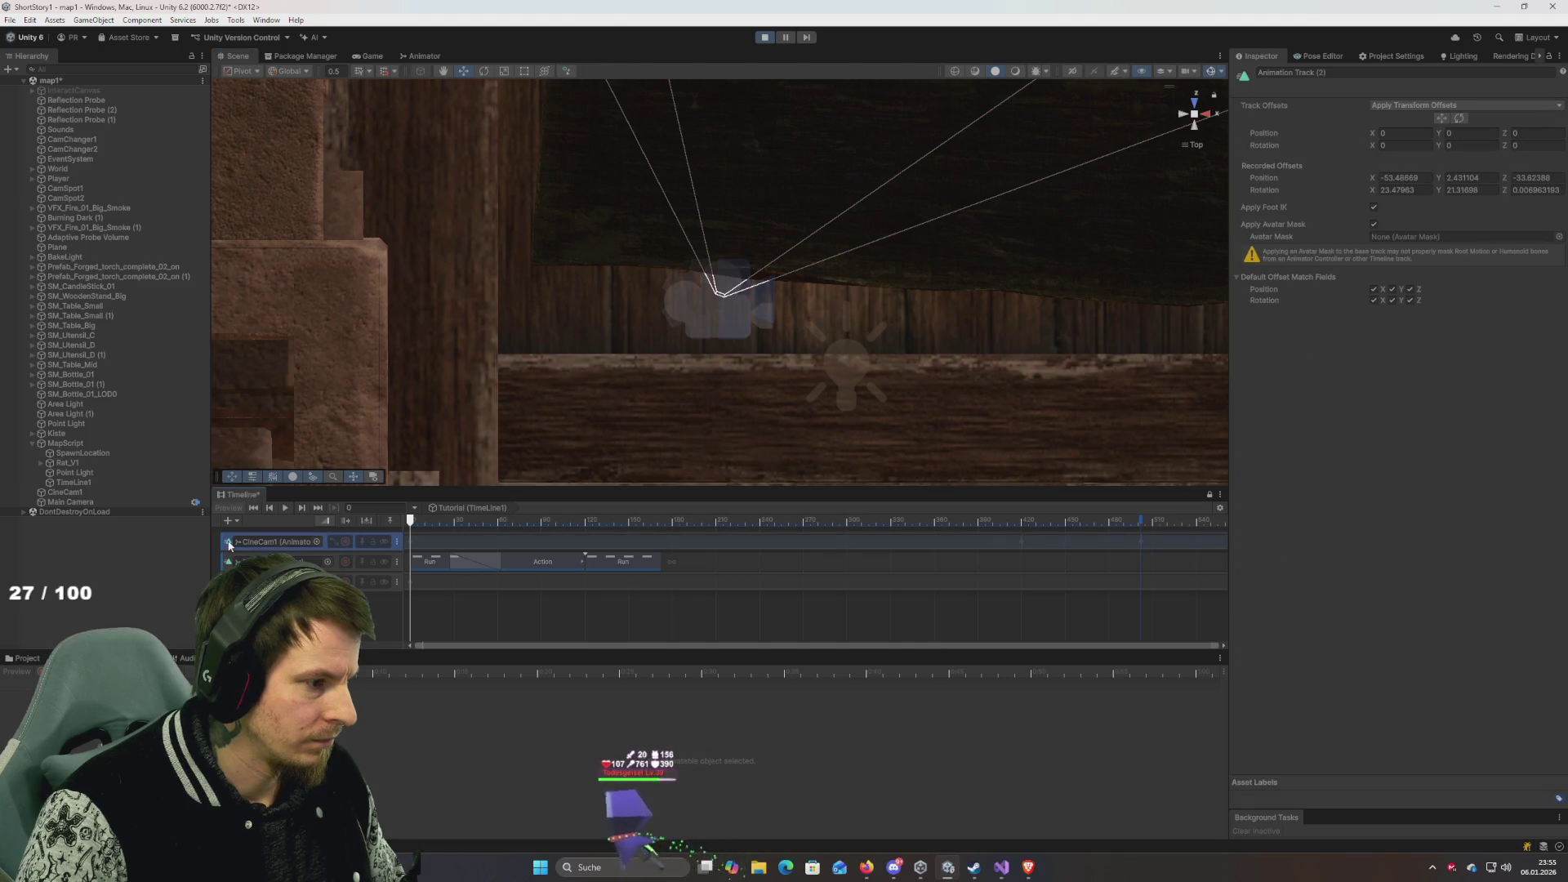
Show the CineCam1 track's recorded curves, rewind the playhead to frame 0, and exit Play mode with Ctrl+P.
{"action": "double_click", "coordinate": [286, 542]}
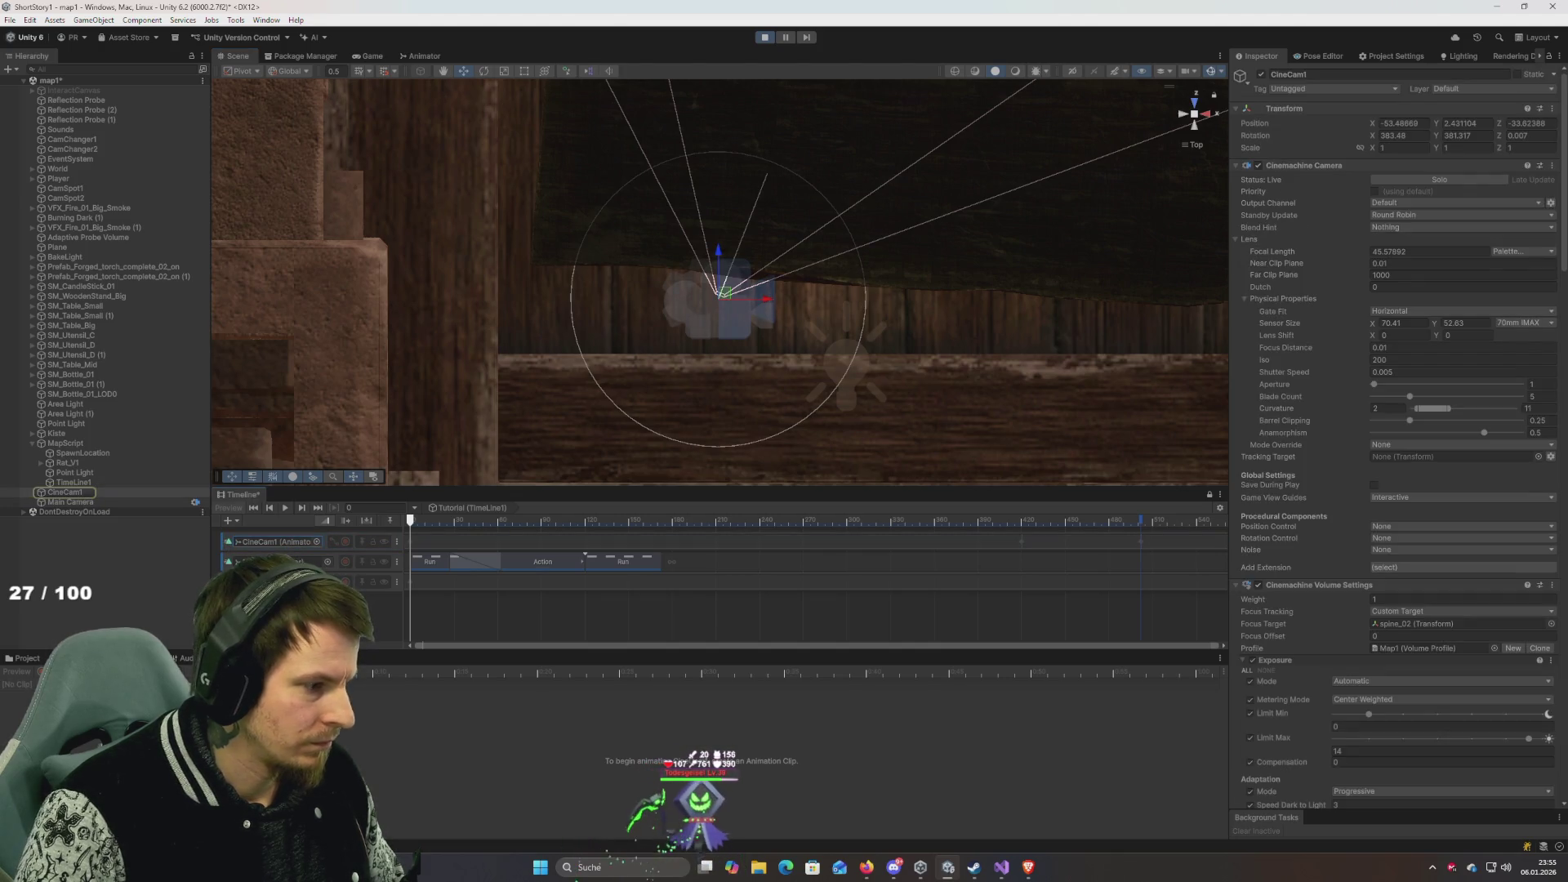
{"action": "left_click", "coordinate": [479, 543]}
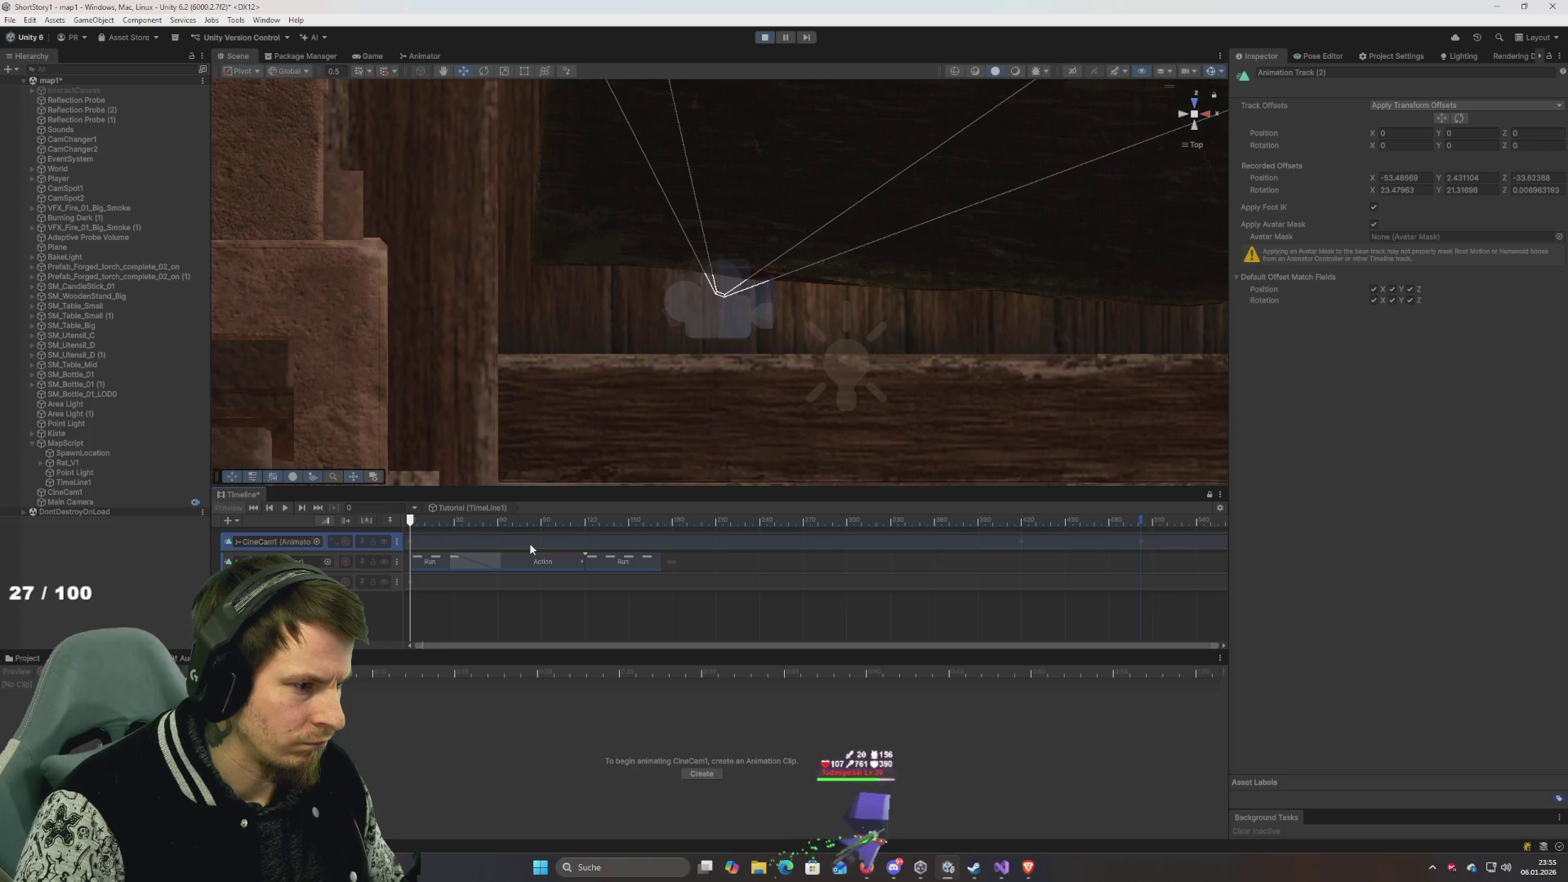
{"action": "double_click", "coordinate": [507, 541]}
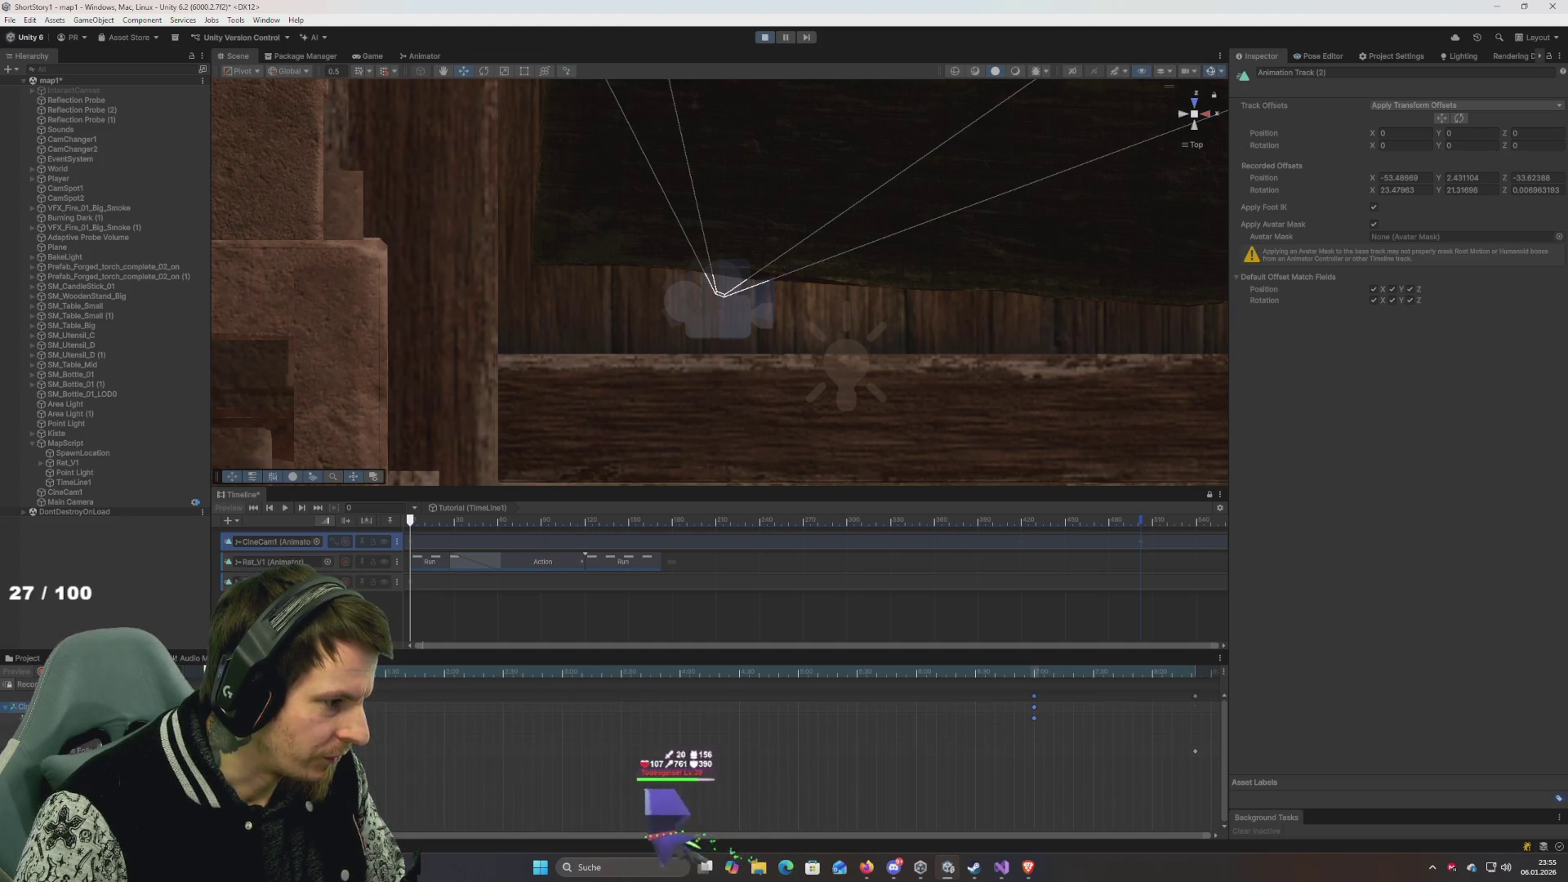
{"action": "left_click", "coordinate": [449, 520]}
{"action": "left_click", "coordinate": [411, 521]}
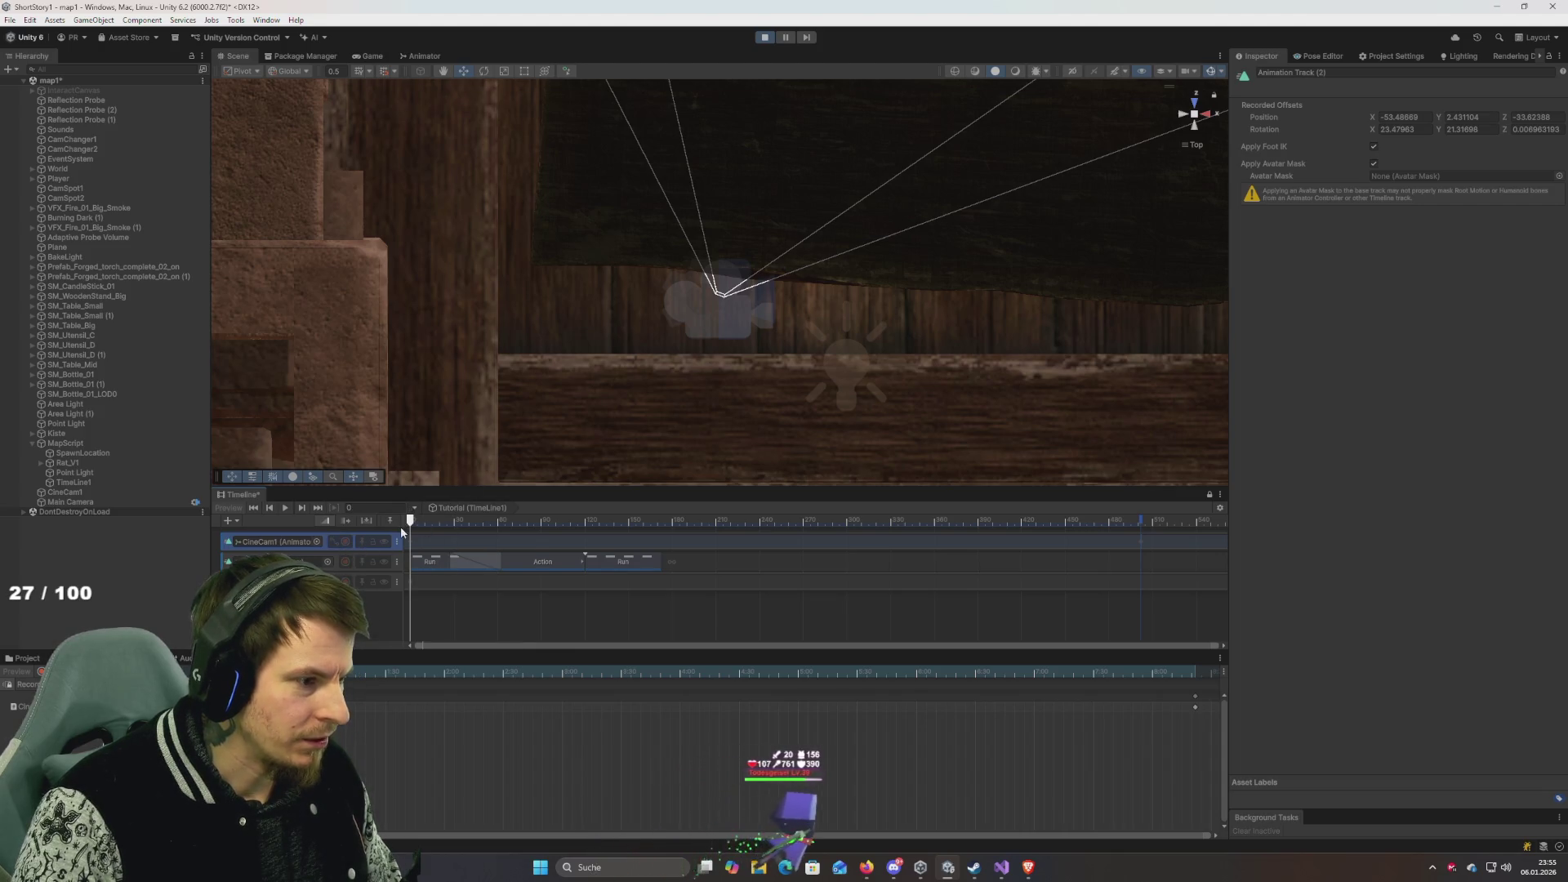
{"action": "key", "text": "ctrl+p"}
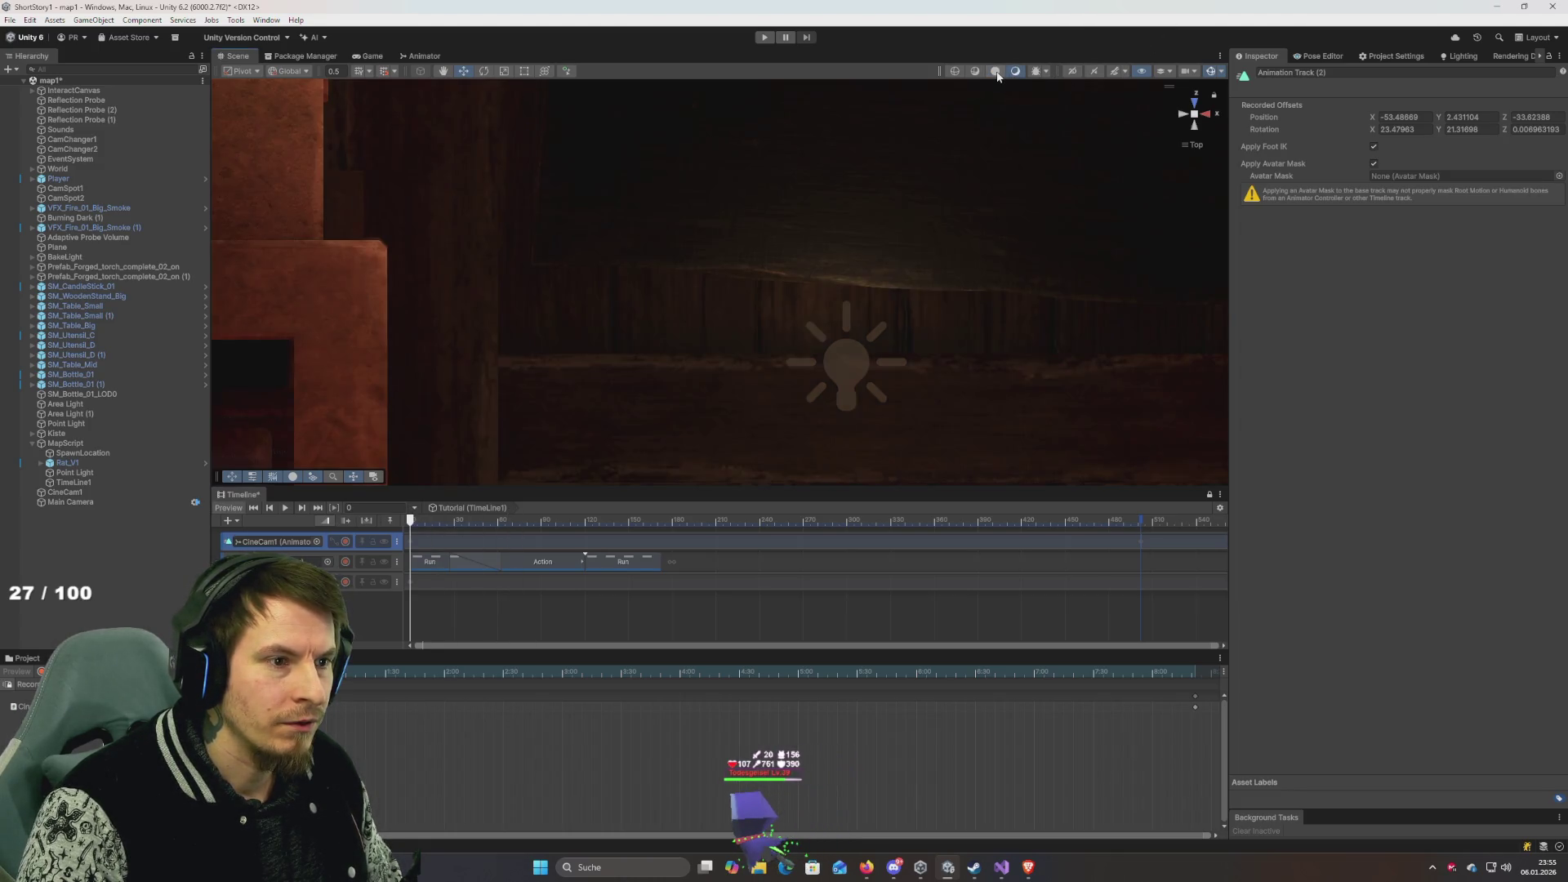
Record CineCam1's opening position by aligning it to a view of the barrel and rat.
{"action": "left_click", "coordinate": [63, 493]}
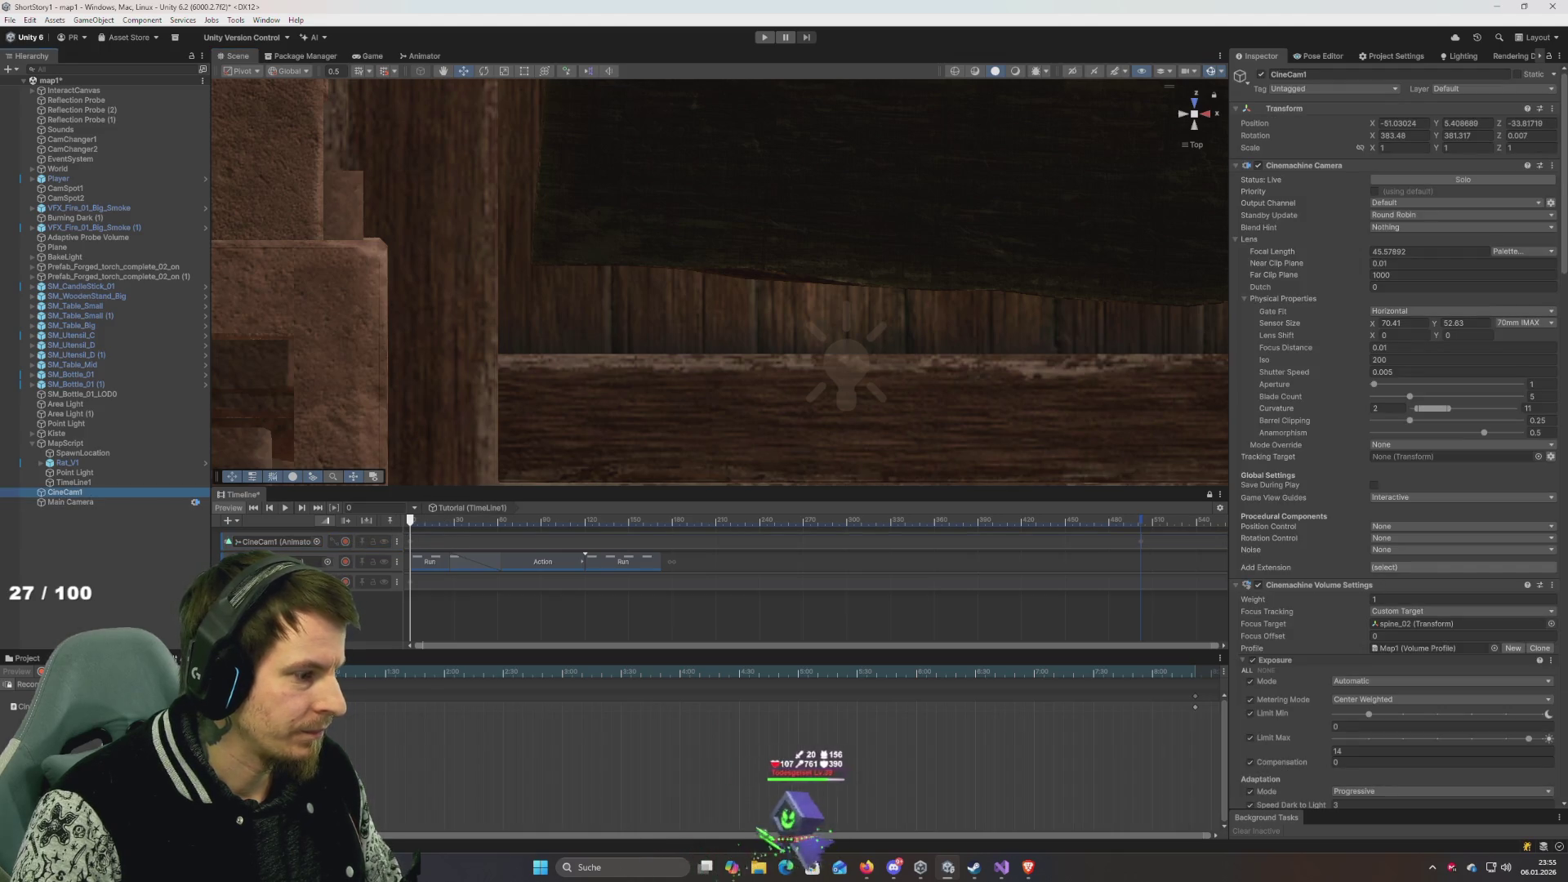
{"action": "left_click", "coordinate": [346, 543]}
{"action": "mouse_move", "coordinate": [756, 315]}
{"action": "left_mouse_down"}
{"action": "mouse_move", "coordinate": [879, 151]}
{"action": "mouse_move", "coordinate": [727, 267]}
{"action": "mouse_move", "coordinate": [727, 314]}
{"action": "left_mouse_up"}
{"action": "key", "text": "f"}
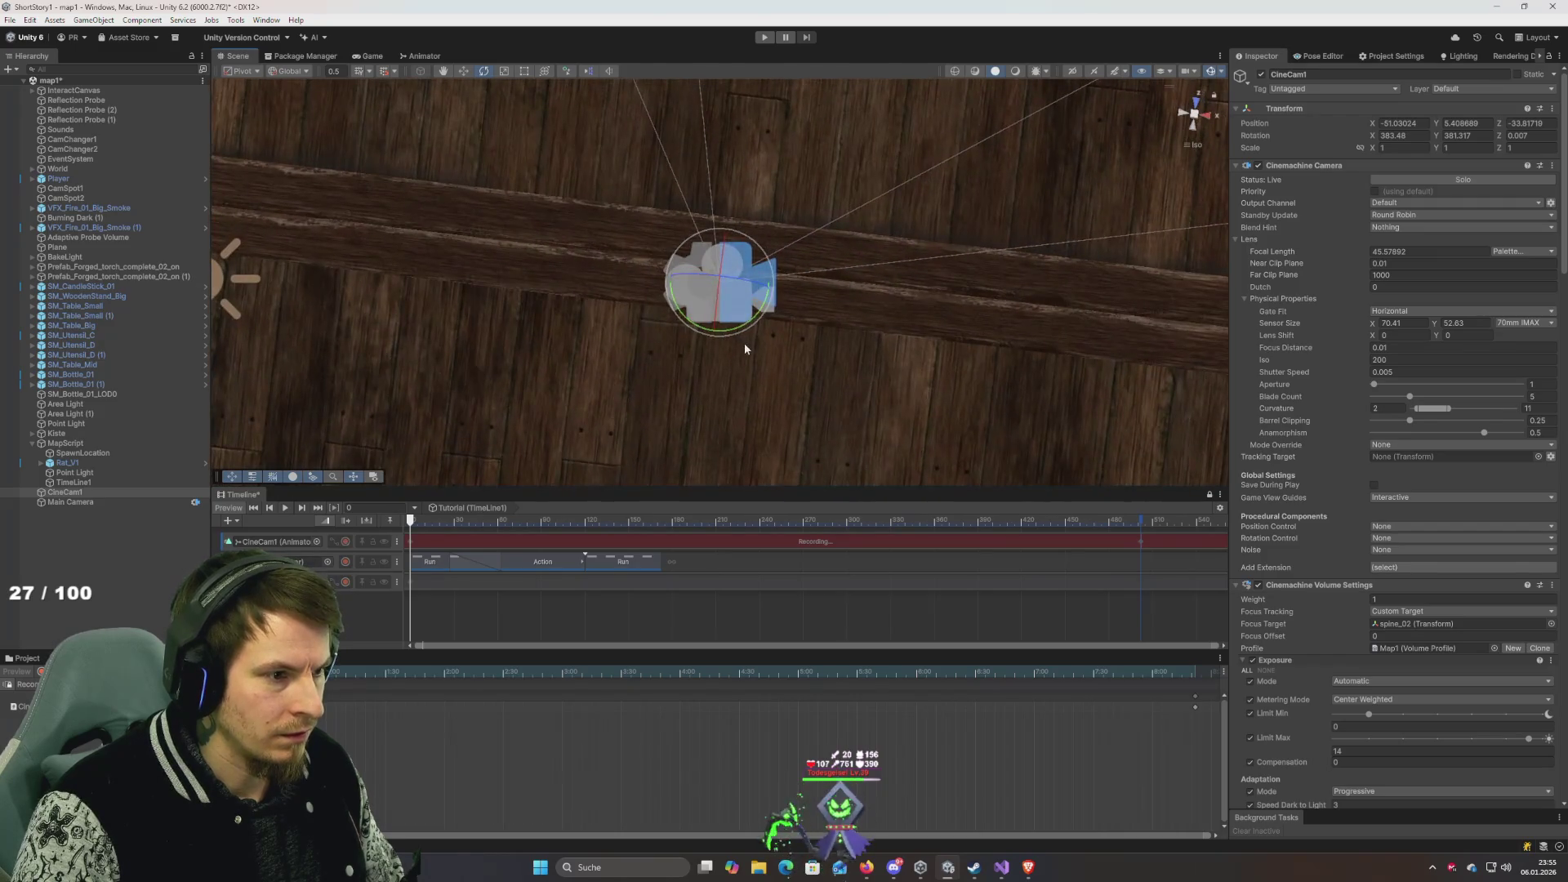
{"action": "scroll", "coordinate": [747, 344], "scroll_direction": "down", "scroll_amount": 10}
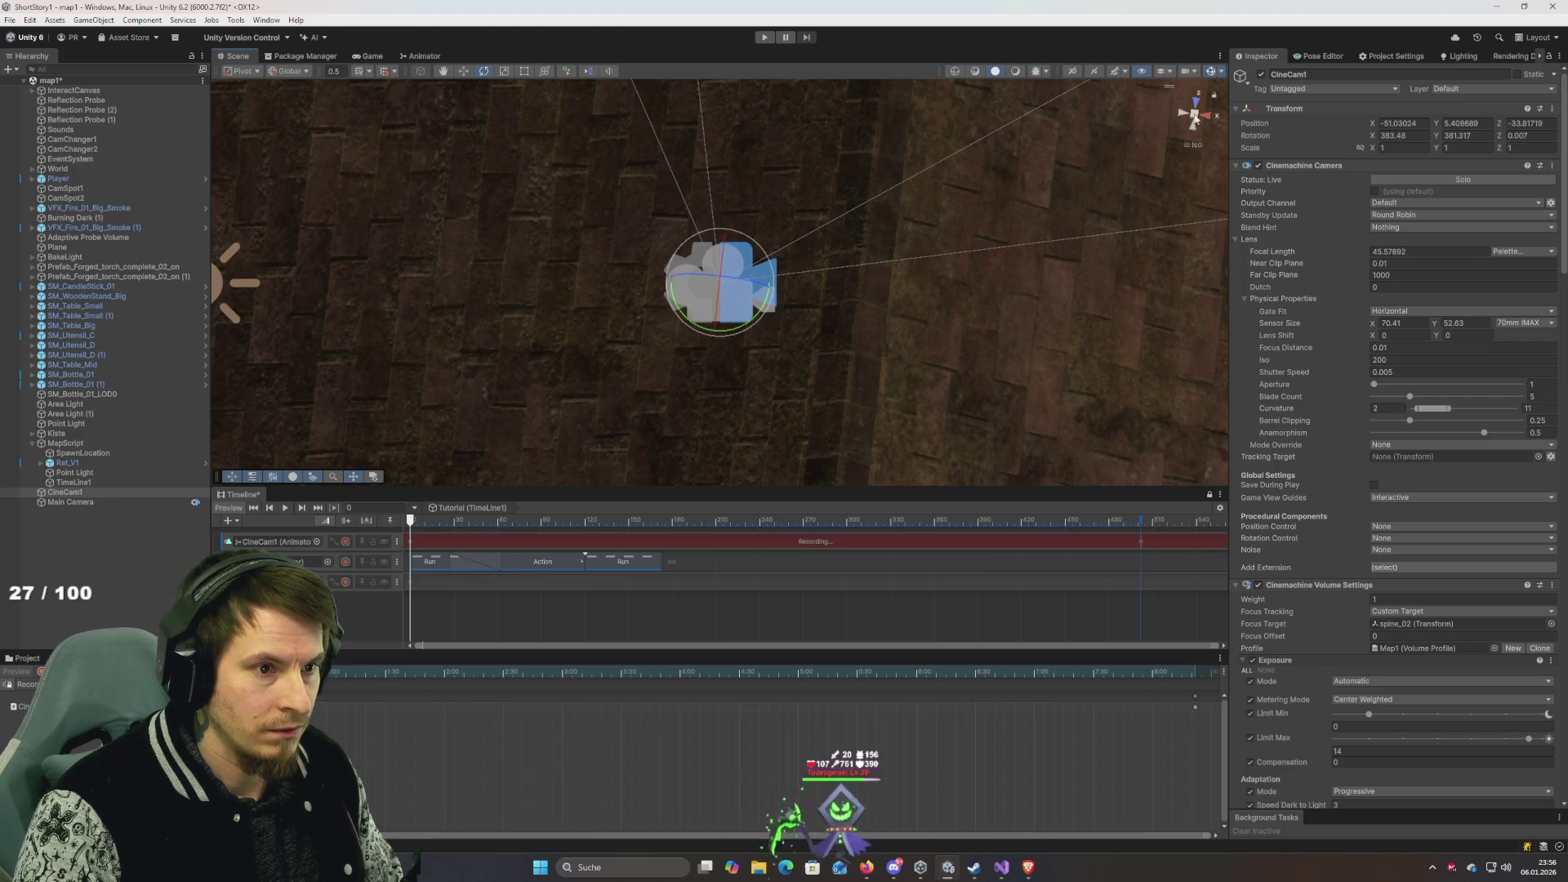
{"action": "scroll", "coordinate": [858, 290], "scroll_direction": "up", "scroll_amount": 5}
{"action": "mouse_move", "coordinate": [844, 299]}
{"action": "left_mouse_down"}
{"action": "mouse_move", "coordinate": [784, 308]}
{"action": "mouse_move", "coordinate": [469, 108]}
{"action": "mouse_move", "coordinate": [805, 182]}
{"action": "mouse_move", "coordinate": [384, 193]}
{"action": "mouse_move", "coordinate": [525, 71]}
{"action": "mouse_move", "coordinate": [826, 84]}
{"action": "mouse_move", "coordinate": [822, 36]}
{"action": "mouse_move", "coordinate": [807, 41]}
{"action": "mouse_move", "coordinate": [835, 31]}
{"action": "left_mouse_up"}
{"action": "scroll", "coordinate": [773, 209], "scroll_direction": "up", "scroll_amount": 3}
{"action": "mouse_move", "coordinate": [774, 209]}
{"action": "left_mouse_down"}
{"action": "mouse_move", "coordinate": [732, 196]}
{"action": "mouse_move", "coordinate": [725, 168]}
{"action": "mouse_move", "coordinate": [725, 188]}
{"action": "mouse_move", "coordinate": [493, 330]}
{"action": "left_mouse_up"}
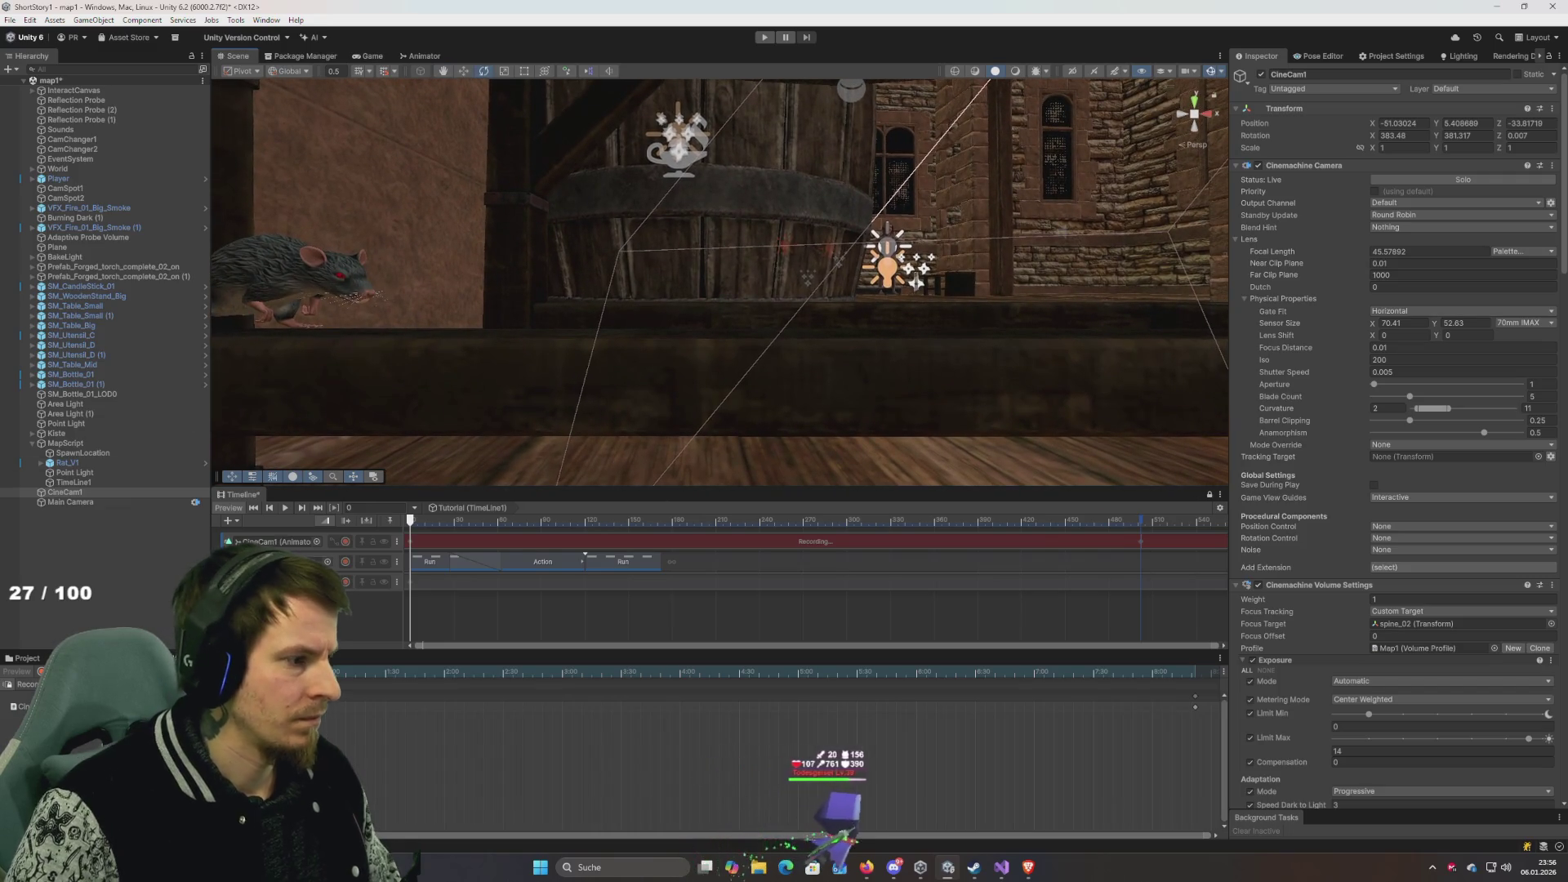
{"action": "key", "text": "ctrl+shift+f"}
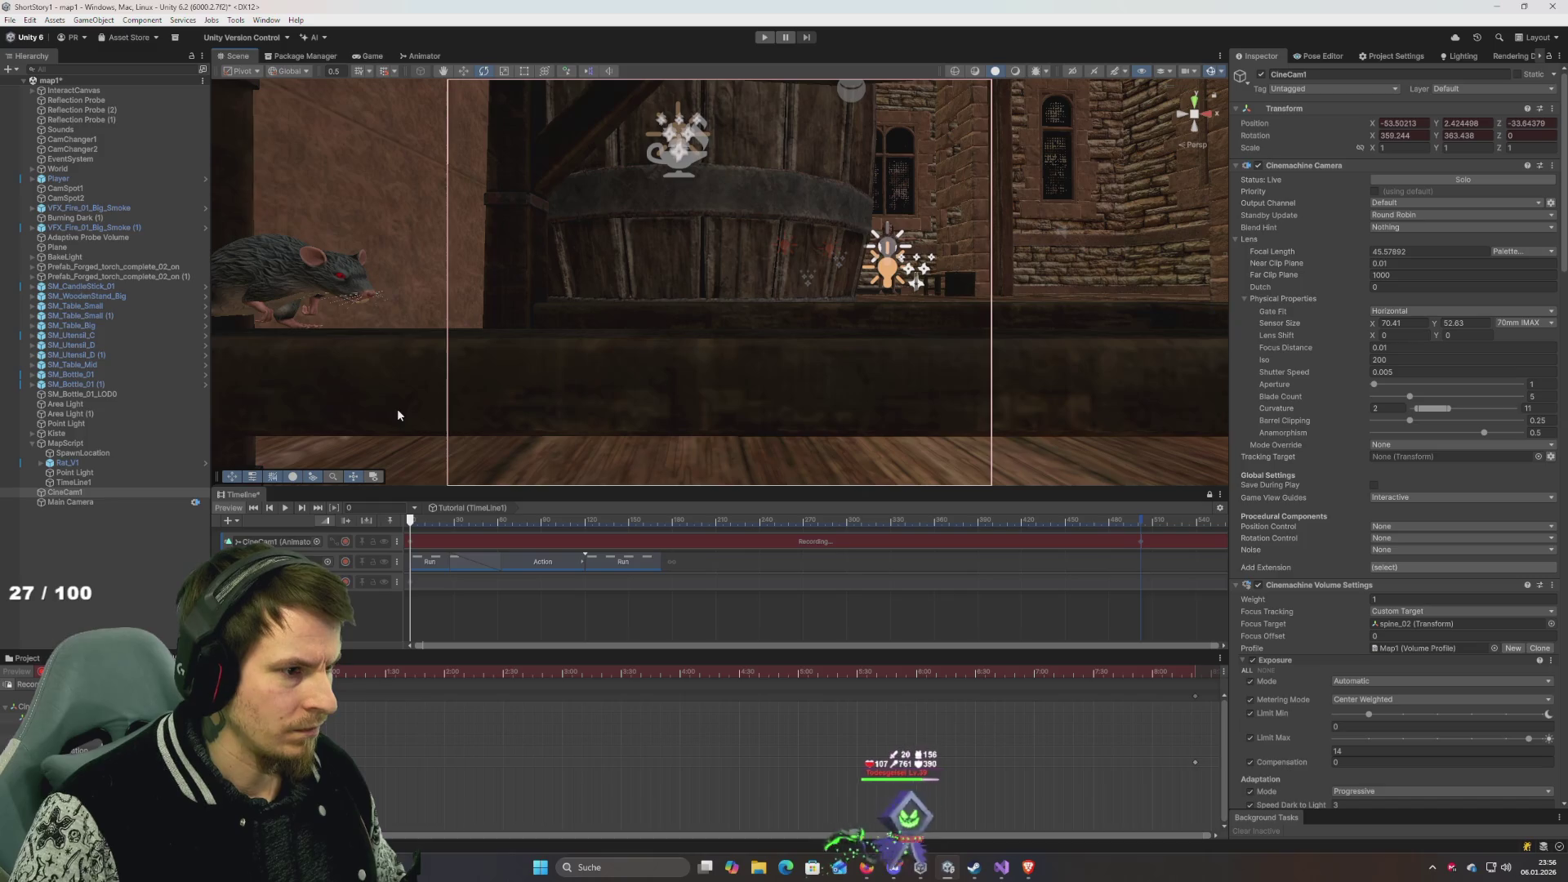
At end frame 502, shift CineCam1 right along X, then stop recording and play the scene.
{"action": "left_click", "coordinate": [1195, 102]}
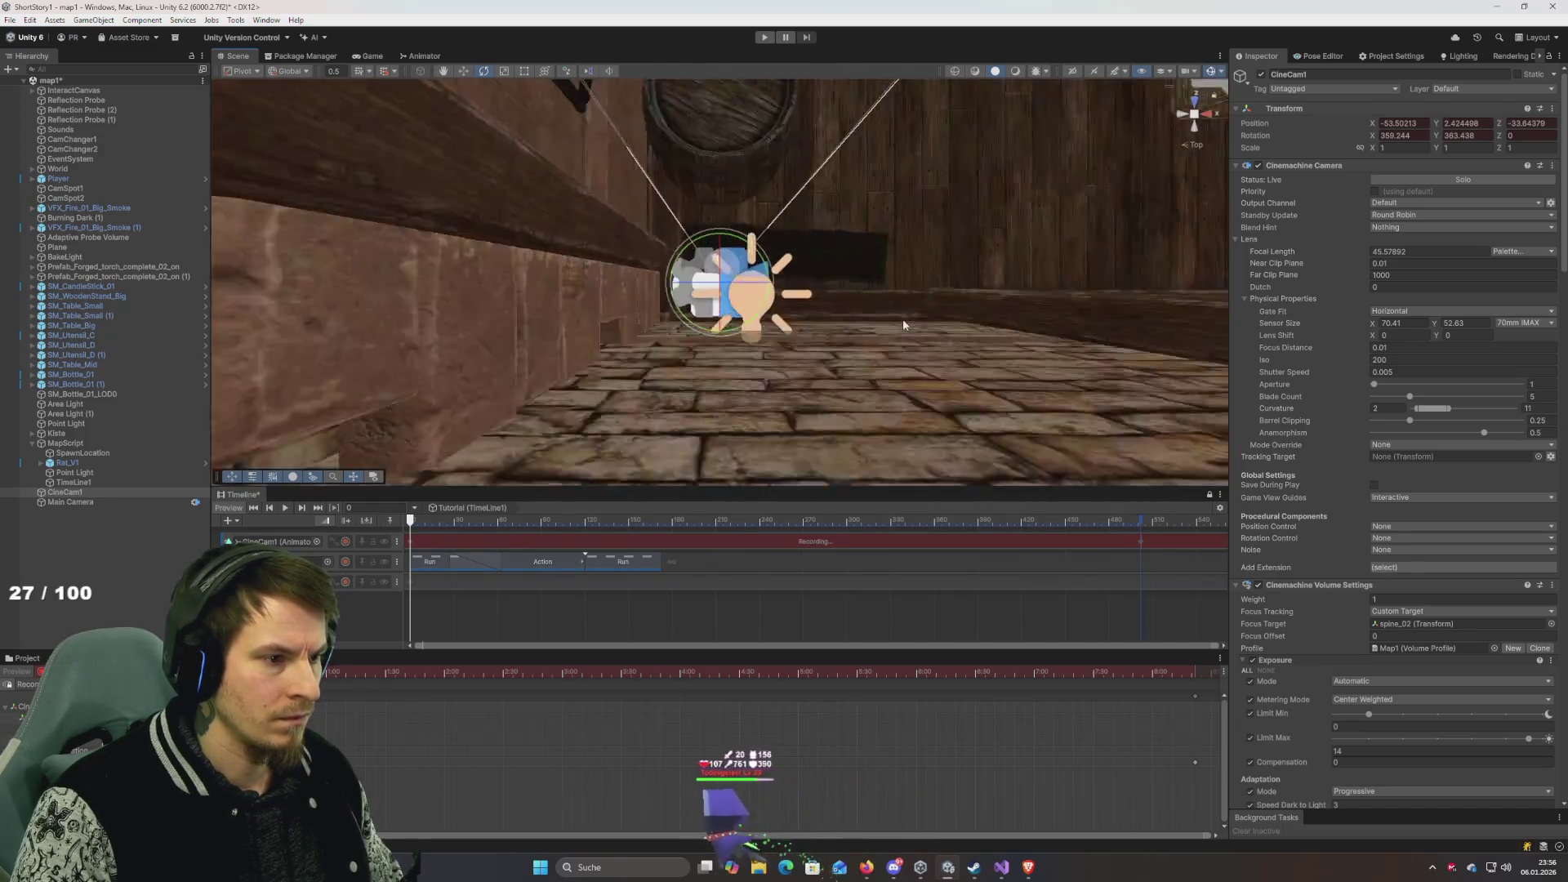
{"action": "scroll", "coordinate": [904, 318], "scroll_direction": "down", "scroll_amount": 2}
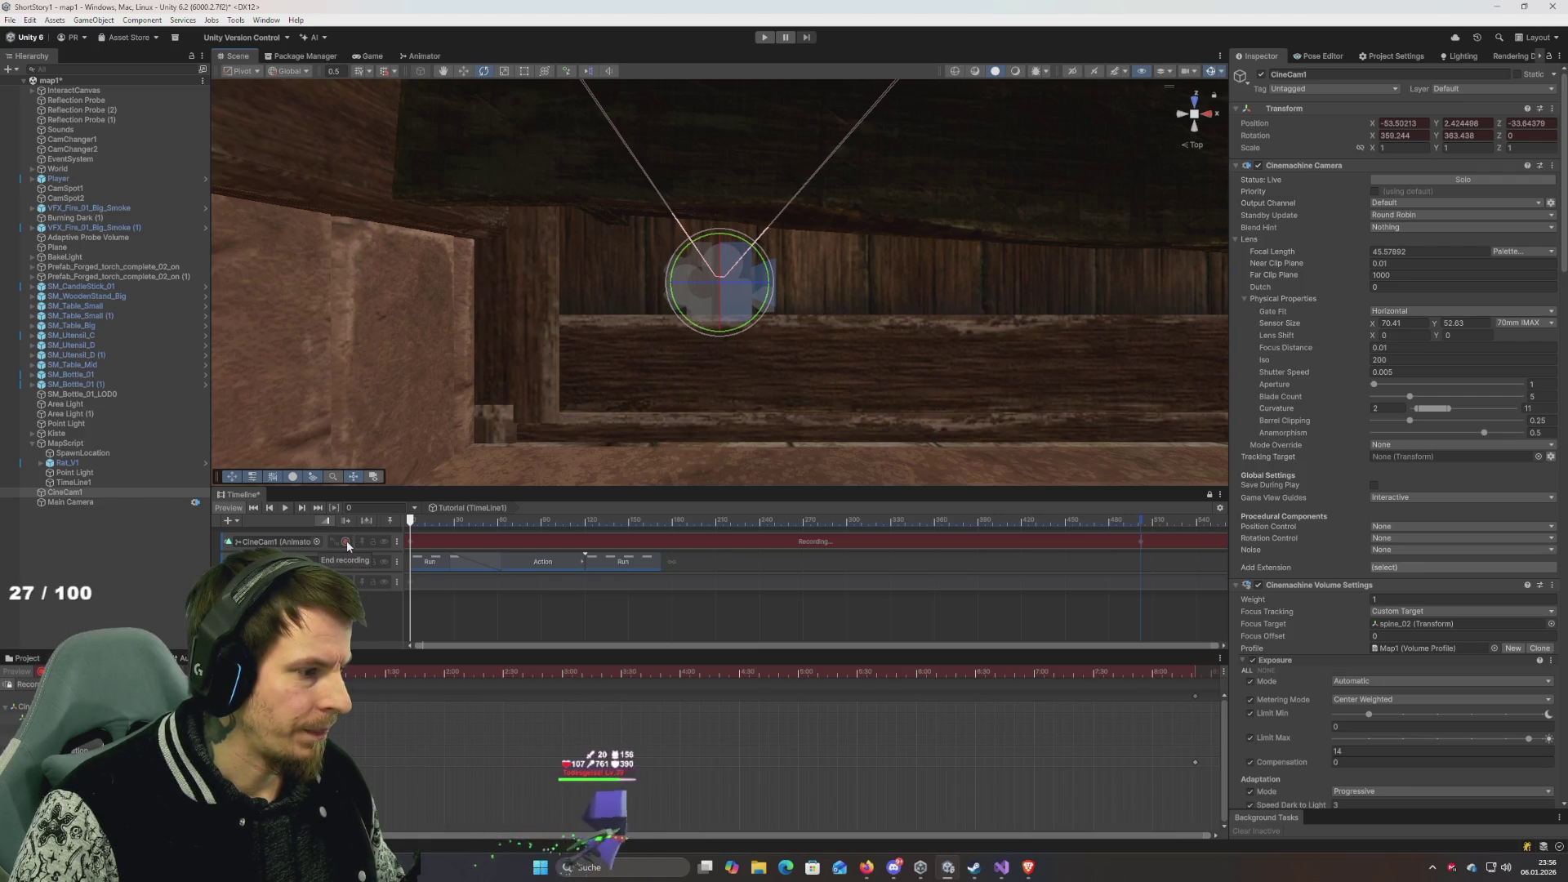
{"action": "left_click_drag", "start_coordinate": [419, 518], "coordinate": [984, 520]}
{"action": "left_click", "coordinate": [1139, 545]}
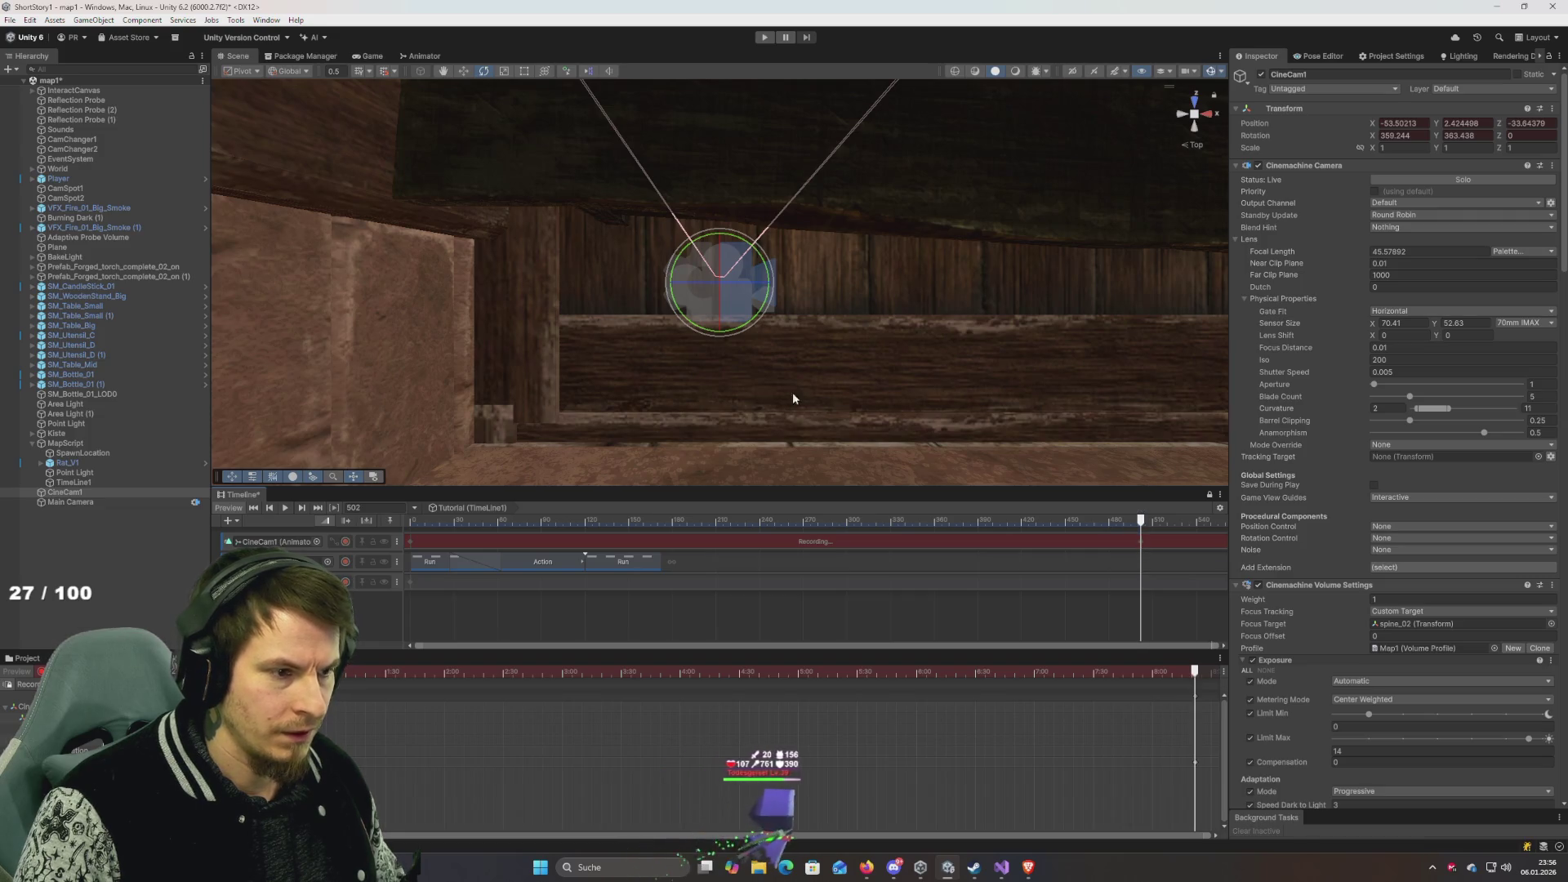
{"action": "mouse_move", "coordinate": [895, 322]}
{"action": "left_mouse_down"}
{"action": "mouse_move", "coordinate": [683, 364]}
{"action": "mouse_move", "coordinate": [580, 347]}
{"action": "mouse_move", "coordinate": [1134, 390]}
{"action": "mouse_move", "coordinate": [484, 348]}
{"action": "left_mouse_up"}
{"action": "key", "text": "w"}
{"action": "left_click_drag", "start_coordinate": [490, 282], "coordinate": [696, 330]}
{"action": "key", "text": "f"}
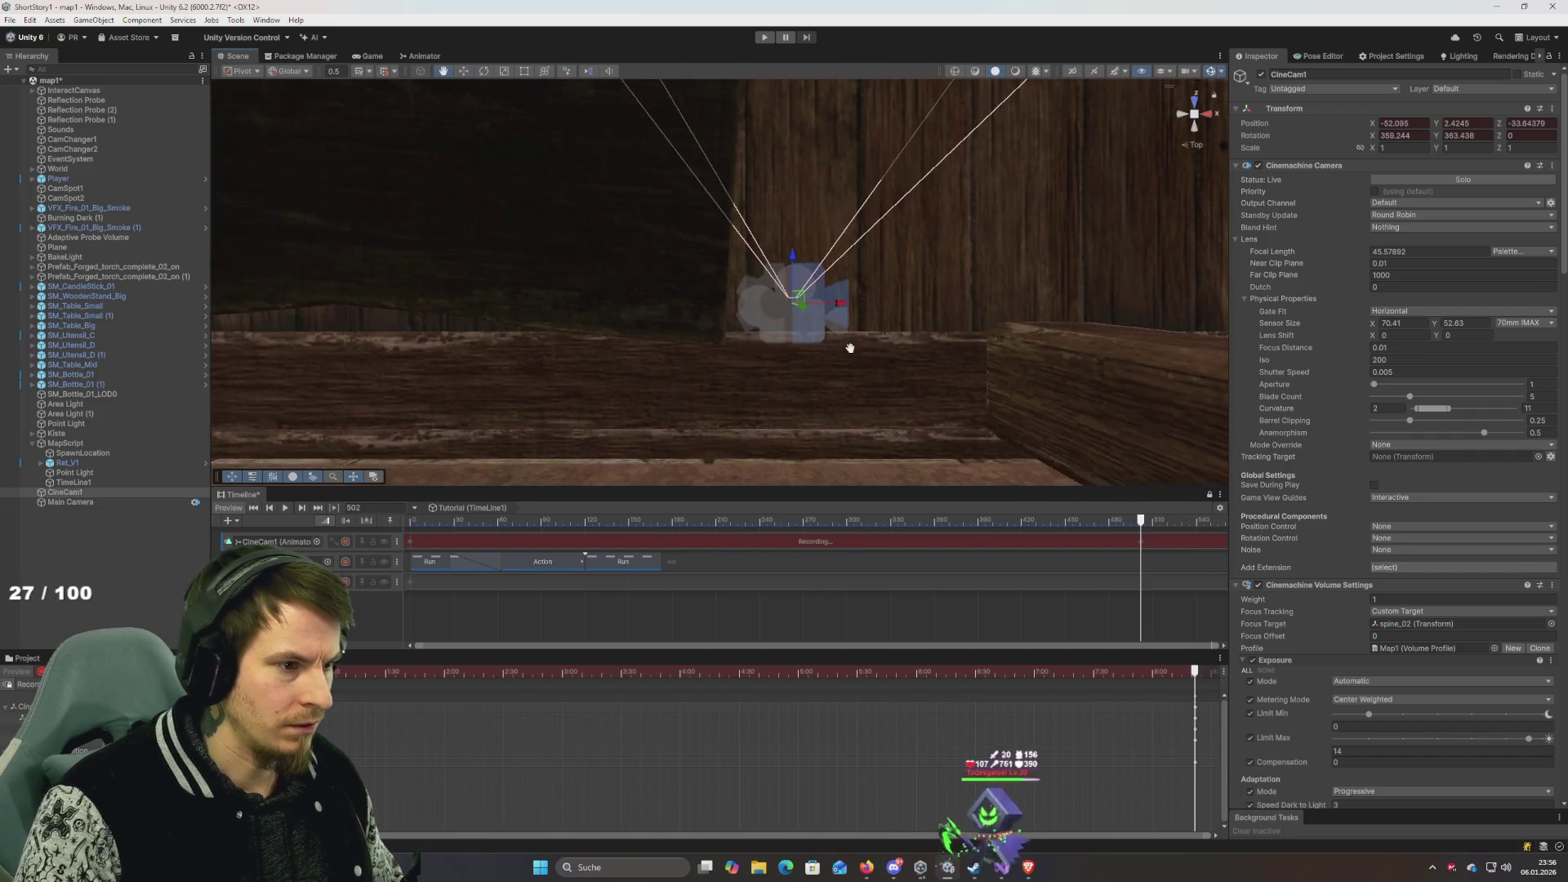
{"action": "left_click_drag", "start_coordinate": [725, 253], "coordinate": [727, 316]}
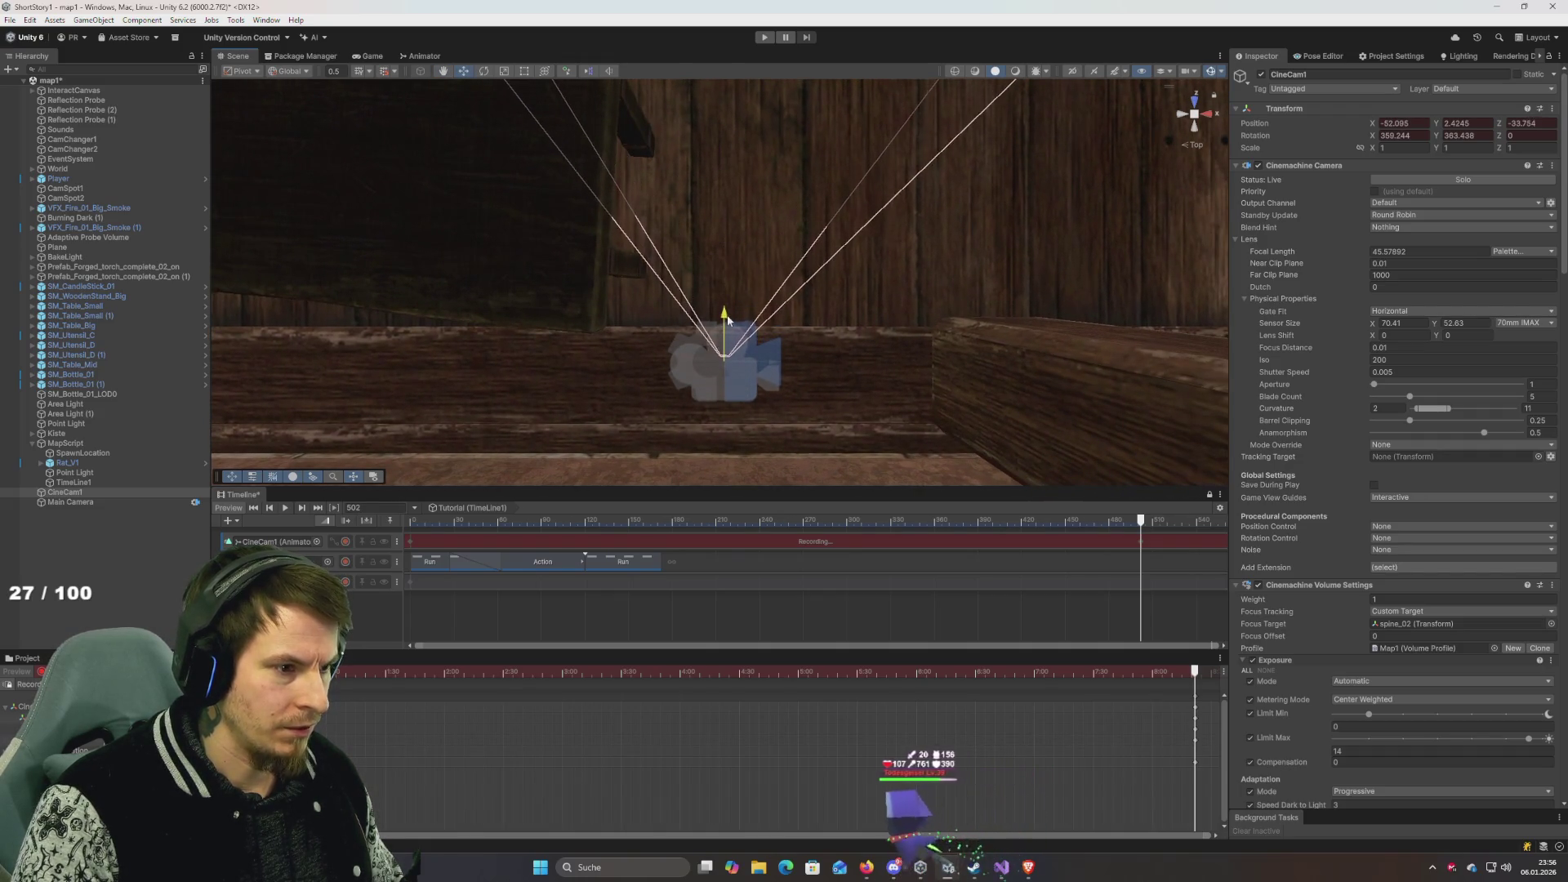
{"action": "mouse_move", "coordinate": [773, 374]}
{"action": "left_mouse_down"}
{"action": "mouse_move", "coordinate": [760, 316]}
{"action": "mouse_move", "coordinate": [708, 335]}
{"action": "mouse_move", "coordinate": [710, 311]}
{"action": "left_mouse_up"}
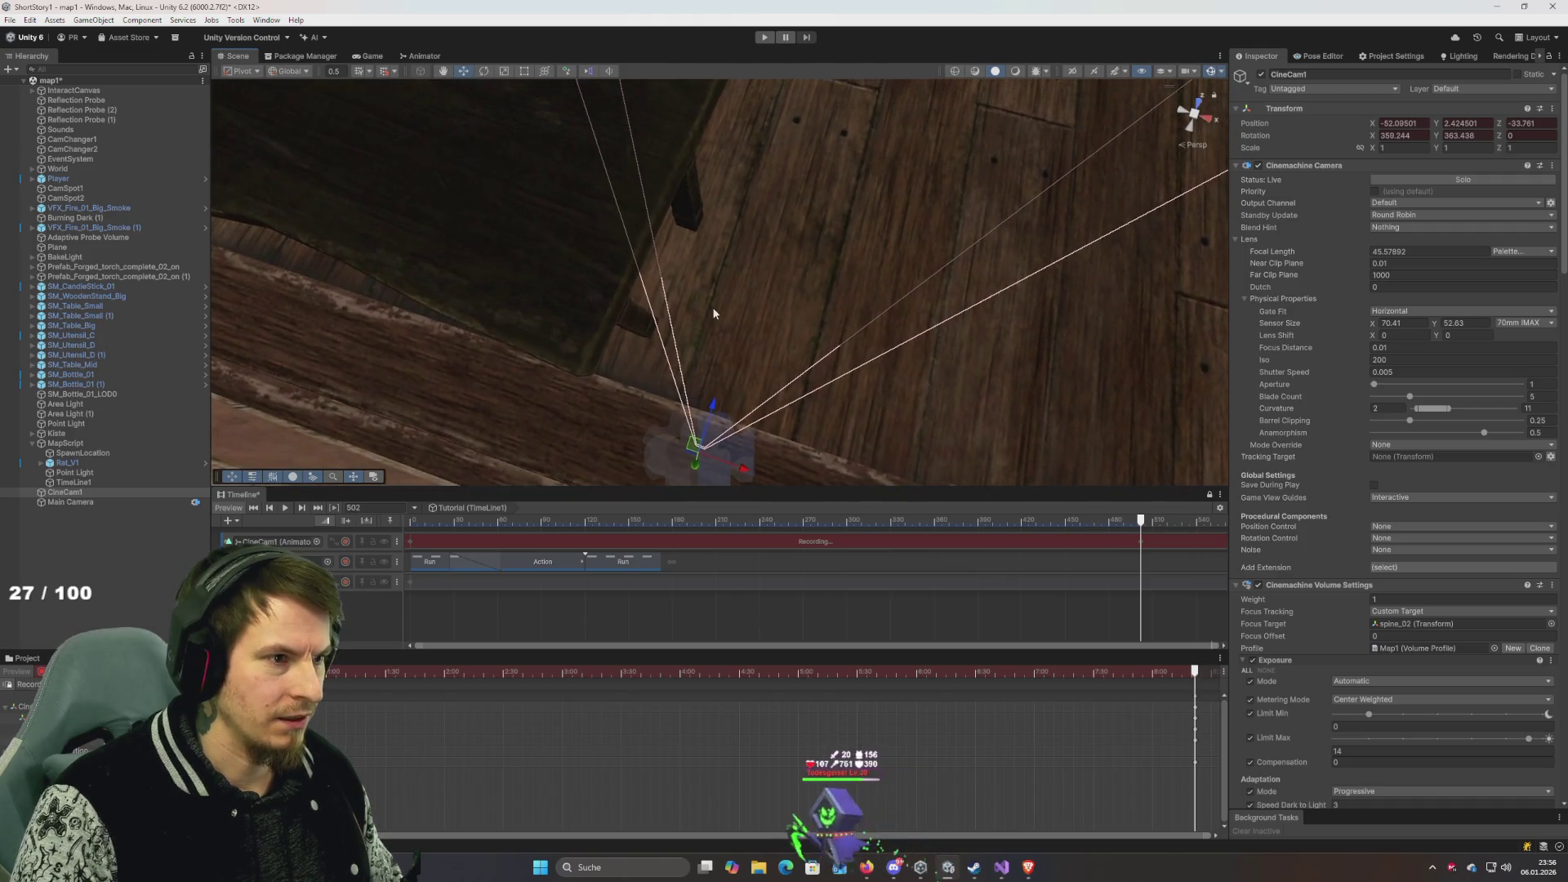
{"action": "left_click", "coordinate": [346, 541]}
{"action": "left_click", "coordinate": [766, 38]}
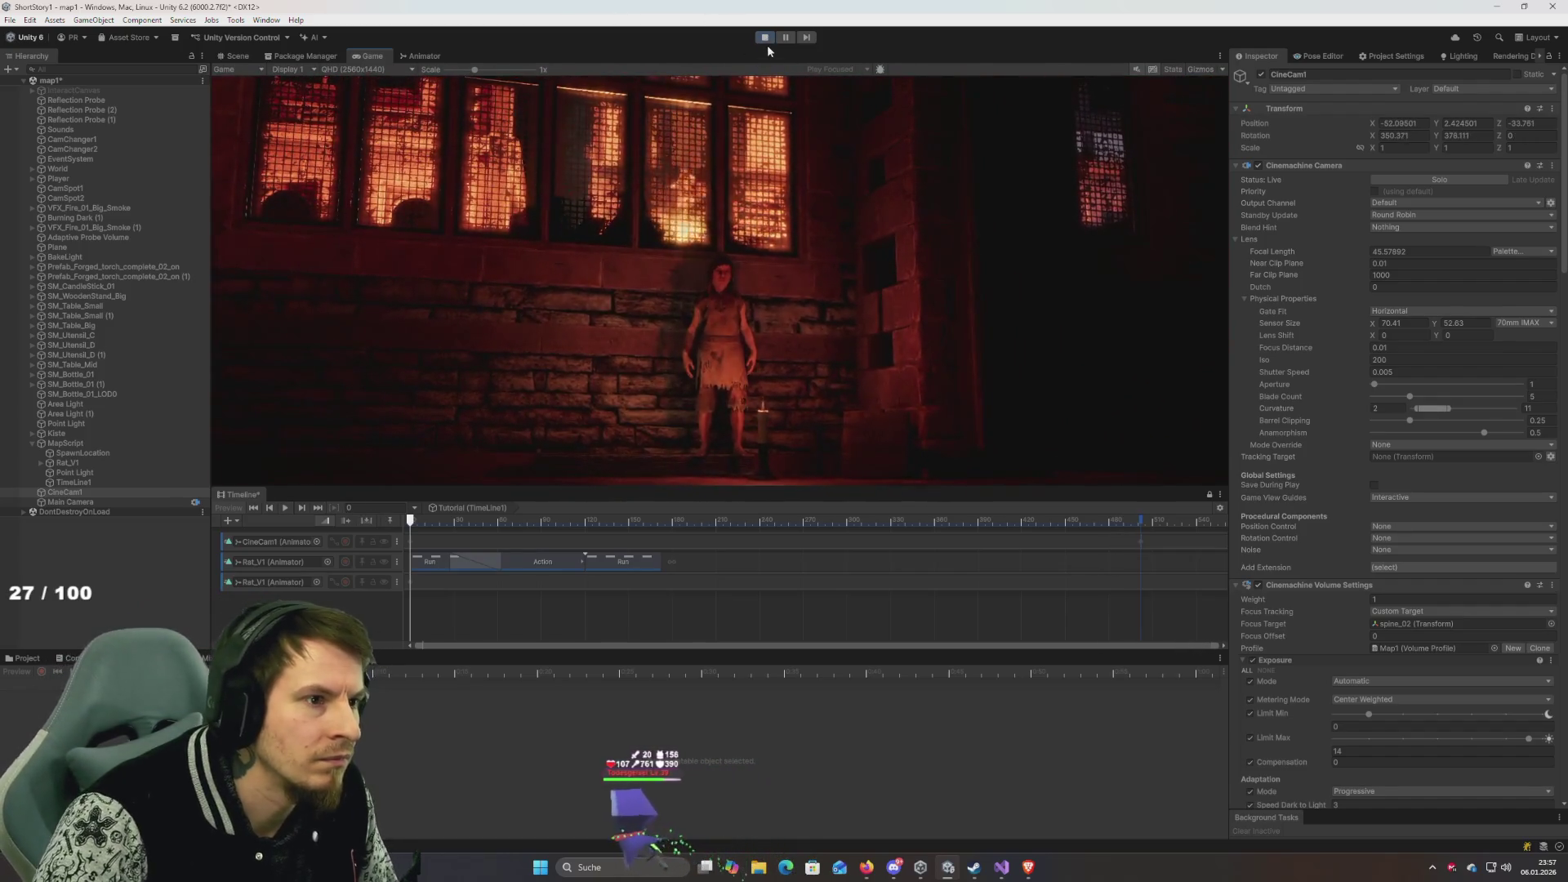
Exit Play mode, save the Timeline's unsaved changes, and play the scene again.
{"action": "left_click", "coordinate": [770, 37]}
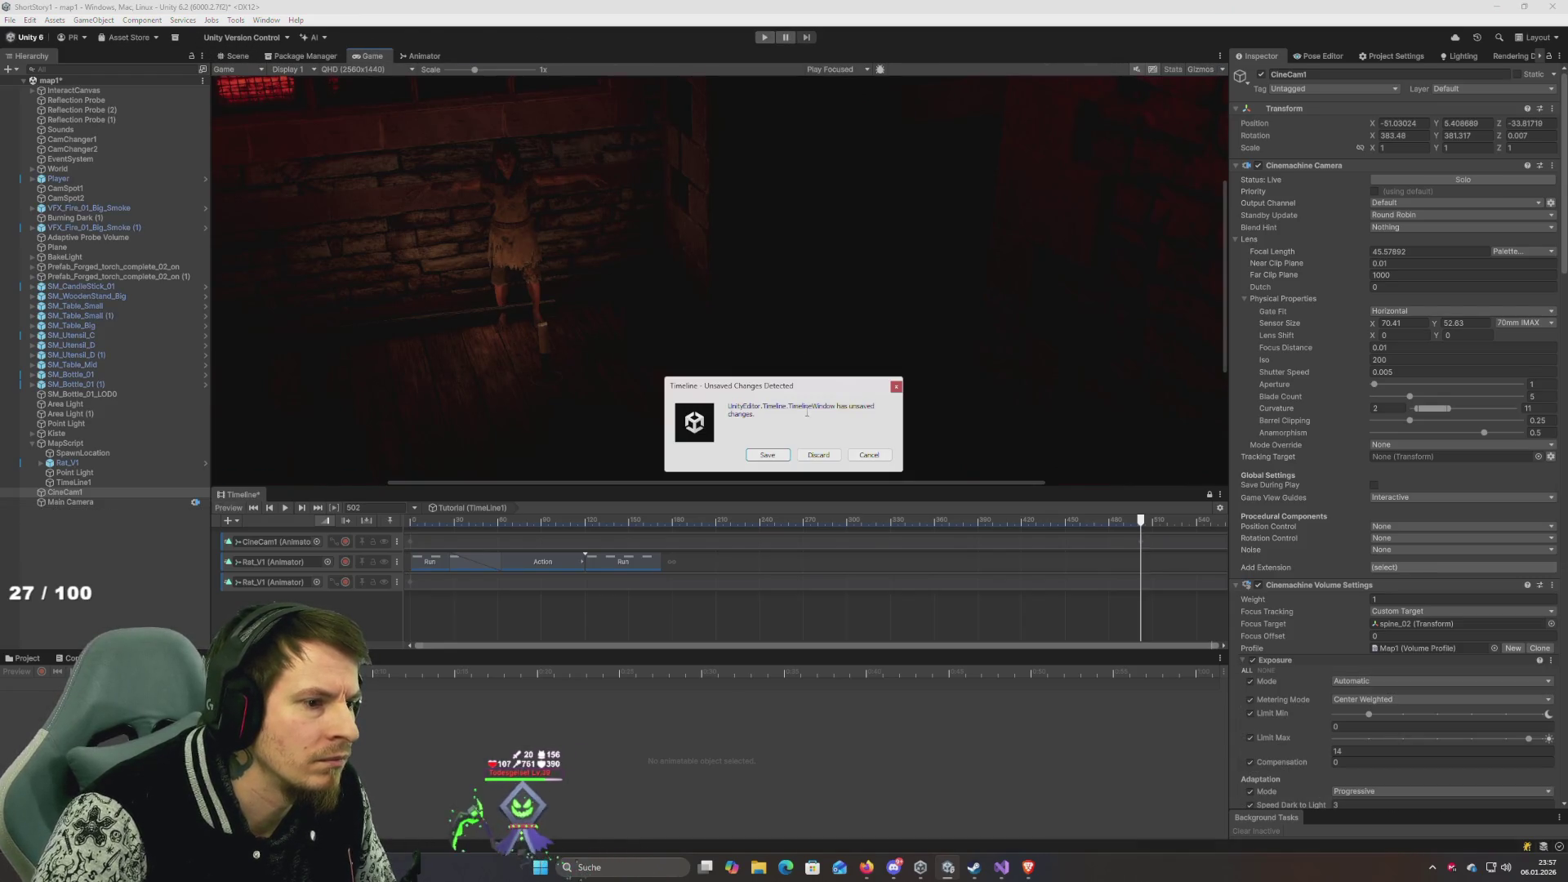
{"action": "left_click", "coordinate": [768, 455]}
{"action": "left_click", "coordinate": [764, 37]}
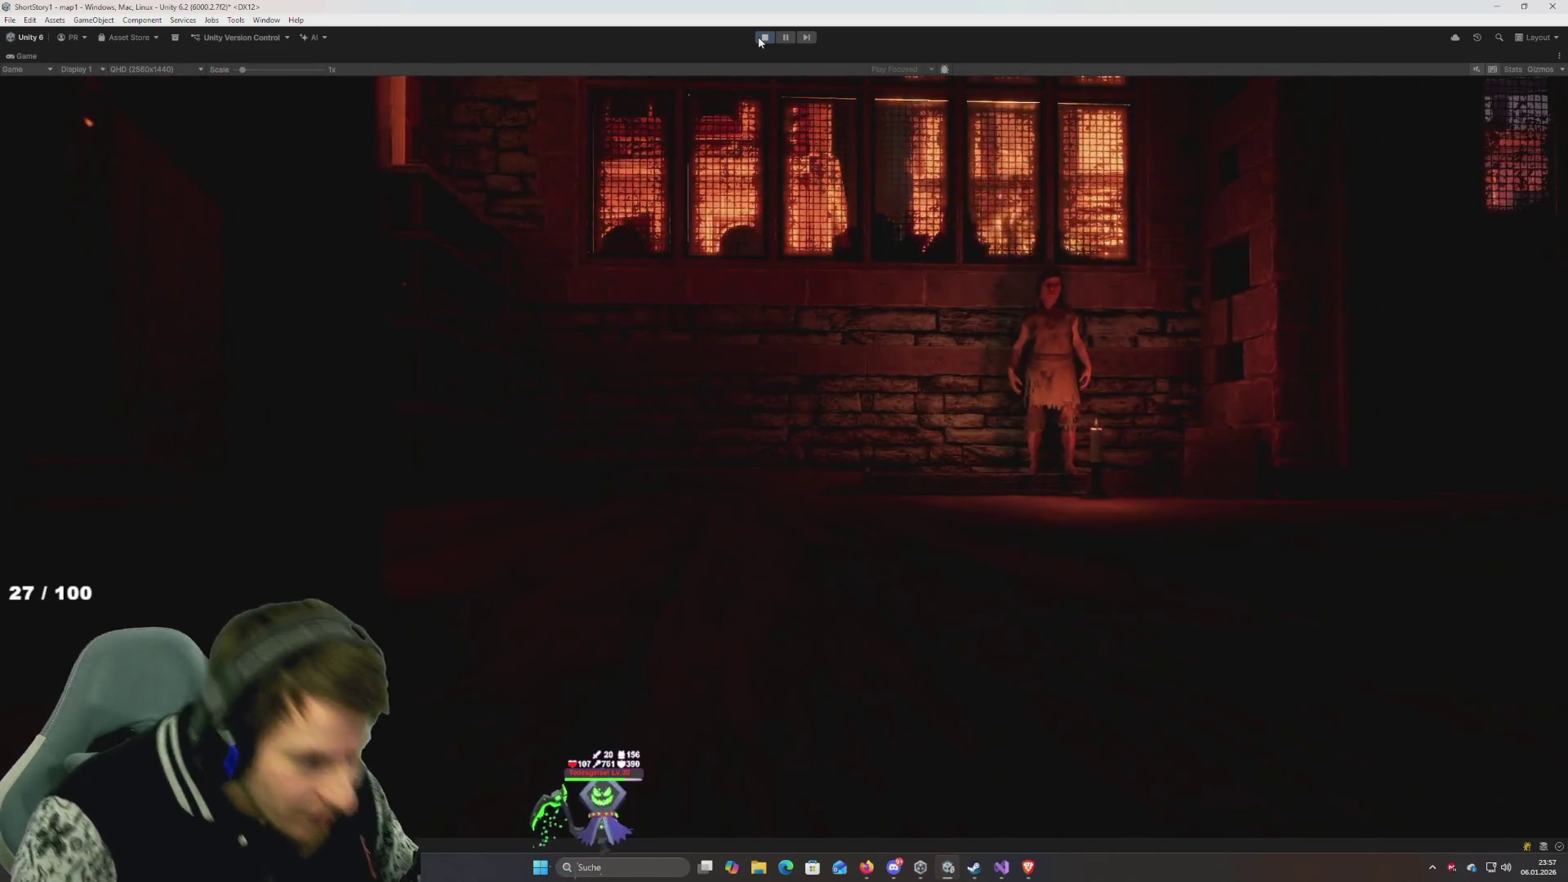
Stop playing, restore the normal editor layout, and cancel the unsaved-changes prompt.
{"action": "left_click", "coordinate": [764, 37]}
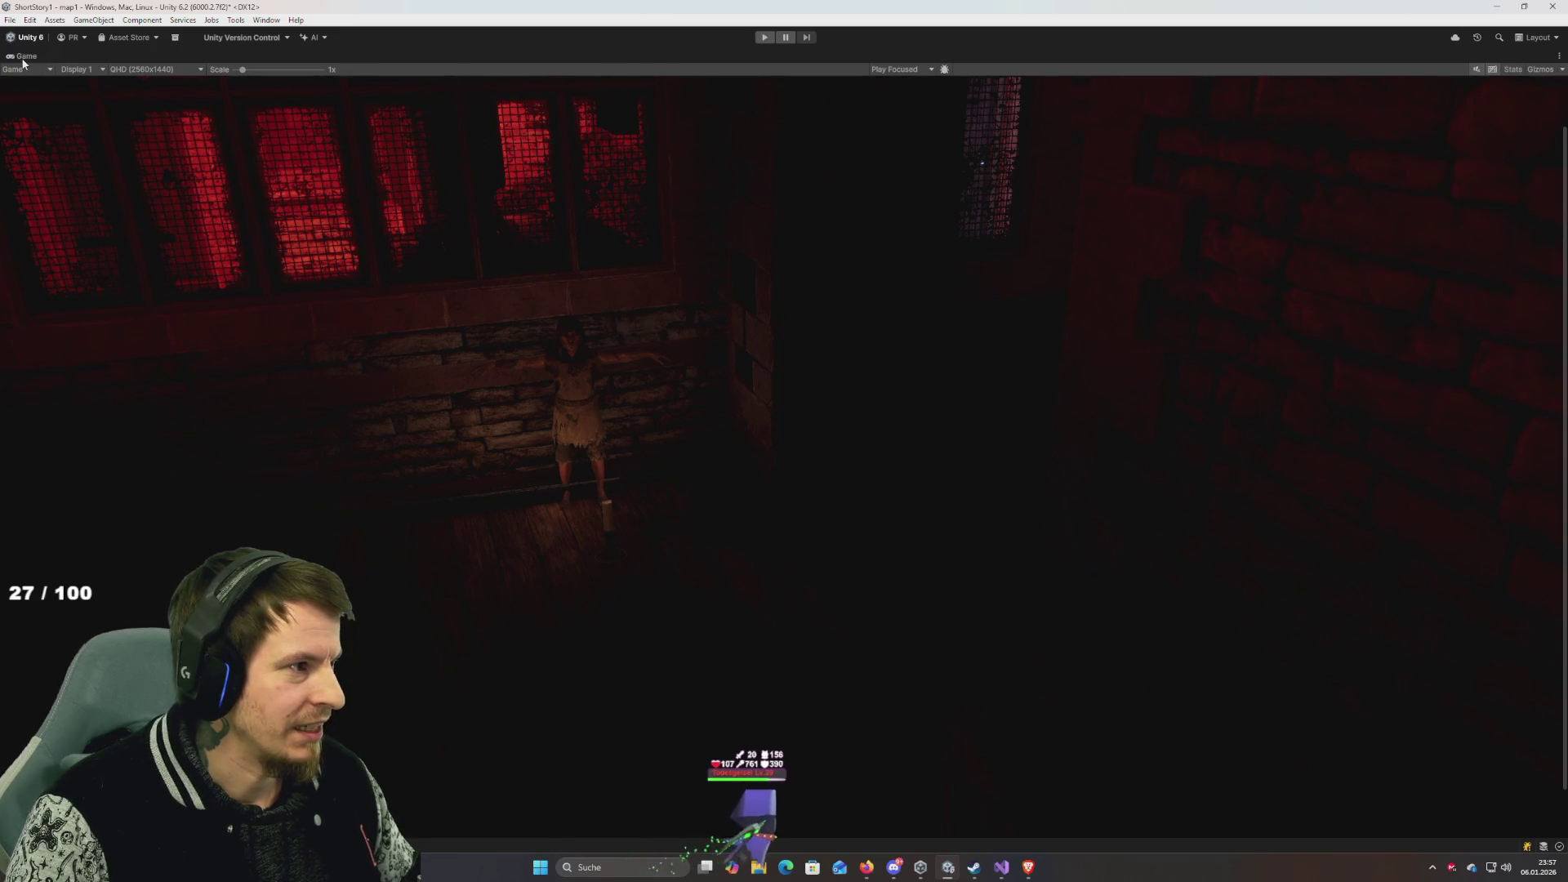
{"action": "left_click_drag", "start_coordinate": [25, 56], "coordinate": [35, 67]}
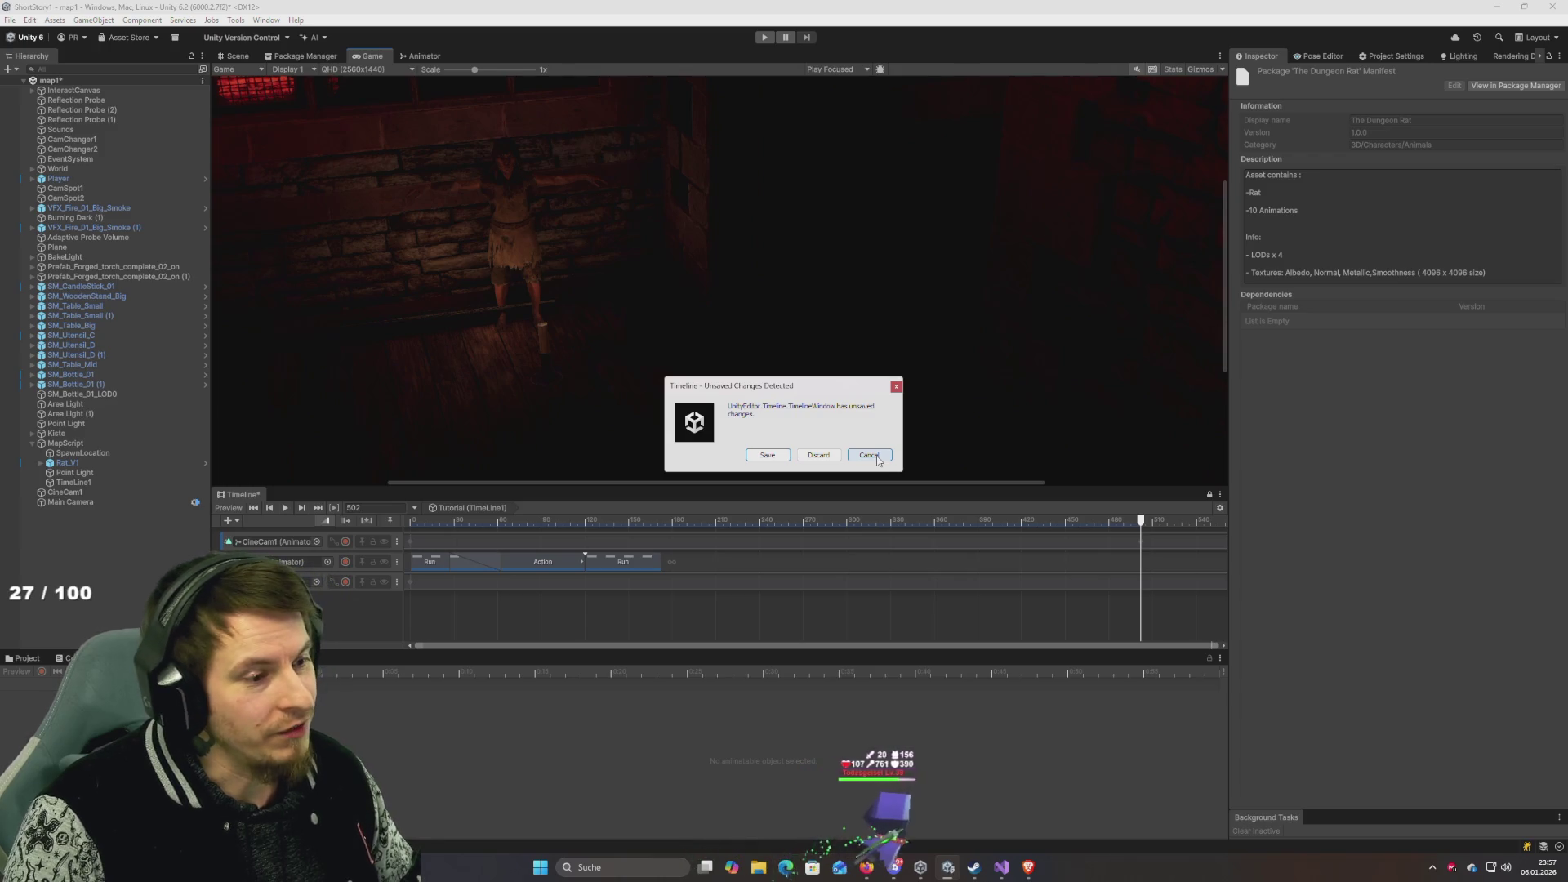
{"action": "left_click", "coordinate": [869, 456]}
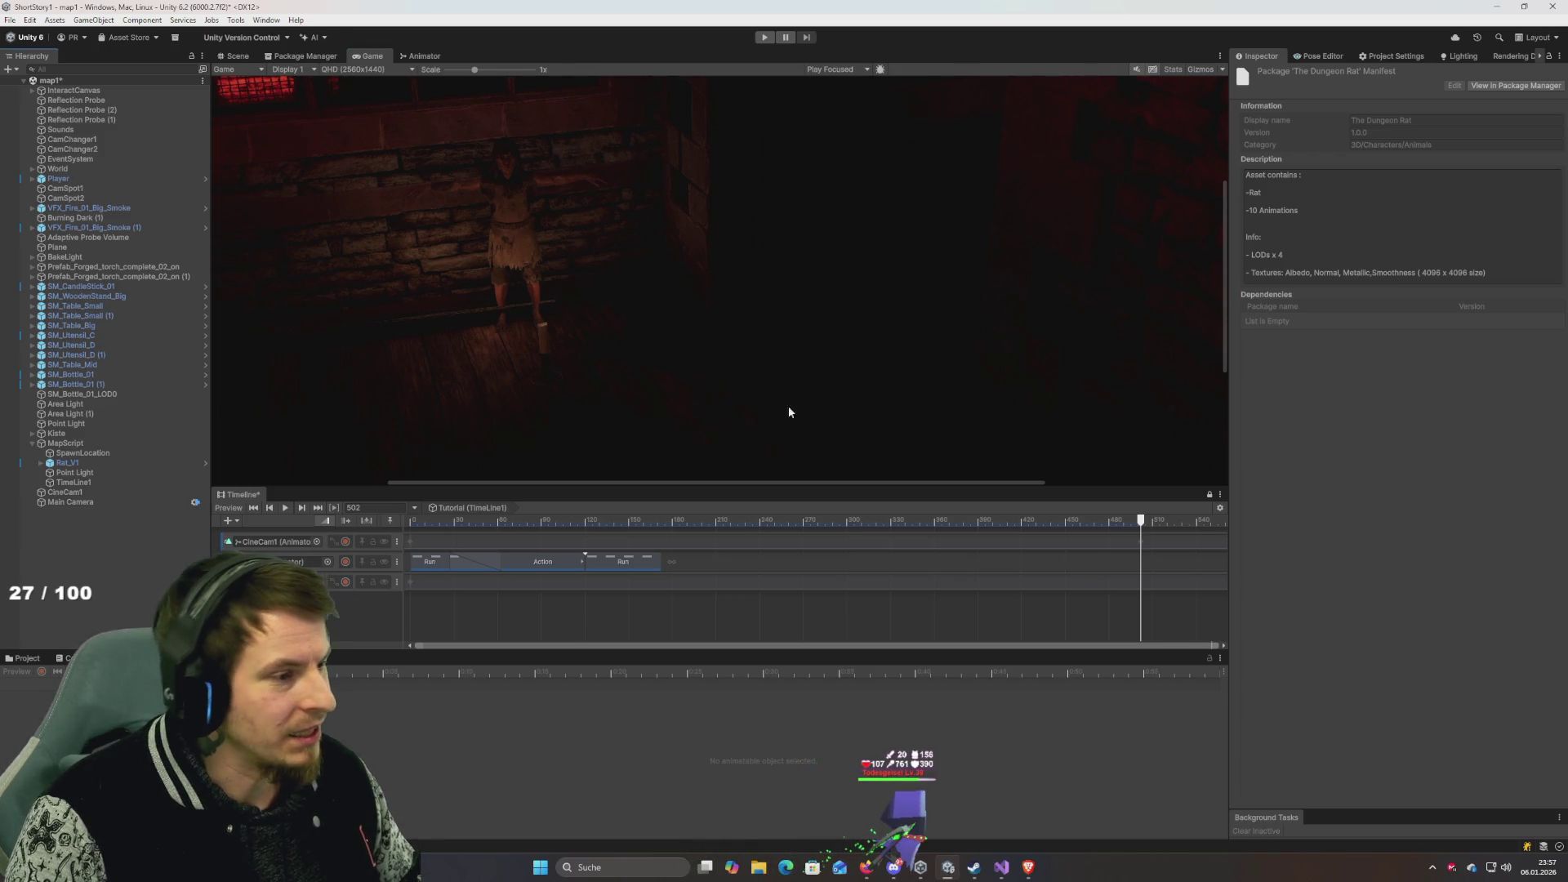
{"action": "left_click", "coordinate": [85, 424]}
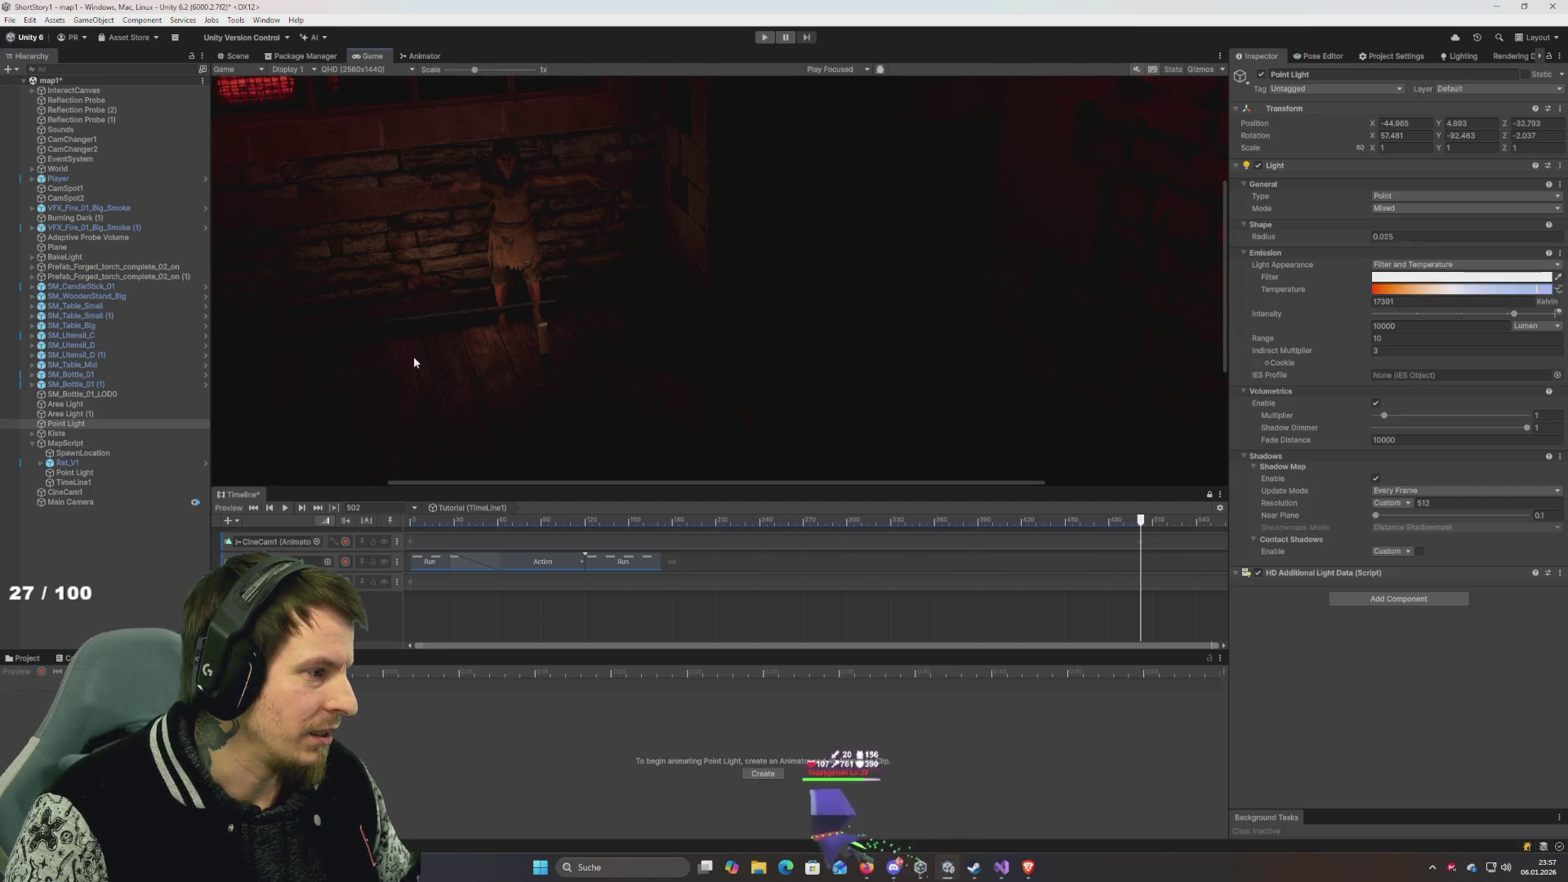
Parent the Point Light under the camera, frame it in the Scene view, and show CineCam1's track curves.
{"action": "left_click_drag", "start_coordinate": [106, 473], "coordinate": [80, 503]}
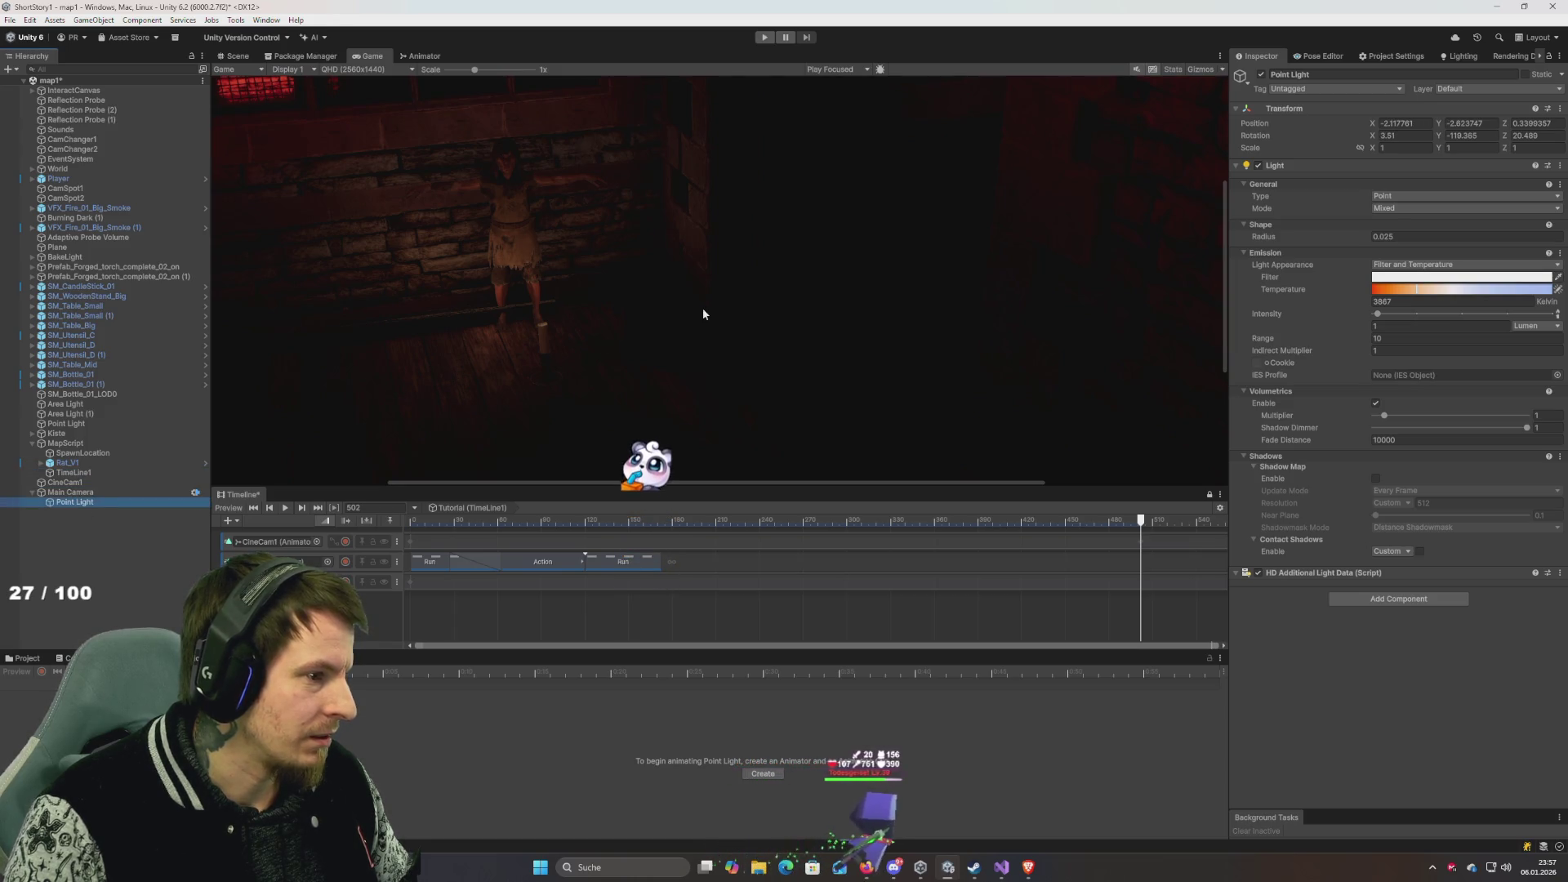
{"action": "left_click", "coordinate": [237, 56]}
{"action": "key", "text": "f"}
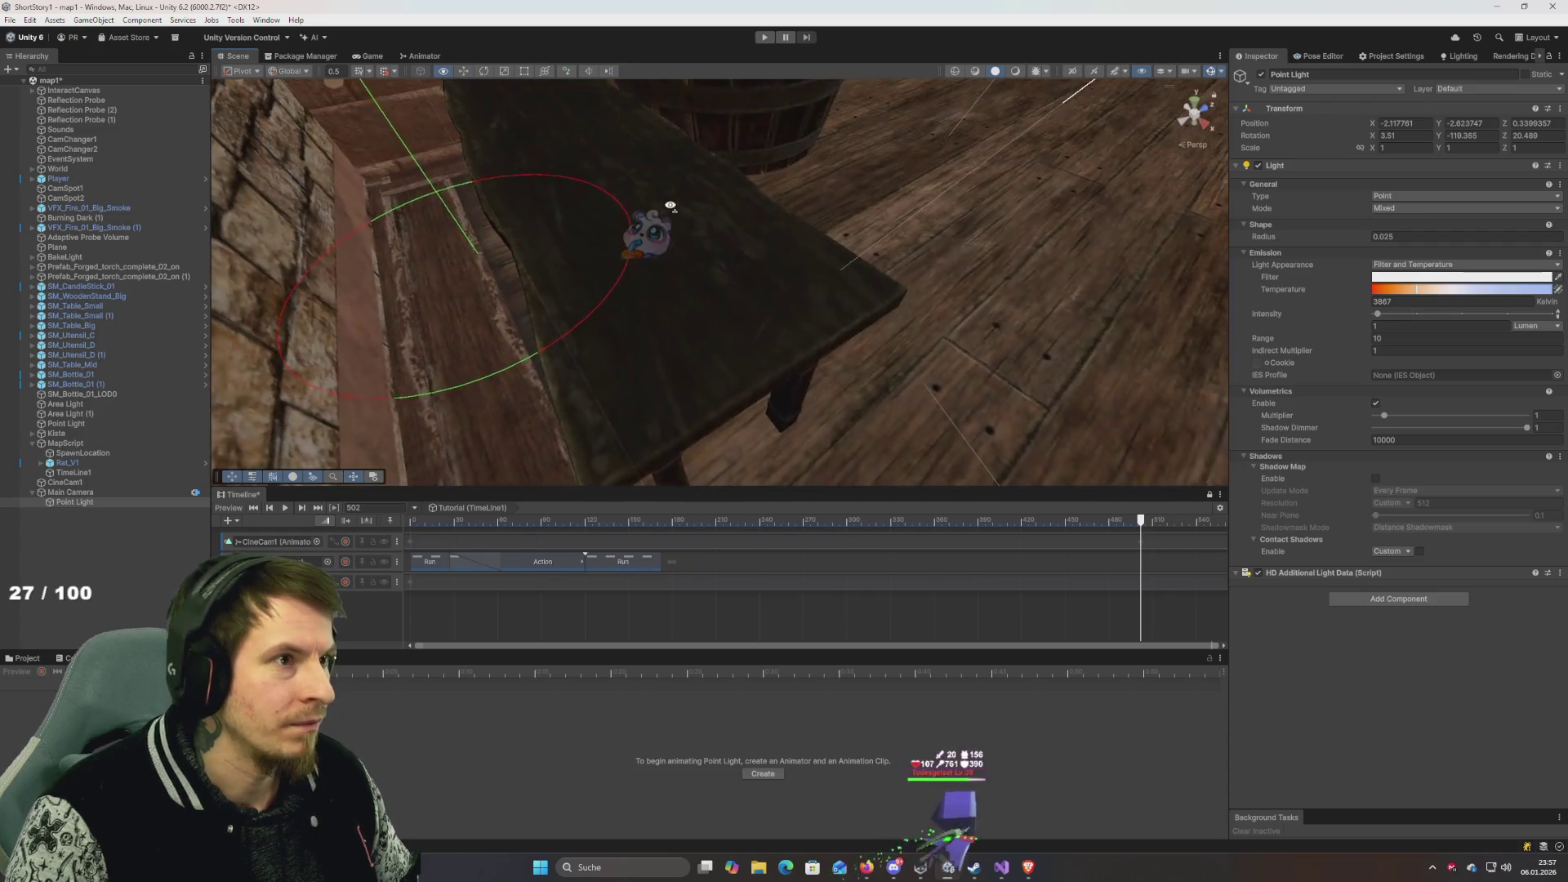
{"action": "mouse_move", "coordinate": [646, 232]}
{"action": "left_mouse_down"}
{"action": "mouse_move", "coordinate": [577, 183]}
{"action": "mouse_move", "coordinate": [609, 219]}
{"action": "left_mouse_up"}
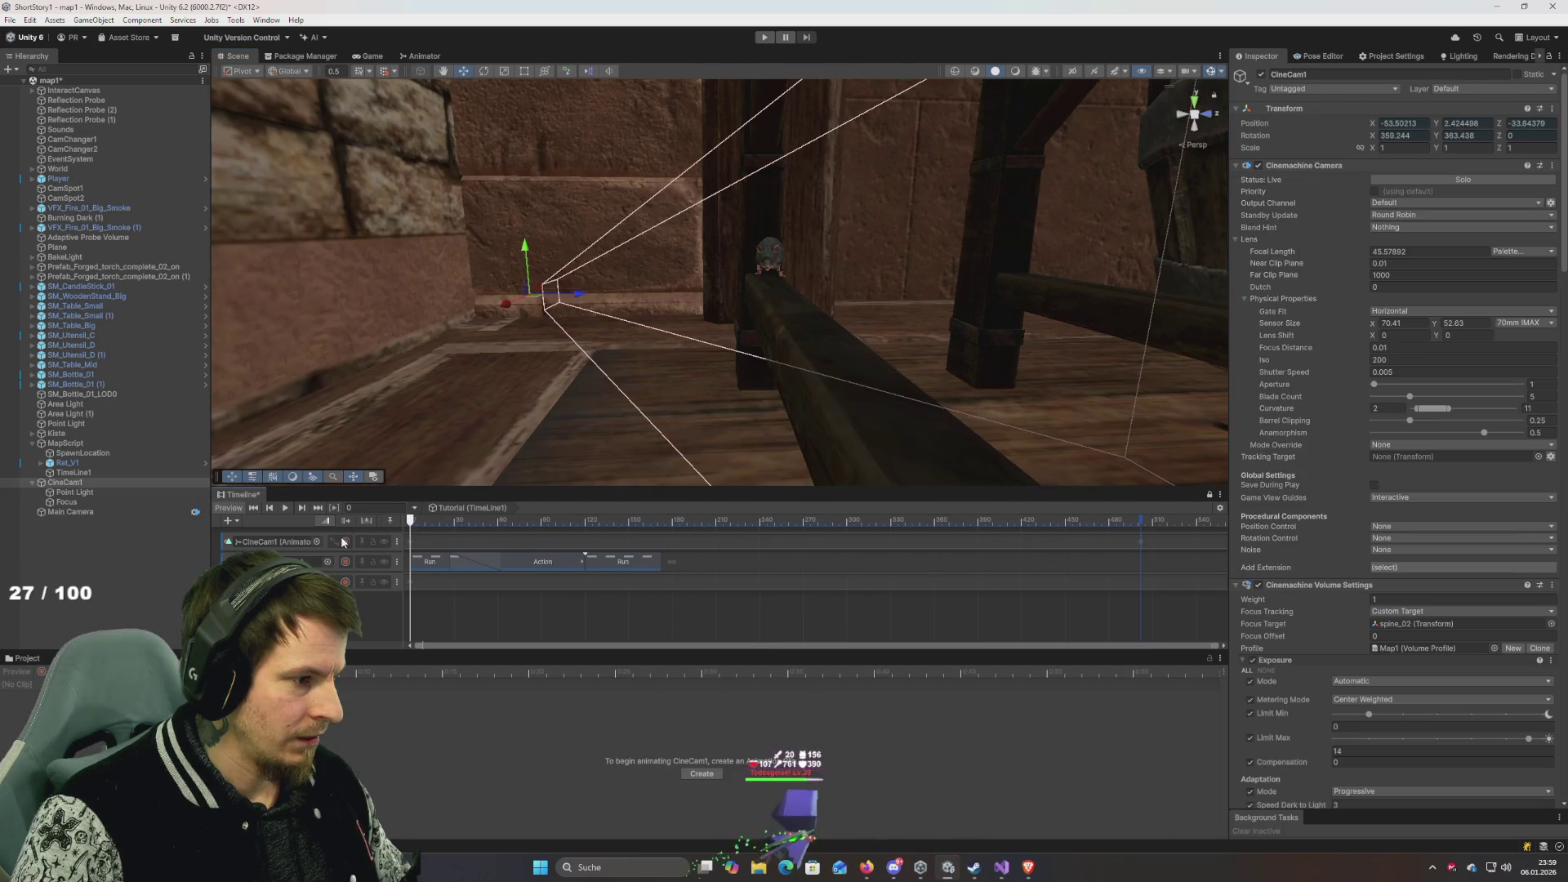
{"action": "left_click", "coordinate": [333, 542]}
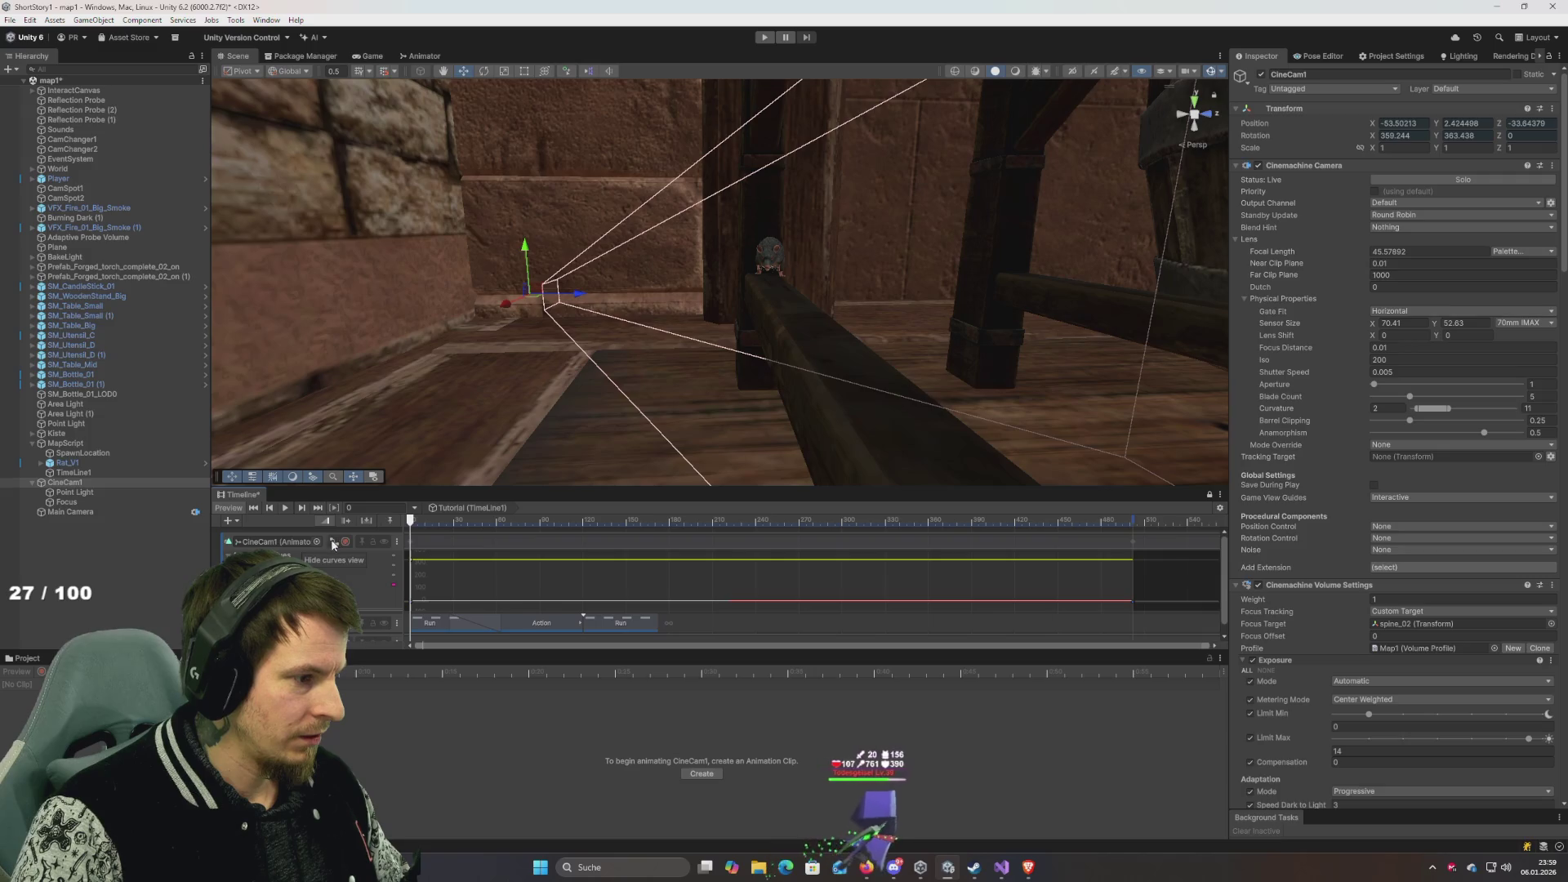
Hide the curves, record on CineCam1, assign Focus as its Focus Target, and scrub to frame 440.
{"action": "left_click", "coordinate": [333, 542]}
{"action": "left_click", "coordinate": [345, 541]}
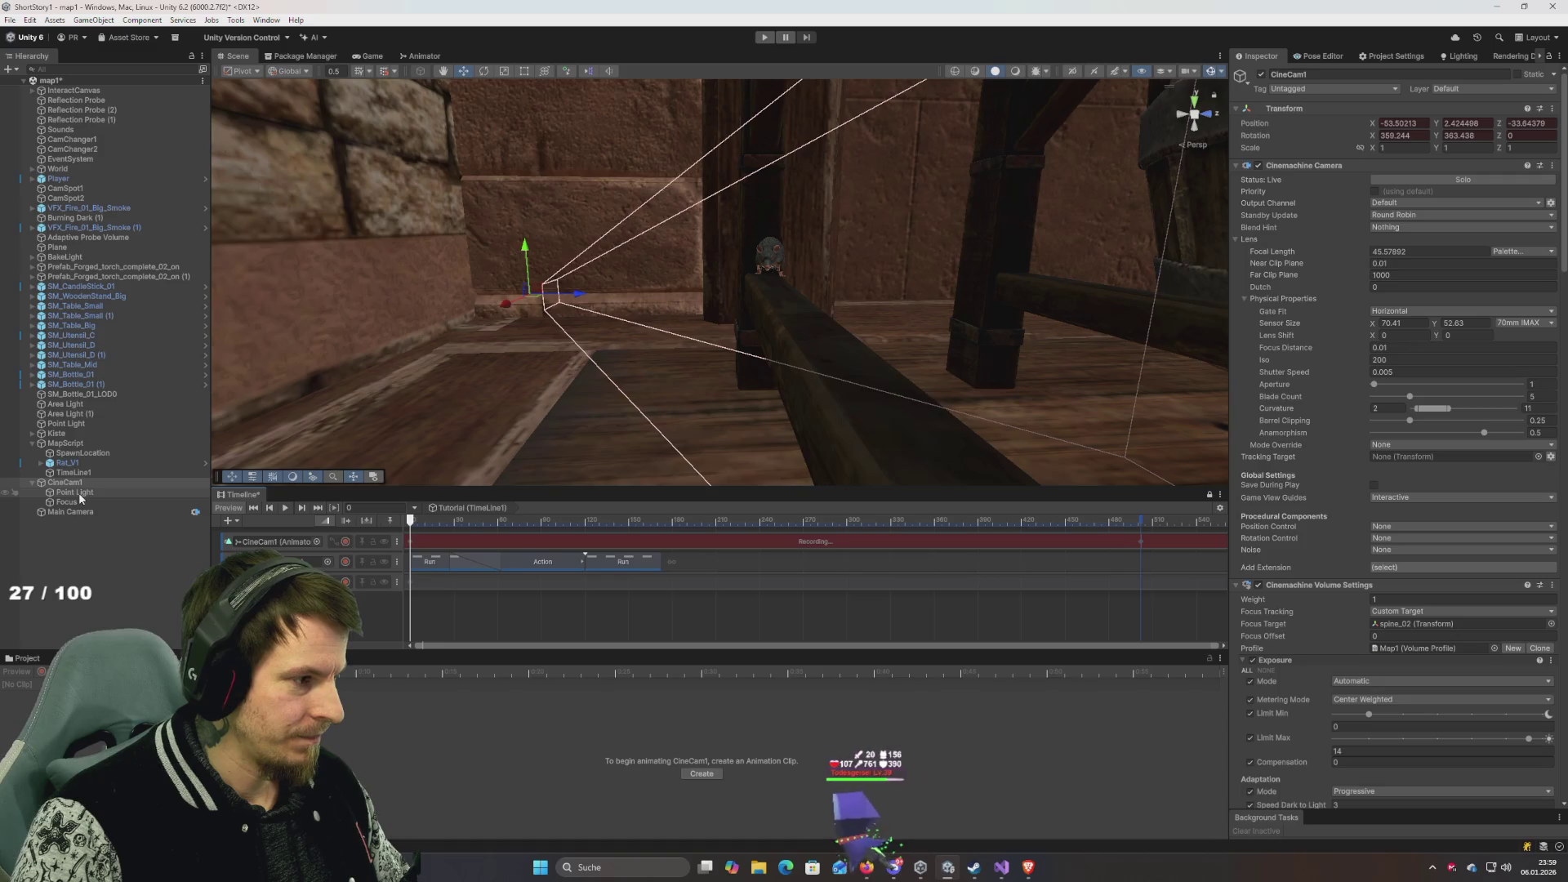
{"action": "scroll", "coordinate": [1341, 535], "scroll_direction": "down", "scroll_amount": 15}
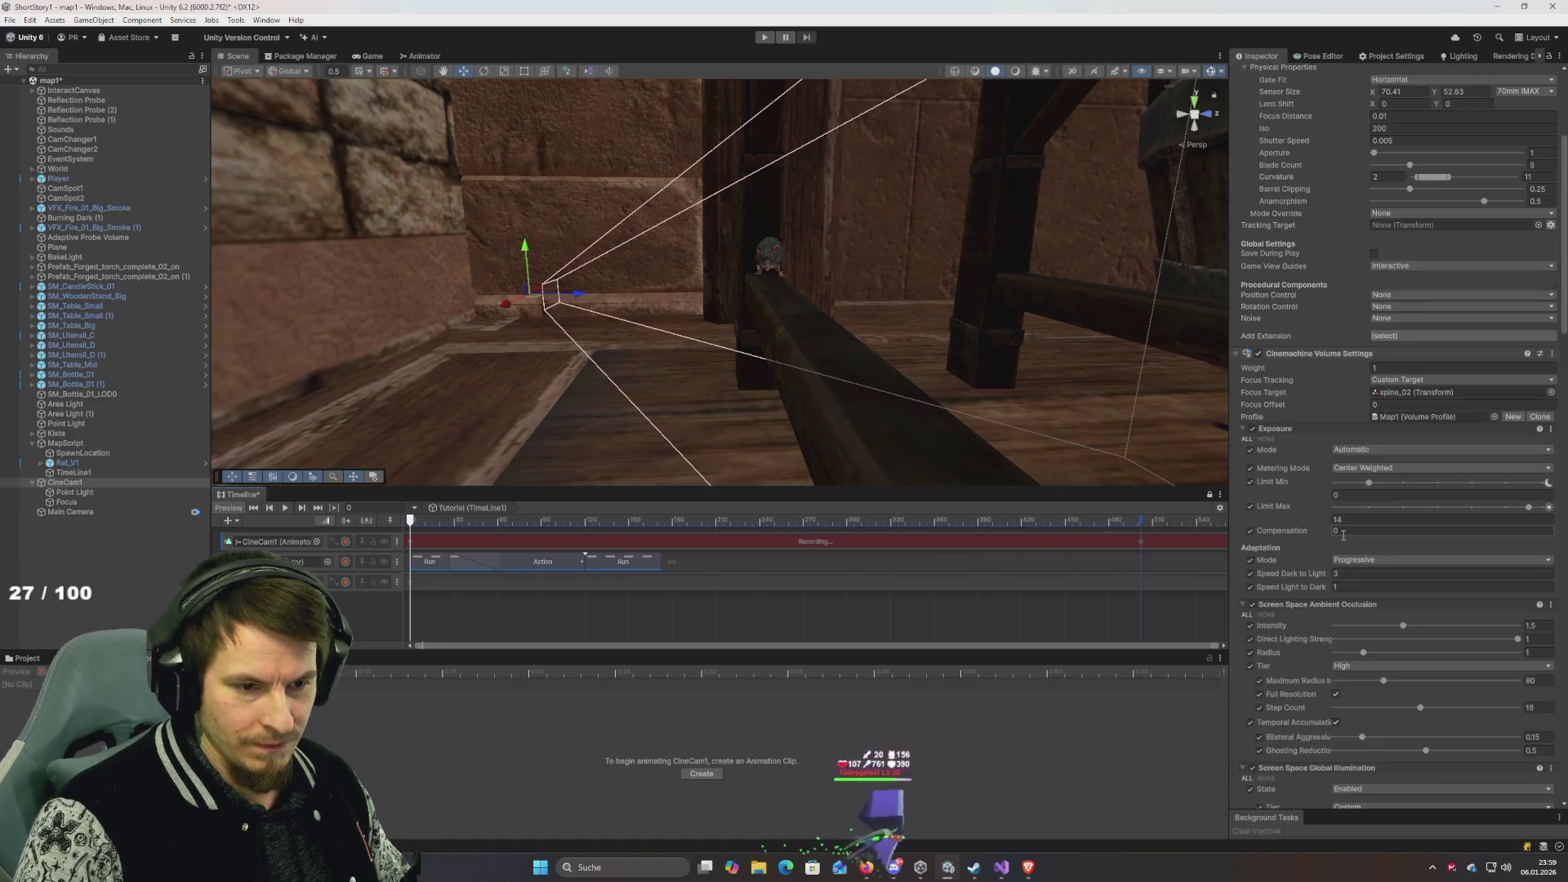
{"action": "scroll", "coordinate": [1341, 539], "scroll_direction": "down", "scroll_amount": 15}
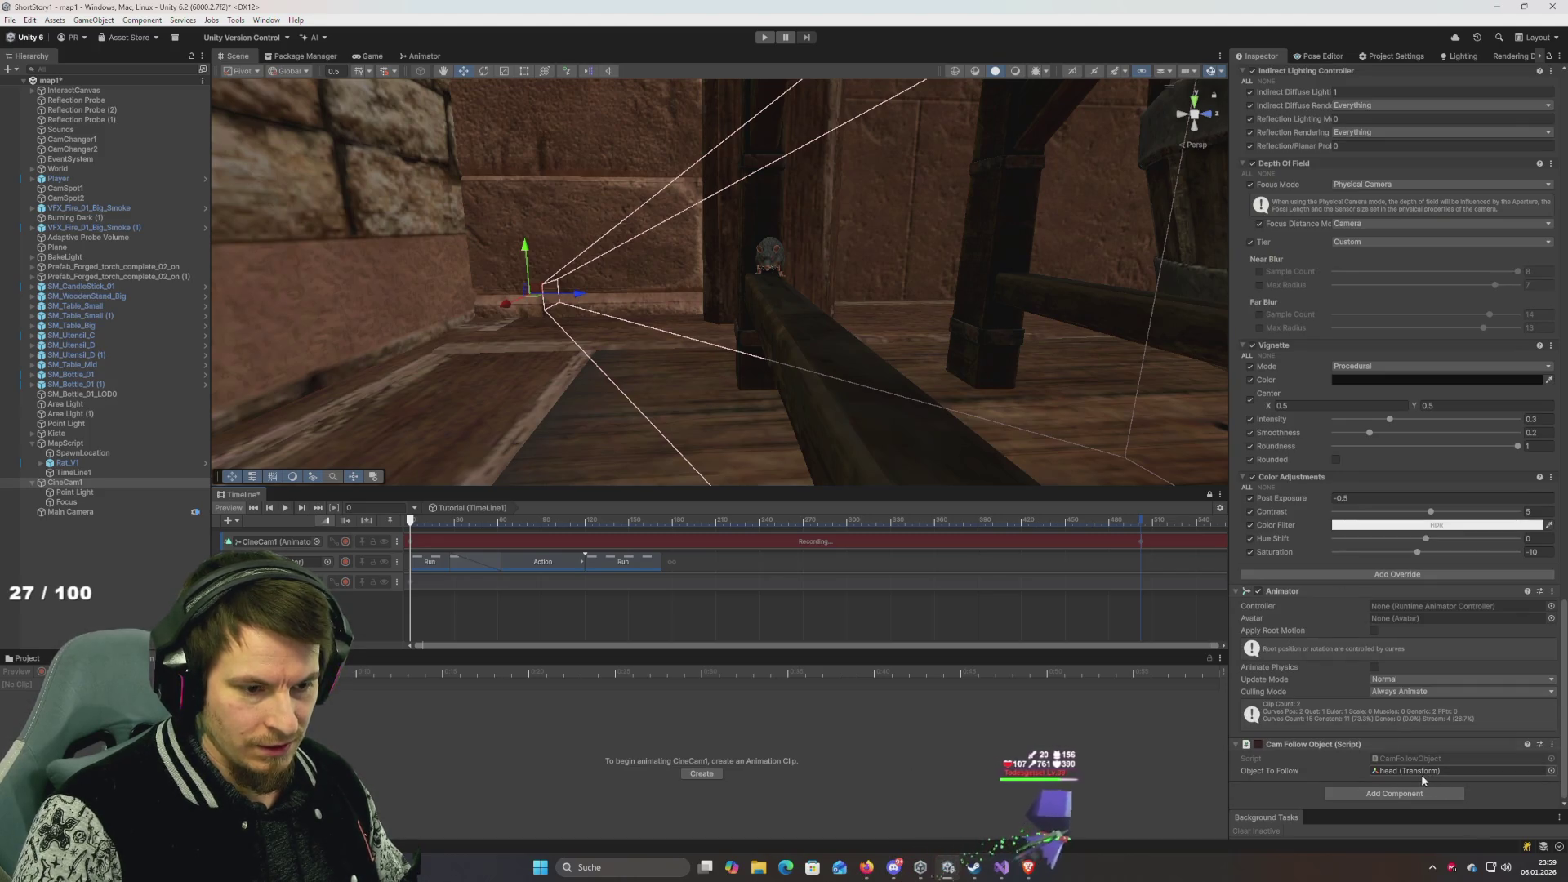
{"action": "scroll", "coordinate": [1326, 630], "scroll_direction": "up", "scroll_amount": 10}
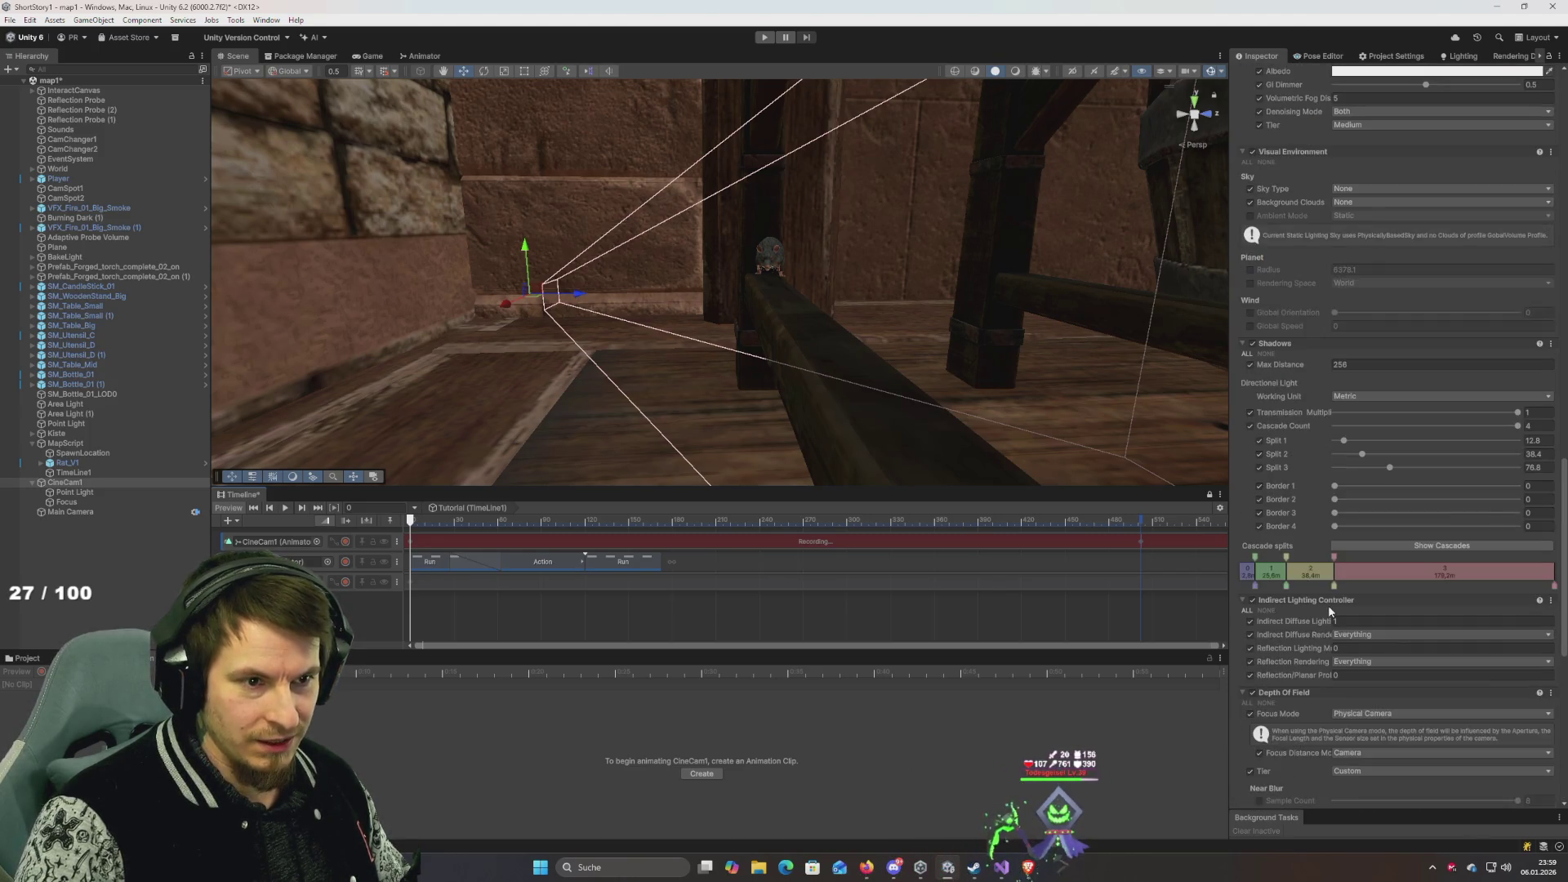
{"action": "scroll", "coordinate": [1329, 610], "scroll_direction": "up", "scroll_amount": 10}
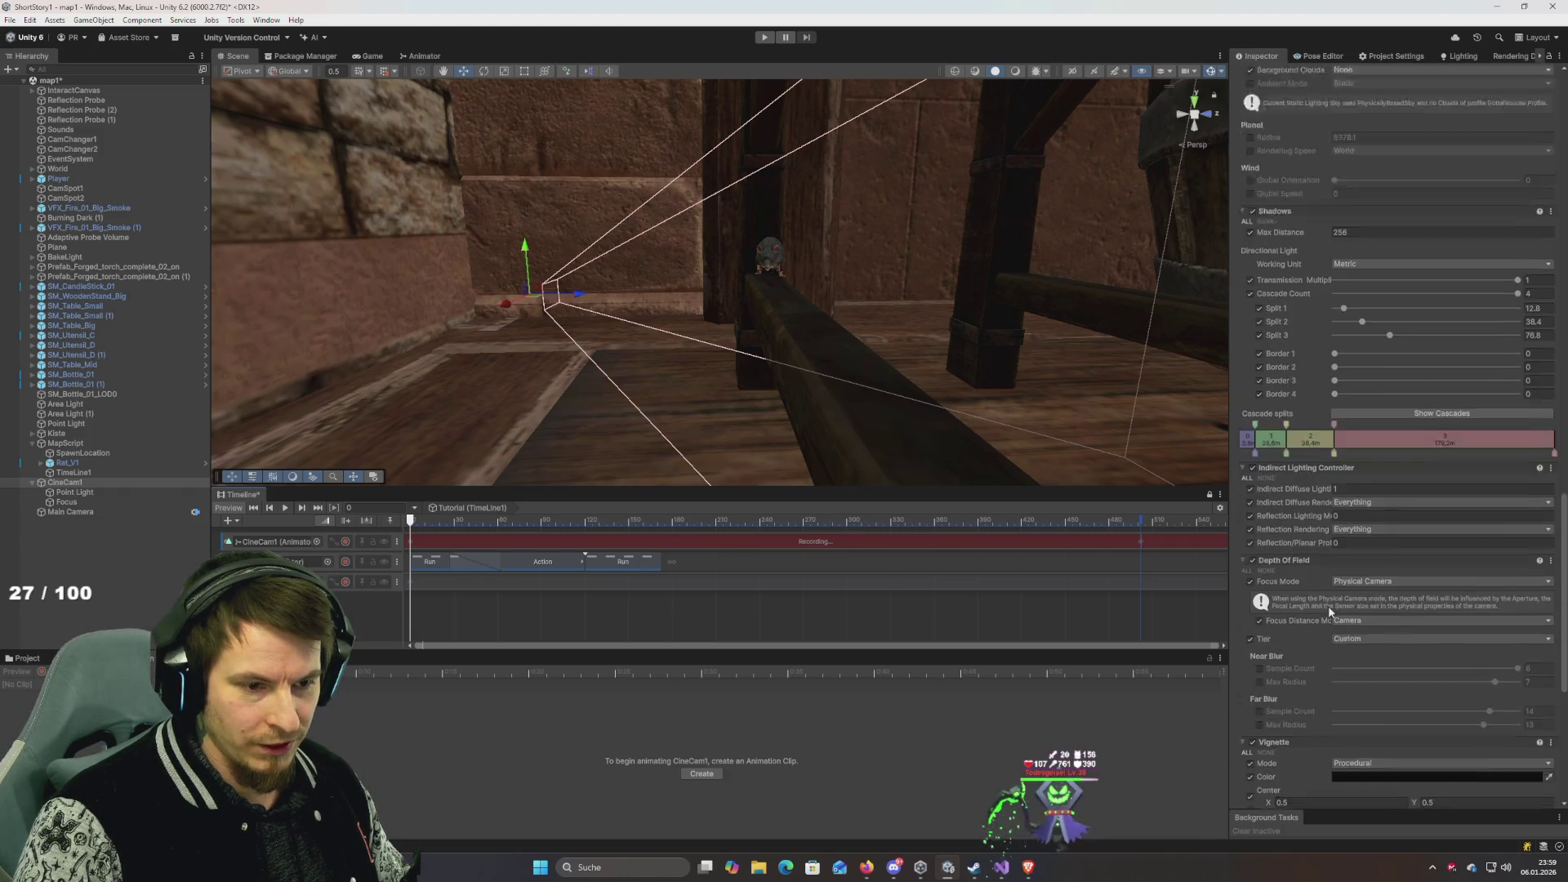
{"action": "scroll", "coordinate": [1328, 606], "scroll_direction": "up", "scroll_amount": 15}
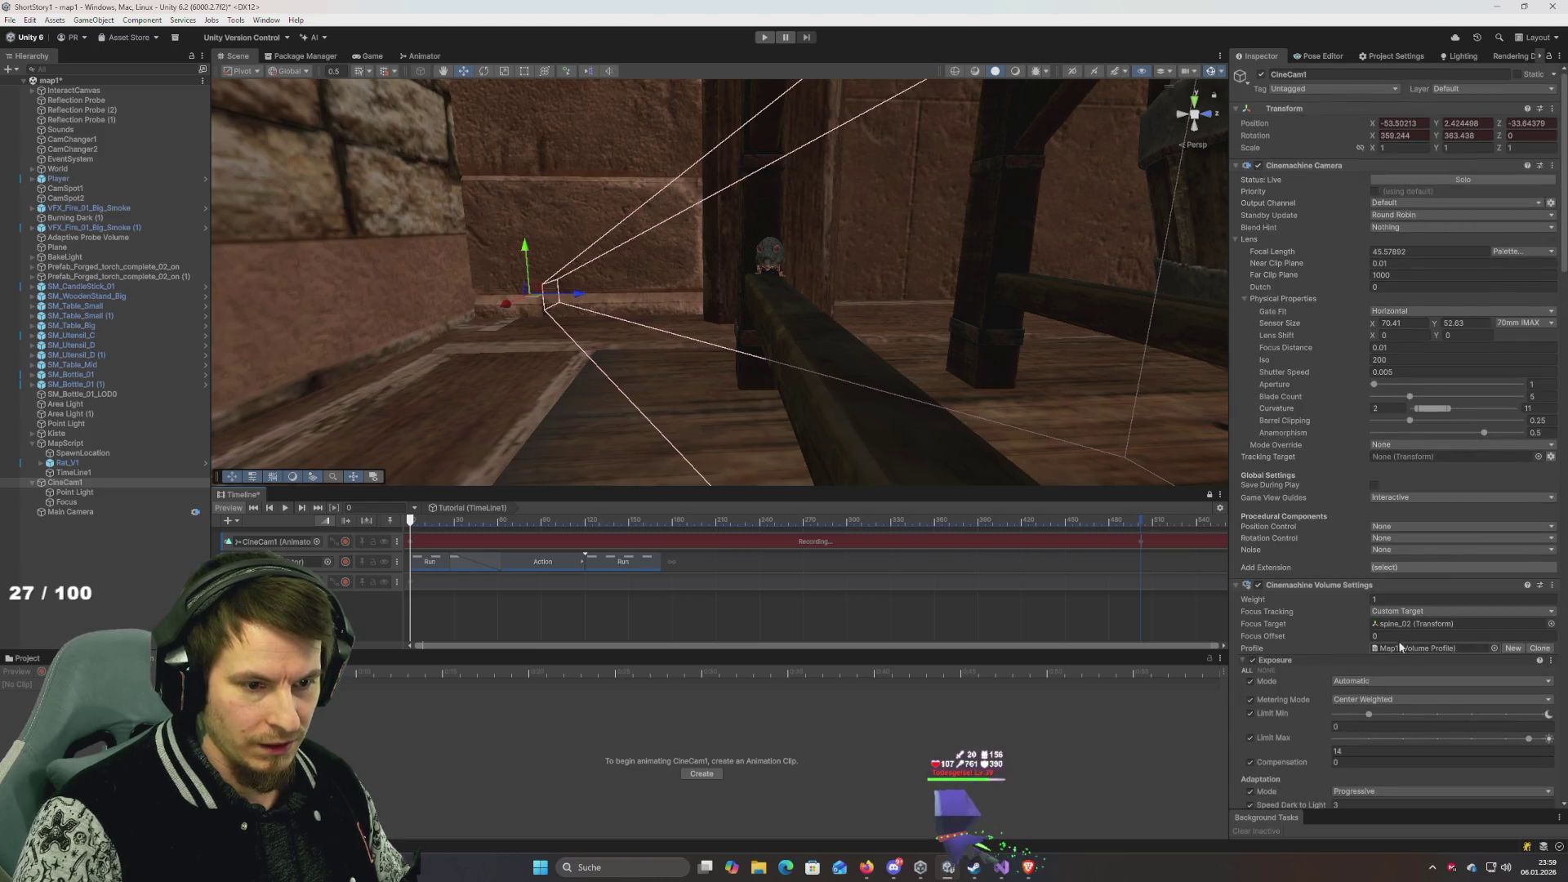
{"action": "left_click_drag", "start_coordinate": [71, 504], "coordinate": [1423, 627]}
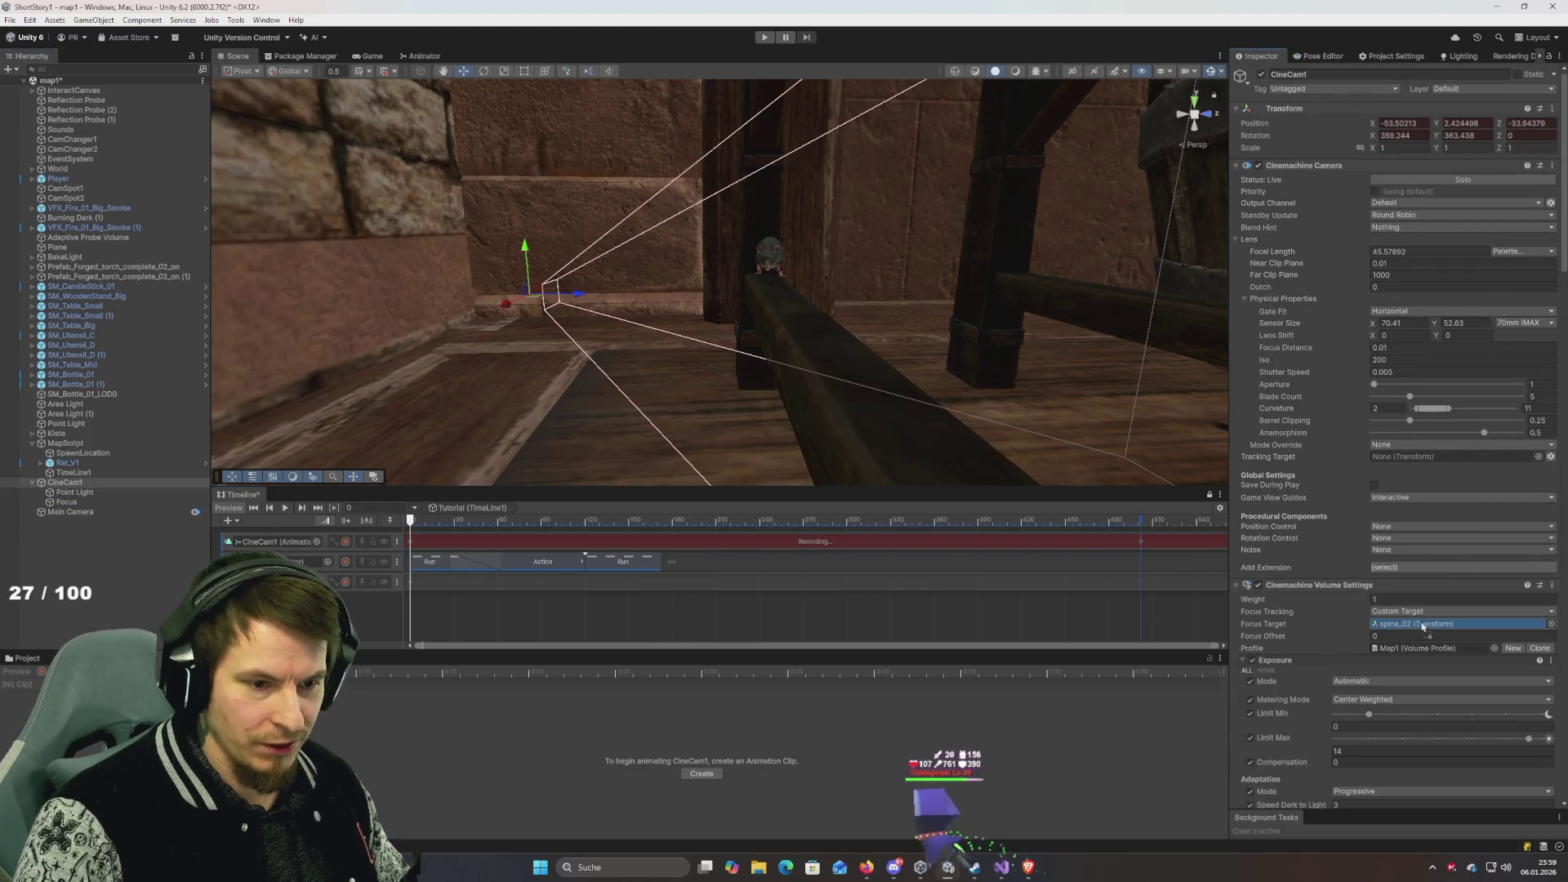
{"action": "left_click_drag", "start_coordinate": [414, 524], "coordinate": [1060, 524]}
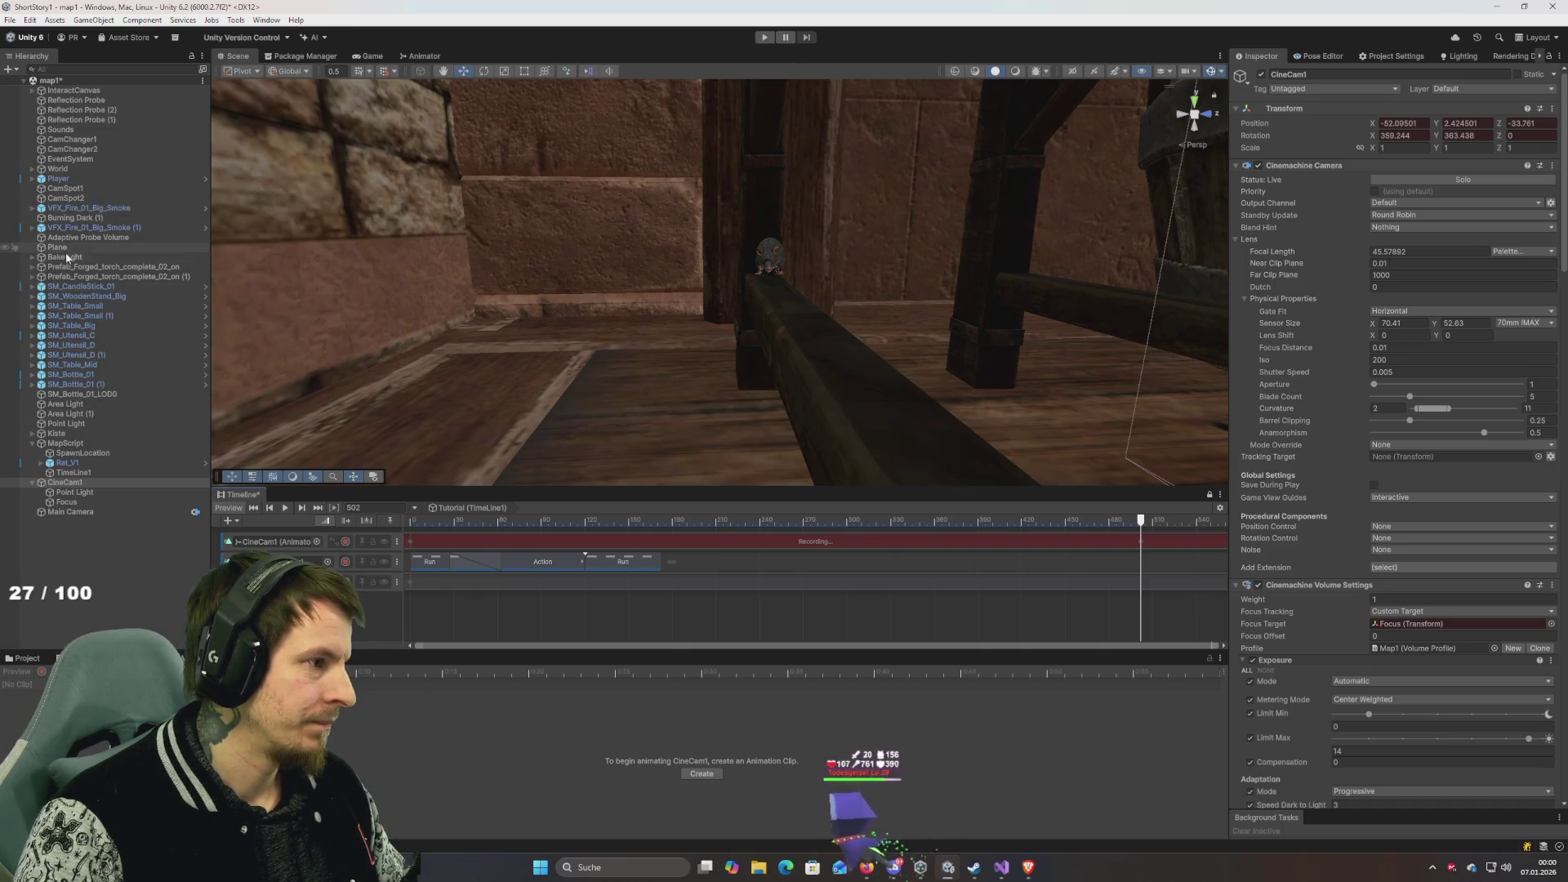
Make the rat's spine_02 bone CineCam1's Focus Target.
{"action": "left_click", "coordinate": [1551, 624]}
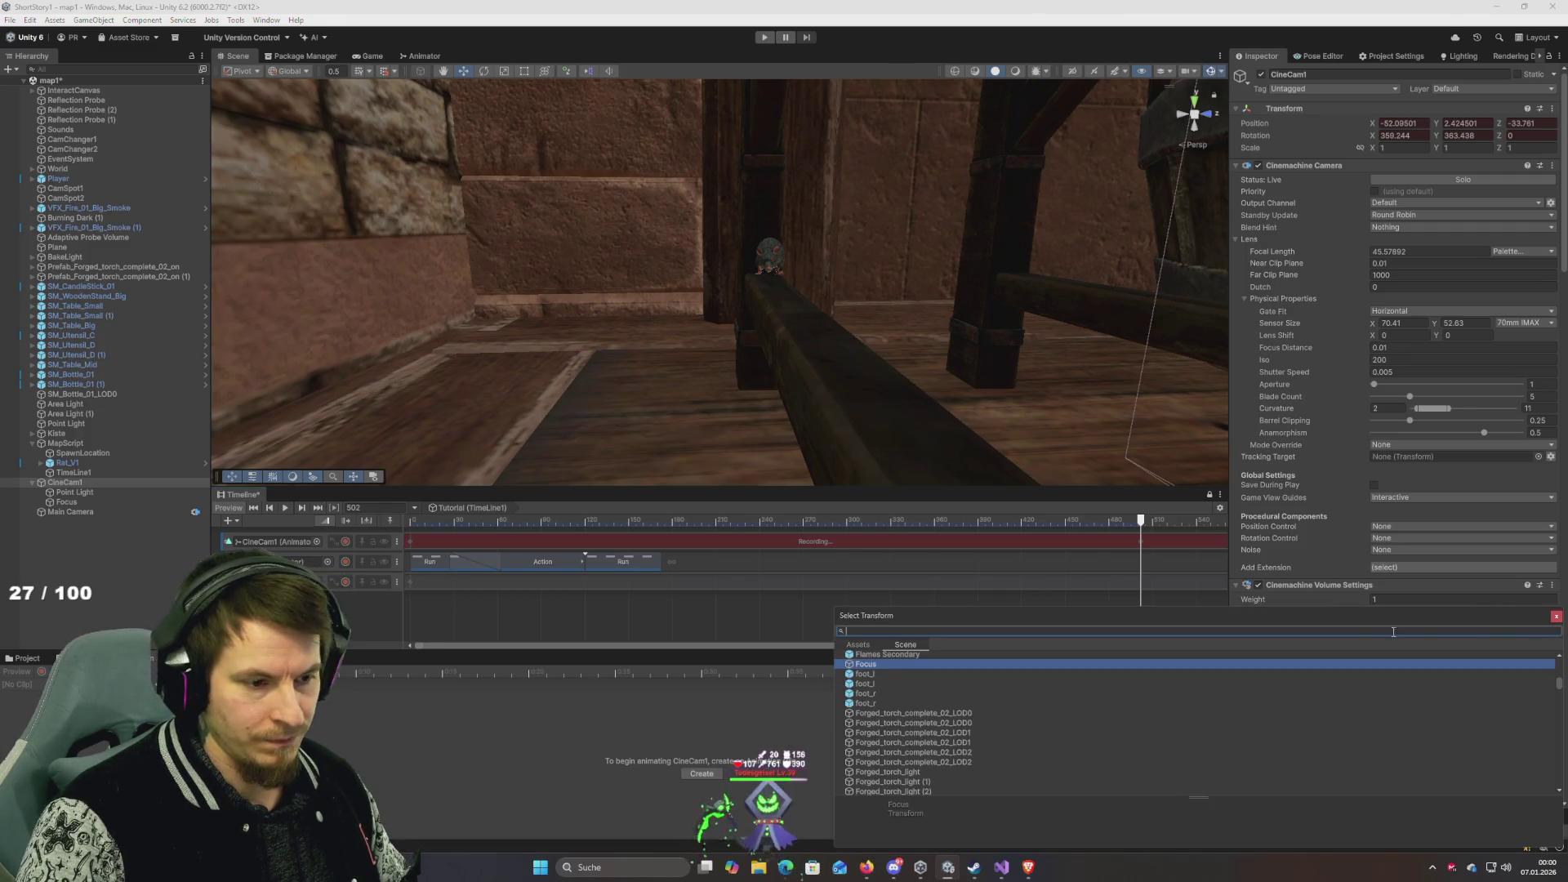
{"action": "type", "text": "spine"}
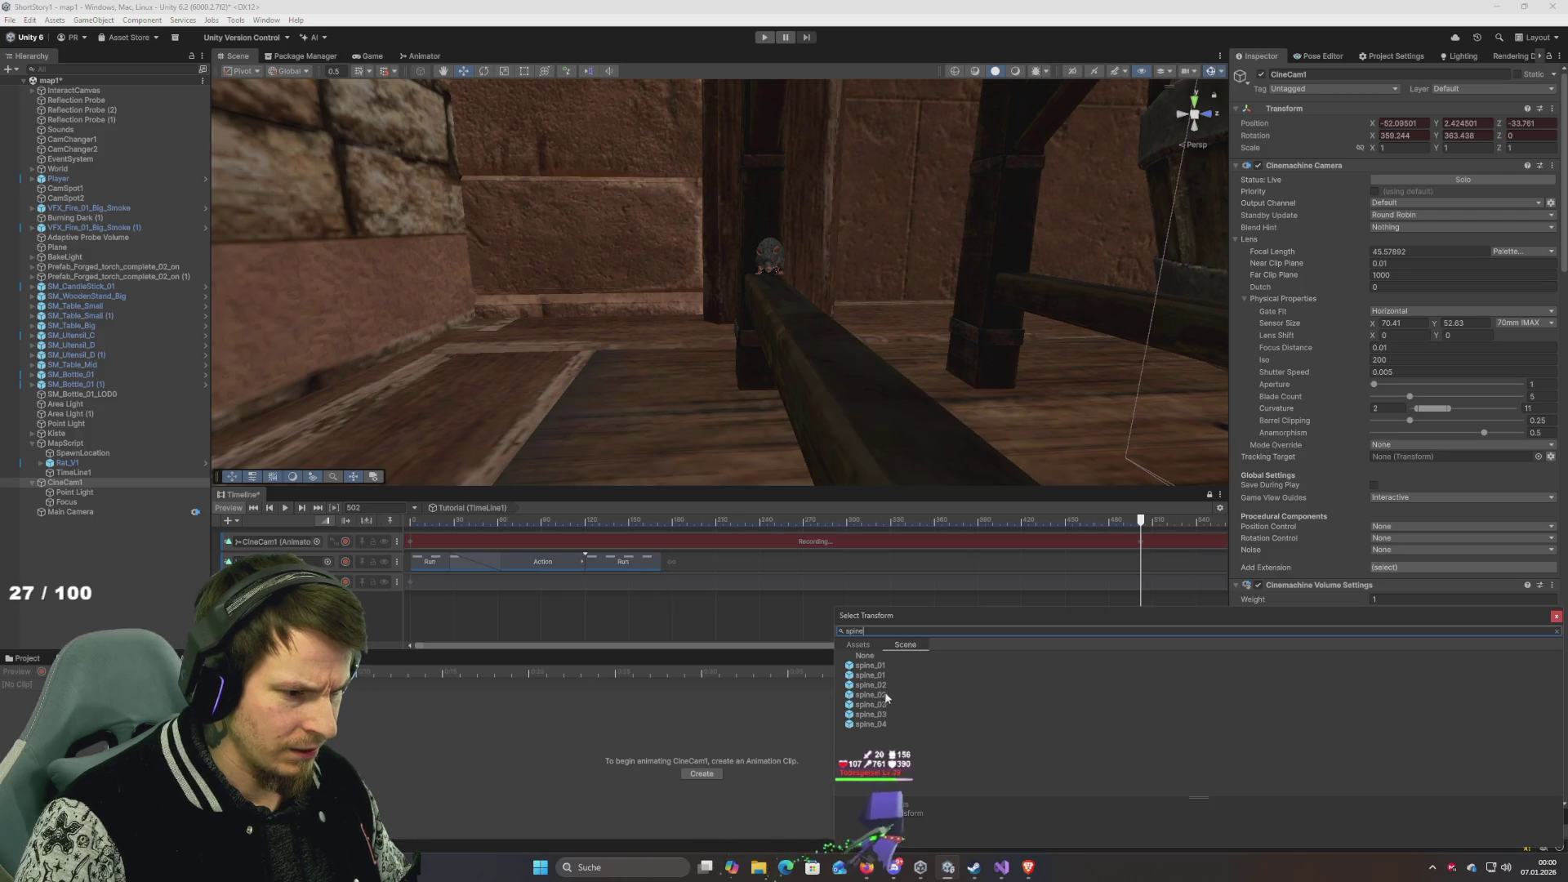
{"action": "left_click", "coordinate": [878, 688]}
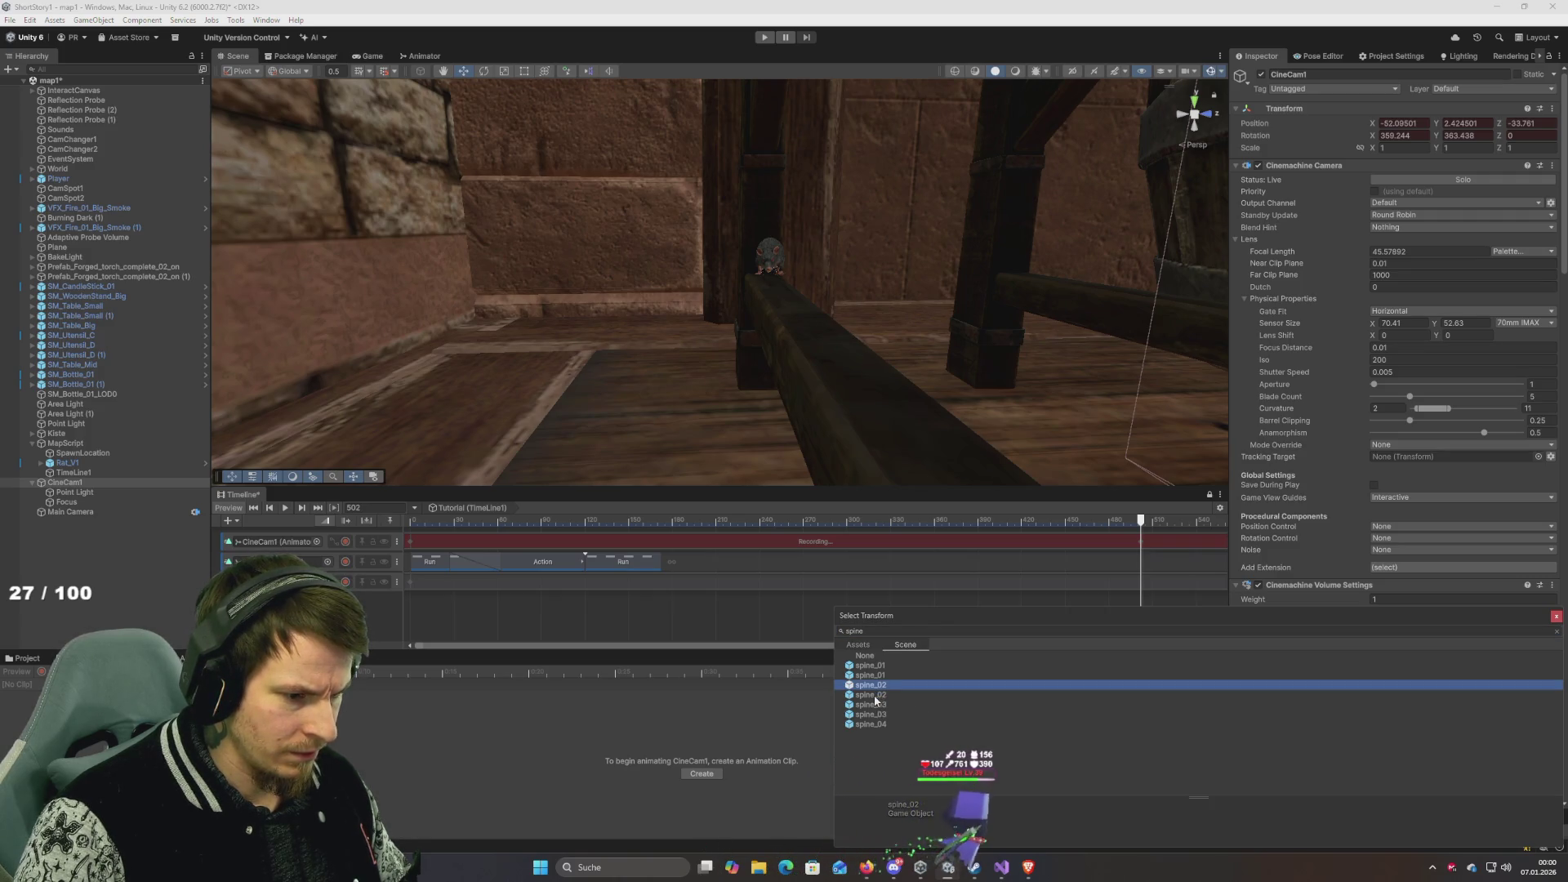
{"action": "left_click", "coordinate": [874, 696]}
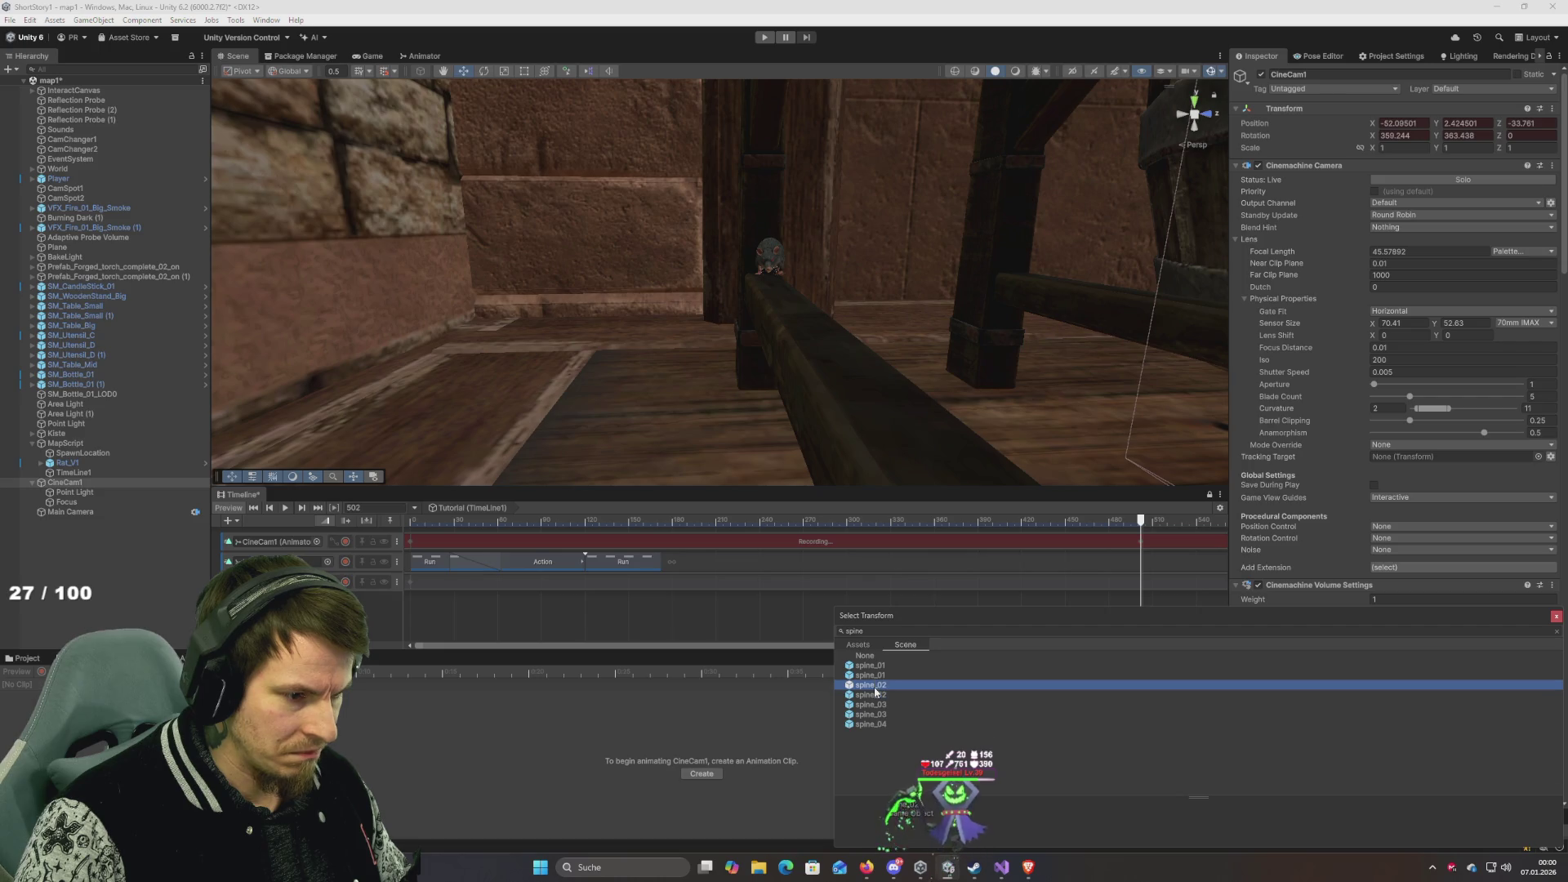
{"action": "double_click", "coordinate": [874, 691]}
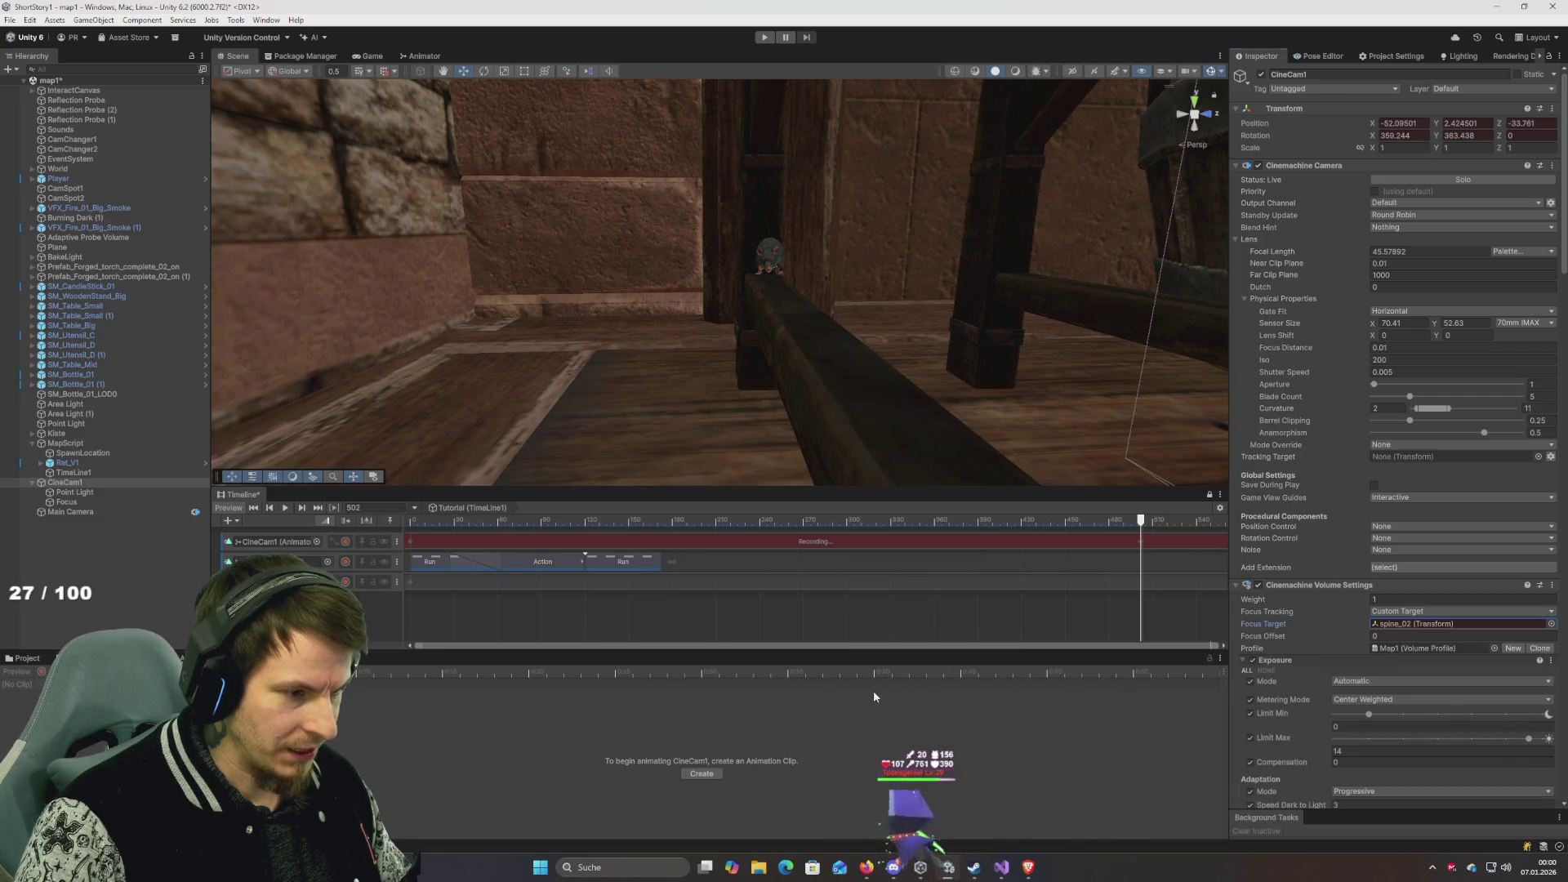
{"action": "left_click", "coordinate": [1421, 623]}
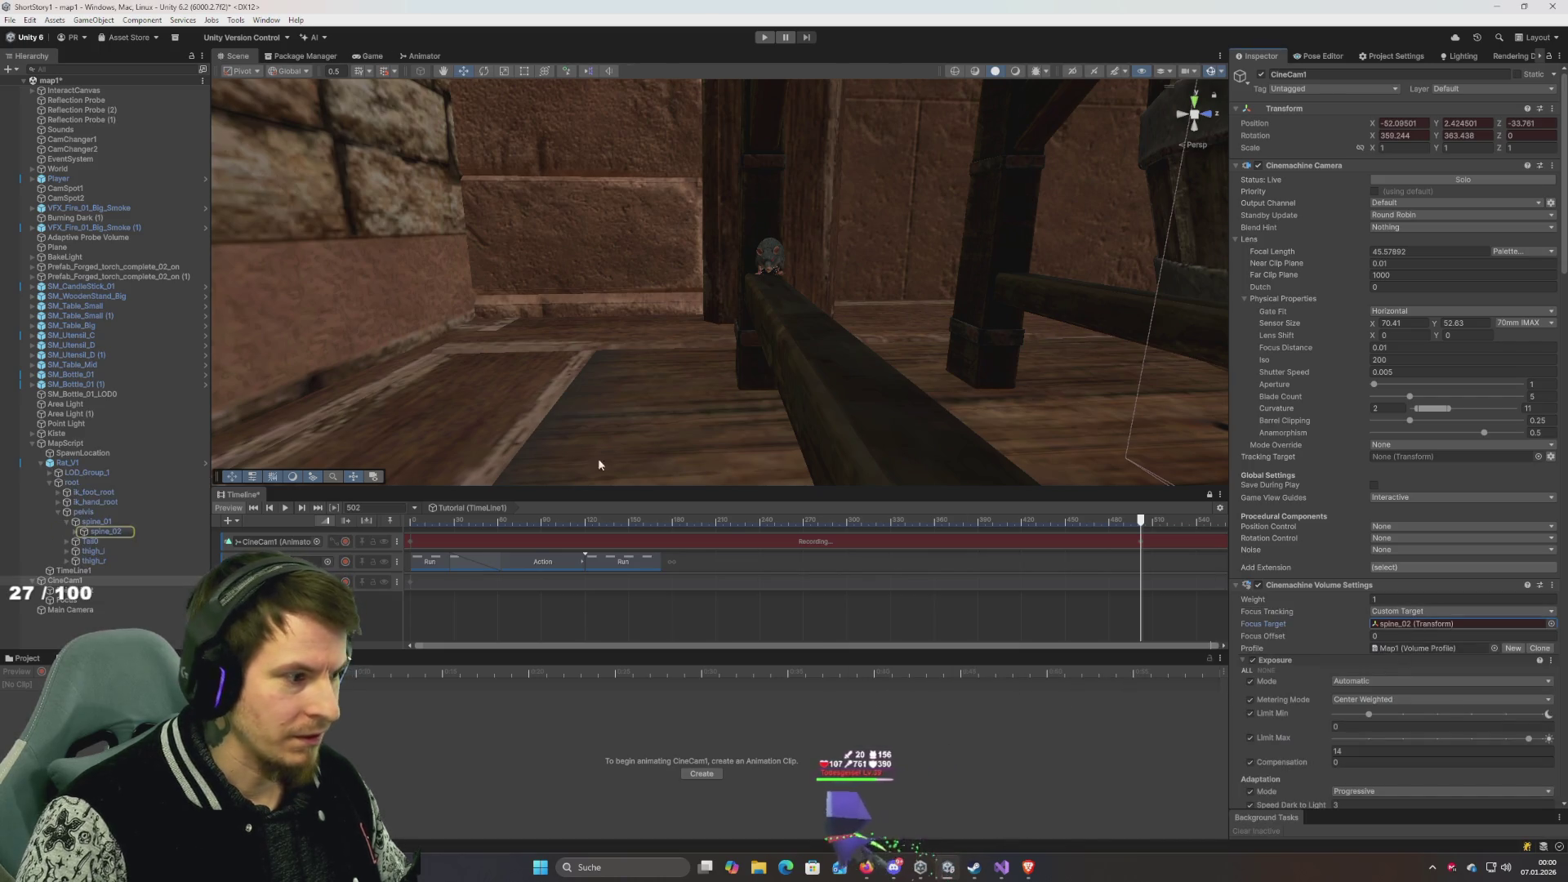
{"action": "left_click", "coordinate": [1551, 623]}
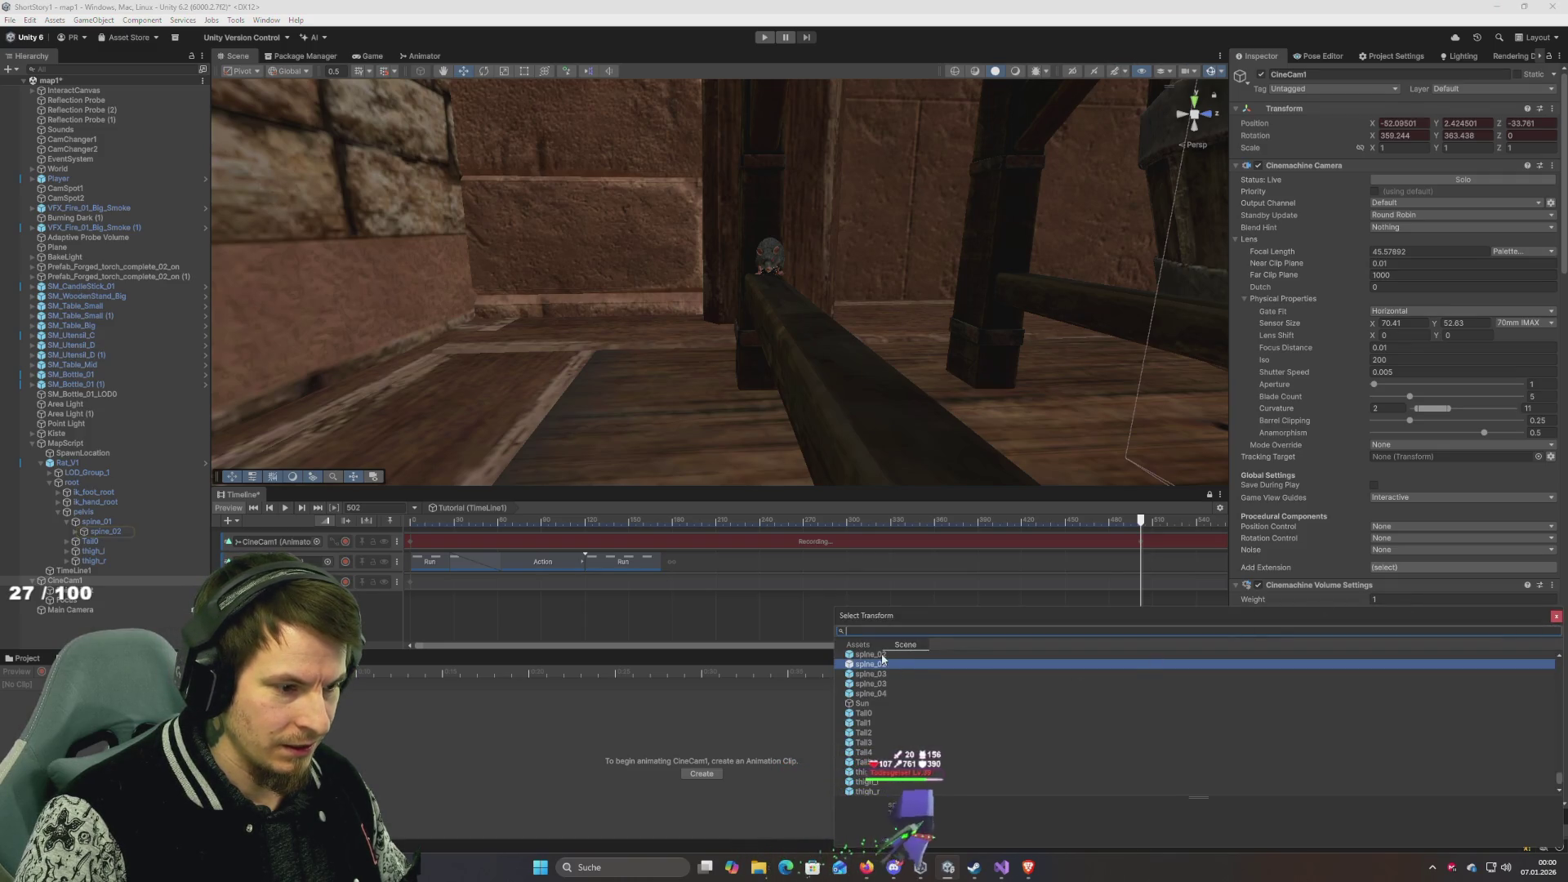
{"action": "left_click", "coordinate": [1556, 615]}
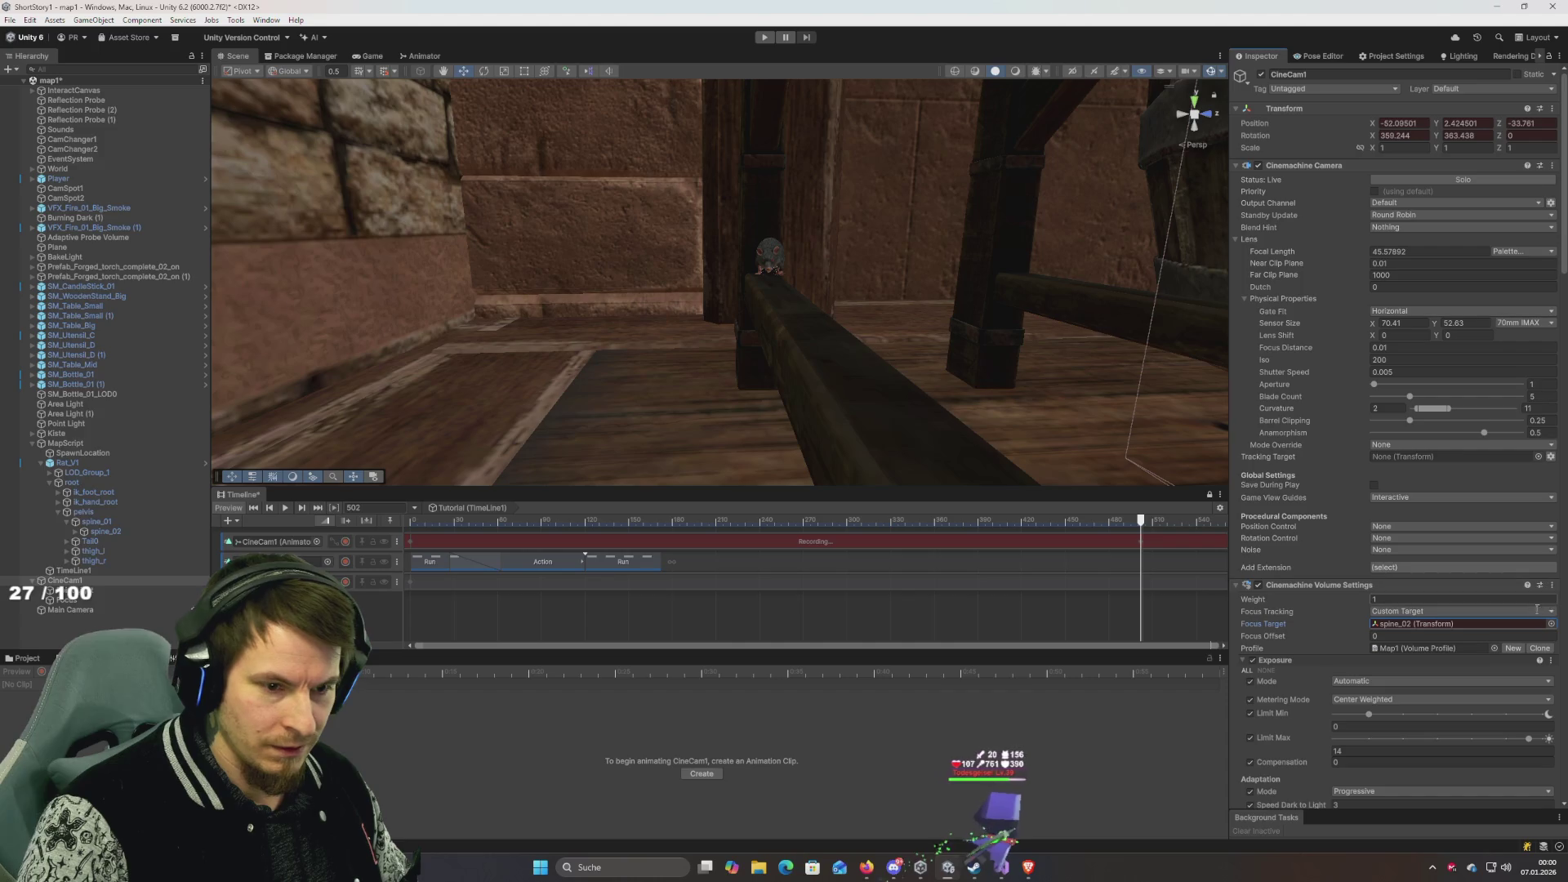
{"action": "left_click", "coordinate": [1493, 624]}
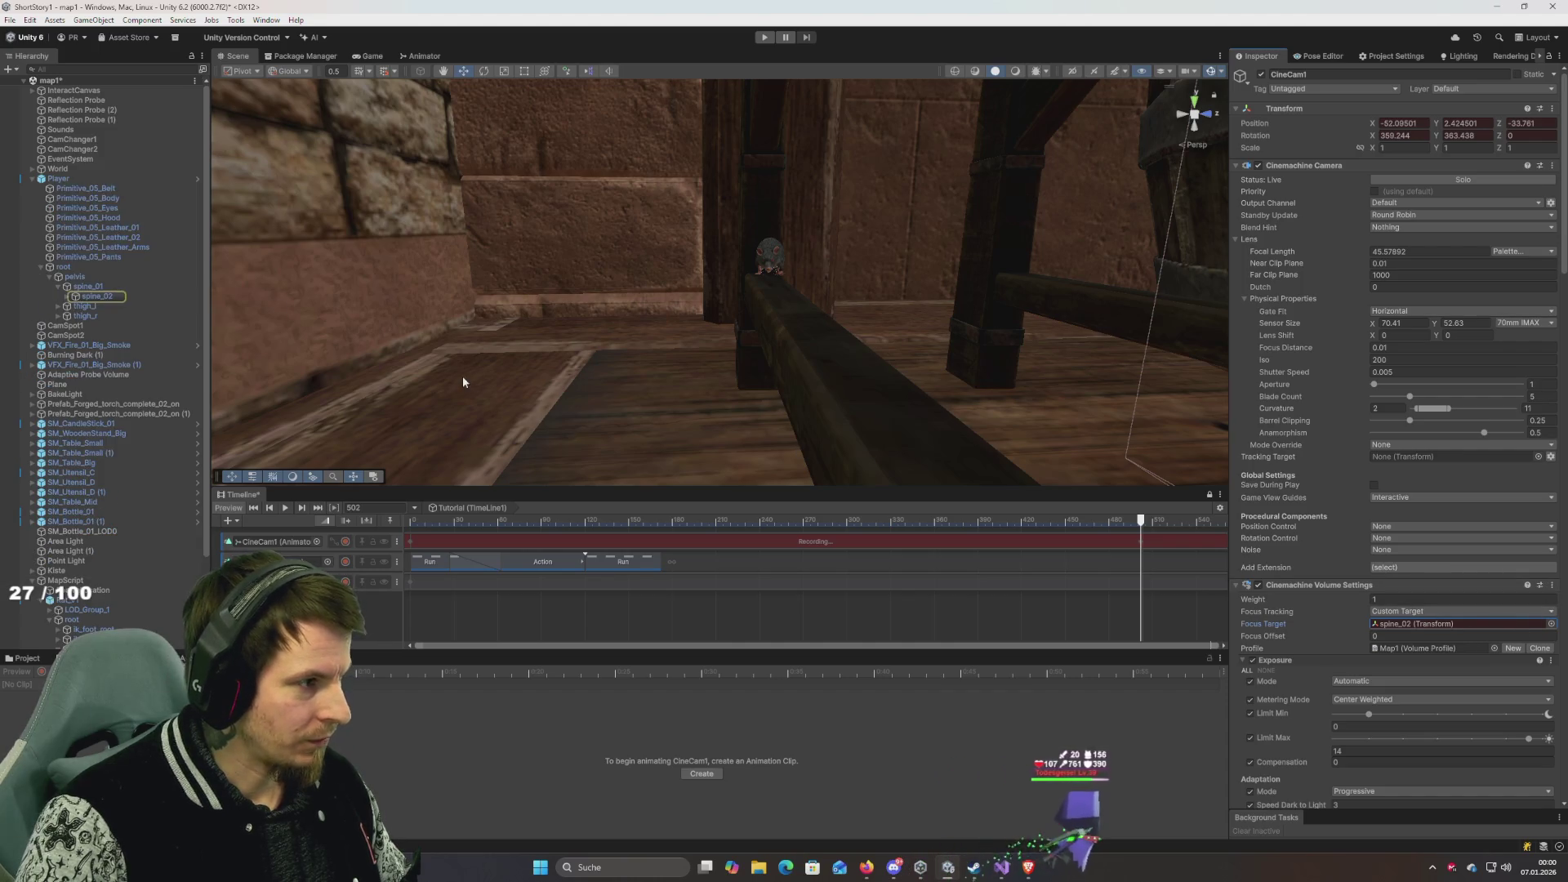
Stop Timeline recording on the camera track and enter Play mode to preview the shot.
{"action": "left_click", "coordinate": [346, 541]}
{"action": "left_click", "coordinate": [765, 37]}
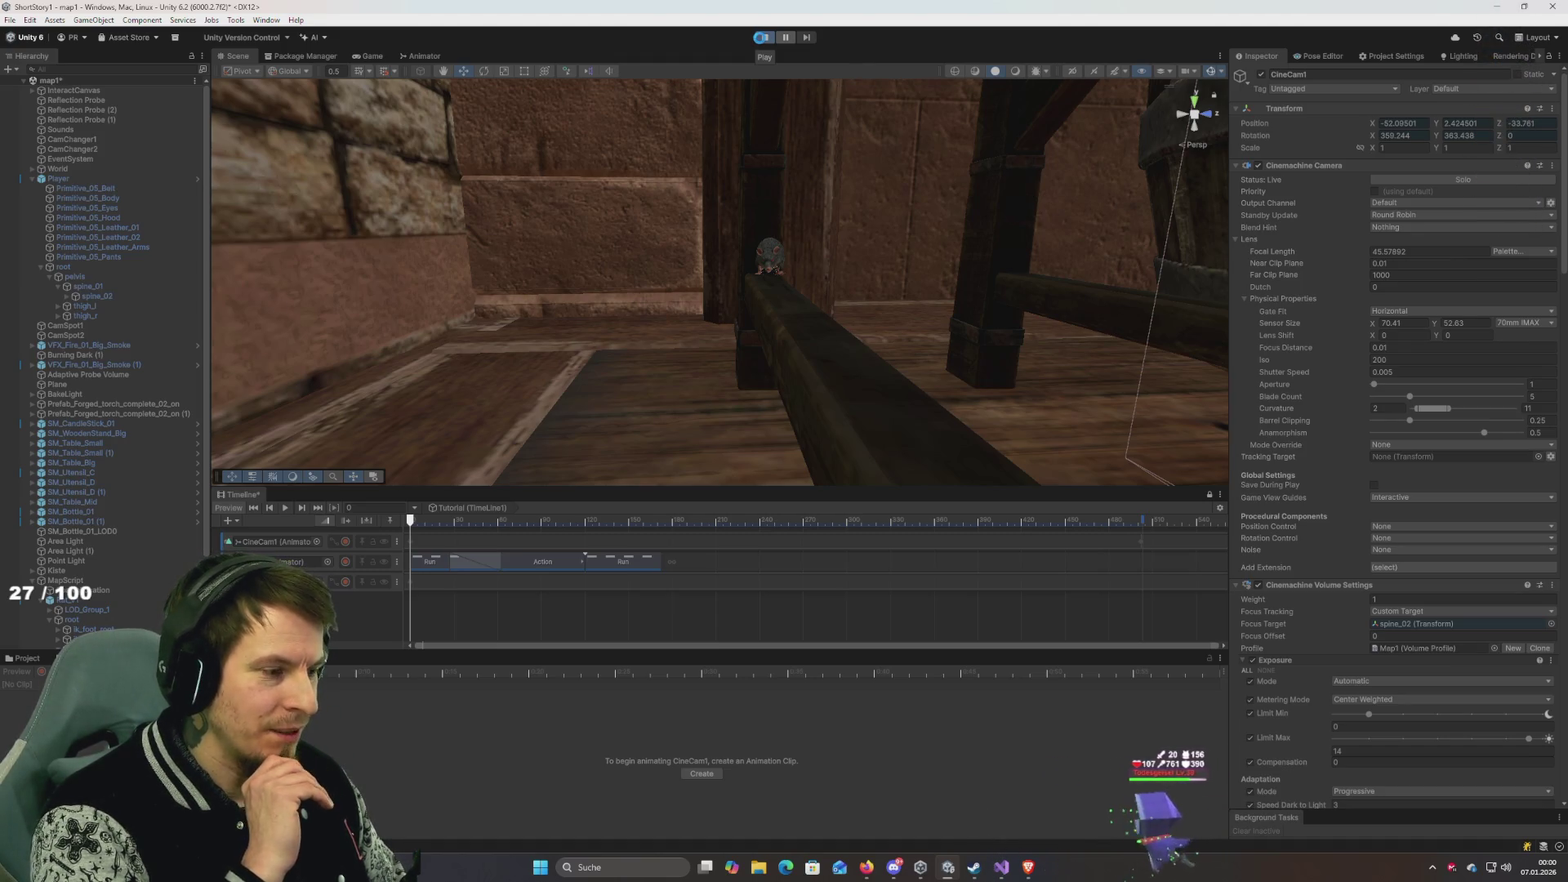
{"action": "left_click", "coordinate": [761, 39]}
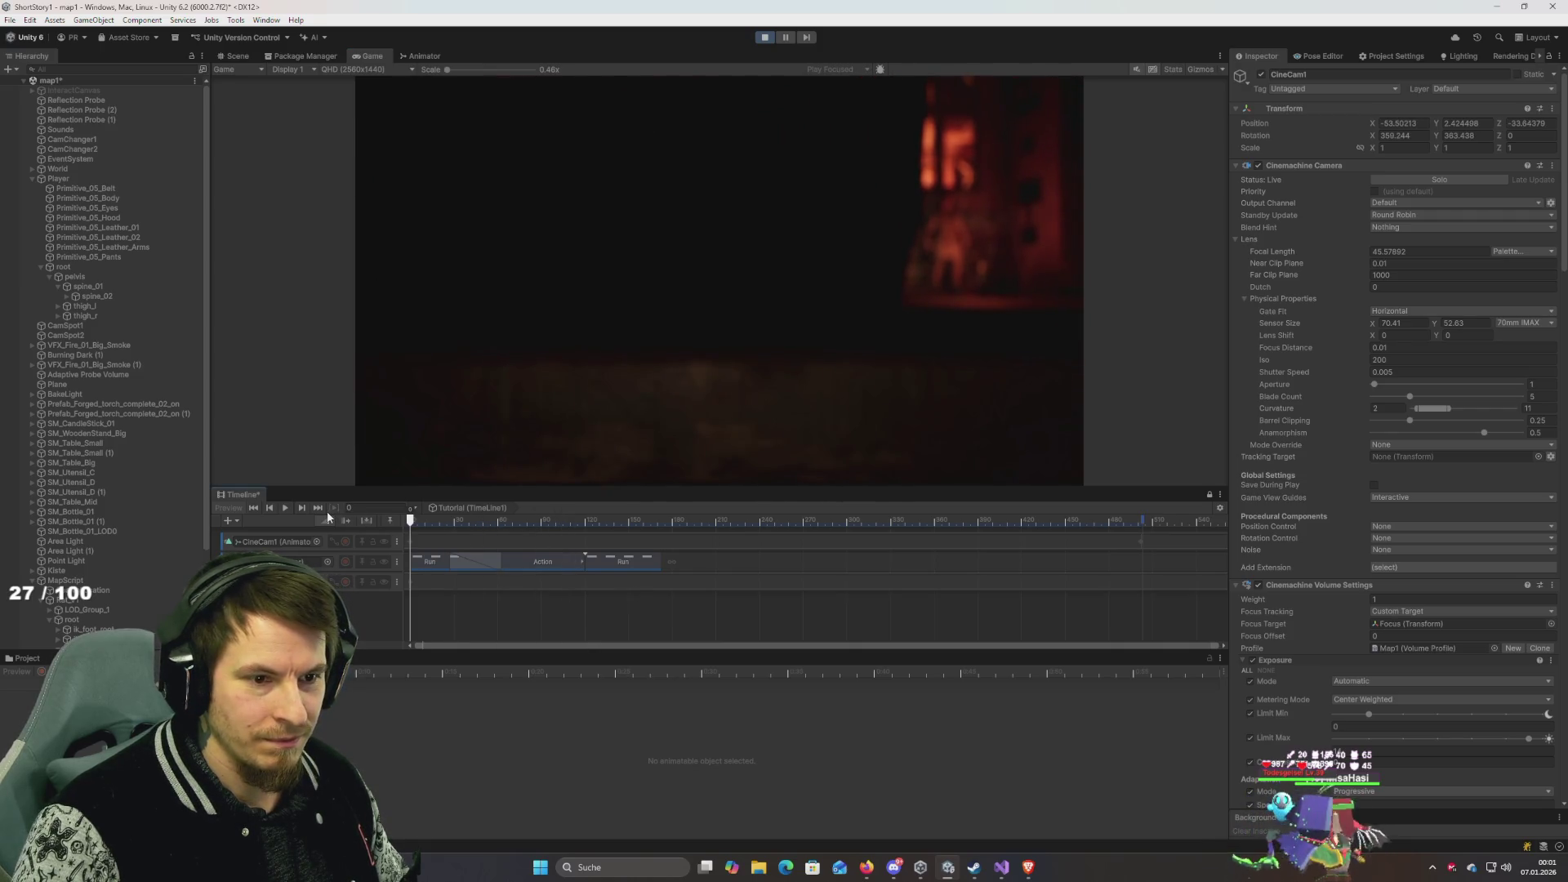
Scrub to frame 85, enlarge the Game view, and frame CineCam1 in the Scene view.
{"action": "left_click_drag", "start_coordinate": [410, 520], "coordinate": [545, 539]}
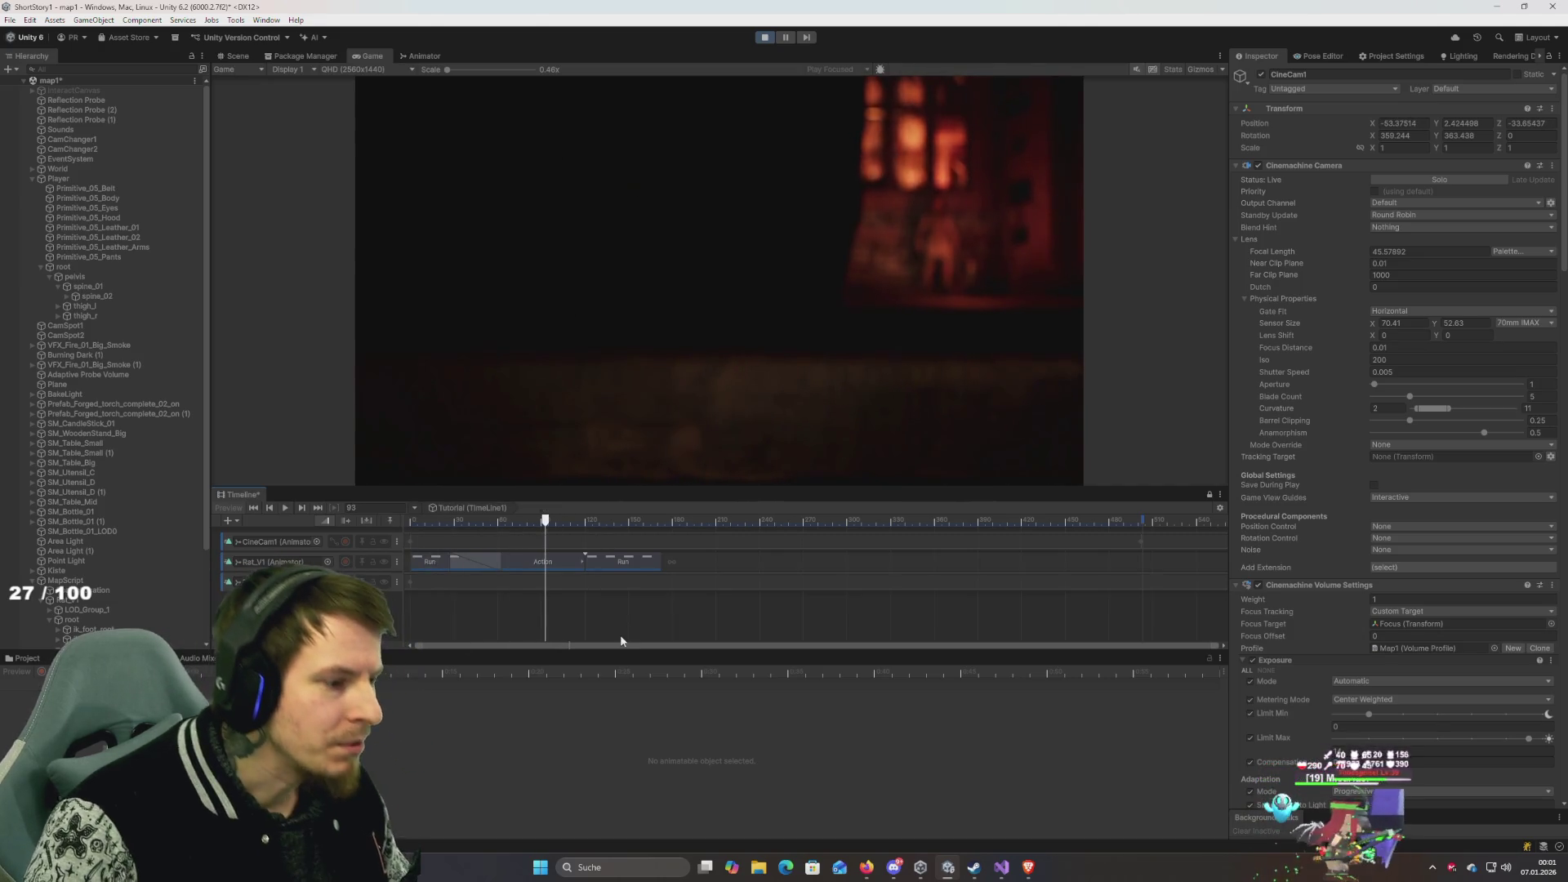
{"action": "left_click_drag", "start_coordinate": [625, 654], "coordinate": [632, 711]}
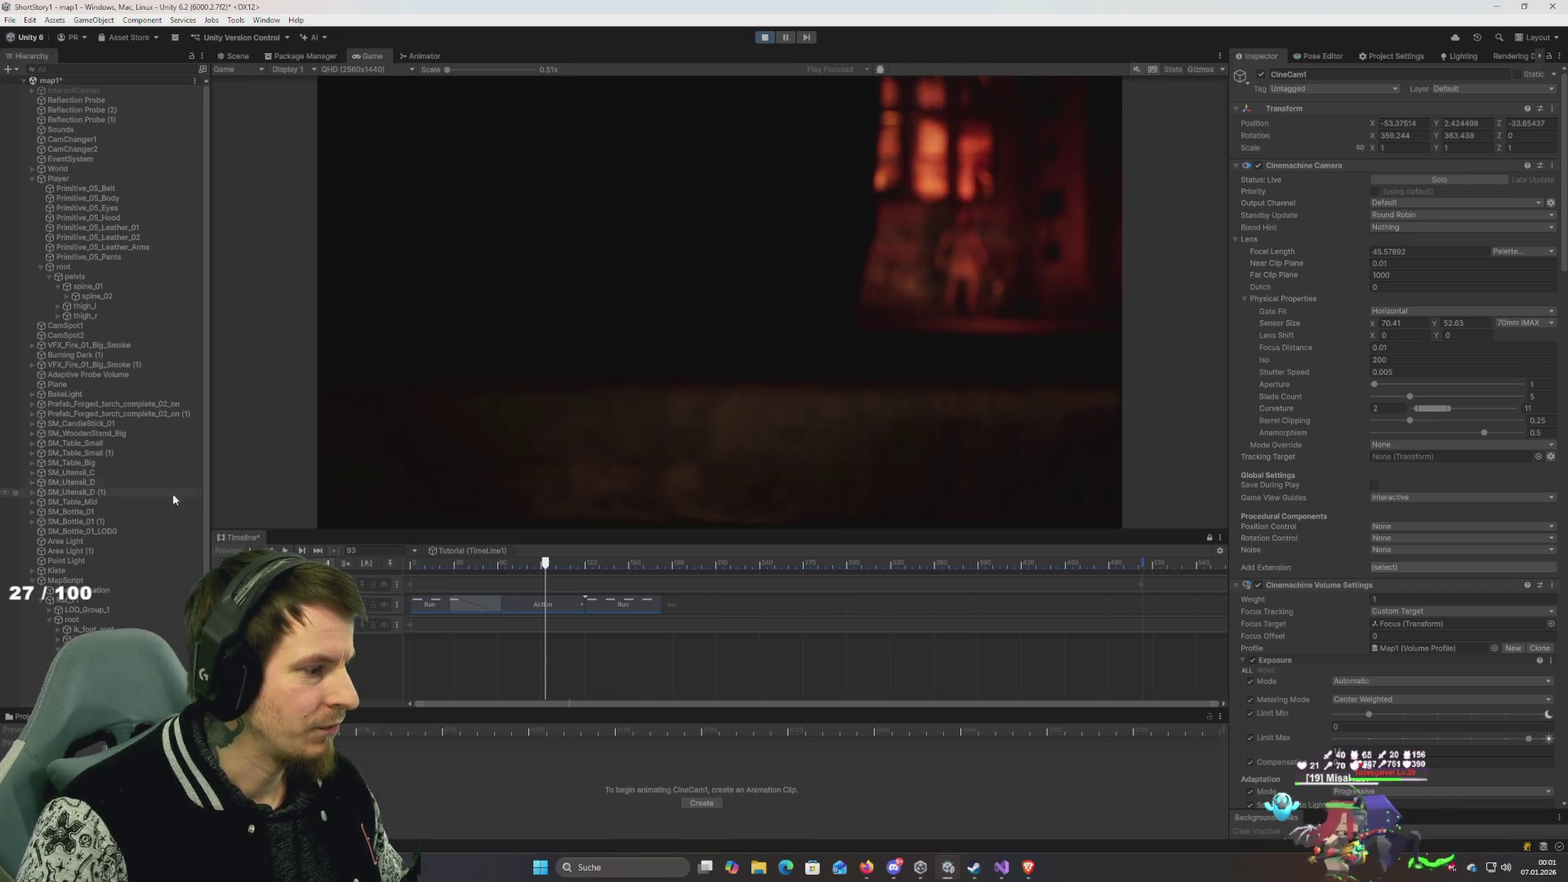
{"action": "left_click", "coordinate": [1419, 627]}
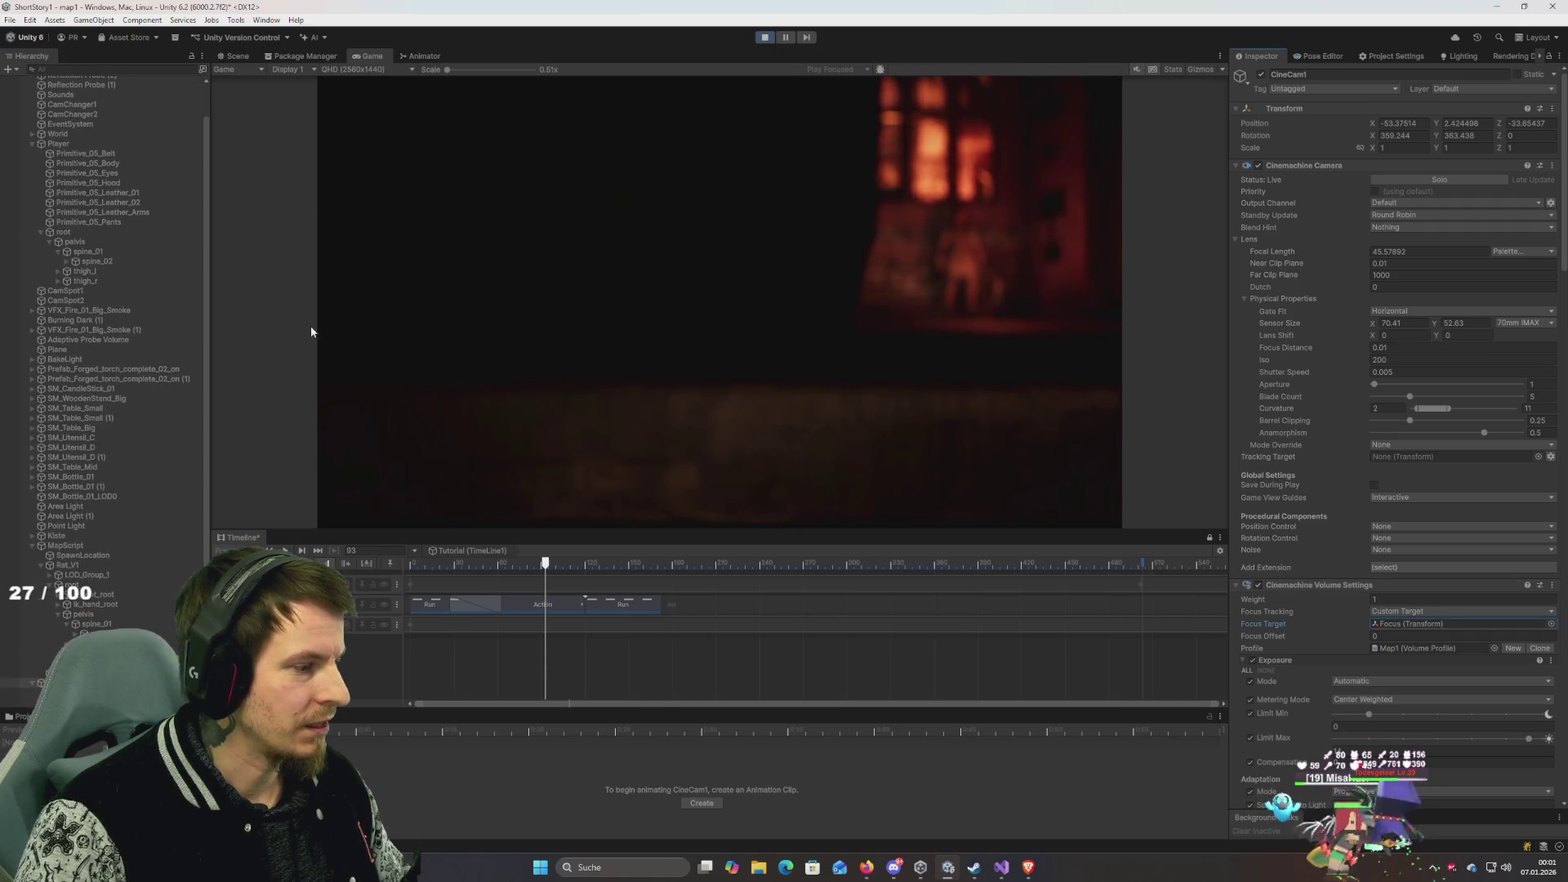
{"action": "left_click", "coordinate": [238, 56]}
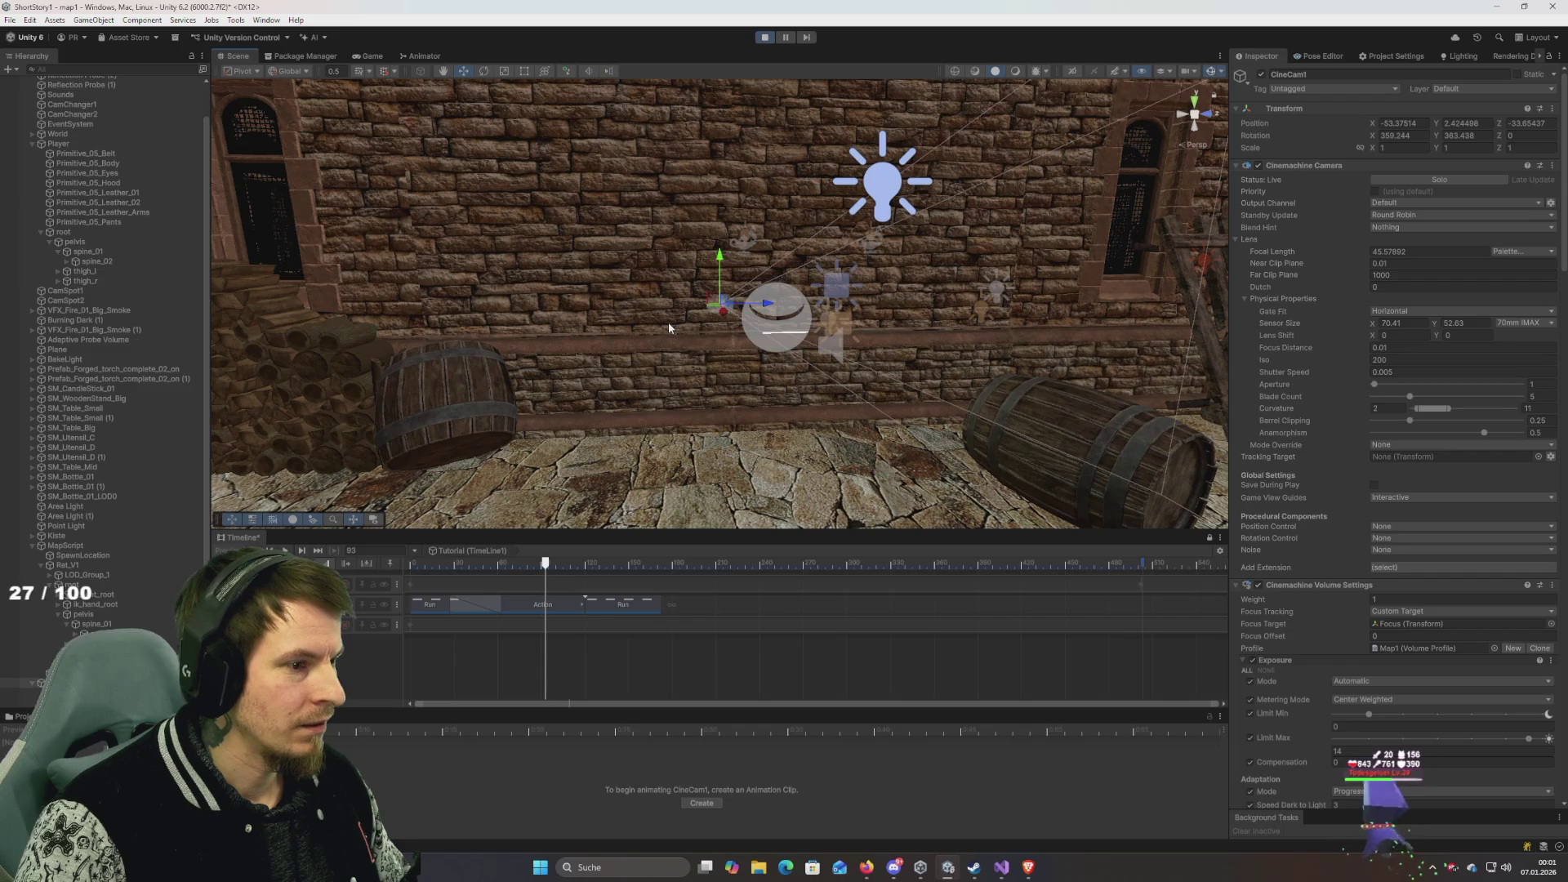
{"action": "key", "text": "f"}
{"action": "key", "text": "alt+shift+f"}
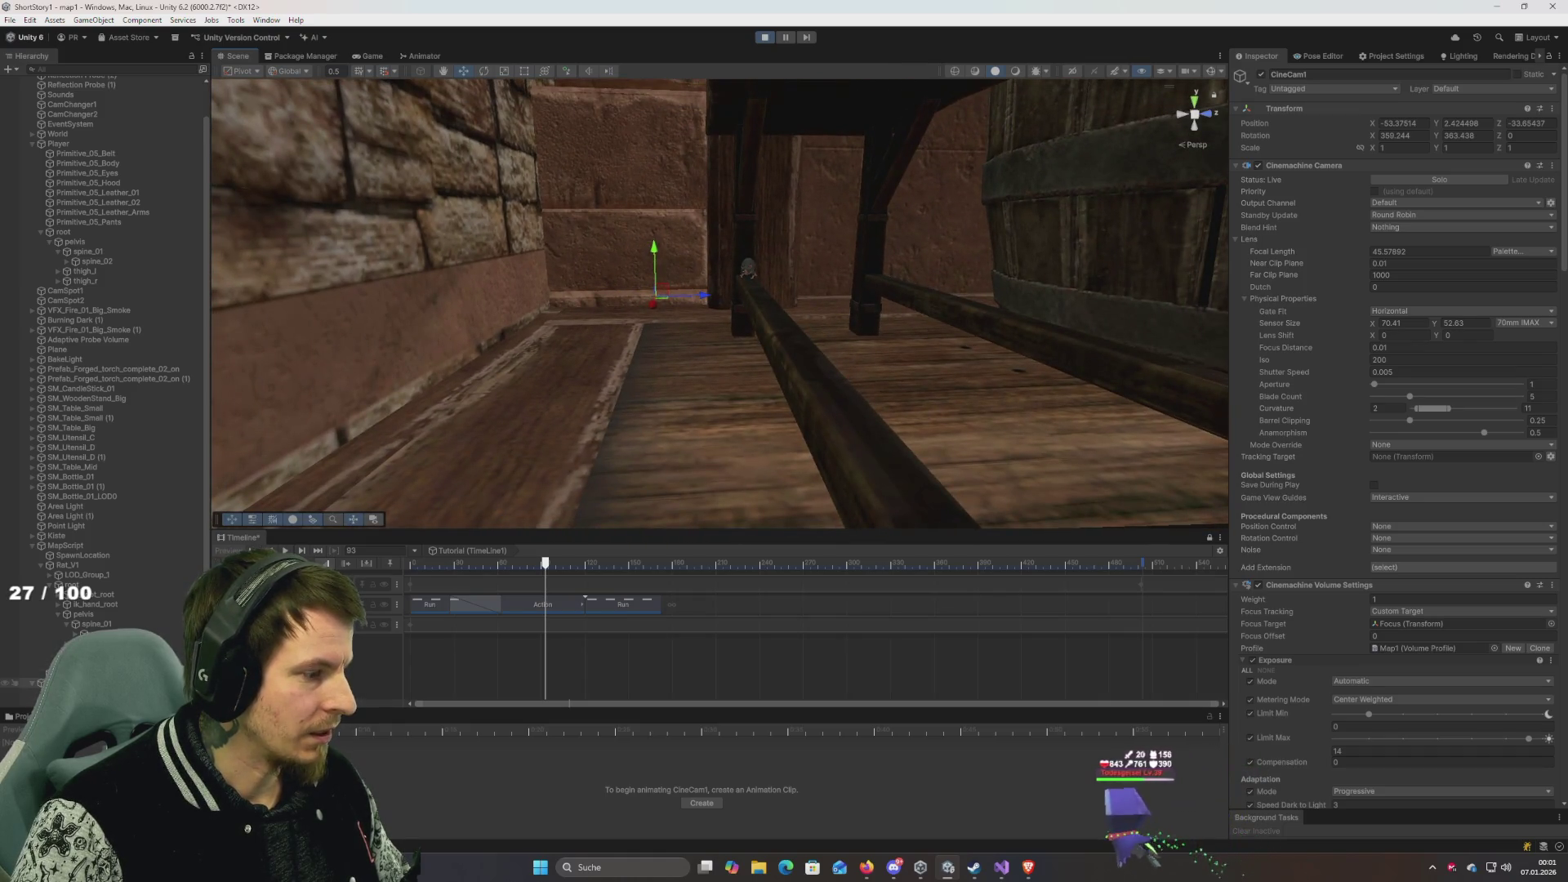
At frame 139, nudge the Focus object slightly along Z to about 0.1335.
{"action": "double_click", "coordinate": [1421, 623]}
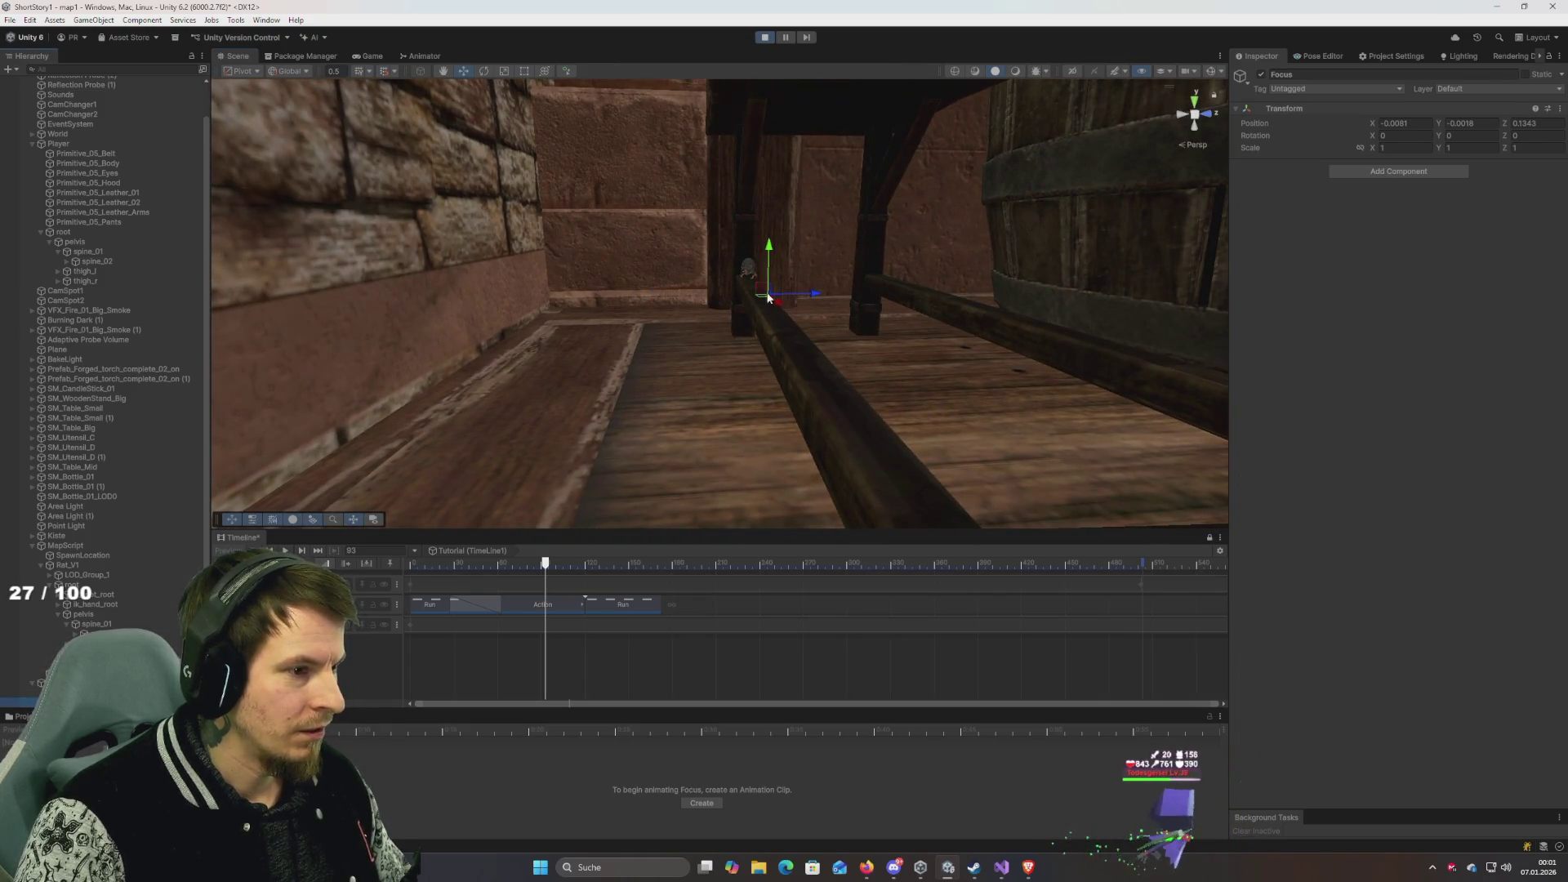
{"action": "left_click", "coordinate": [33, 682]}
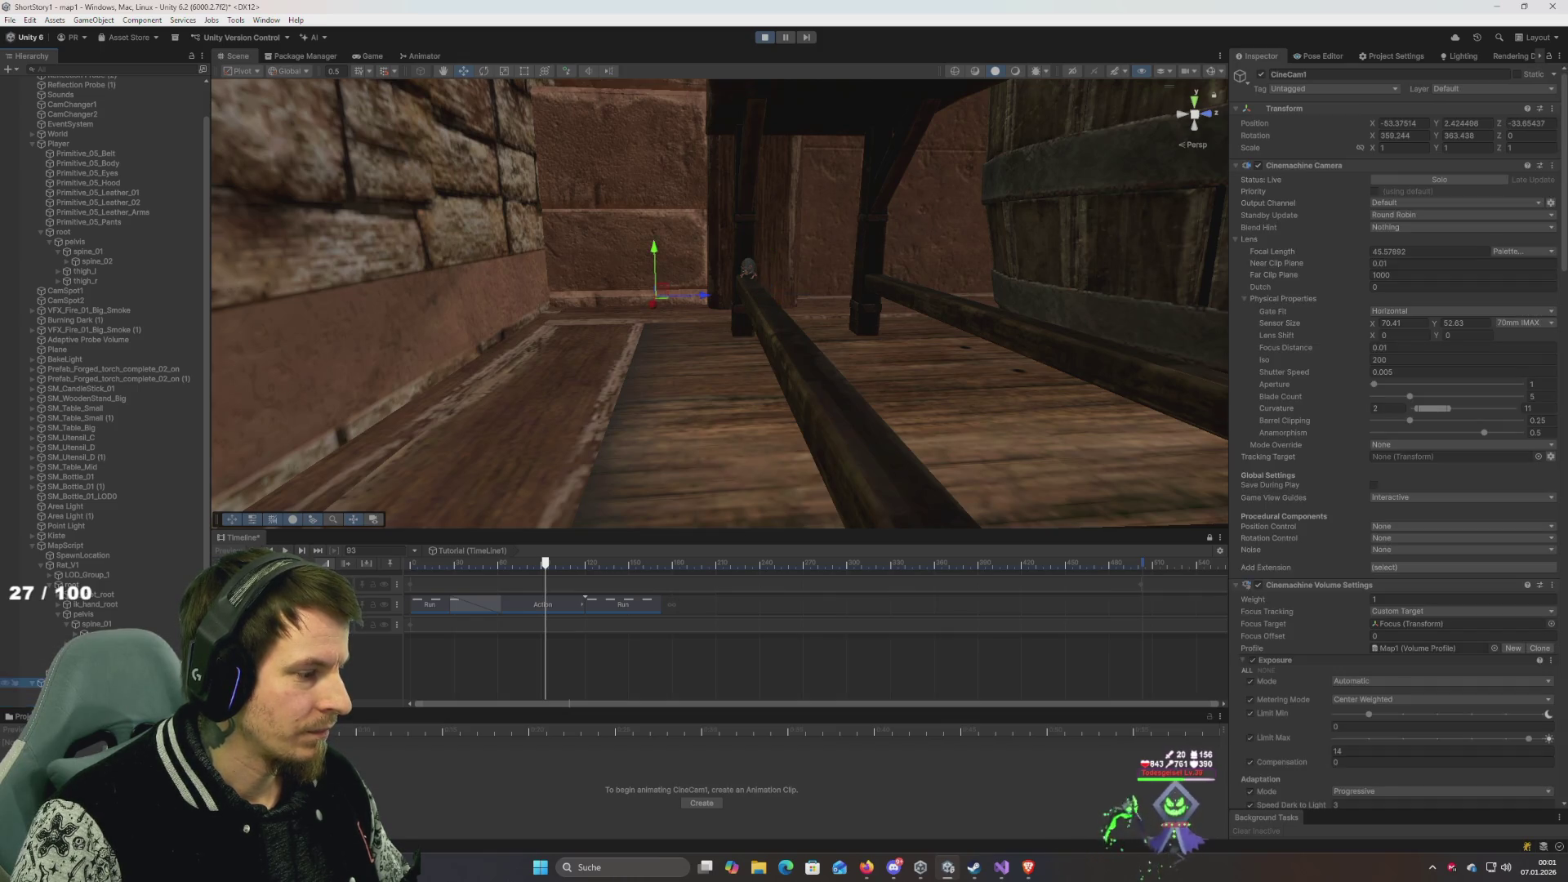
{"action": "left_click", "coordinate": [32, 700]}
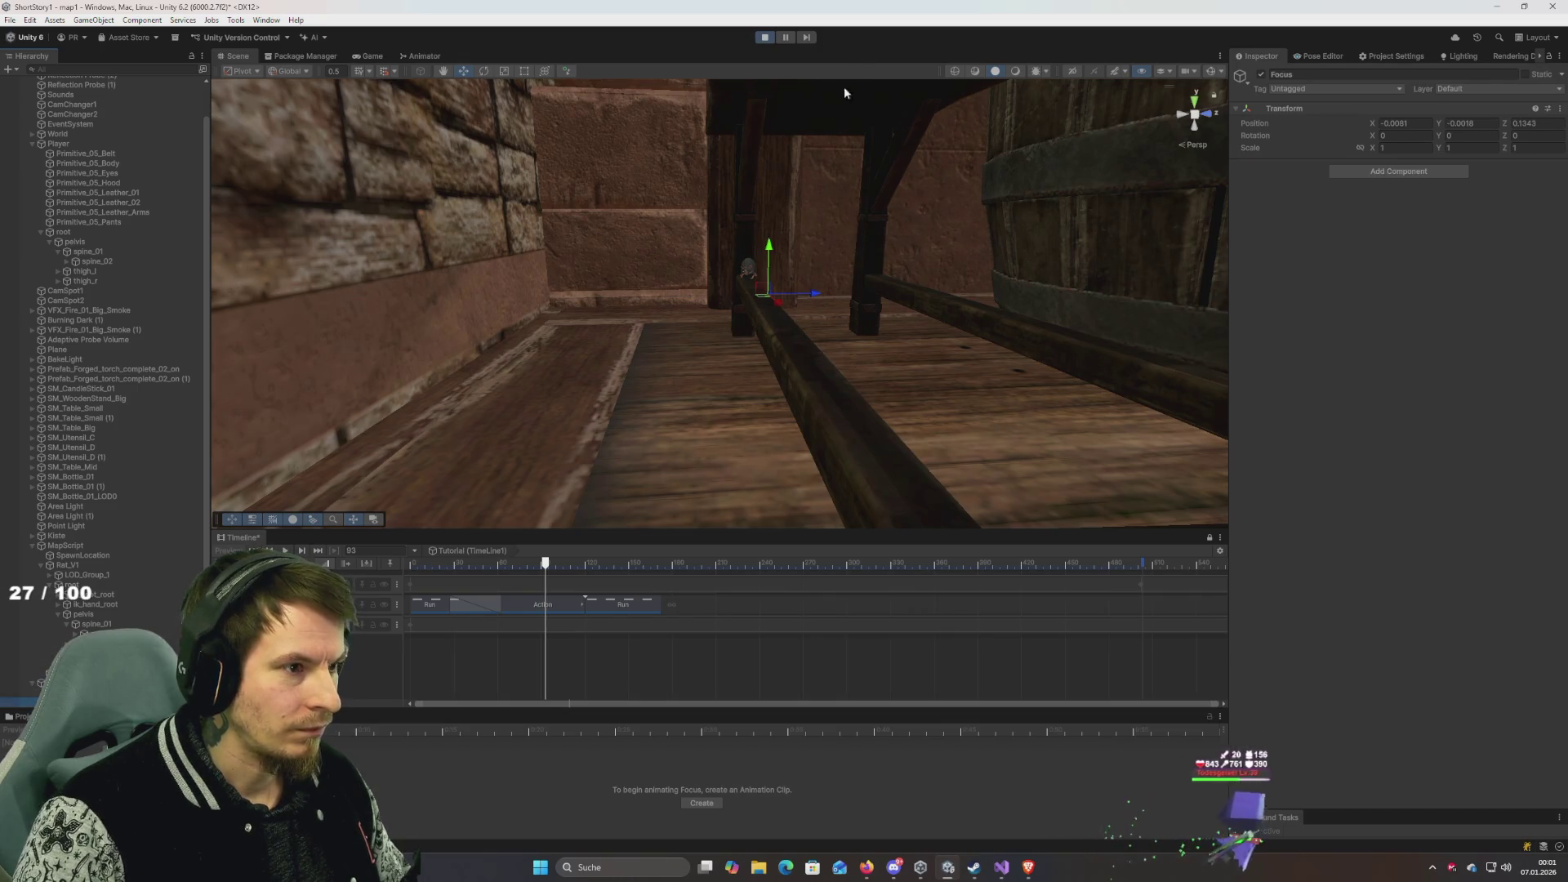
{"action": "mouse_move", "coordinate": [509, 562]}
{"action": "left_mouse_down"}
{"action": "mouse_move", "coordinate": [664, 565]}
{"action": "mouse_move", "coordinate": [420, 562]}
{"action": "left_mouse_up"}
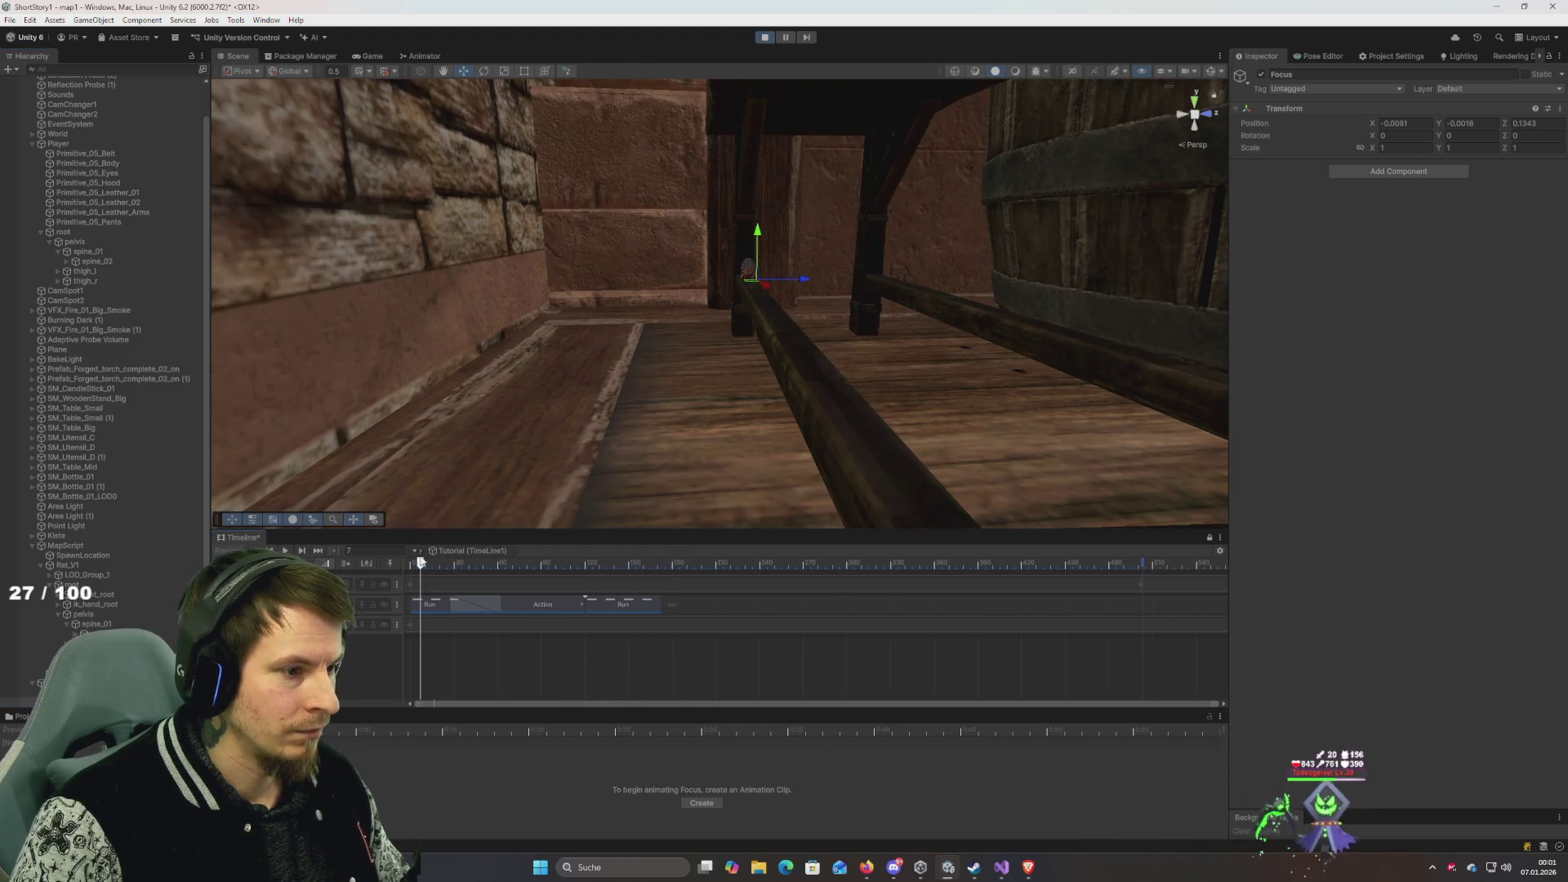
{"action": "left_click_drag", "start_coordinate": [741, 297], "coordinate": [651, 315]}
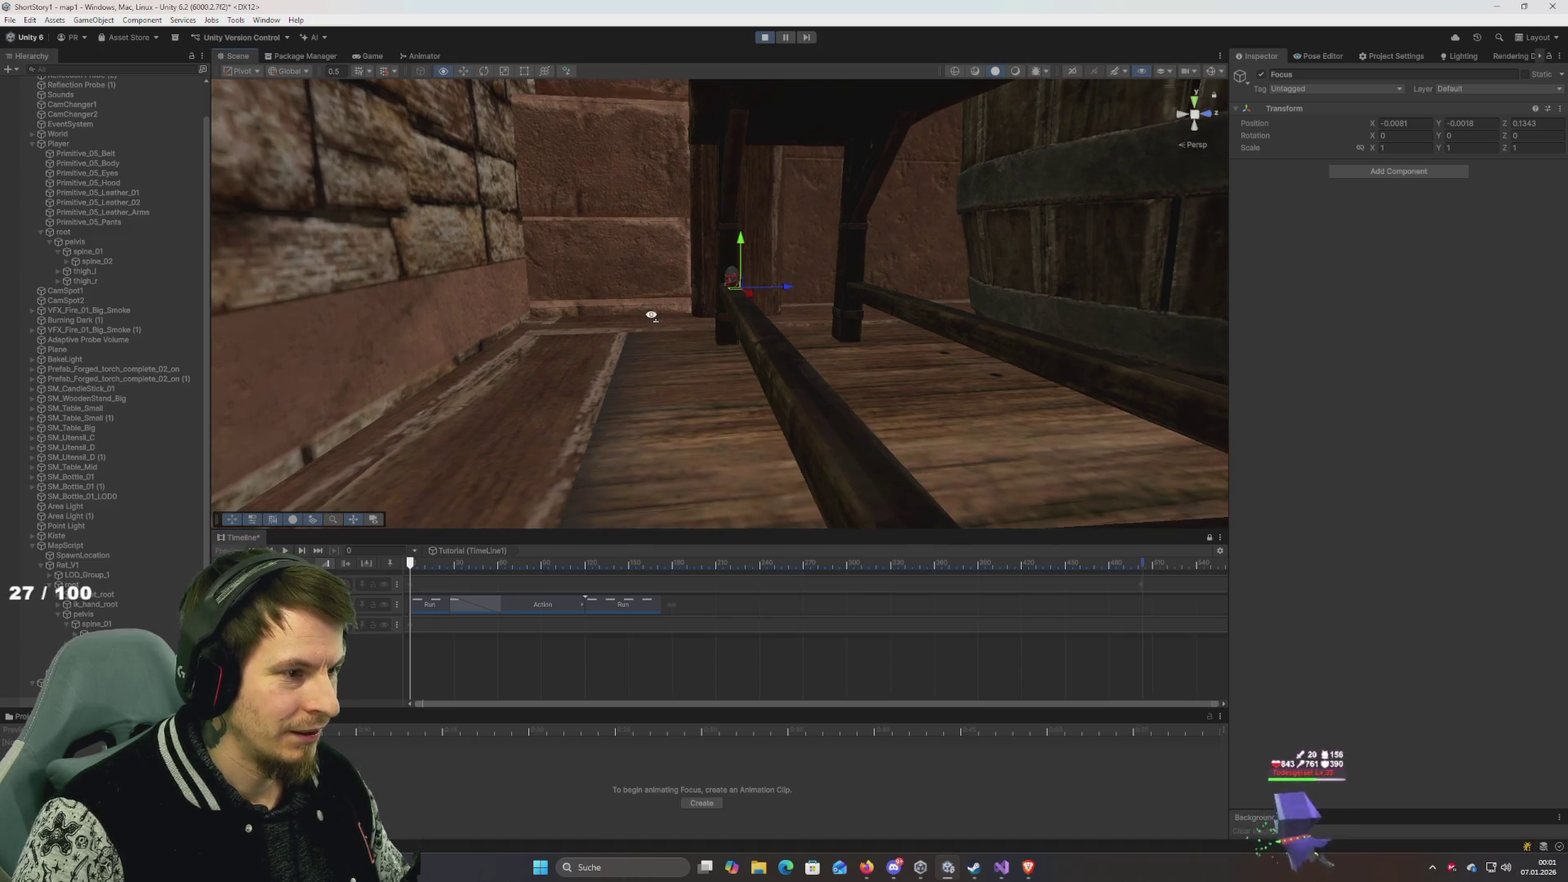
{"action": "left_click_drag", "start_coordinate": [774, 299], "coordinate": [778, 296]}
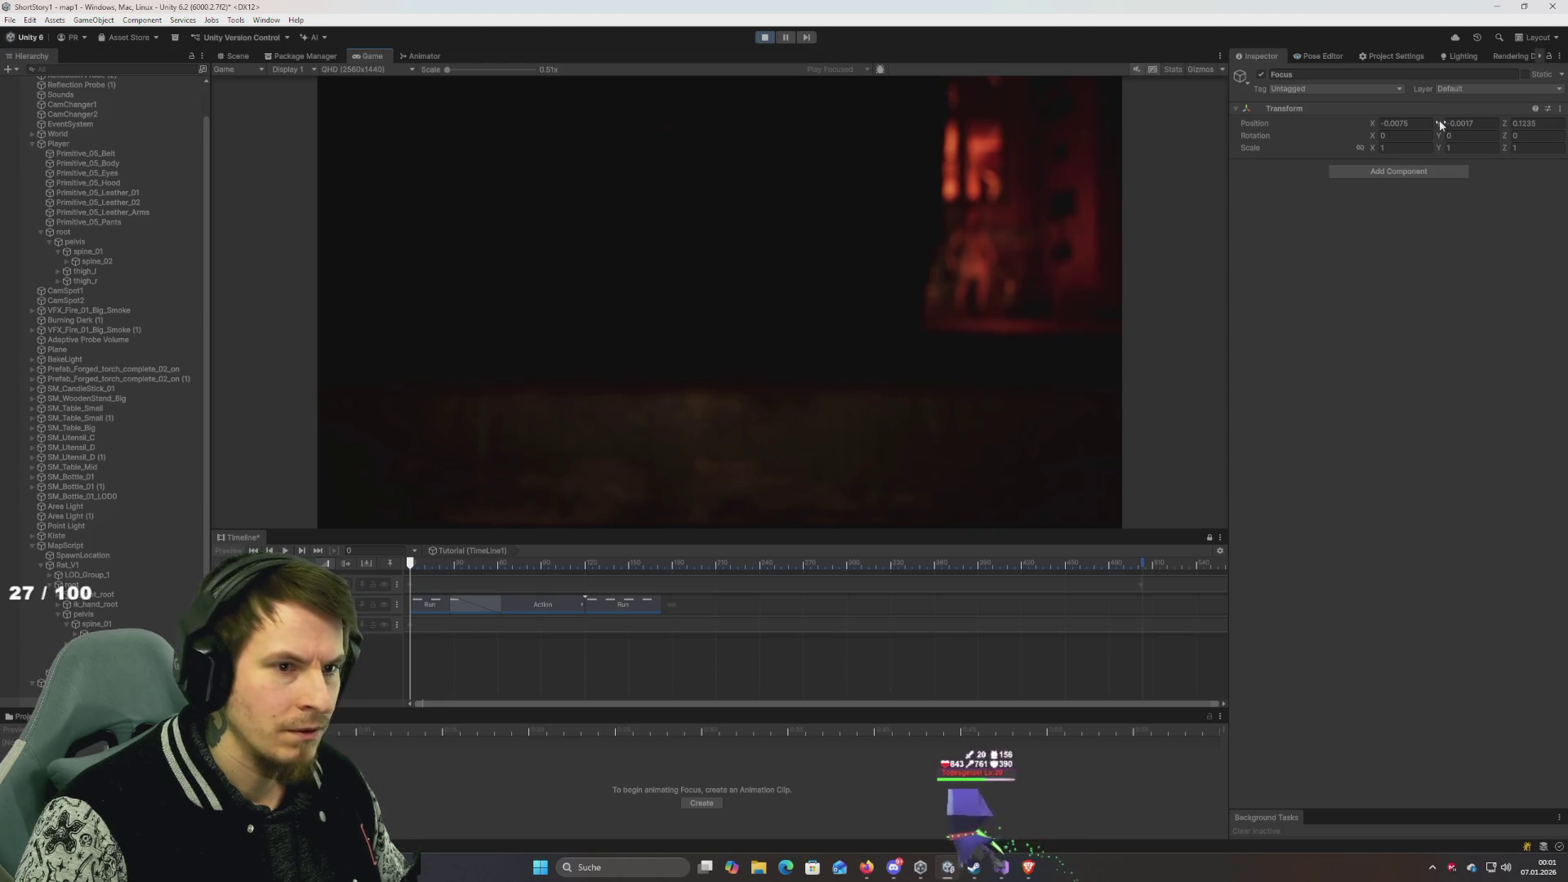
{"action": "key", "text": "ctrl+1"}
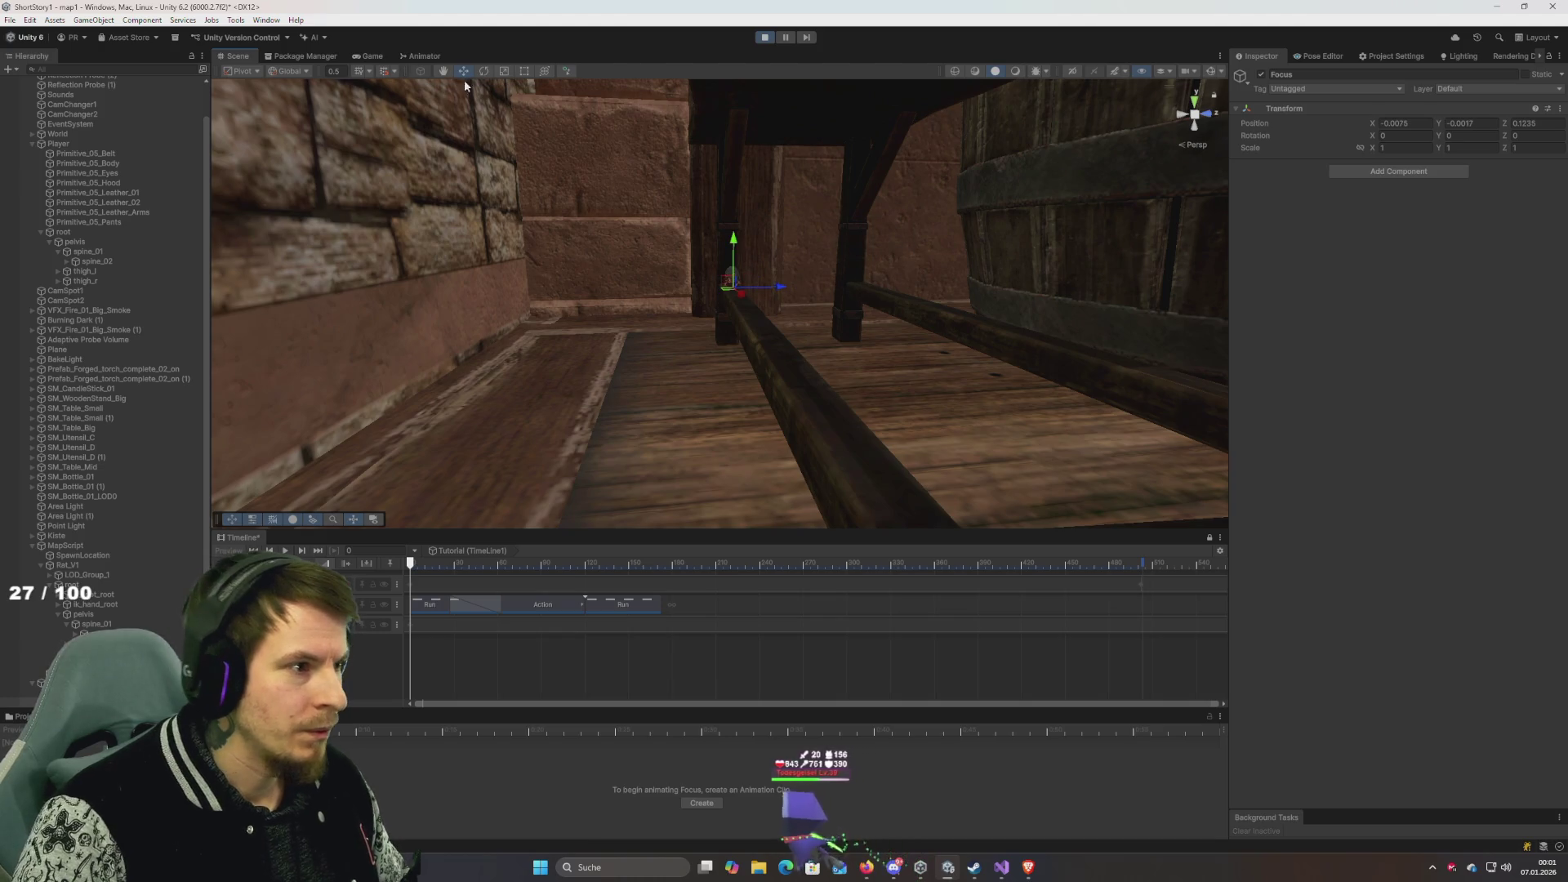
{"action": "left_click", "coordinate": [301, 55]}
Cycle the Focus object's Position Z through test values from -3.93 onward, ending at 0.07.
{"action": "left_click", "coordinate": [369, 55]}
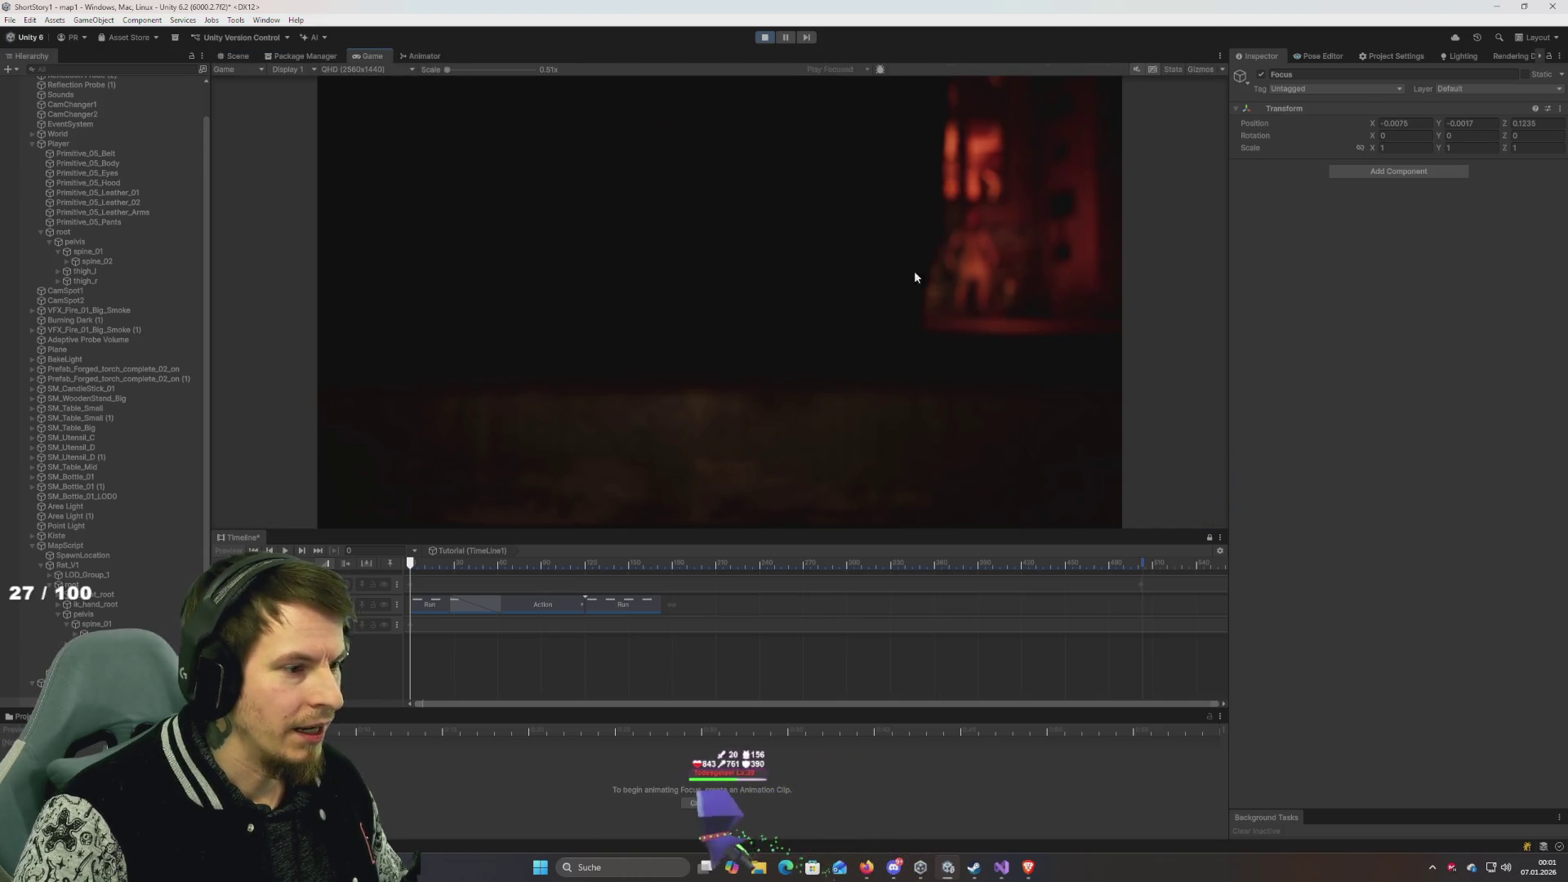
{"action": "left_click", "coordinate": [1527, 122]}
{"action": "type", "text": "-3.93"}
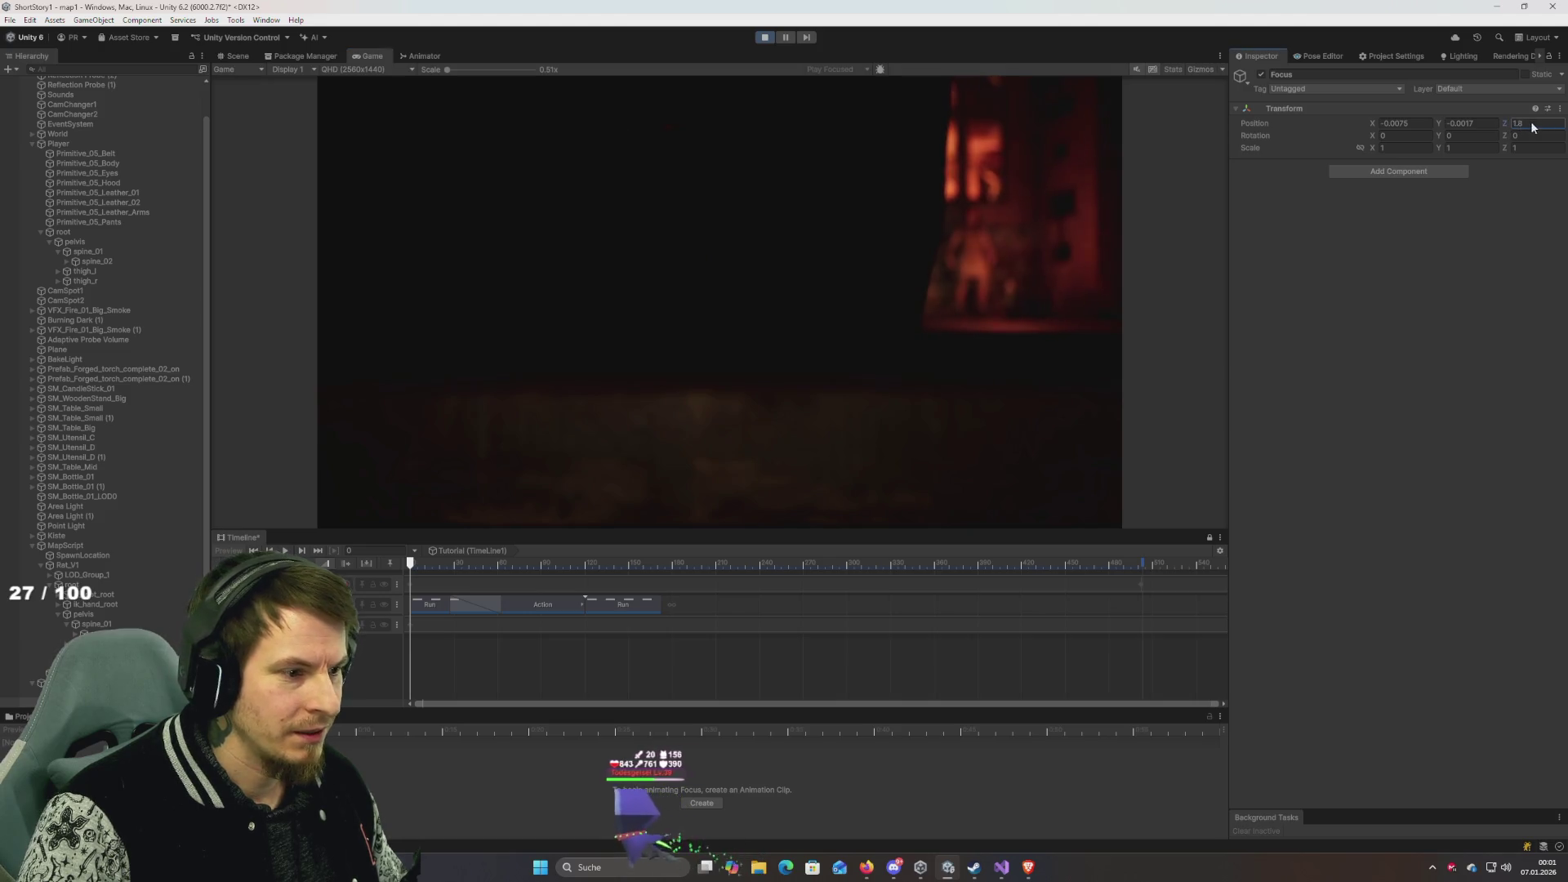
{"action": "type", "text": "6.87"}
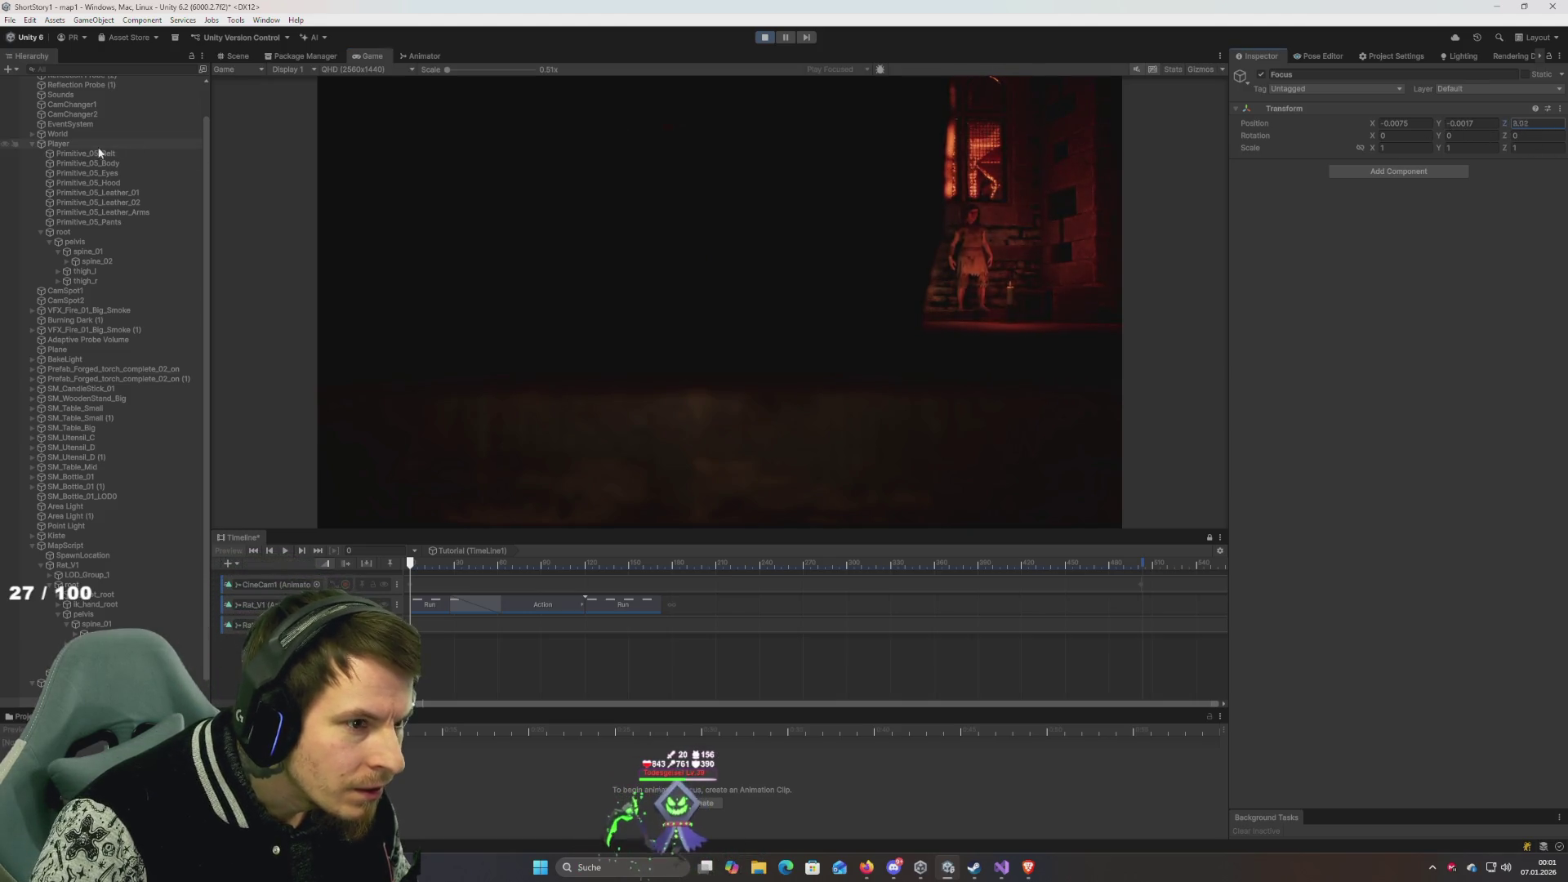
{"action": "type", "text": "-1.58"}
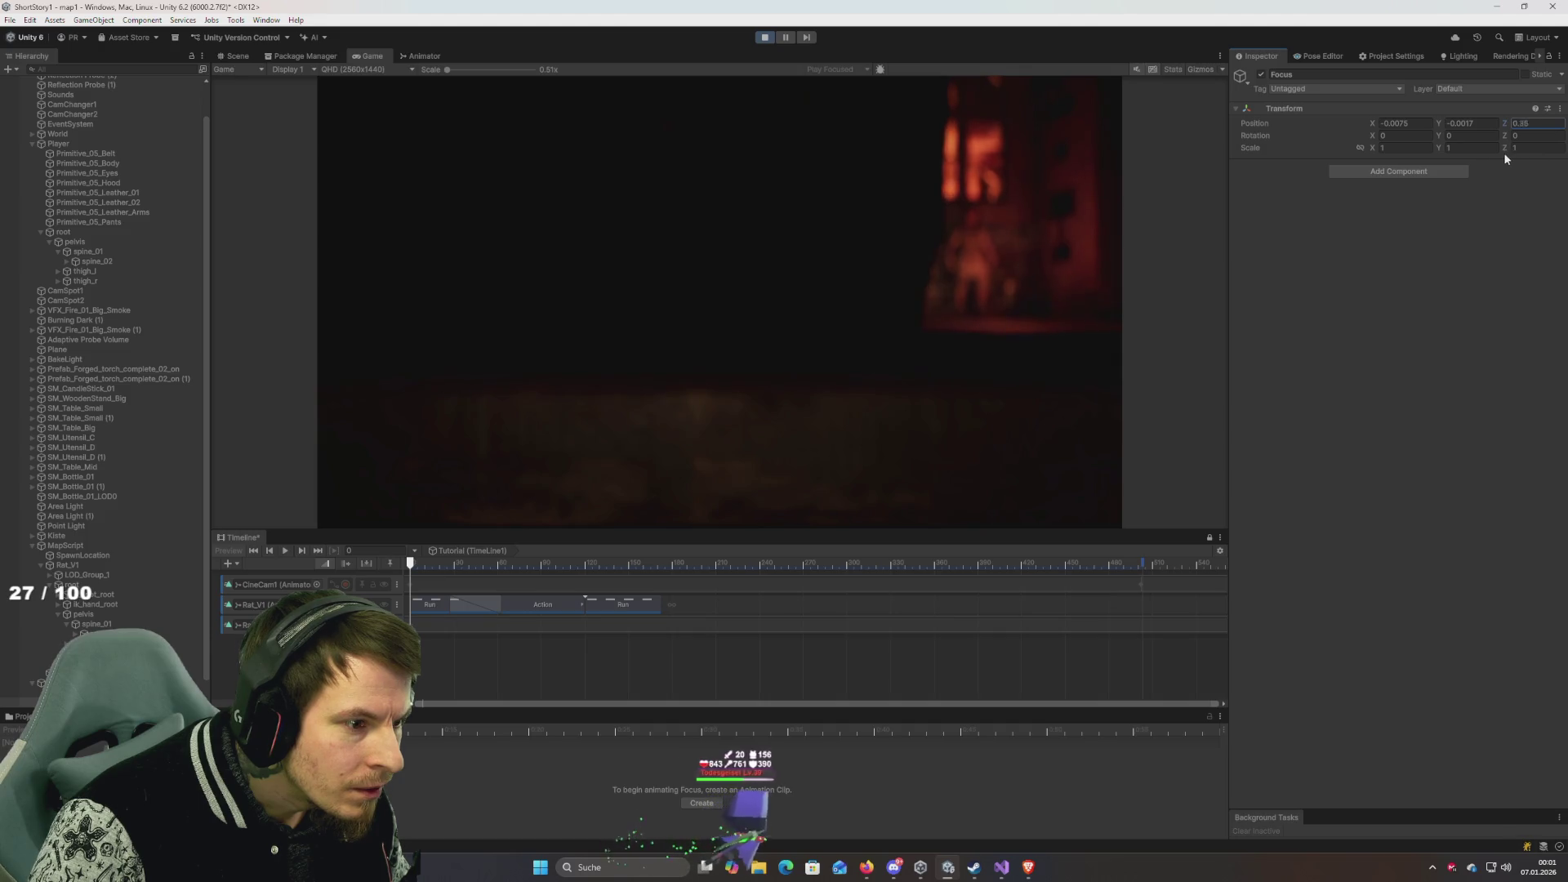
{"action": "type", "text": "-5.51-0.55-0.270.5"}
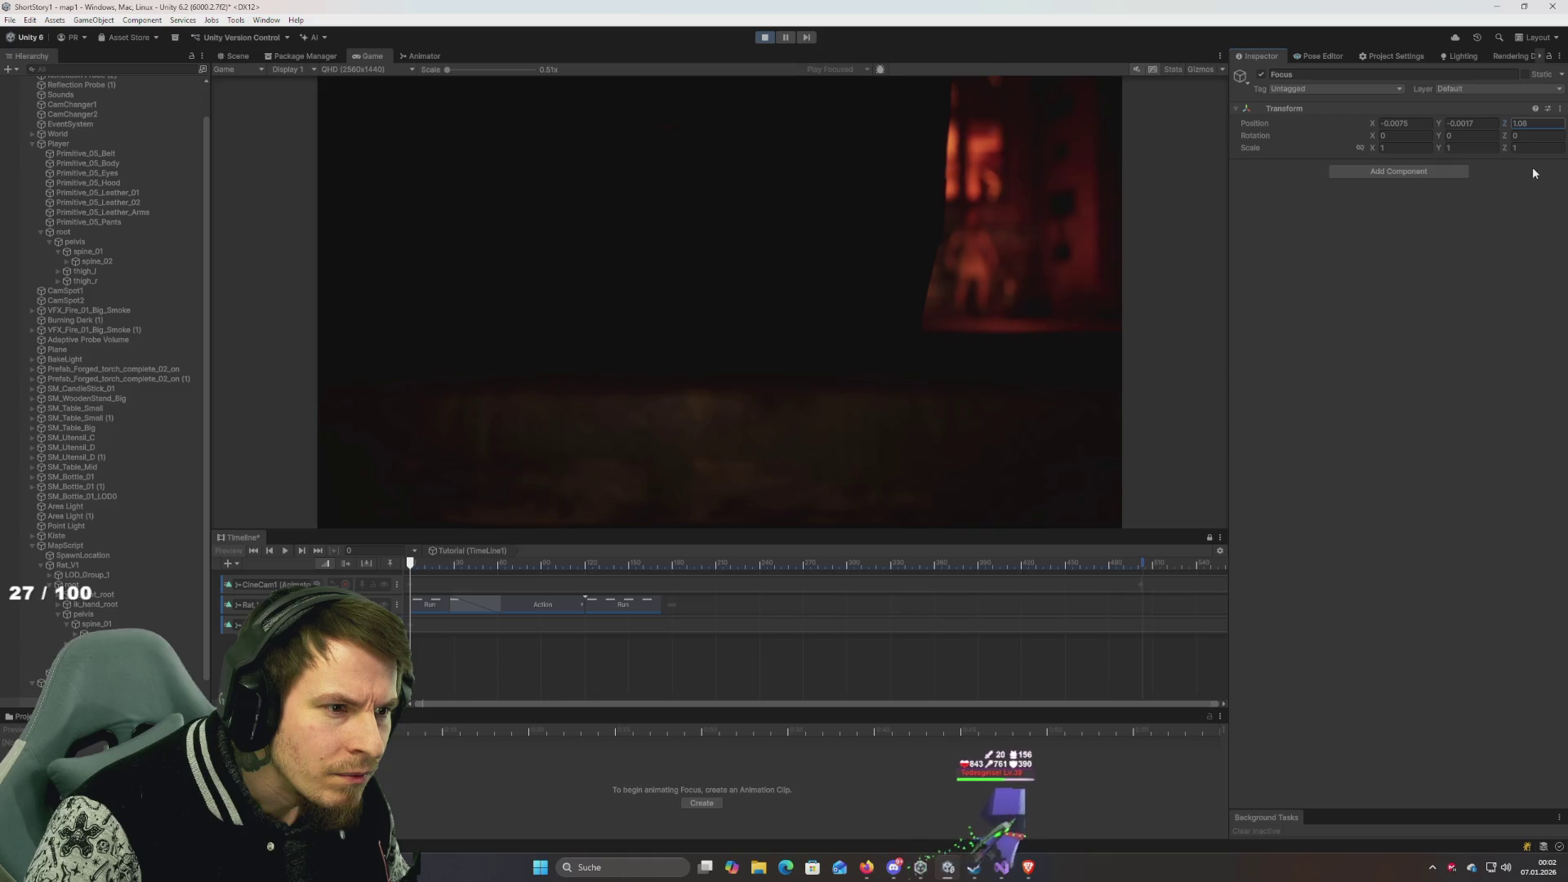
{"action": "type", "text": "0.9"}
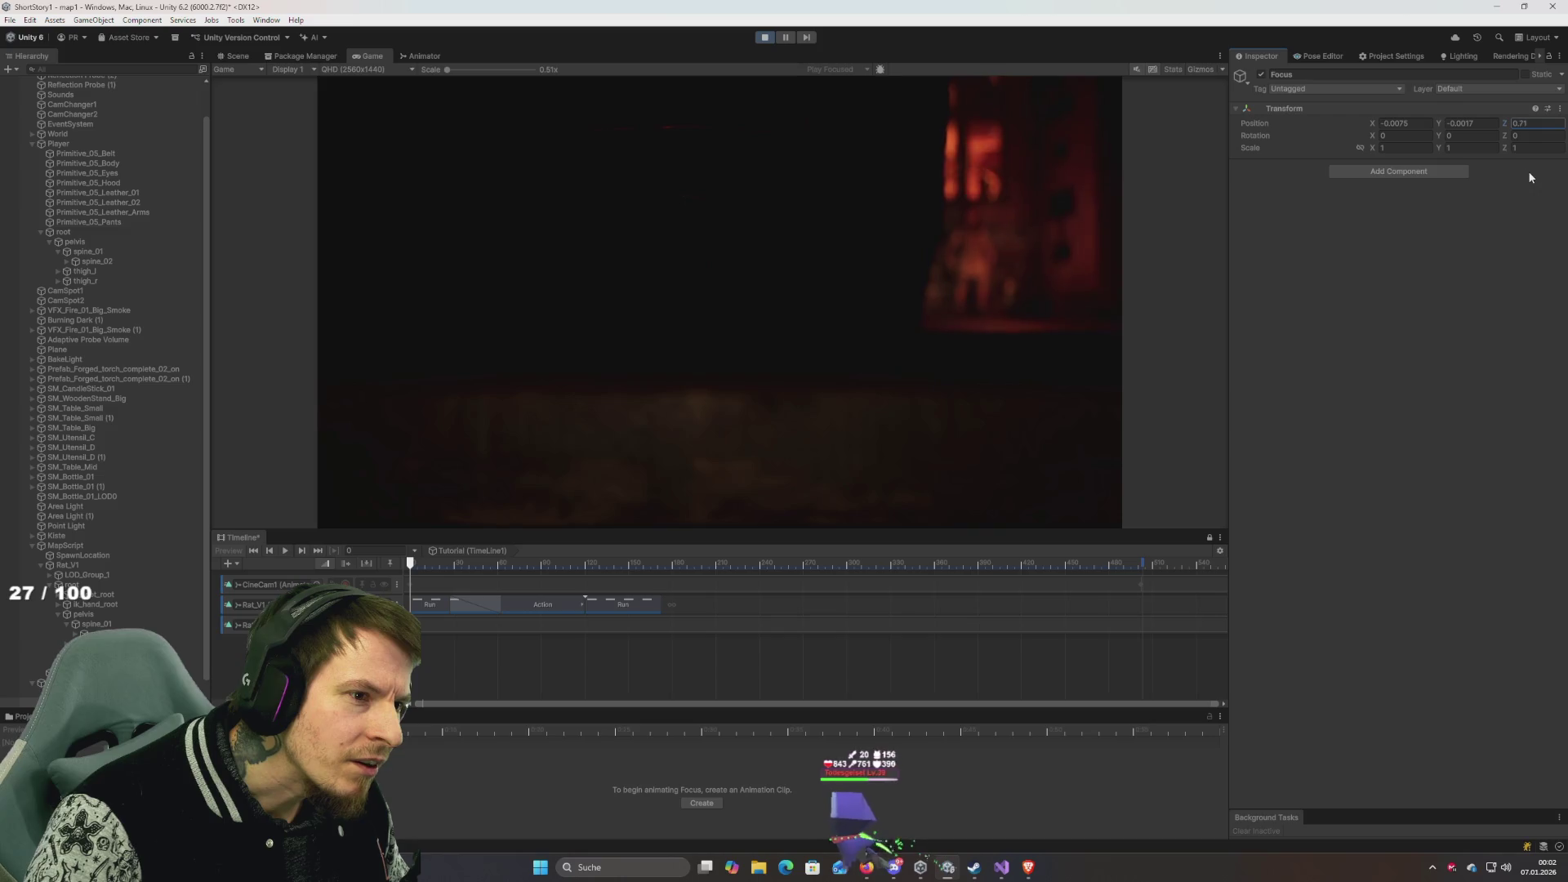
{"action": "type", "text": "0.740.37"}
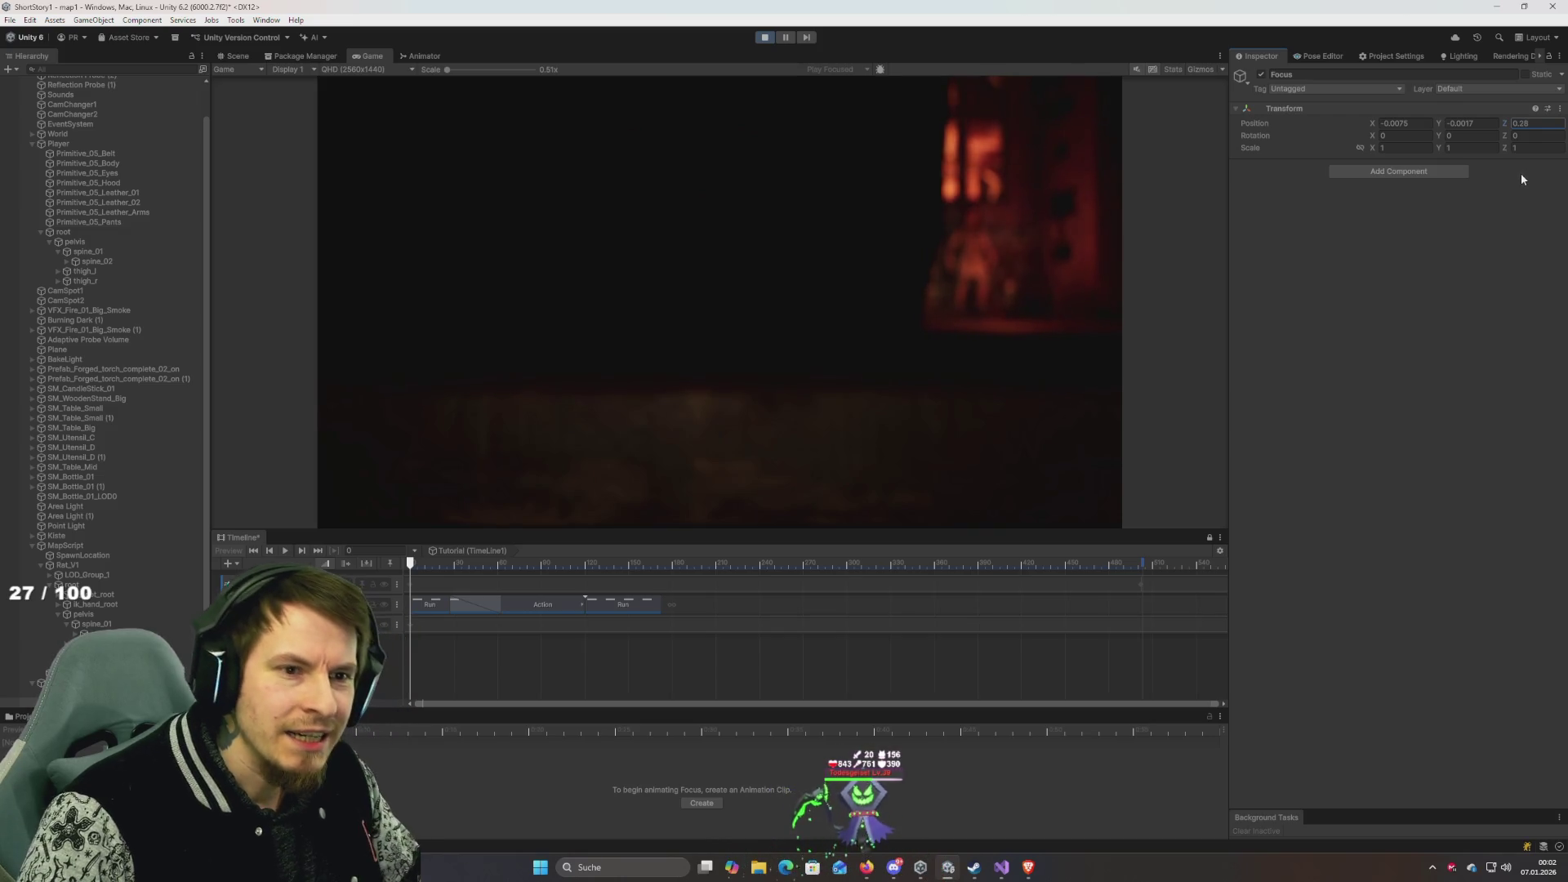
{"action": "type", "text": "-0.11"}
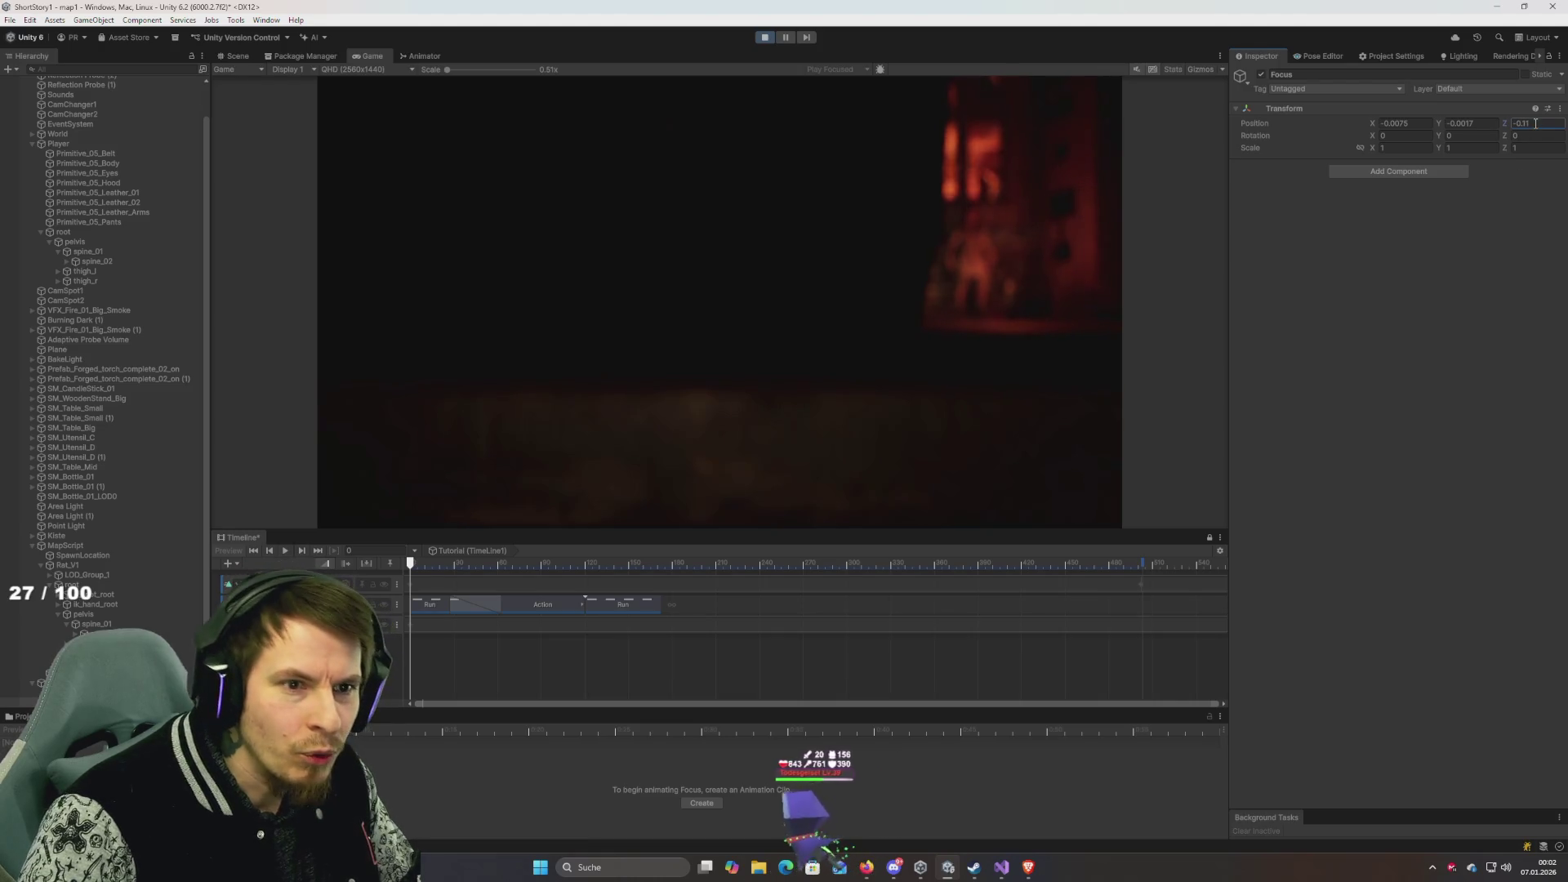
{"action": "type", "text": "0.01"}
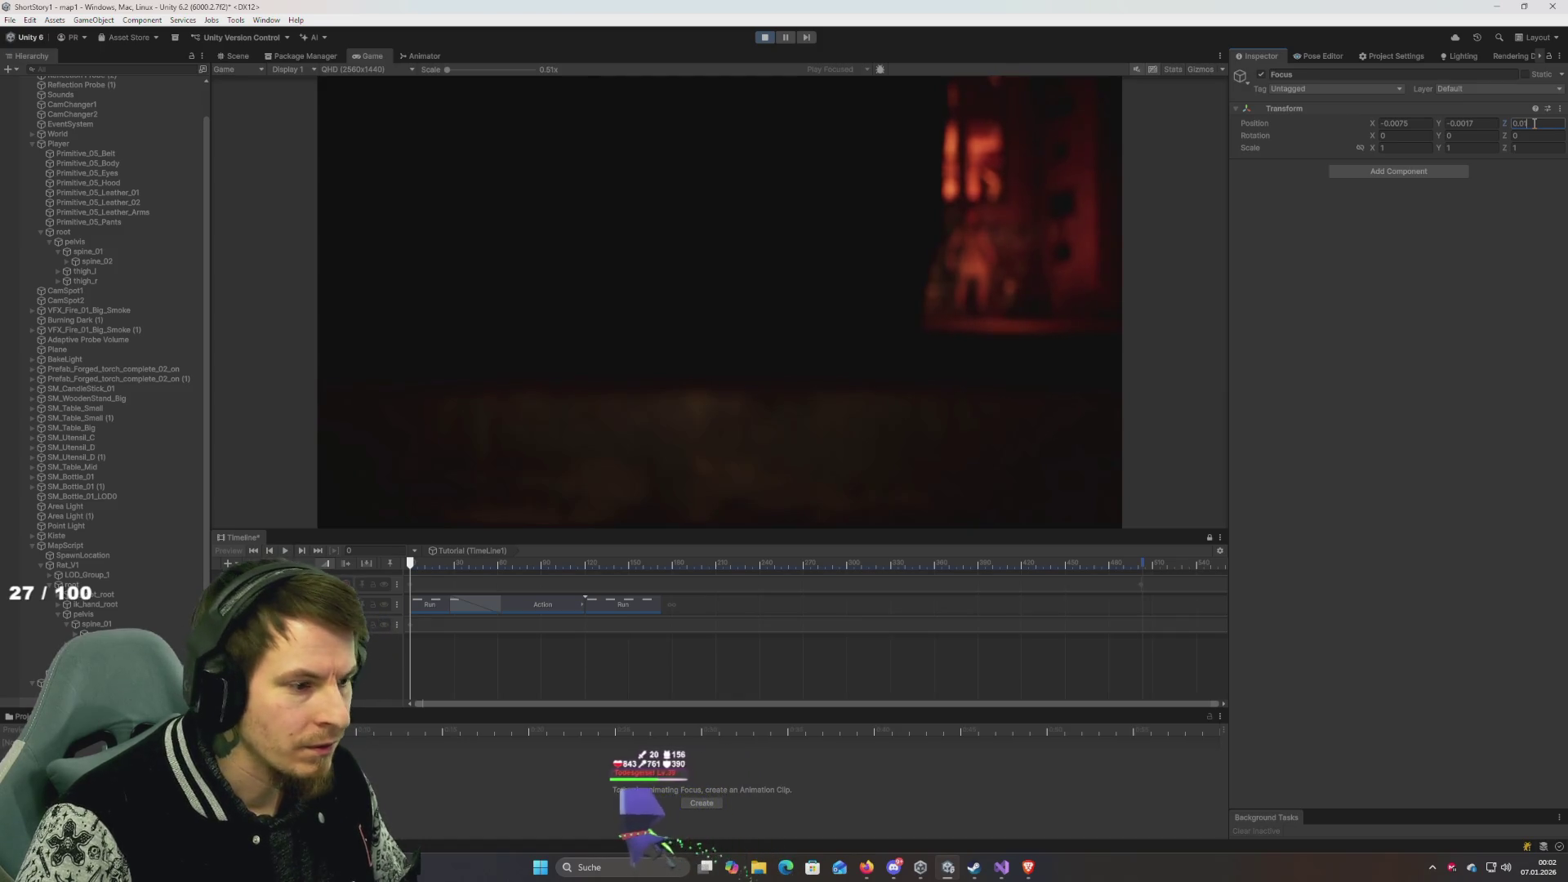
{"action": "key", "text": "BackSpace"}
{"action": "type", "text": "0"}
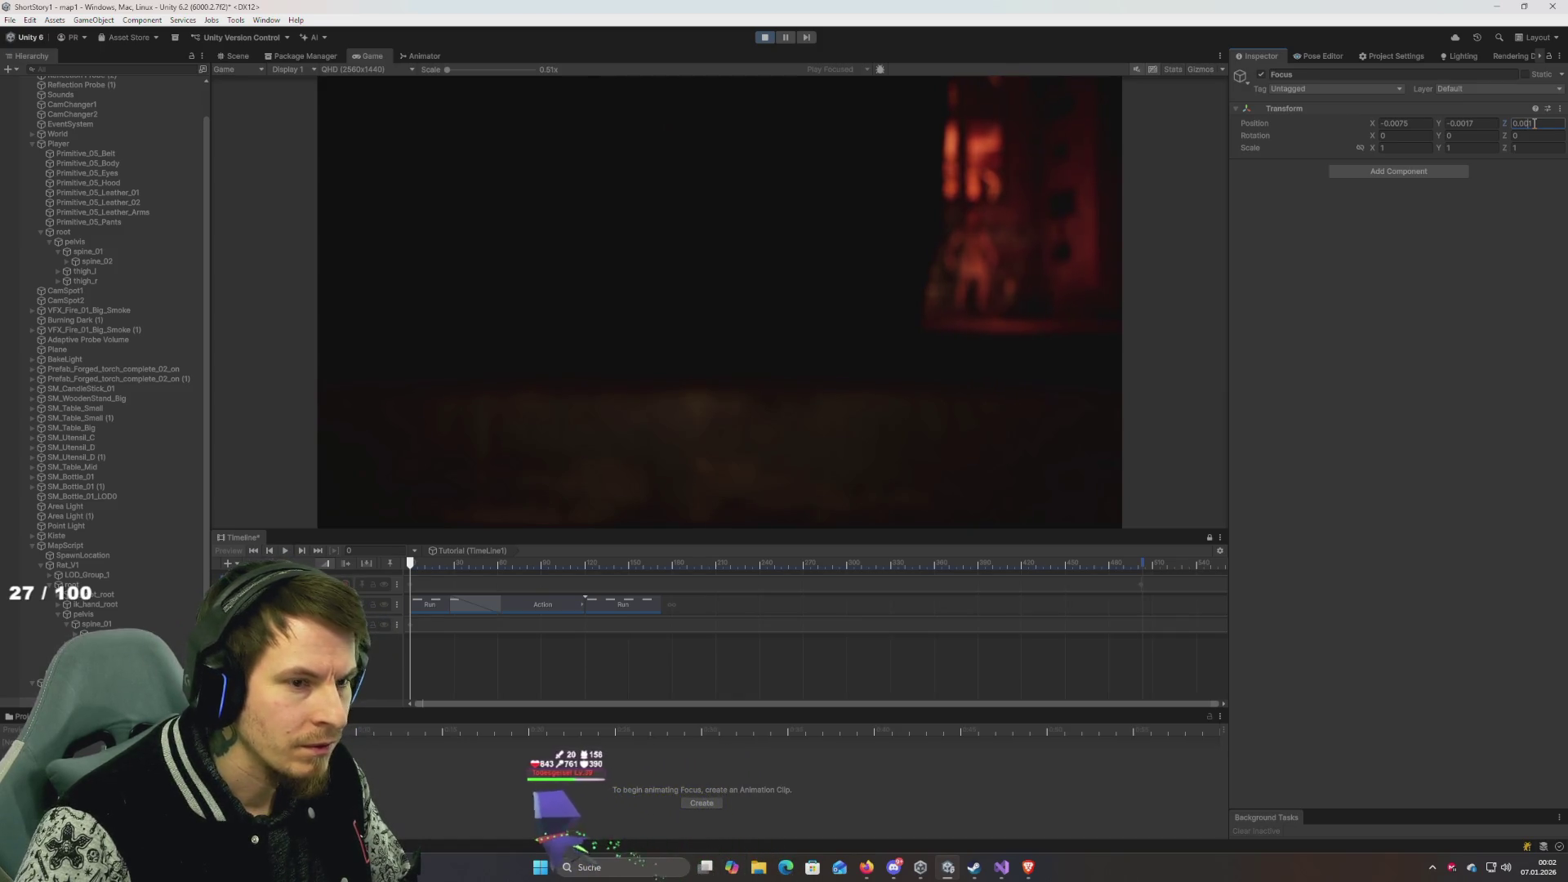
{"action": "type", "text": "23"}
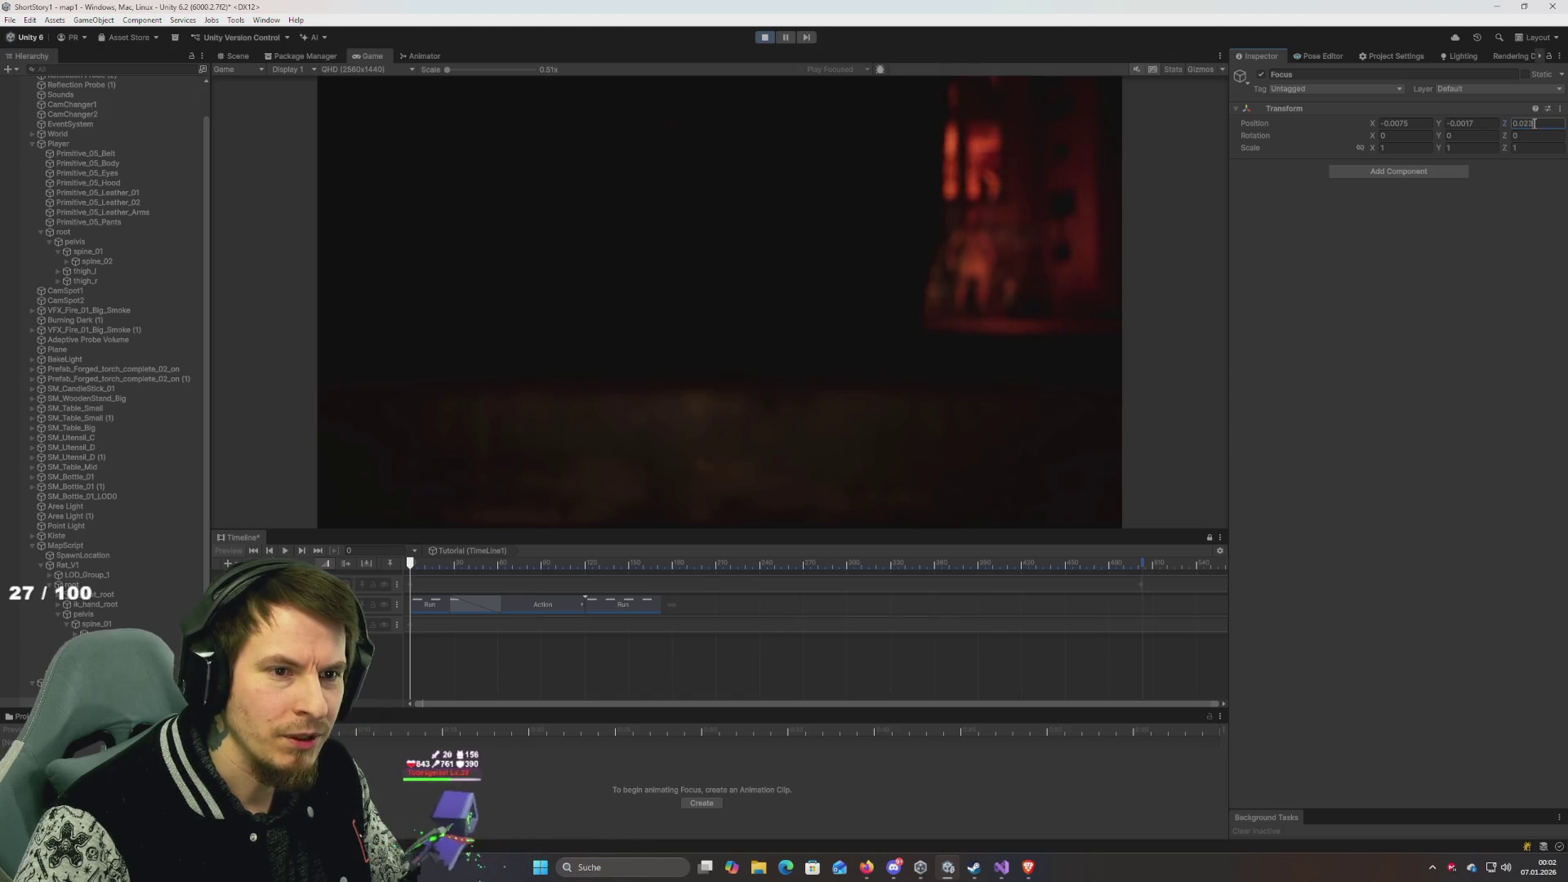
{"action": "key", "text": "BackSpace"}
{"action": "type", "text": "7"}
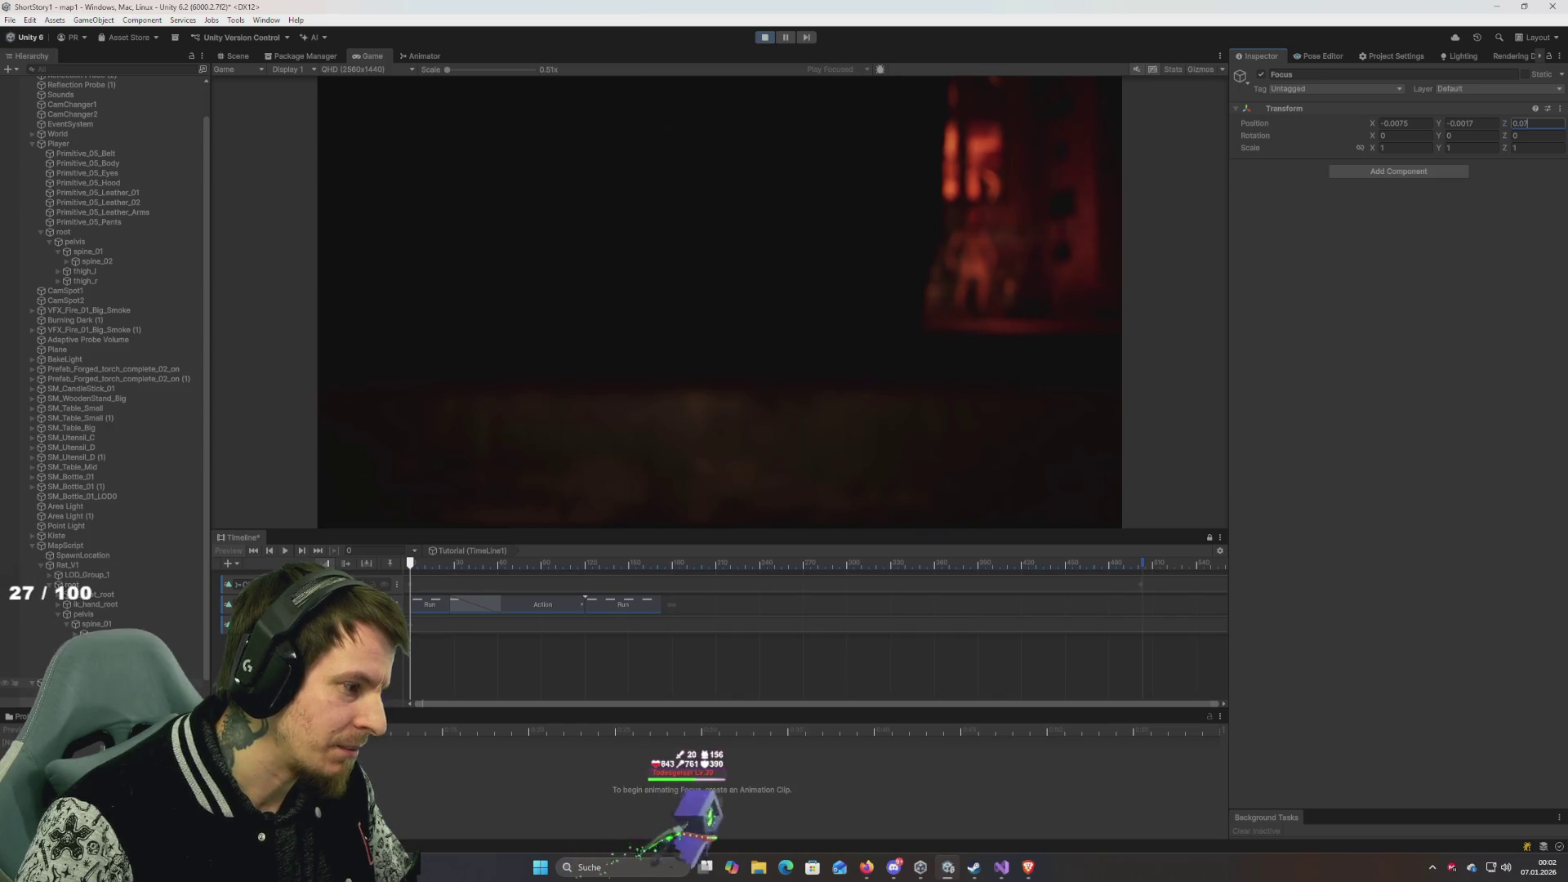
Lower CineCam1's height to 2.38, then test Focus Z values up to 0.3.
{"action": "left_click", "coordinate": [98, 683]}
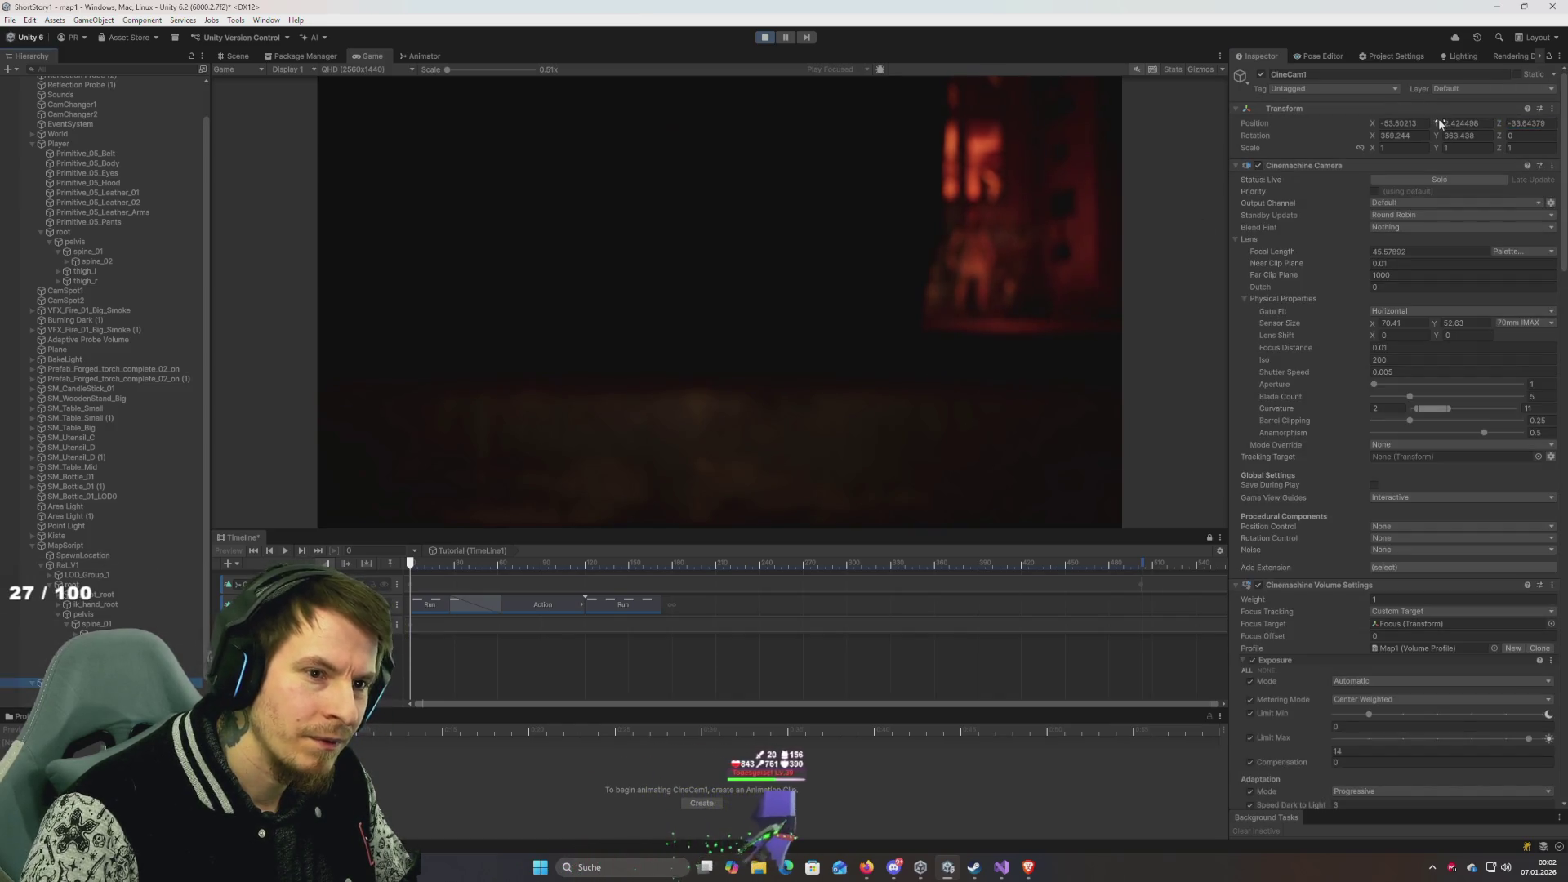
{"action": "left_click_drag", "start_coordinate": [1438, 120], "coordinate": [1441, 126]}
{"action": "type", "text": "3.41"}
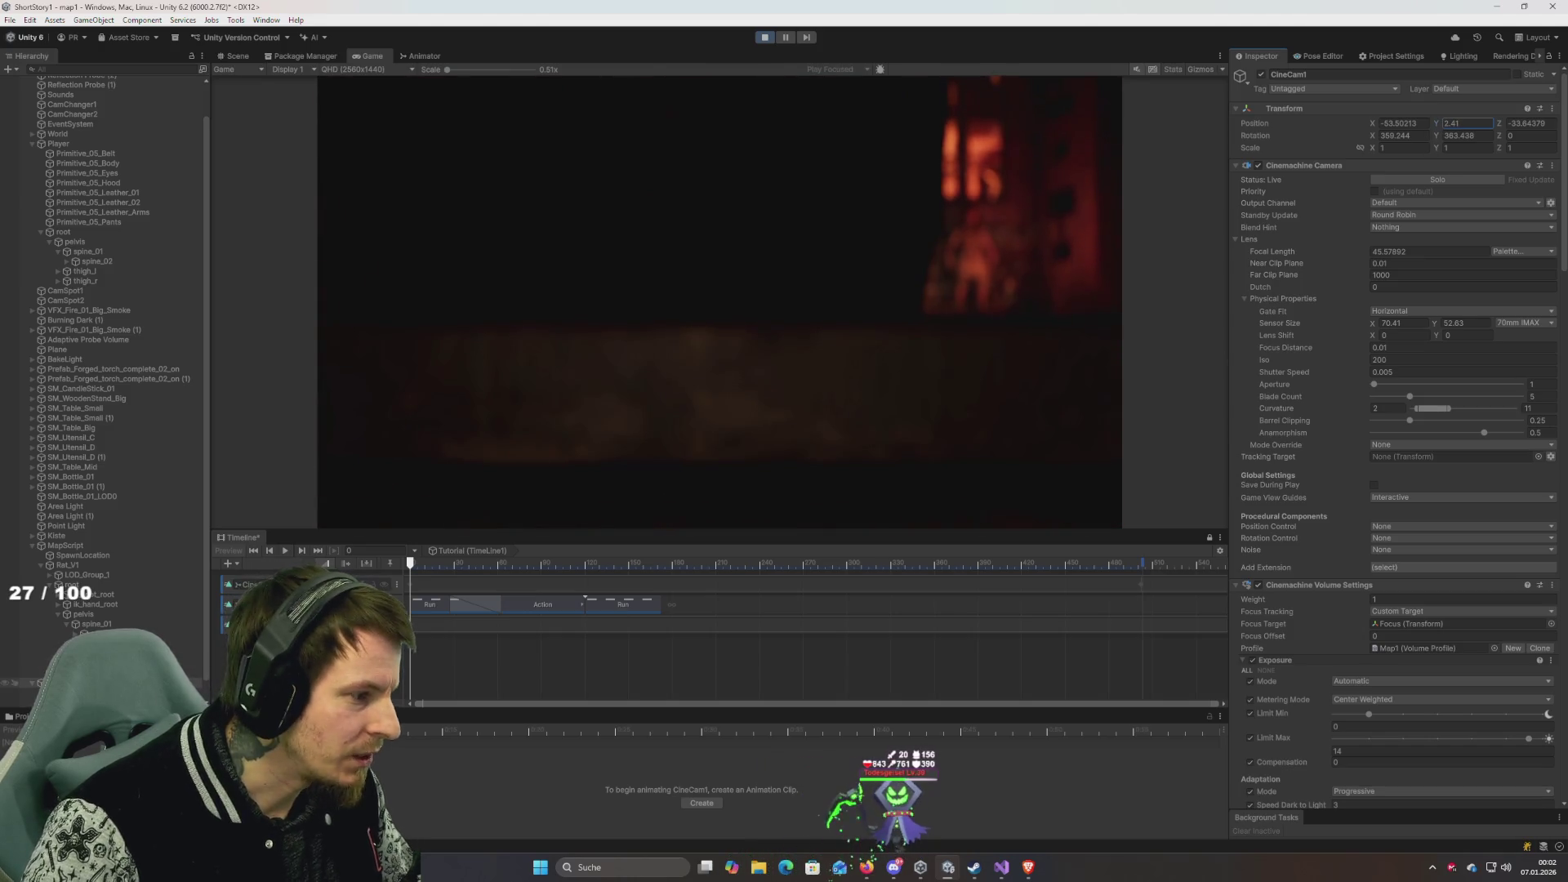
{"action": "double_click", "coordinate": [1425, 623]}
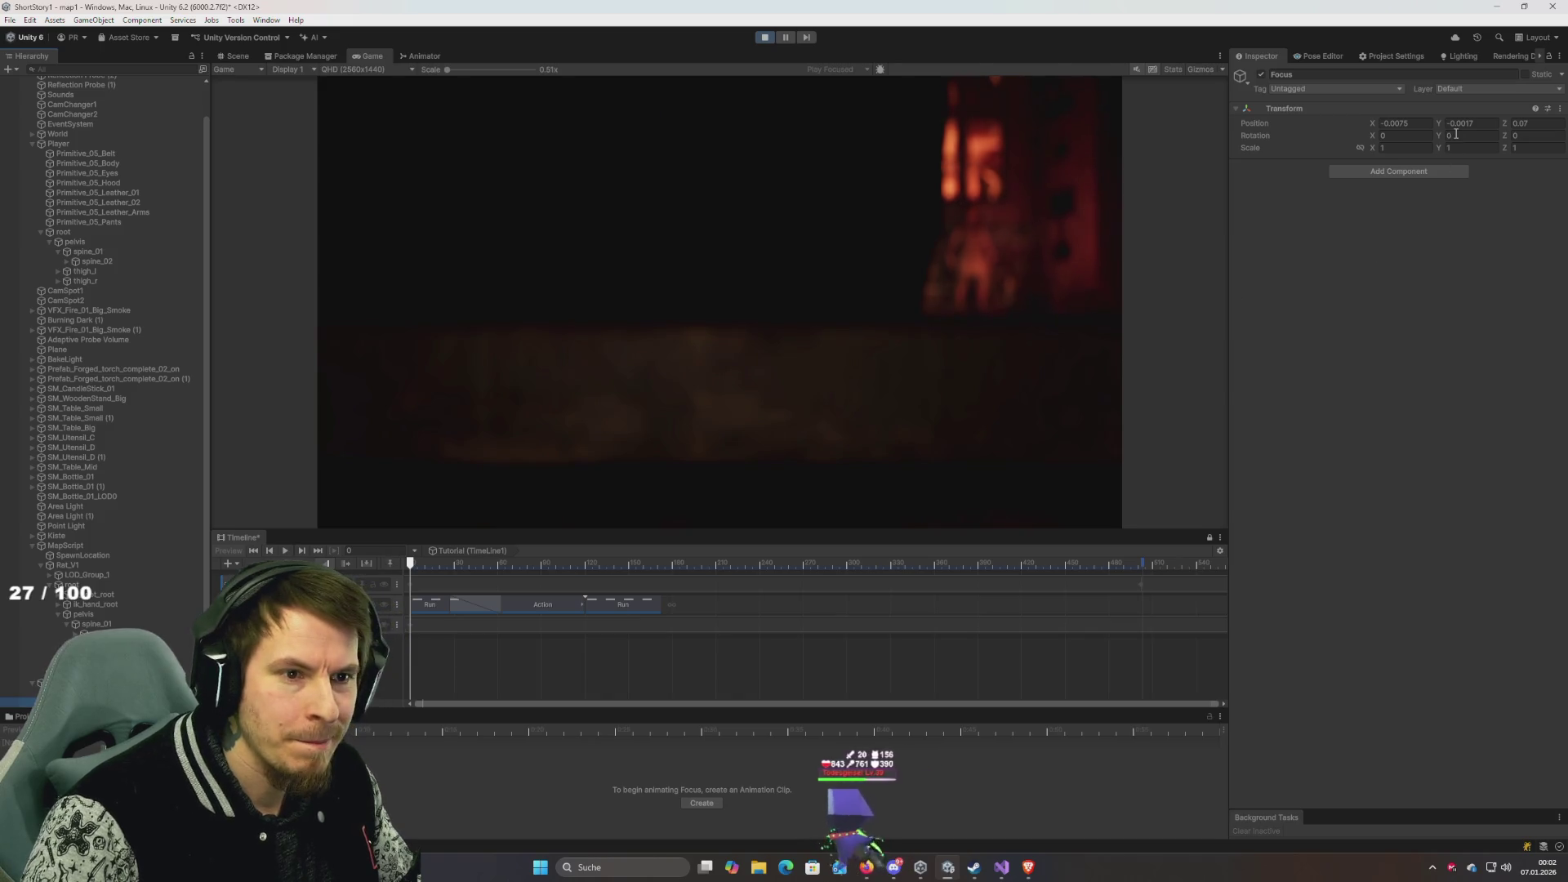
{"action": "left_click", "coordinate": [1514, 125]}
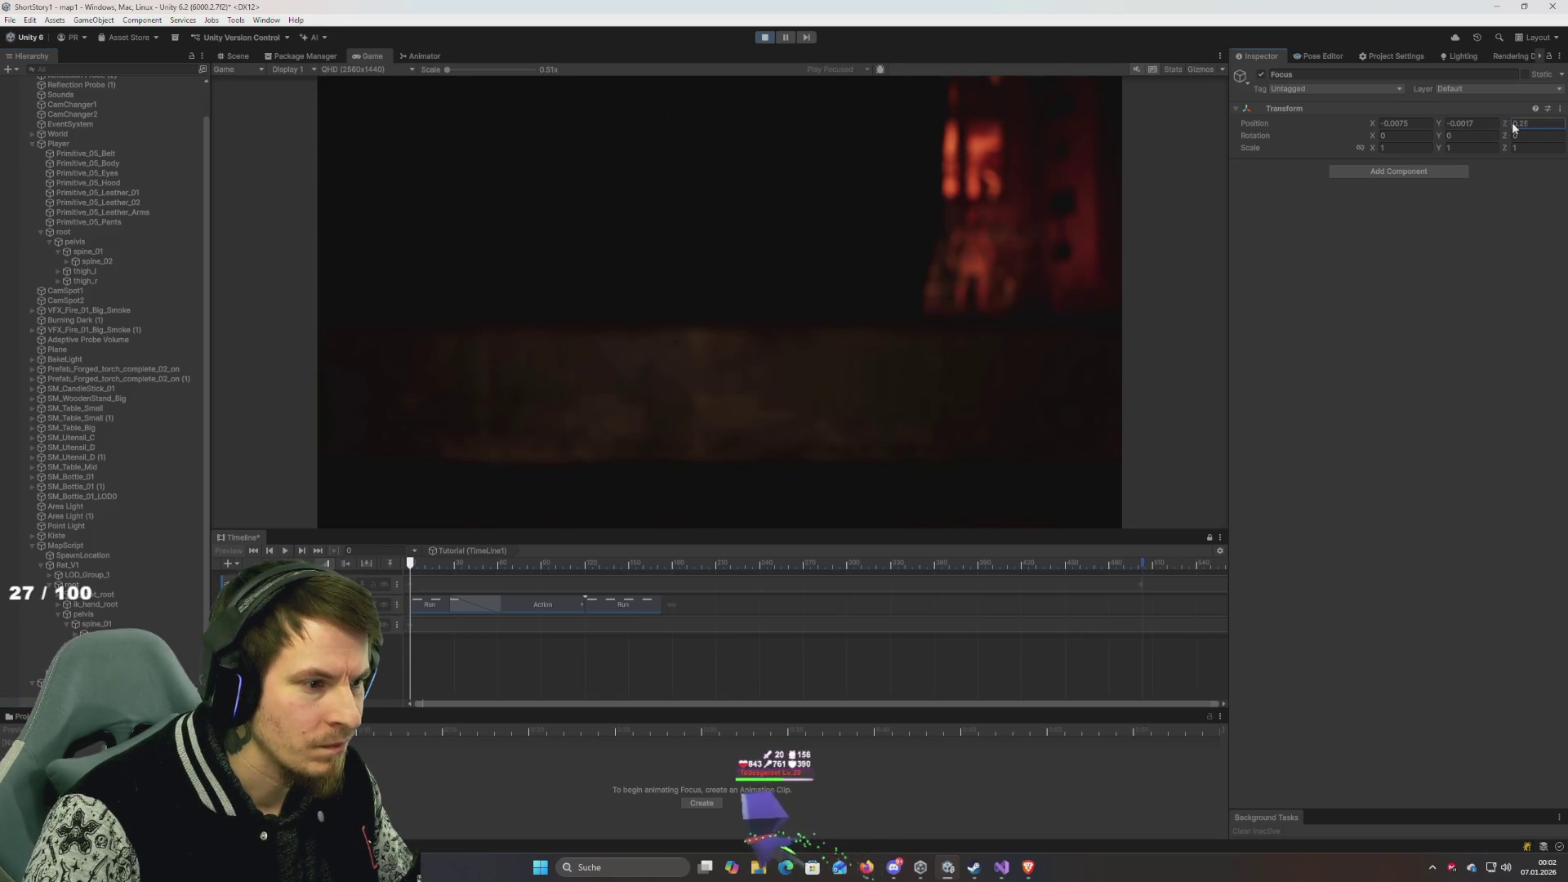
{"action": "type", "text": "-0.86"}
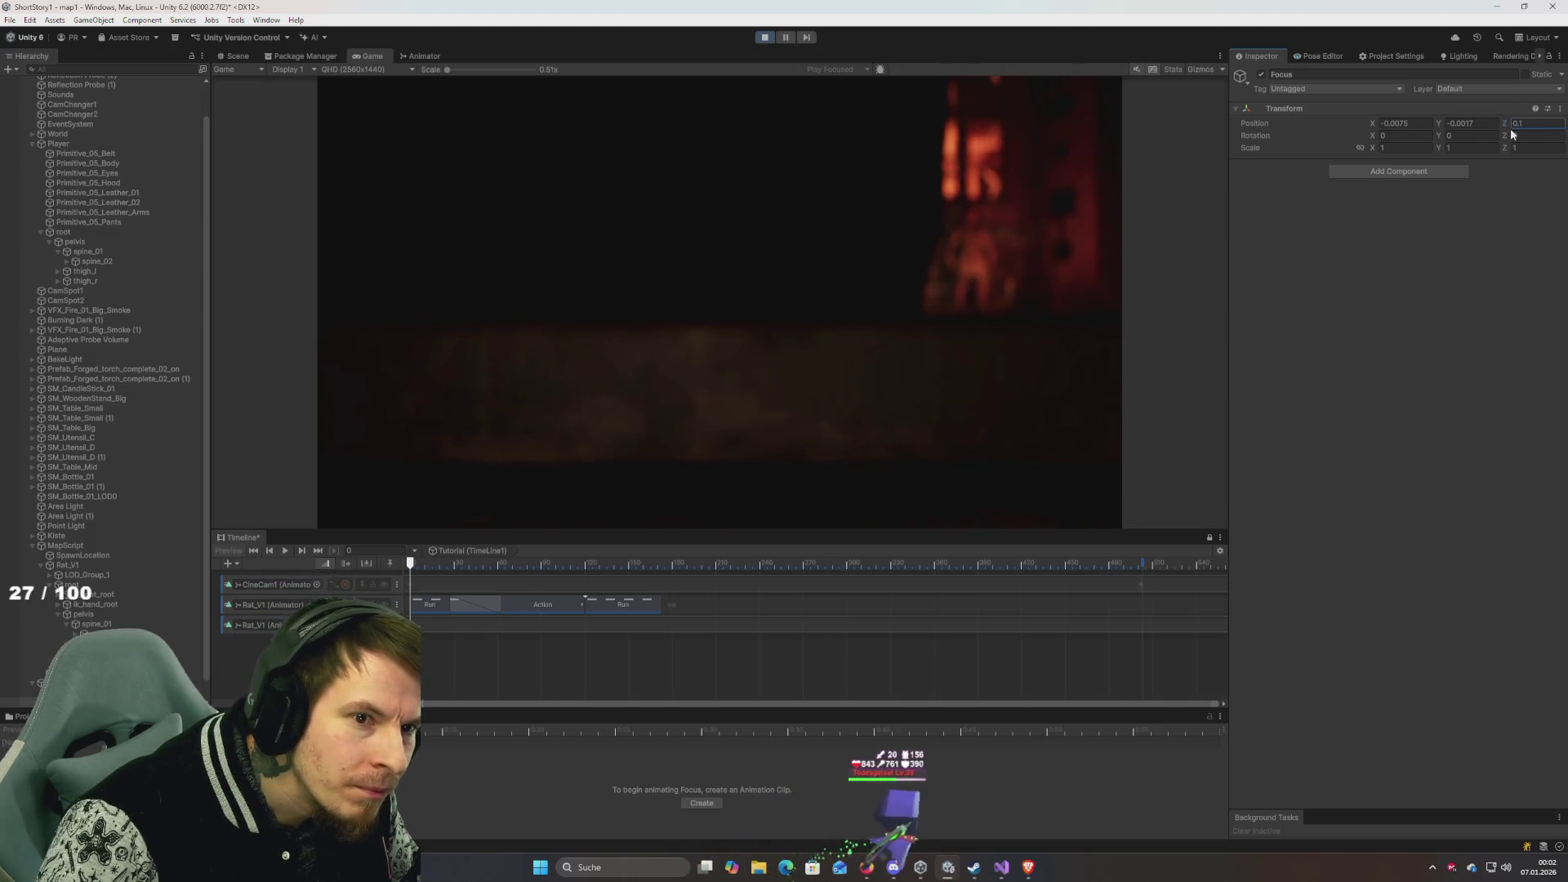
{"action": "type", "text": "0.06"}
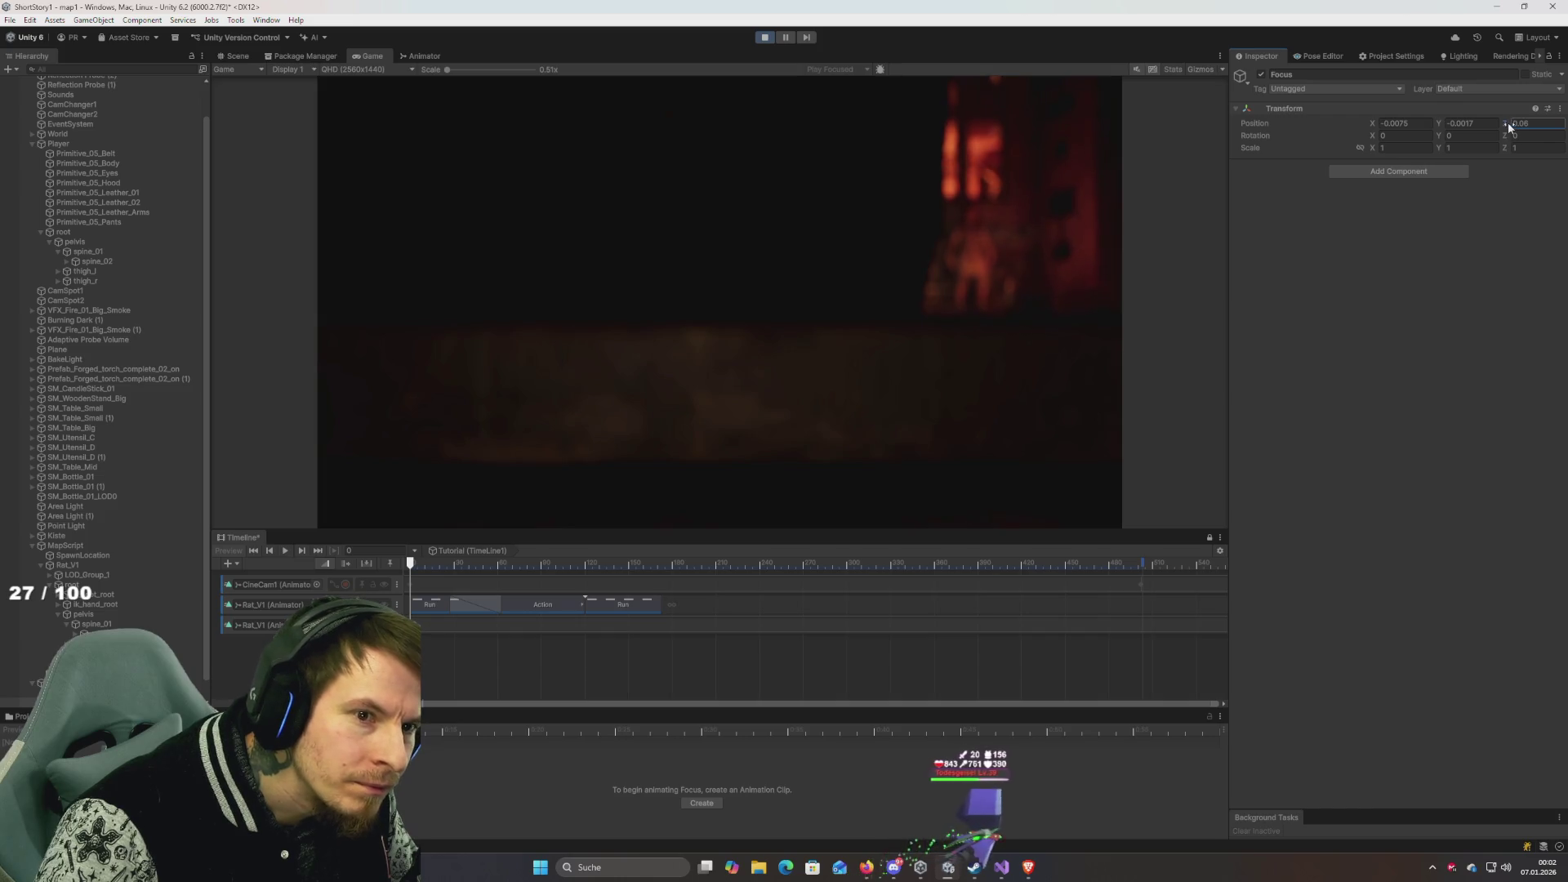
{"action": "type", "text": "0.15"}
{"action": "left_click_drag", "start_coordinate": [1515, 127], "coordinate": [1541, 125]}
Try Focus Z values 0.6, 0.9, -1 and -2, commit 0.2, then nudge CineCam1 along X.
{"action": "key", "text": "BackSpace"}
{"action": "type", "text": "6"}
{"action": "key", "text": "BackSpace"}
{"action": "type", "text": "9"}
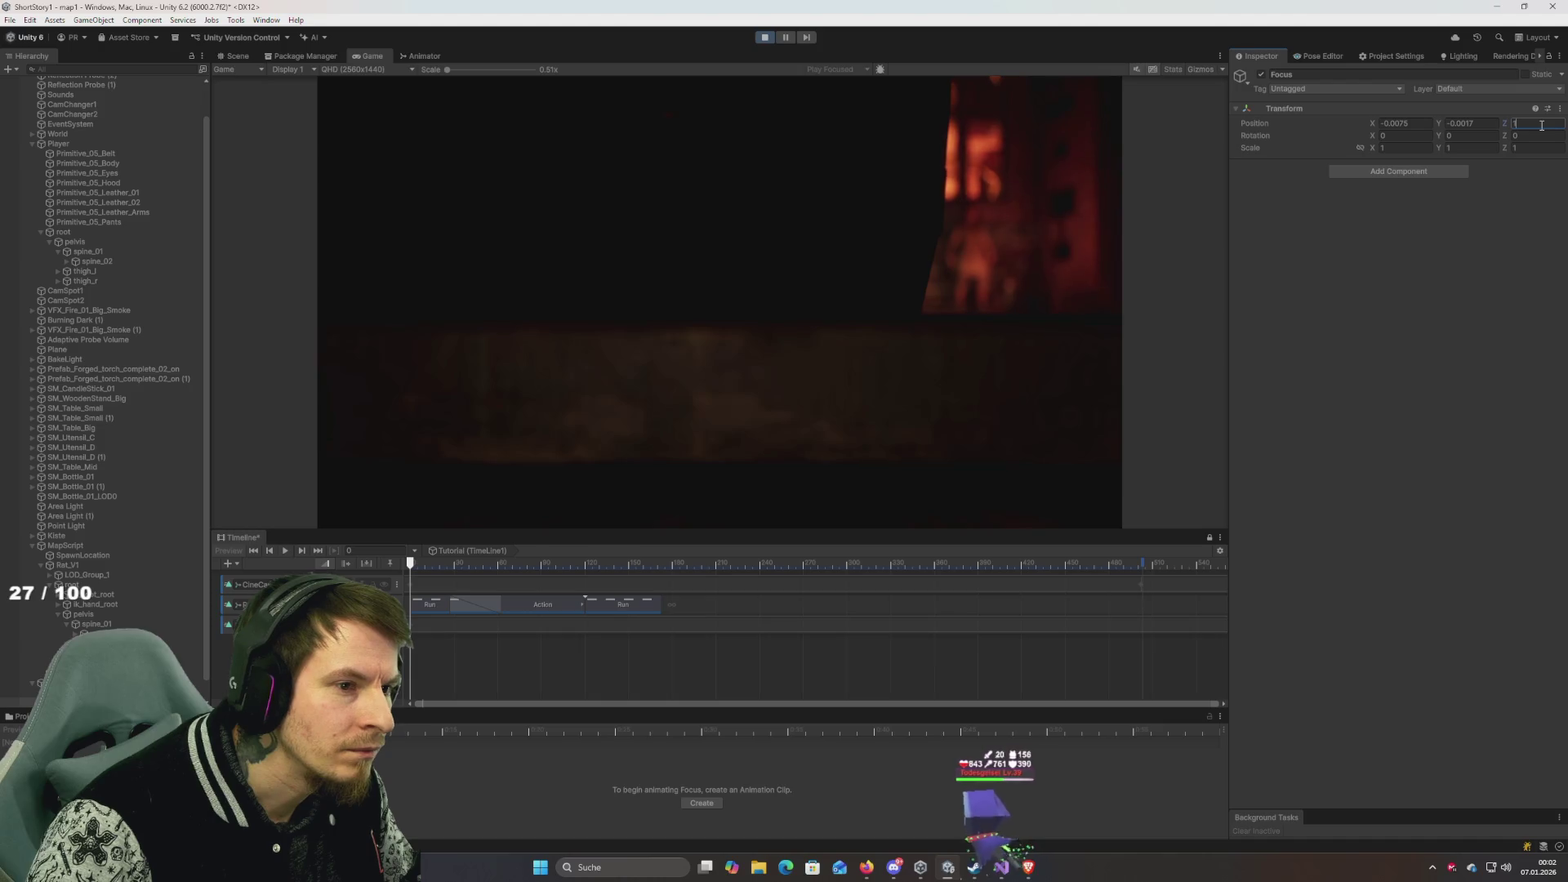
{"action": "type", "text": "-5"}
{"action": "key", "text": "BackSpace"}
{"action": "type", "text": "1"}
{"action": "key", "text": "BackSpace"}
{"action": "type", "text": "2"}
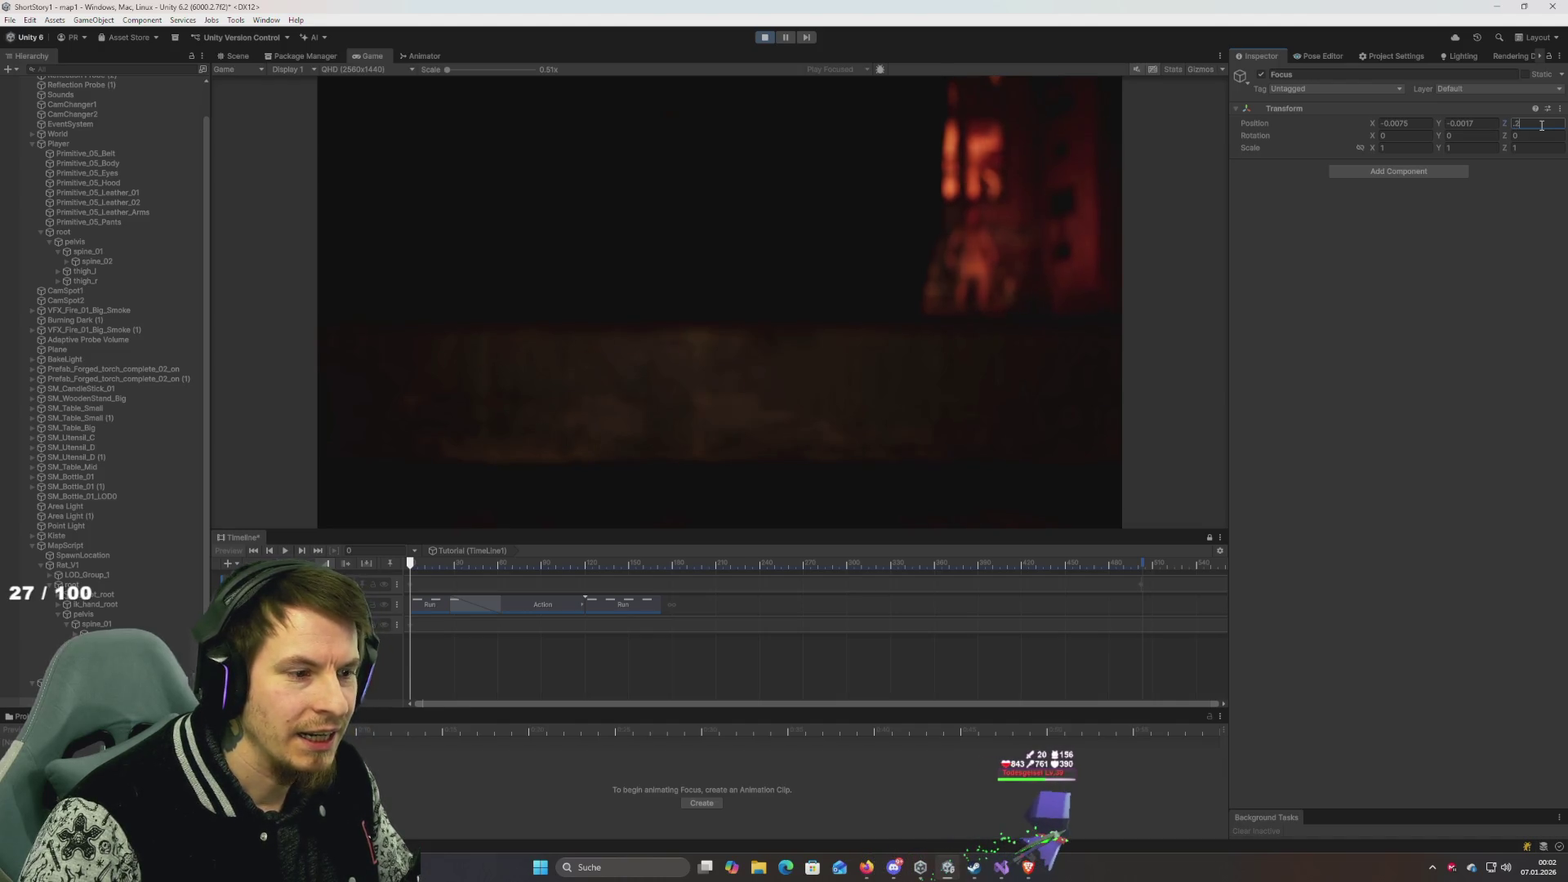
{"action": "key", "text": "Return"}
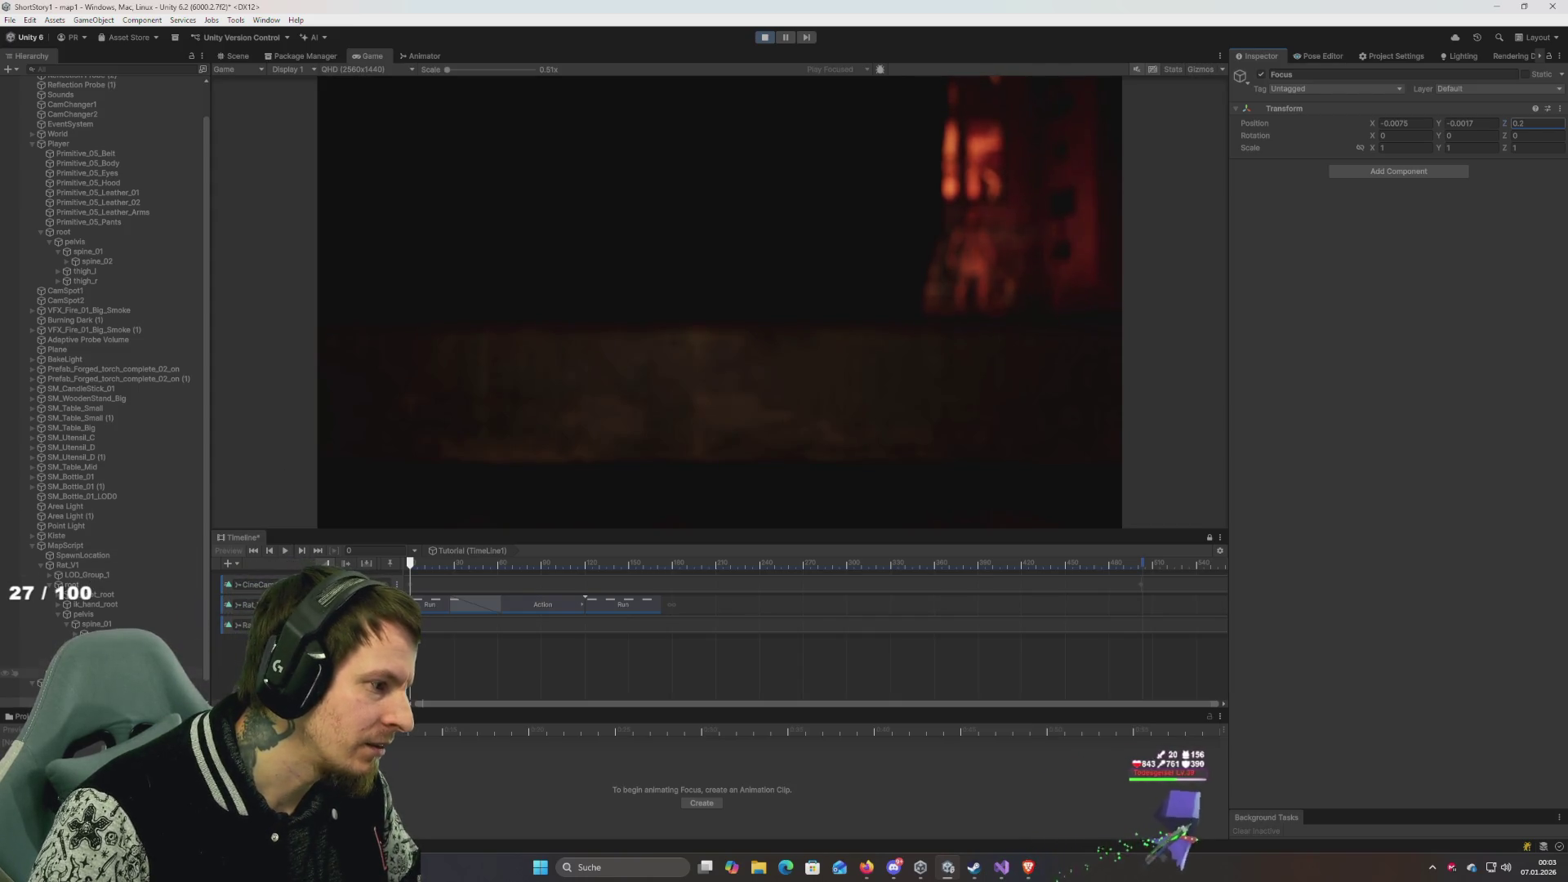
{"action": "left_click", "coordinate": [253, 584]}
{"action": "left_click_drag", "start_coordinate": [1371, 122], "coordinate": [1369, 123]}
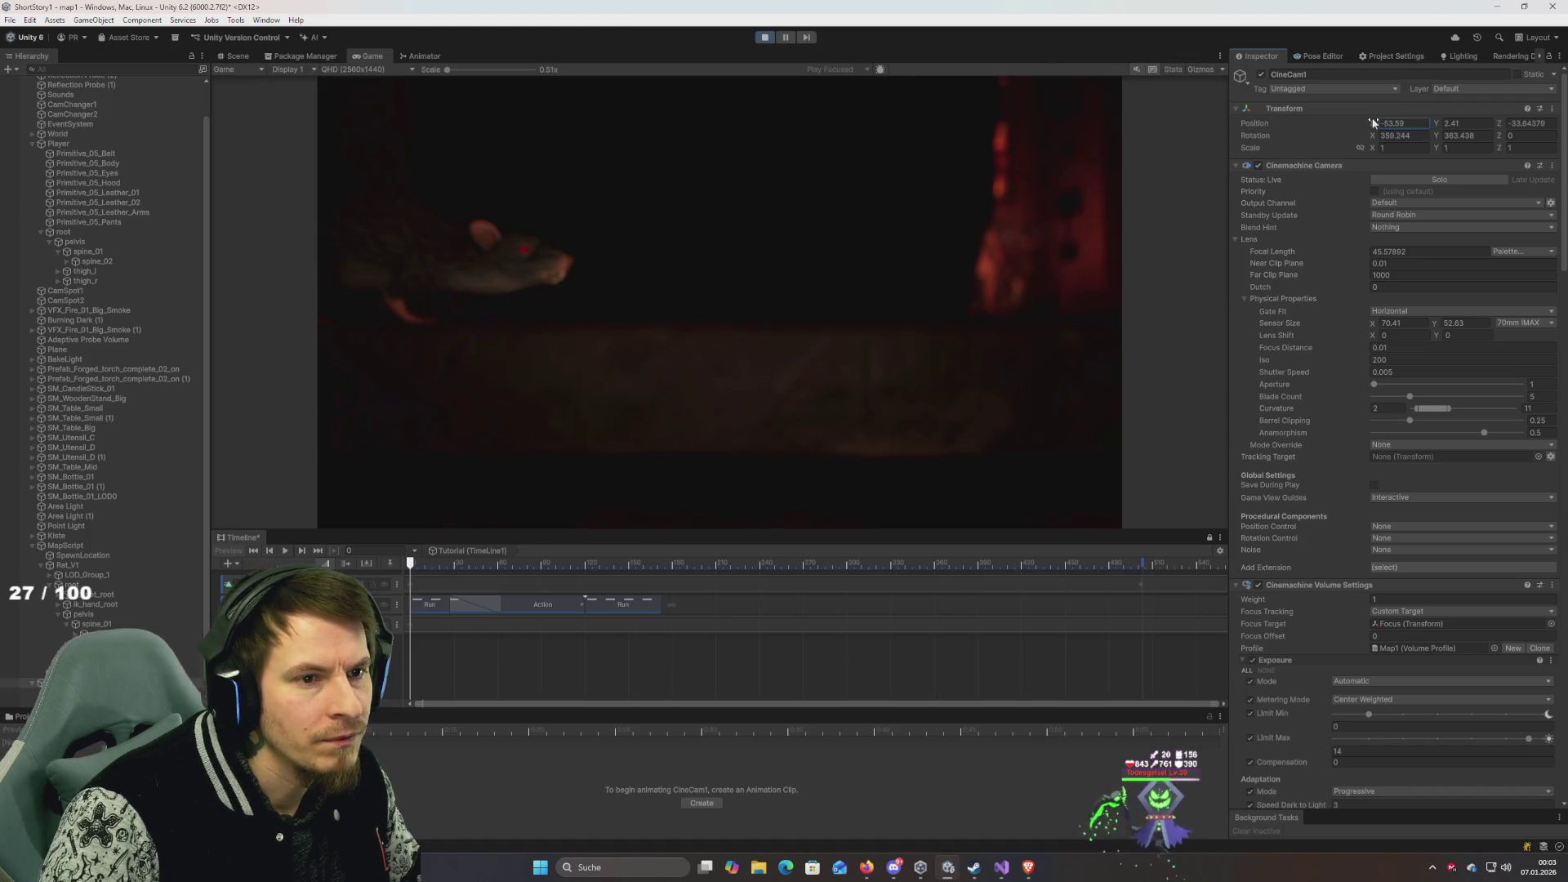
Settle CineCam1's Position X at -53.65 and select its Focus target object.
{"action": "type", "text": "-54"}
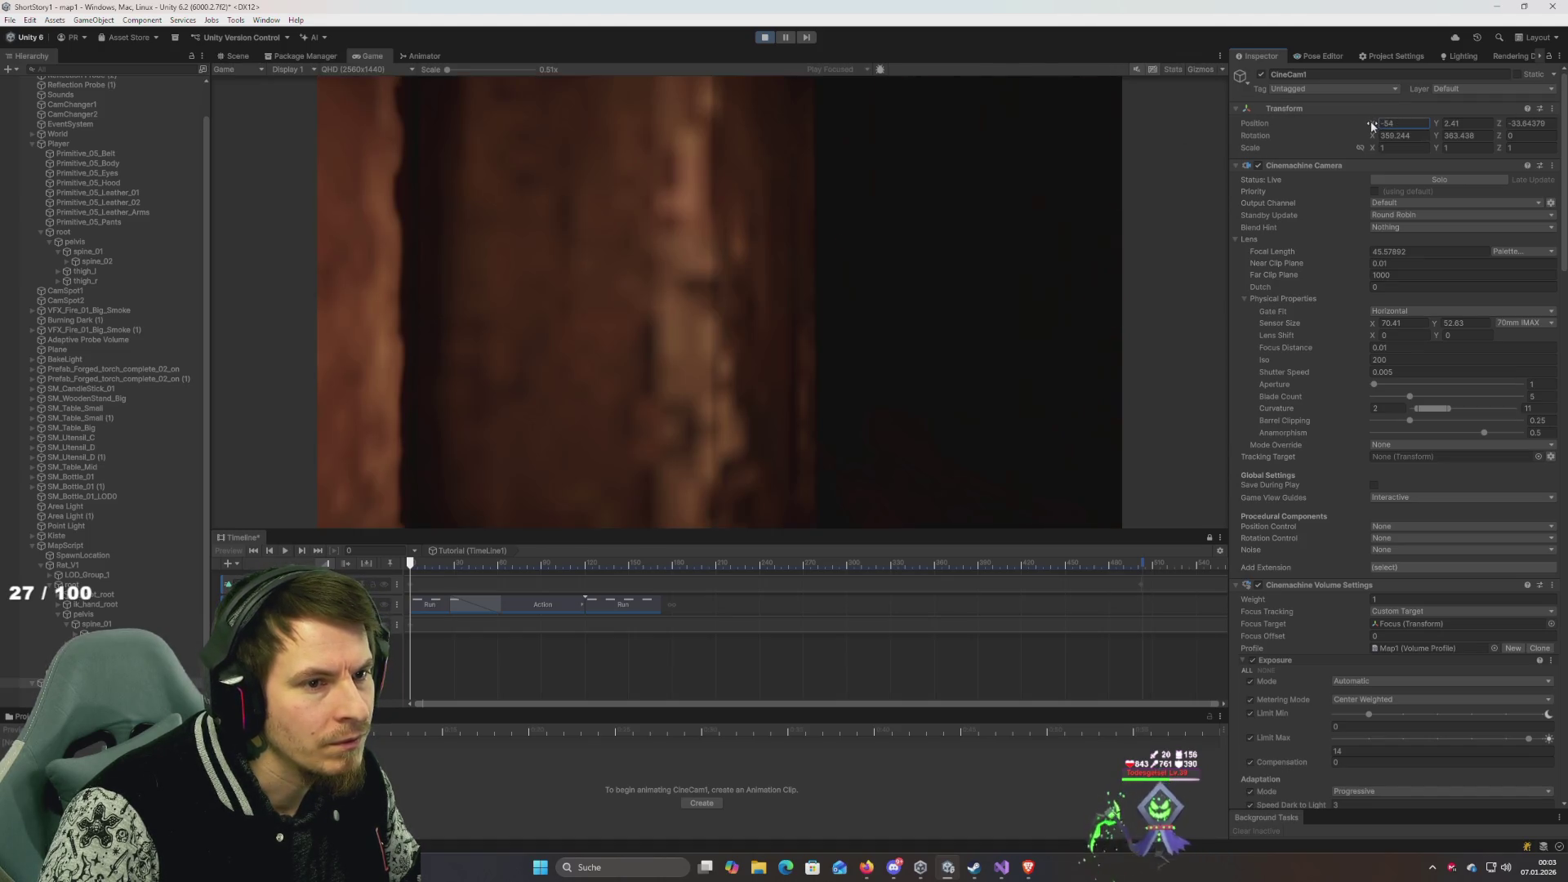
{"action": "left_click_drag", "start_coordinate": [1371, 125], "coordinate": [1373, 126]}
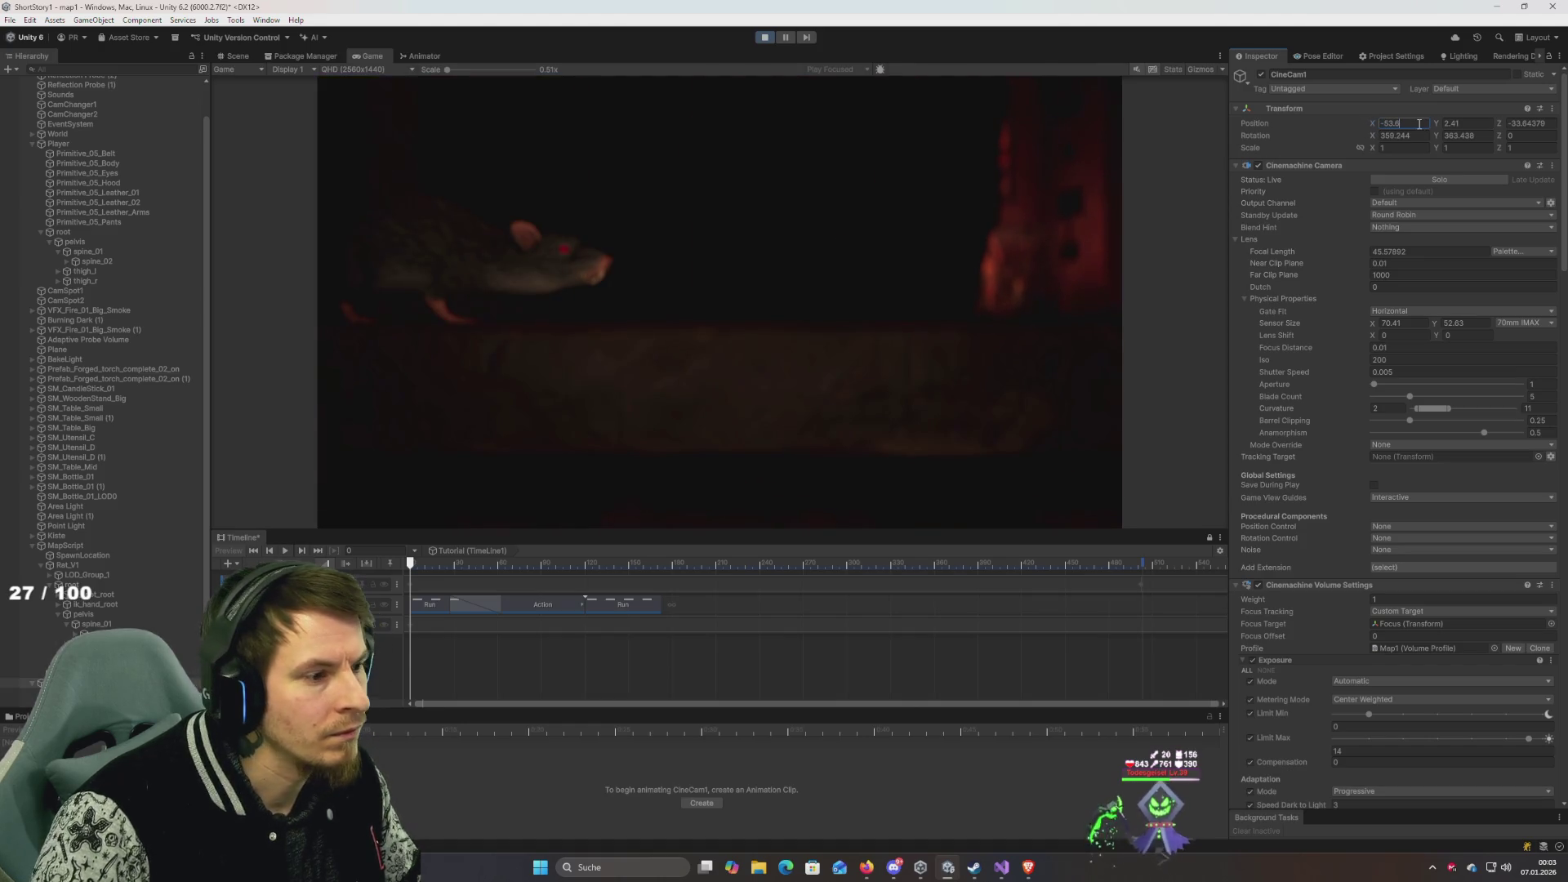
{"action": "key", "text": "BackSpace"}
{"action": "type", "text": "1"}
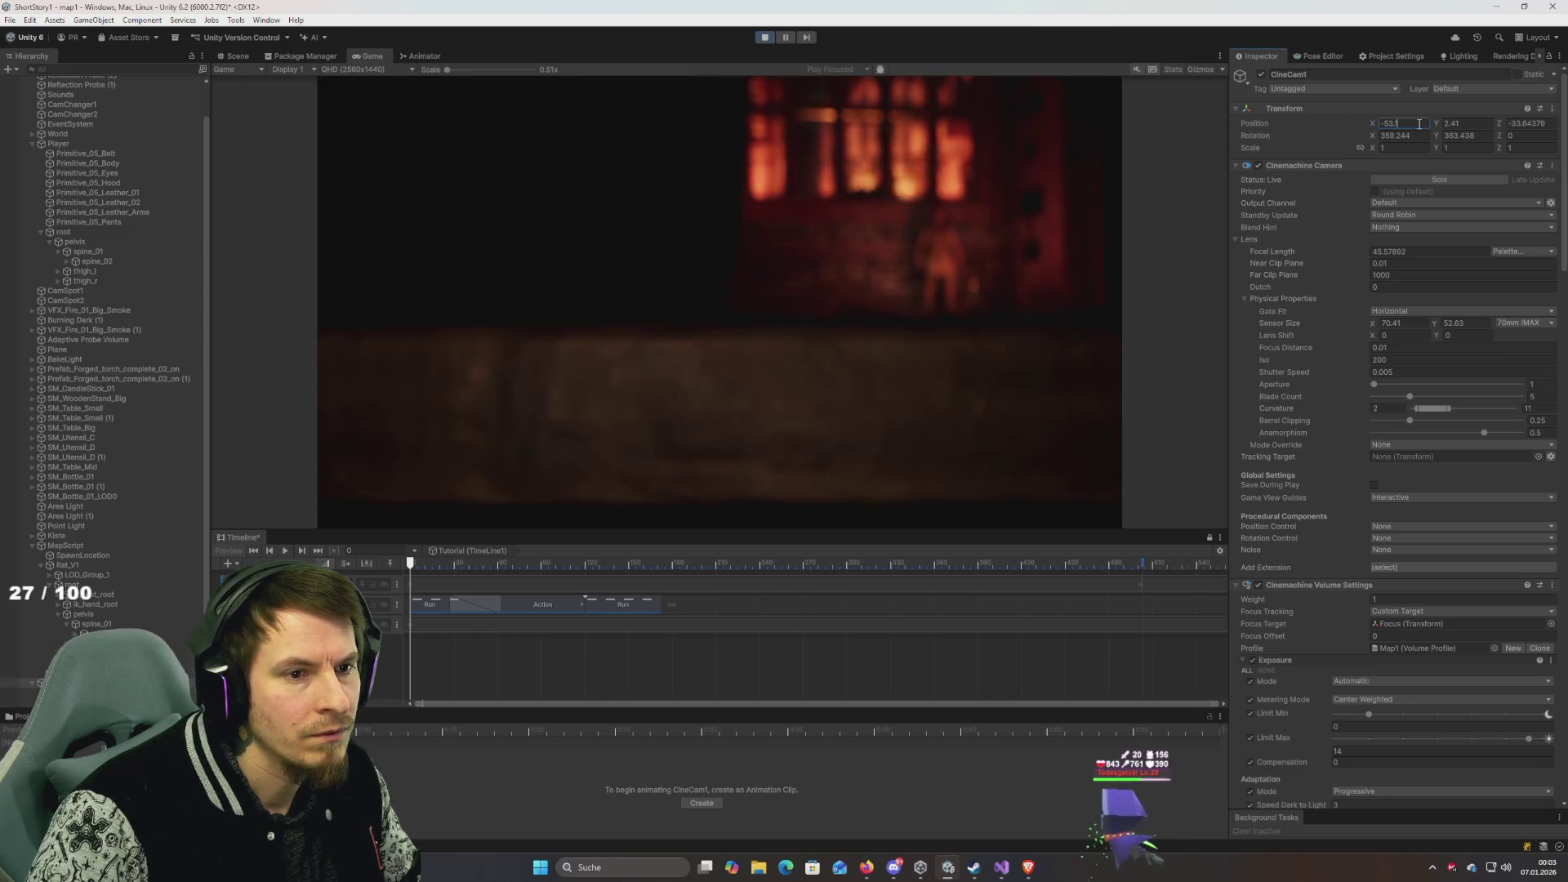
{"action": "key", "text": "BackSpace"}
{"action": "type", "text": "7"}
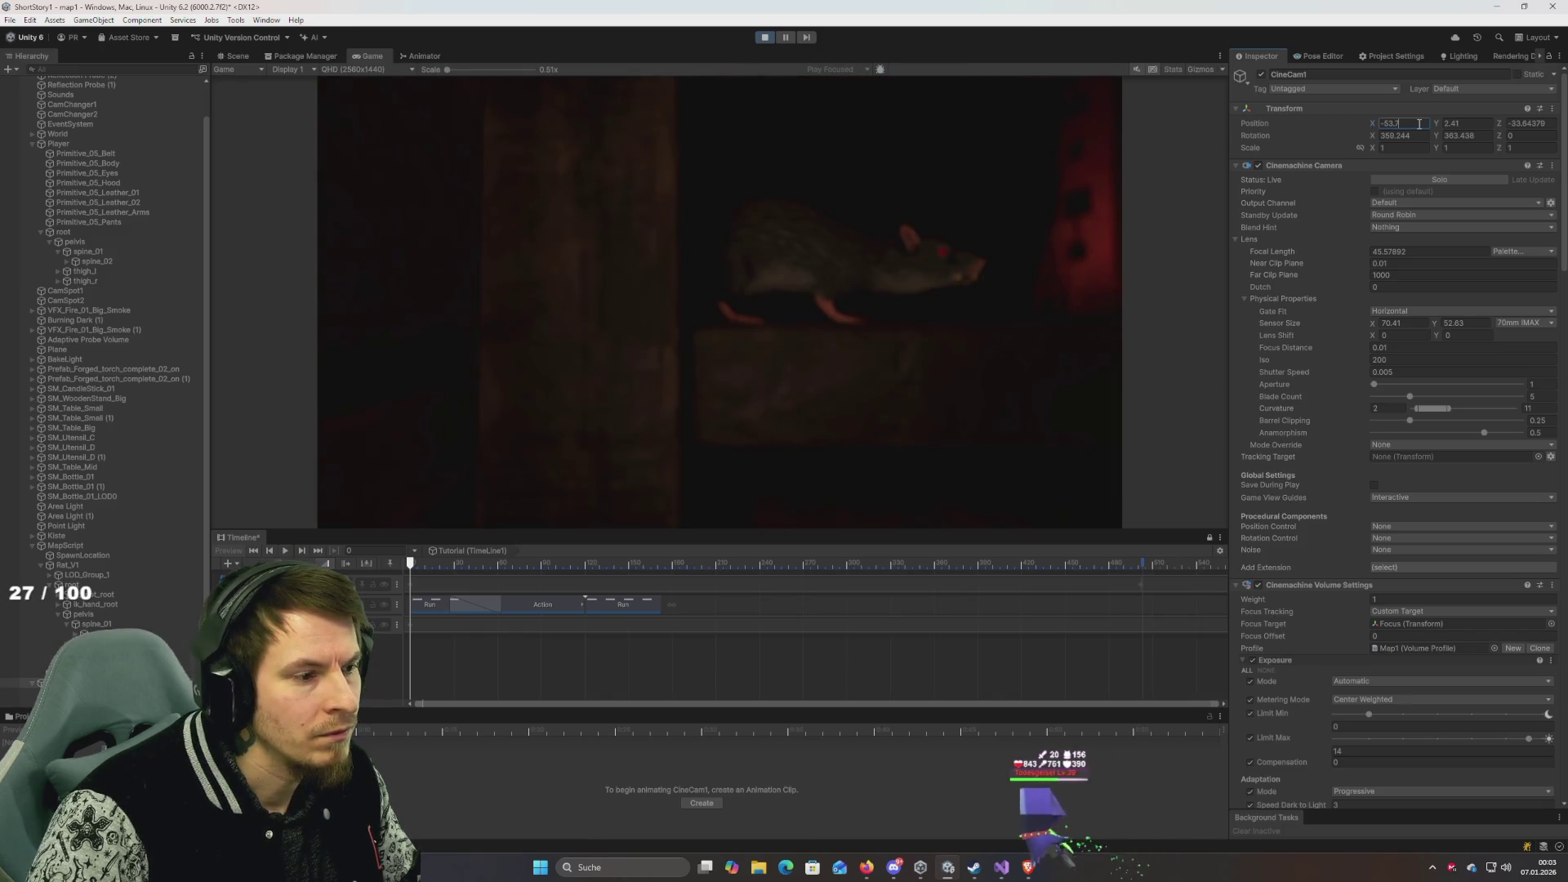
{"action": "key", "text": "BackSpace"}
{"action": "type", "text": "65"}
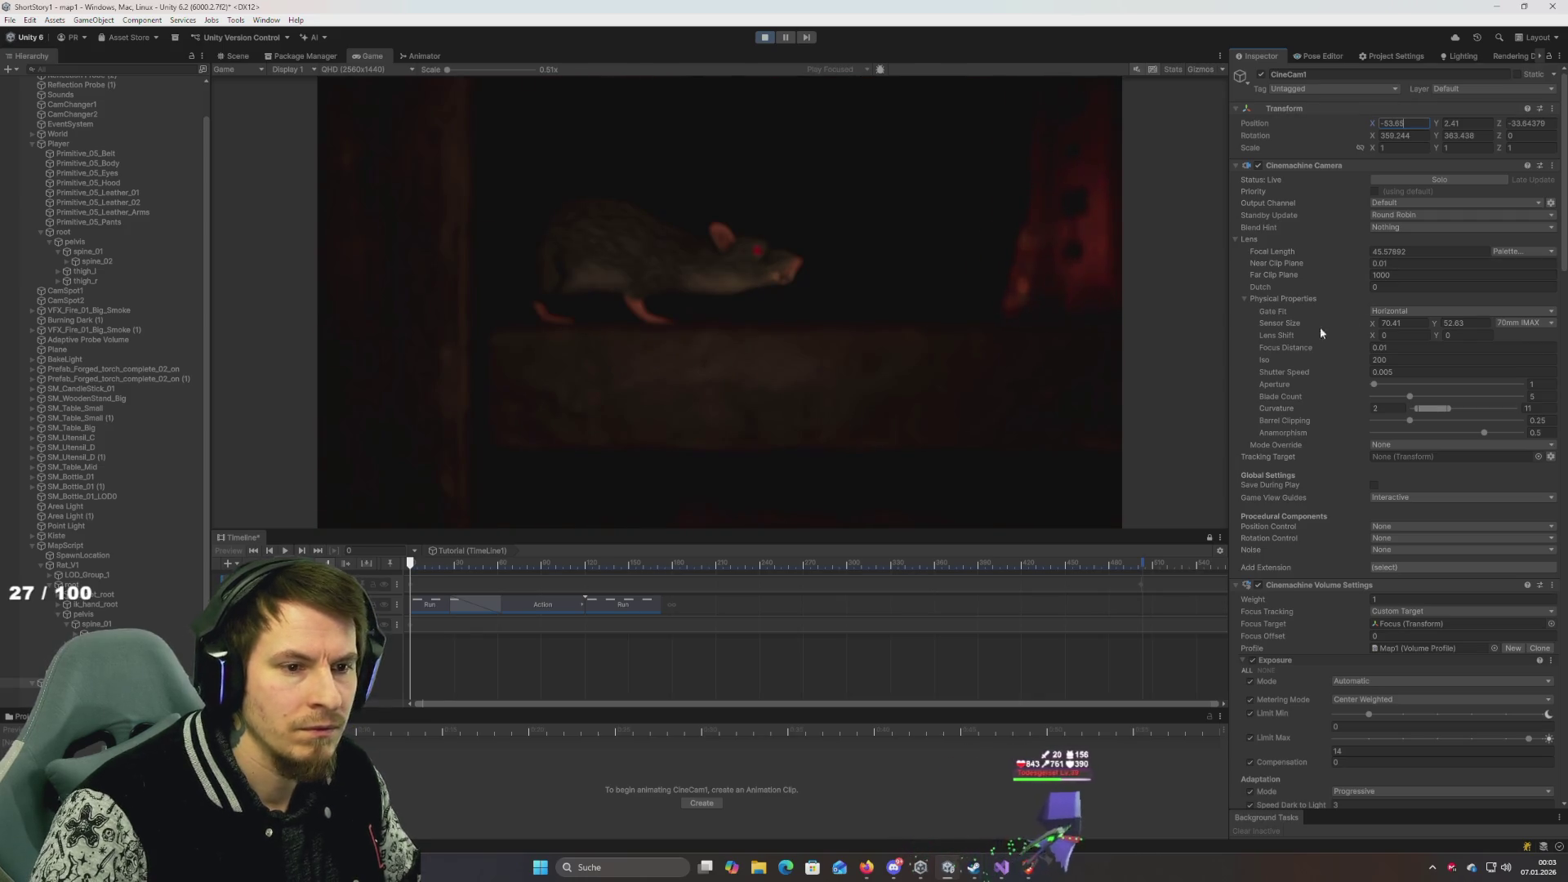
{"action": "double_click", "coordinate": [1421, 623]}
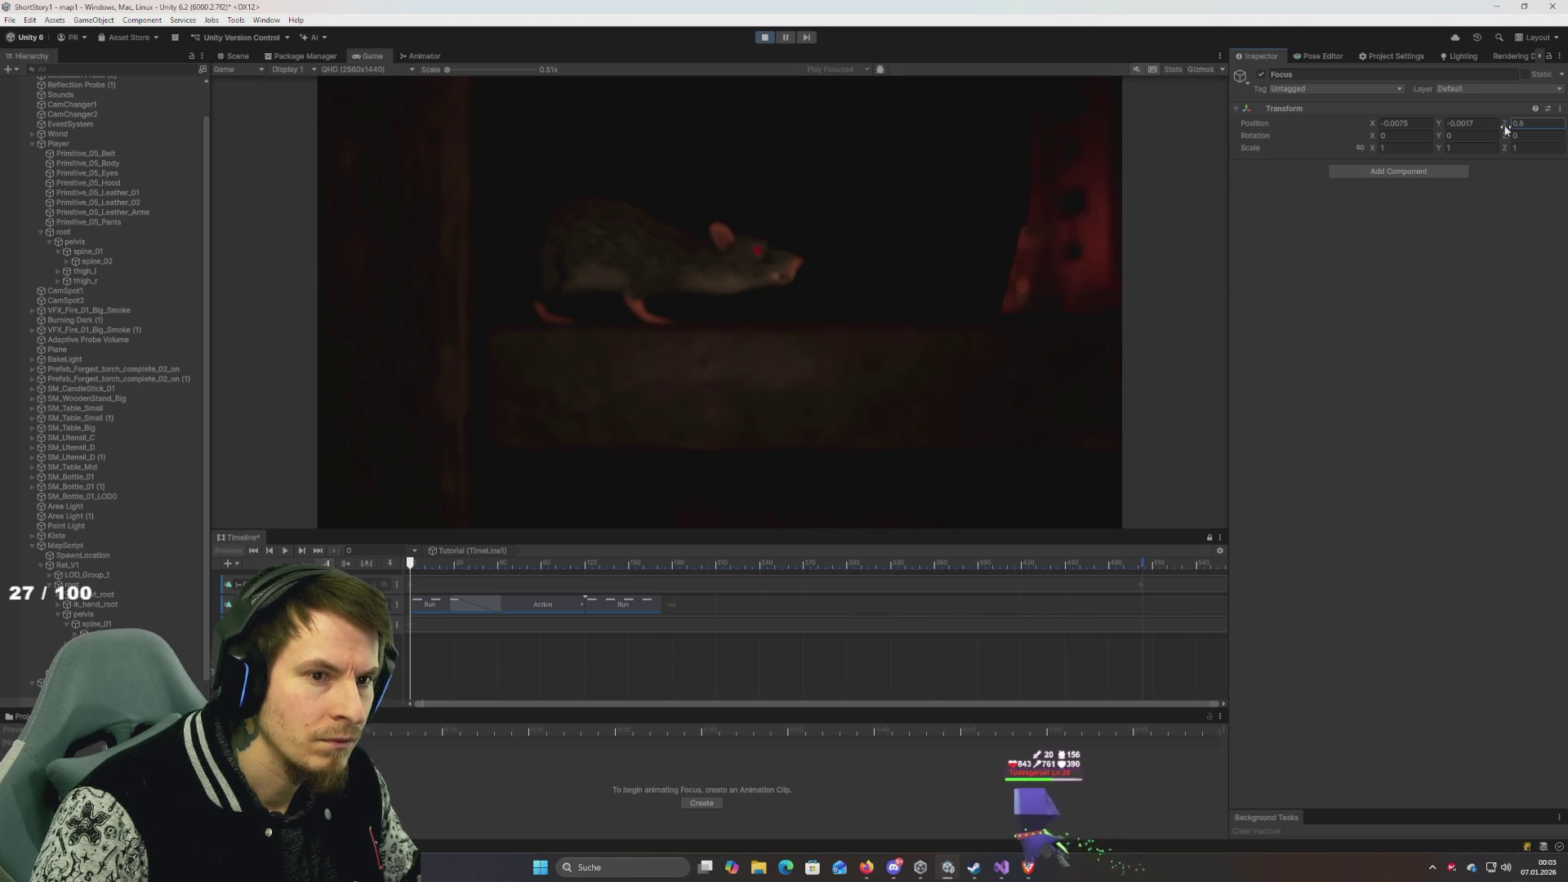
Test Focus Z values 0.02, 0.3, 0.4, 0.6, 0.7 and 1.
{"action": "type", "text": "0"}
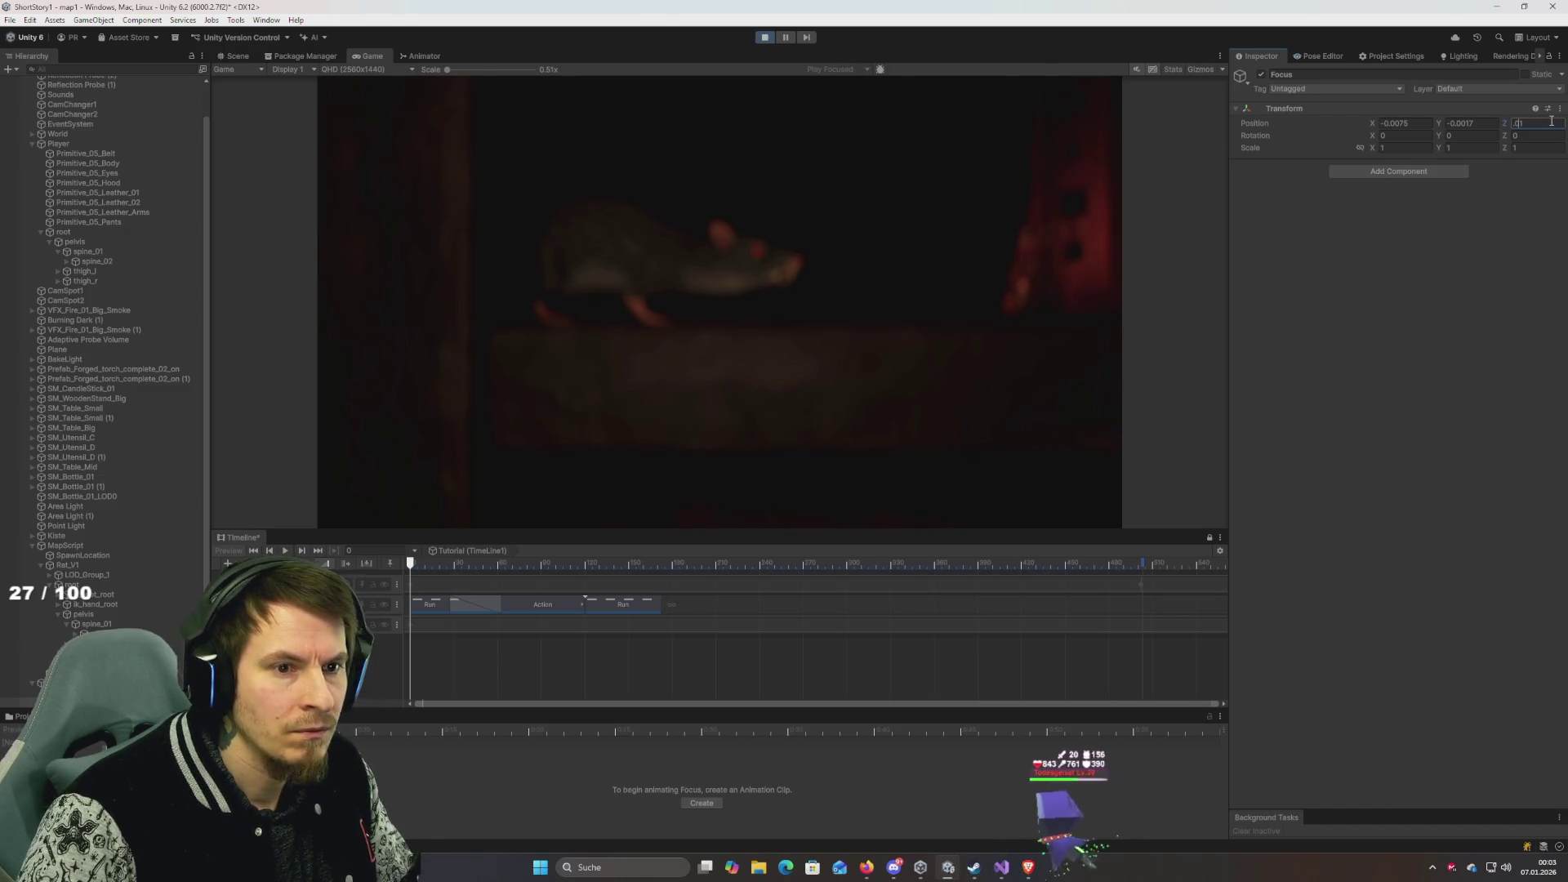
{"action": "type", "text": ".02"}
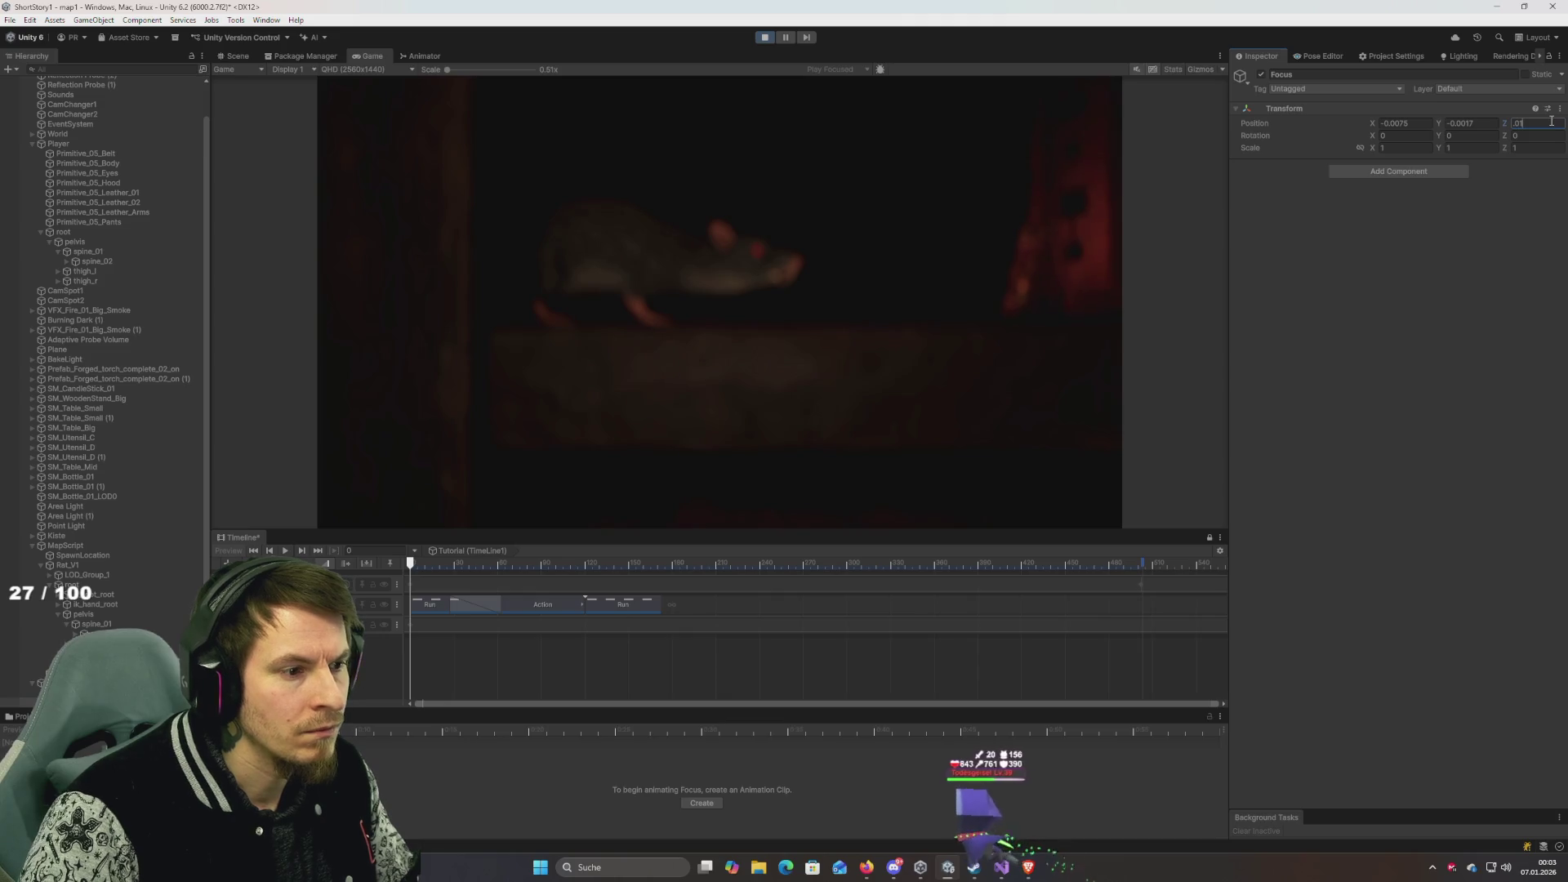
{"action": "key", "text": "BackSpace"}
{"action": "key", "text": "BackSpace"}
{"action": "key", "text": "BackSpace"}
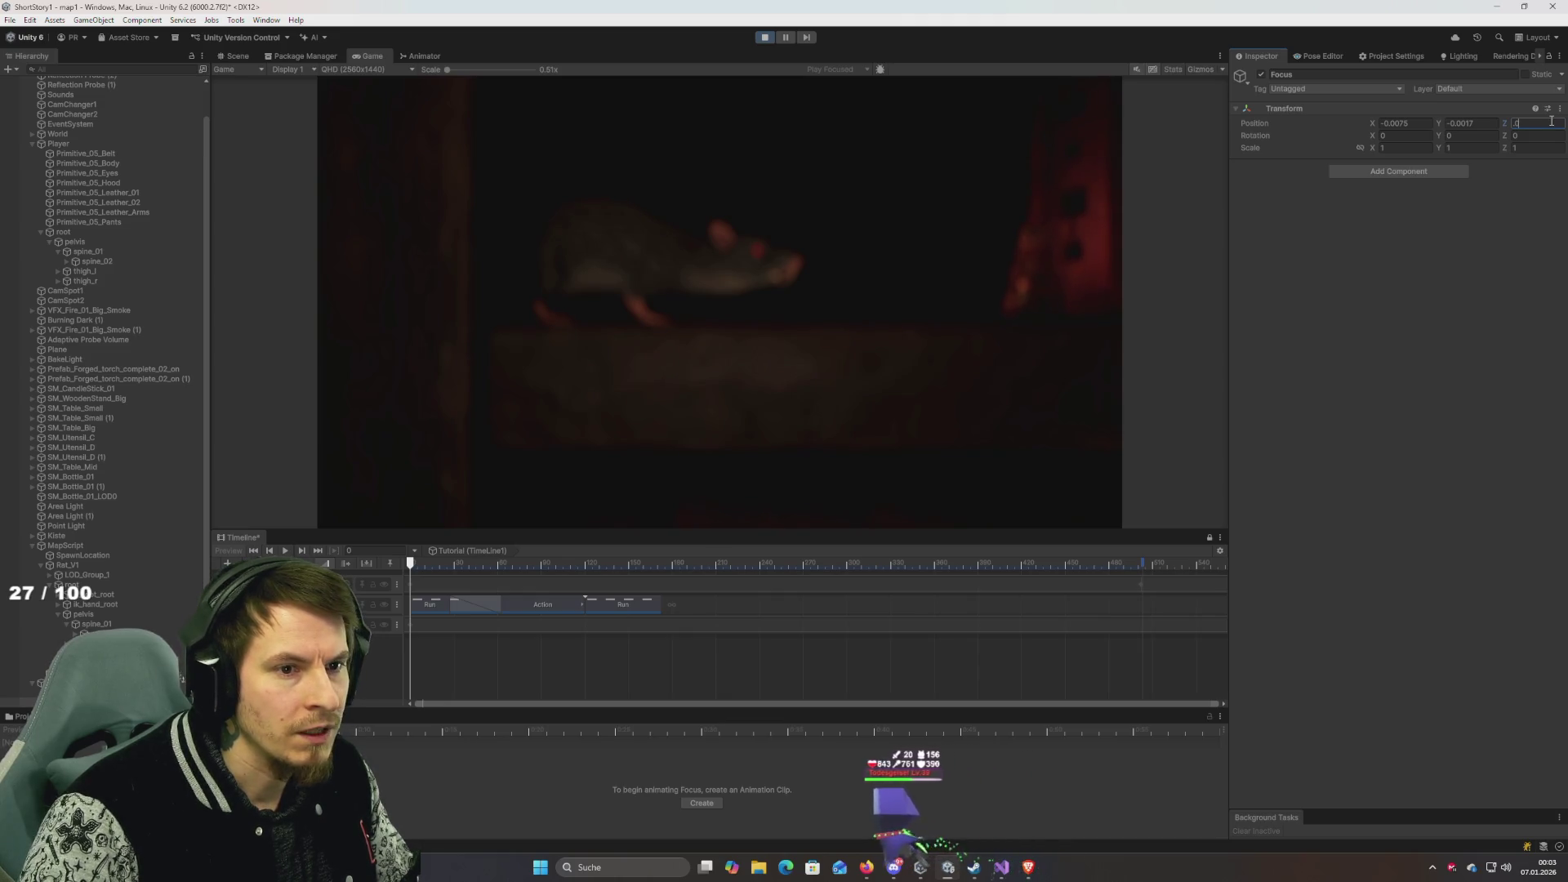
{"action": "type", "text": ".3"}
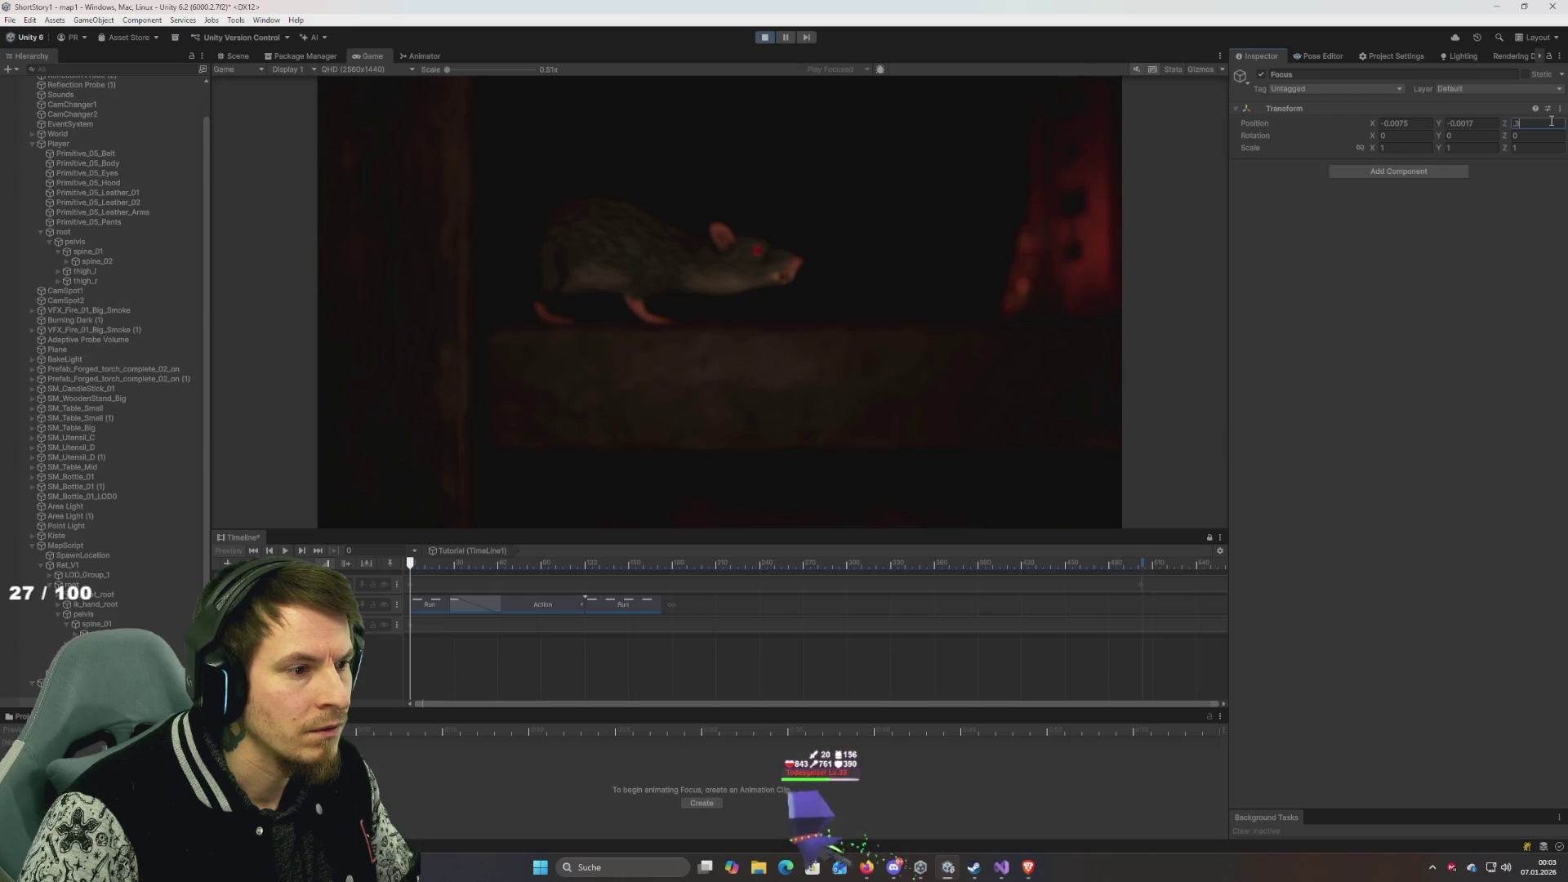
{"action": "key", "text": "BackSpace"}
{"action": "type", "text": "4"}
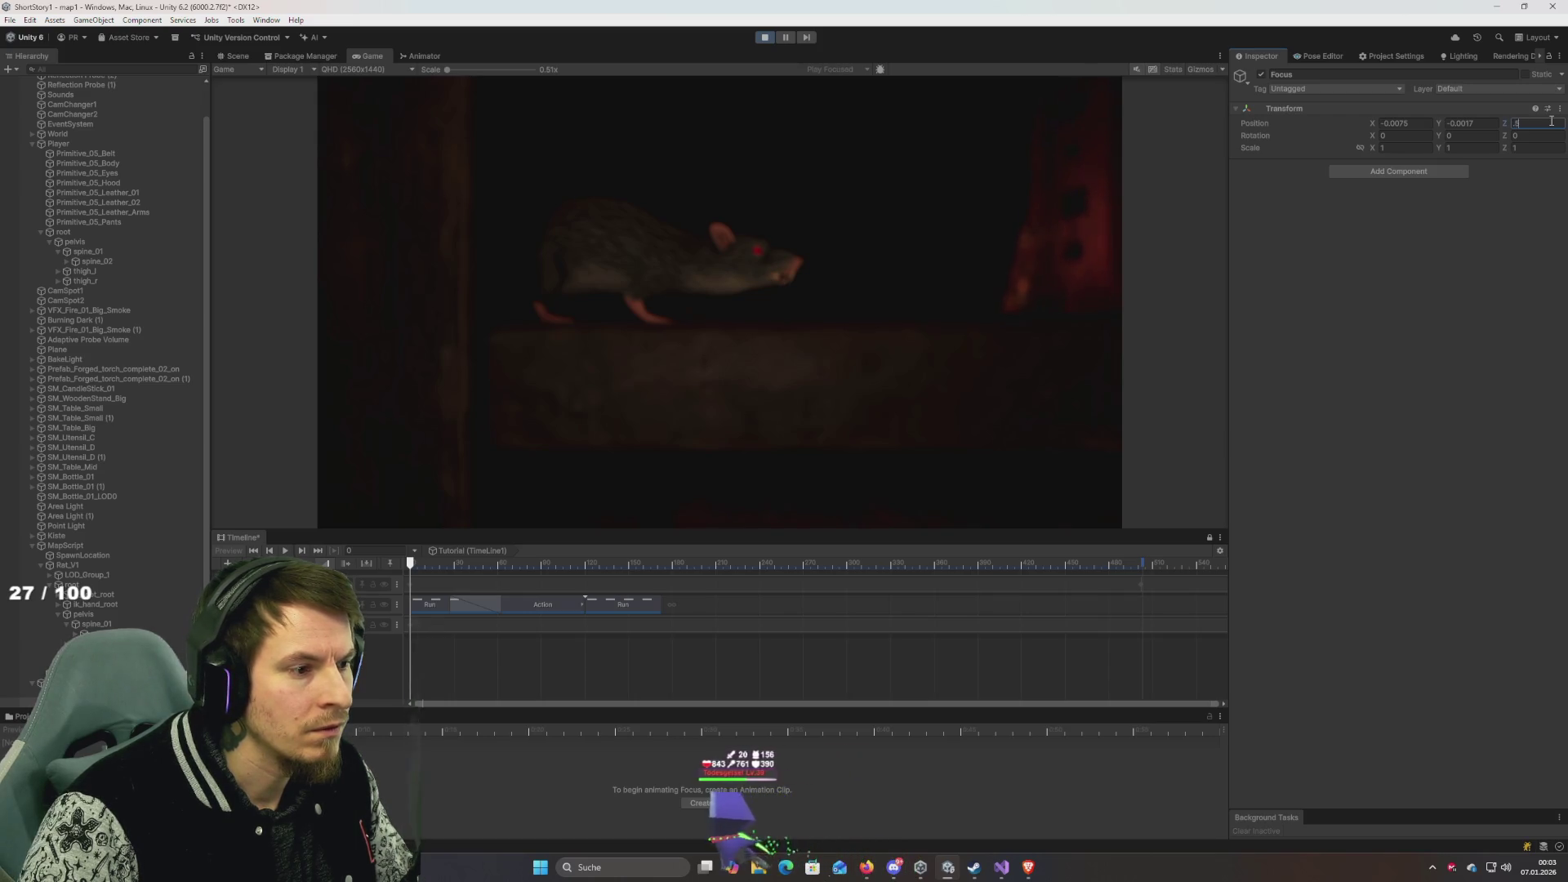
{"action": "key", "text": "BackSpace"}
{"action": "type", "text": "6"}
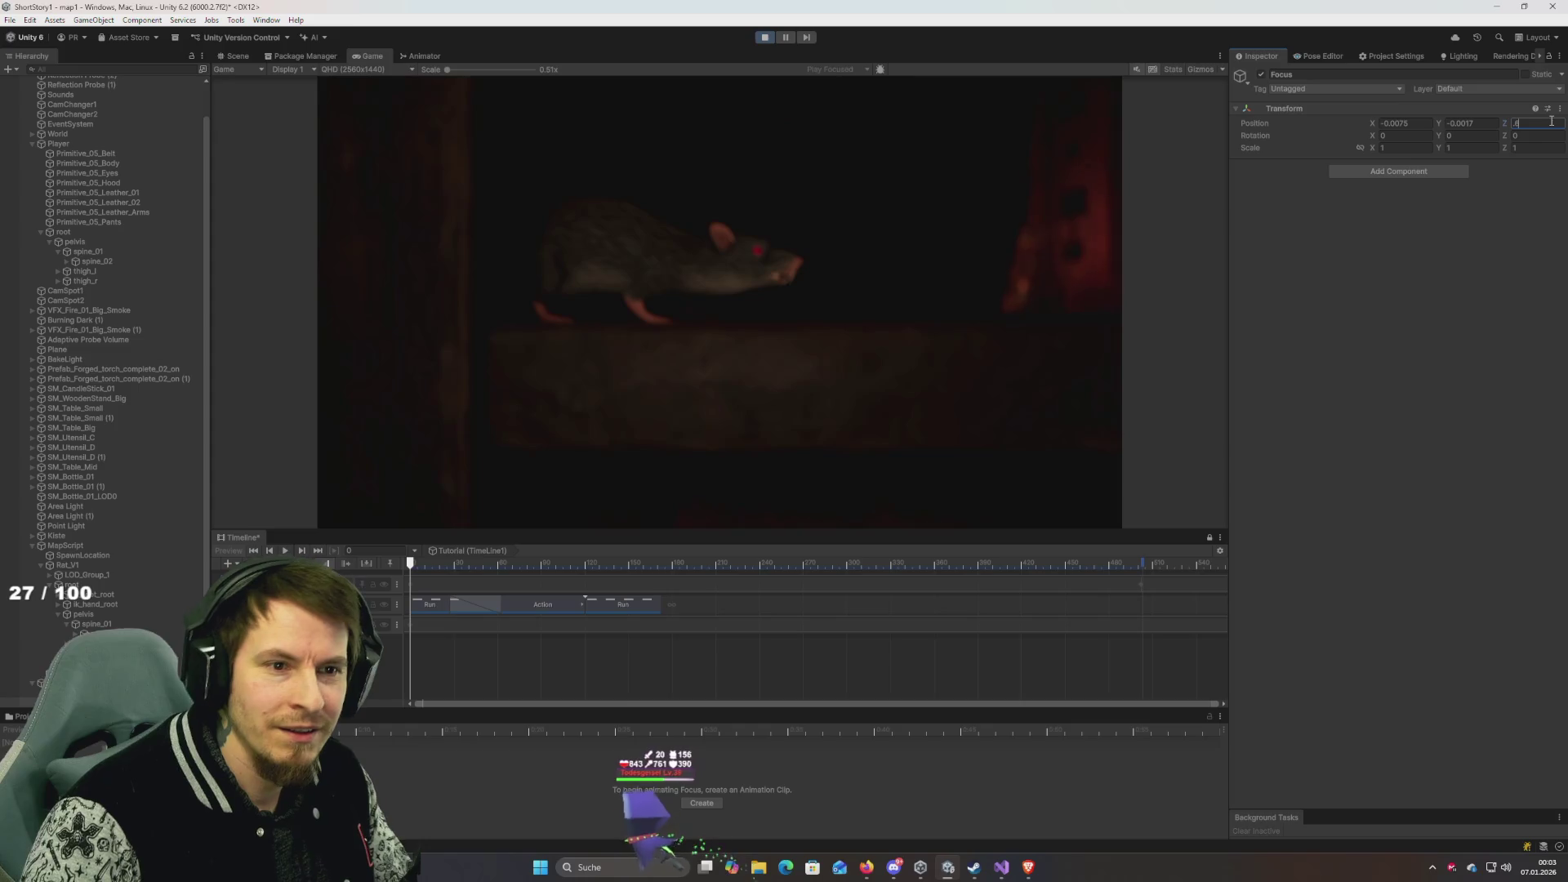
{"action": "key", "text": "BackSpace"}
{"action": "type", "text": "7"}
{"action": "key", "text": "BackSpace"}
{"action": "key", "text": "BackSpace"}
{"action": "type", "text": "1"}
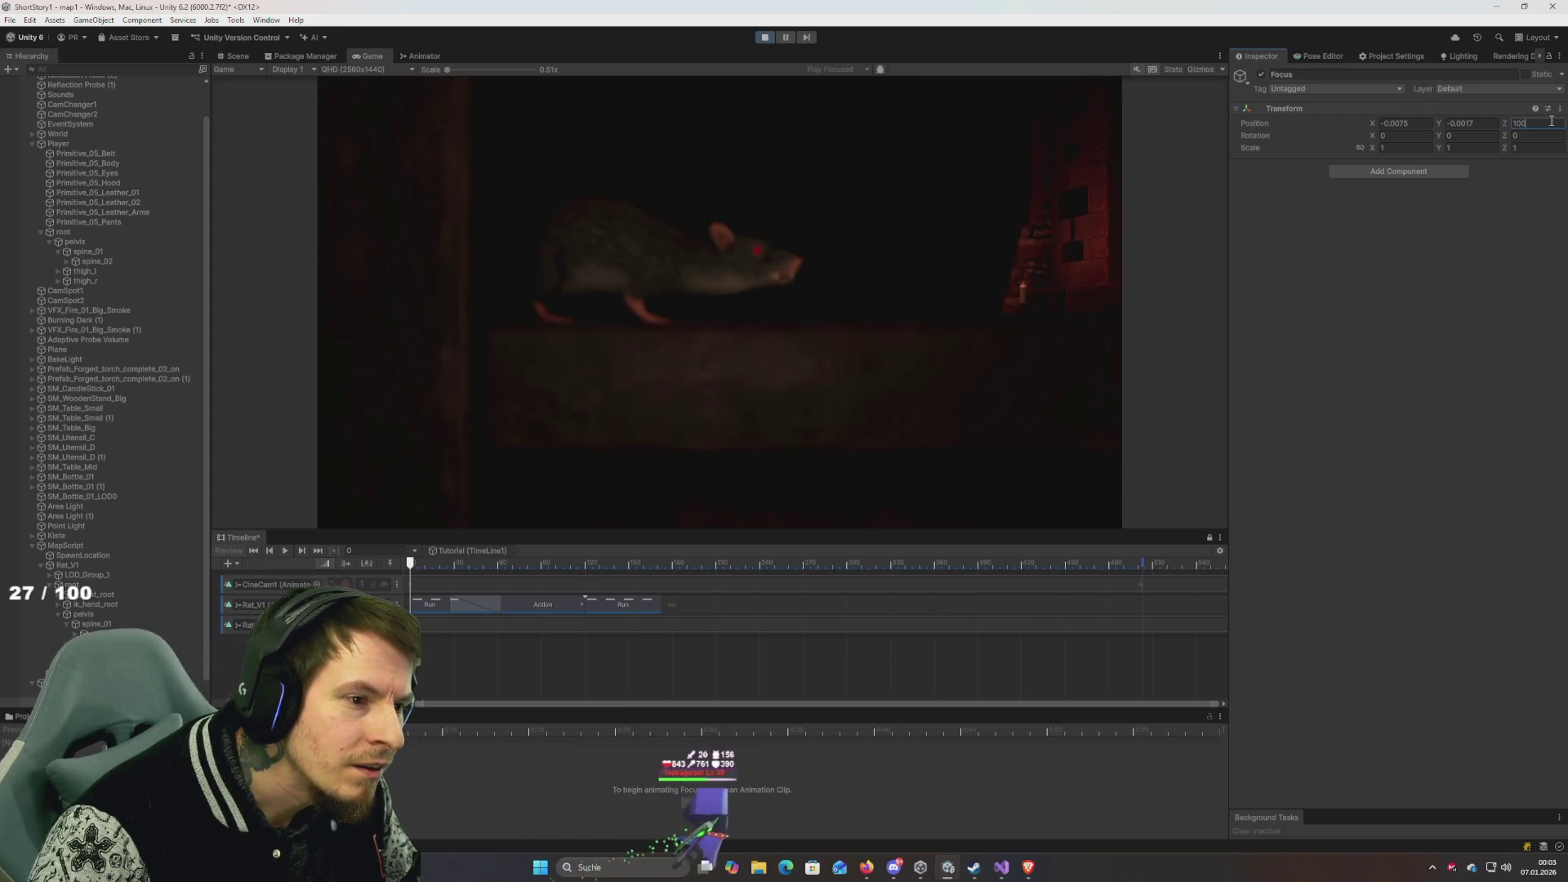
{"action": "key", "text": "BackSpace"}
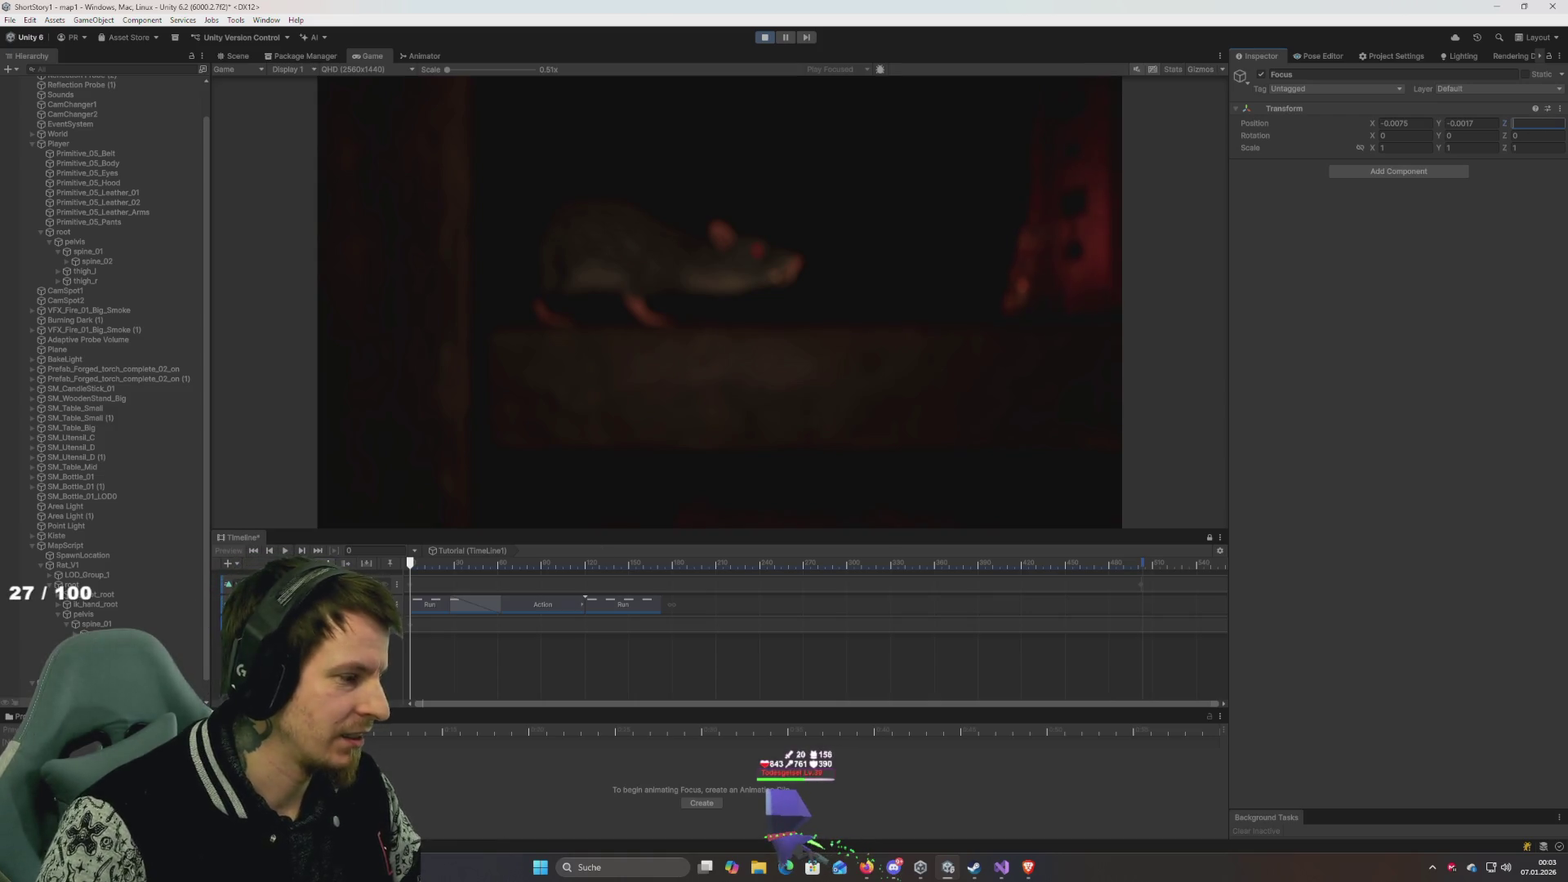
{"action": "type", "text": "1"}
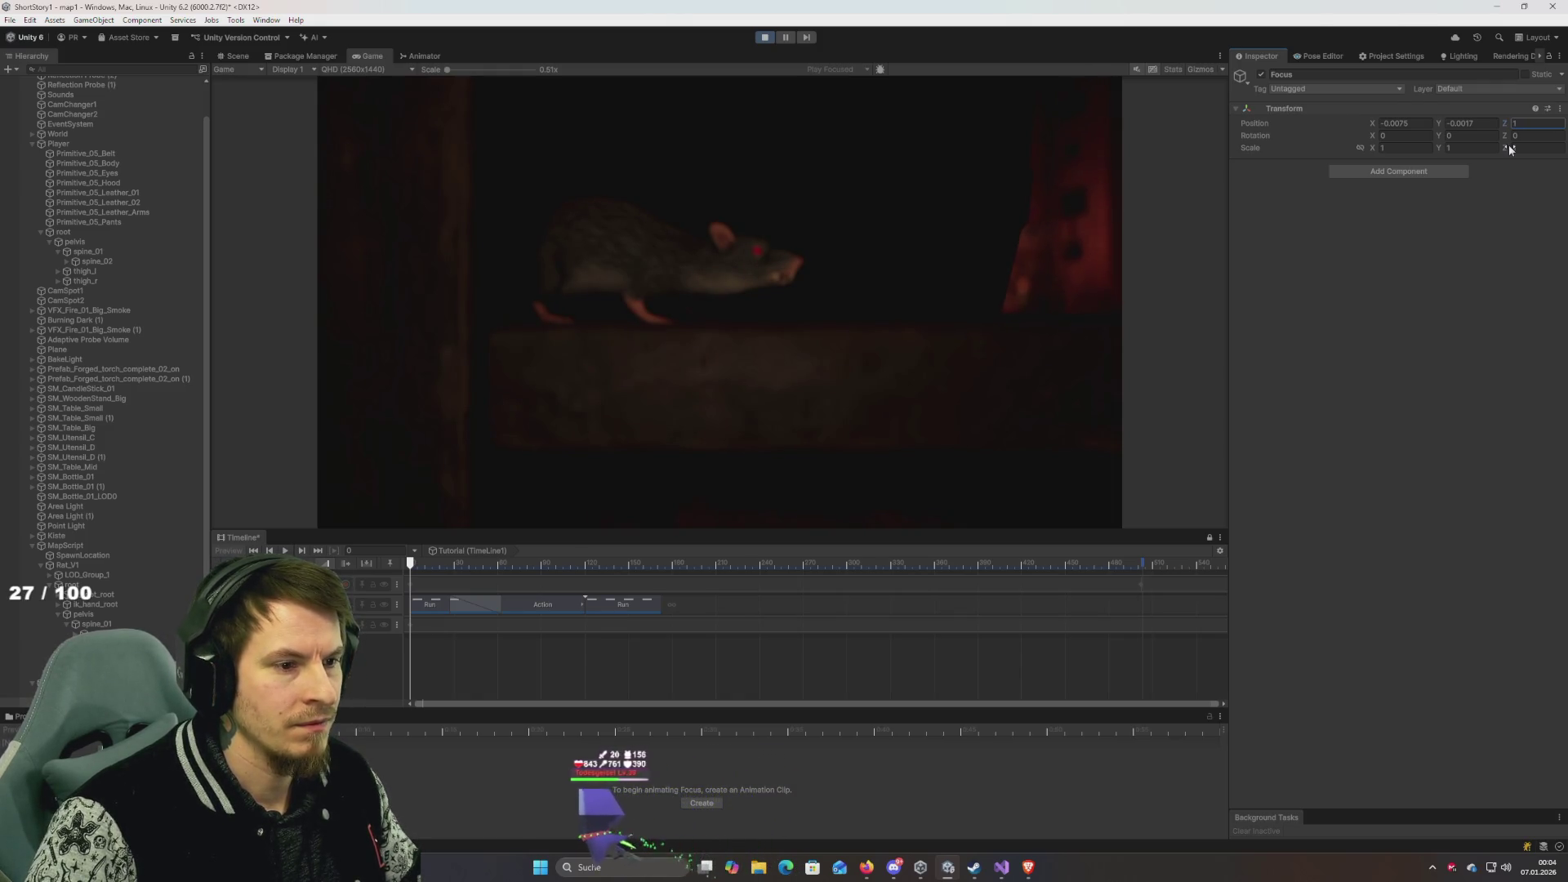
Set Focus Z to 0.5, fine-tuning it by scrubbing the Z label.
{"action": "left_click", "coordinate": [1533, 123]}
{"action": "type", "text": "0.5"}
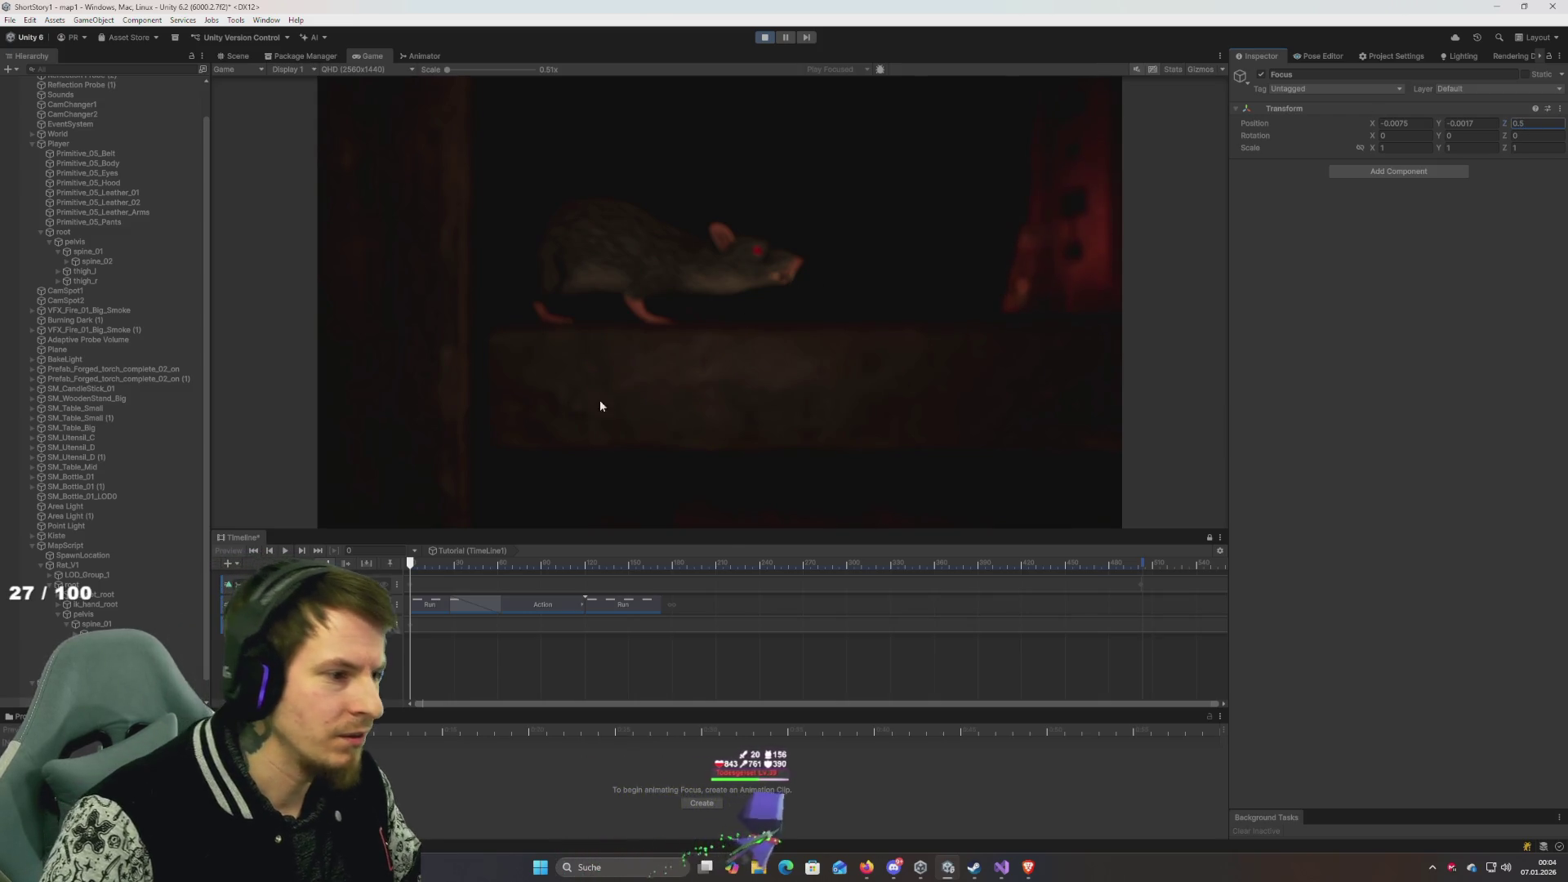
{"action": "key", "text": "BackSpace"}
{"action": "type", "text": "4"}
{"action": "left_click_drag", "start_coordinate": [1501, 119], "coordinate": [1503, 125]}
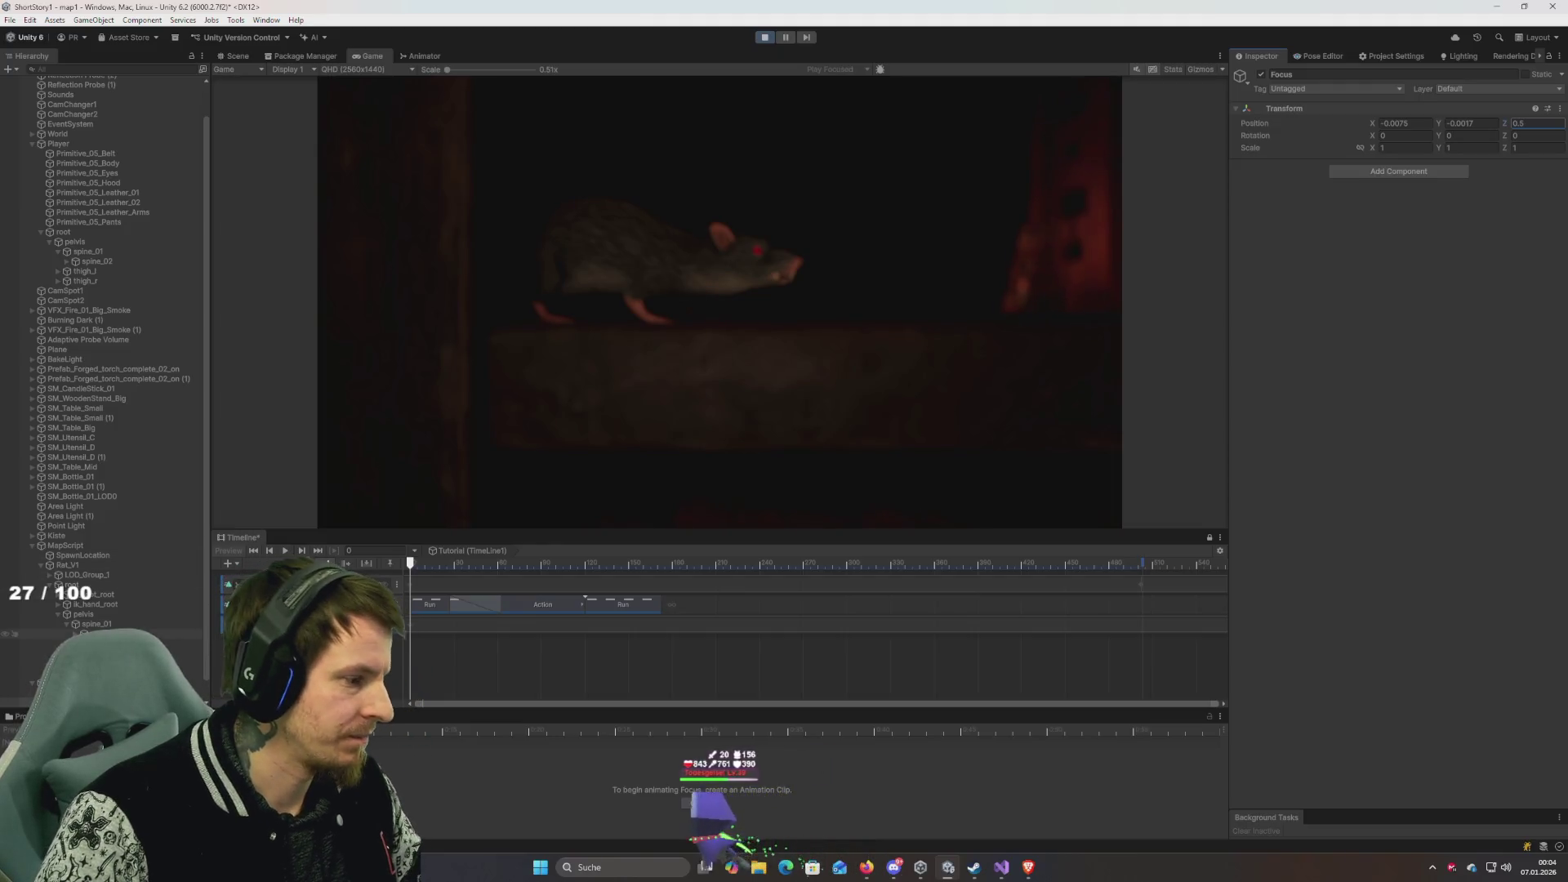
Set CineCam1's Position Y to 2.42 and its lens Focus Distance to 0.01.
{"action": "left_click", "coordinate": [98, 682]}
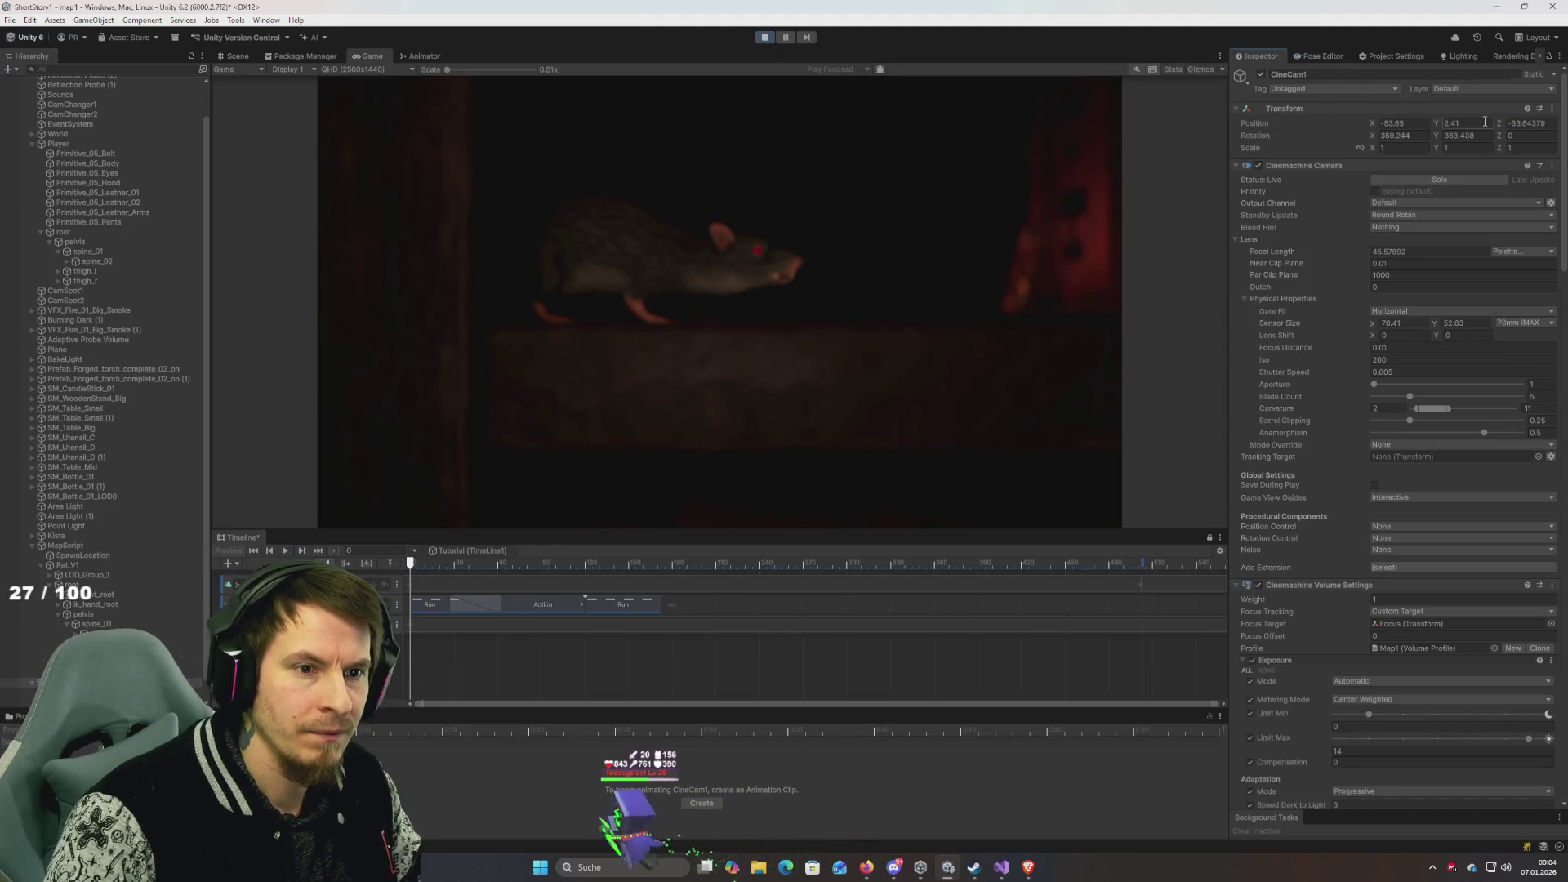
{"action": "key", "text": "BackSpace"}
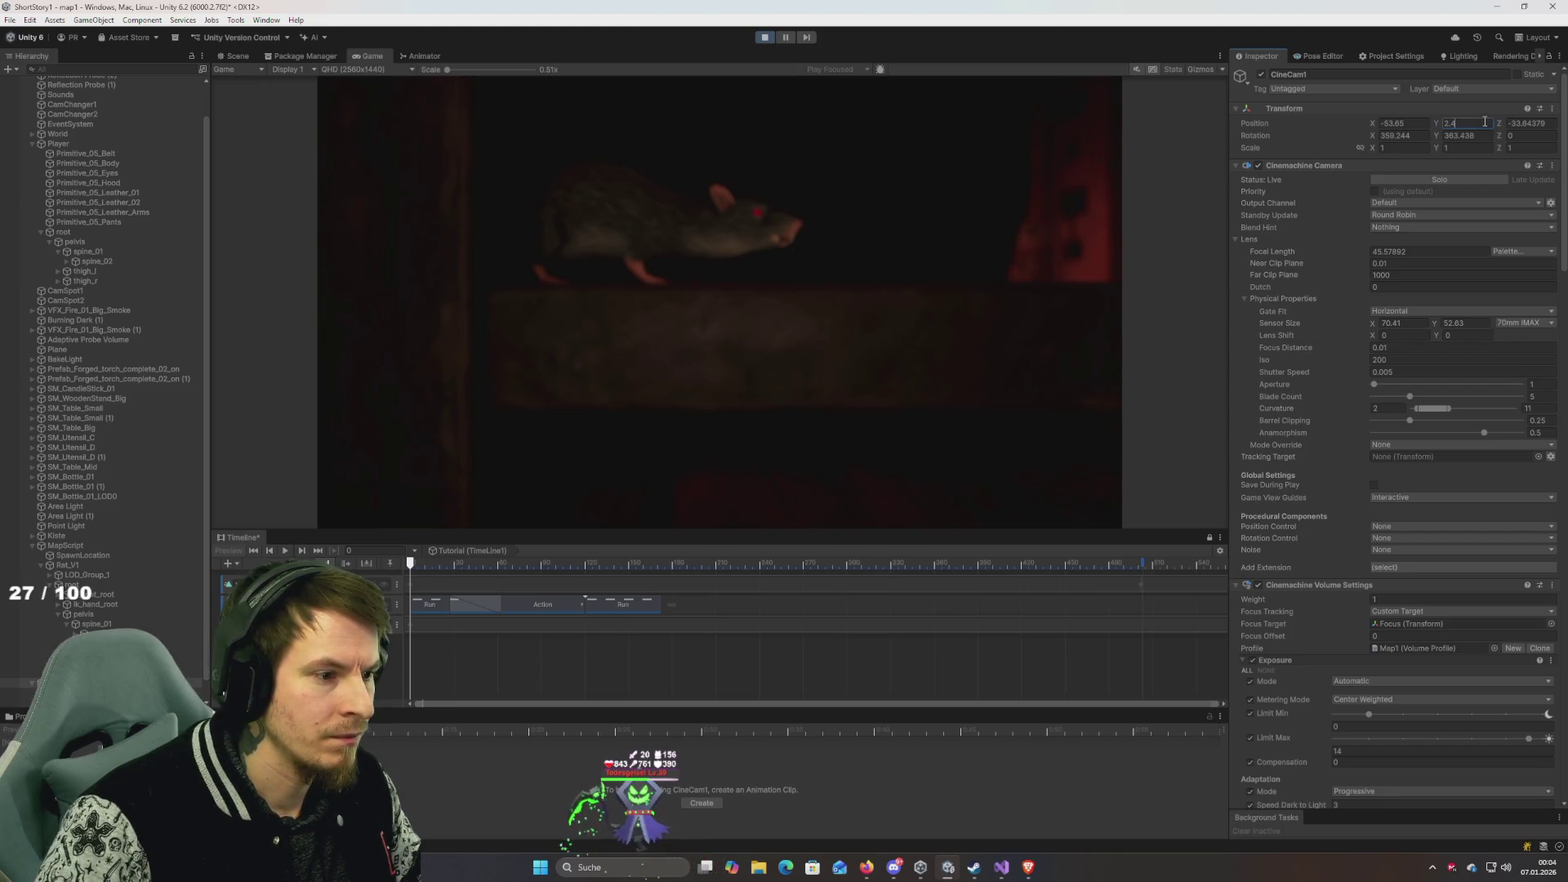
{"action": "type", "text": "5"}
{"action": "key", "text": "BackSpace"}
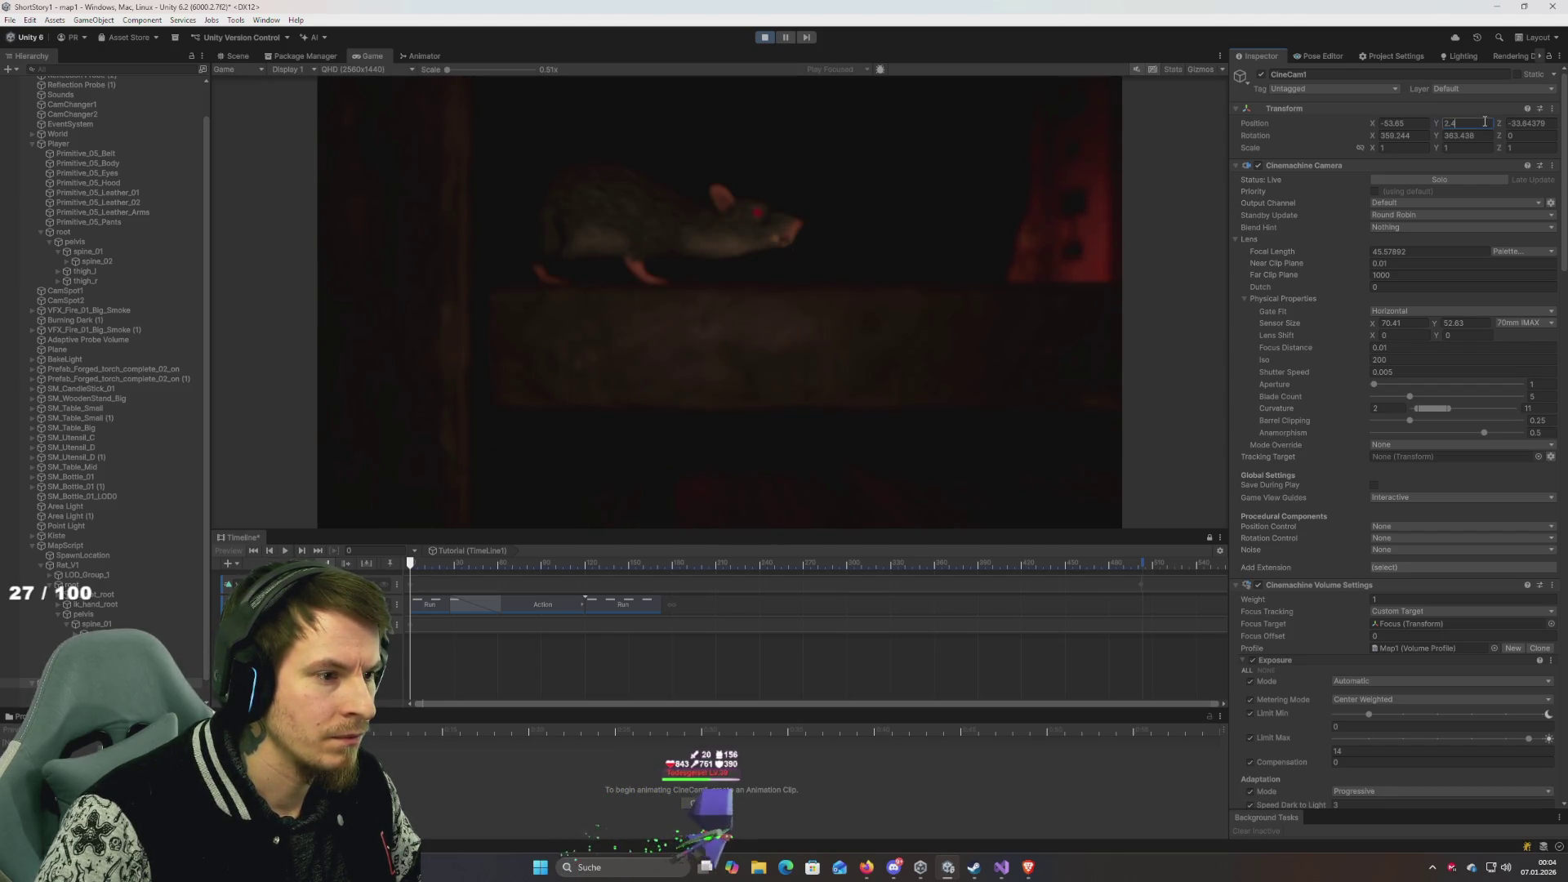
{"action": "type", "text": "2"}
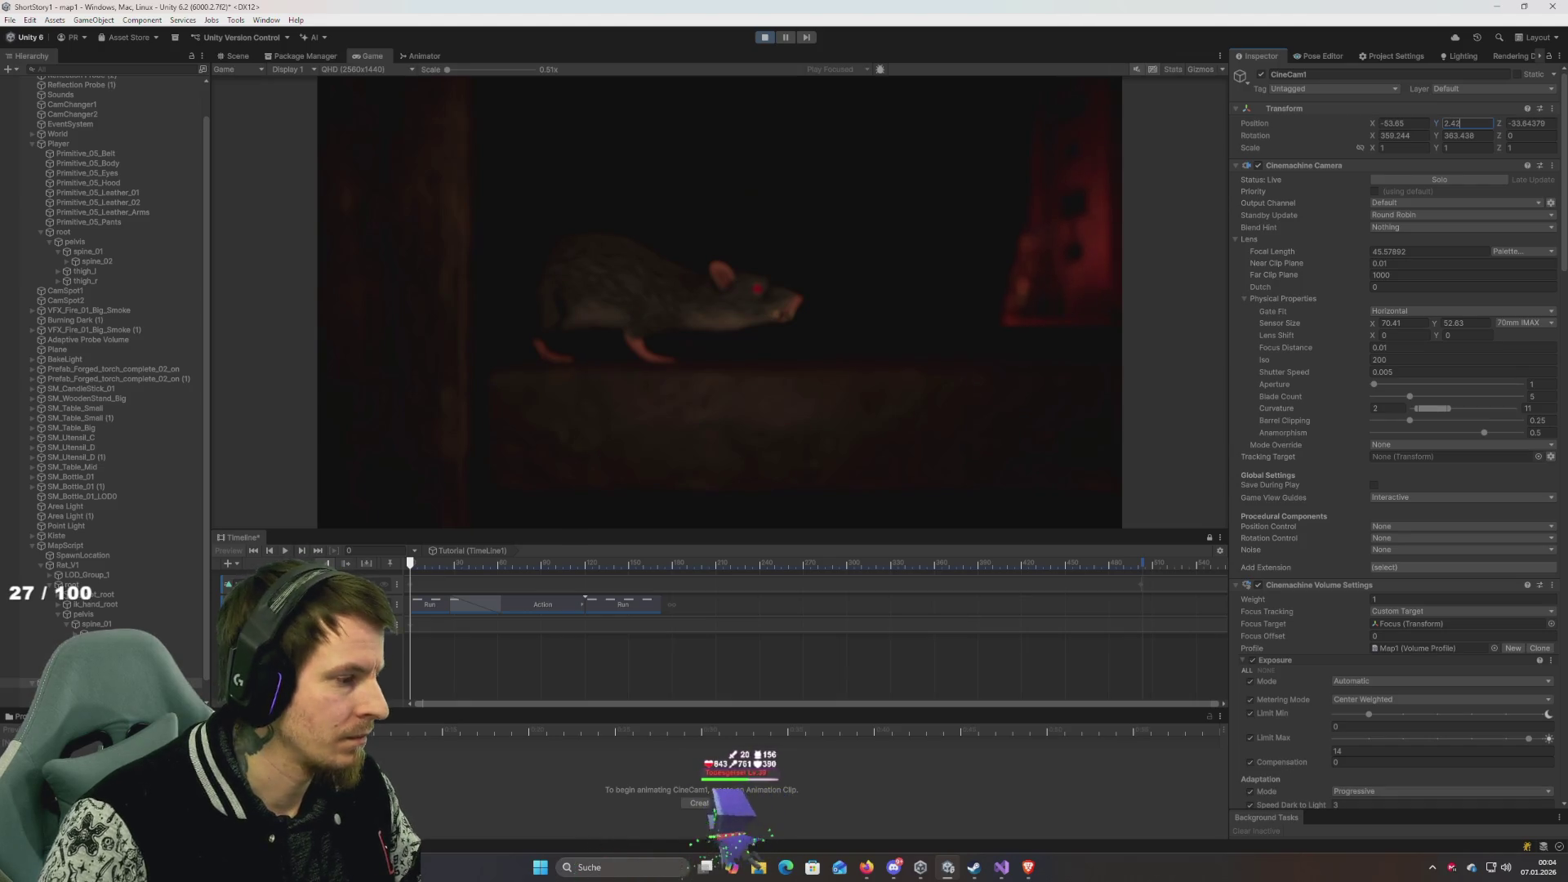
{"action": "scroll", "coordinate": [102, 376], "scroll_direction": "down", "scroll_amount": 1}
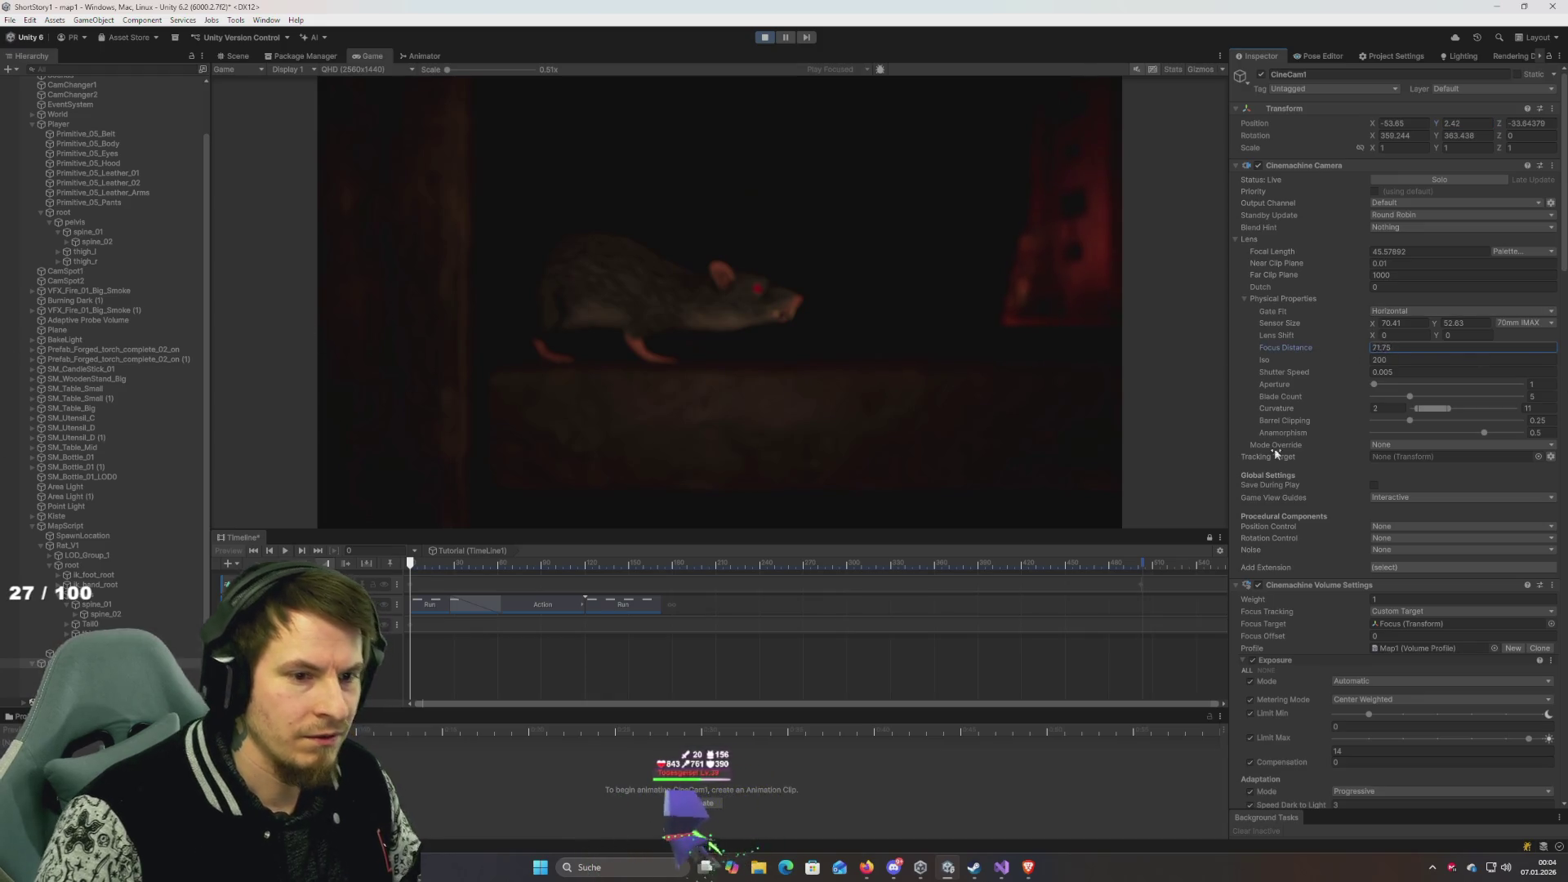
{"action": "type", "text": "0.01"}
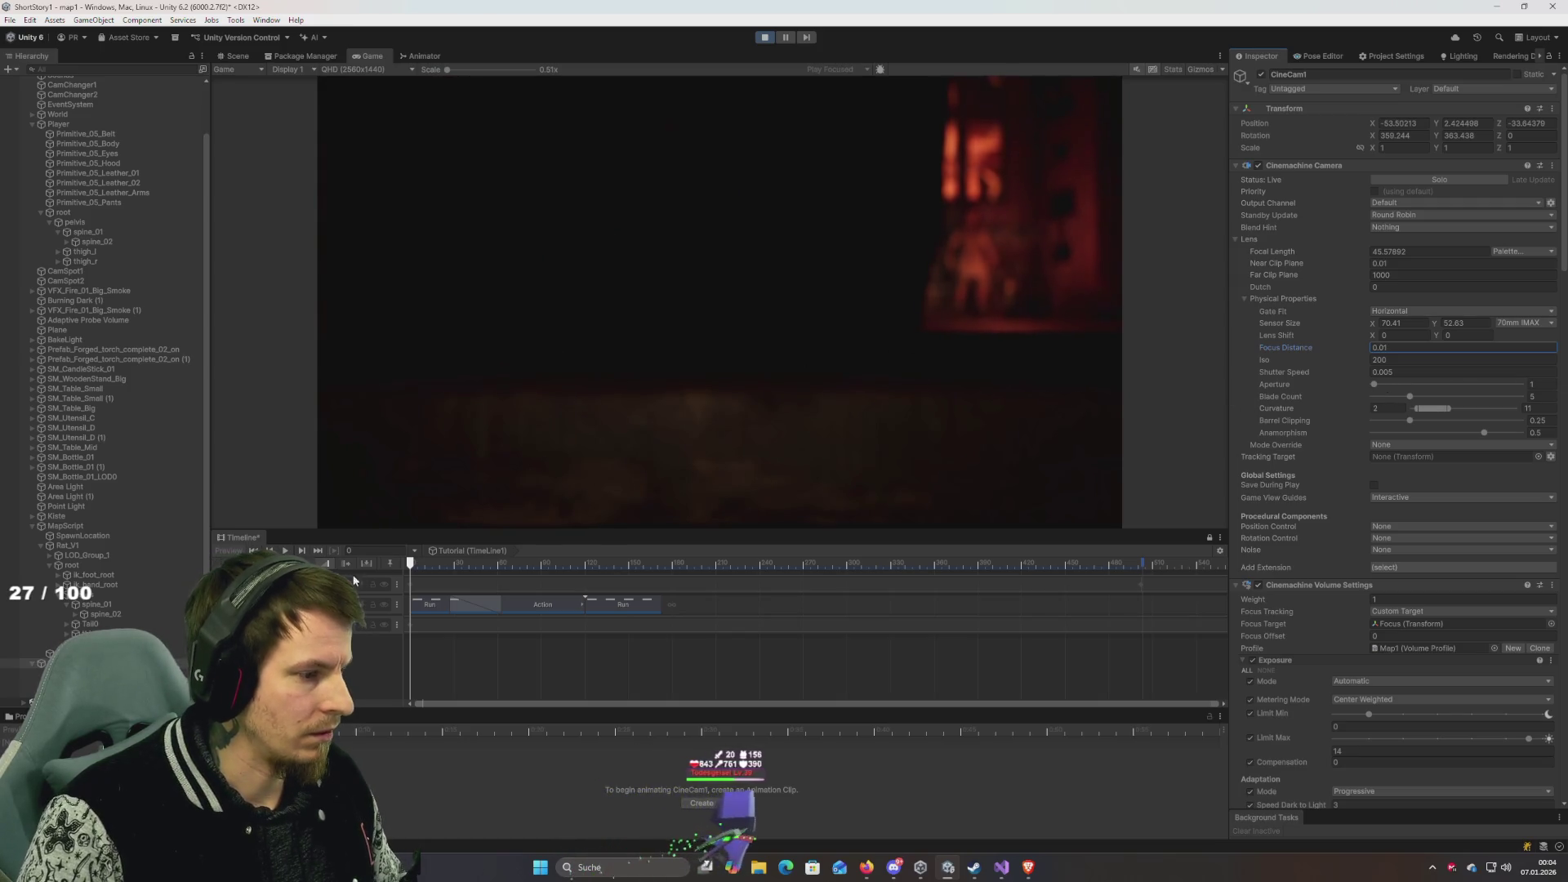
{"action": "left_click", "coordinate": [441, 567]}
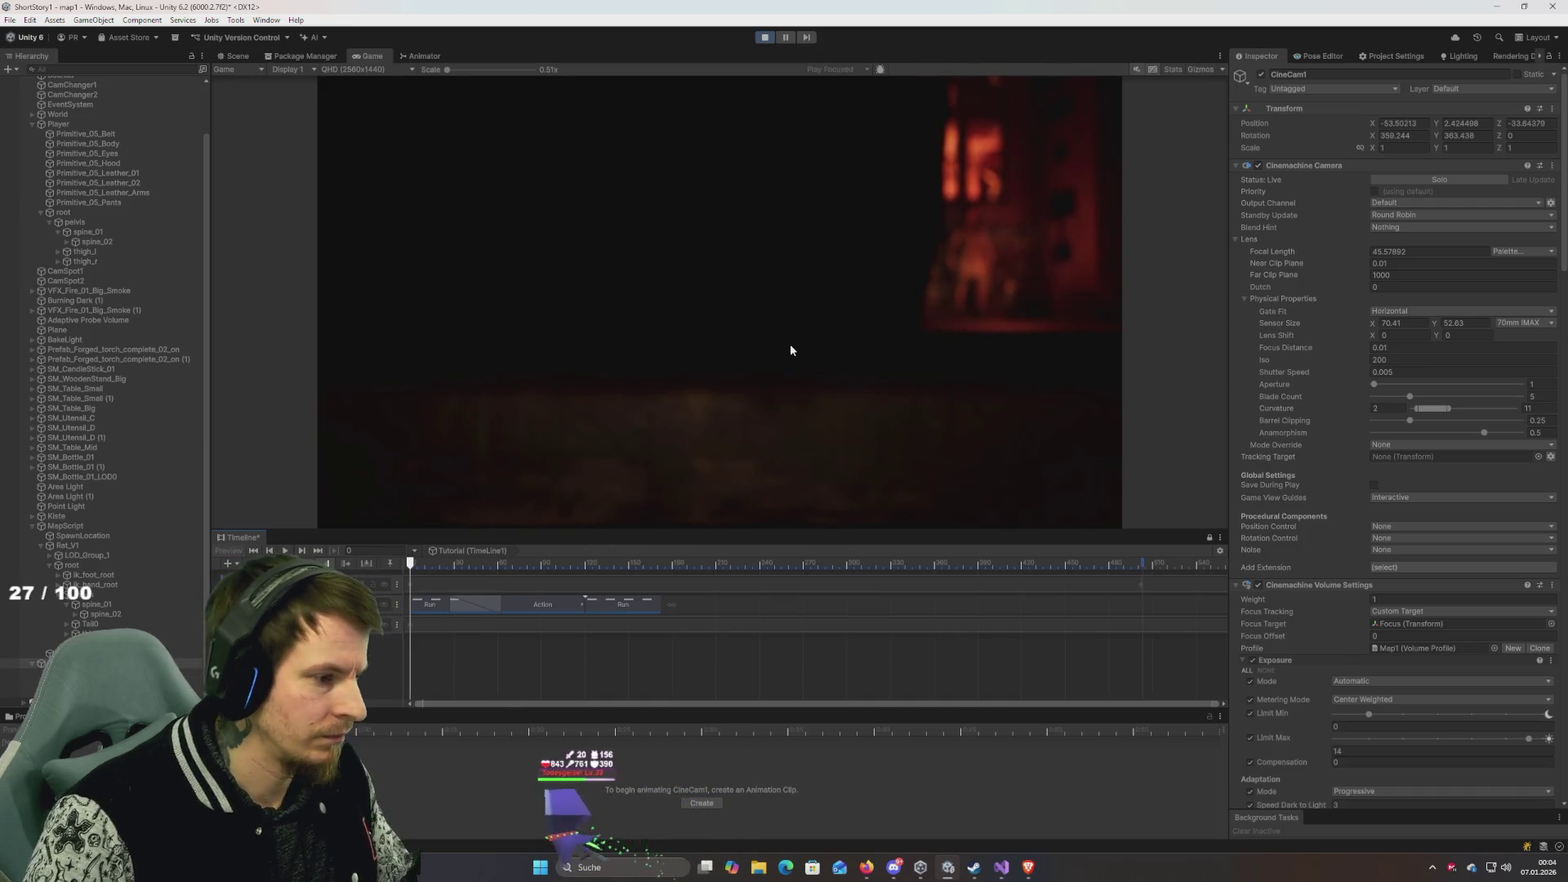
{"action": "left_click", "coordinate": [77, 545]}
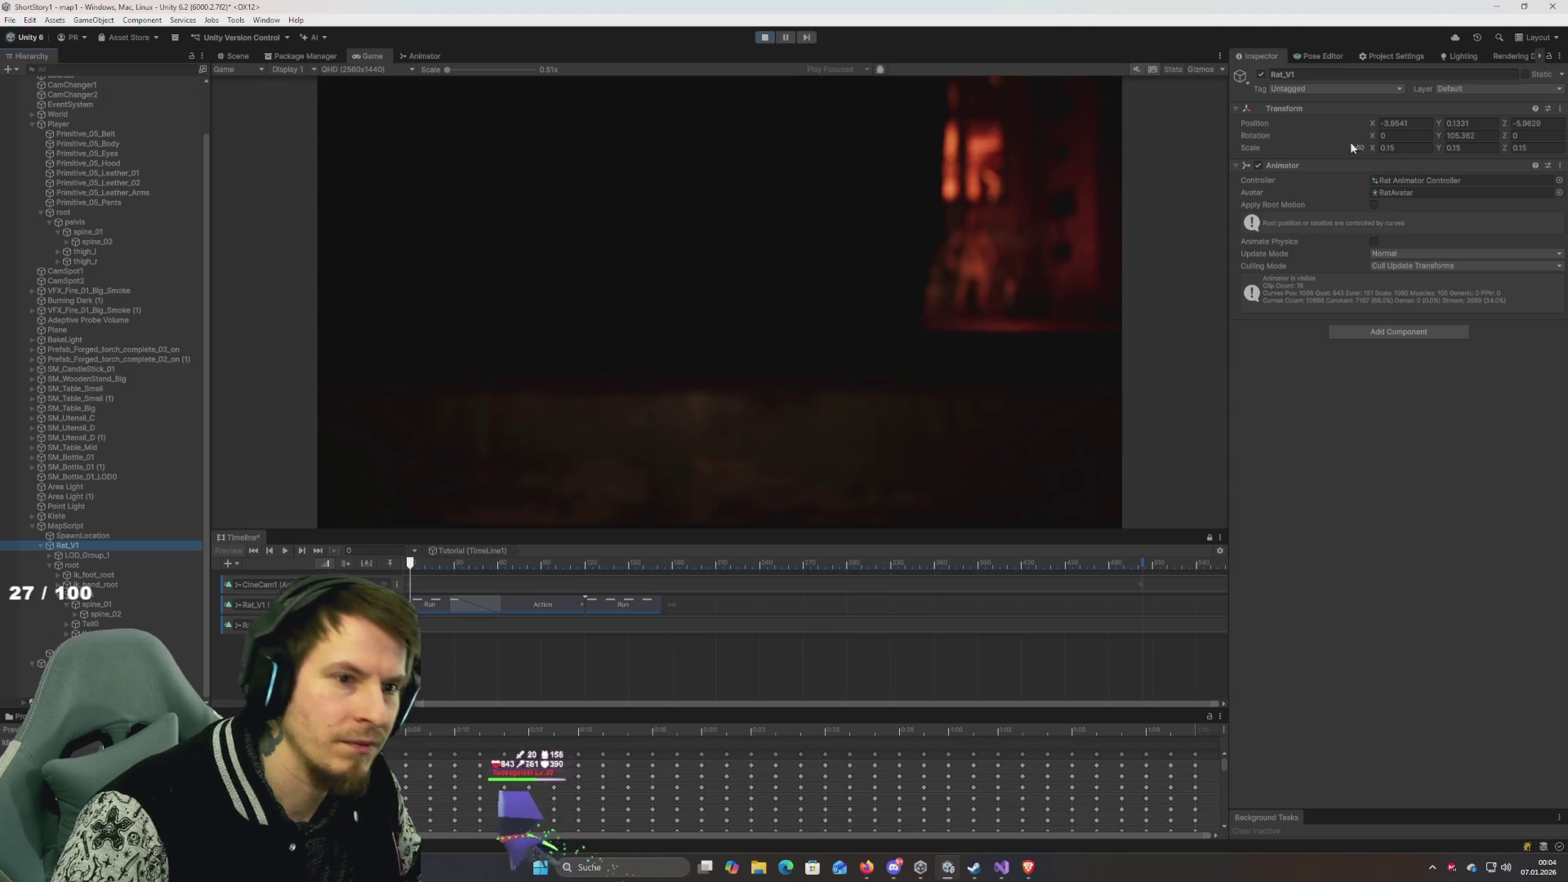
{"action": "left_click", "coordinate": [1395, 121]}
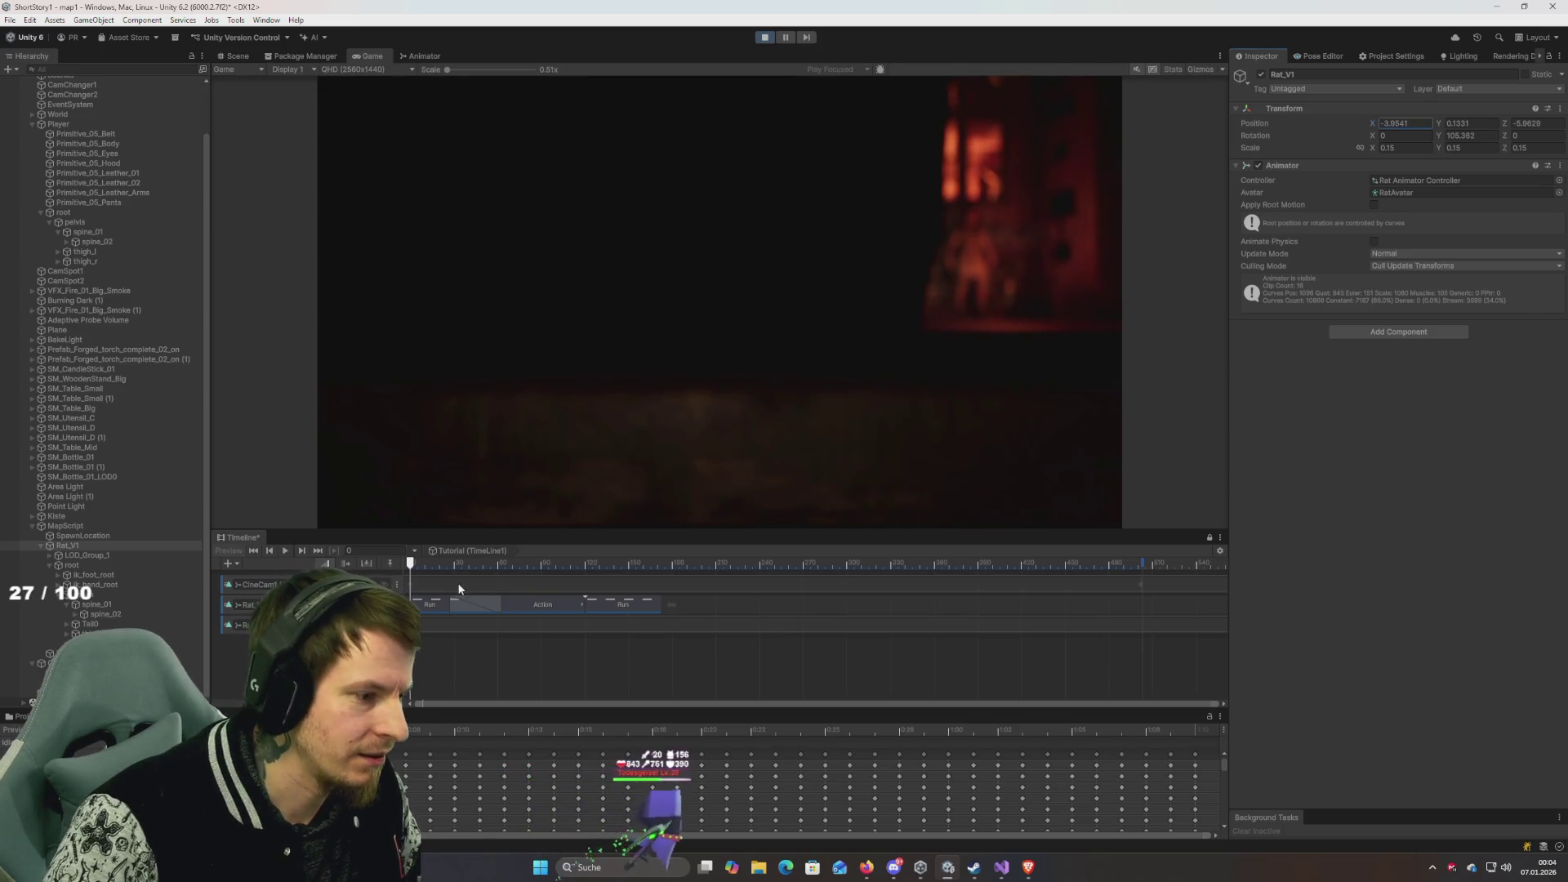
{"action": "left_click", "coordinate": [429, 569]}
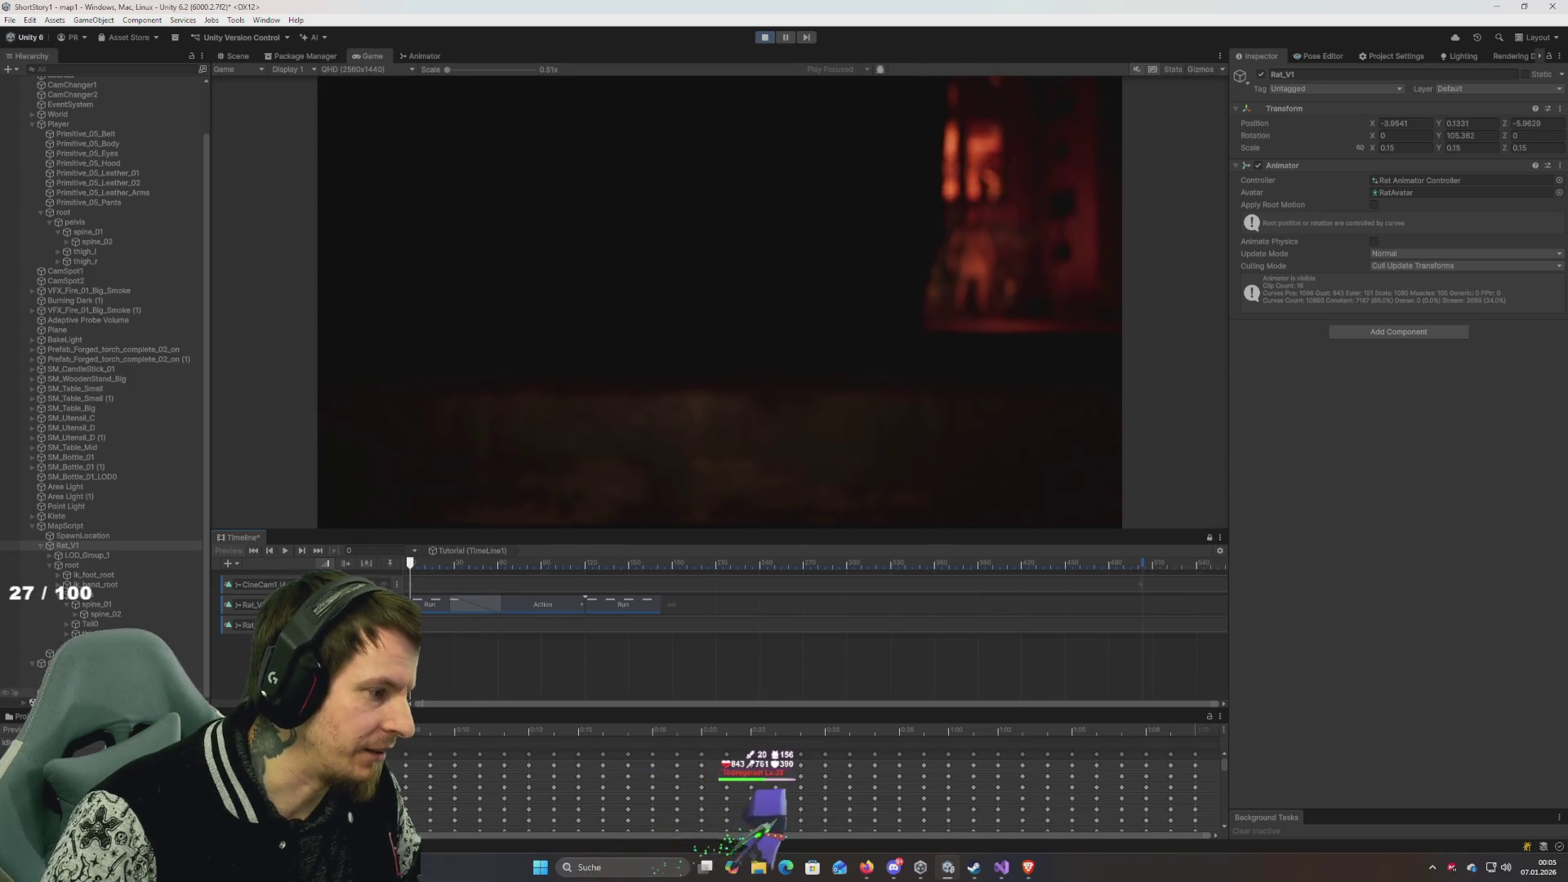
{"action": "left_click", "coordinate": [82, 662]}
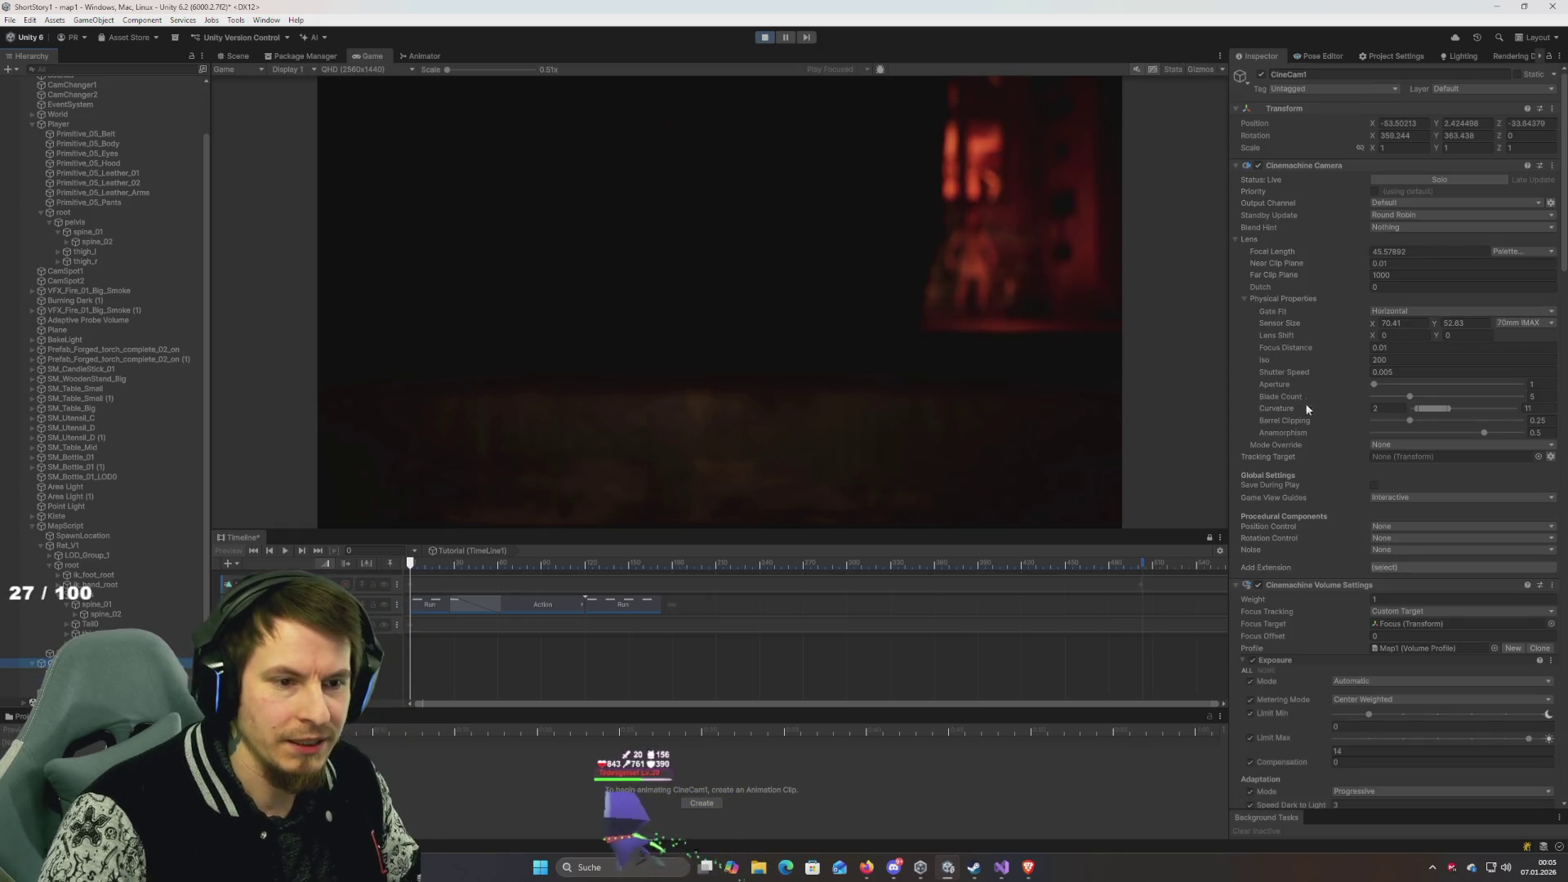
Set the volume's Focus Offset to 1 and select the lens Focus Distance field.
{"action": "scroll", "coordinate": [1305, 404], "scroll_direction": "down", "scroll_amount": 5}
{"action": "left_click", "coordinate": [1399, 371]}
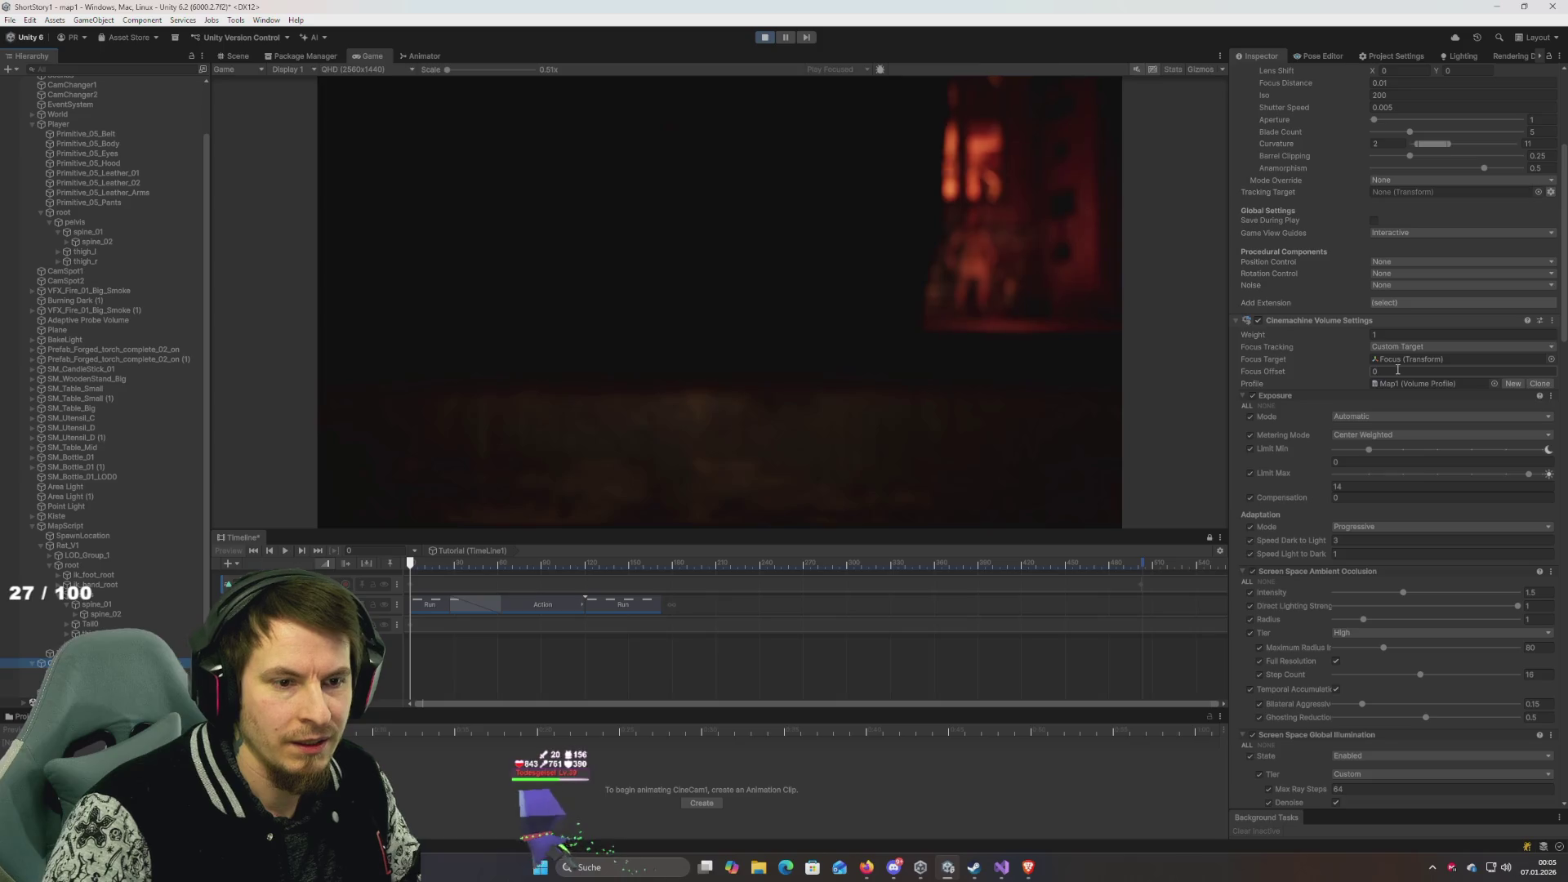
{"action": "type", "text": "1"}
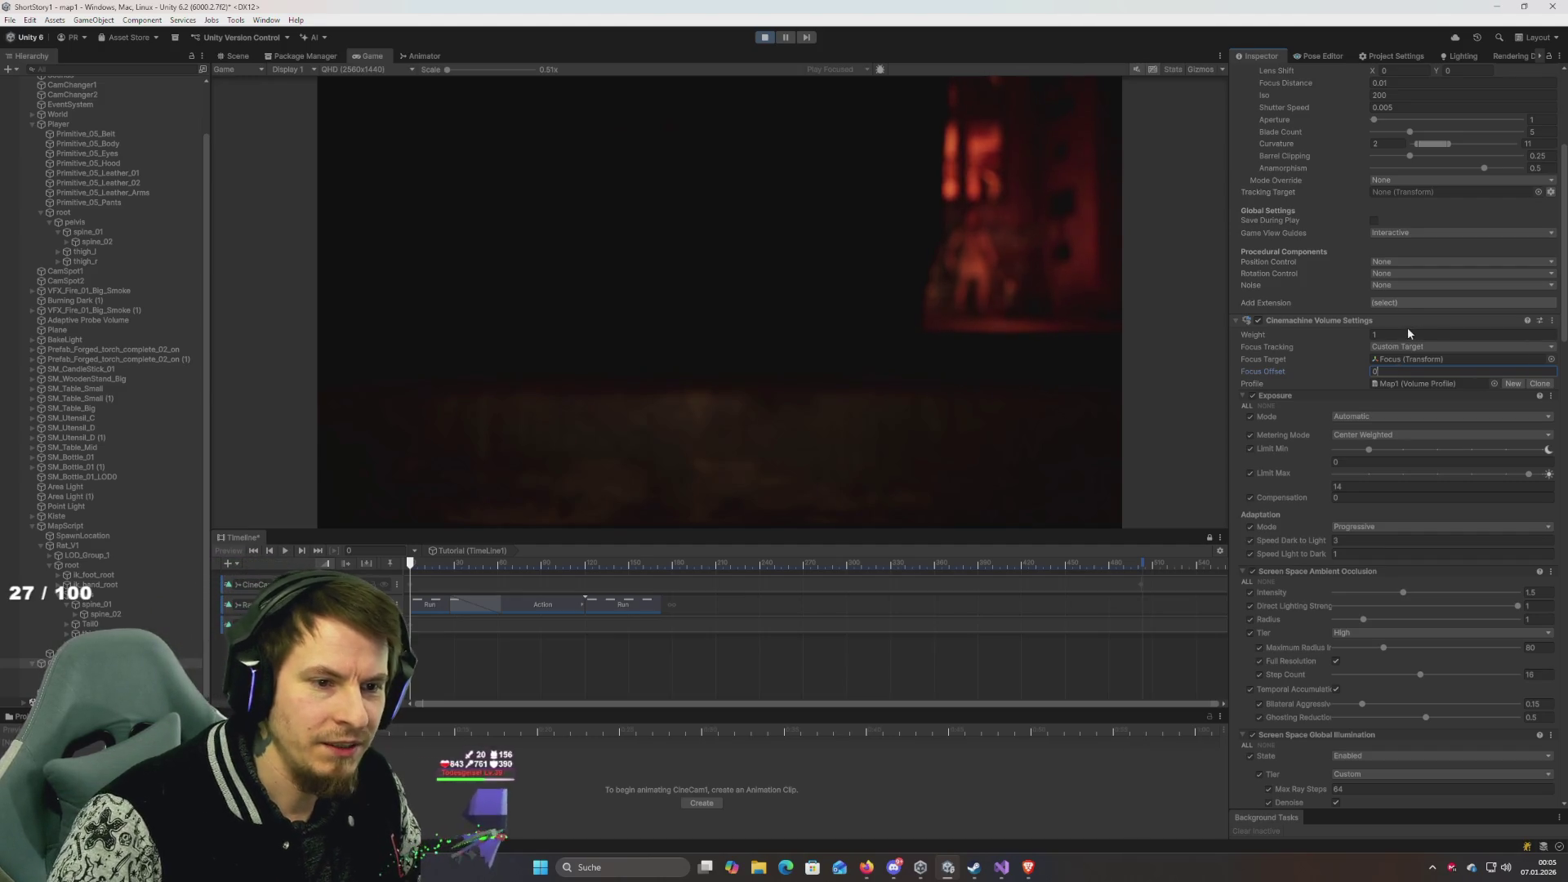
{"action": "scroll", "coordinate": [1330, 338], "scroll_direction": "up", "scroll_amount": 3}
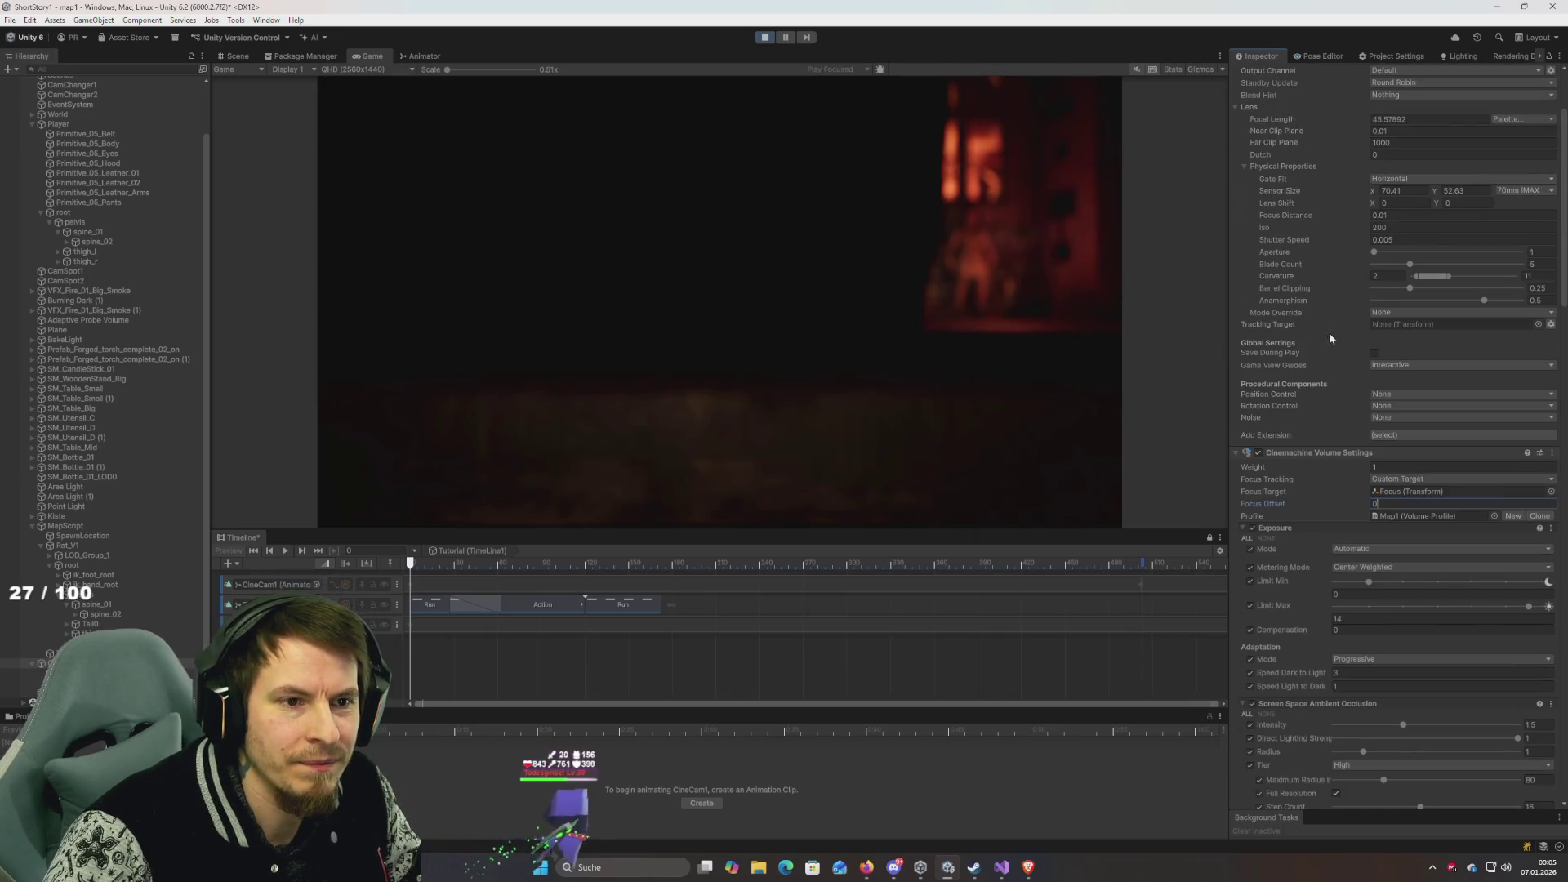
{"action": "left_click", "coordinate": [1418, 216]}
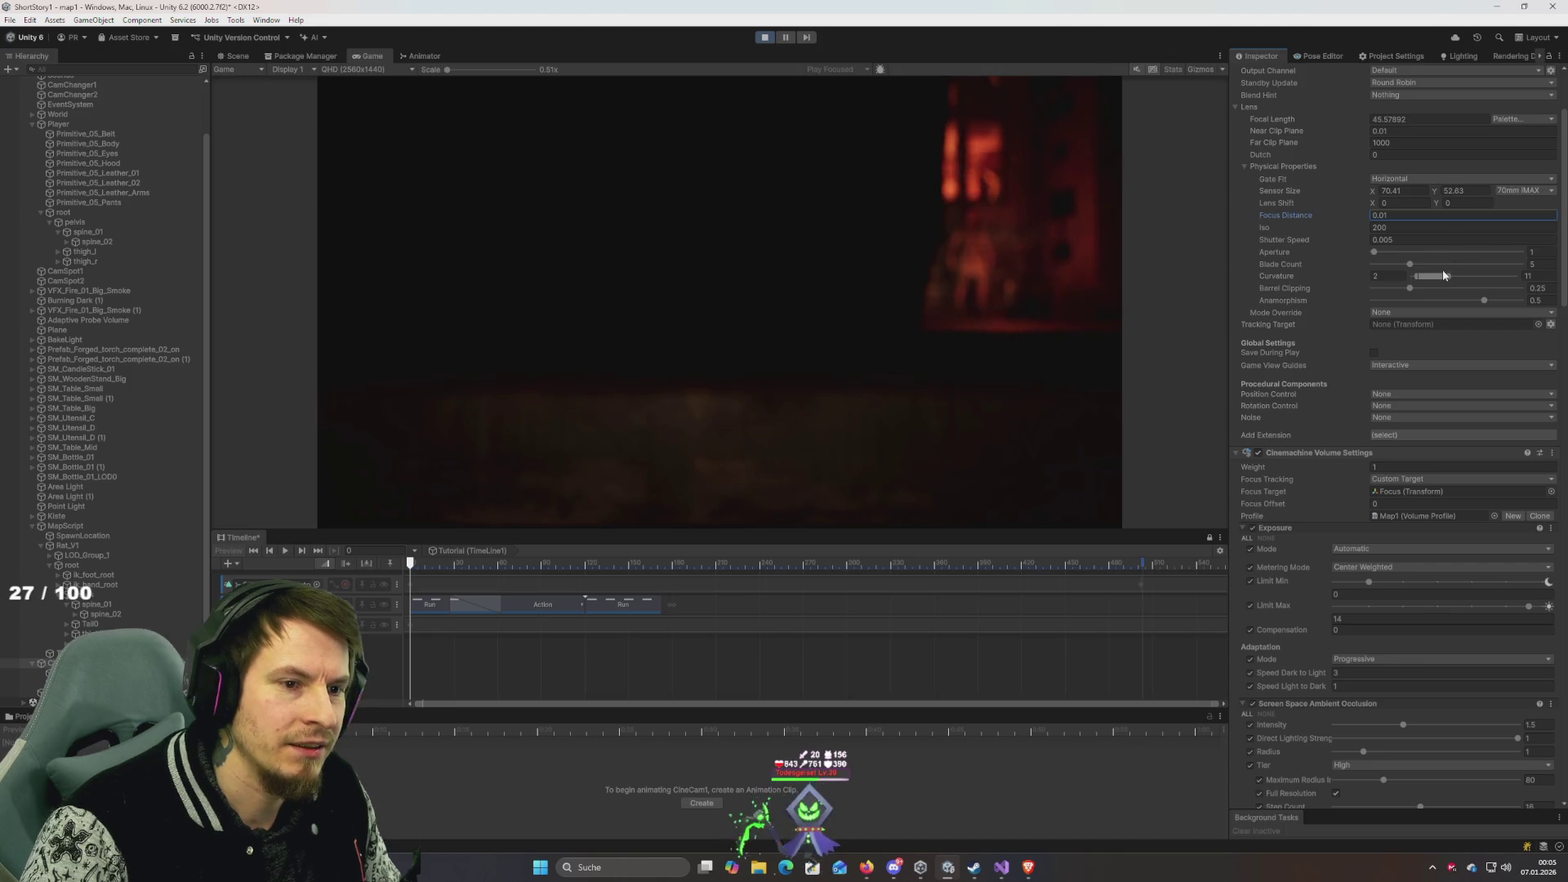
Sweep the lens Aperture, Blade Count and Anamorphism sliders, and drop Barrel Clipping to 0.
{"action": "mouse_move", "coordinate": [1374, 251]}
{"action": "left_mouse_down"}
{"action": "mouse_move", "coordinate": [1521, 252]}
{"action": "mouse_move", "coordinate": [1041, 247]}
{"action": "left_mouse_up"}
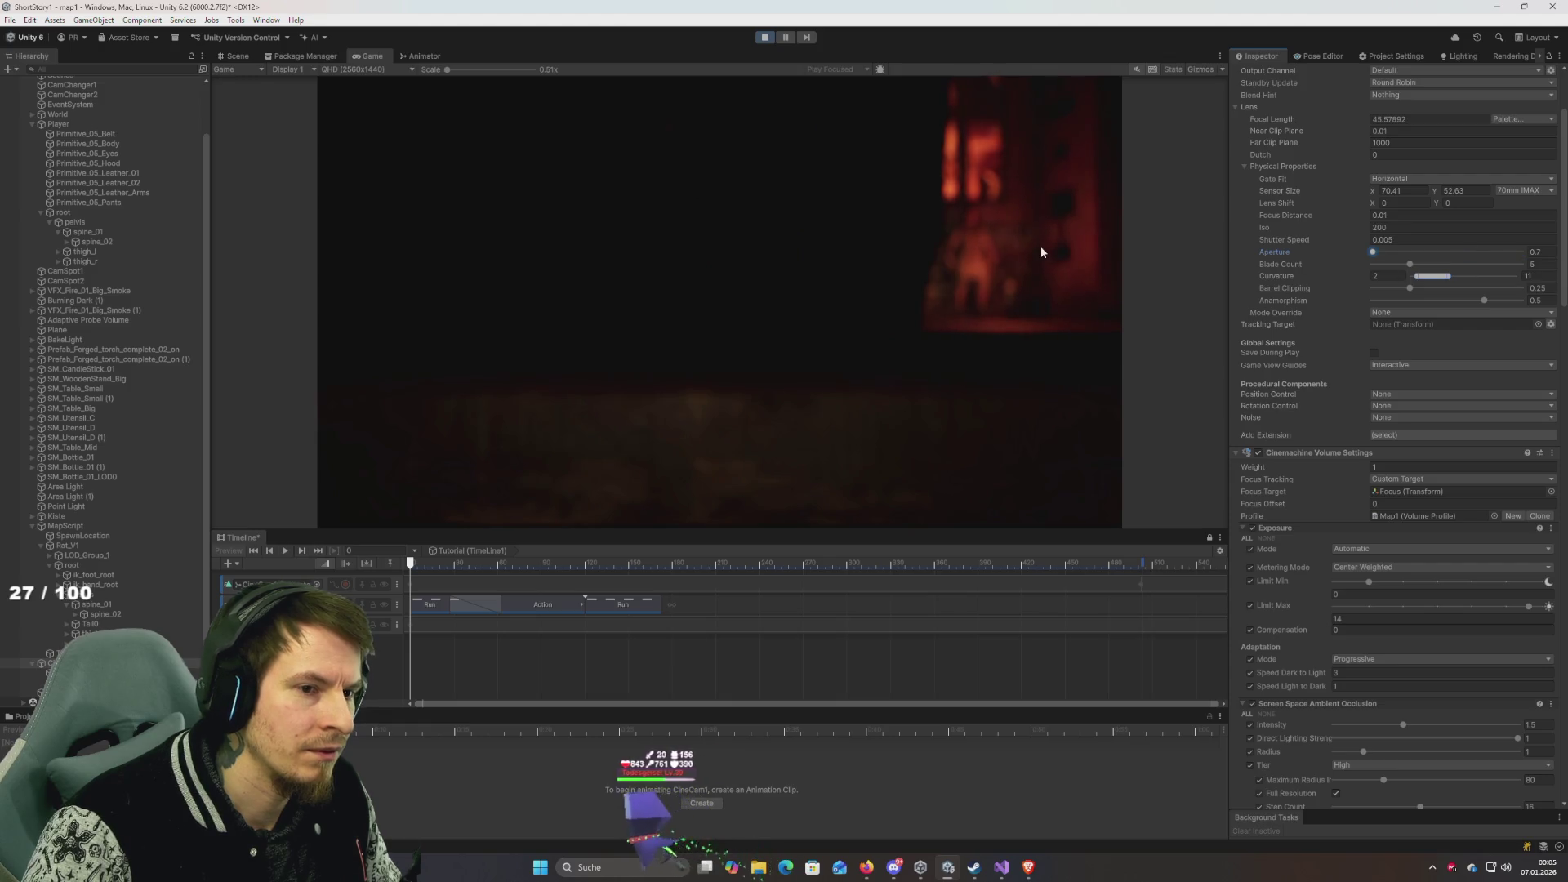
{"action": "mouse_move", "coordinate": [1410, 263]}
{"action": "left_mouse_down"}
{"action": "mouse_move", "coordinate": [1484, 264]}
{"action": "mouse_move", "coordinate": [675, 235]}
{"action": "left_mouse_up"}
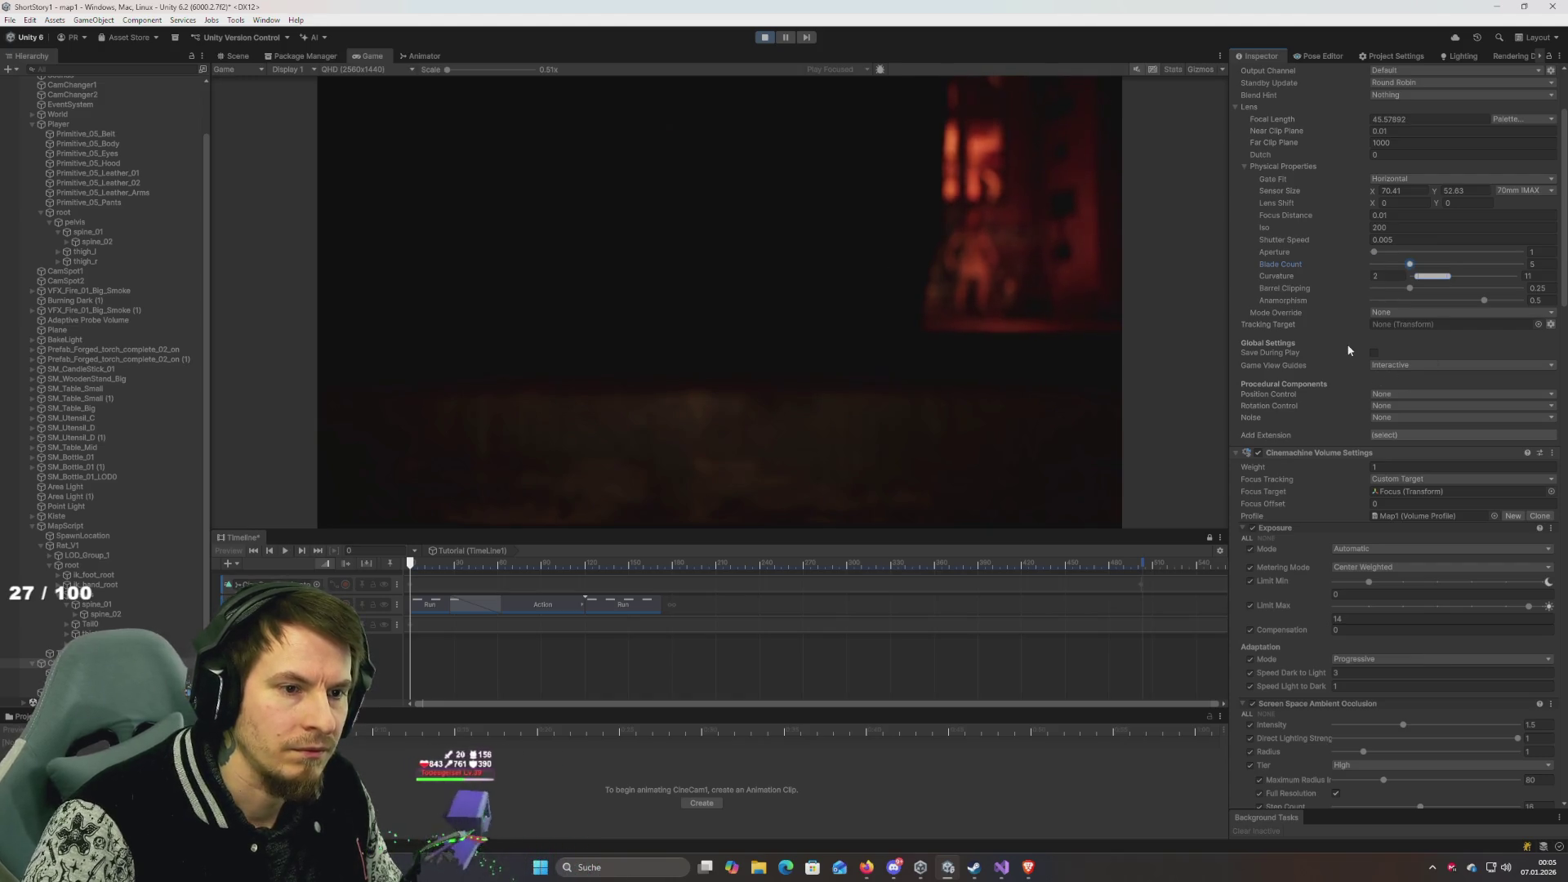
{"action": "left_click_drag", "start_coordinate": [1483, 301], "coordinate": [1339, 294]}
{"action": "left_click_drag", "start_coordinate": [1035, 285], "coordinate": [1527, 301]}
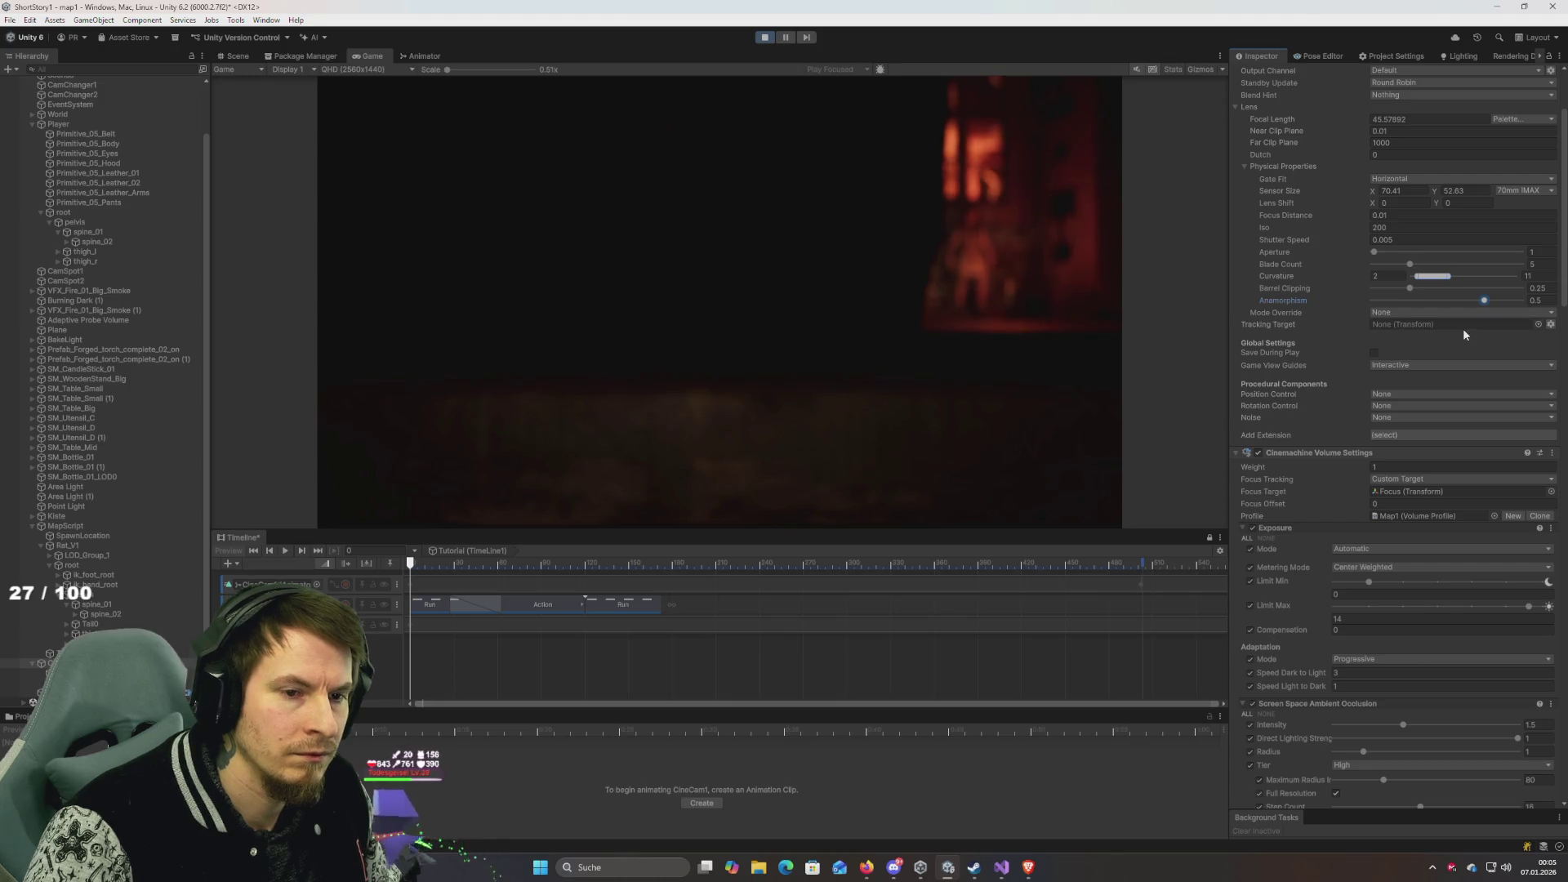
{"action": "left_click_drag", "start_coordinate": [1409, 288], "coordinate": [1373, 288]}
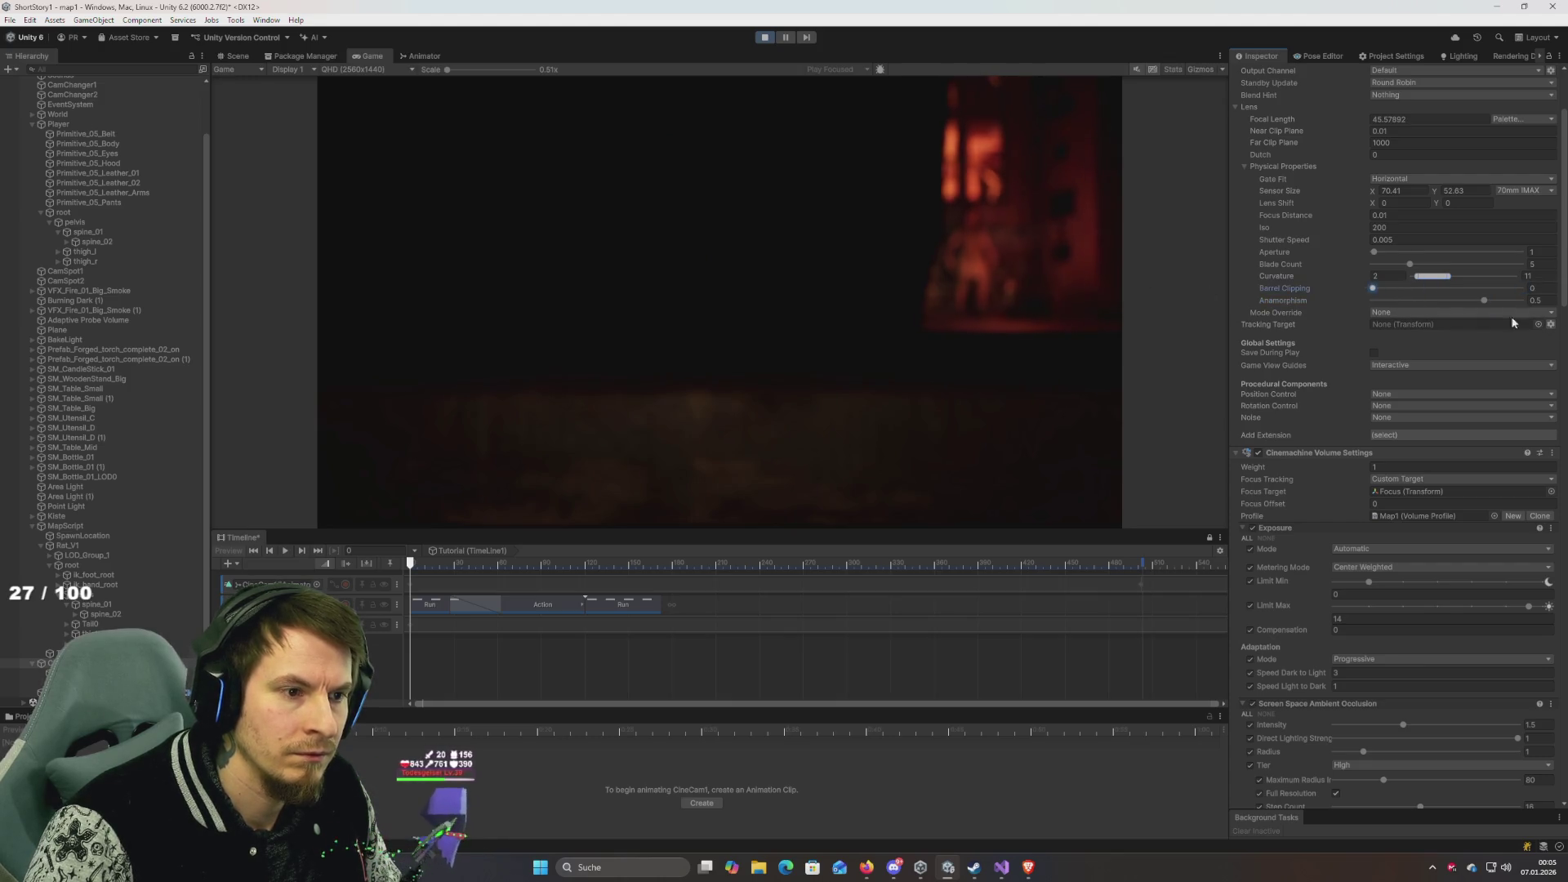
In the volume's Depth of Field, toggle the Near and Far Blur overrides, leaving them off.
{"action": "scroll", "coordinate": [1336, 415], "scroll_direction": "down", "scroll_amount": 3}
{"action": "scroll", "coordinate": [1302, 417], "scroll_direction": "down", "scroll_amount": 15}
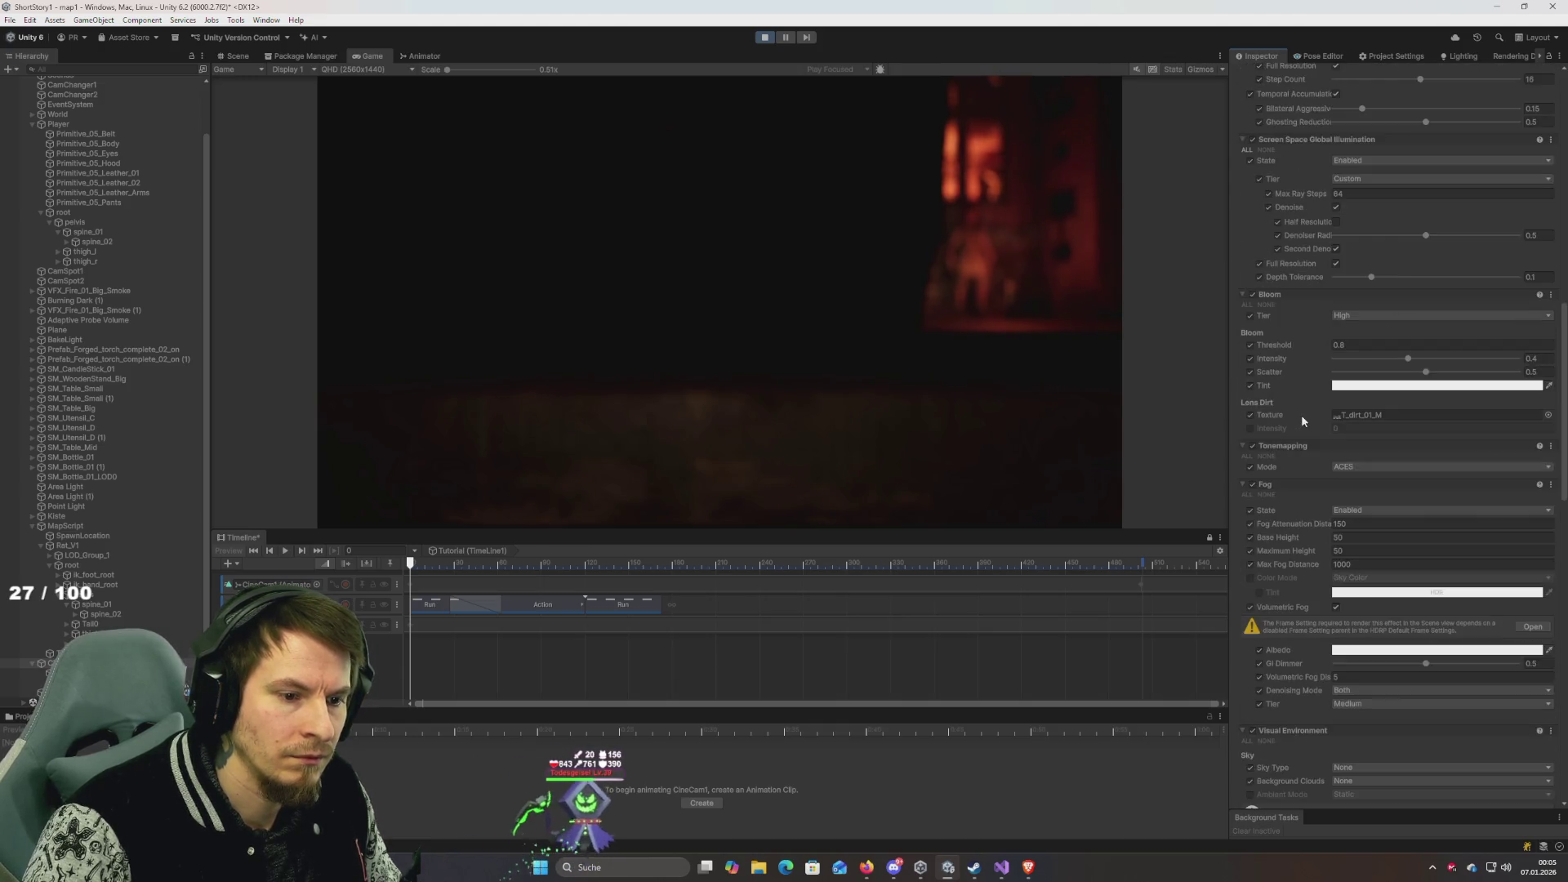
{"action": "scroll", "coordinate": [1301, 414], "scroll_direction": "down", "scroll_amount": 20}
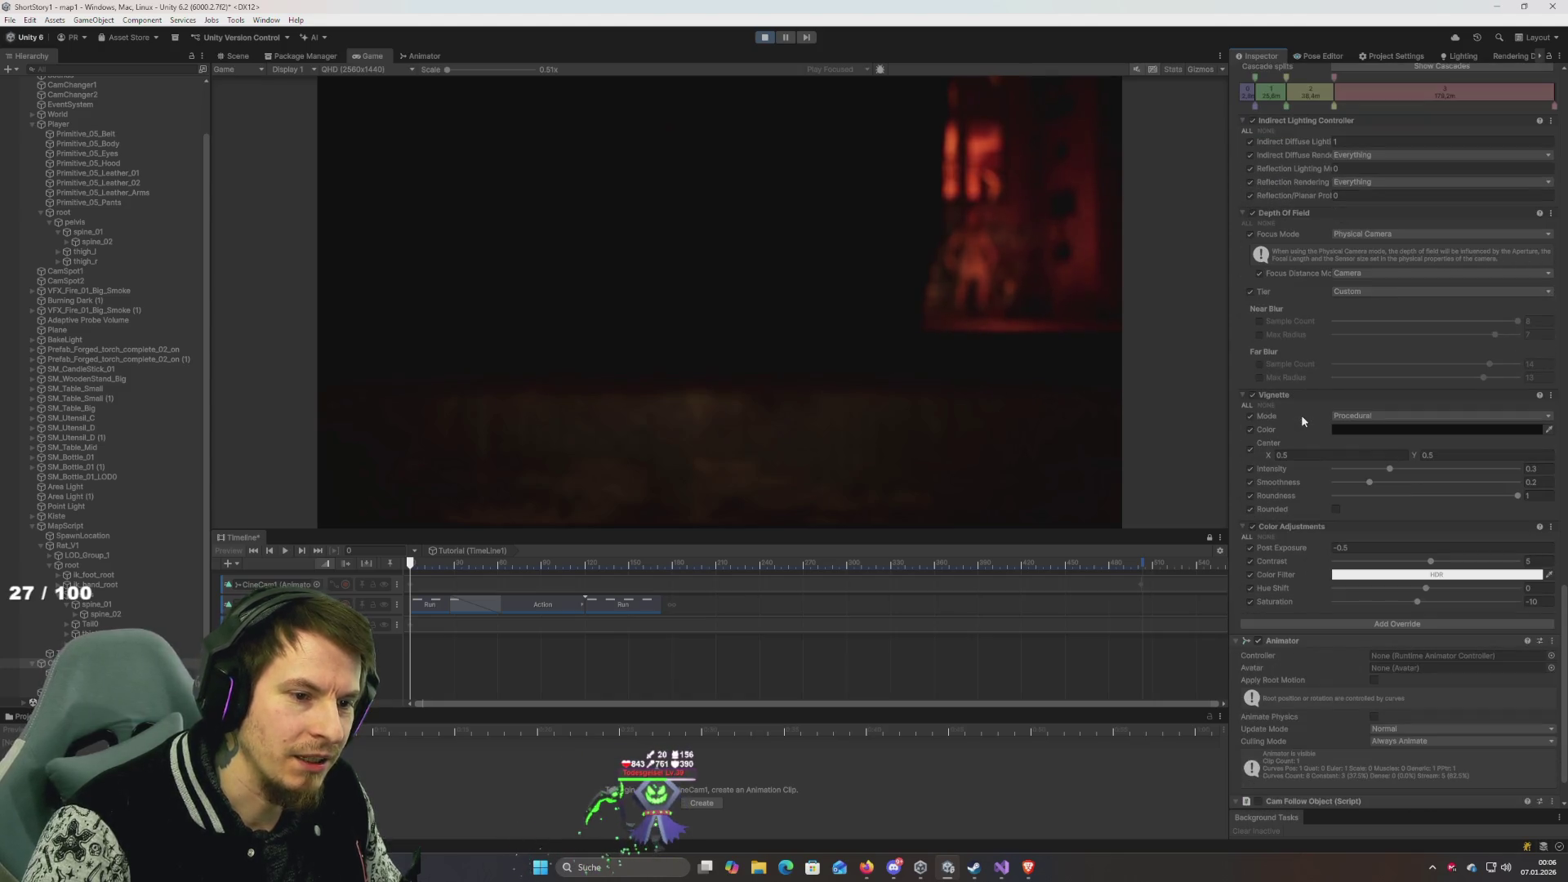
{"action": "scroll", "coordinate": [1301, 415], "scroll_direction": "down", "scroll_amount": 1}
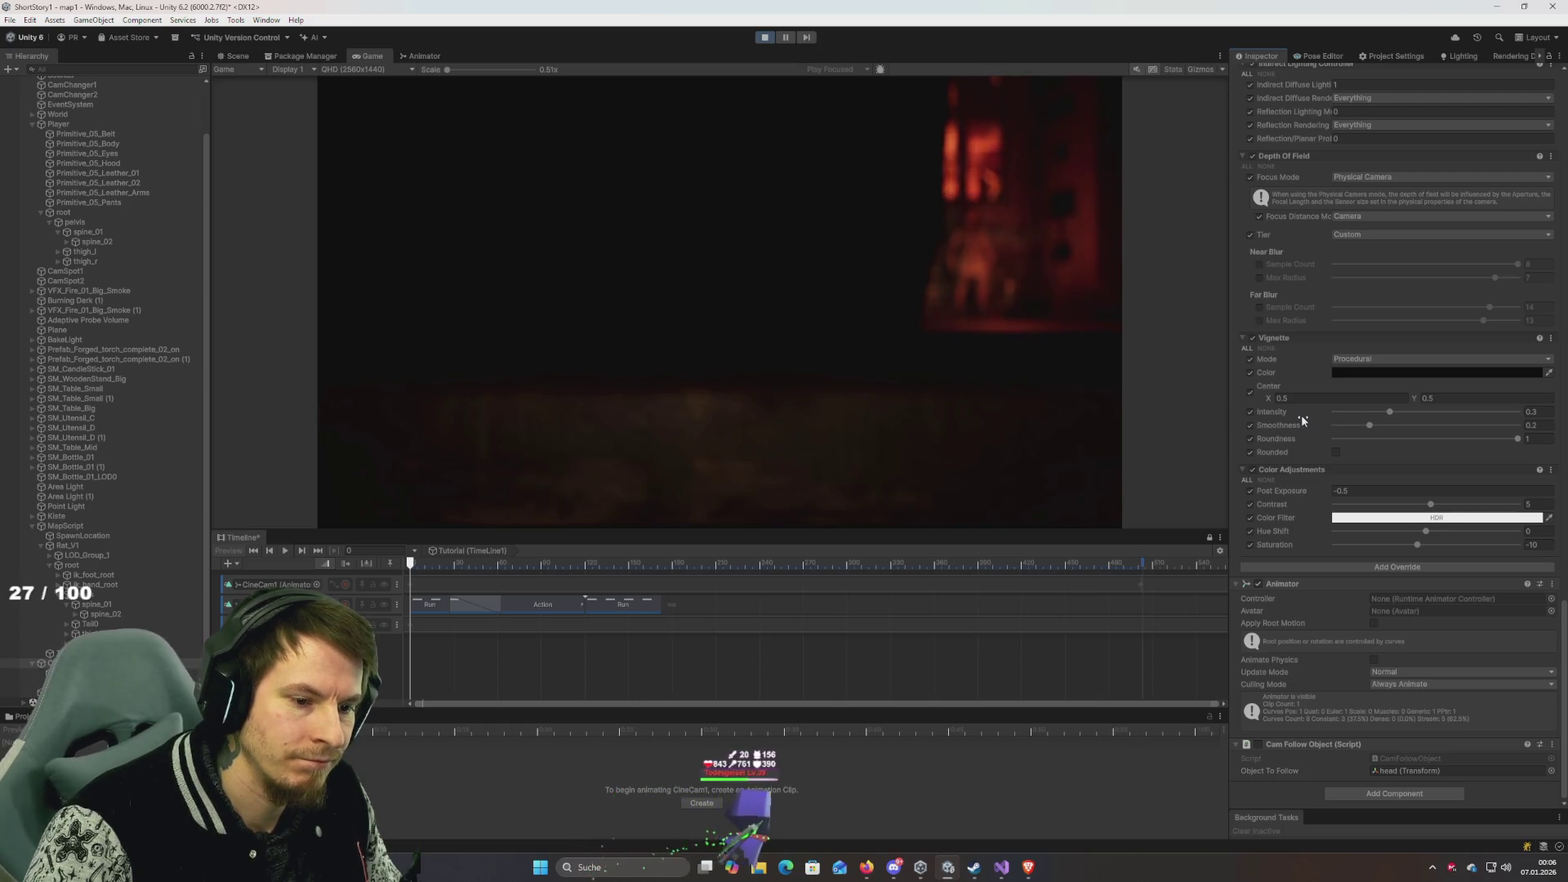
{"action": "scroll", "coordinate": [1349, 615], "scroll_direction": "up", "scroll_amount": 5}
{"action": "scroll", "coordinate": [1331, 562], "scroll_direction": "up", "scroll_amount": 2}
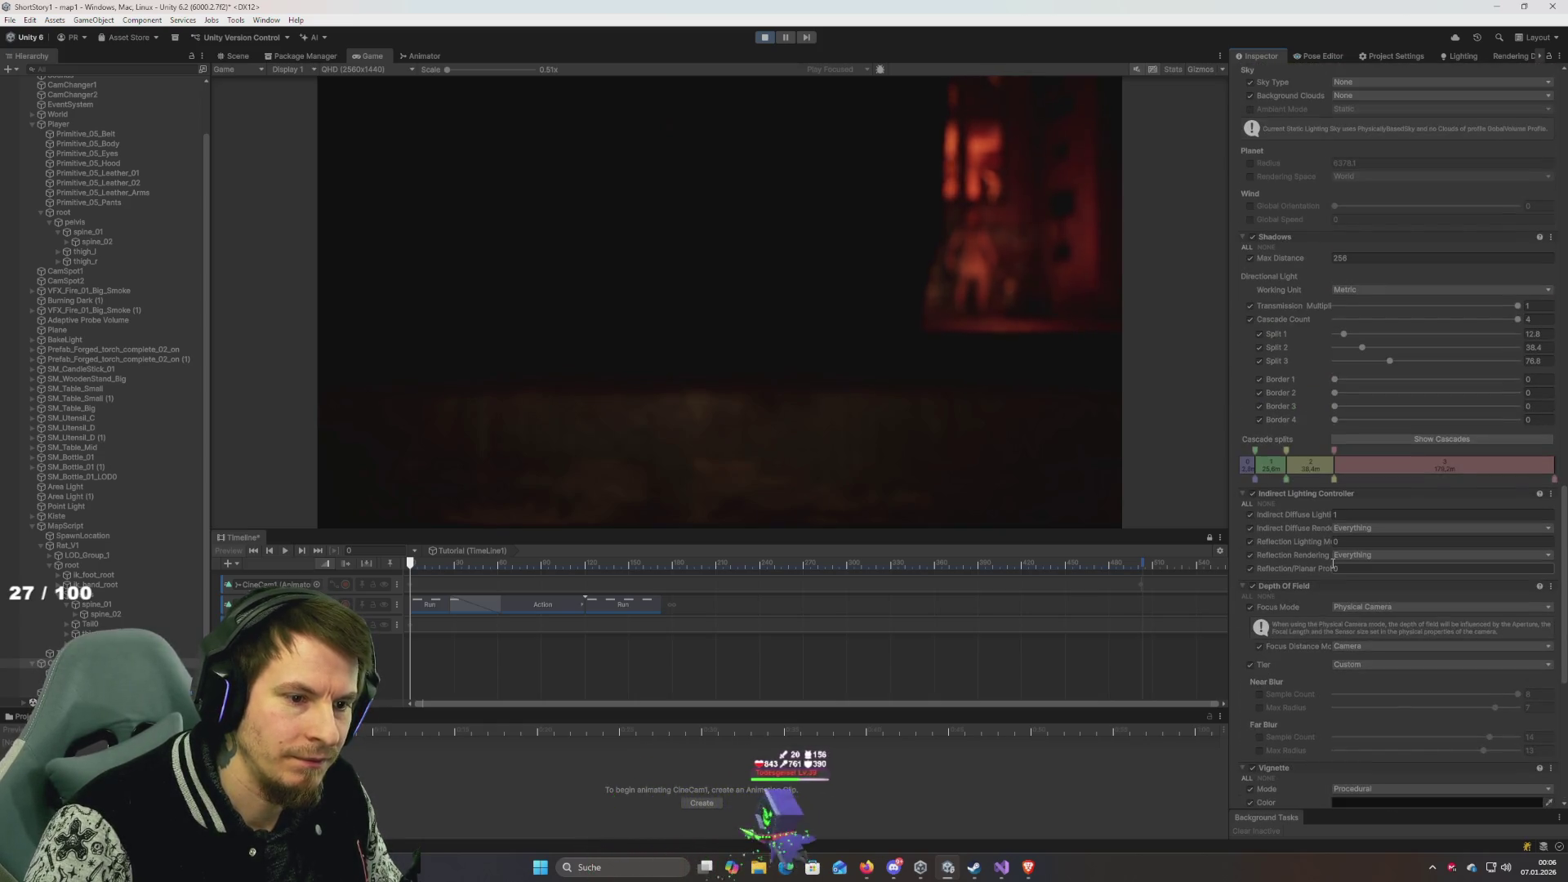
{"action": "scroll", "coordinate": [1332, 571], "scroll_direction": "down", "scroll_amount": 3}
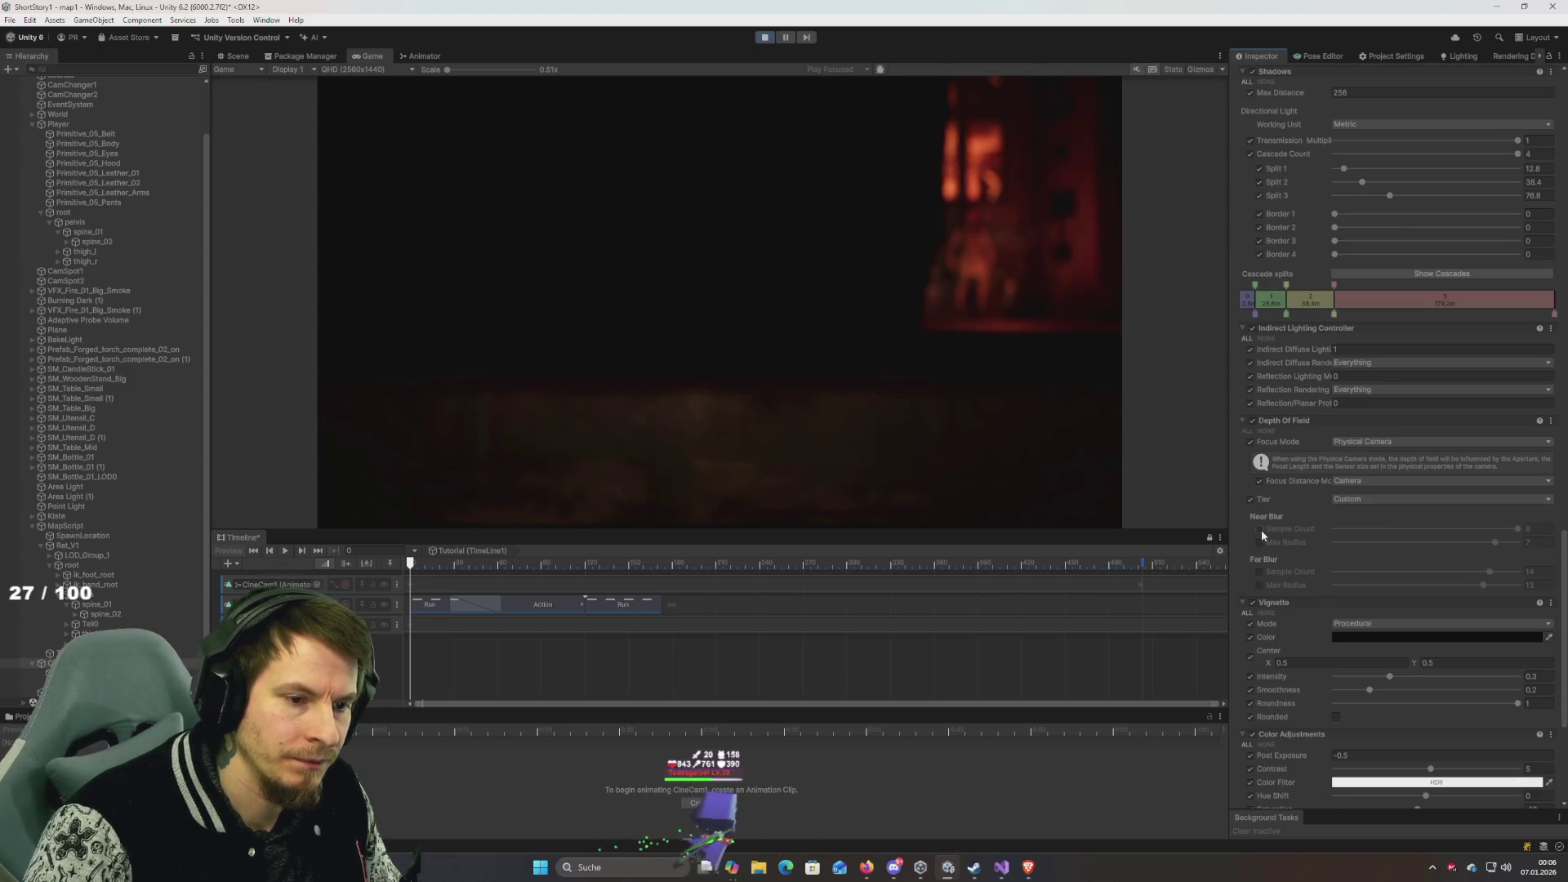
{"action": "left_click", "coordinate": [1260, 573]}
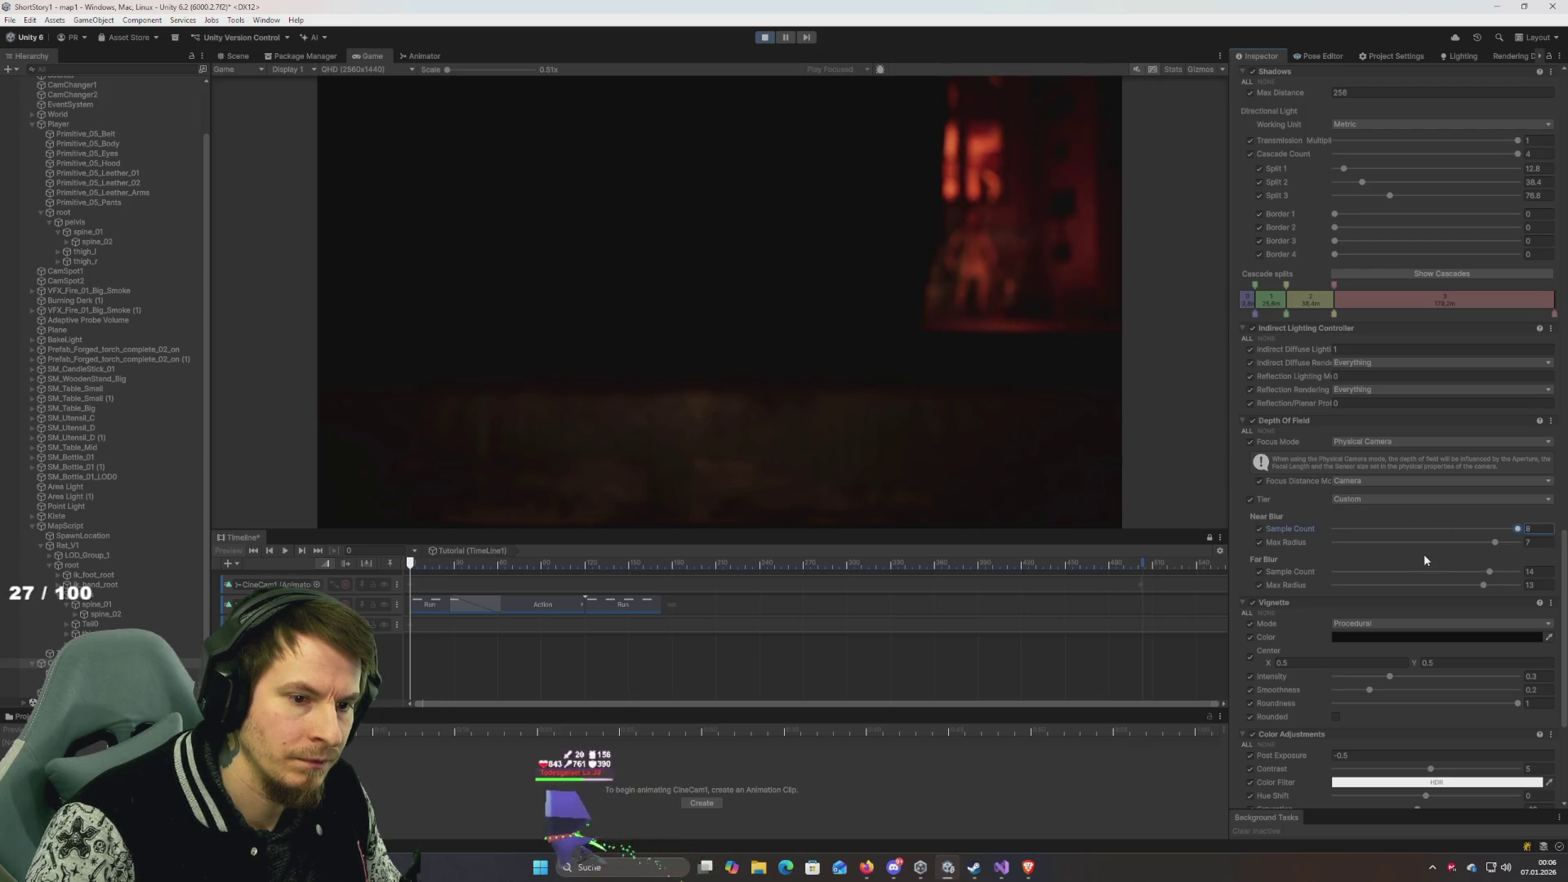
{"action": "left_click", "coordinate": [1259, 542]}
{"action": "left_click", "coordinate": [1259, 572]}
{"action": "left_click", "coordinate": [1260, 585]}
Try quality tiers High and Low and a volume focus distance near 122, reverting to Camera.
{"action": "left_click", "coordinate": [1361, 499]}
{"action": "left_click", "coordinate": [1361, 555]}
{"action": "left_click", "coordinate": [1366, 499]}
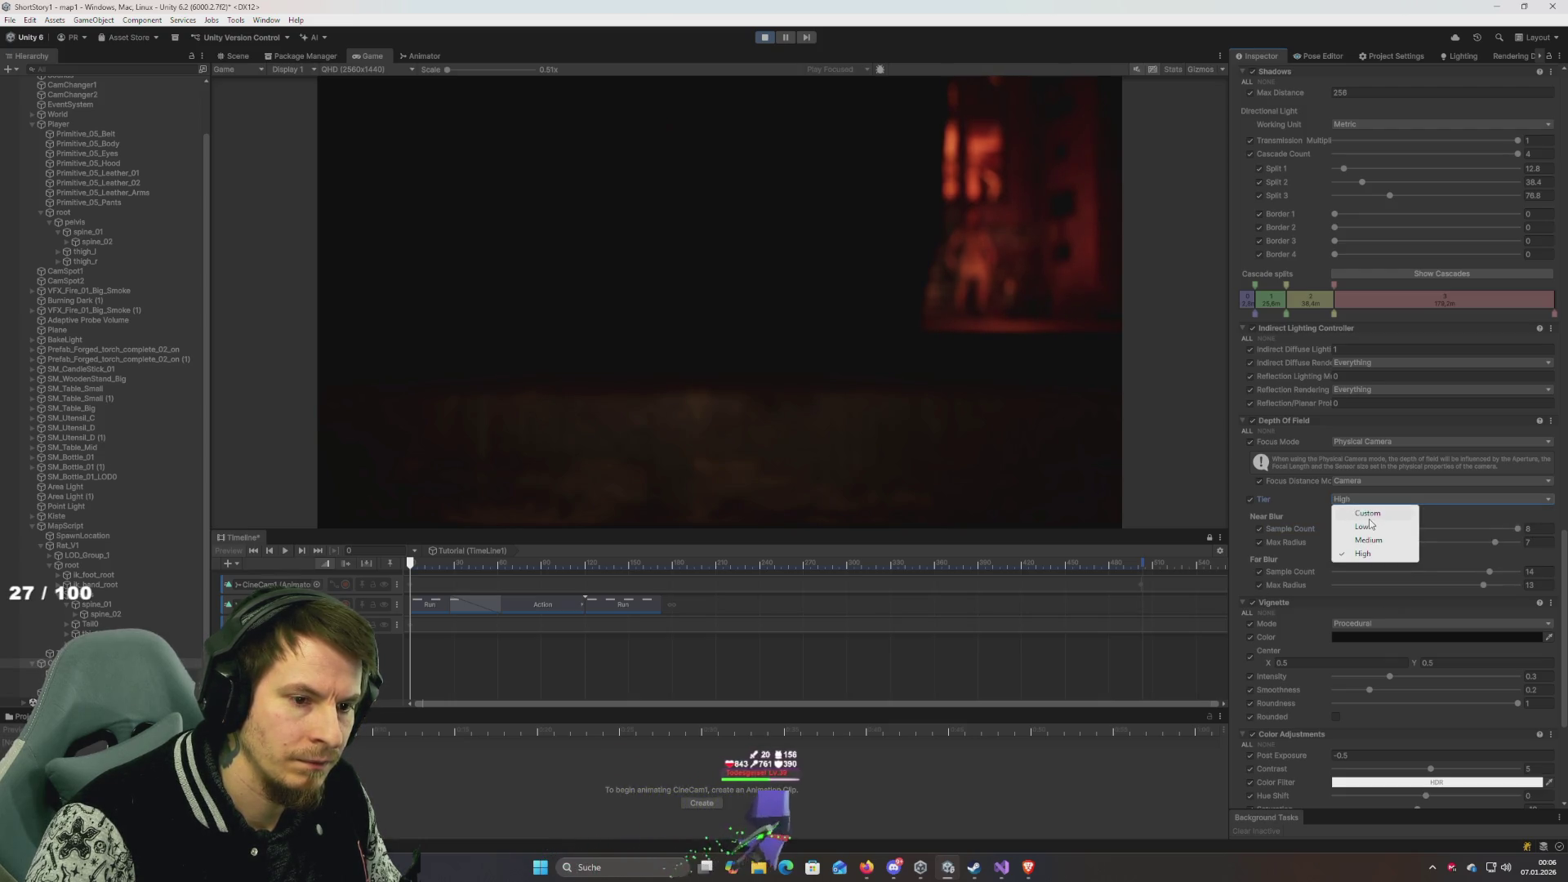
{"action": "left_click", "coordinate": [1366, 527]}
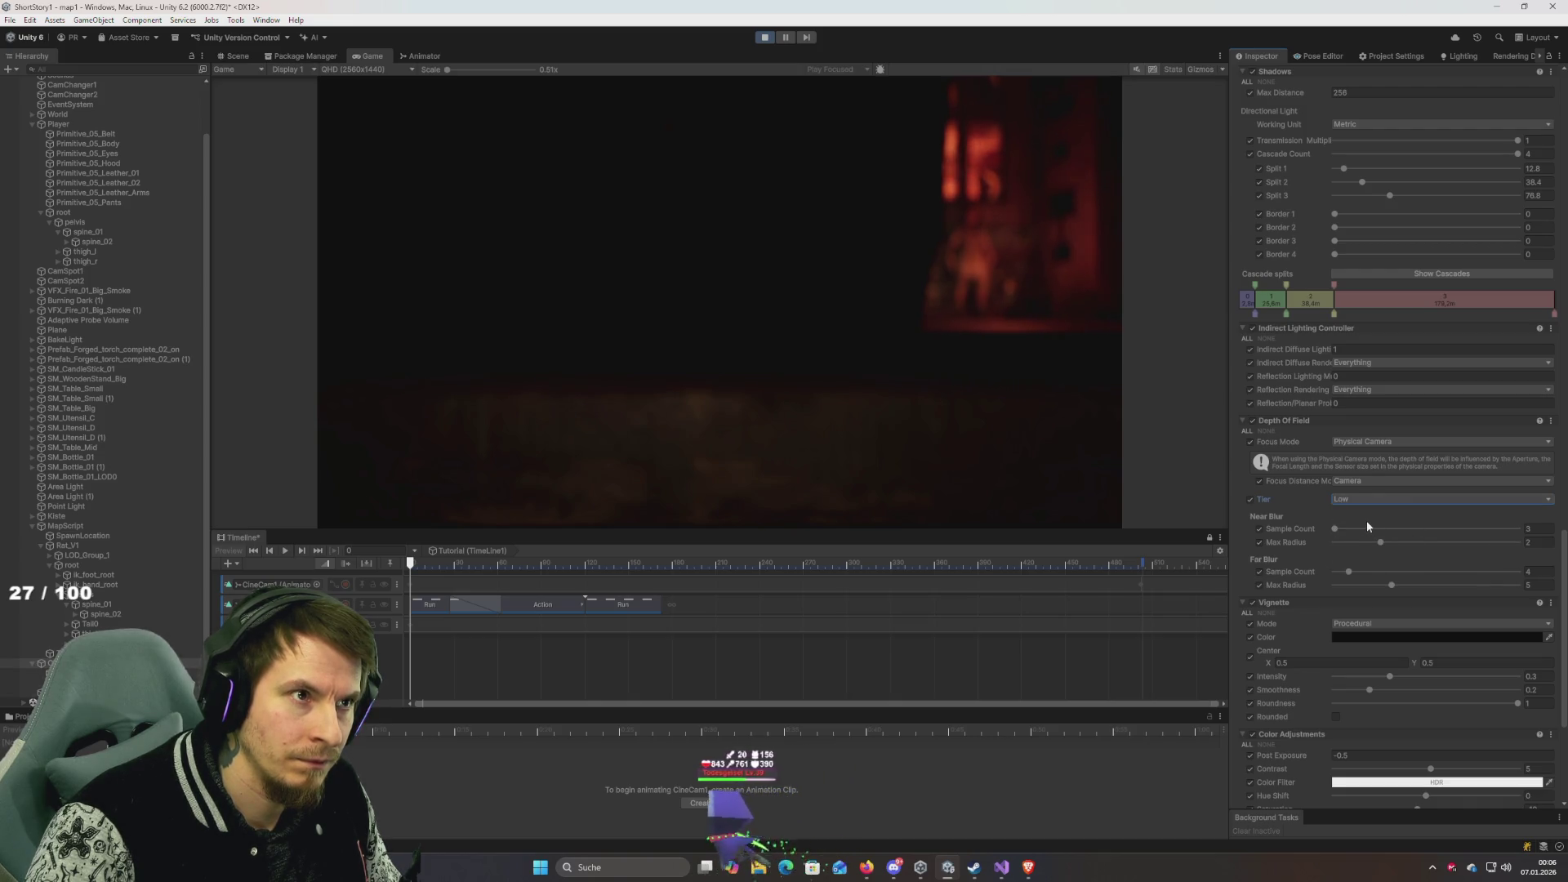
{"action": "left_click", "coordinate": [1361, 483]}
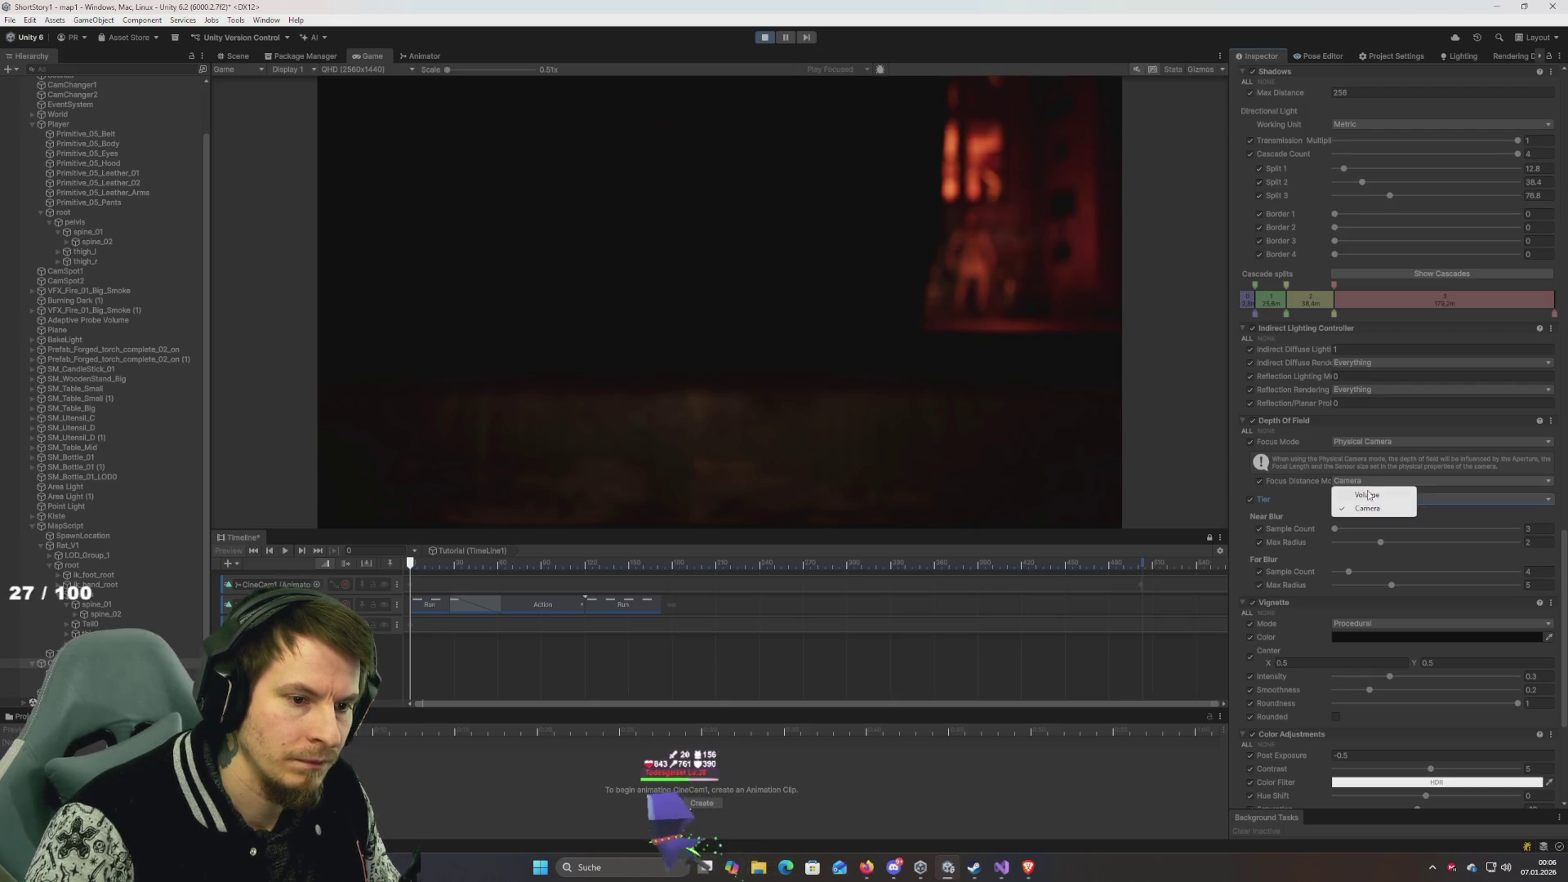
{"action": "left_click", "coordinate": [1374, 497]}
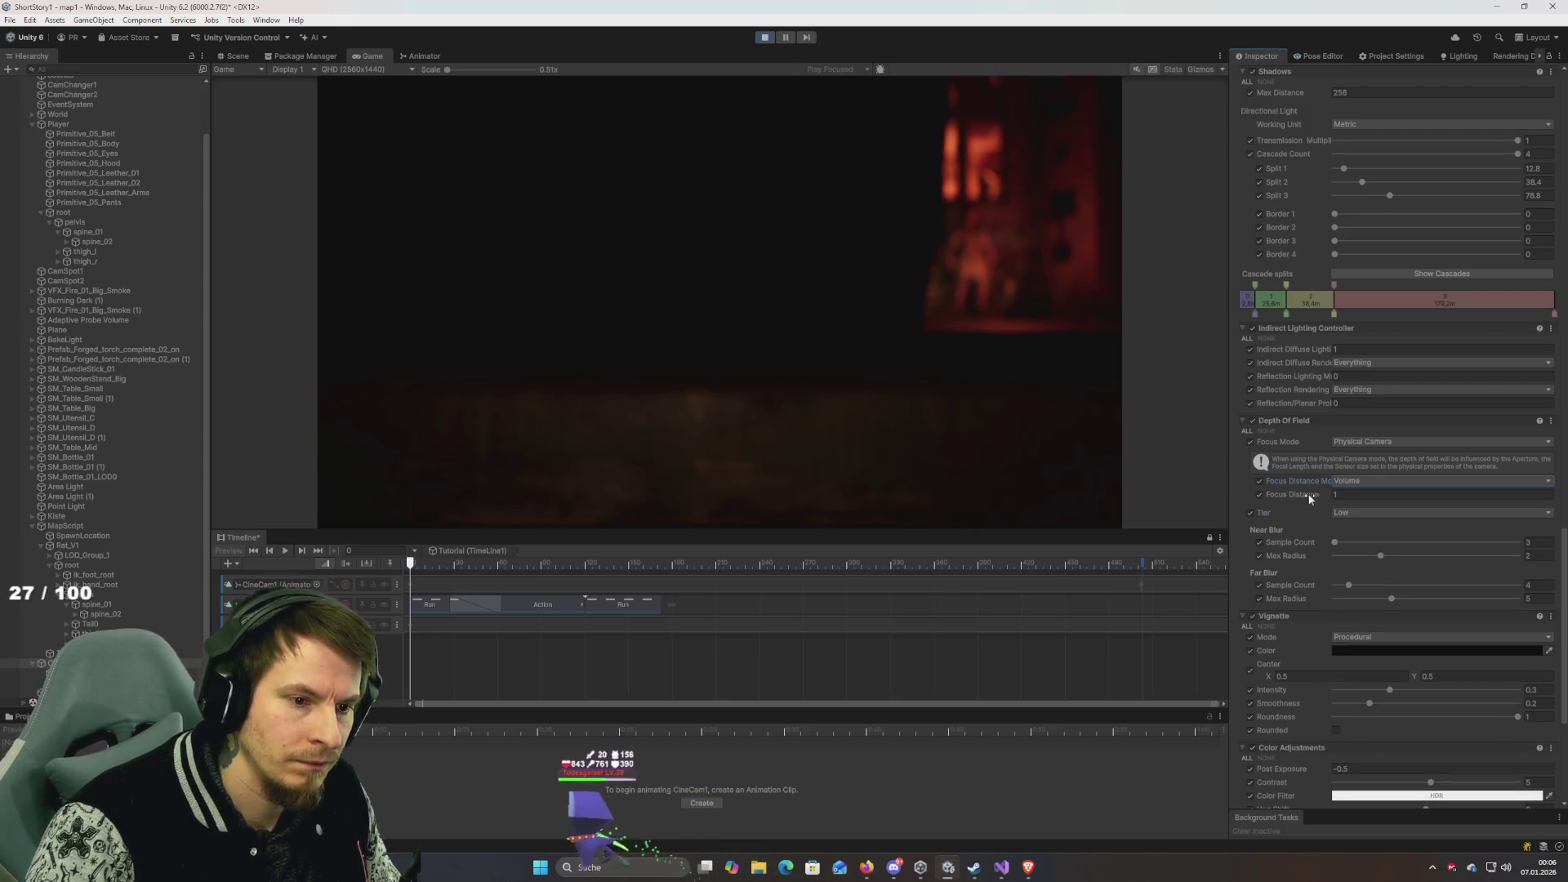
{"action": "mouse_move", "coordinate": [46, 527]}
{"action": "left_mouse_down"}
{"action": "mouse_move", "coordinate": [676, 448]}
{"action": "mouse_move", "coordinate": [581, 445]}
{"action": "mouse_move", "coordinate": [1089, 524]}
{"action": "left_mouse_up"}
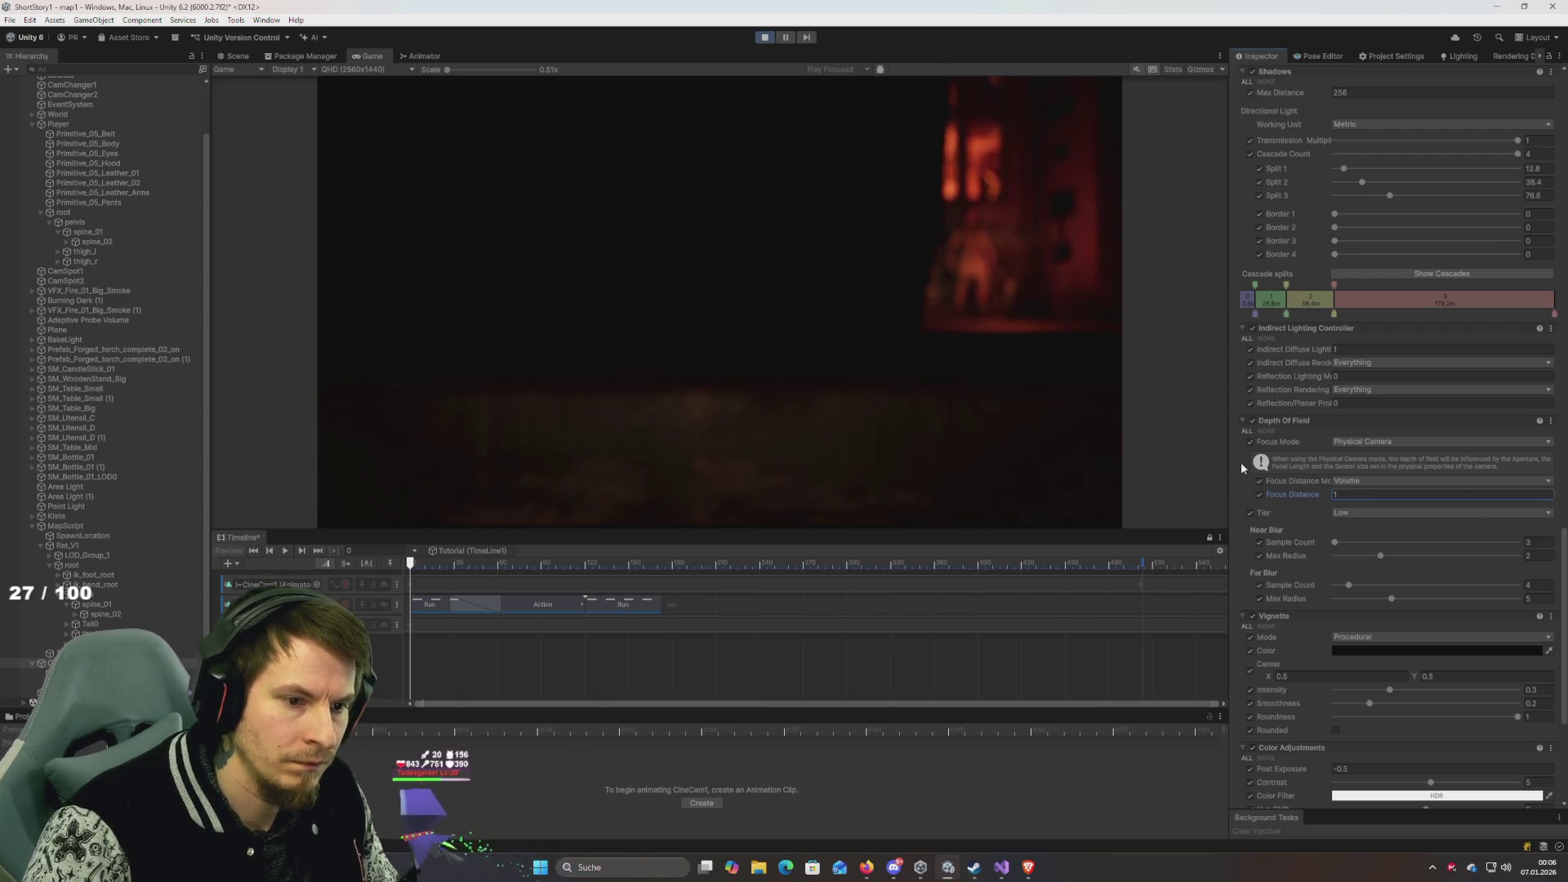
{"action": "left_click", "coordinate": [1402, 480]}
{"action": "left_click", "coordinate": [1405, 493]}
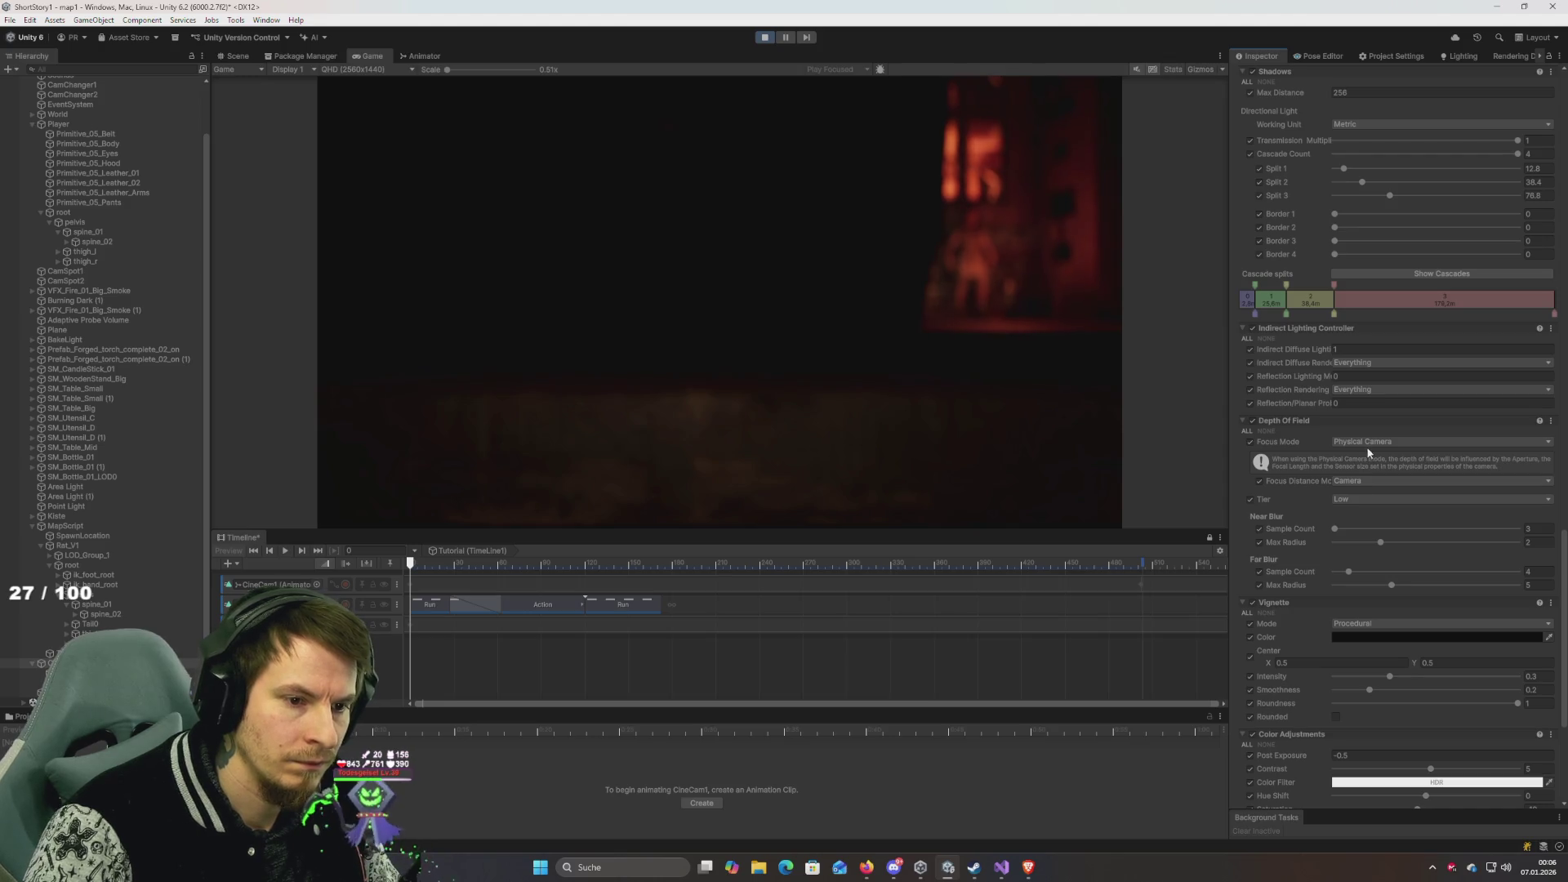
Test focus mode Off (undone) and Volume focus distance, keeping Physical Camera with Camera distance.
{"action": "left_click", "coordinate": [1365, 445]}
{"action": "left_click", "coordinate": [1361, 456]}
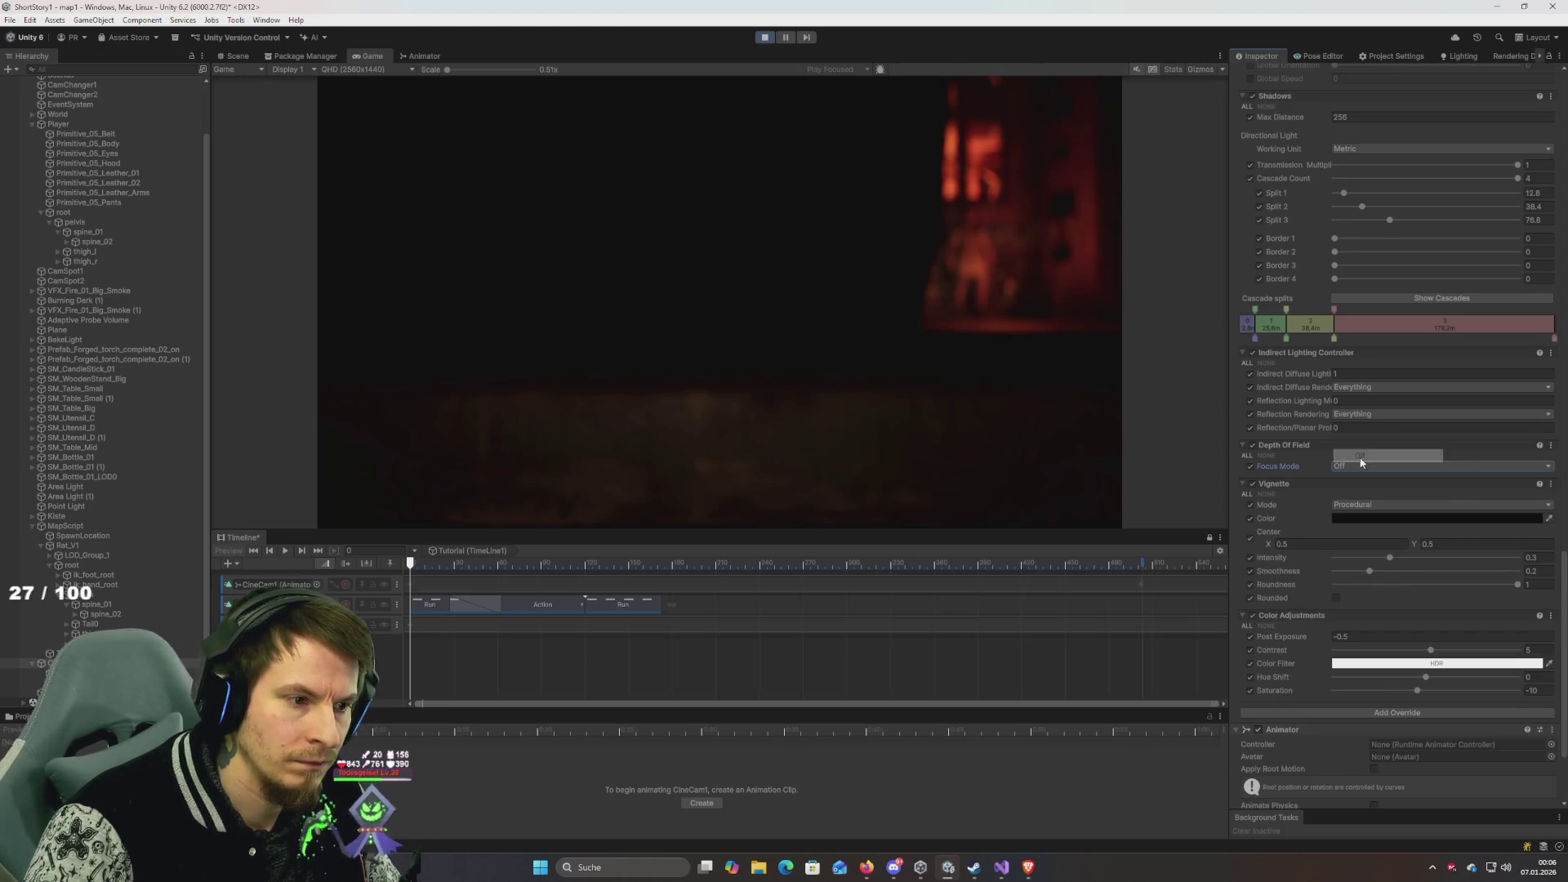
{"action": "key", "text": "ctrl+z"}
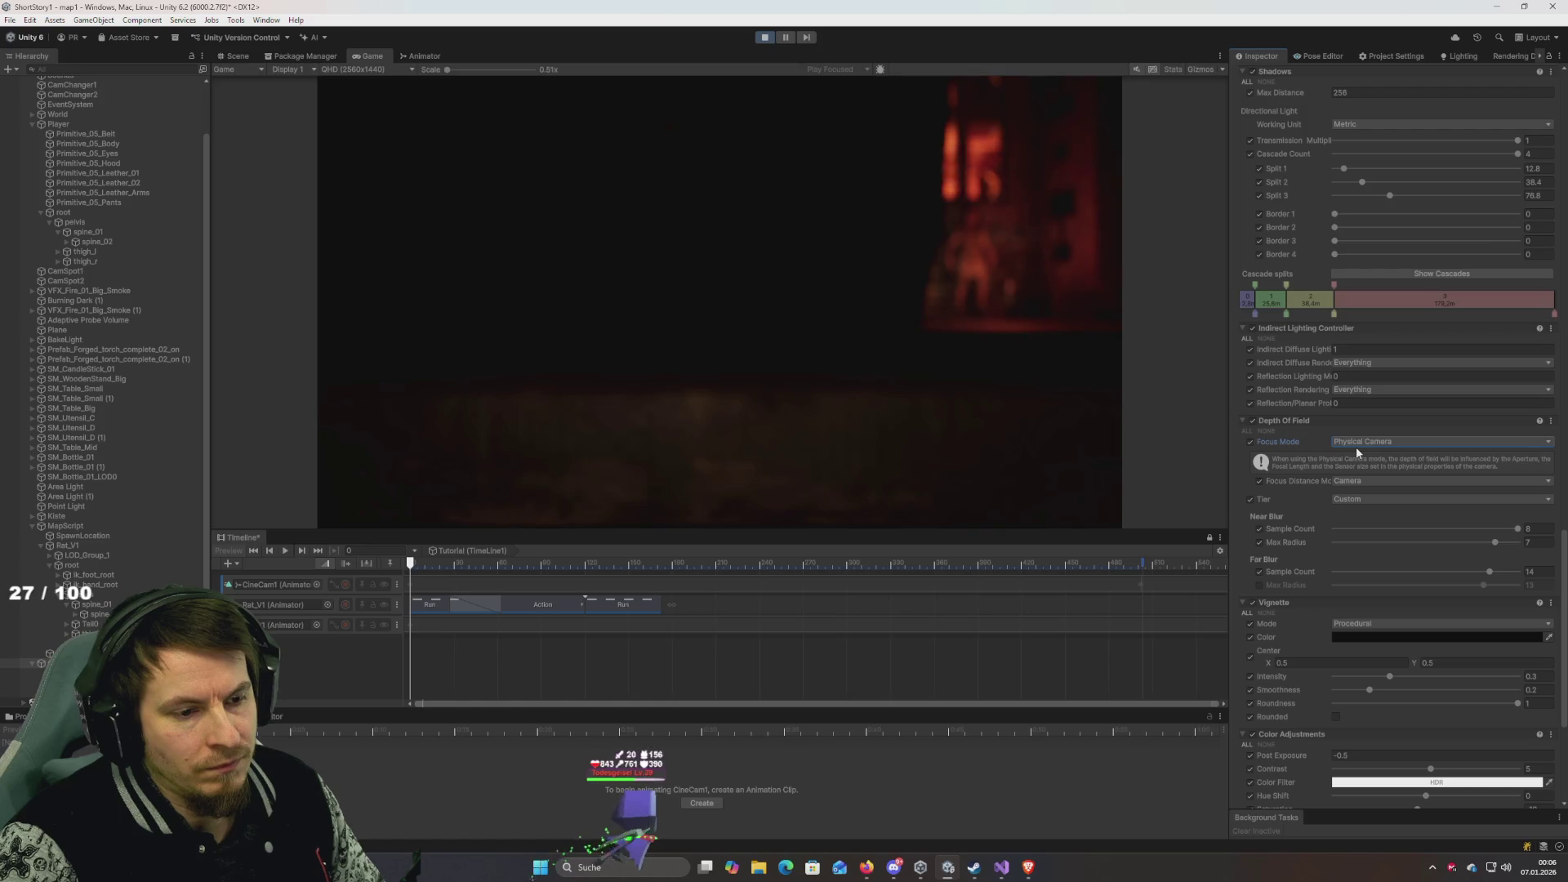
{"action": "left_click", "coordinate": [1383, 499]}
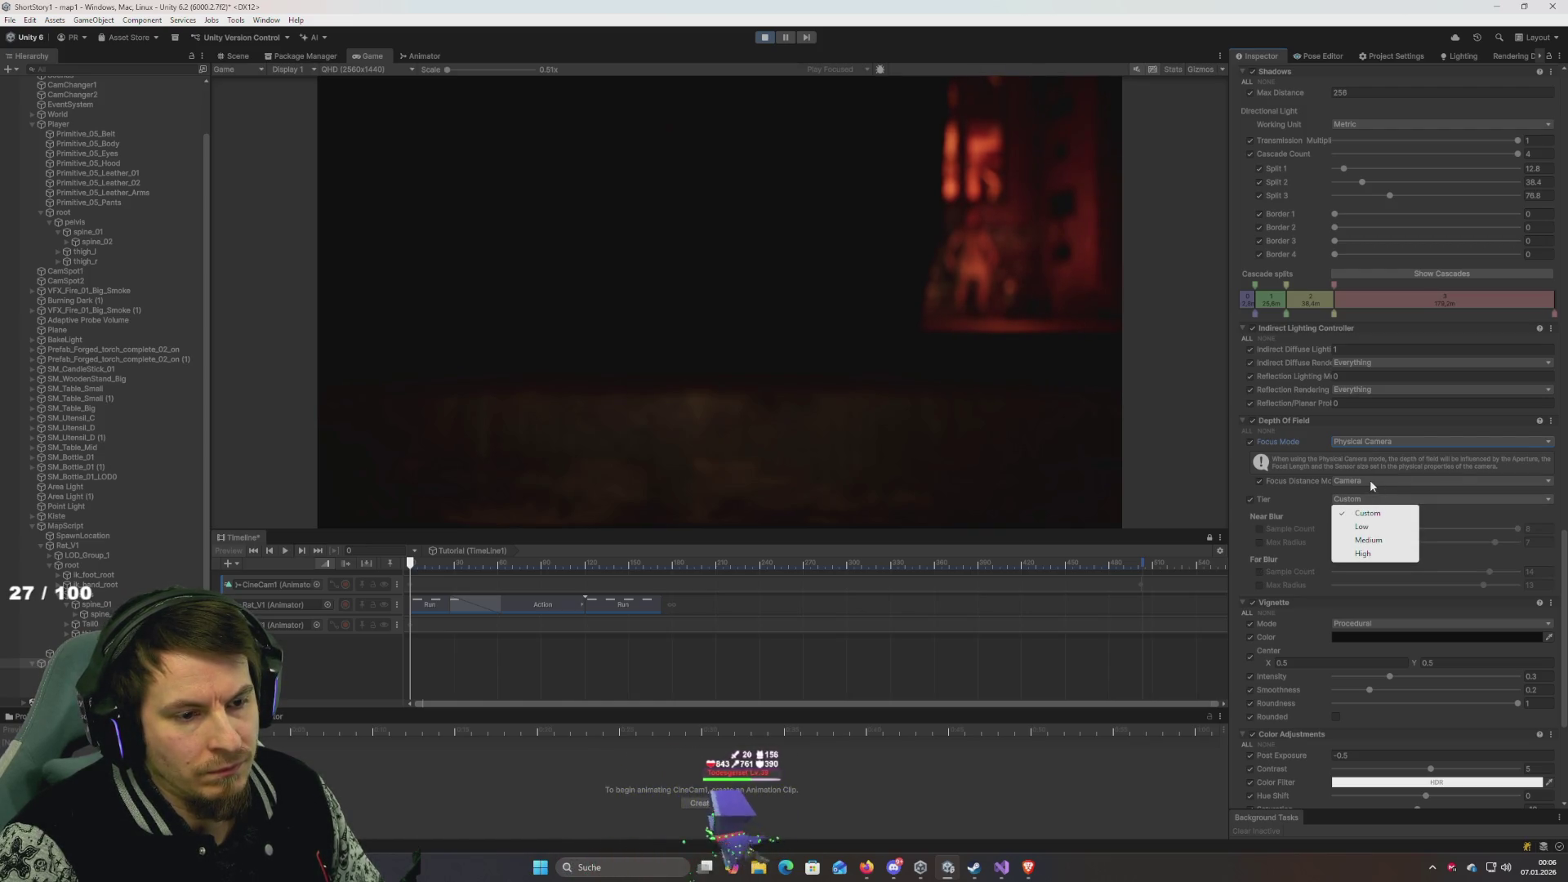
{"action": "left_click", "coordinate": [1372, 482]}
{"action": "left_click", "coordinate": [1366, 495]}
{"action": "left_click", "coordinate": [1402, 495]}
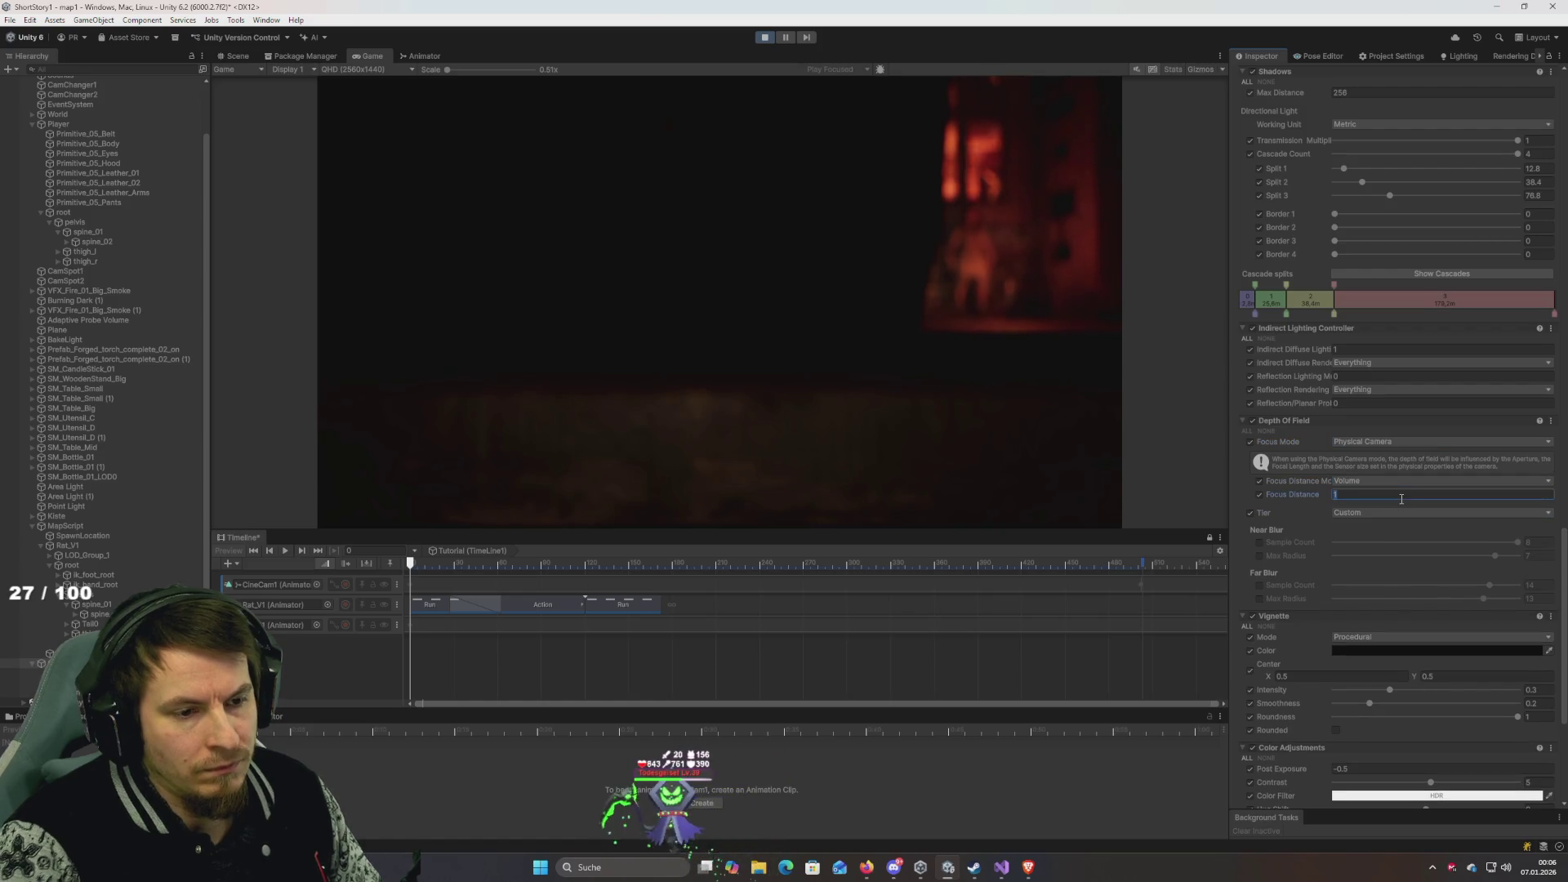
{"action": "left_click", "coordinate": [1382, 486]}
{"action": "left_click", "coordinate": [1377, 509]}
Keep the quality tier at Custom and disable the tier override.
{"action": "left_click", "coordinate": [1360, 498]}
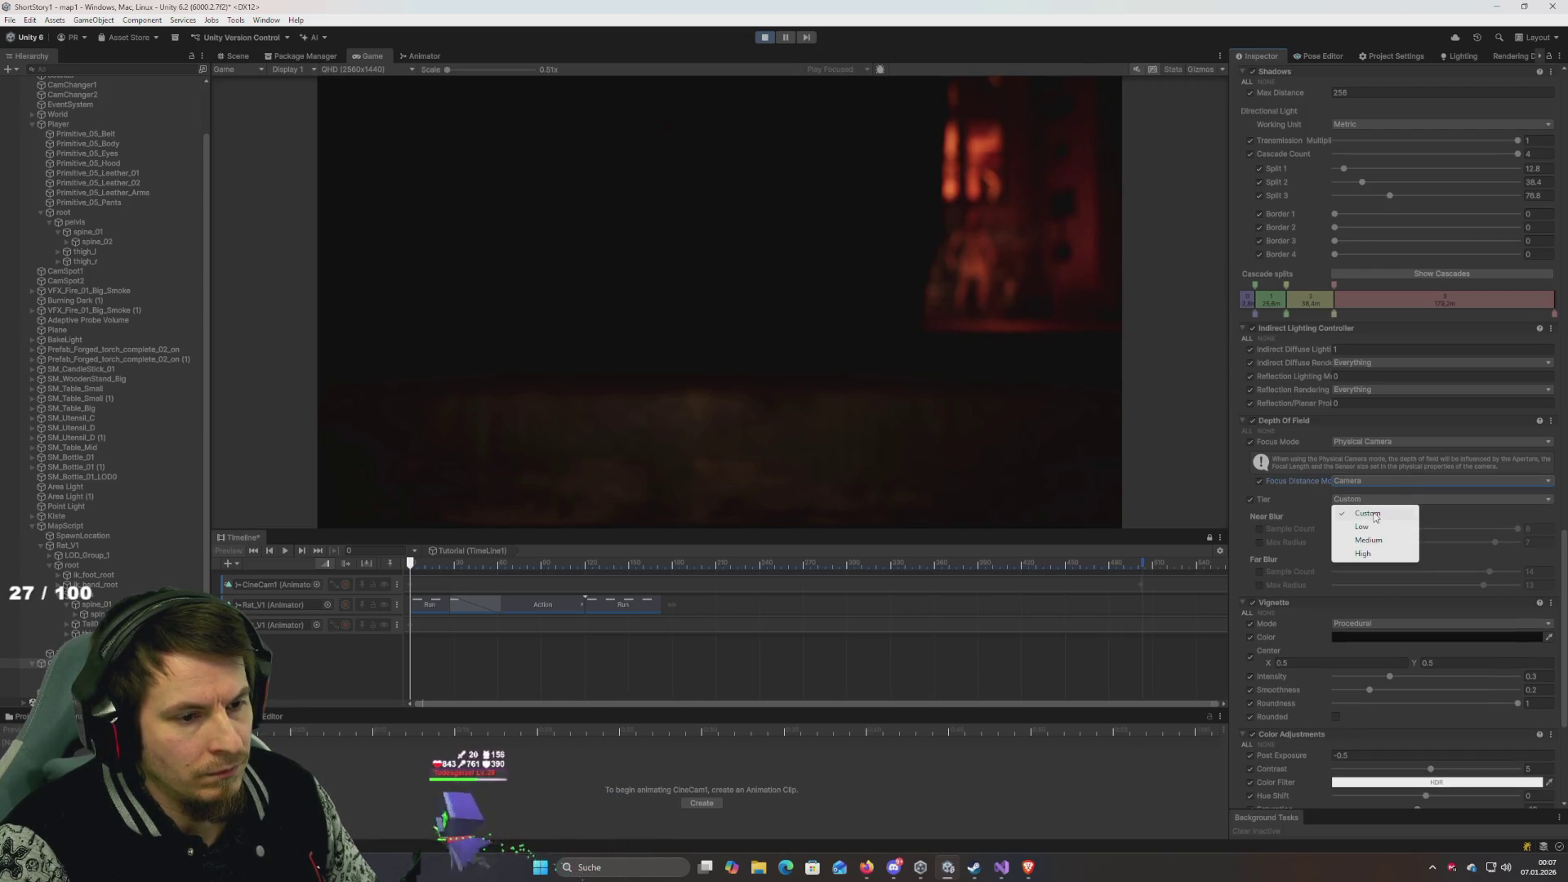
{"action": "left_click", "coordinate": [1376, 515]}
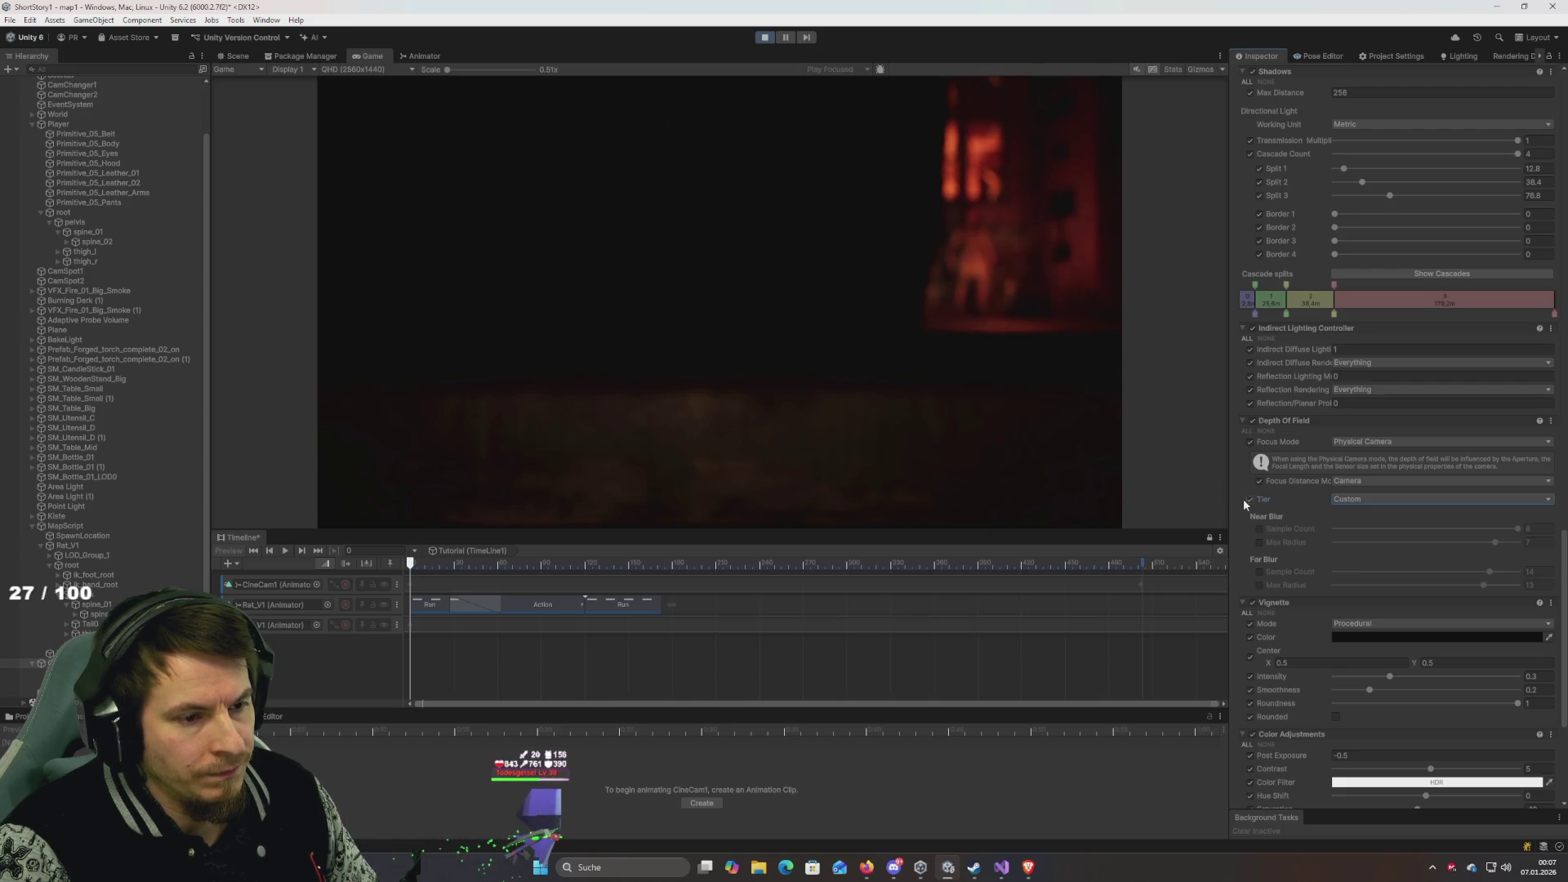
{"action": "left_click", "coordinate": [1248, 499]}
{"action": "scroll", "coordinate": [1258, 495], "scroll_direction": "up", "scroll_amount": 3}
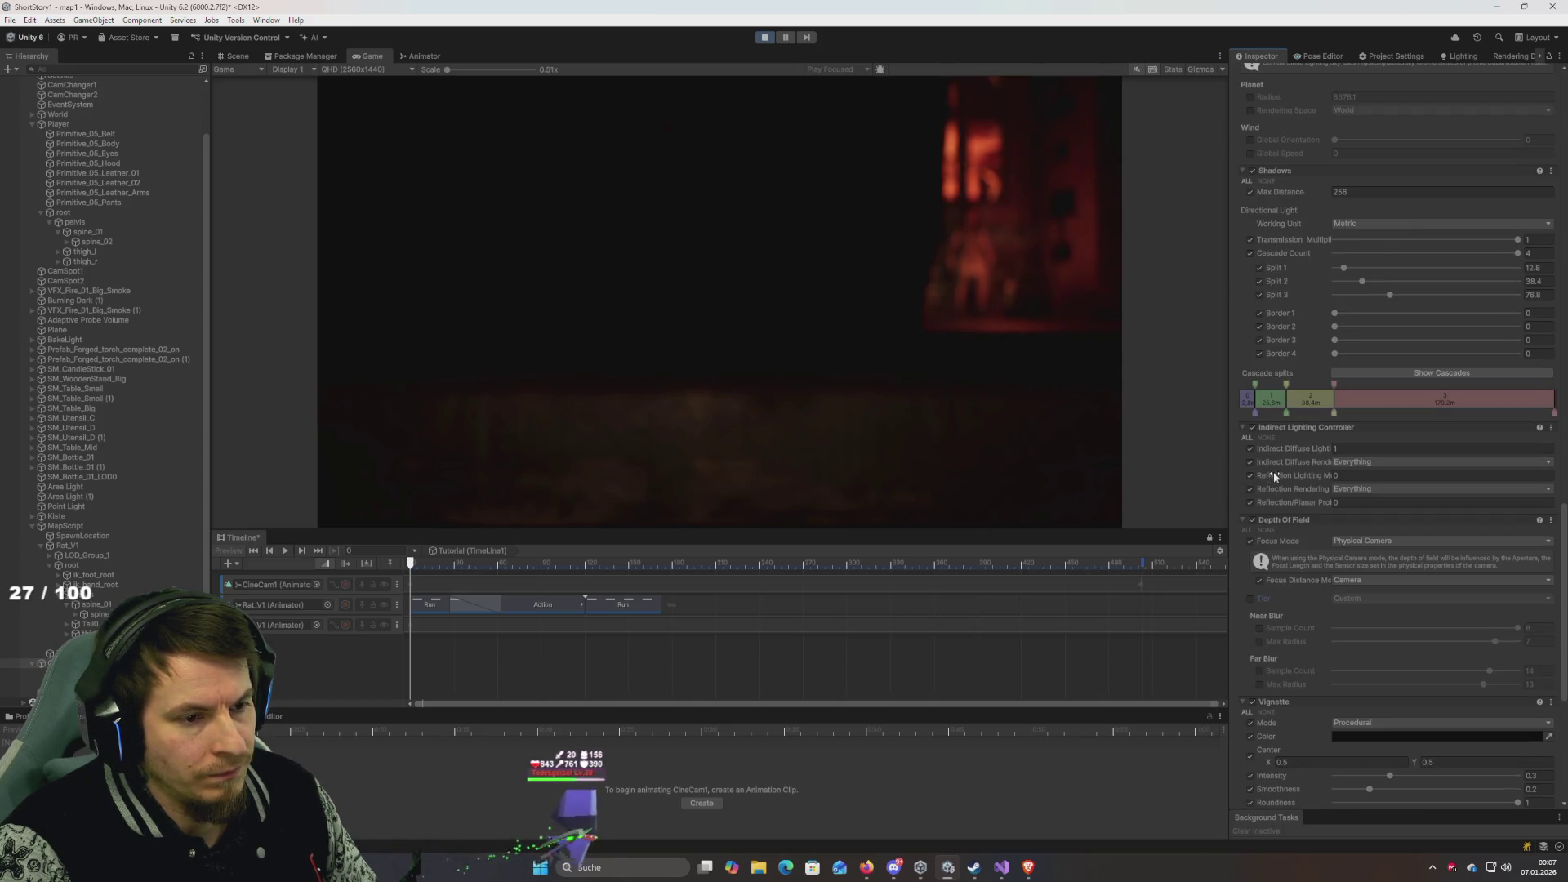
{"action": "scroll", "coordinate": [1274, 469], "scroll_direction": "up", "scroll_amount": 15}
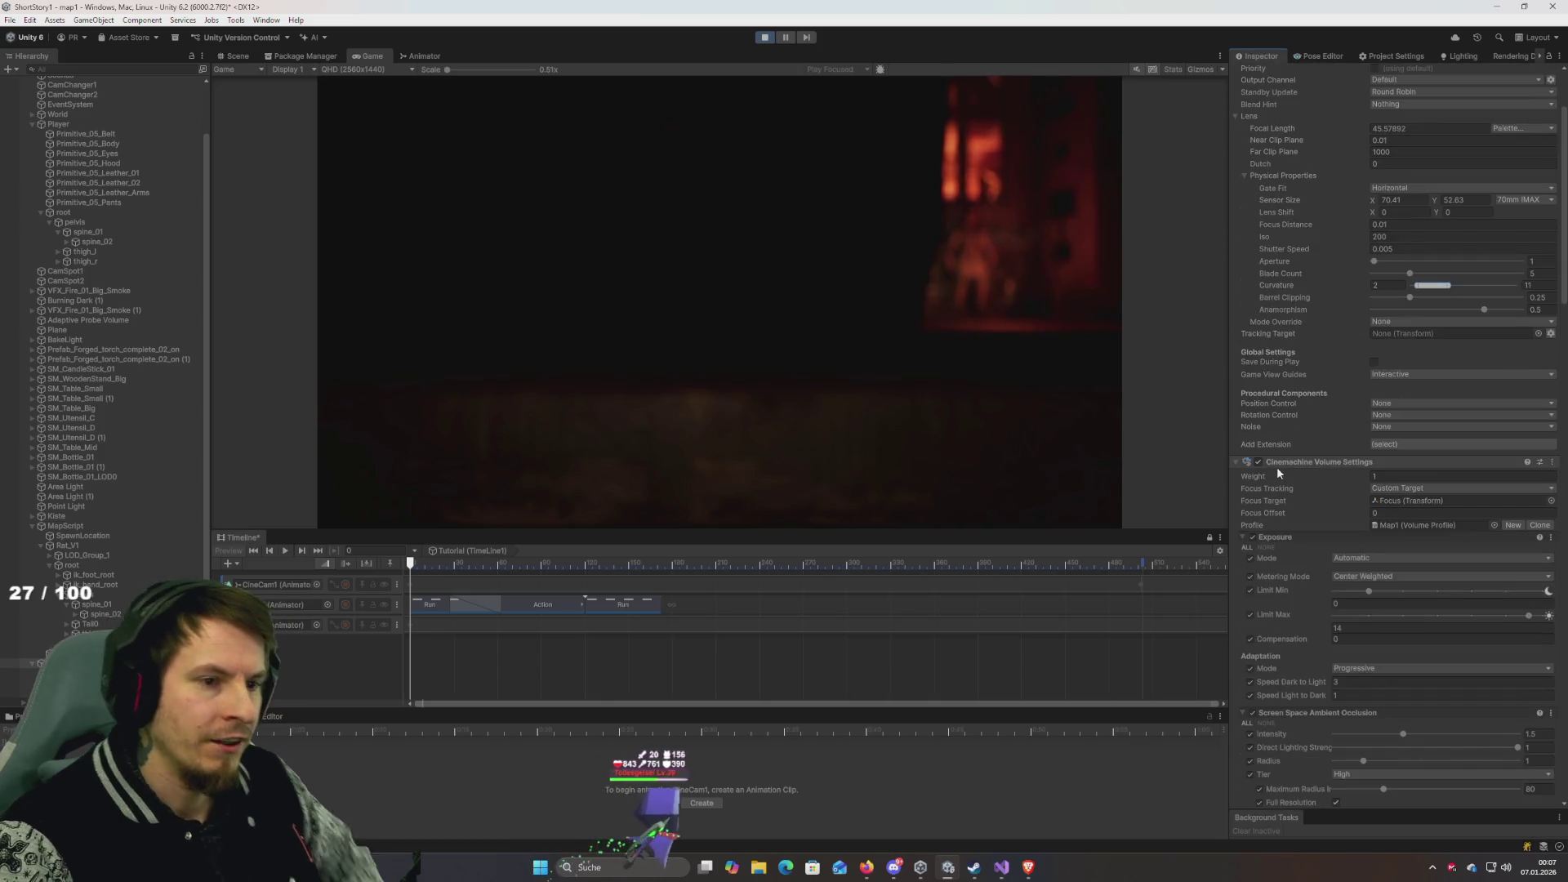
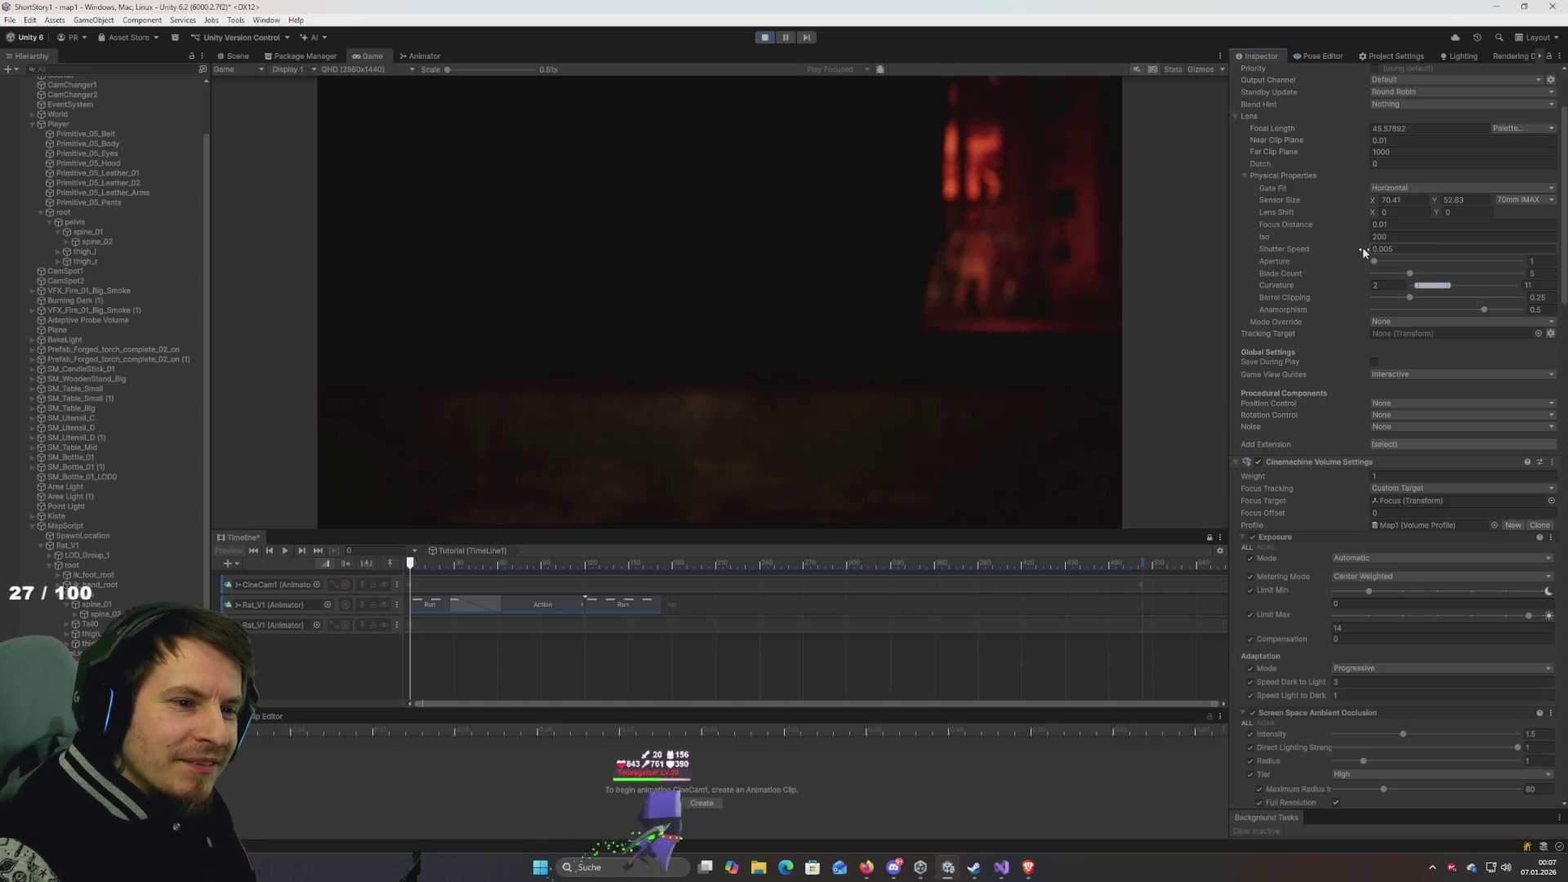
Try the Fill, Vertical and Overscan gate fits, then set Gate Fit back to Horizontal.
{"action": "left_click", "coordinate": [1429, 189]}
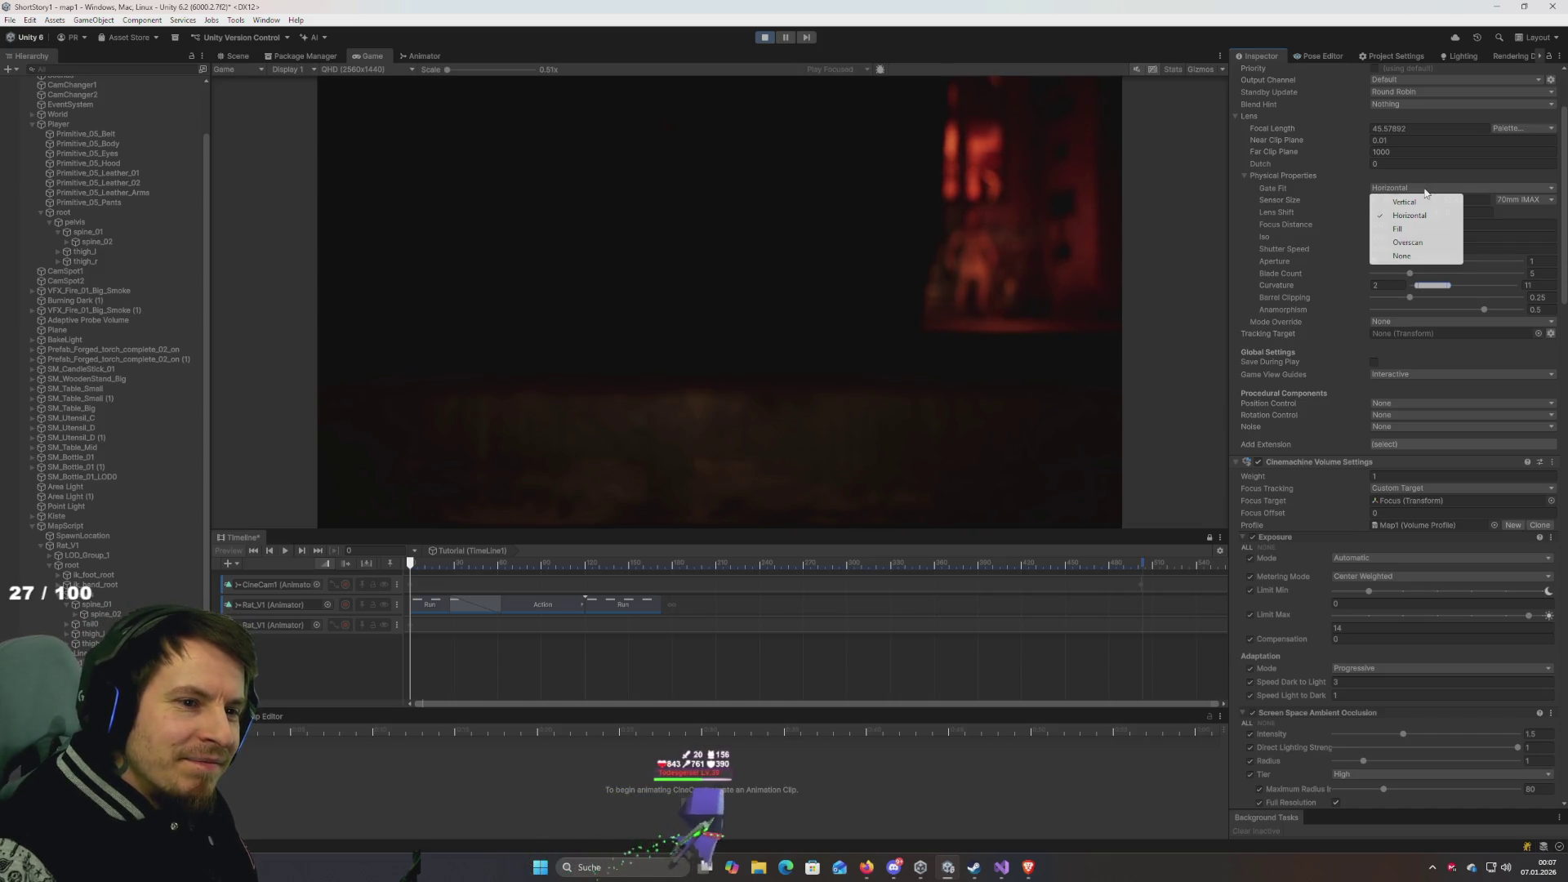
{"action": "left_click", "coordinate": [1399, 229]}
{"action": "left_click", "coordinate": [1416, 189]}
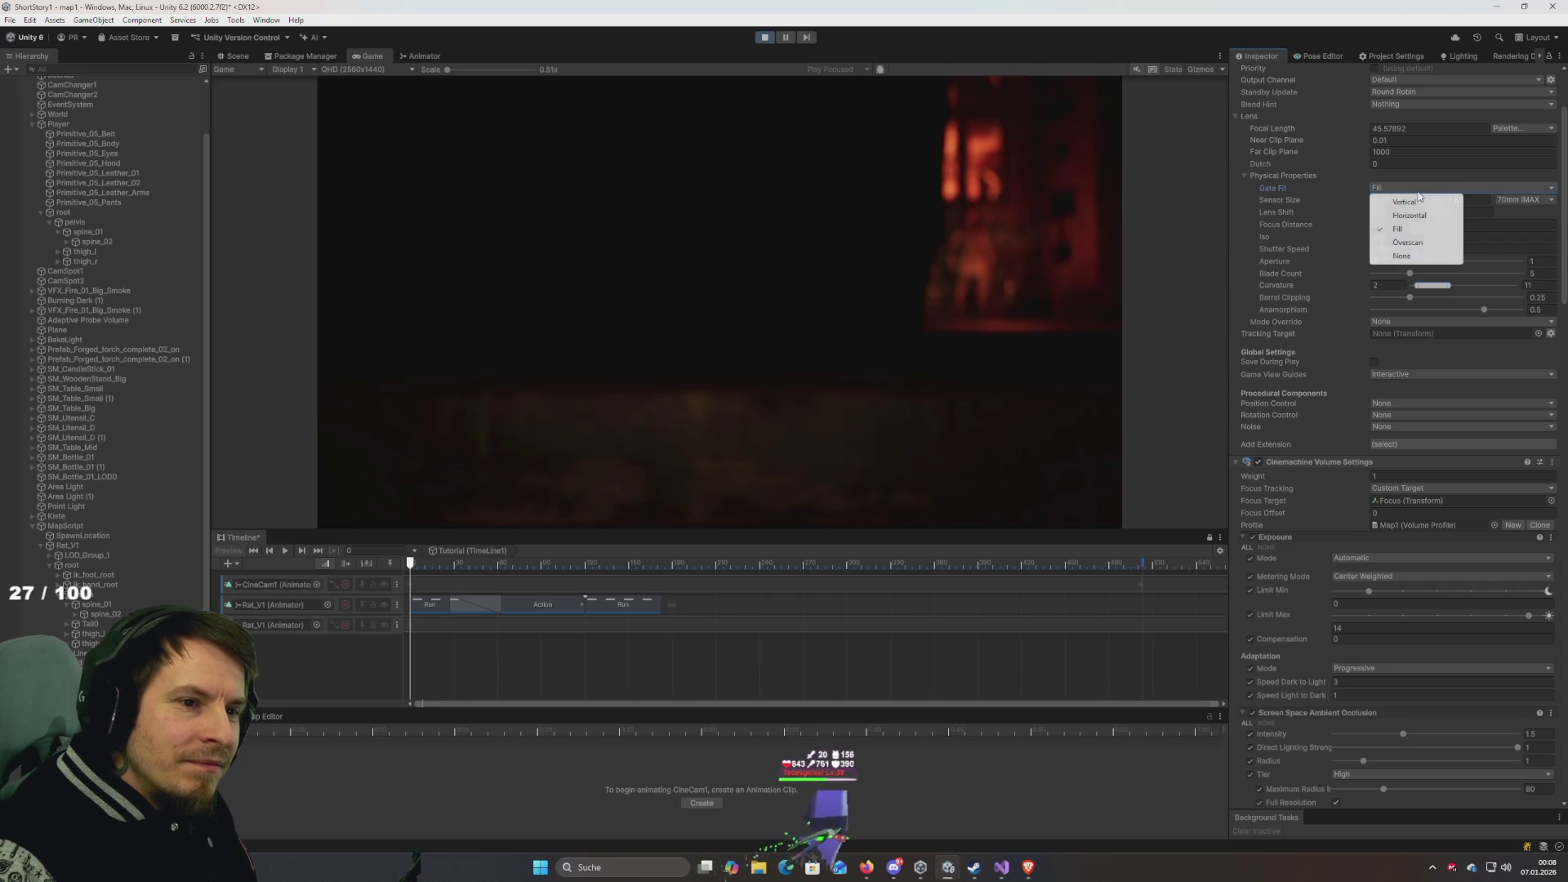
{"action": "left_click", "coordinate": [1416, 202]}
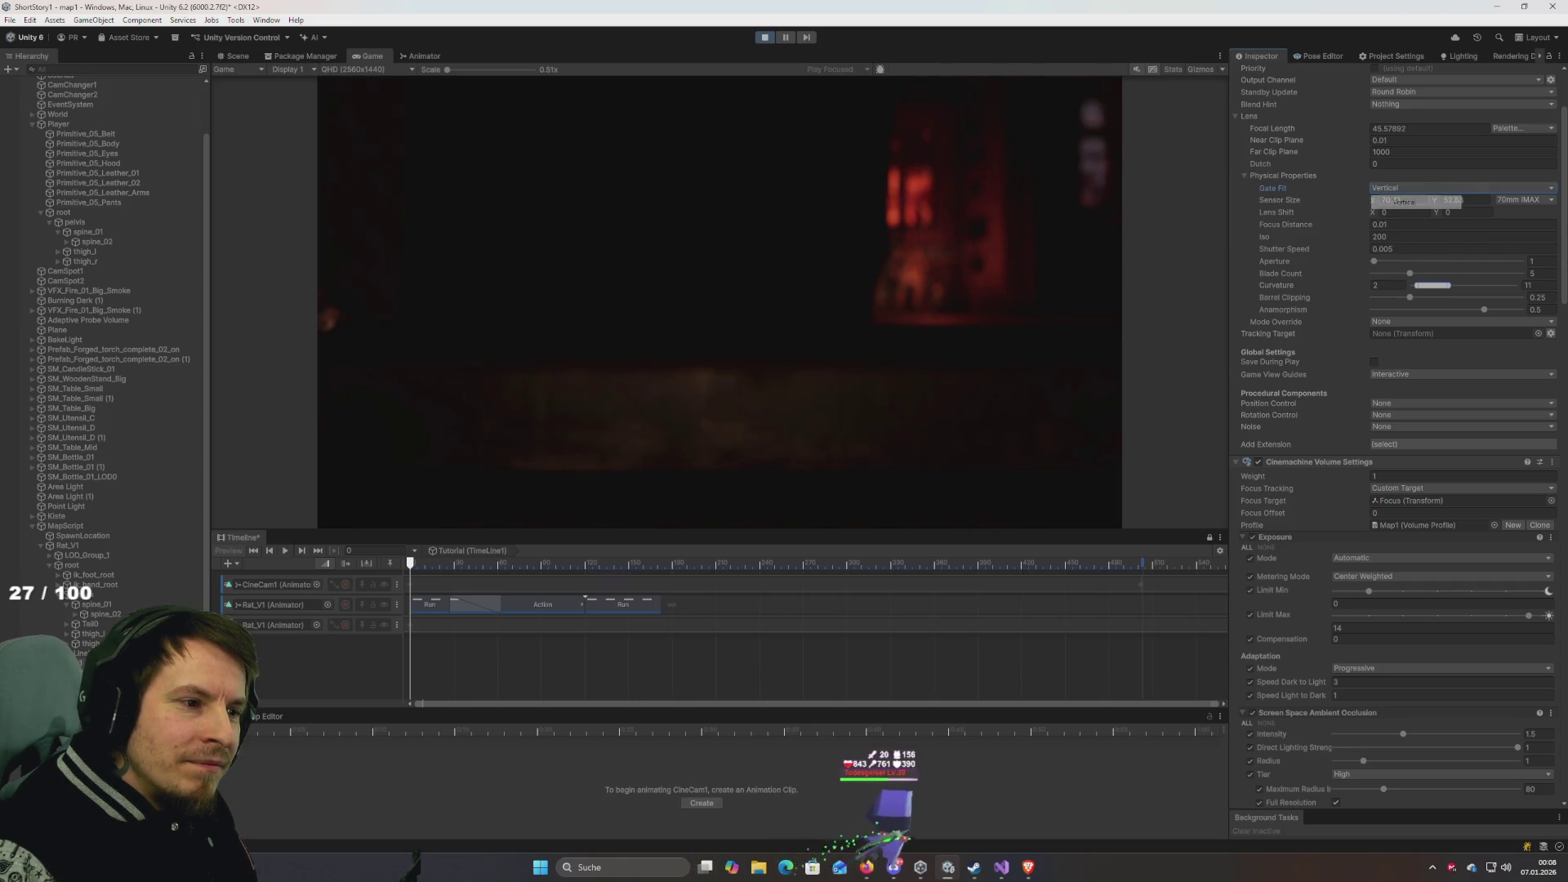
{"action": "left_click", "coordinate": [1403, 189]}
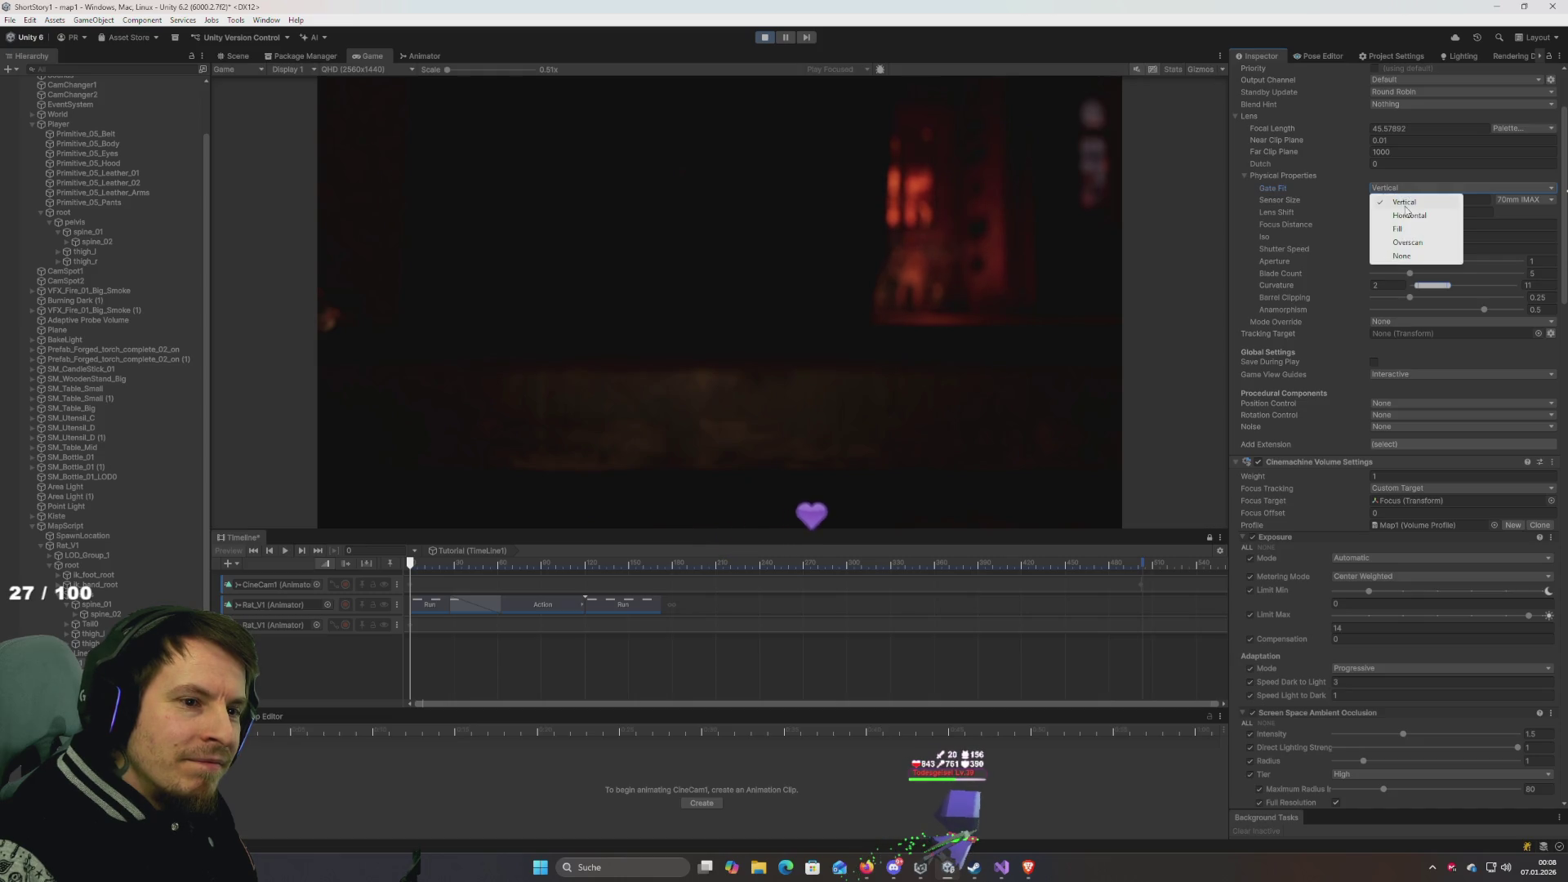
{"action": "left_click", "coordinate": [1406, 242]}
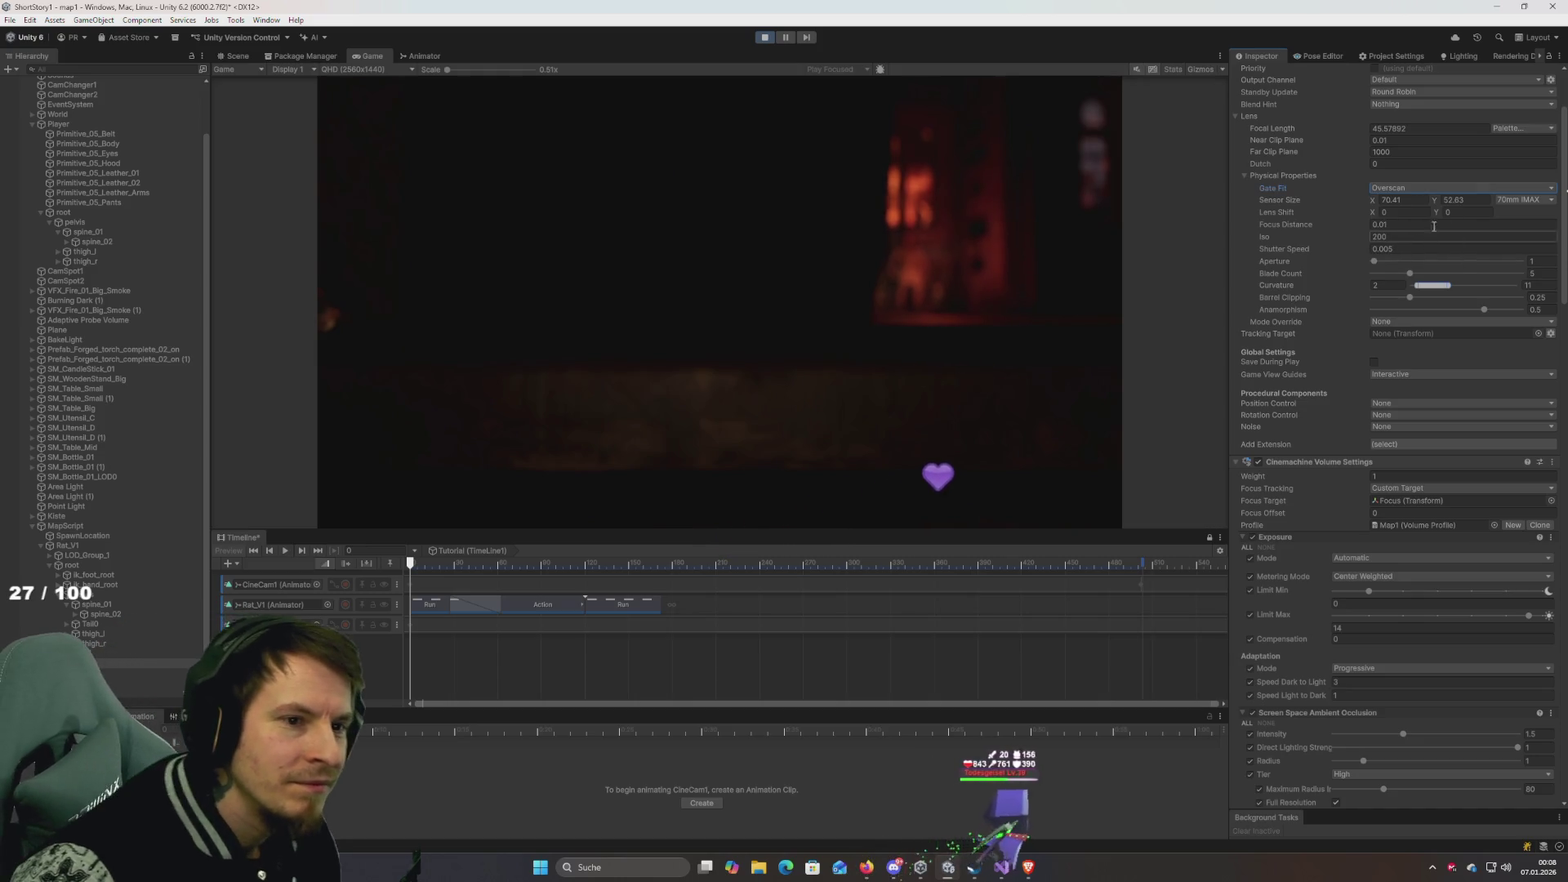
{"action": "left_click", "coordinate": [1419, 190]}
{"action": "left_click", "coordinate": [1418, 226]}
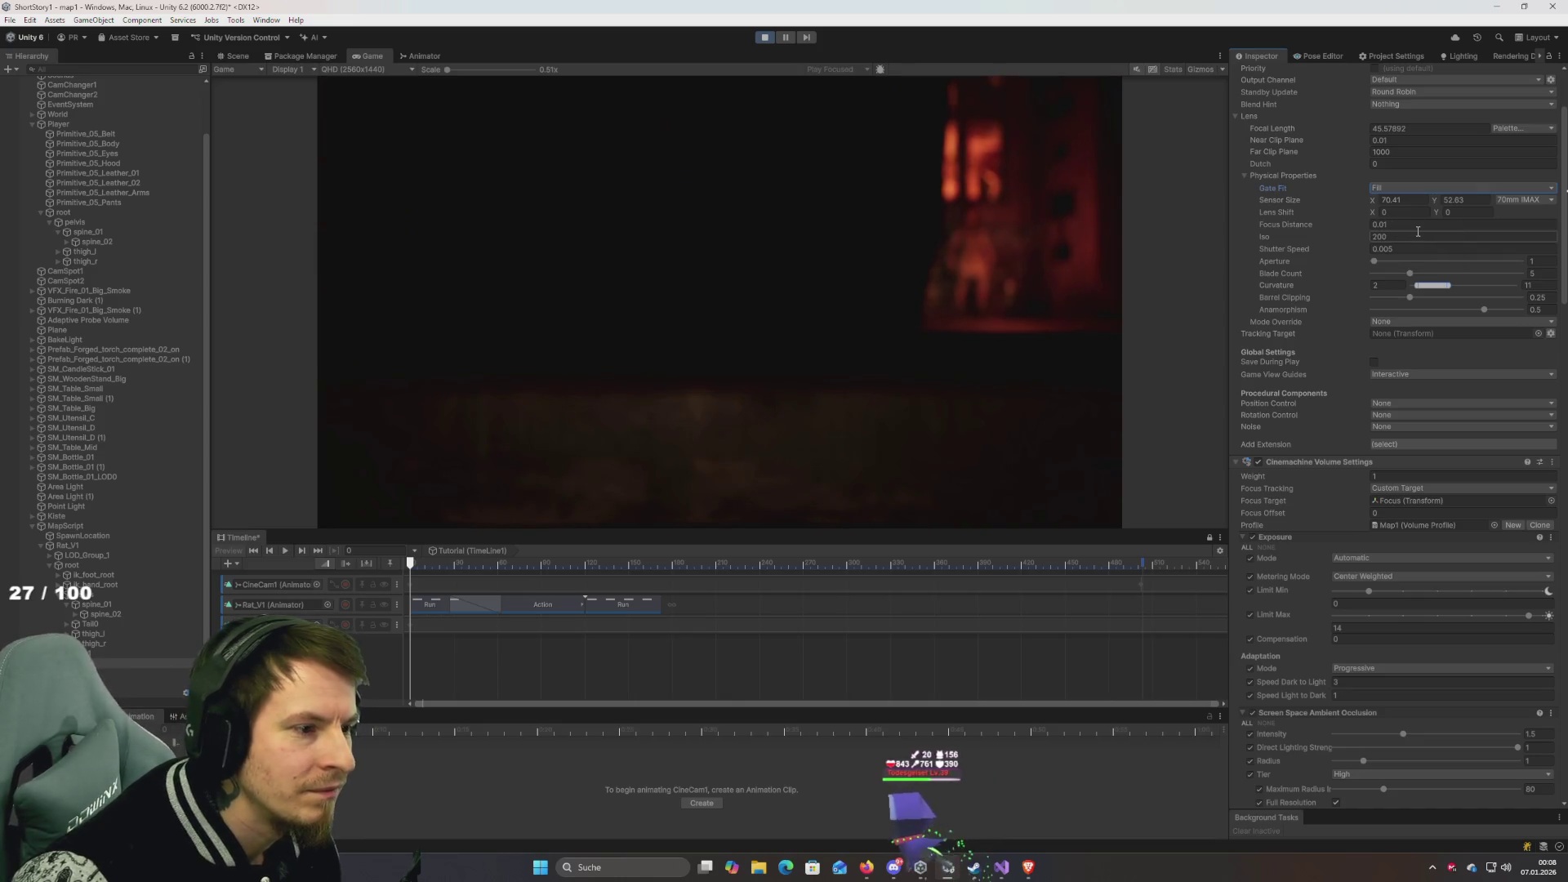
{"action": "left_click", "coordinate": [1418, 189]}
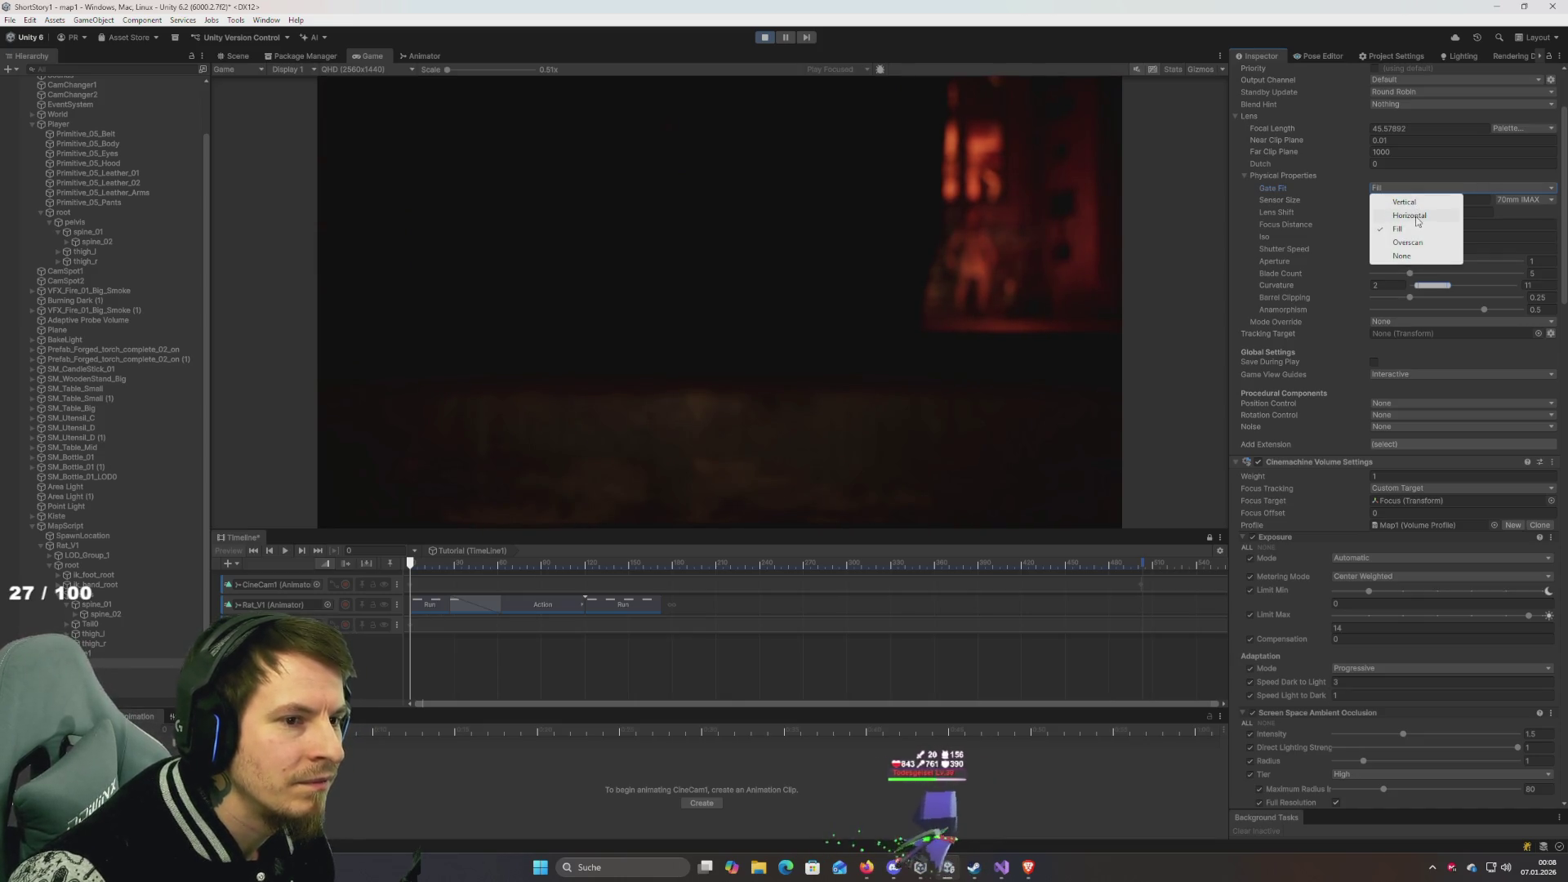
{"action": "left_click", "coordinate": [1417, 216]}
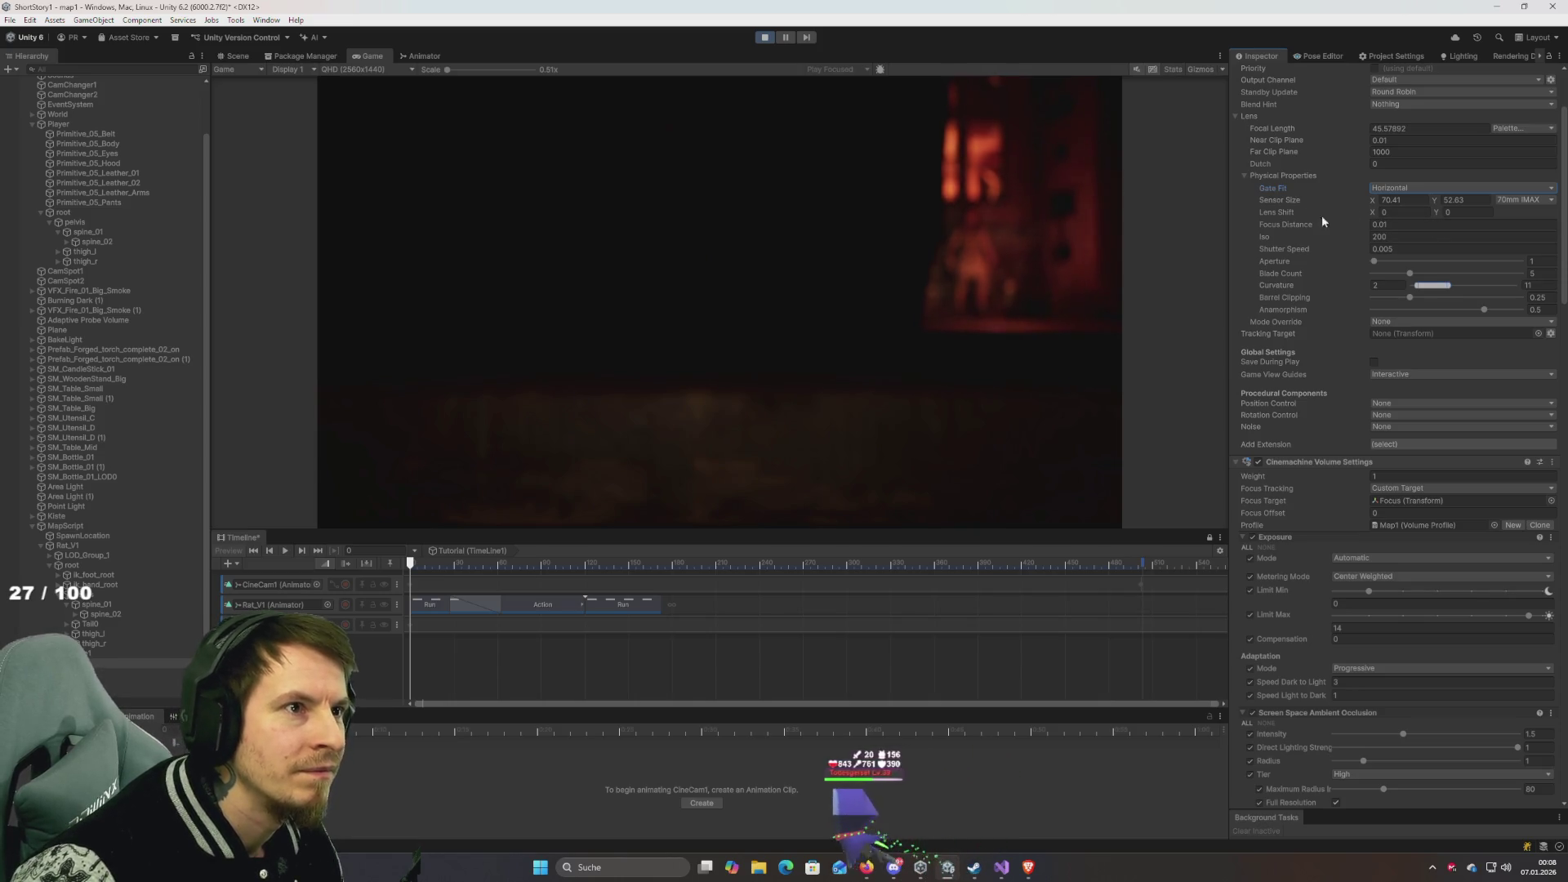
Test Lens Shift Y at -0.5, reset it to 0, and set Focus Distance to 0.01.
{"action": "left_click_drag", "start_coordinate": [1435, 216], "coordinate": [1430, 220]}
{"action": "type", "text": "-0.5"}
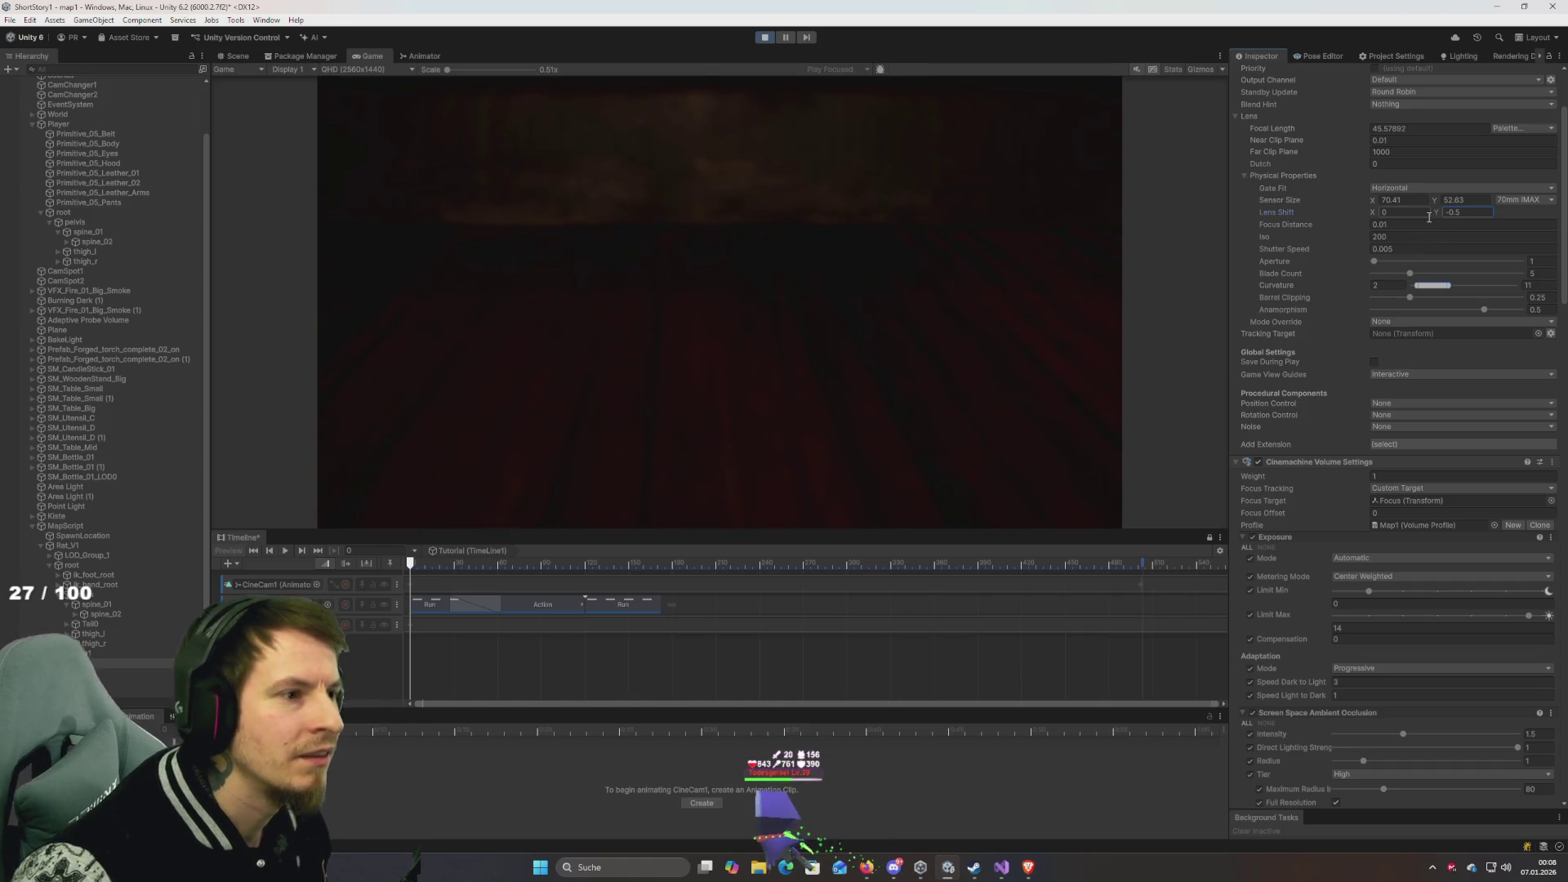
{"action": "type", "text": "0"}
{"action": "key", "text": "Return"}
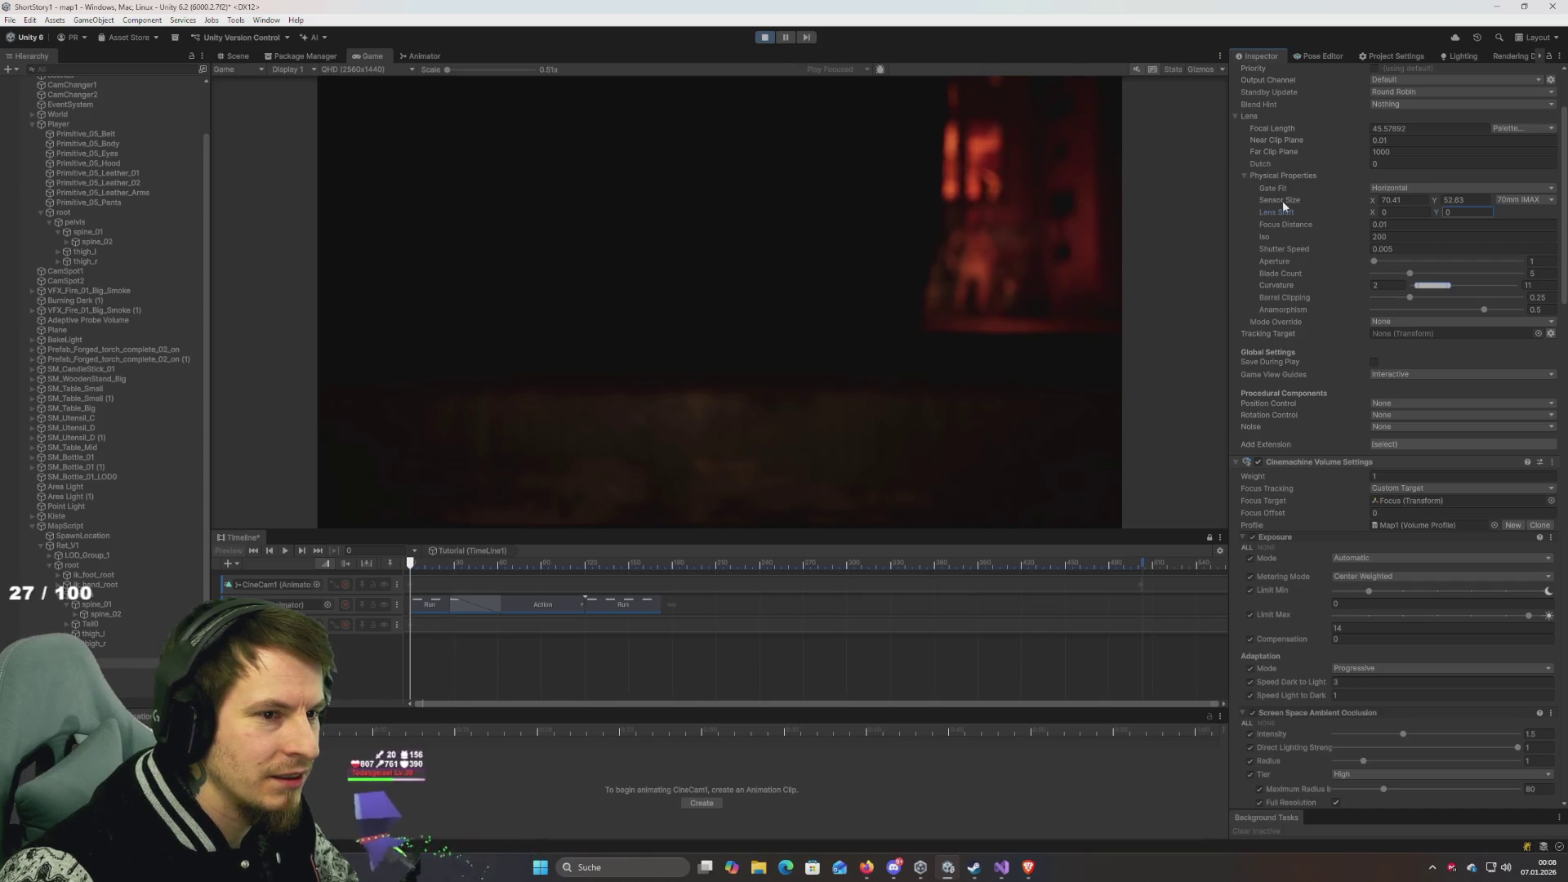
{"action": "type", "text": "0.01"}
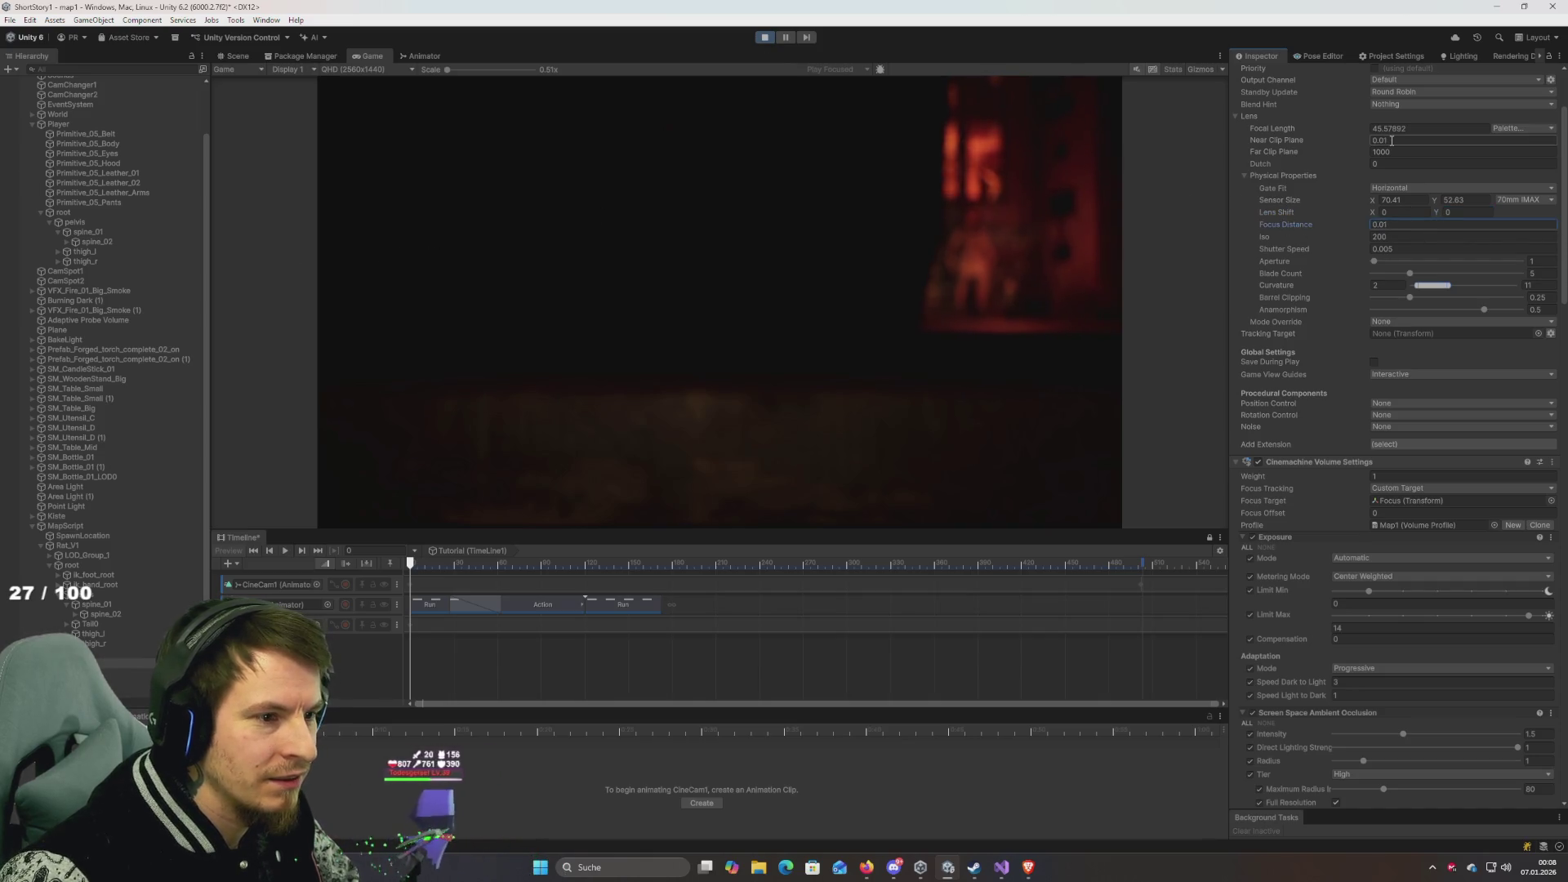
{"action": "key", "text": "Tab"}
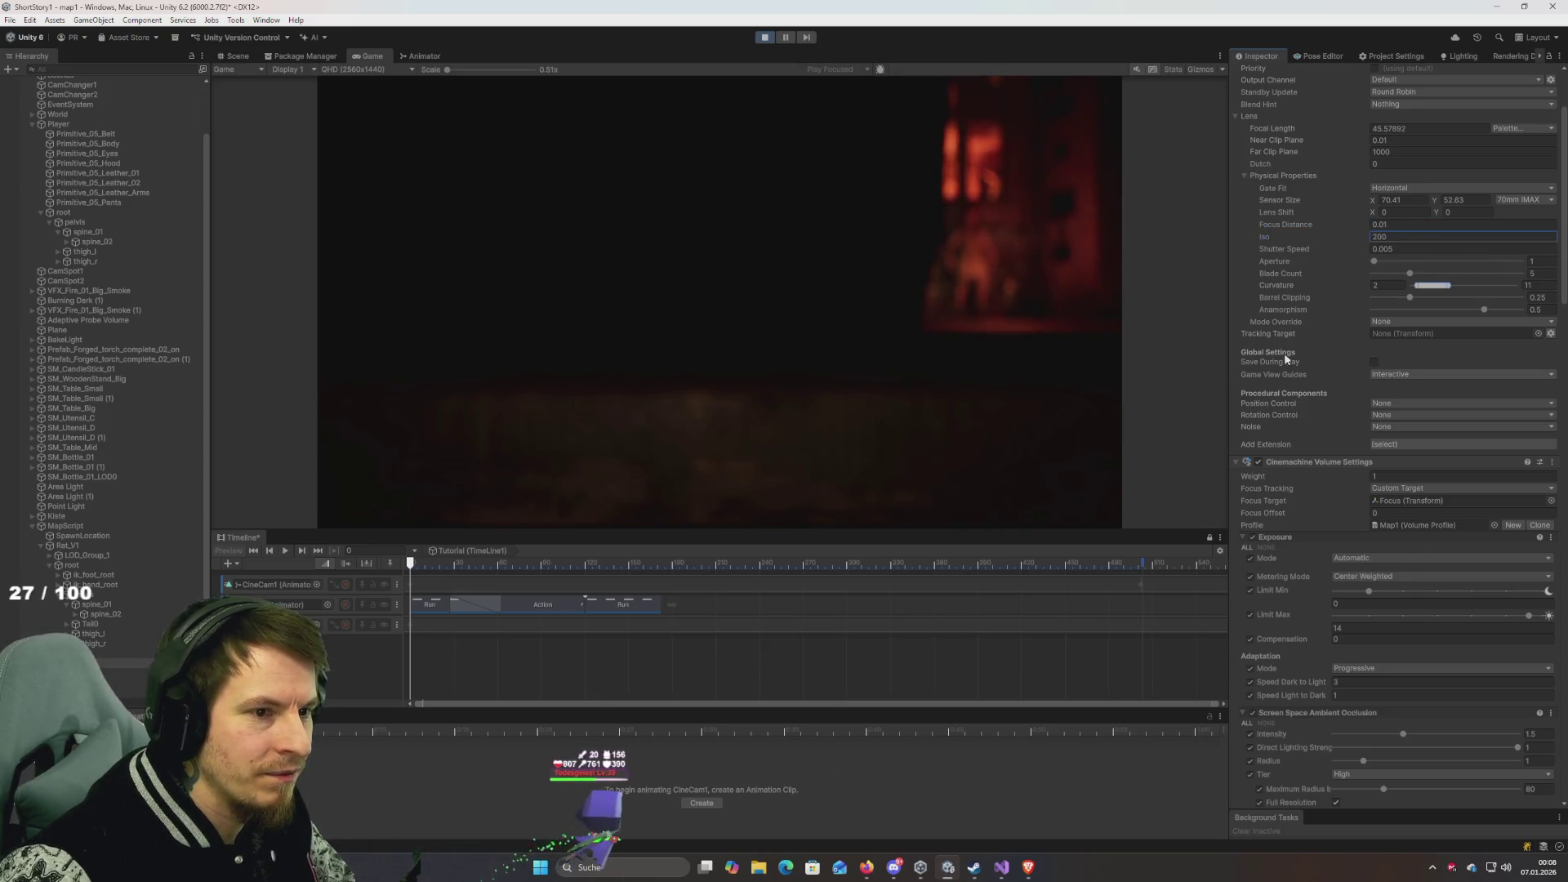
{"action": "mouse_move", "coordinate": [1274, 261]}
{"action": "left_mouse_down"}
{"action": "mouse_move", "coordinate": [1189, 303]}
{"action": "mouse_move", "coordinate": [711, 256]}
{"action": "left_mouse_up"}
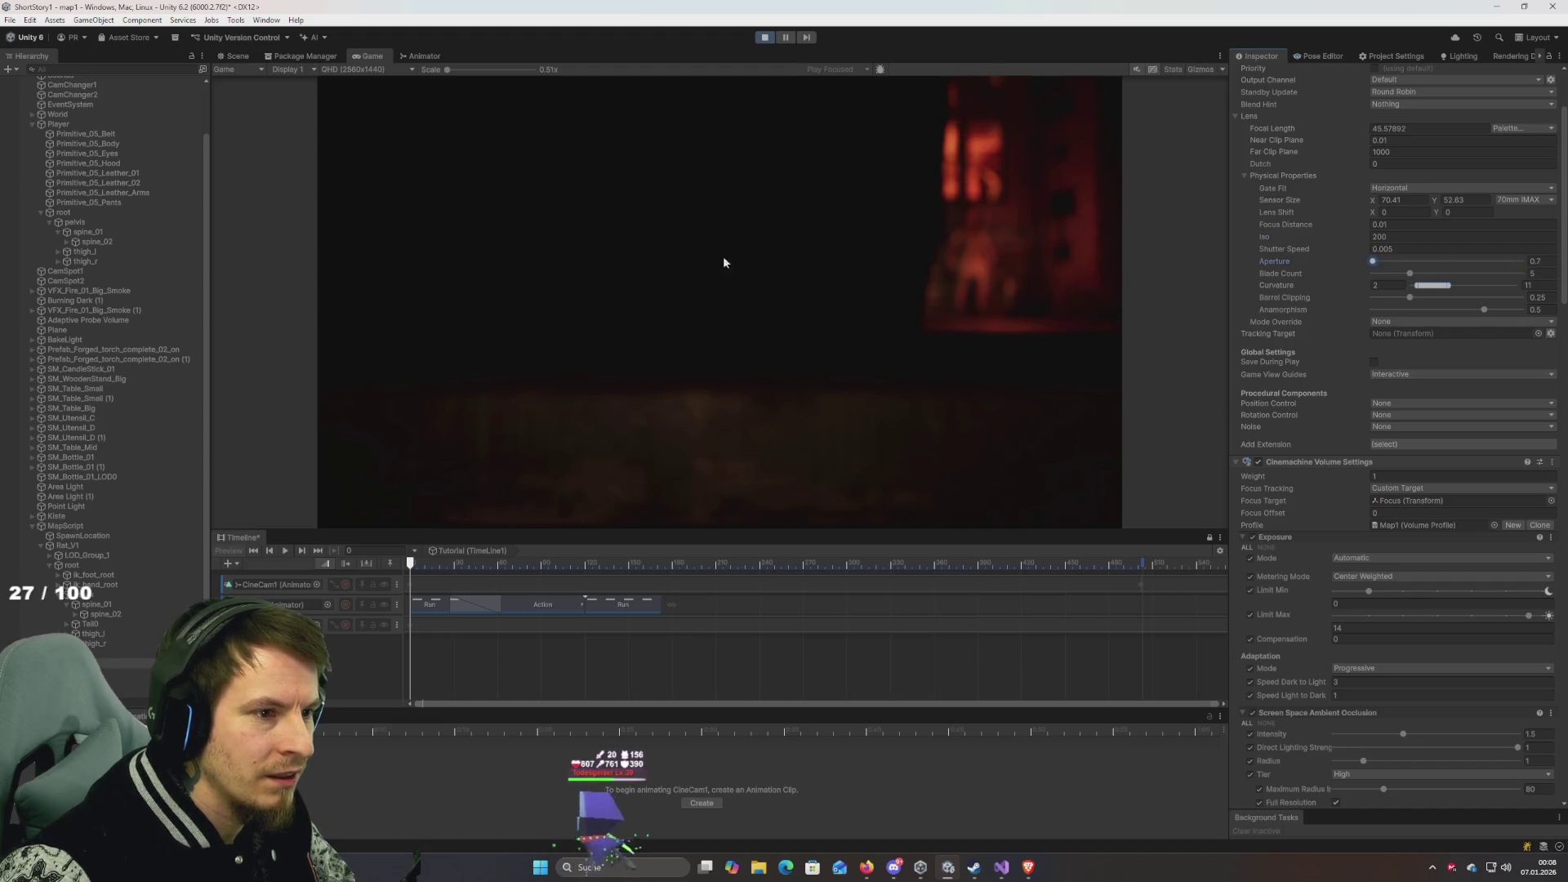
{"action": "left_click_drag", "start_coordinate": [1544, 371], "coordinate": [993, 301]}
{"action": "left_click", "coordinate": [1409, 274]}
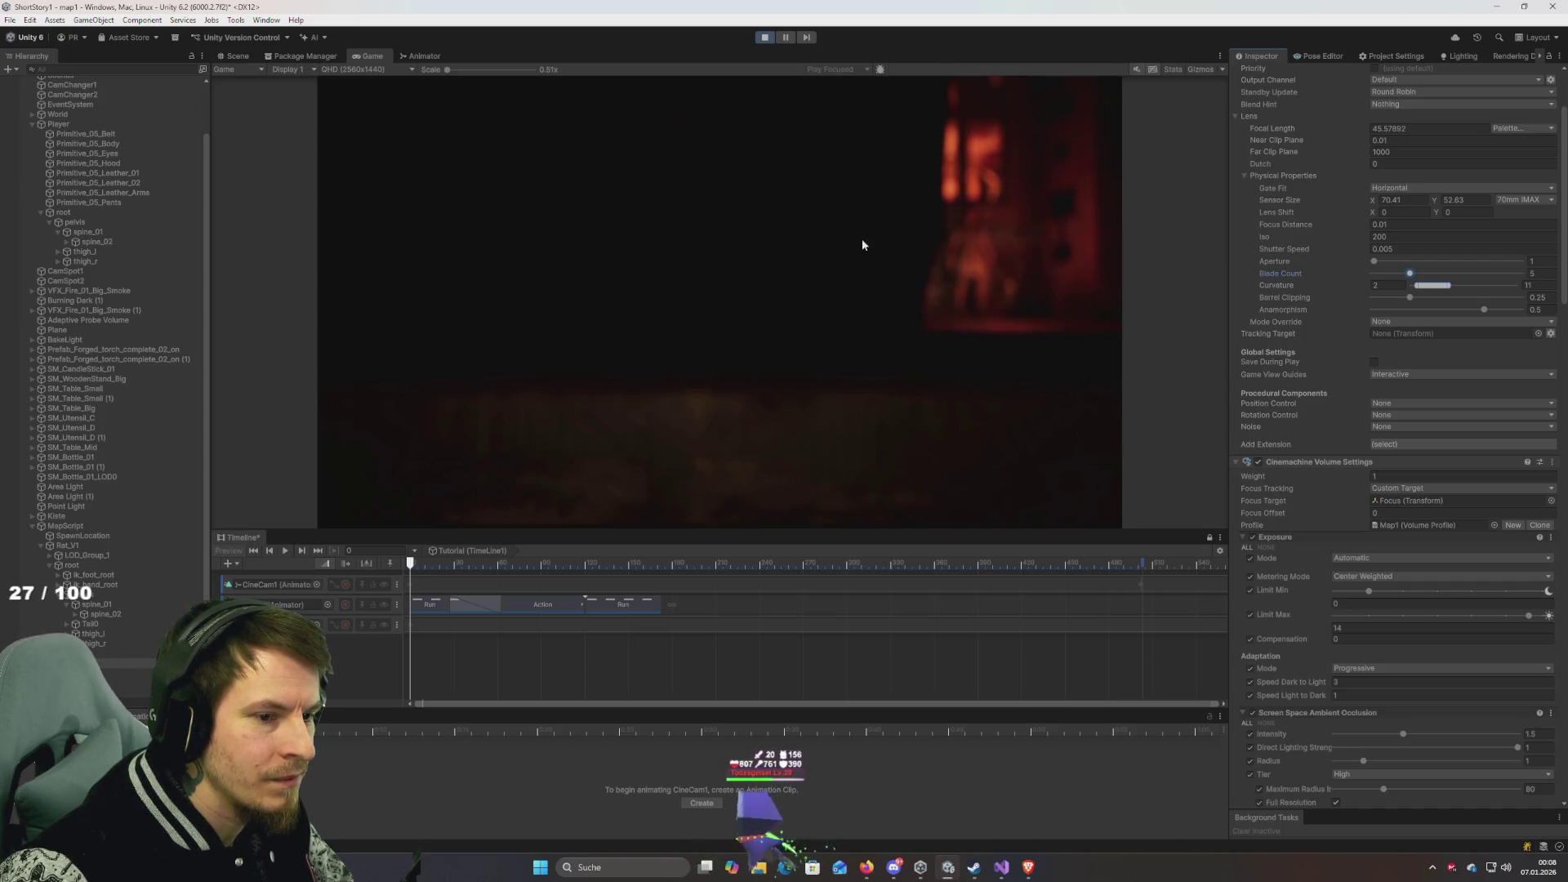
{"action": "left_click", "coordinate": [1405, 488]}
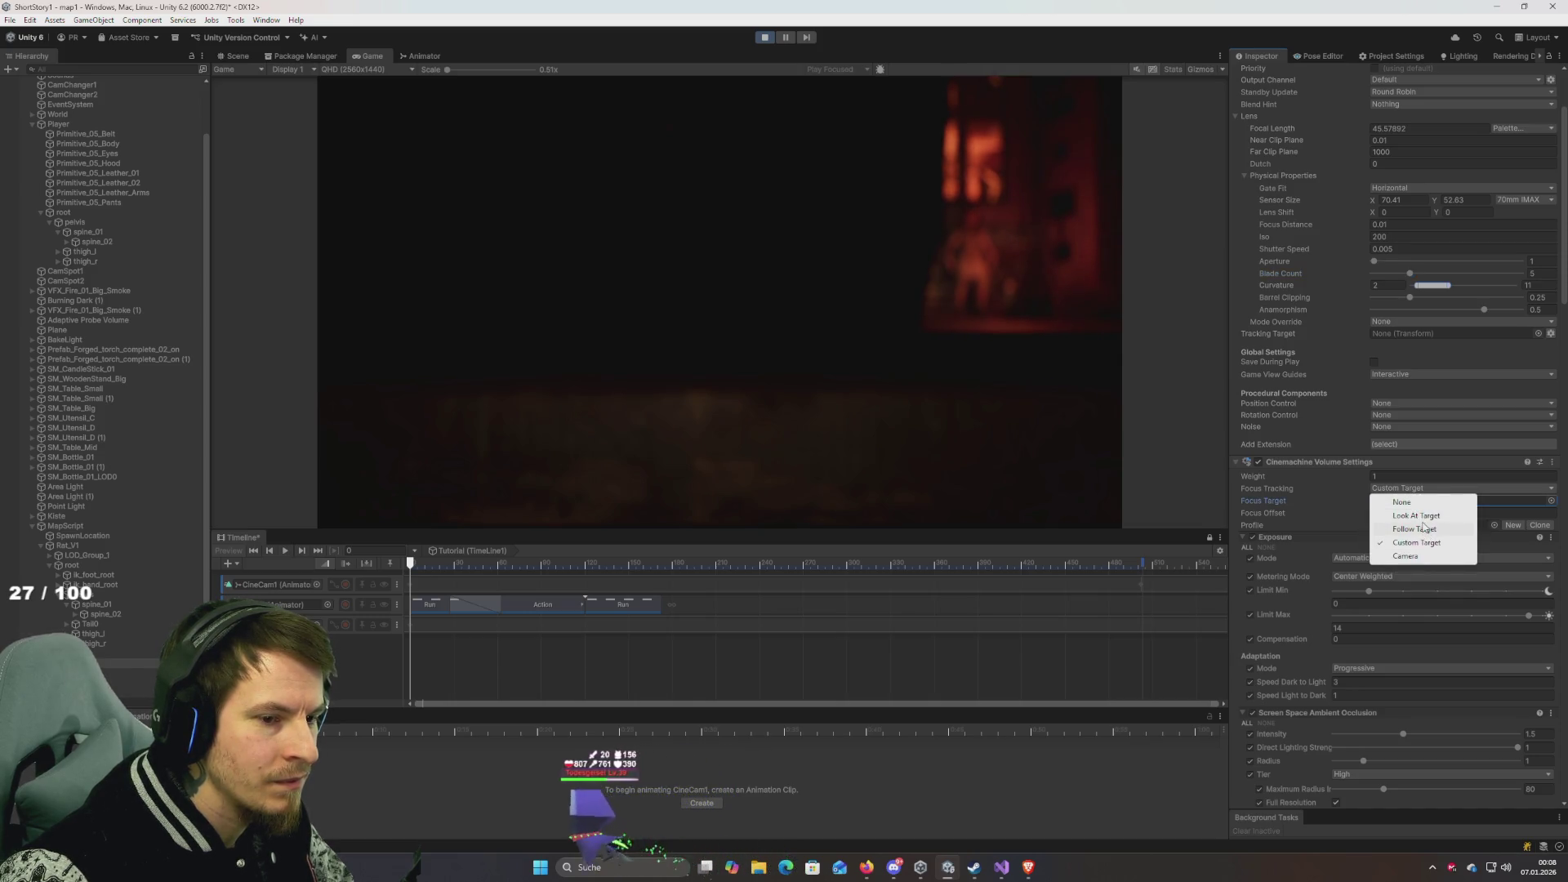
{"action": "left_click", "coordinate": [1423, 517]}
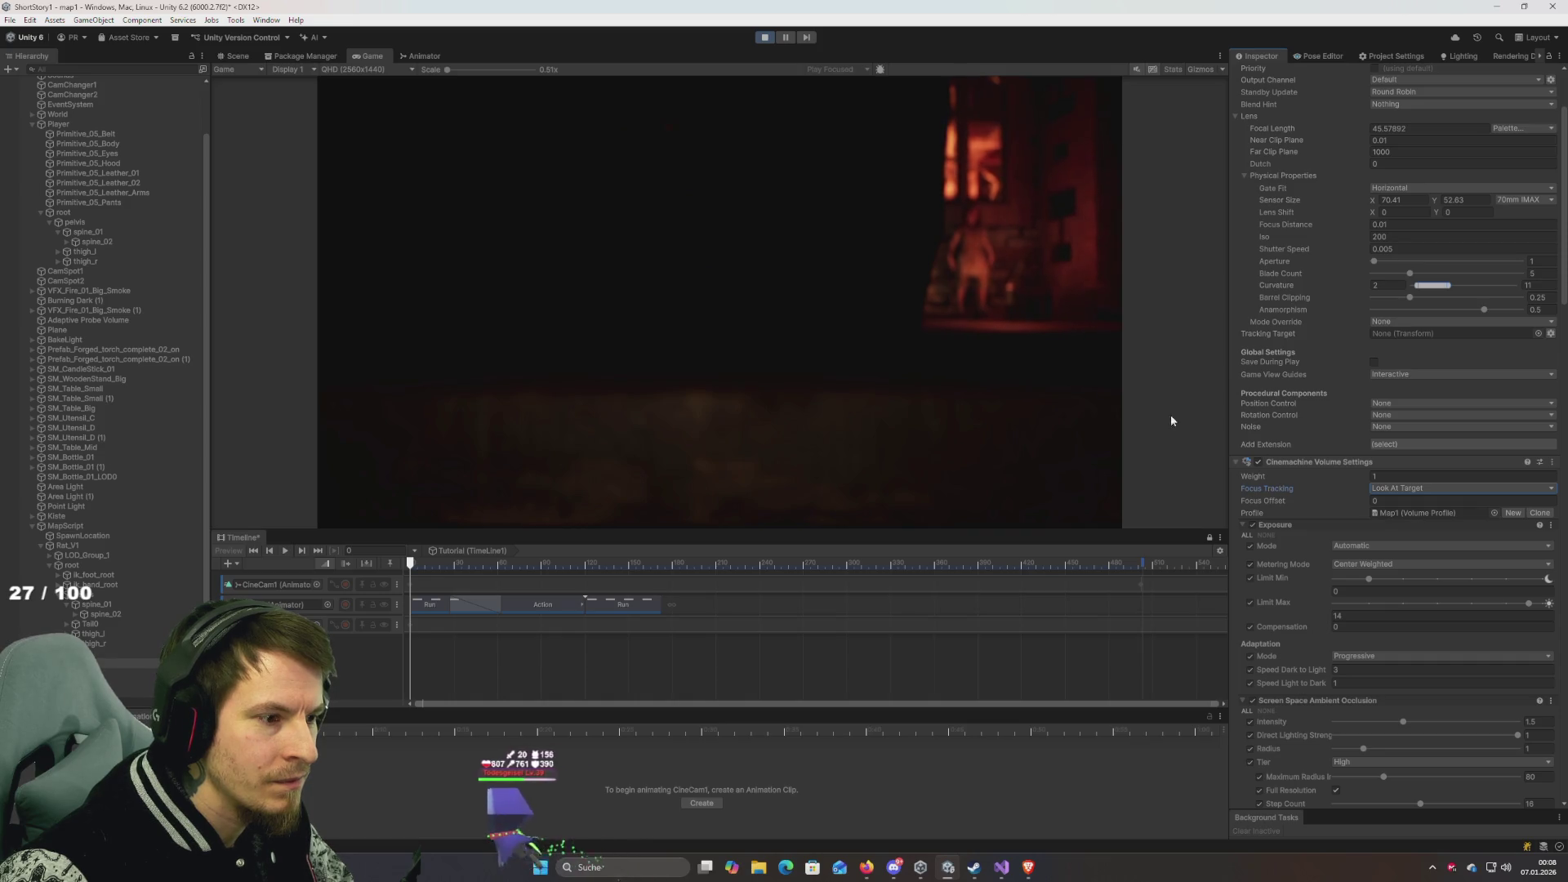
{"action": "left_click", "coordinate": [1404, 489]}
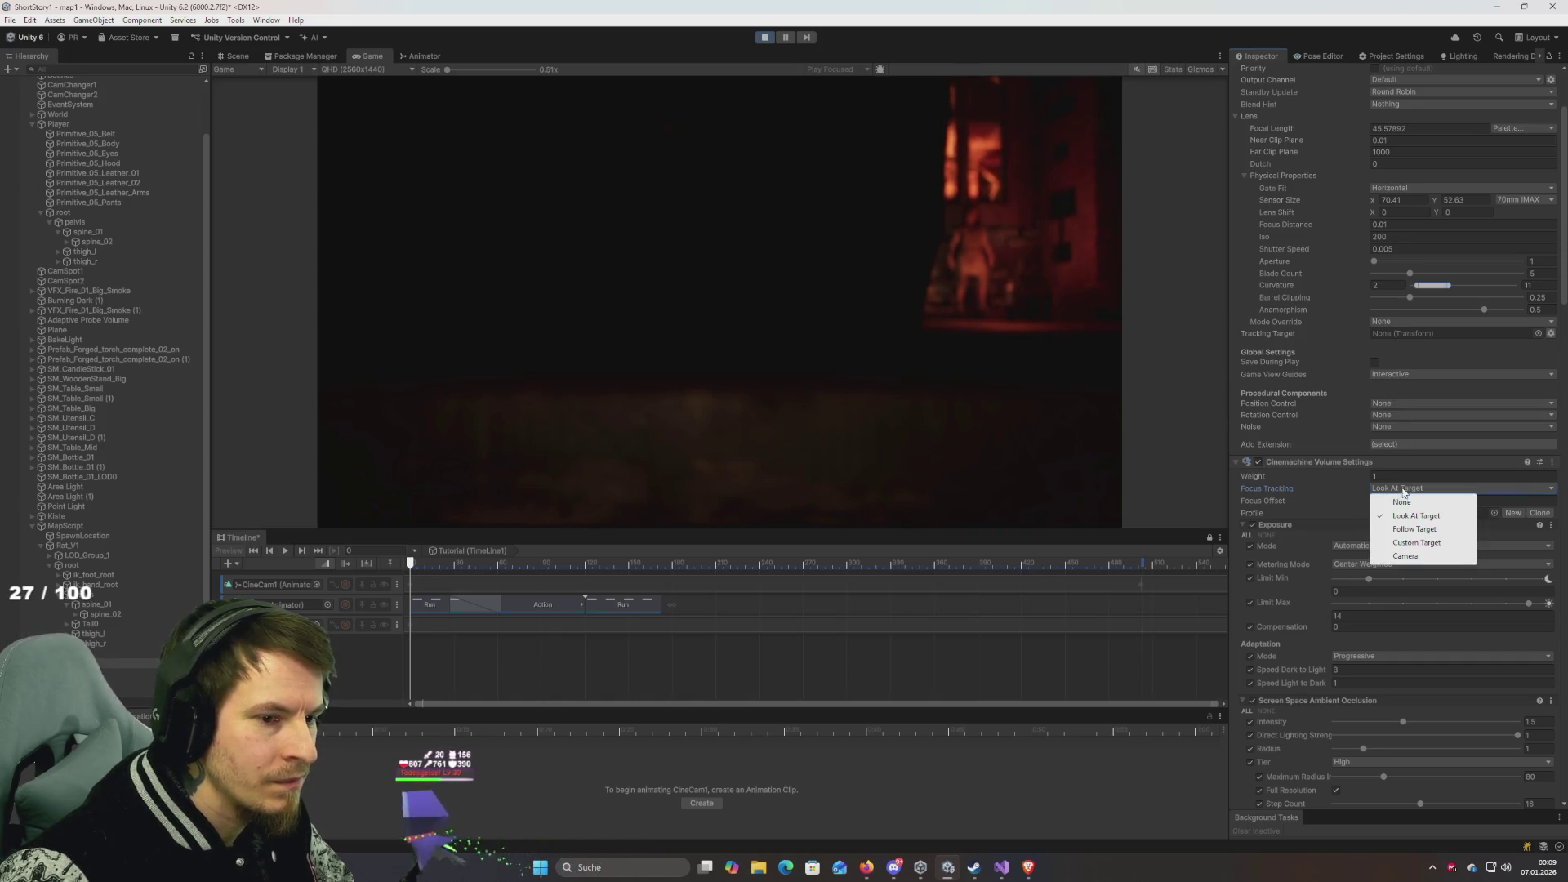
{"action": "left_click", "coordinate": [1406, 557]}
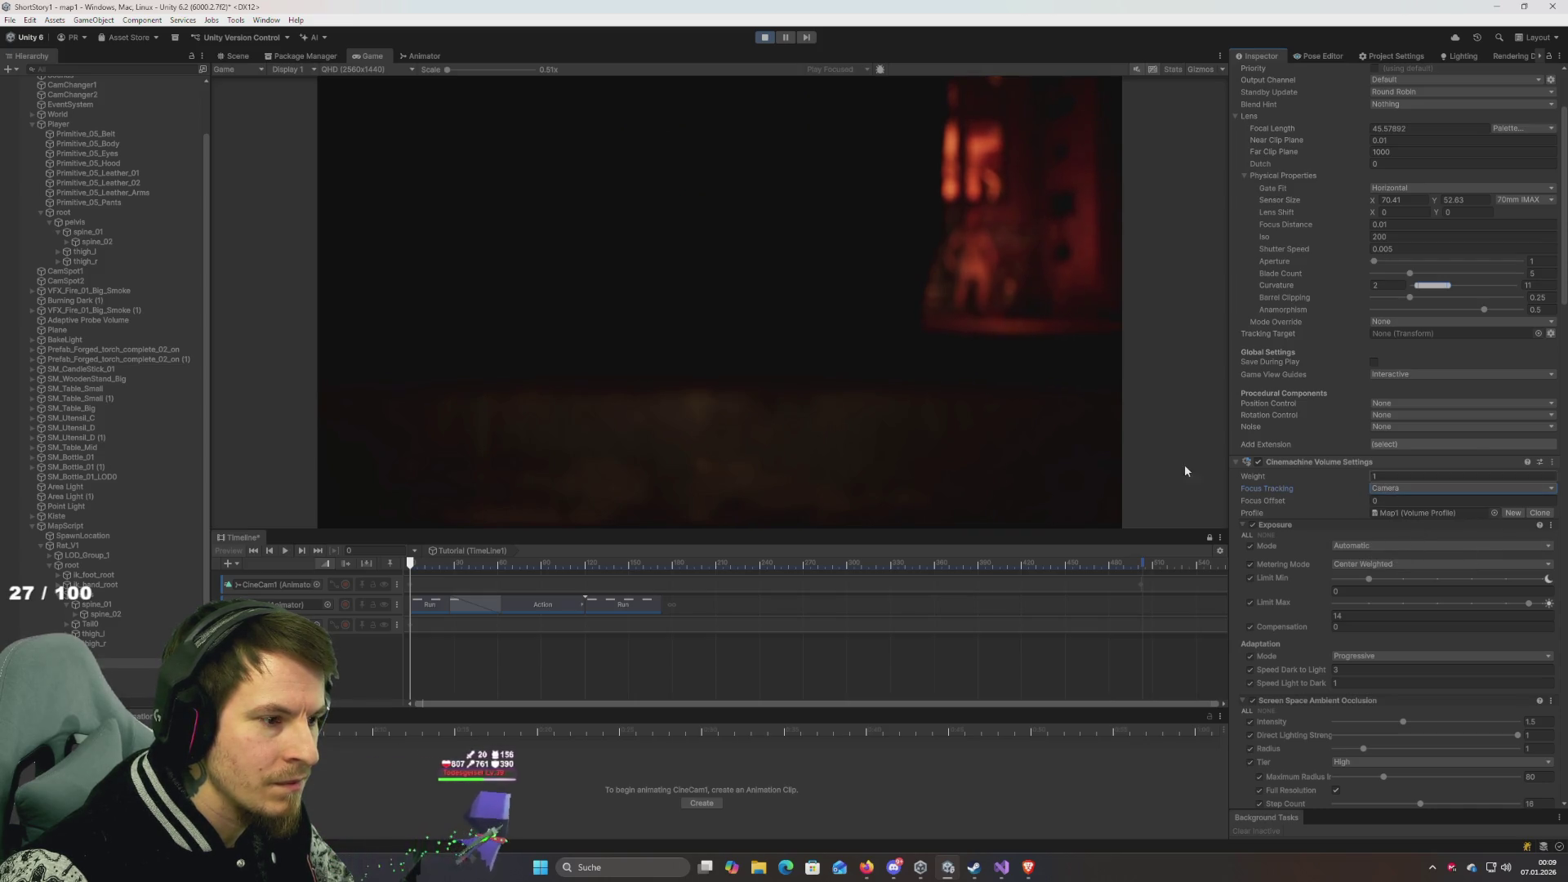
{"action": "left_click_drag", "start_coordinate": [1274, 501], "coordinate": [1527, 501]}
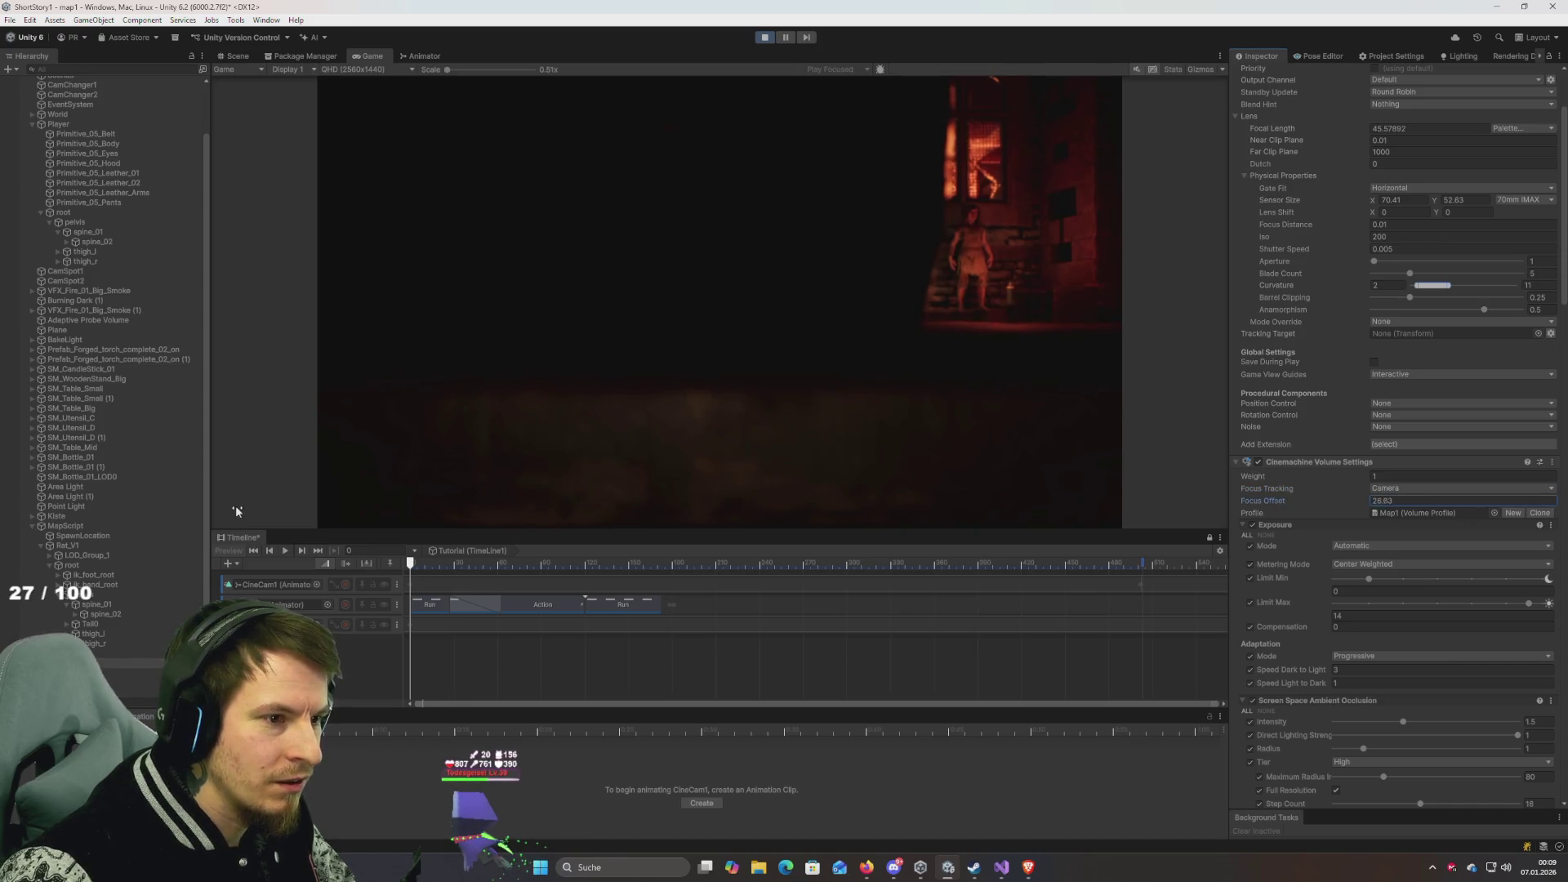
{"action": "left_click", "coordinate": [1376, 501]}
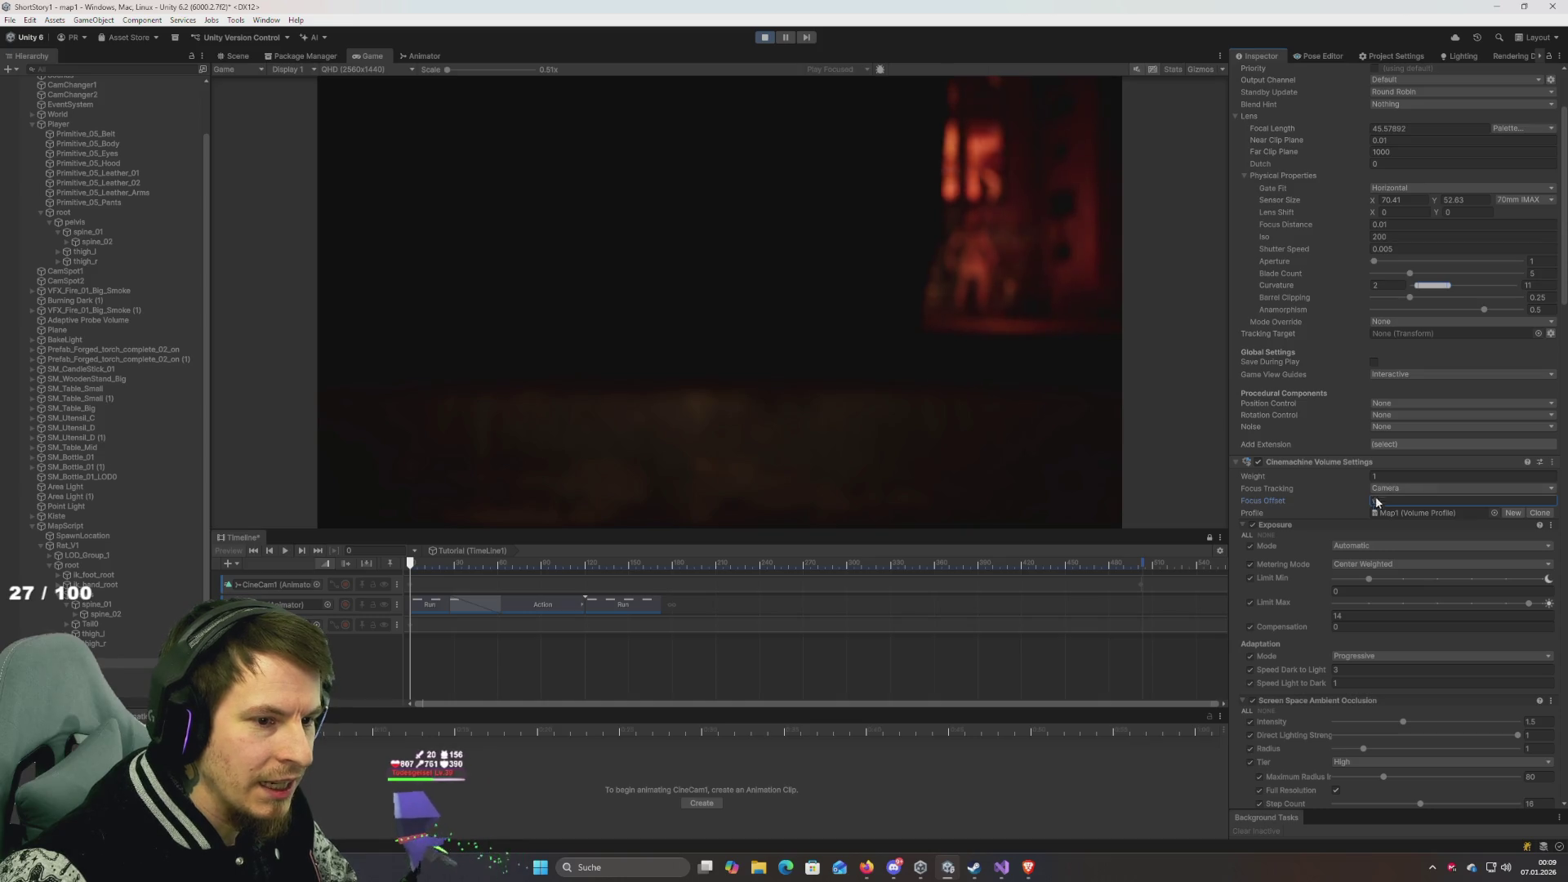
{"action": "type", "text": "0"}
{"action": "left_click", "coordinate": [1391, 490]}
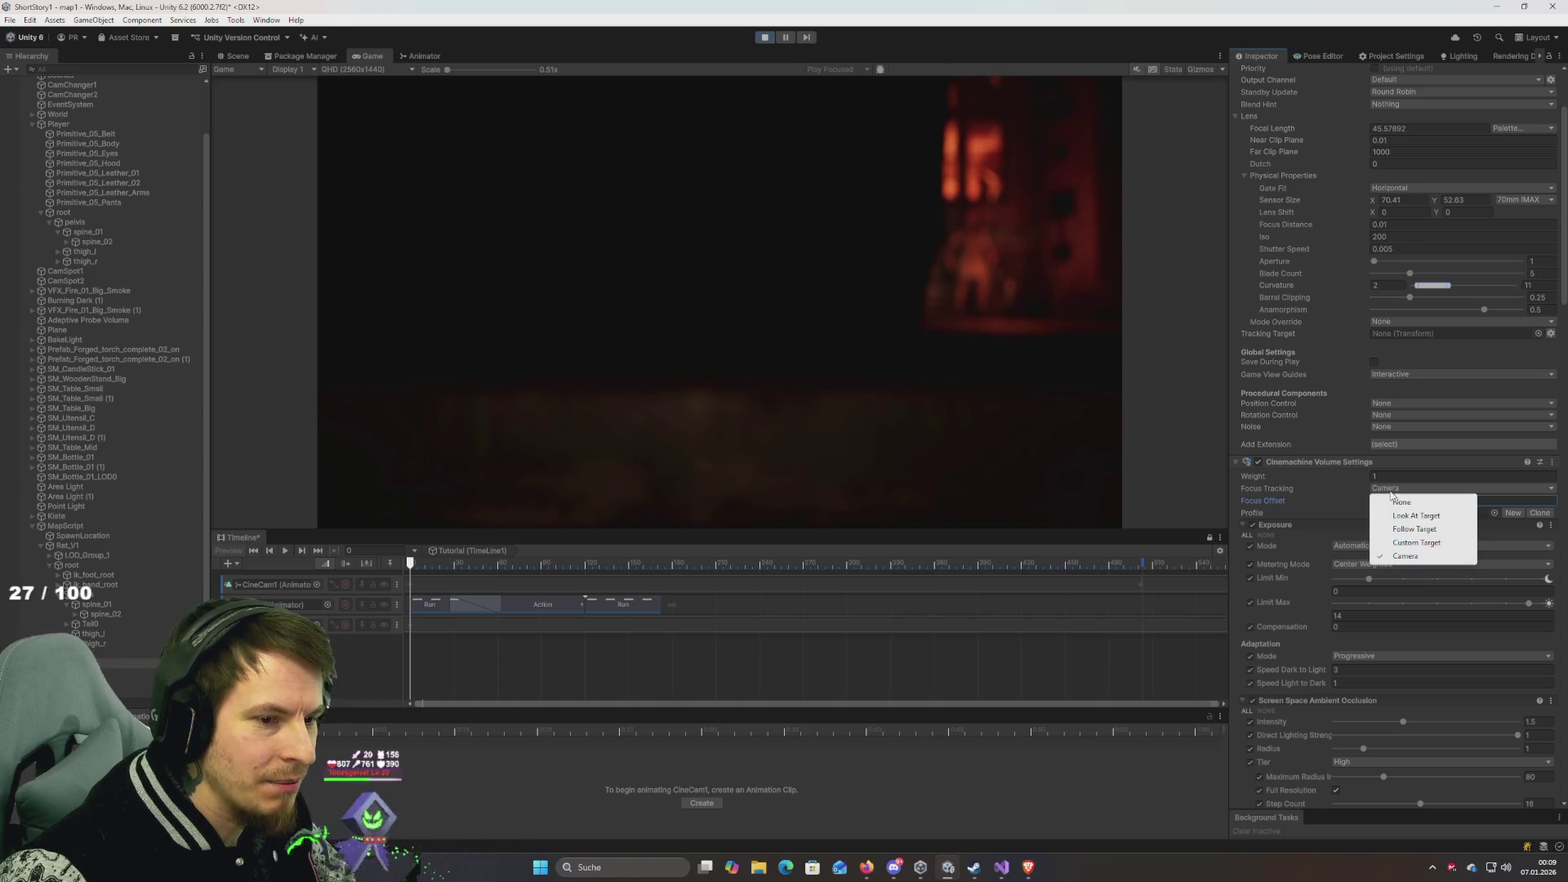
{"action": "left_click", "coordinate": [1417, 544]}
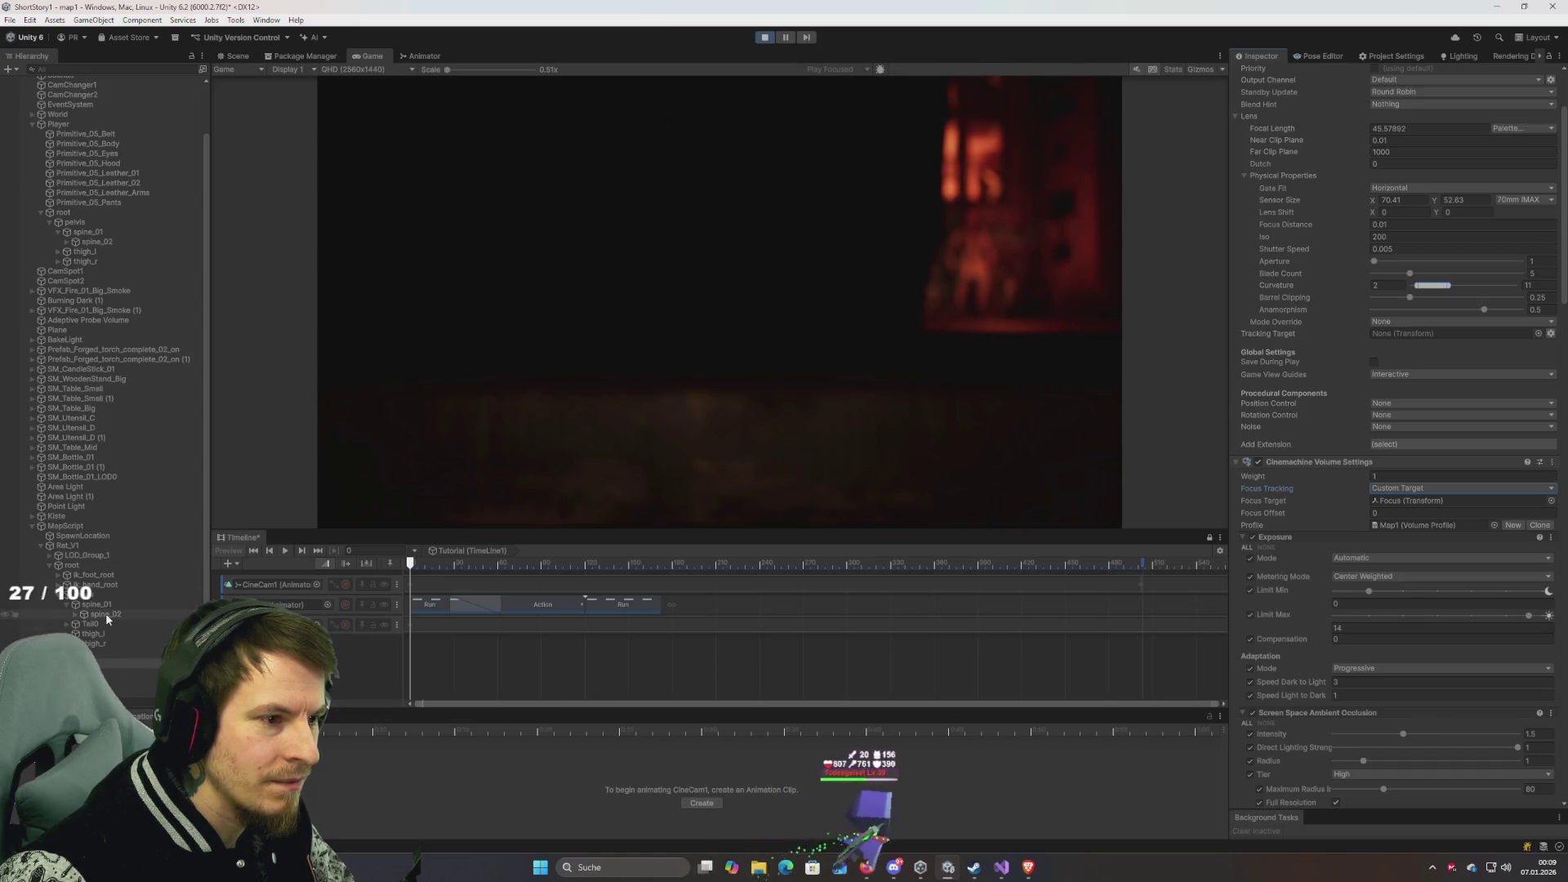
Add a Box Collider to the Focus object and set its X size to 0.05.
{"action": "right_click", "coordinate": [78, 659]}
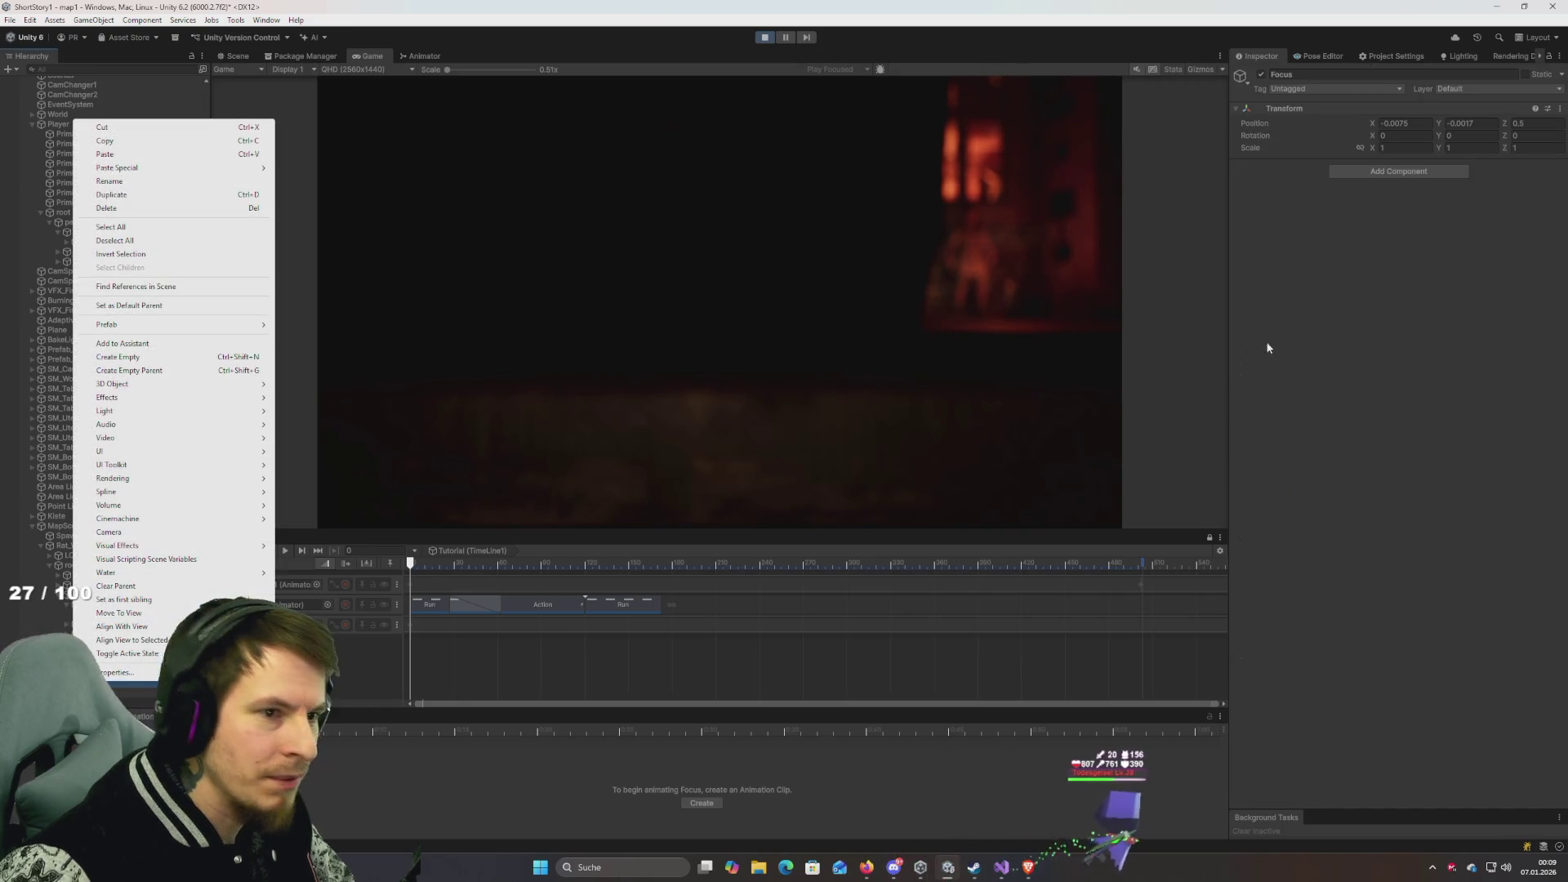
{"action": "left_click", "coordinate": [1366, 172]}
{"action": "type", "text": "box"}
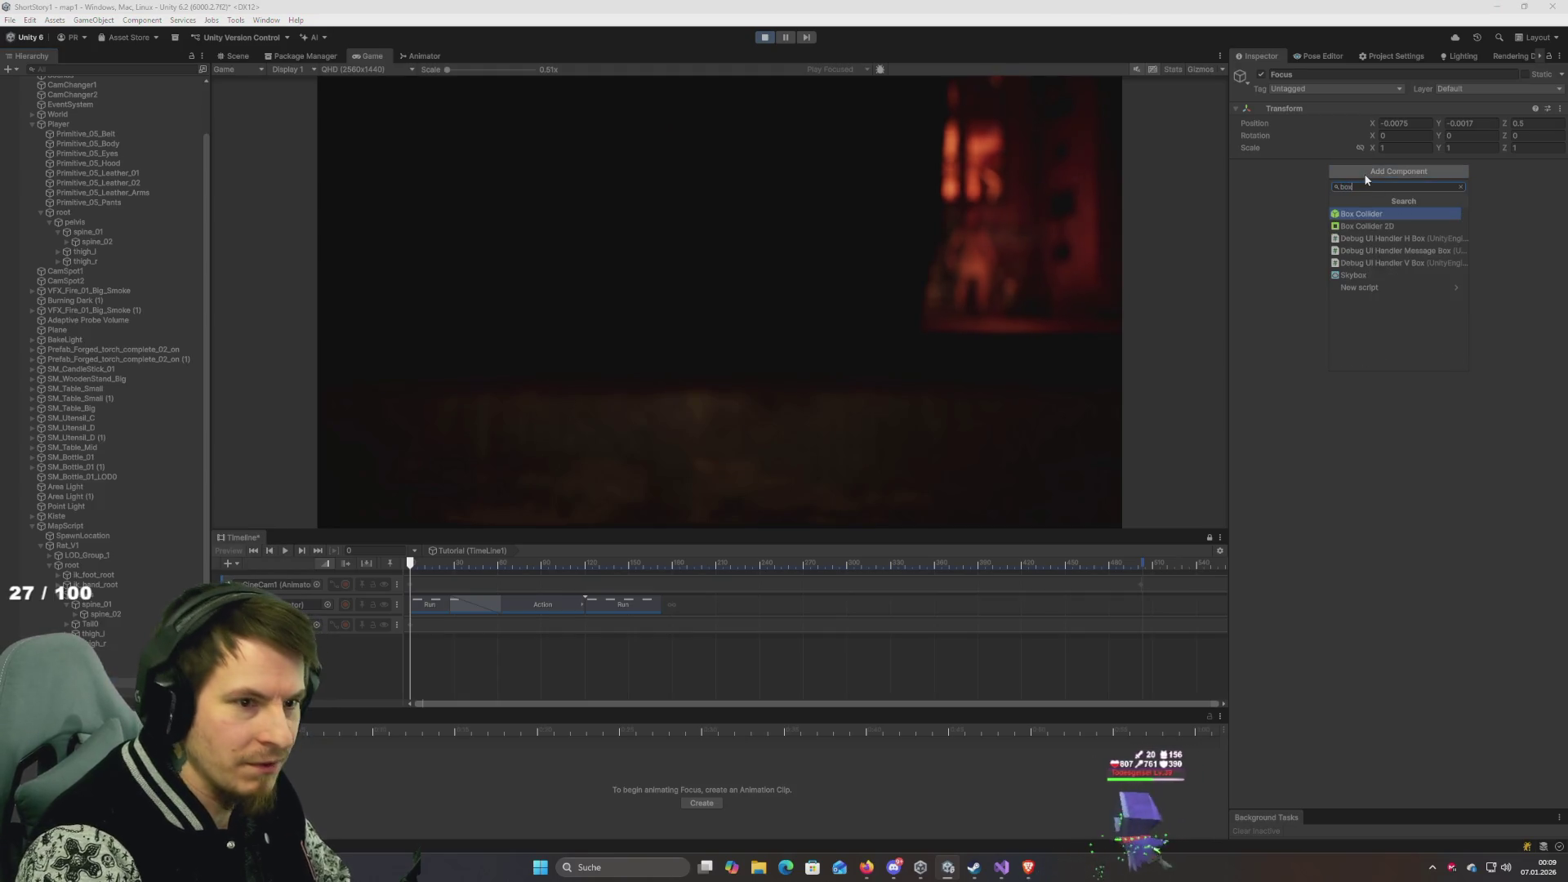
{"action": "key", "text": "Return"}
{"action": "left_click", "coordinate": [1422, 246]}
{"action": "type", "text": "0.01"}
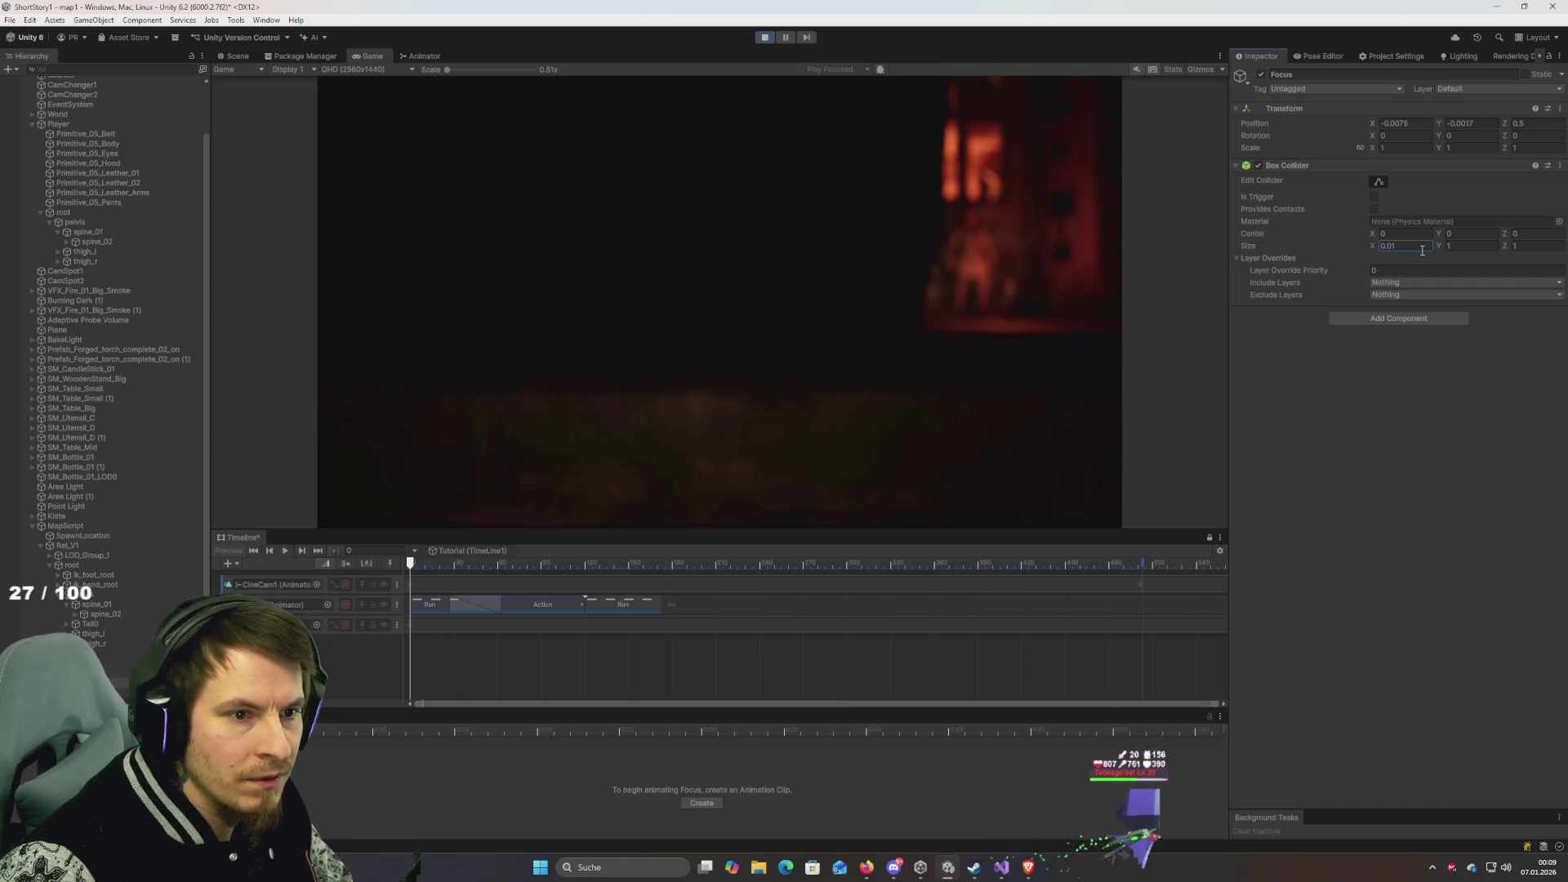
{"action": "key", "text": "BackSpace"}
{"action": "type", "text": "5"}
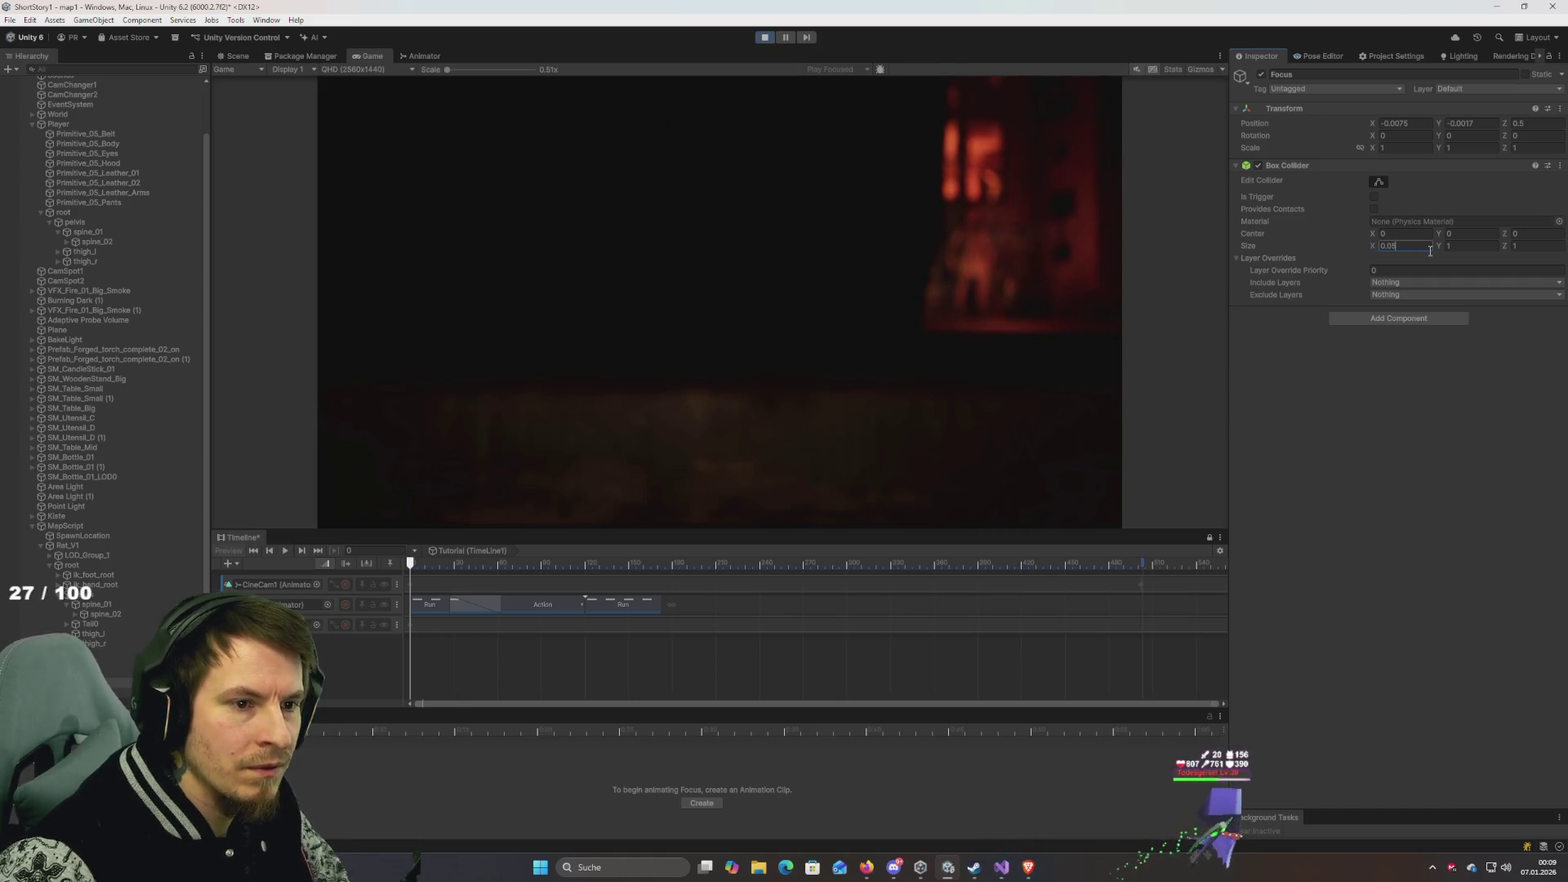
{"action": "key", "text": "Return"}
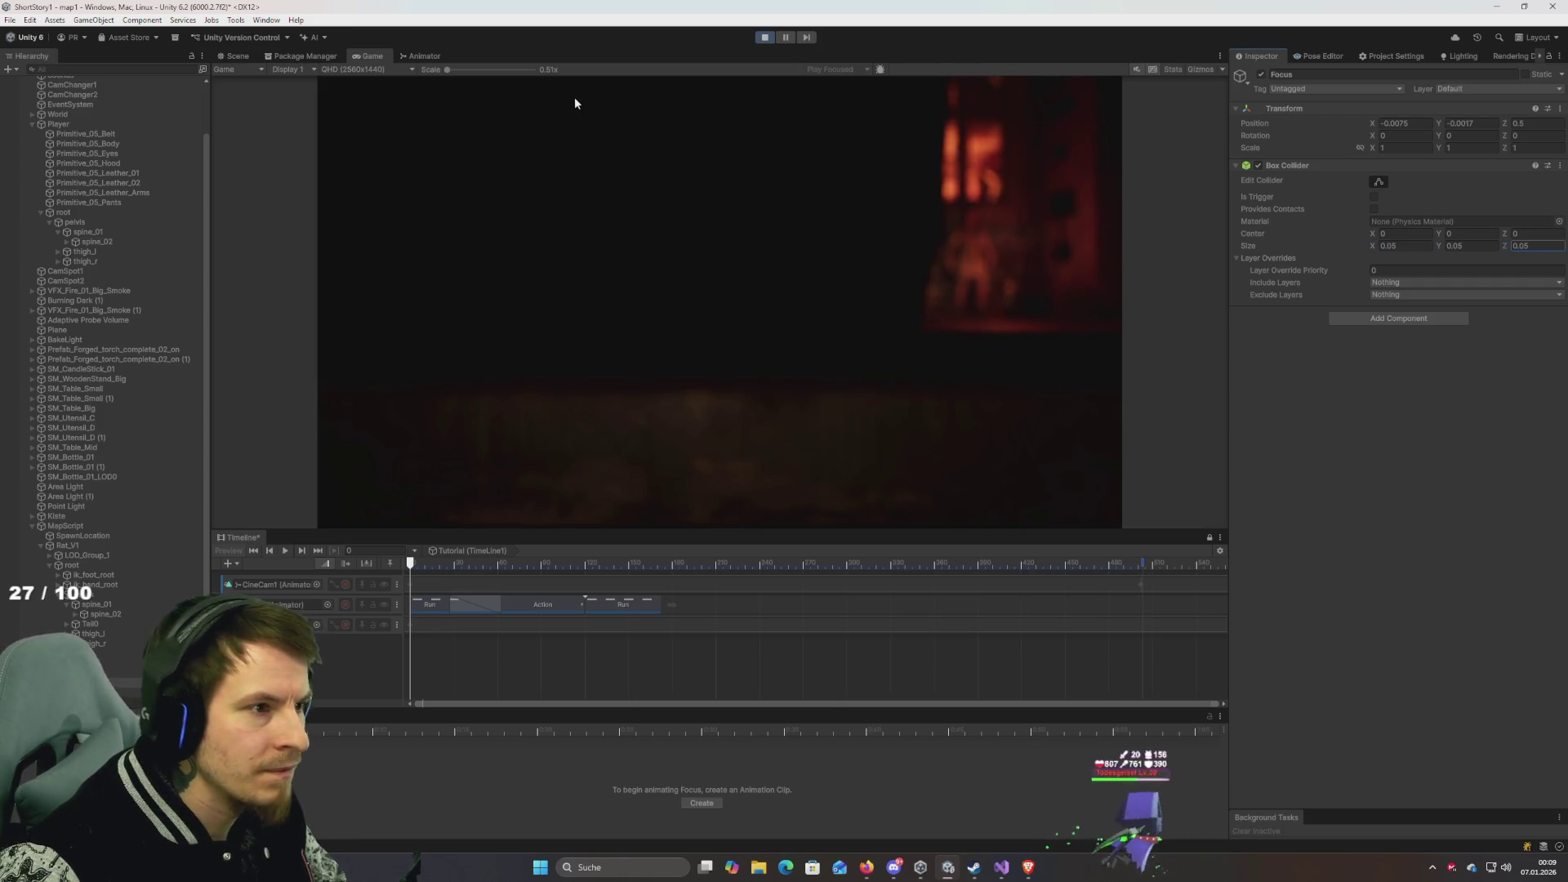
Orbit the Scene view to bring the rat and Focus marker into view, then return to the Game view.
{"action": "left_click", "coordinate": [237, 56]}
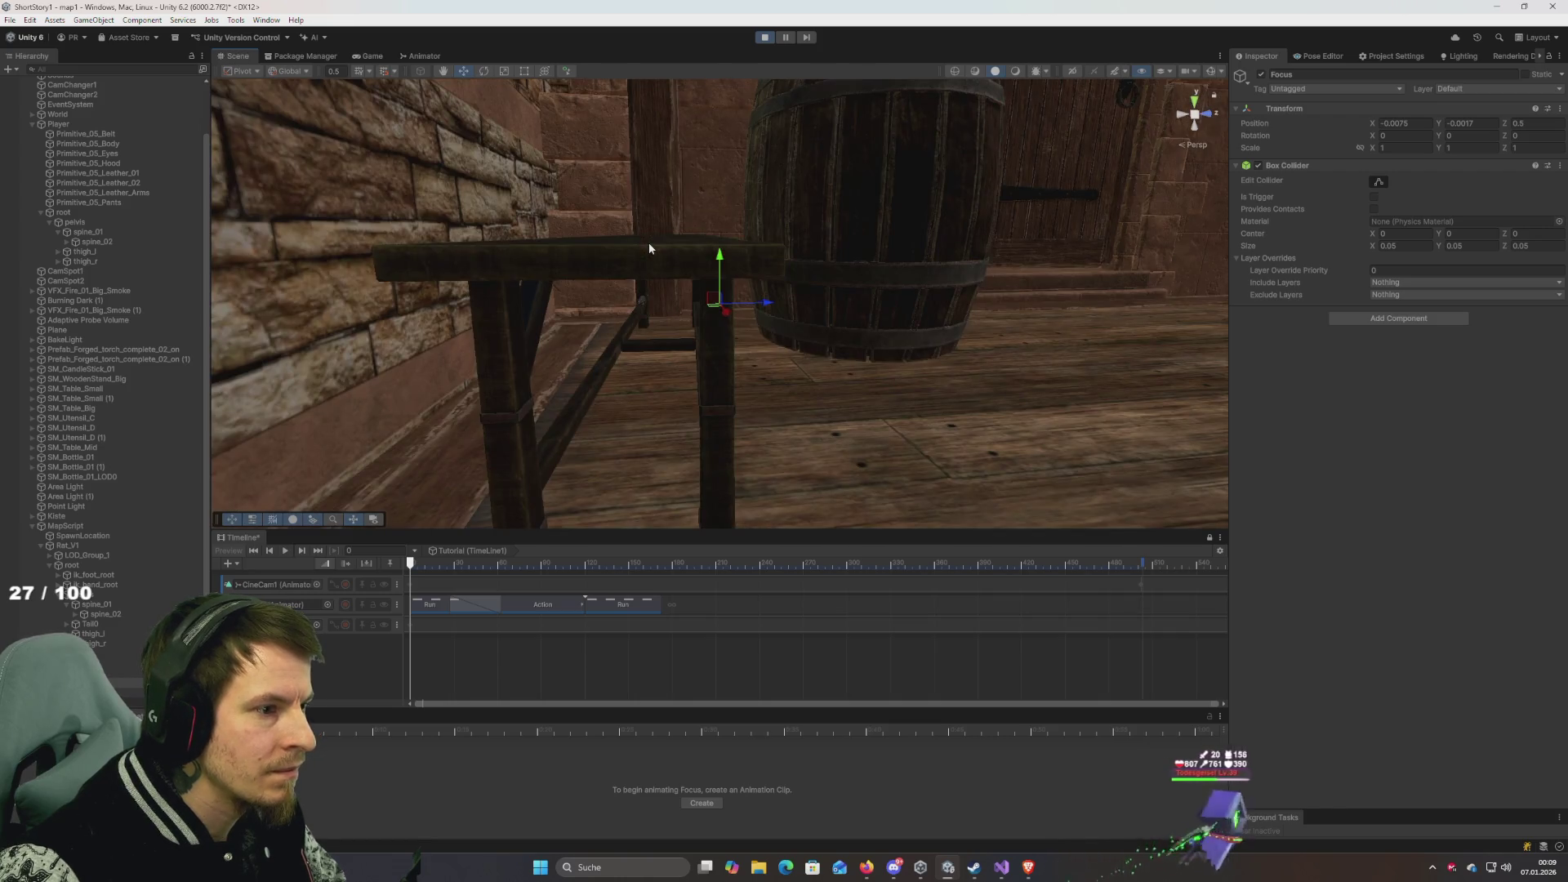
{"action": "left_click_drag", "start_coordinate": [599, 277], "coordinate": [508, 484]}
{"action": "left_click_drag", "start_coordinate": [489, 334], "coordinate": [896, 339]}
{"action": "mouse_move", "coordinate": [604, 372]}
{"action": "left_mouse_down"}
{"action": "mouse_move", "coordinate": [778, 346]}
{"action": "mouse_move", "coordinate": [759, 324]}
{"action": "left_mouse_up"}
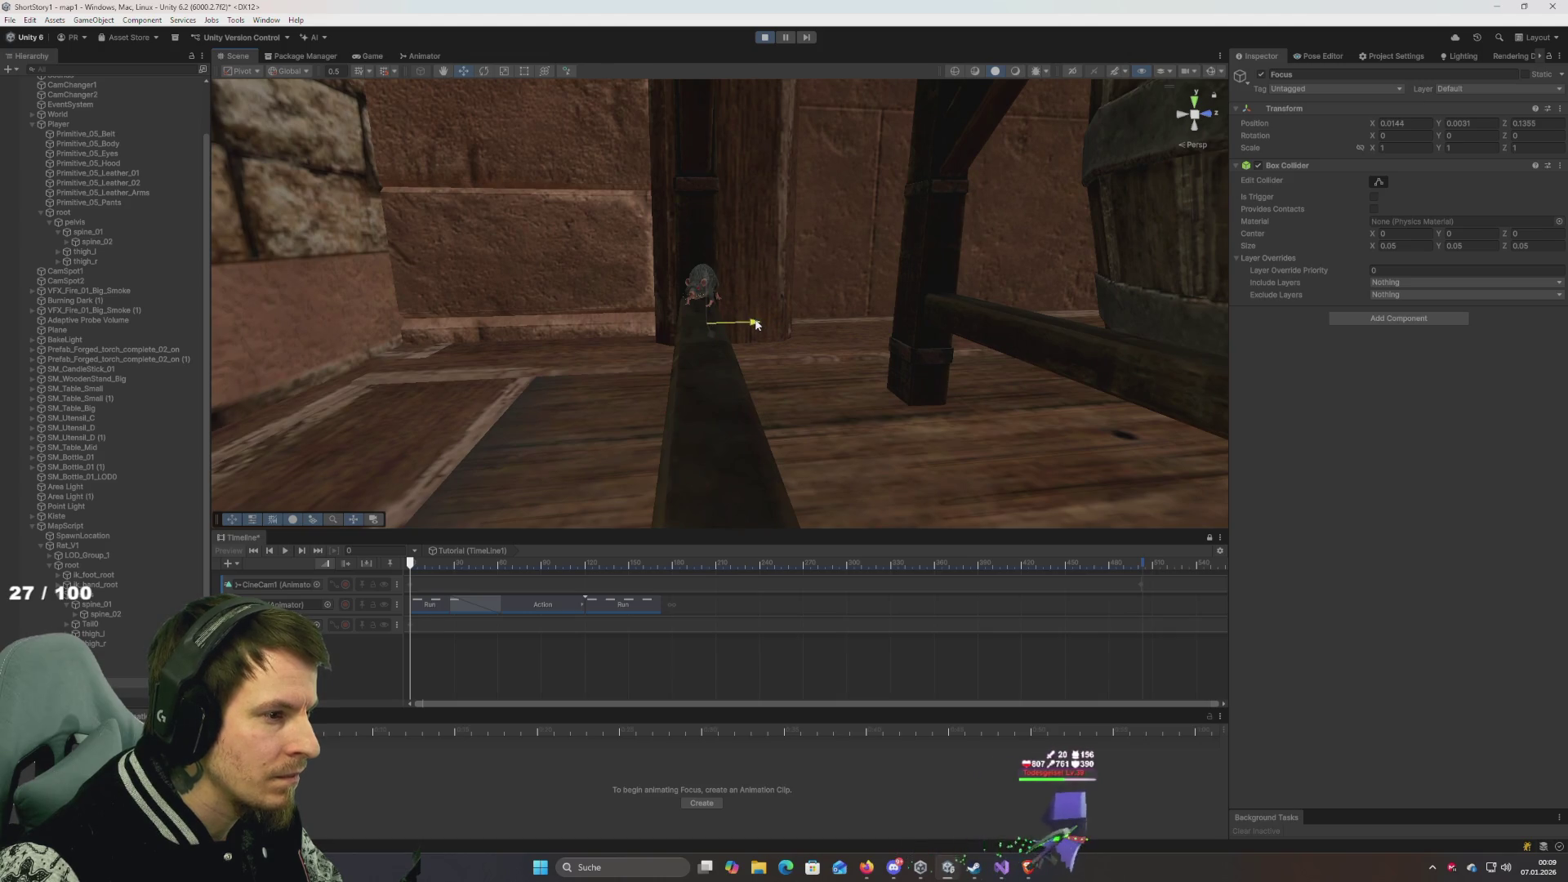
{"action": "left_click", "coordinate": [369, 55]}
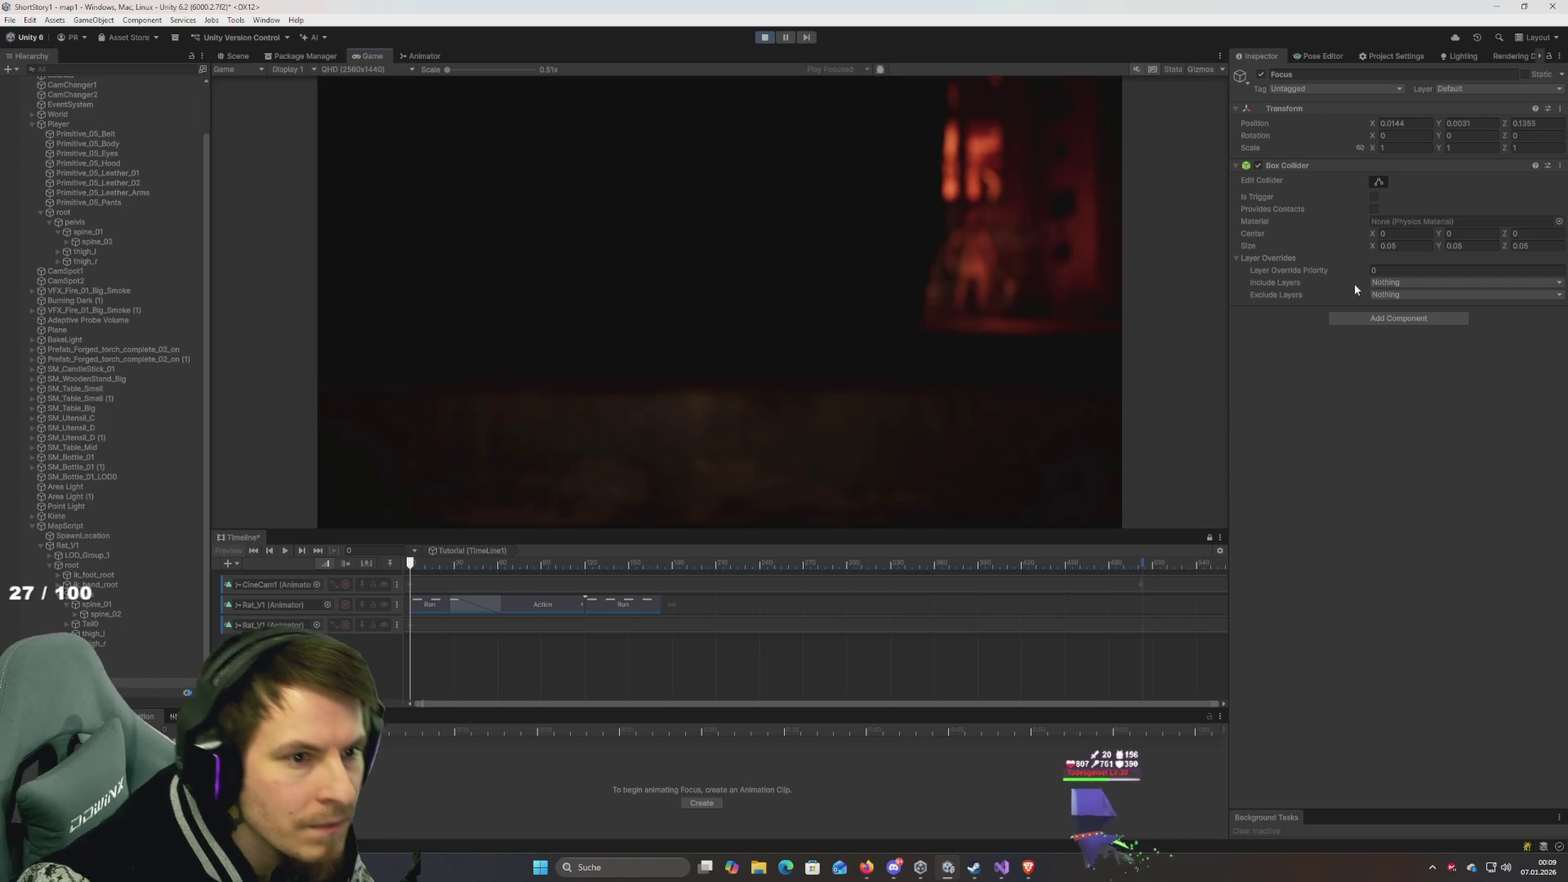
Test sliding the Focus depth to check the blur, undoing both changes.
{"action": "left_click_drag", "start_coordinate": [1509, 128], "coordinate": [128, 163]}
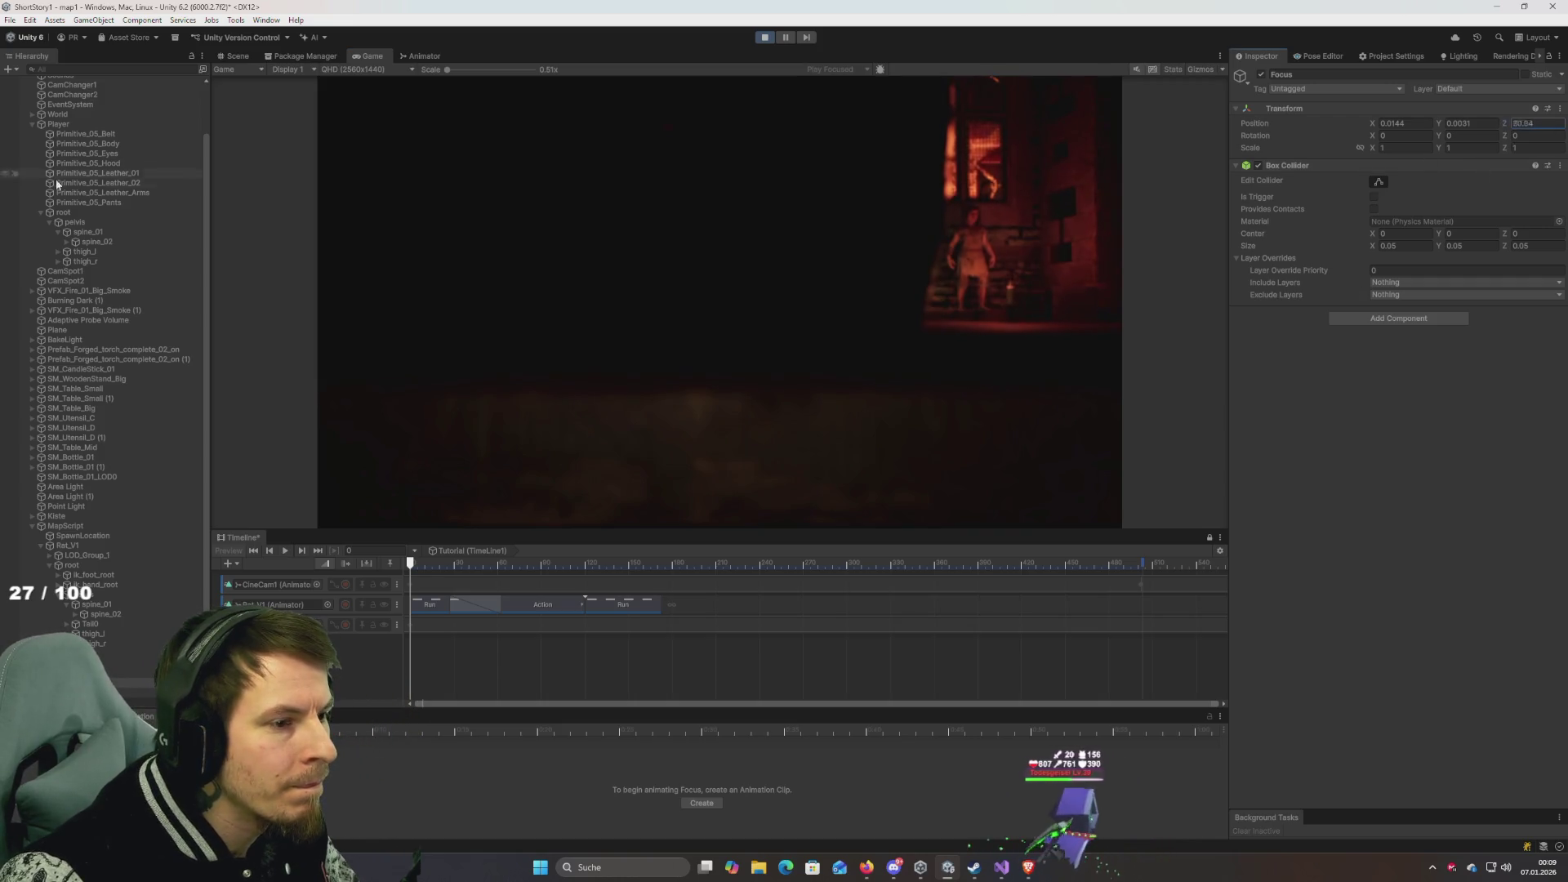
{"action": "key", "text": "ctrl+z"}
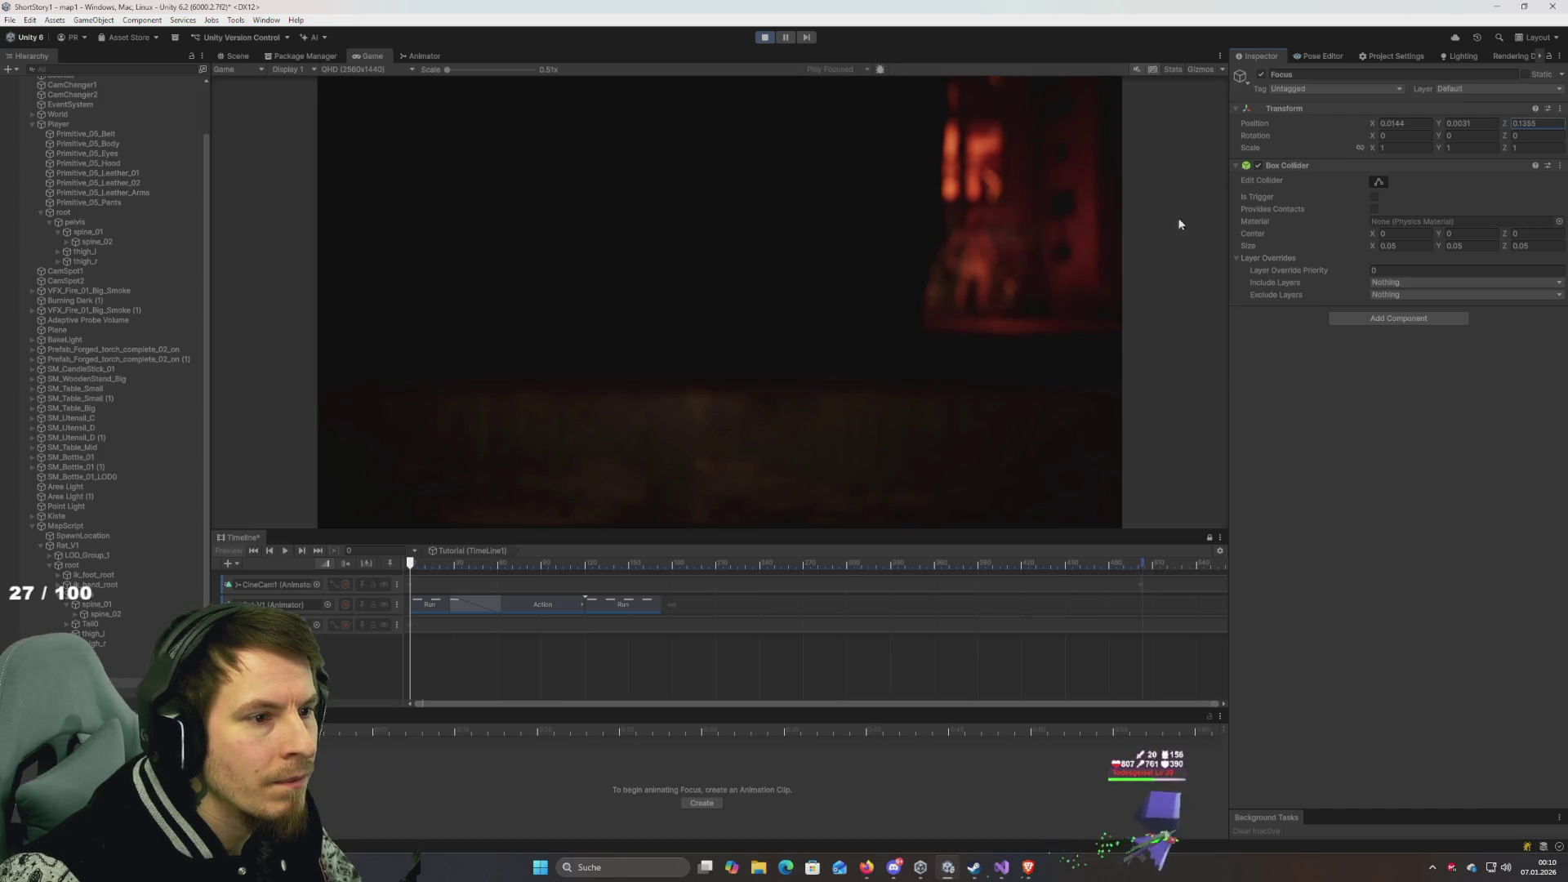
{"action": "left_click_drag", "start_coordinate": [1477, 125], "coordinate": [1380, 137]}
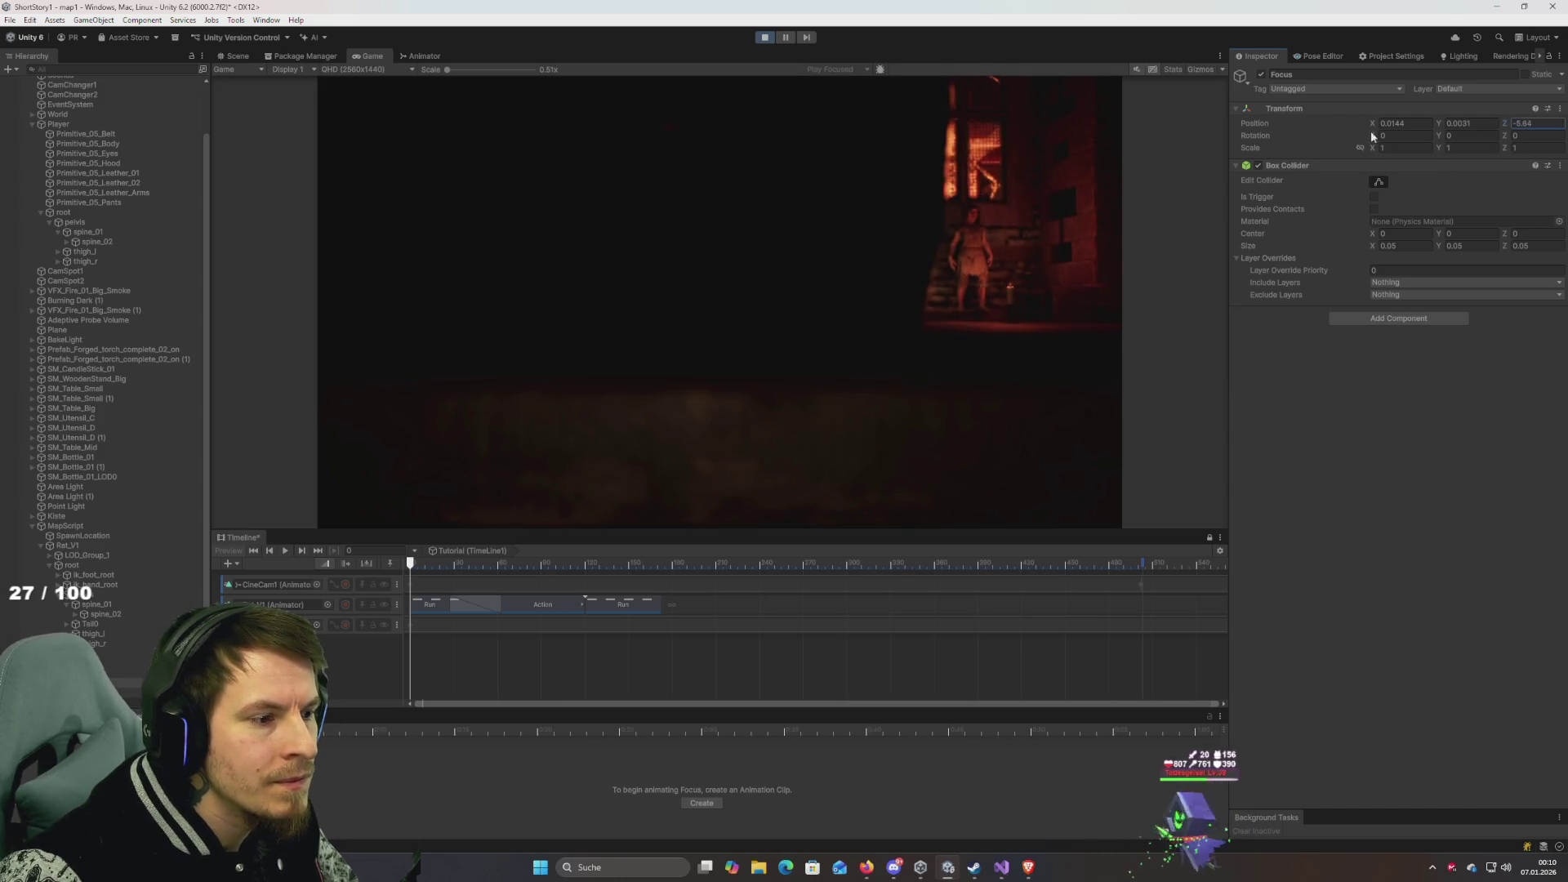
{"action": "key", "text": "ctrl+z"}
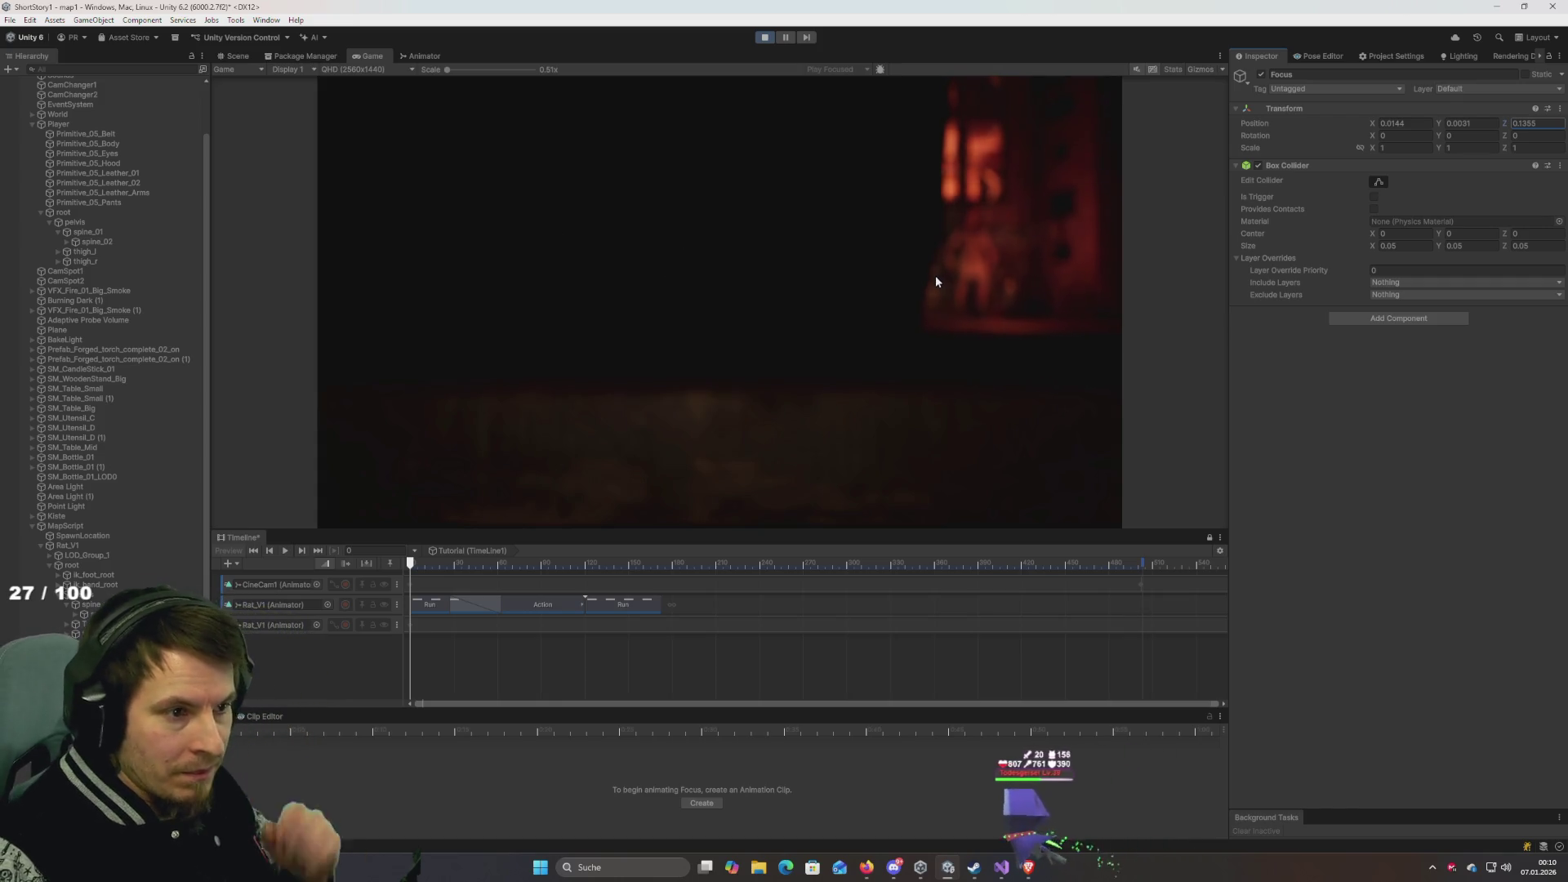
Set the Box Collider size to 0.1 on X, Y and Z.
{"action": "left_click", "coordinate": [1405, 246]}
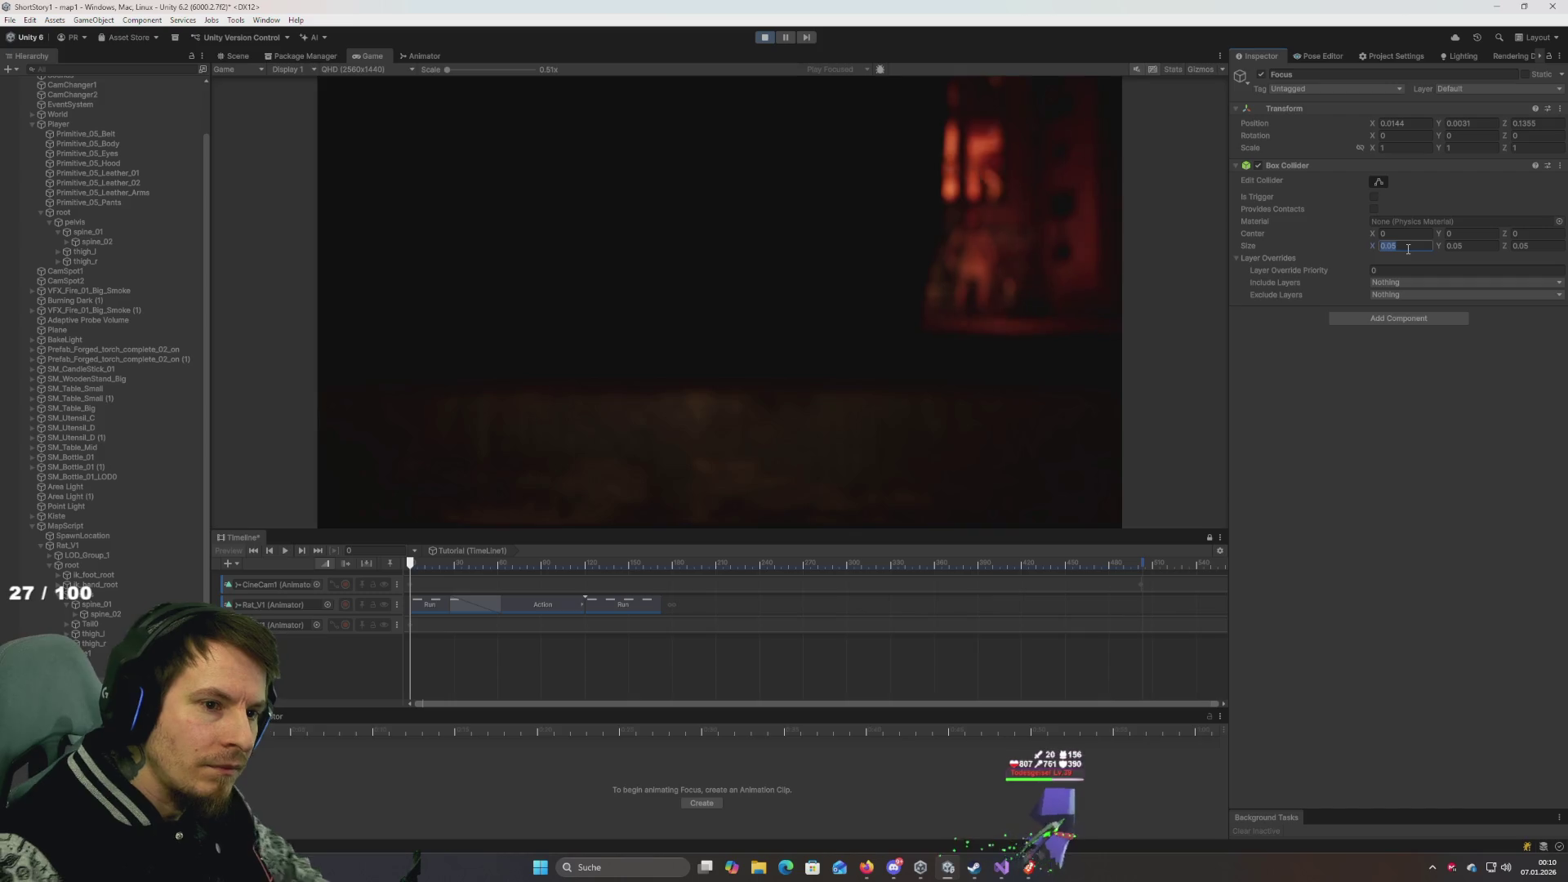
{"action": "type", "text": ".1"}
{"action": "key", "text": "Tab"}
{"action": "type", "text": ".1"}
{"action": "key", "text": "Tab"}
{"action": "type", "text": ".1"}
{"action": "key", "text": "Return"}
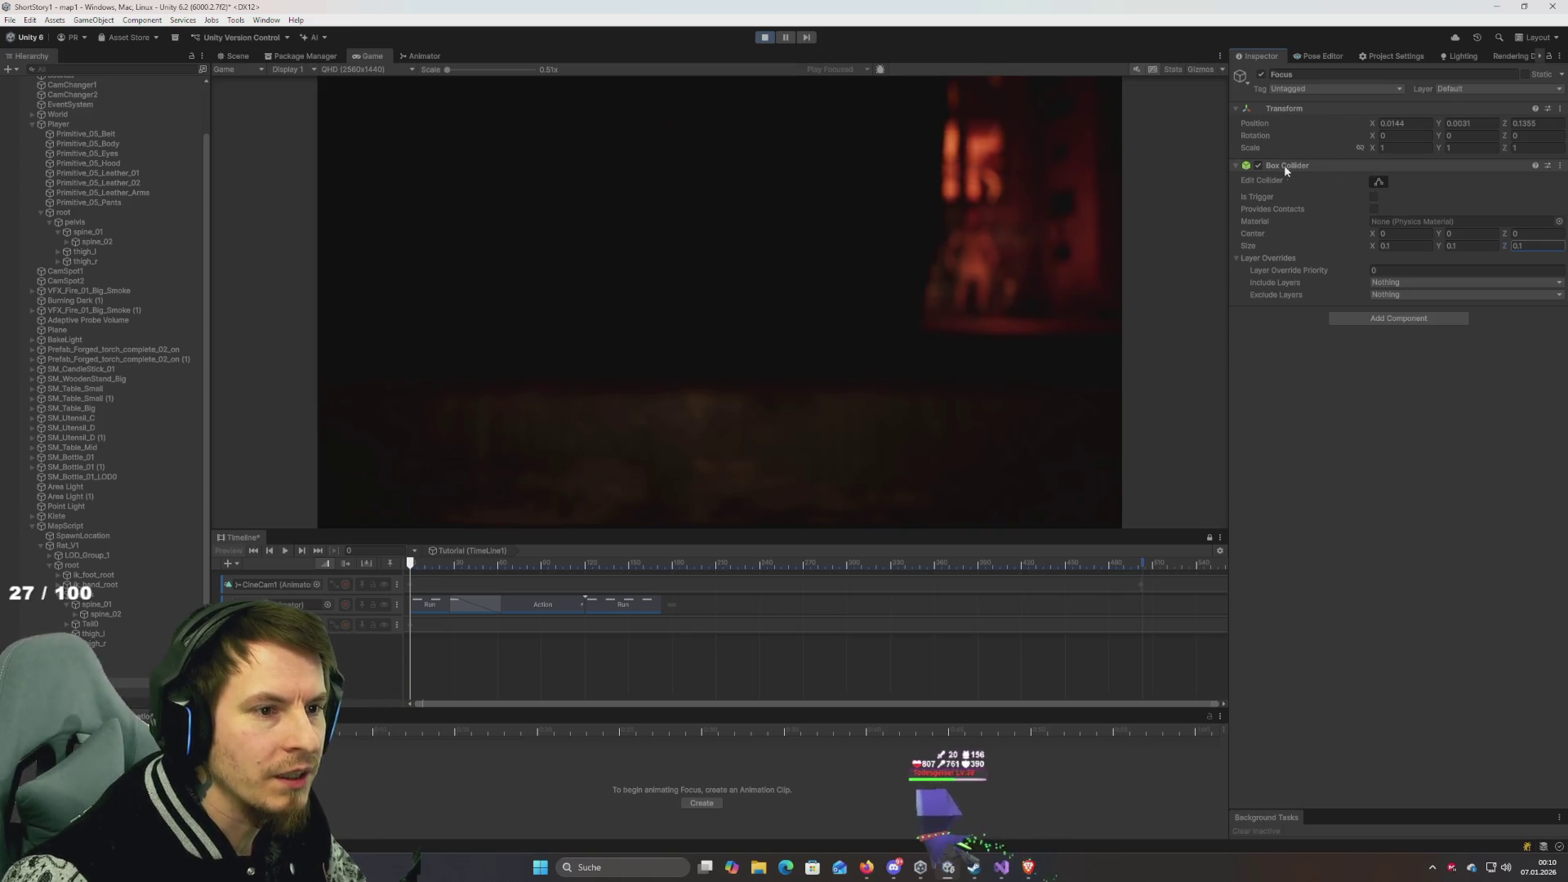
Disable and remove the Box Collider from Focus, then select the Point Light.
{"action": "left_click", "coordinate": [1259, 165]}
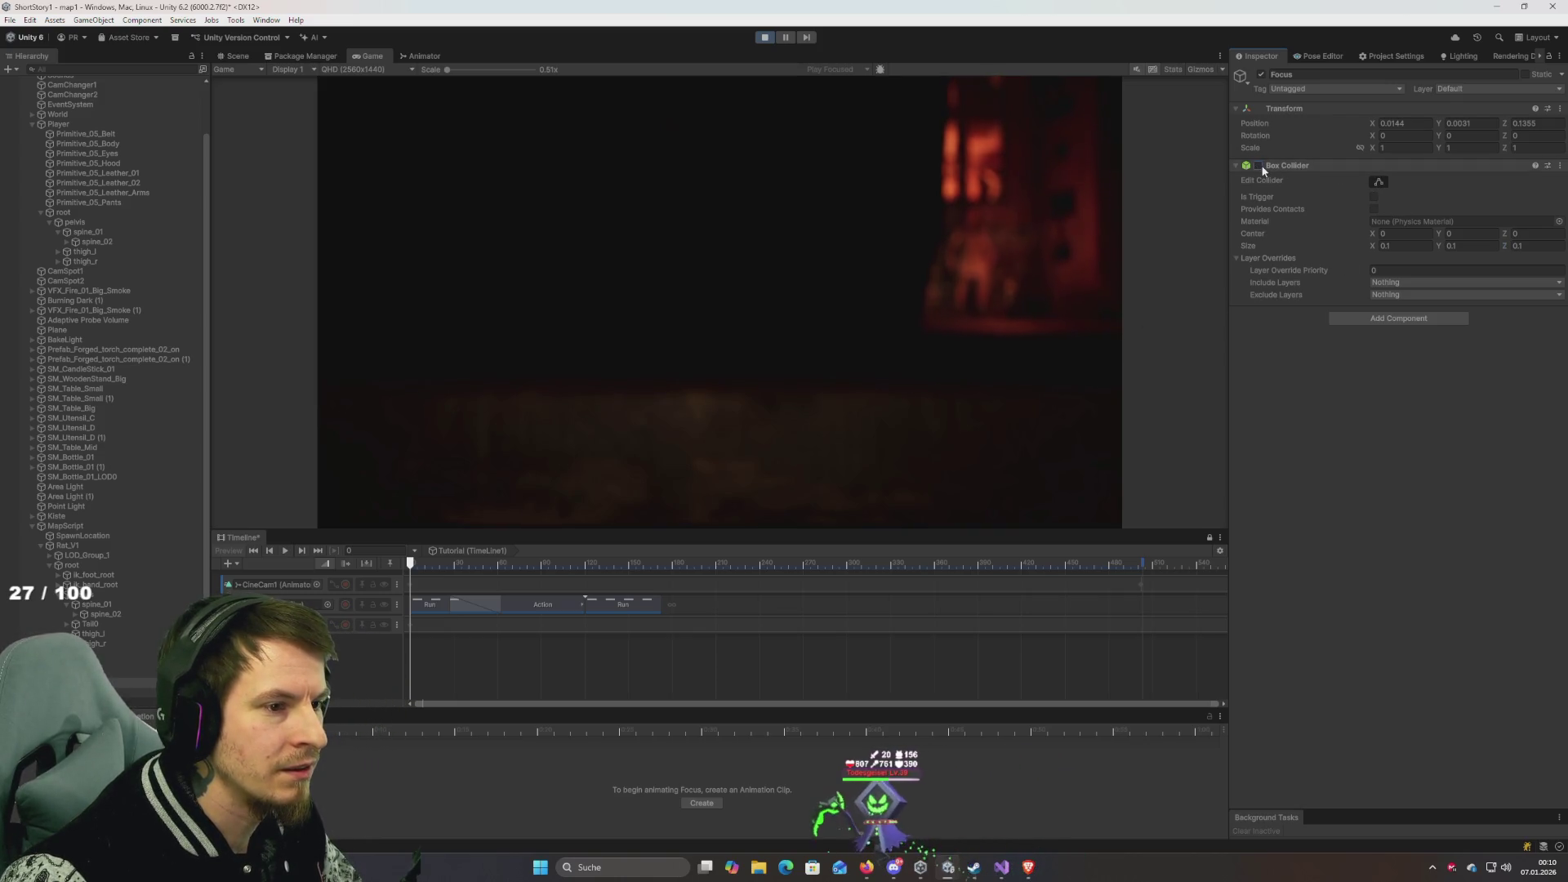
{"action": "right_click", "coordinate": [1288, 167]}
{"action": "left_click", "coordinate": [1345, 222]}
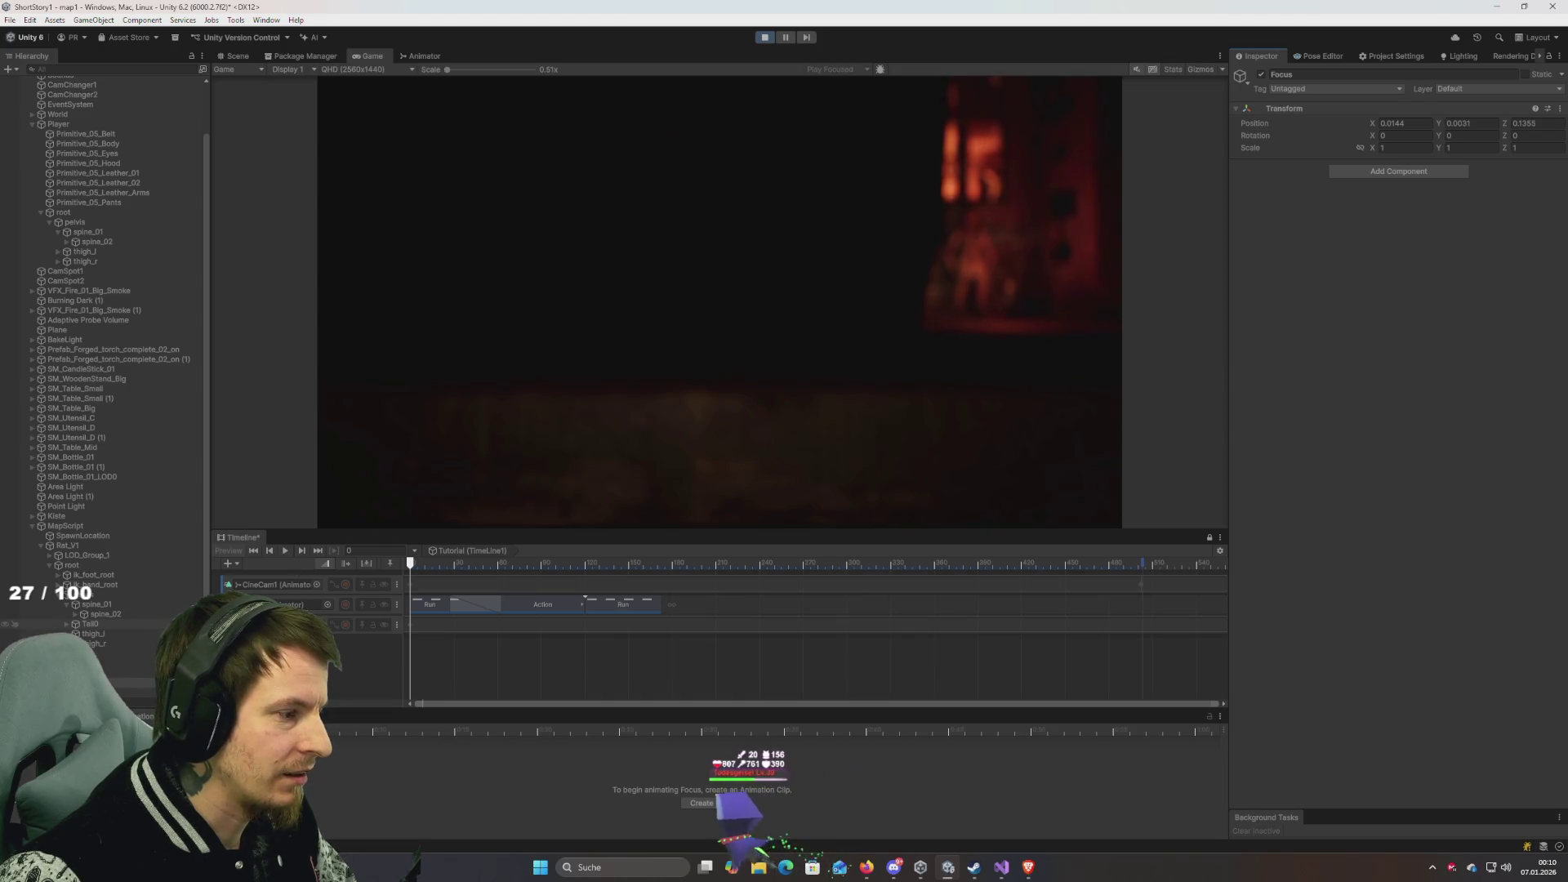
{"action": "left_click", "coordinate": [123, 673]}
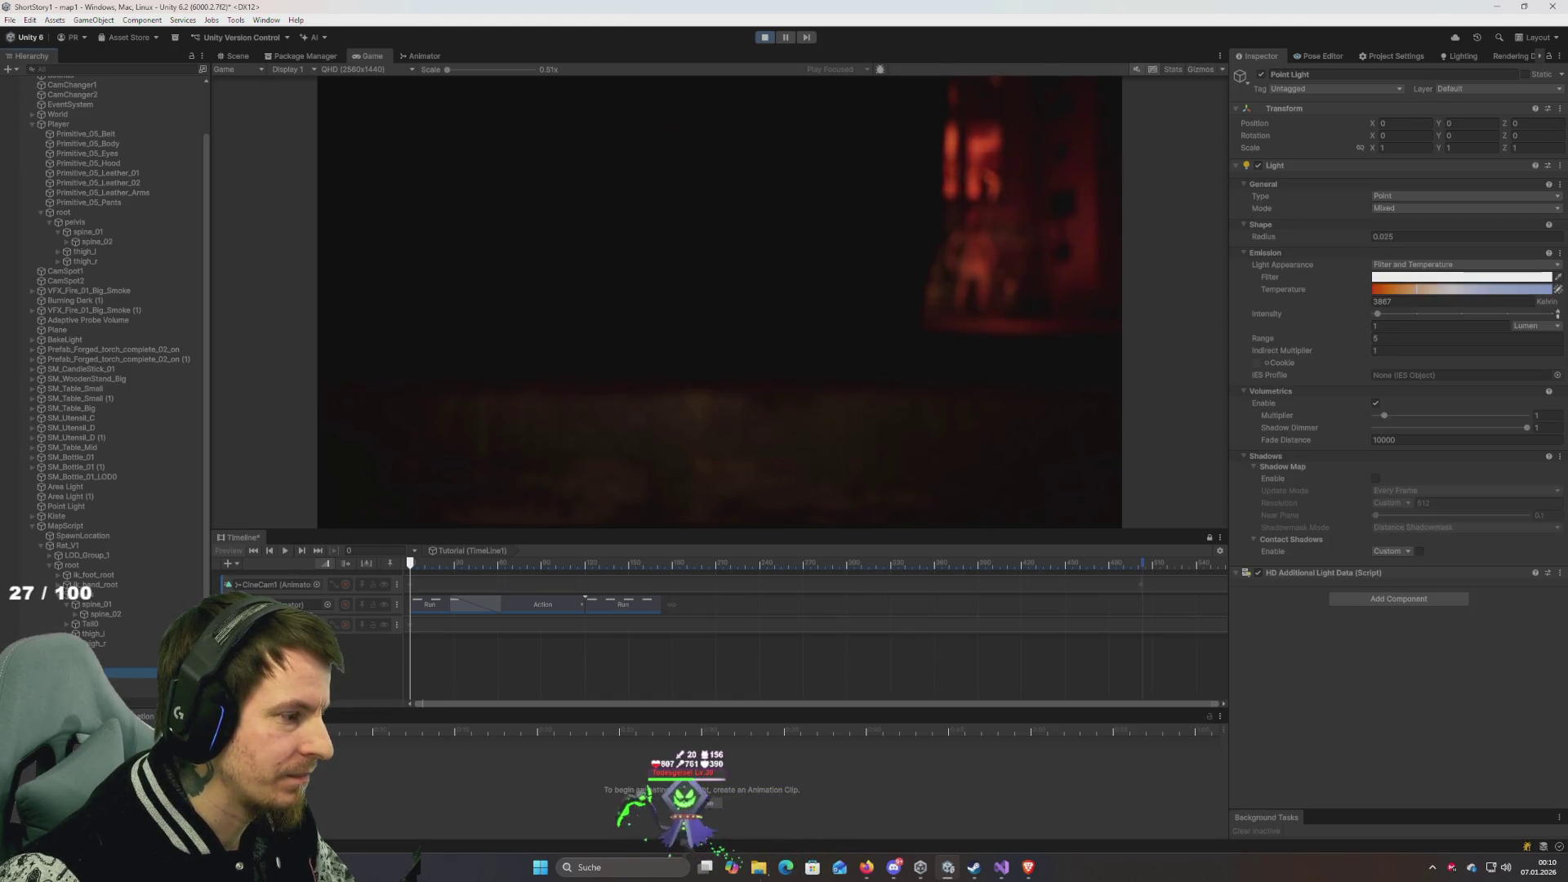
Set the Point Light's intensity to 10 and range to 50.
{"action": "left_click", "coordinate": [1403, 326]}
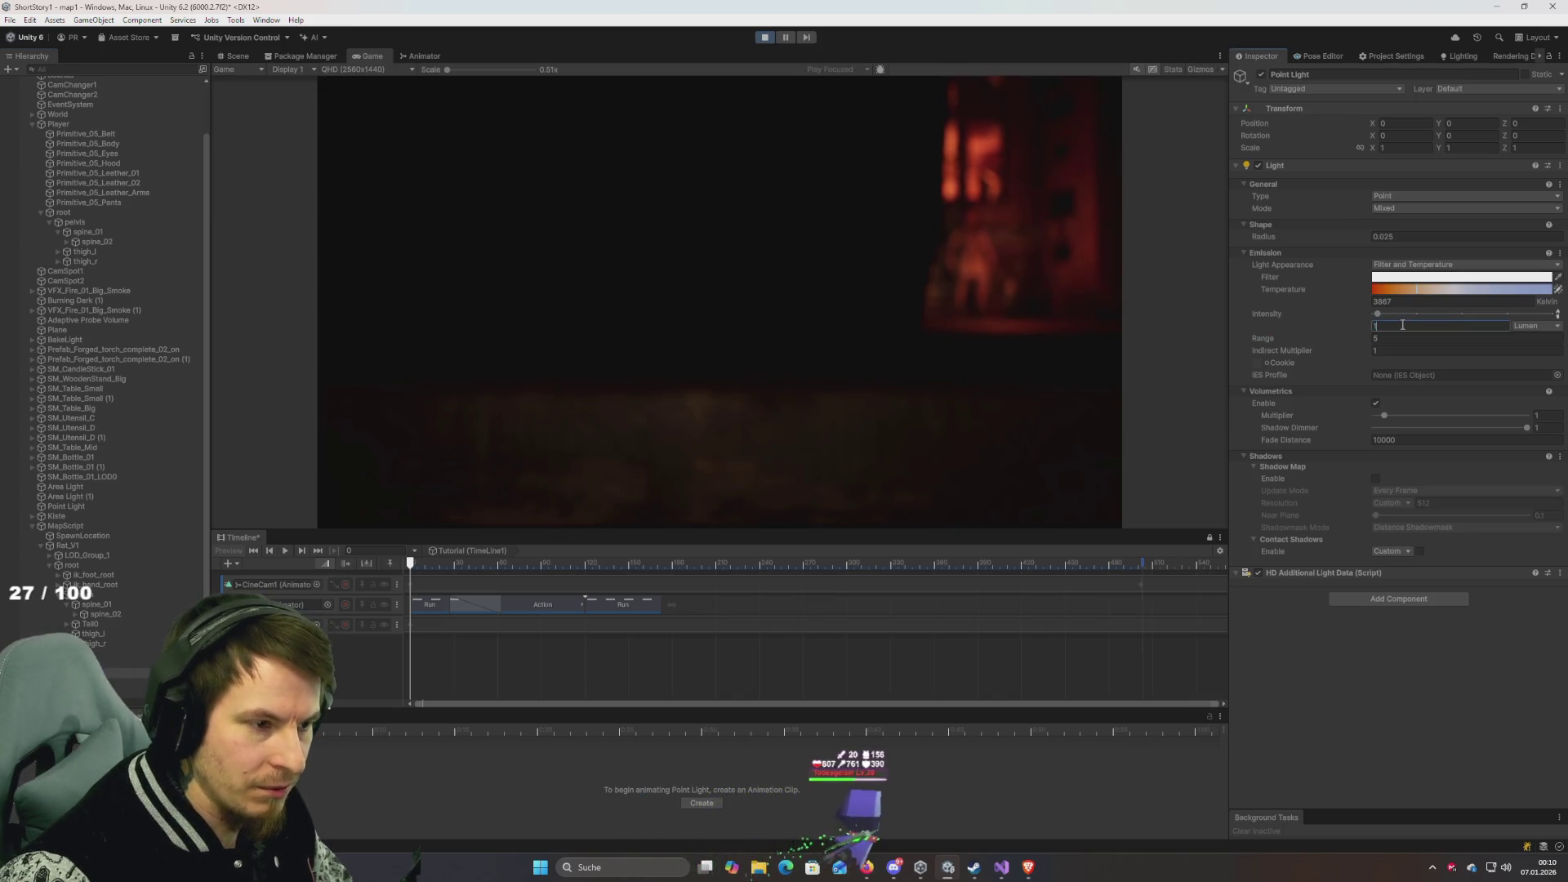
{"action": "type", "text": "10"}
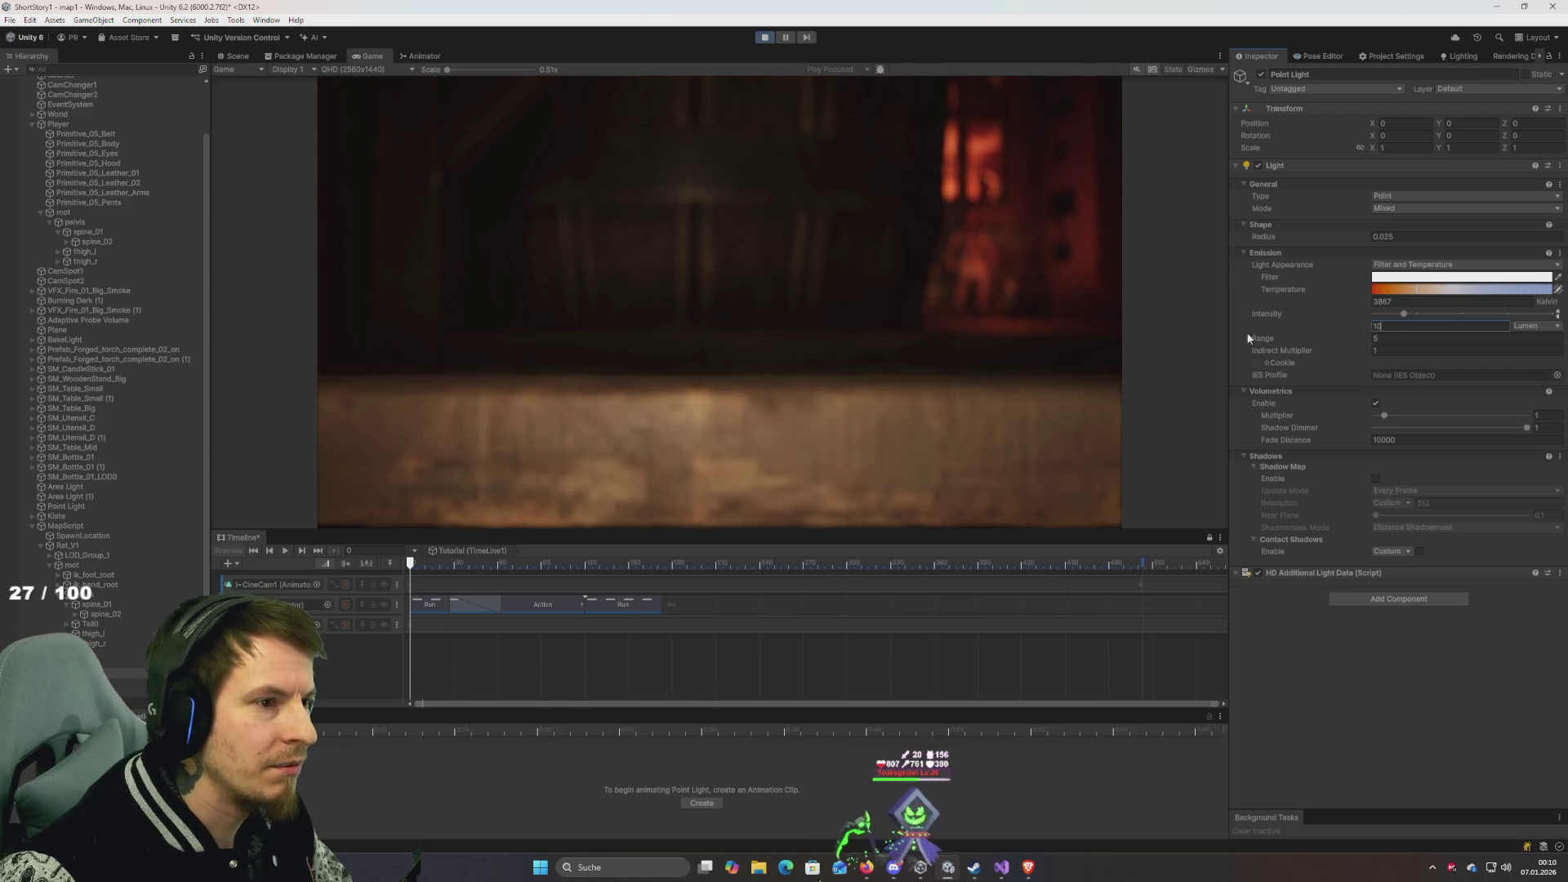
{"action": "left_click", "coordinate": [1406, 338]}
{"action": "type", "text": "50"}
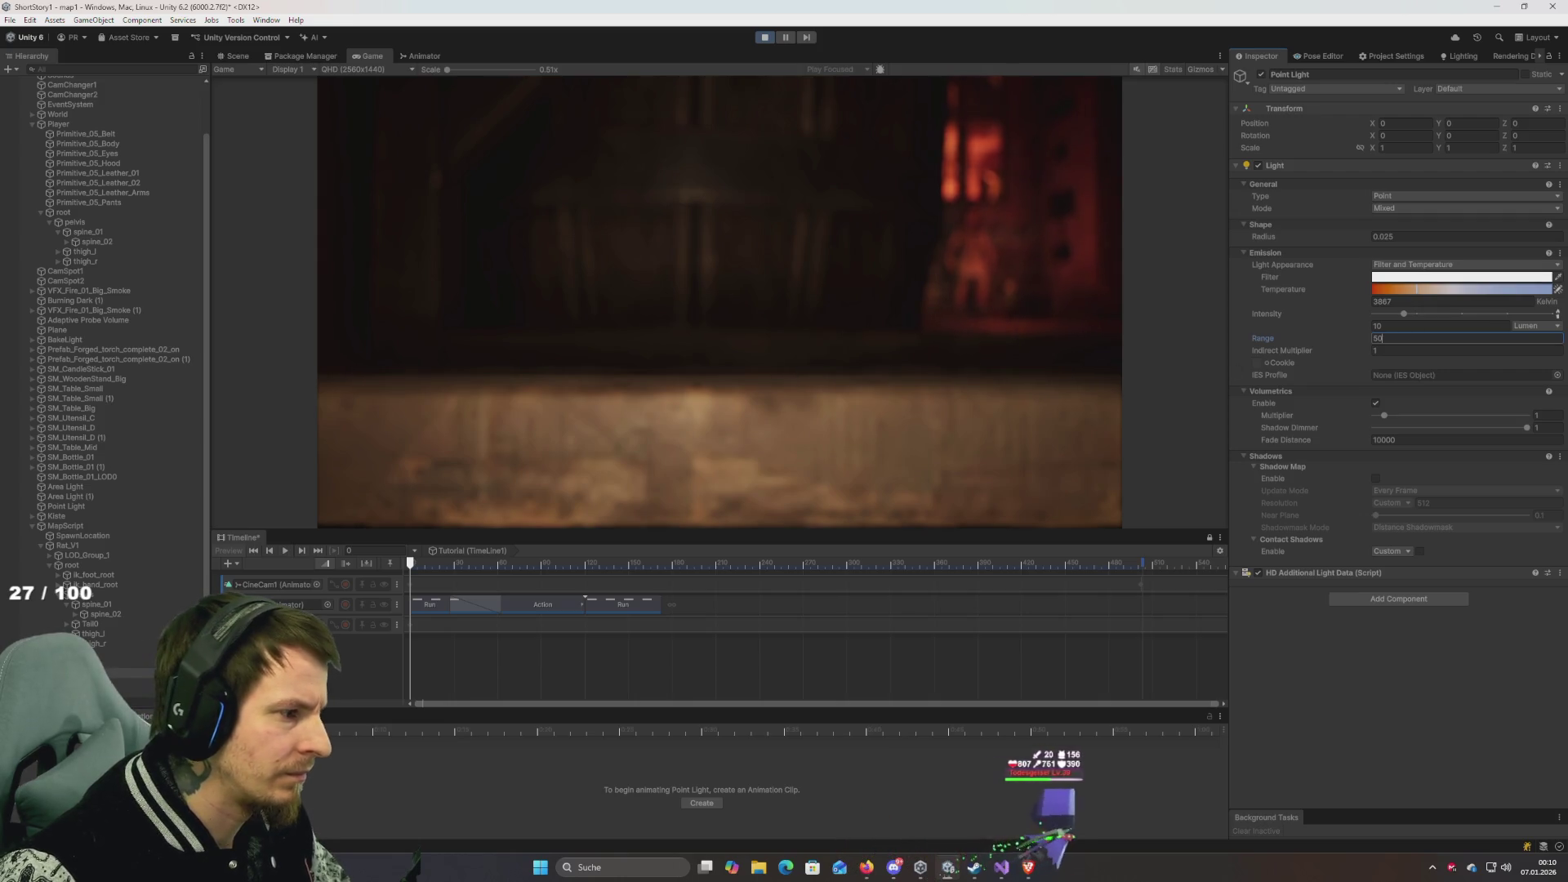
Move the Focus object's Z position to about 0.12, then exit Play mode.
{"action": "left_click", "coordinate": [131, 682]}
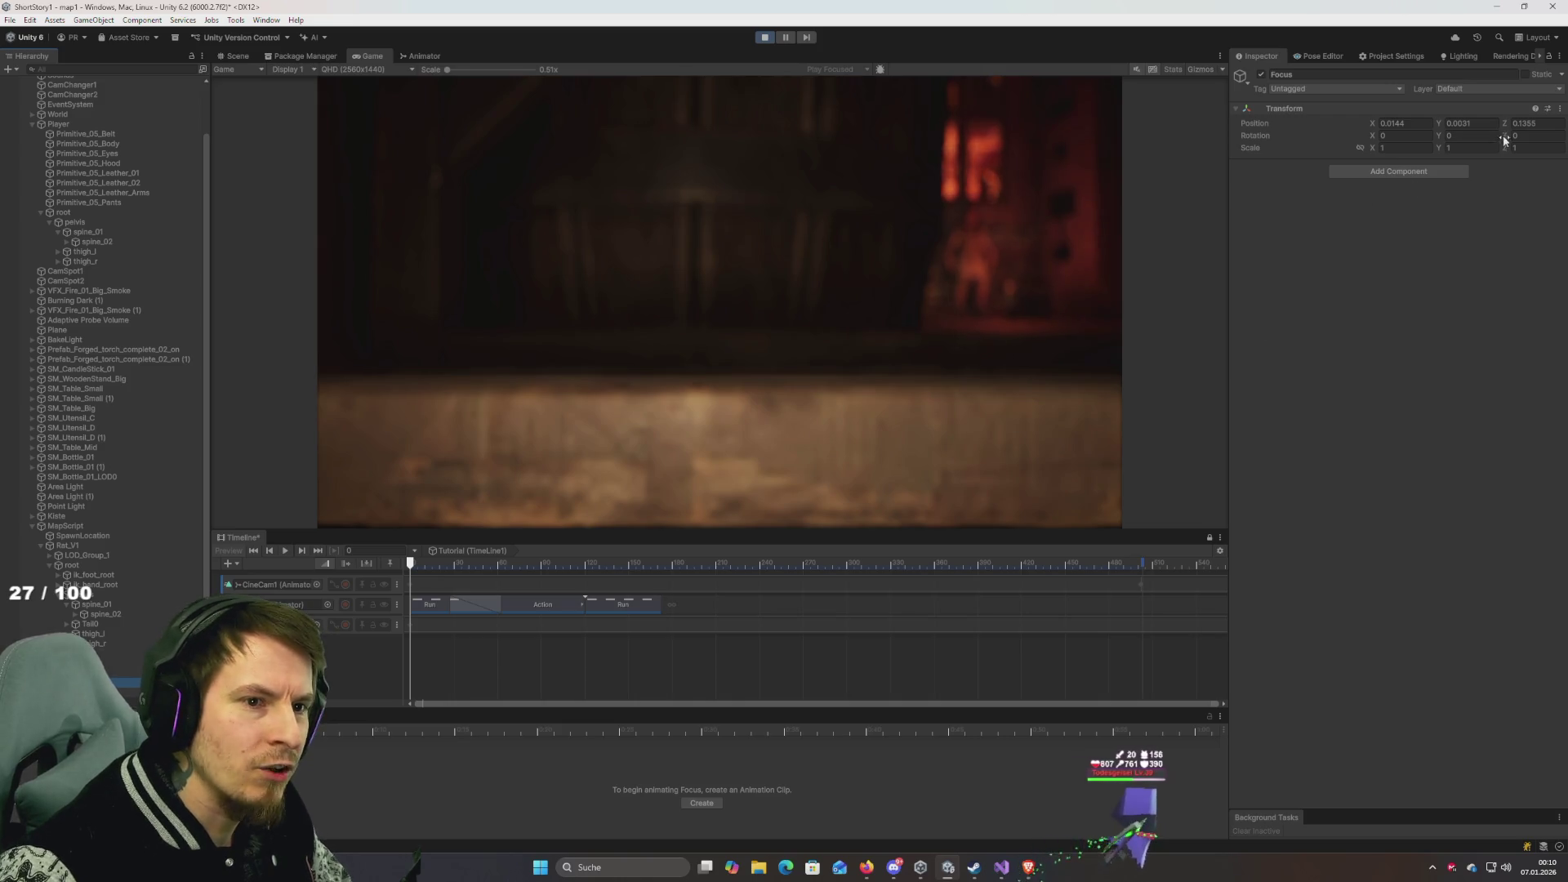
{"action": "left_click_drag", "start_coordinate": [1509, 124], "coordinate": [1518, 135]}
{"action": "type", "text": "0.12"}
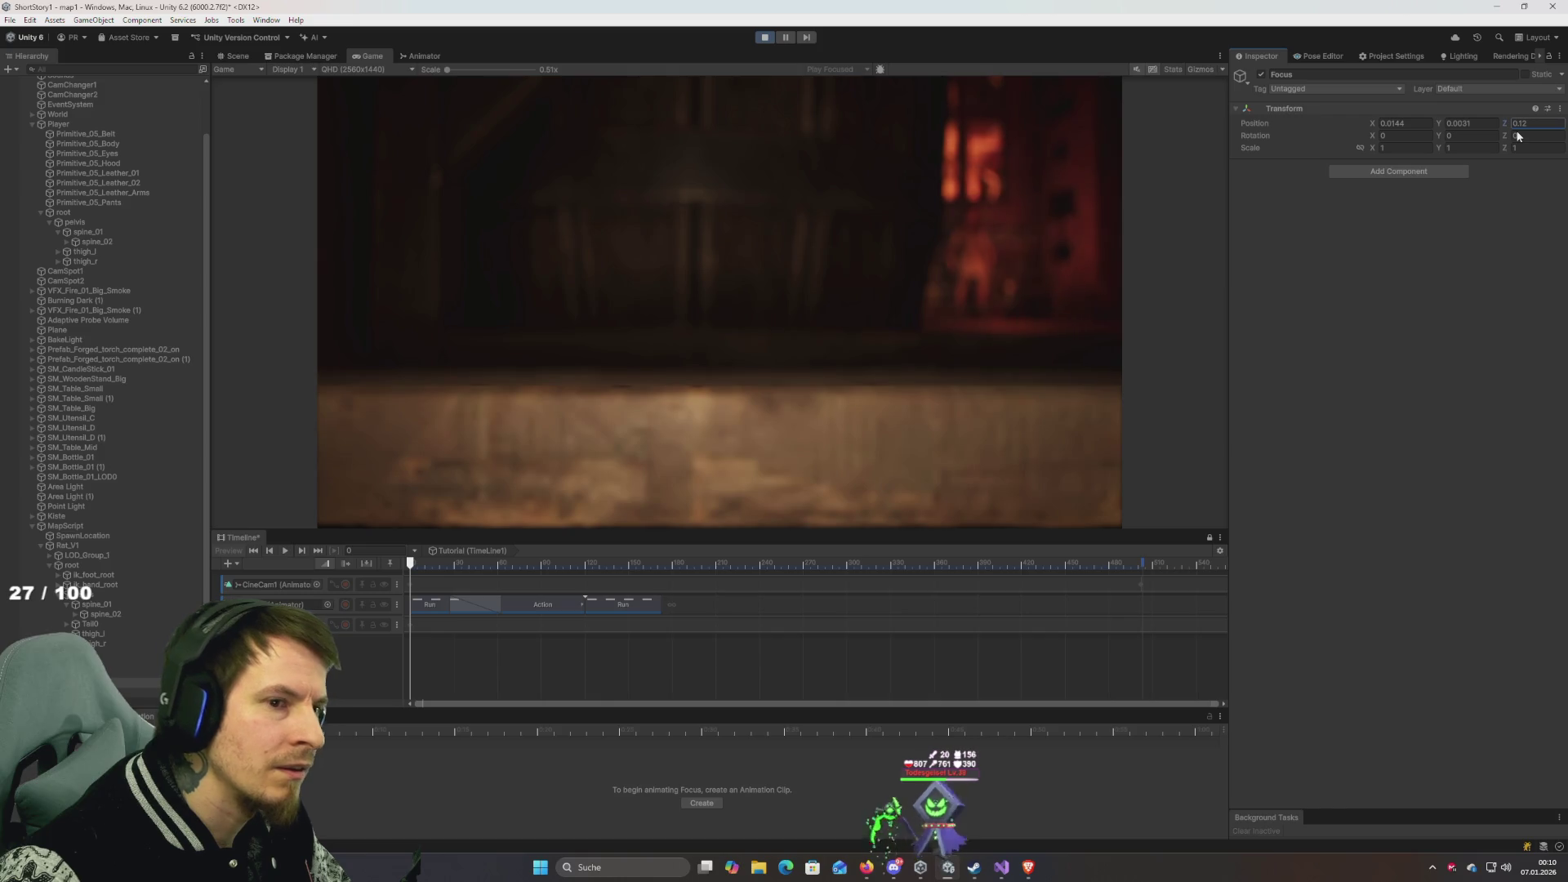
{"action": "left_click", "coordinate": [1537, 129]}
{"action": "left_click", "coordinate": [1555, 126]}
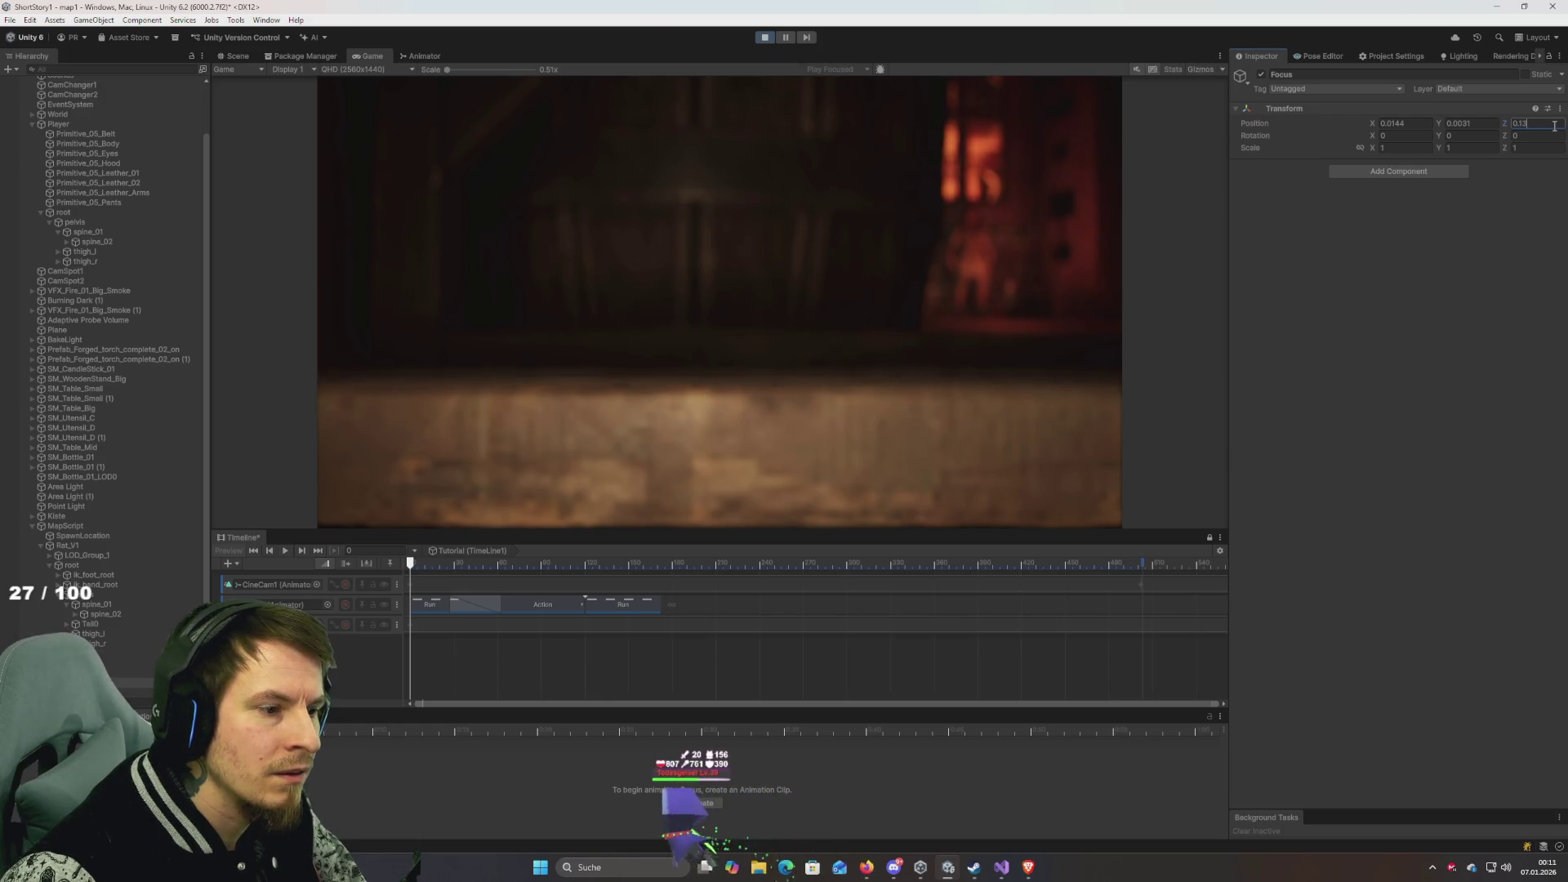
{"action": "key", "text": "BackSpace"}
{"action": "type", "text": "2"}
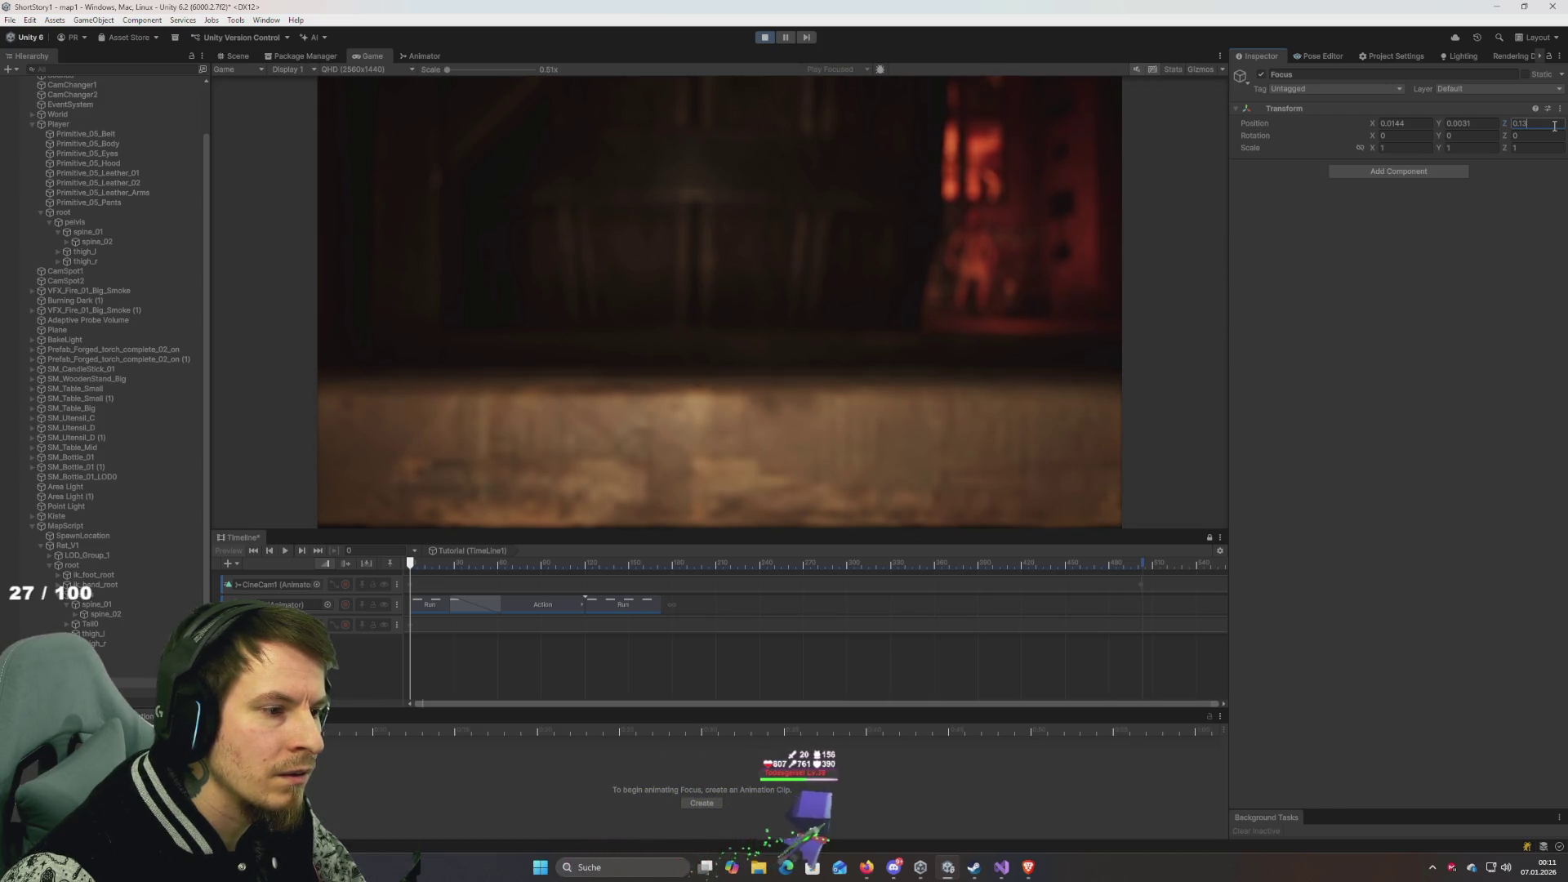
{"action": "key", "text": "BackSpace"}
{"action": "type", "text": "25"}
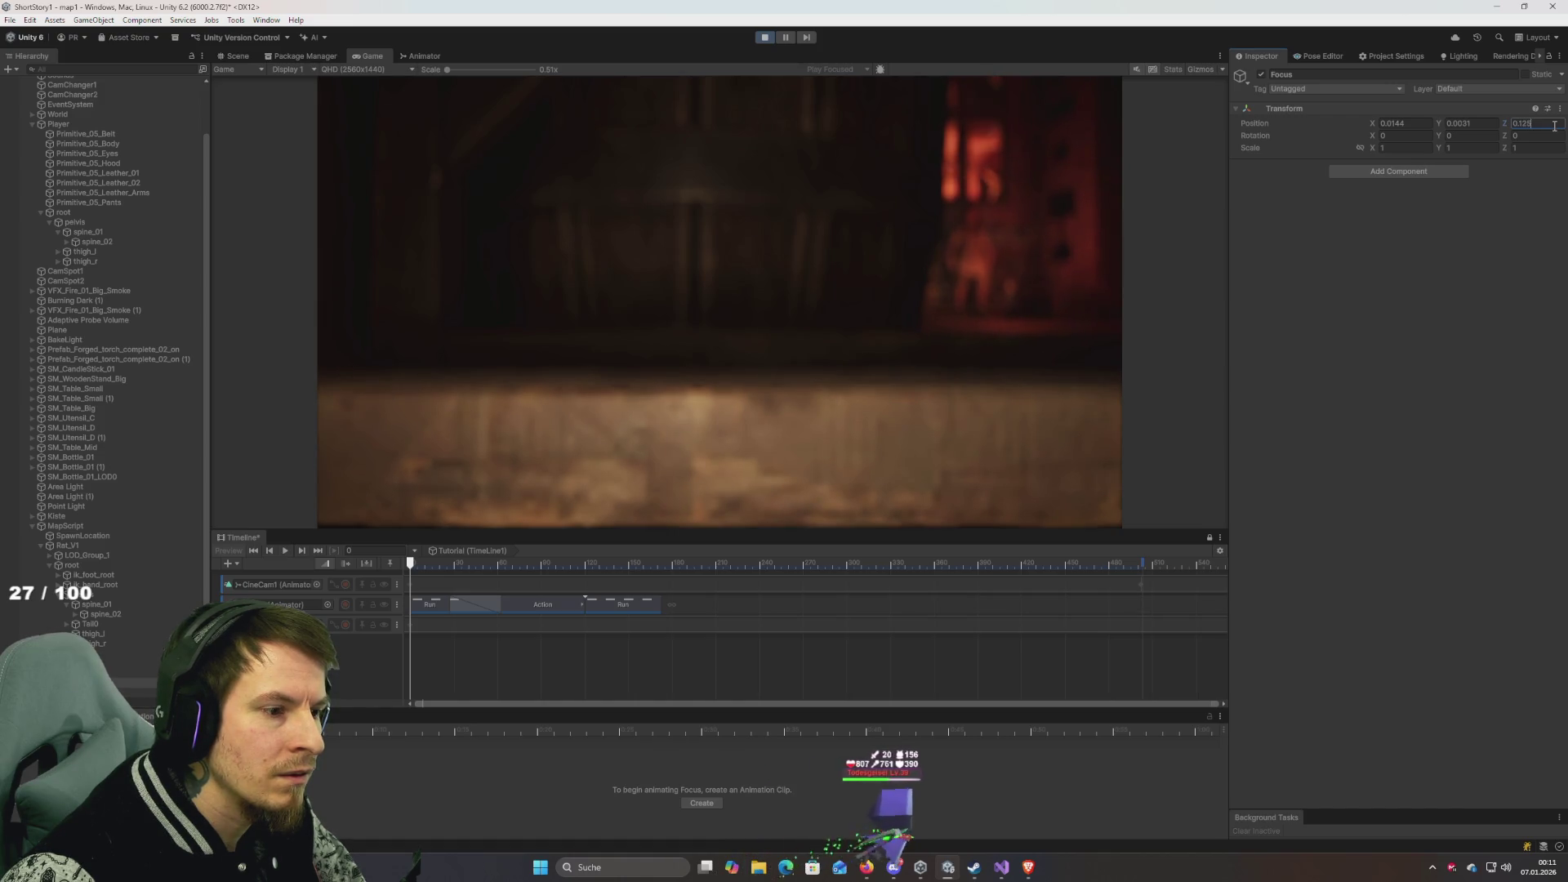
{"action": "key", "text": "BackSpace"}
{"action": "key", "text": "BackSpace"}
{"action": "key", "text": "BackSpace"}
{"action": "key", "text": "BackSpace"}
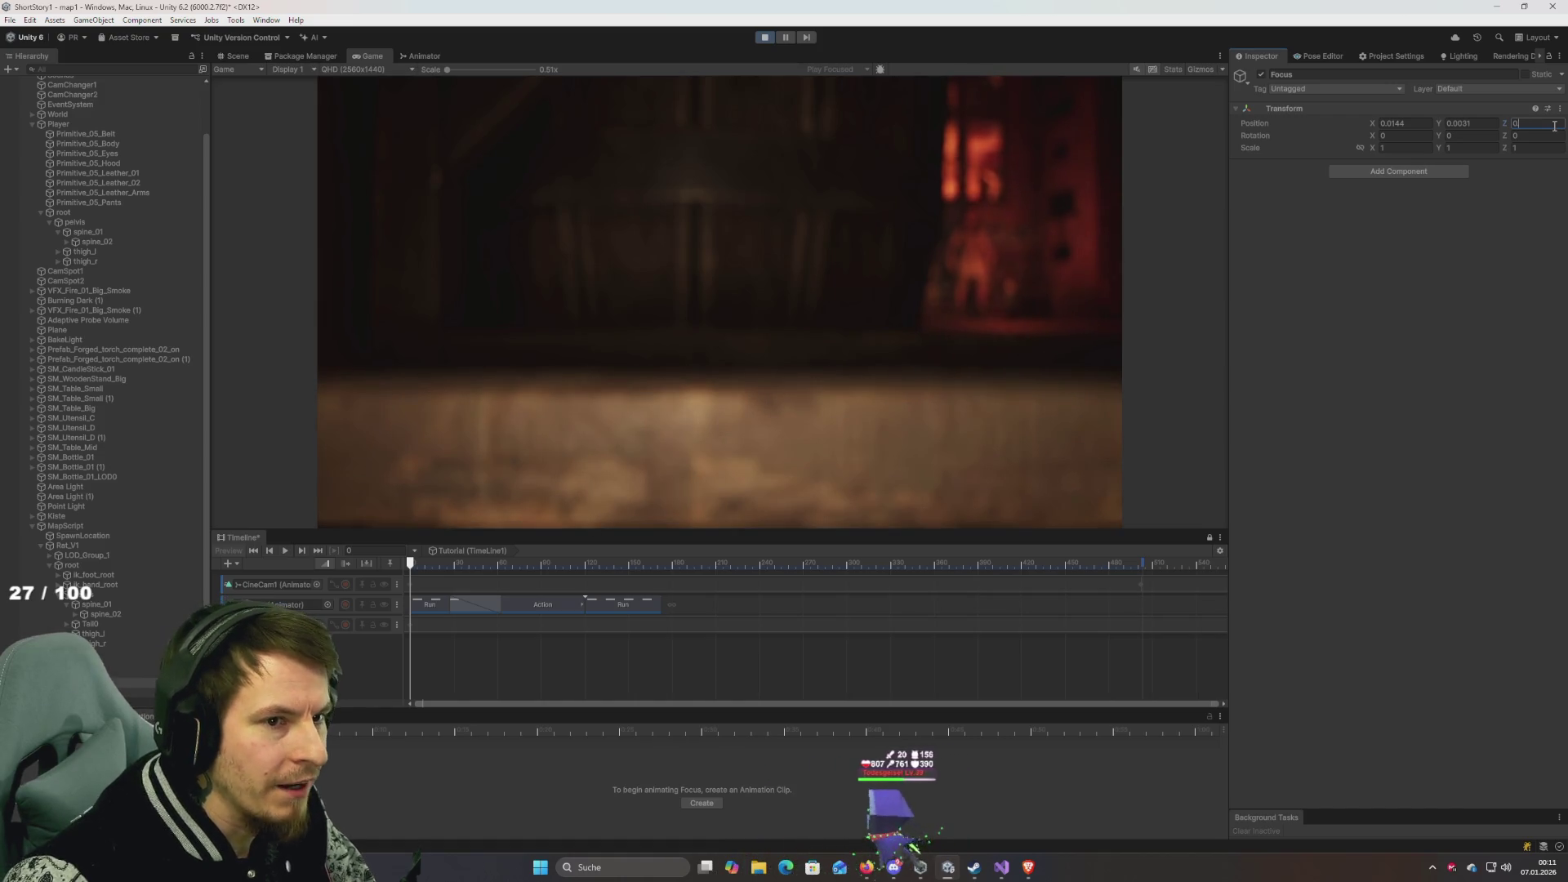
{"action": "left_click", "coordinate": [771, 38]}
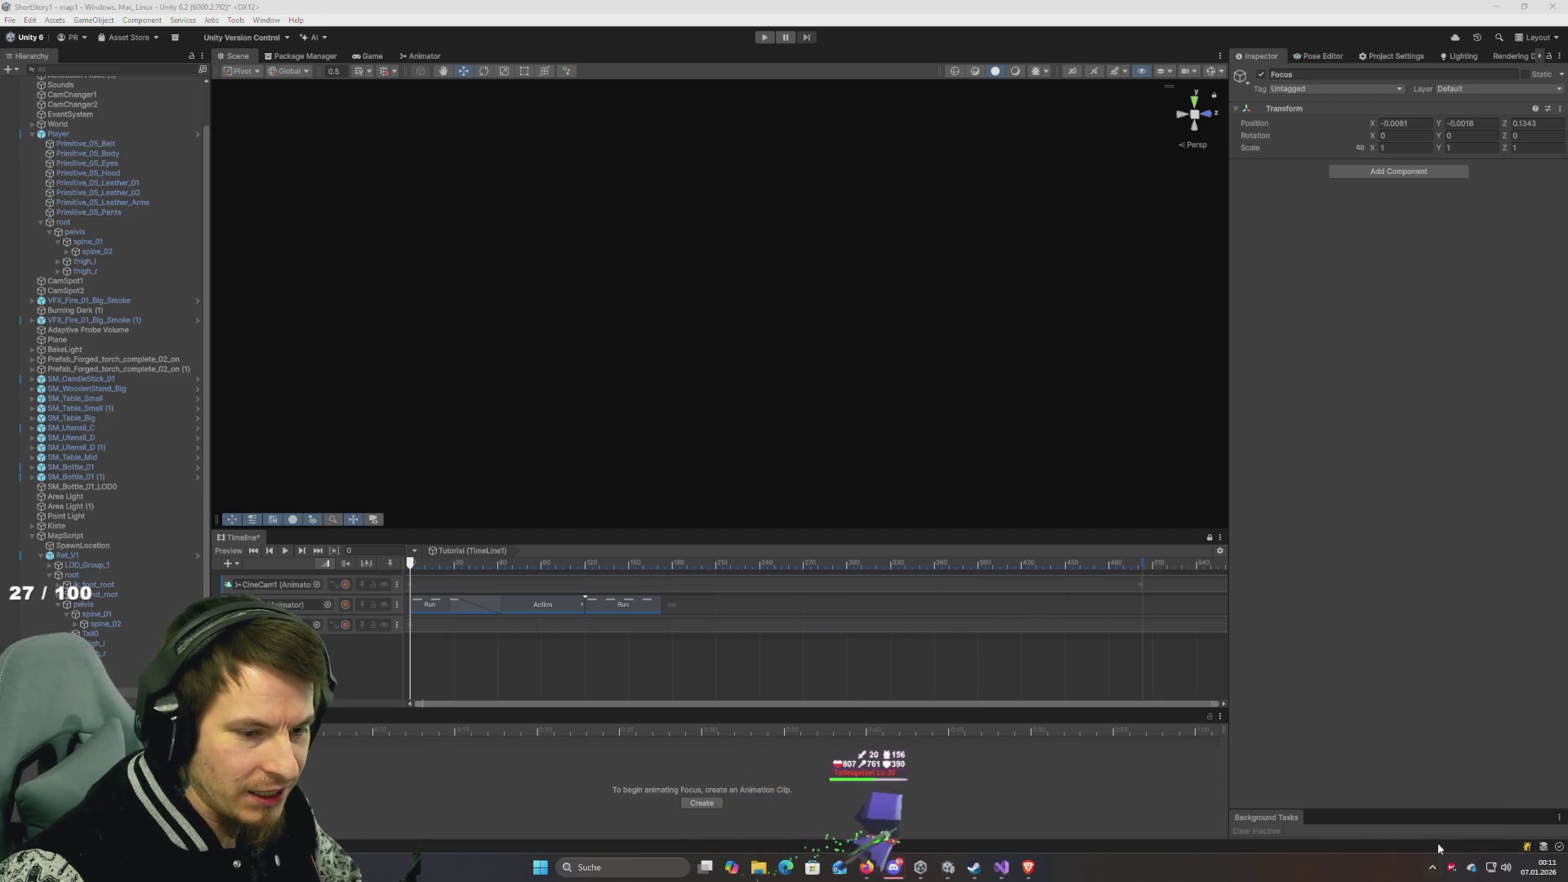
{"action": "left_click", "coordinate": [1432, 867]}
Quit Discord from the system tray and frame the Focus object in the Scene view.
{"action": "right_click", "coordinate": [1433, 806]}
{"action": "left_click", "coordinate": [1495, 788]}
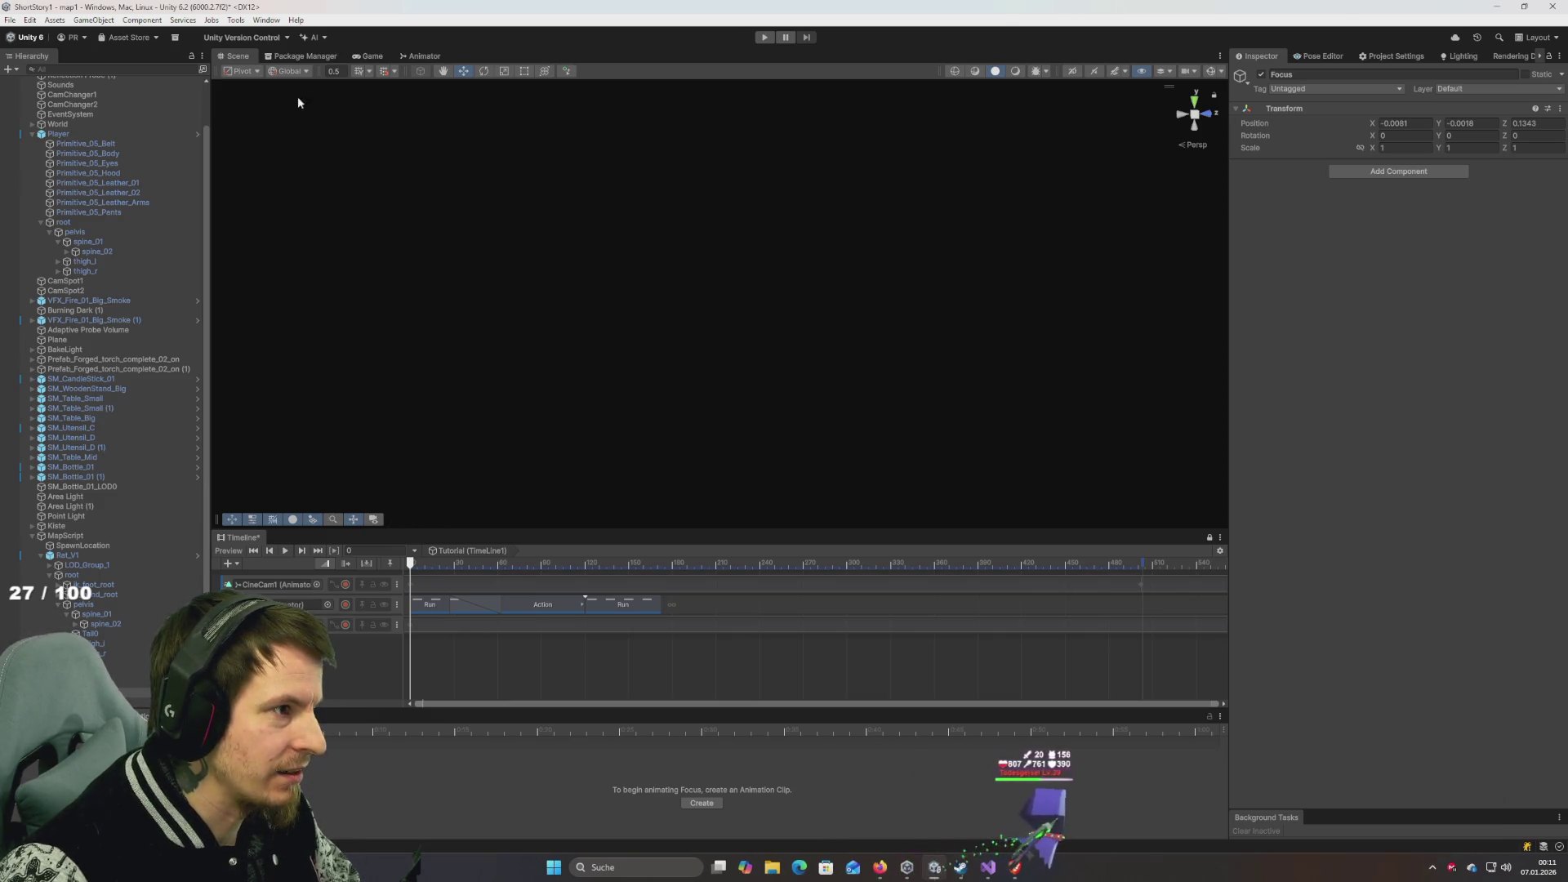
{"action": "left_click", "coordinate": [421, 56]}
{"action": "left_click", "coordinate": [361, 56]}
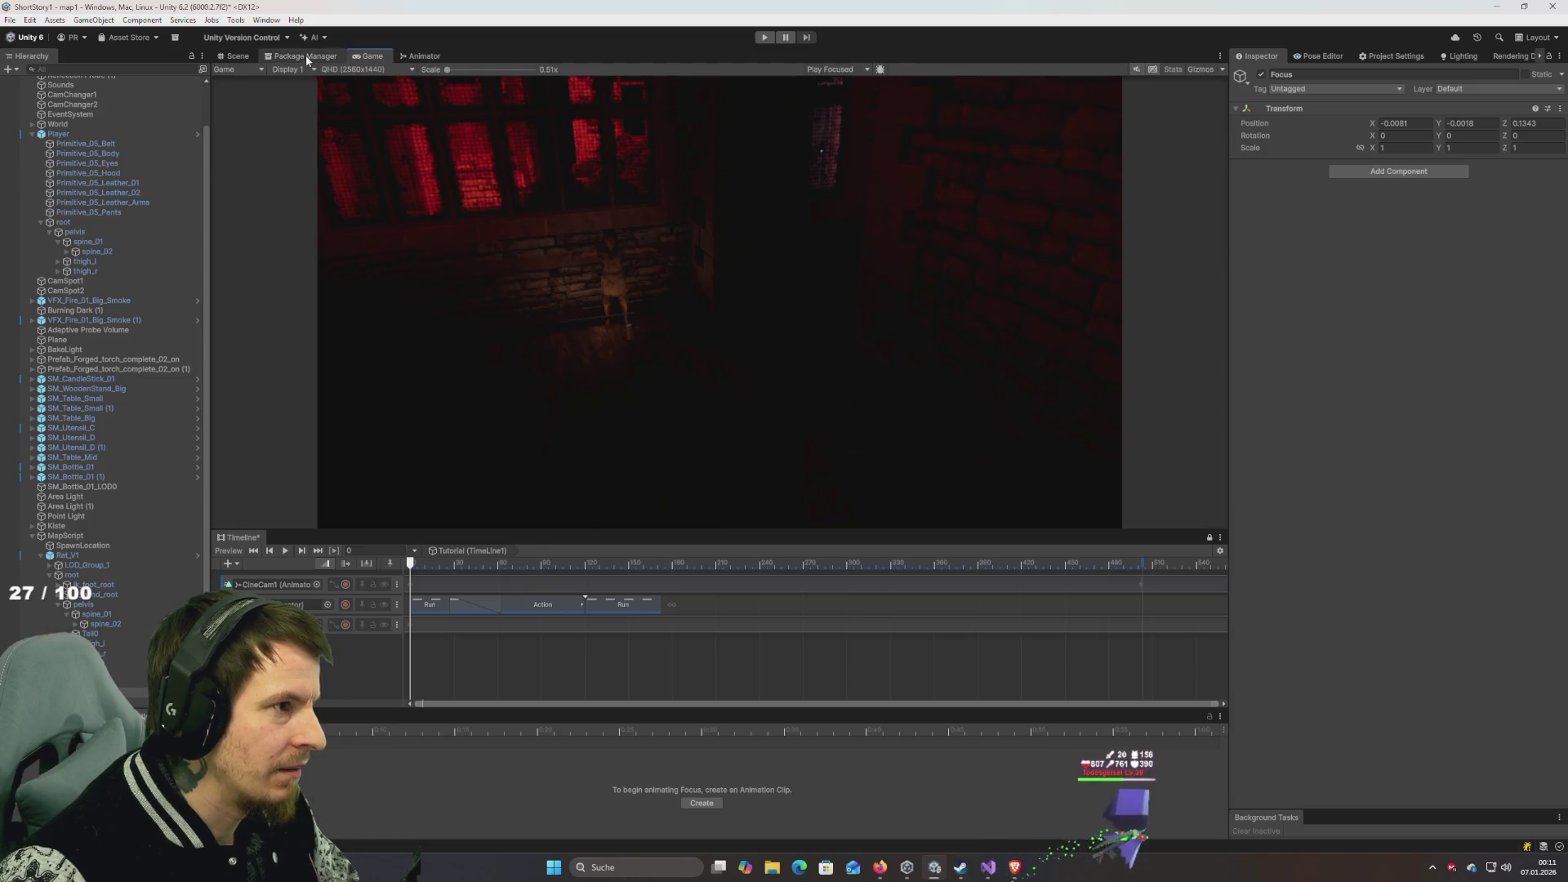
{"action": "left_click", "coordinate": [306, 56]}
{"action": "left_click", "coordinate": [240, 56]}
{"action": "key", "text": "f"}
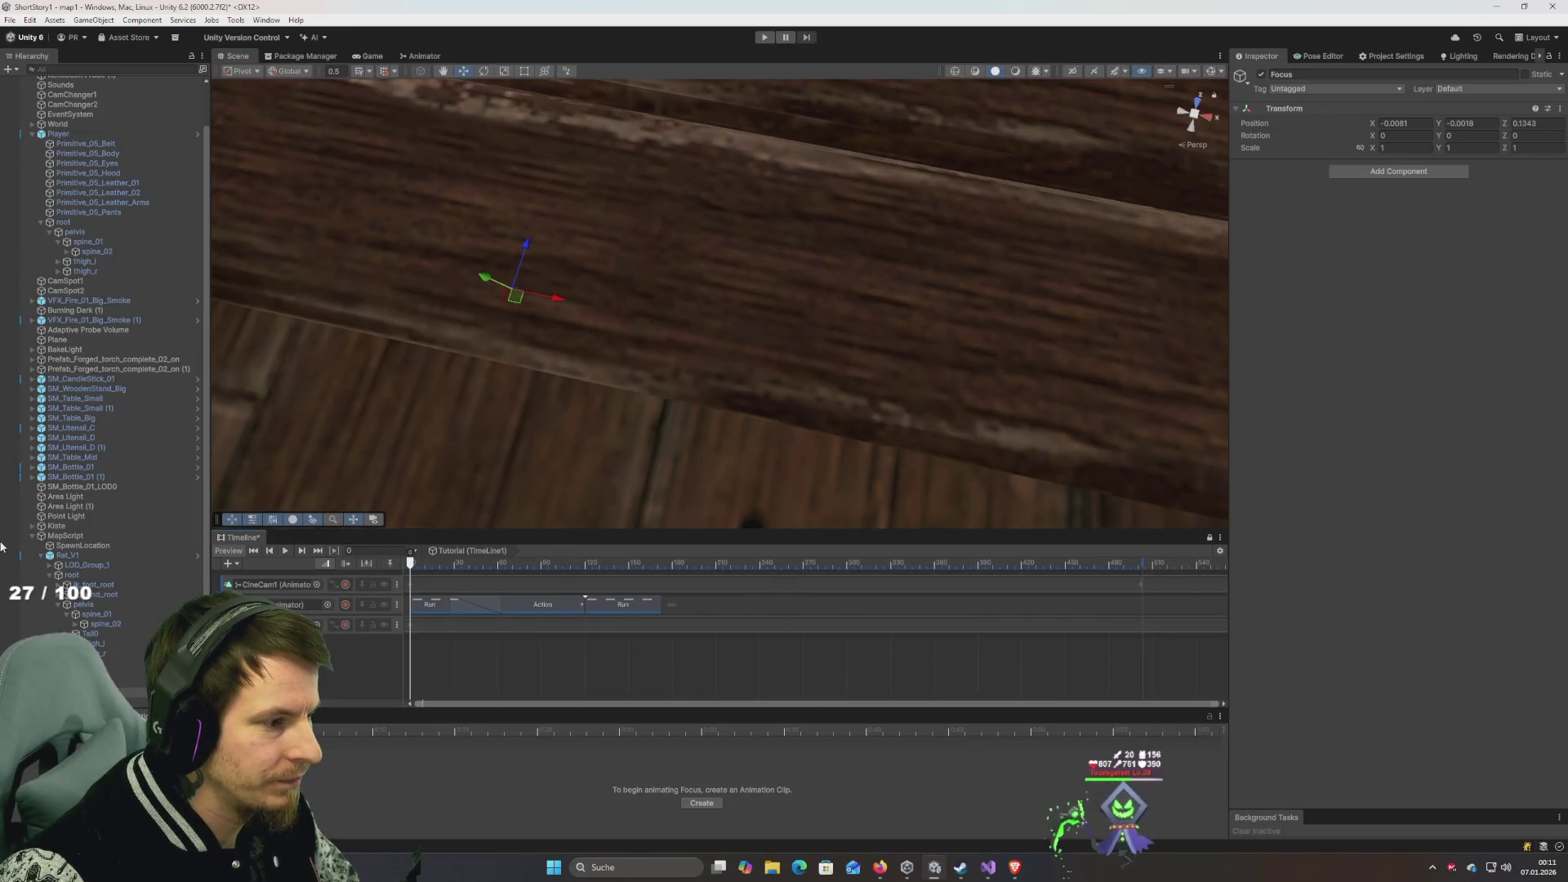
{"action": "mouse_move", "coordinate": [546, 323]}
{"action": "left_mouse_down"}
{"action": "mouse_move", "coordinate": [581, 379]}
{"action": "mouse_move", "coordinate": [623, 376]}
{"action": "mouse_move", "coordinate": [668, 321]}
{"action": "mouse_move", "coordinate": [725, 349]}
{"action": "mouse_move", "coordinate": [735, 336]}
{"action": "left_mouse_up"}
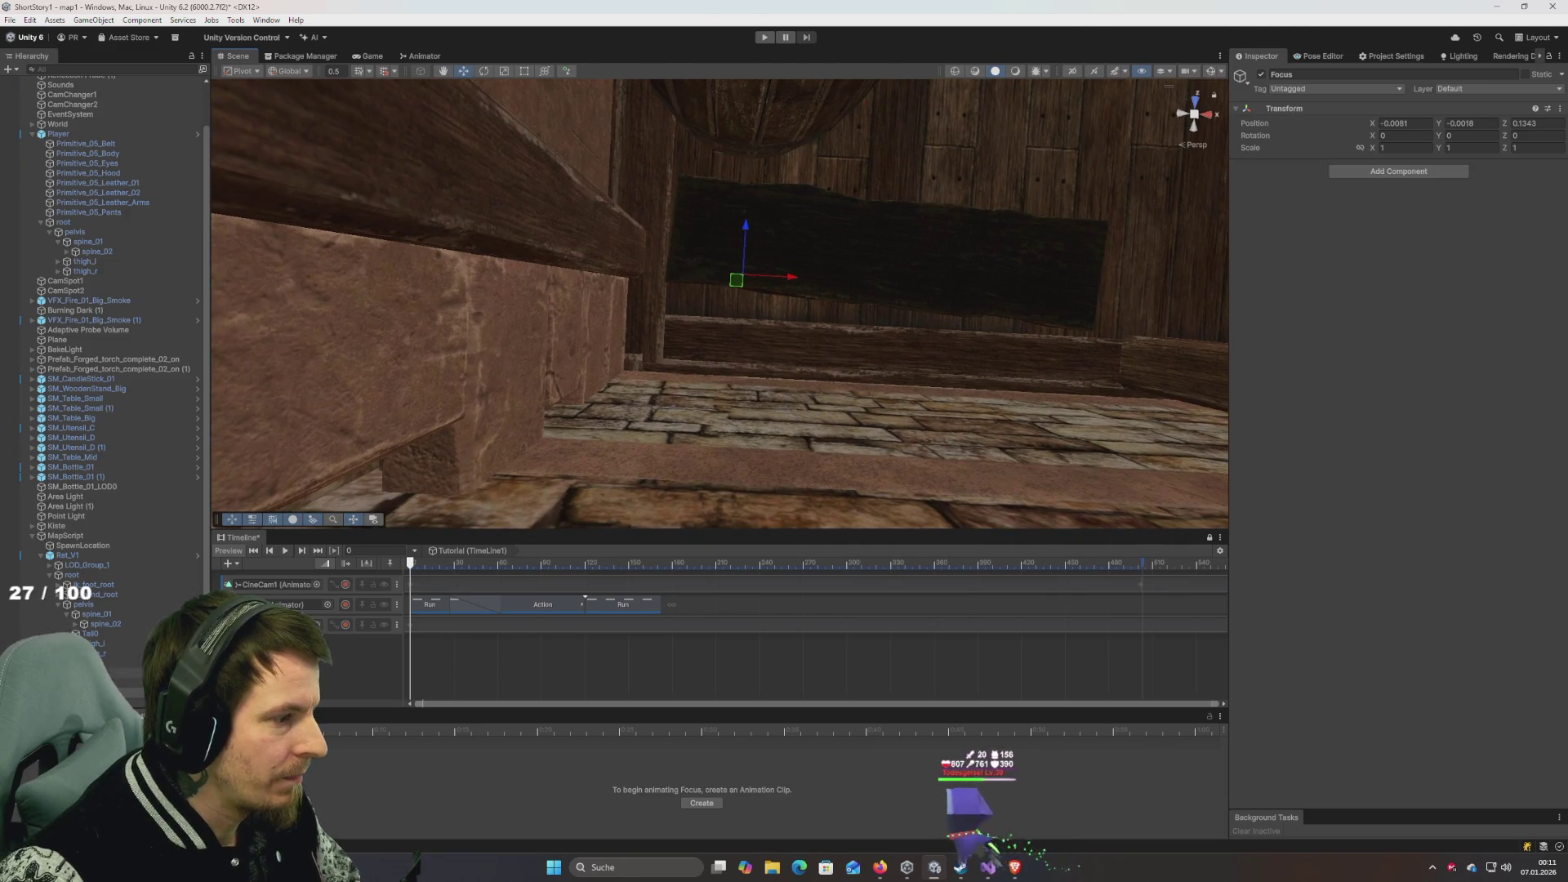
Nudge CineCam1 slightly along Z and attempt to parent Focus under the rat's Tail0, cancelled.
{"action": "left_click", "coordinate": [123, 672]}
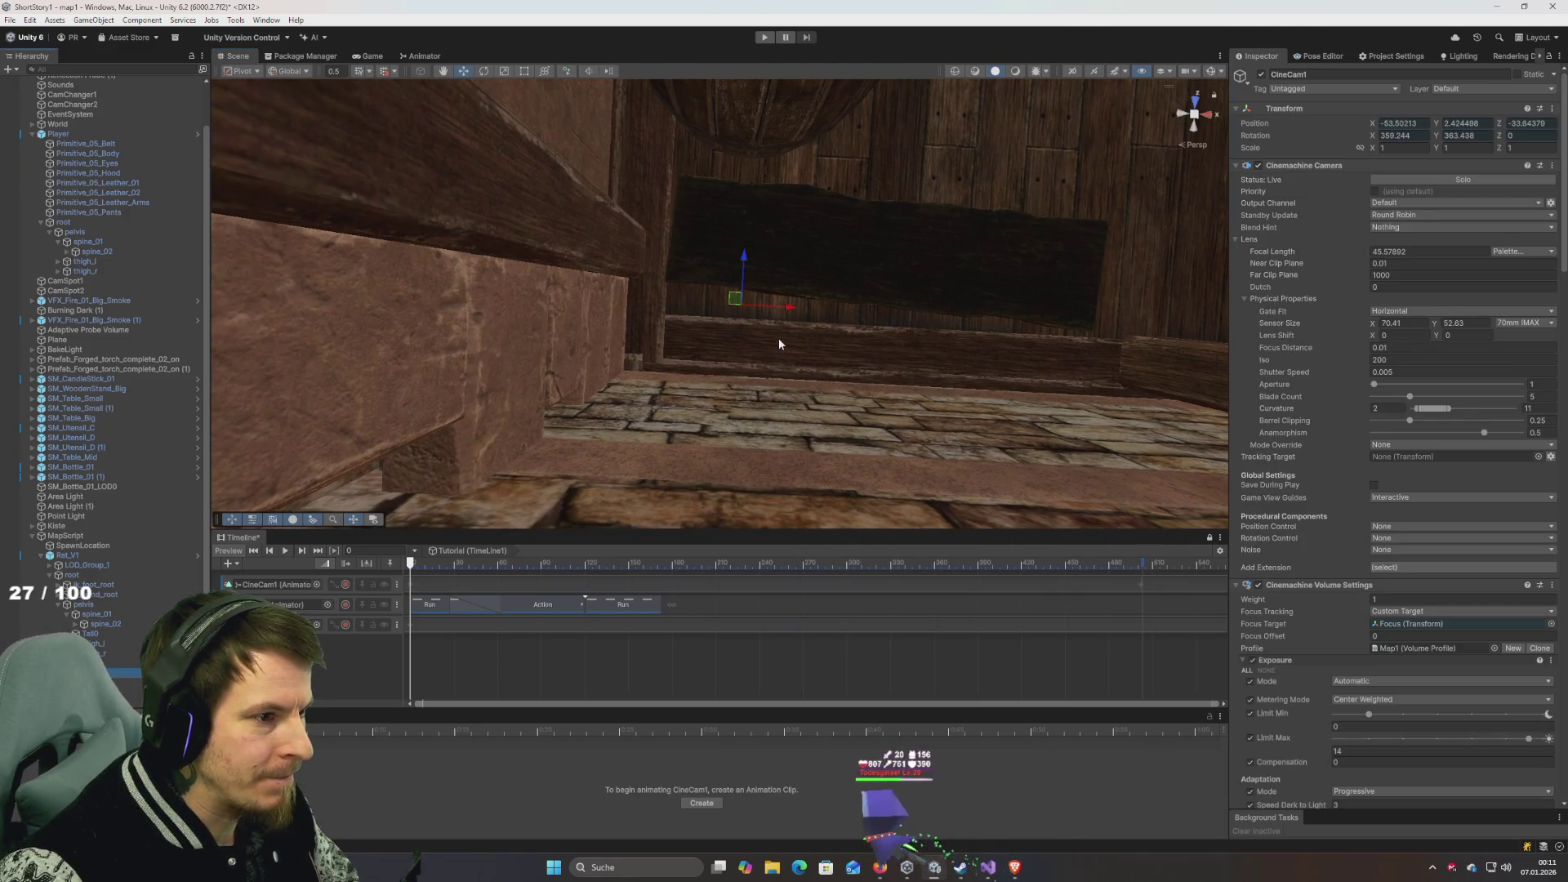
{"action": "left_click_drag", "start_coordinate": [766, 302], "coordinate": [781, 243]}
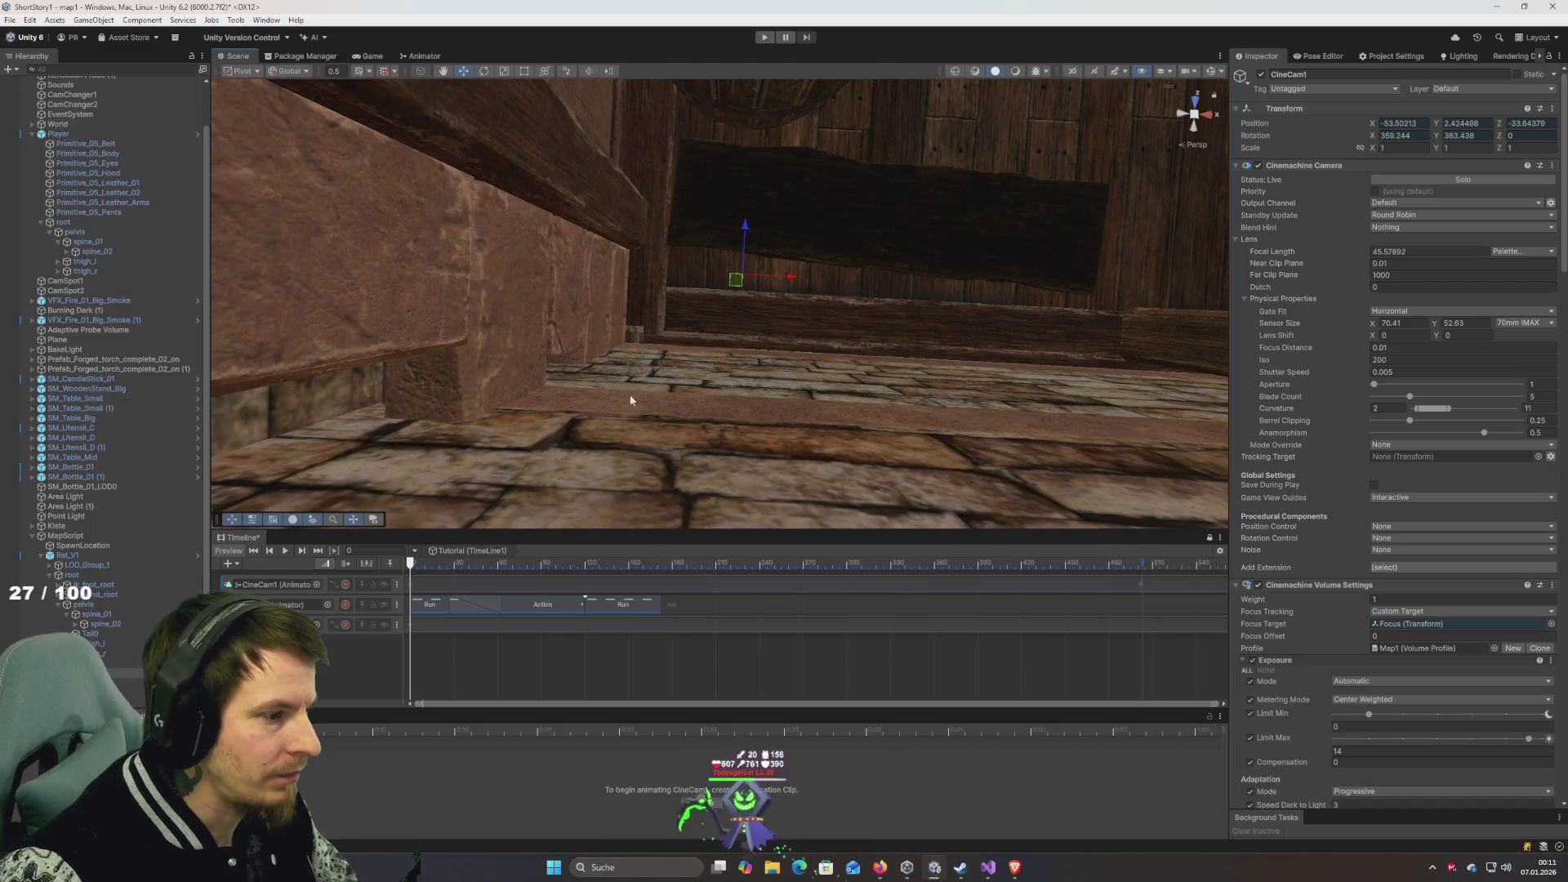
{"action": "left_click_drag", "start_coordinate": [743, 267], "coordinate": [744, 274]}
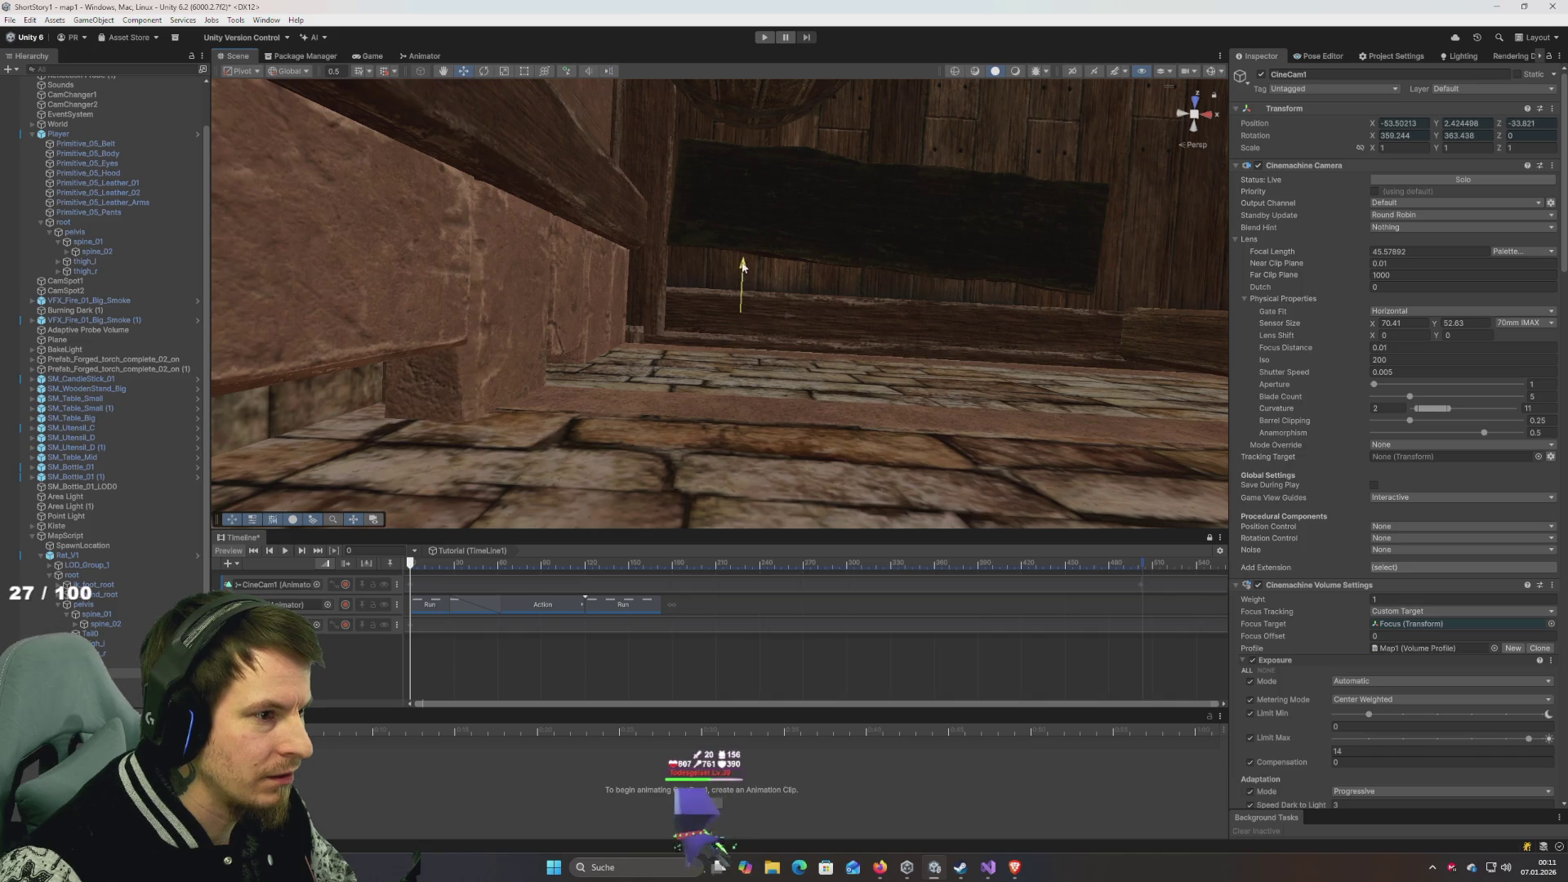
{"action": "left_click", "coordinate": [754, 222]}
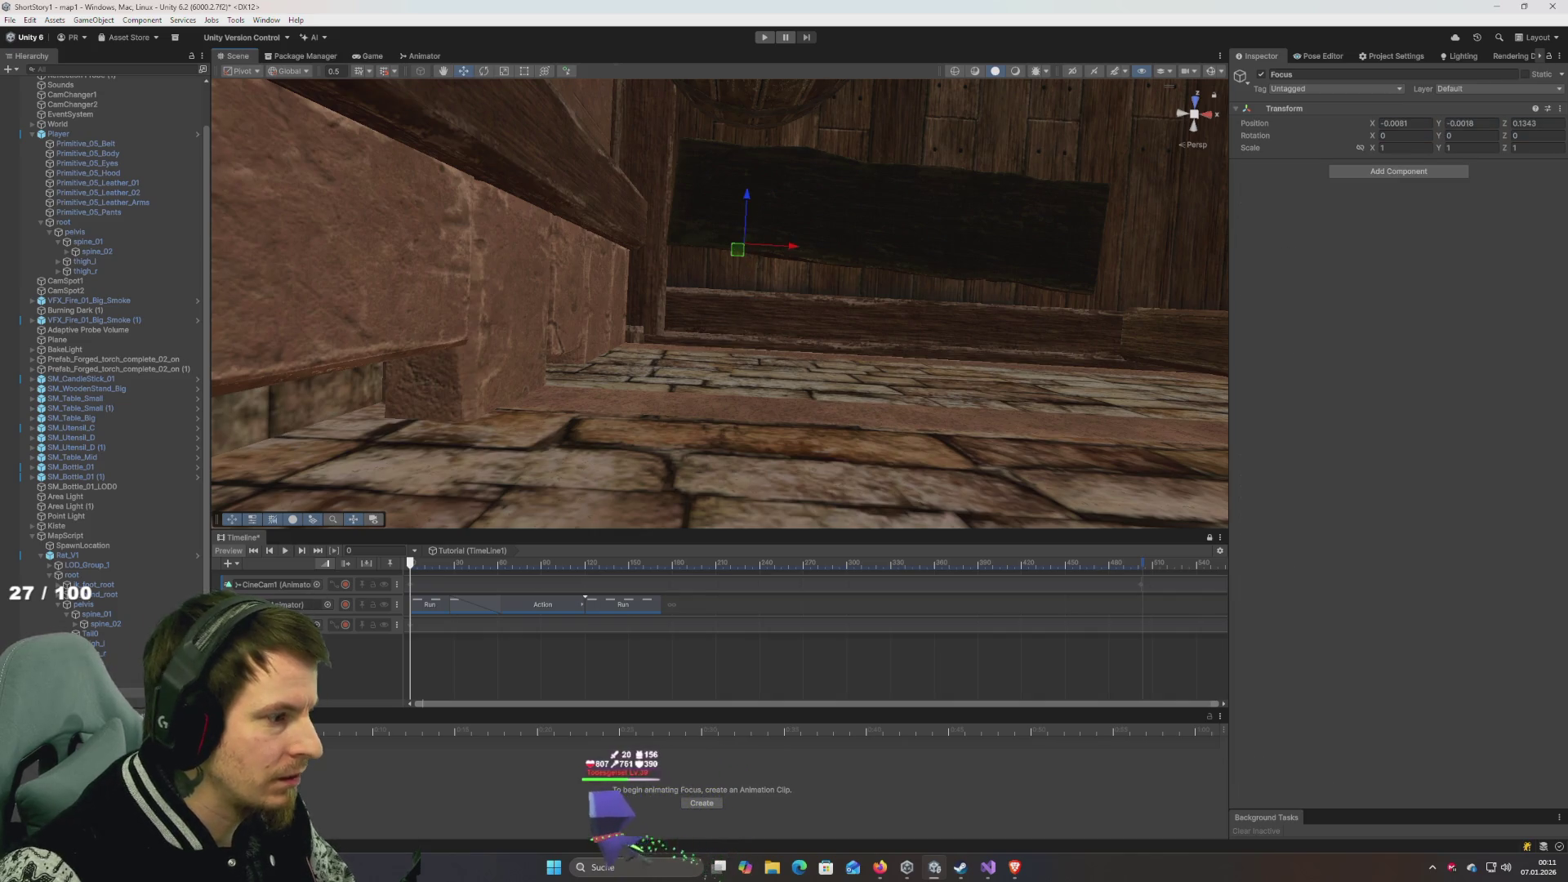
{"action": "left_click_drag", "start_coordinate": [82, 661], "coordinate": [90, 634]}
{"action": "key", "text": "Escape"}
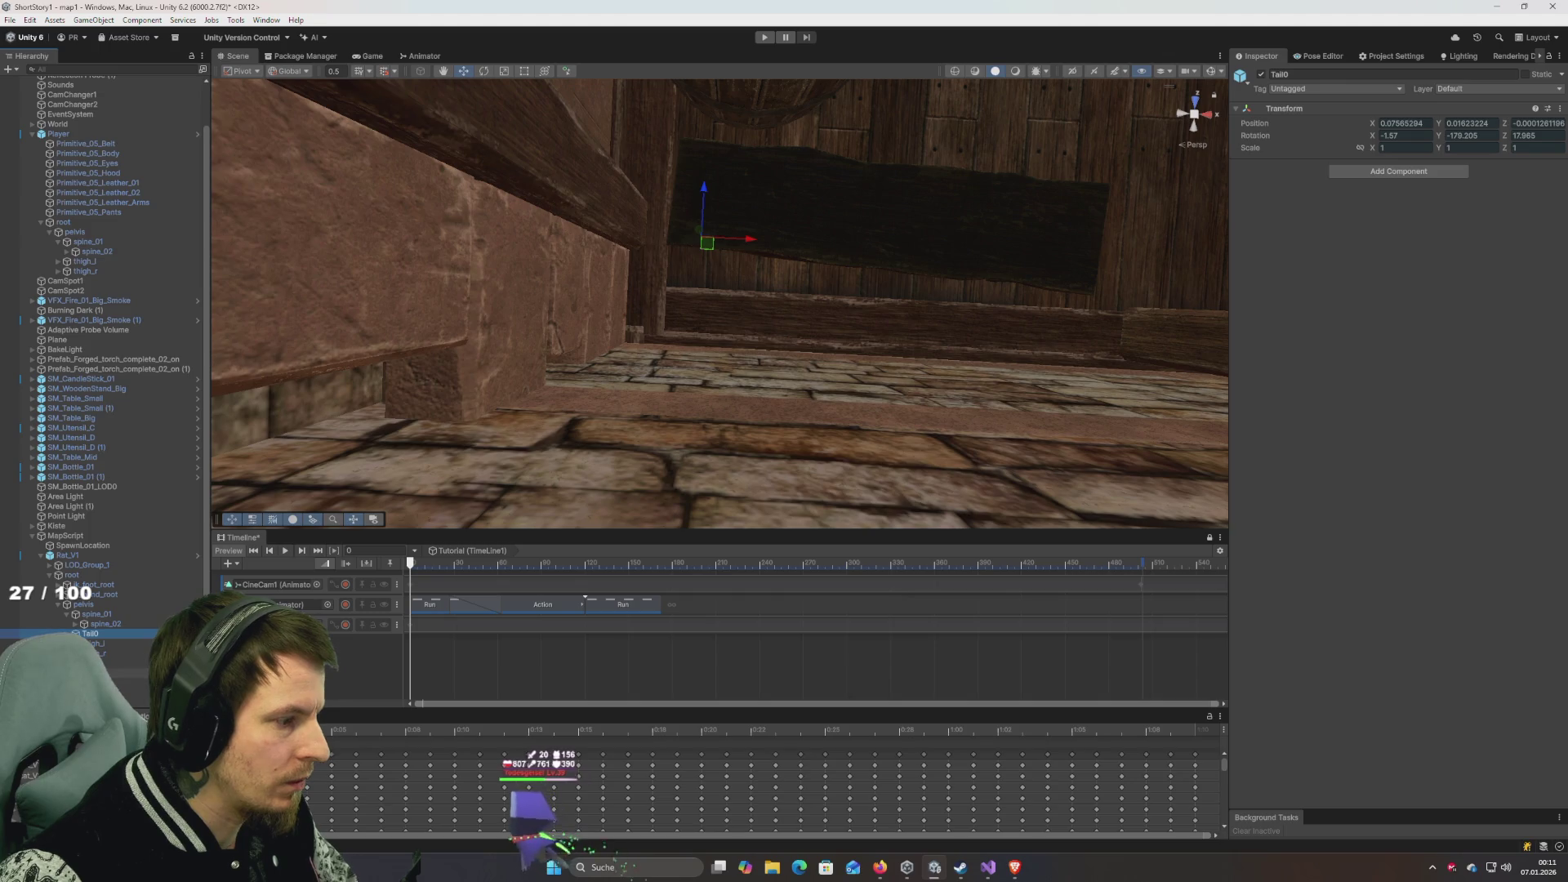
{"action": "left_click", "coordinate": [123, 692]}
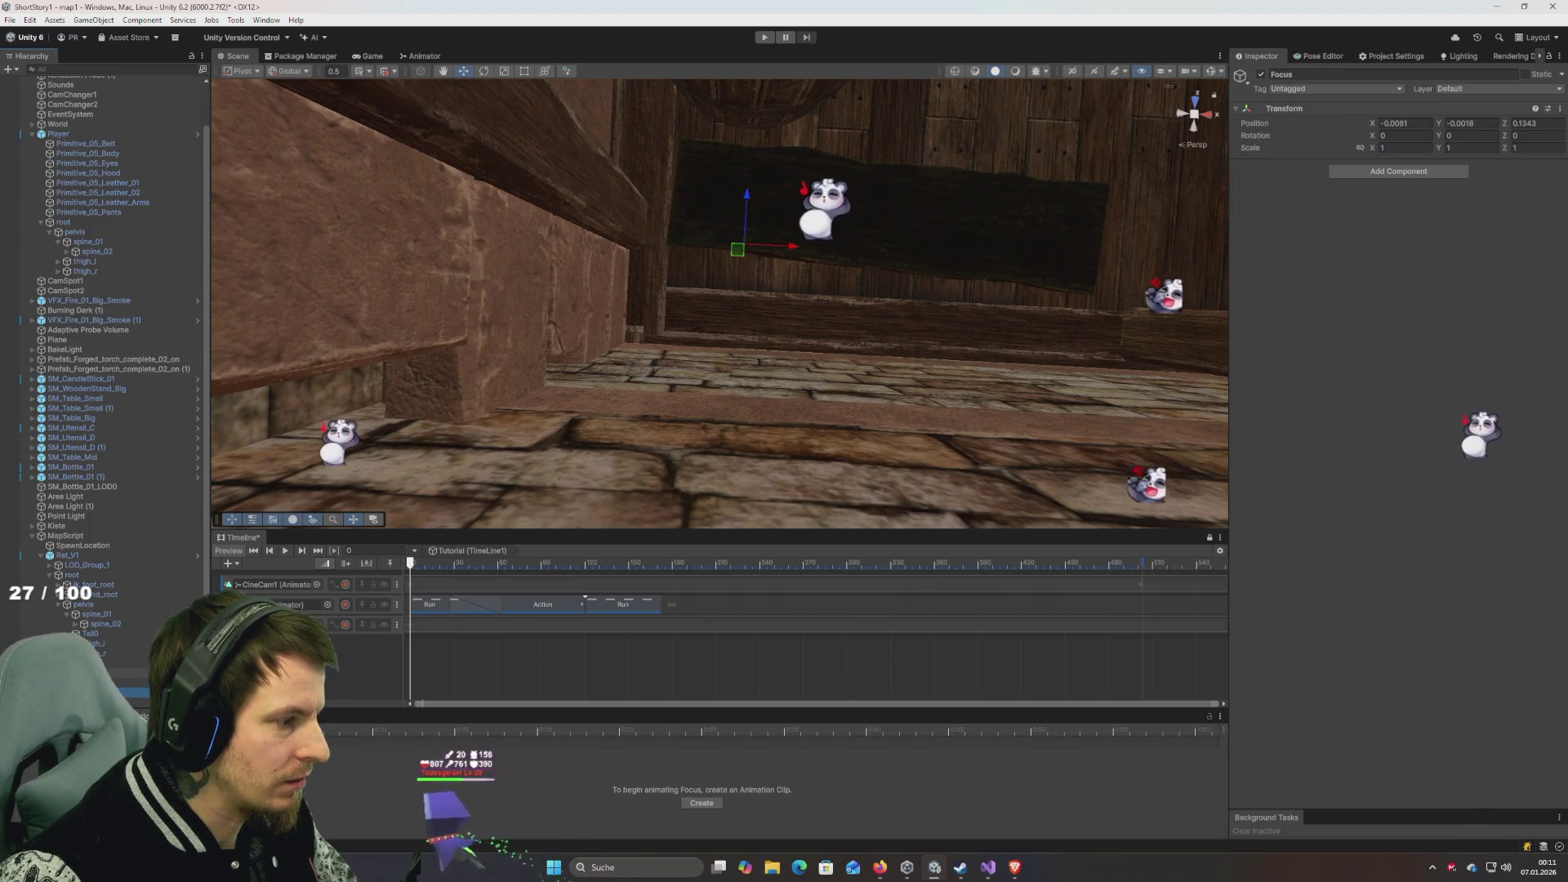
{"action": "left_click", "coordinate": [122, 683]}
Nudge CineCam1 along Z again and scrub the Timeline to about frame 502 and back to 0.
{"action": "left_click", "coordinate": [547, 563]}
{"action": "left_click_drag", "start_coordinate": [514, 565], "coordinate": [411, 564]}
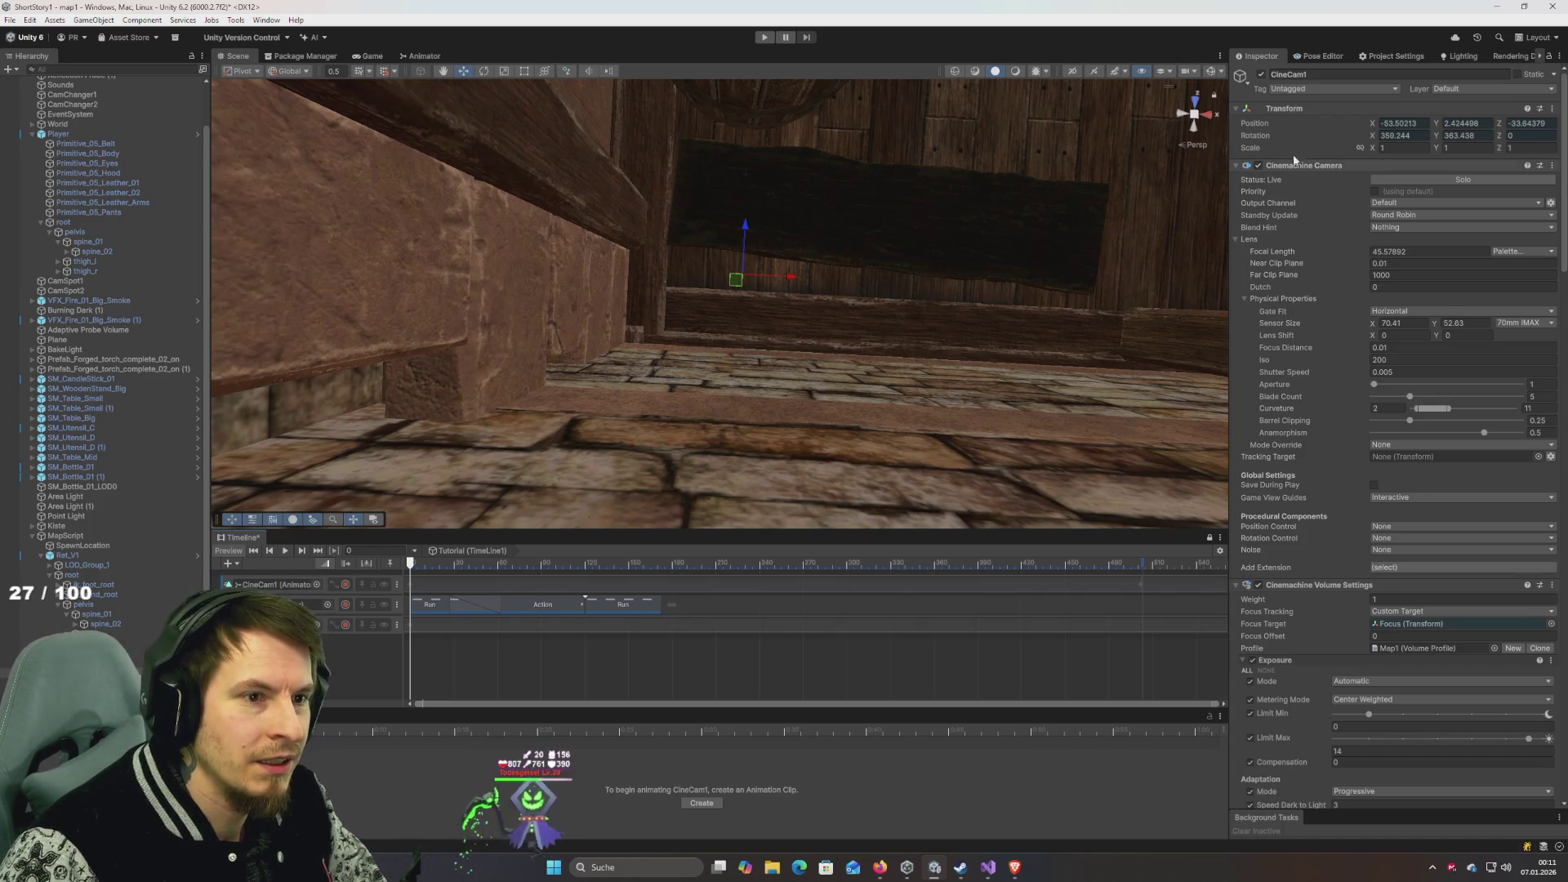
{"action": "left_click_drag", "start_coordinate": [747, 226], "coordinate": [744, 261]}
{"action": "left_click_drag", "start_coordinate": [619, 565], "coordinate": [1142, 567]}
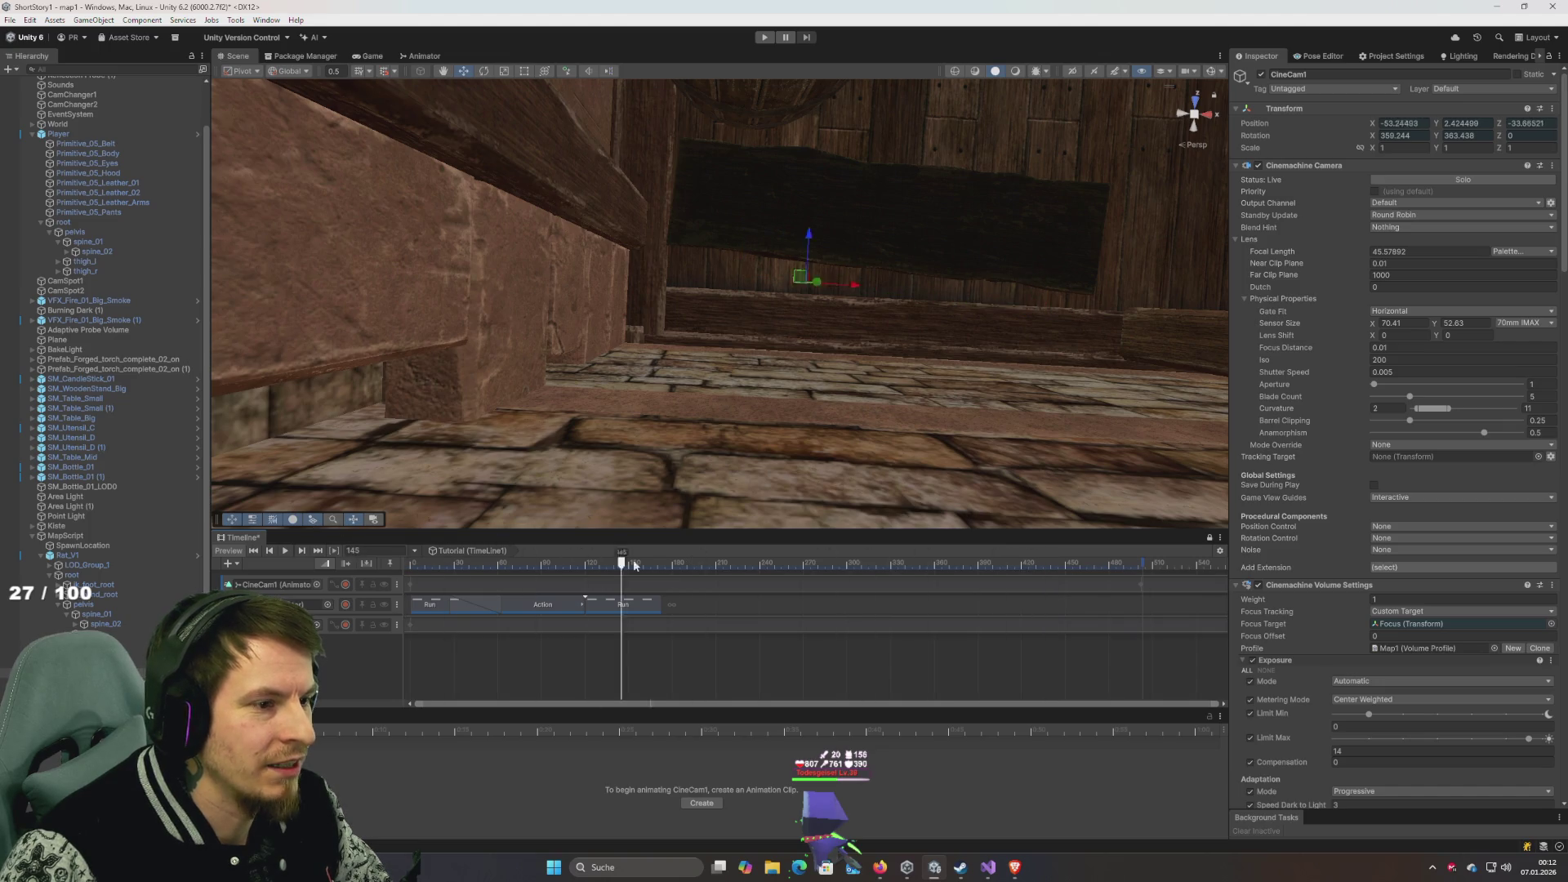
{"action": "left_click_drag", "start_coordinate": [1141, 562], "coordinate": [384, 567]}
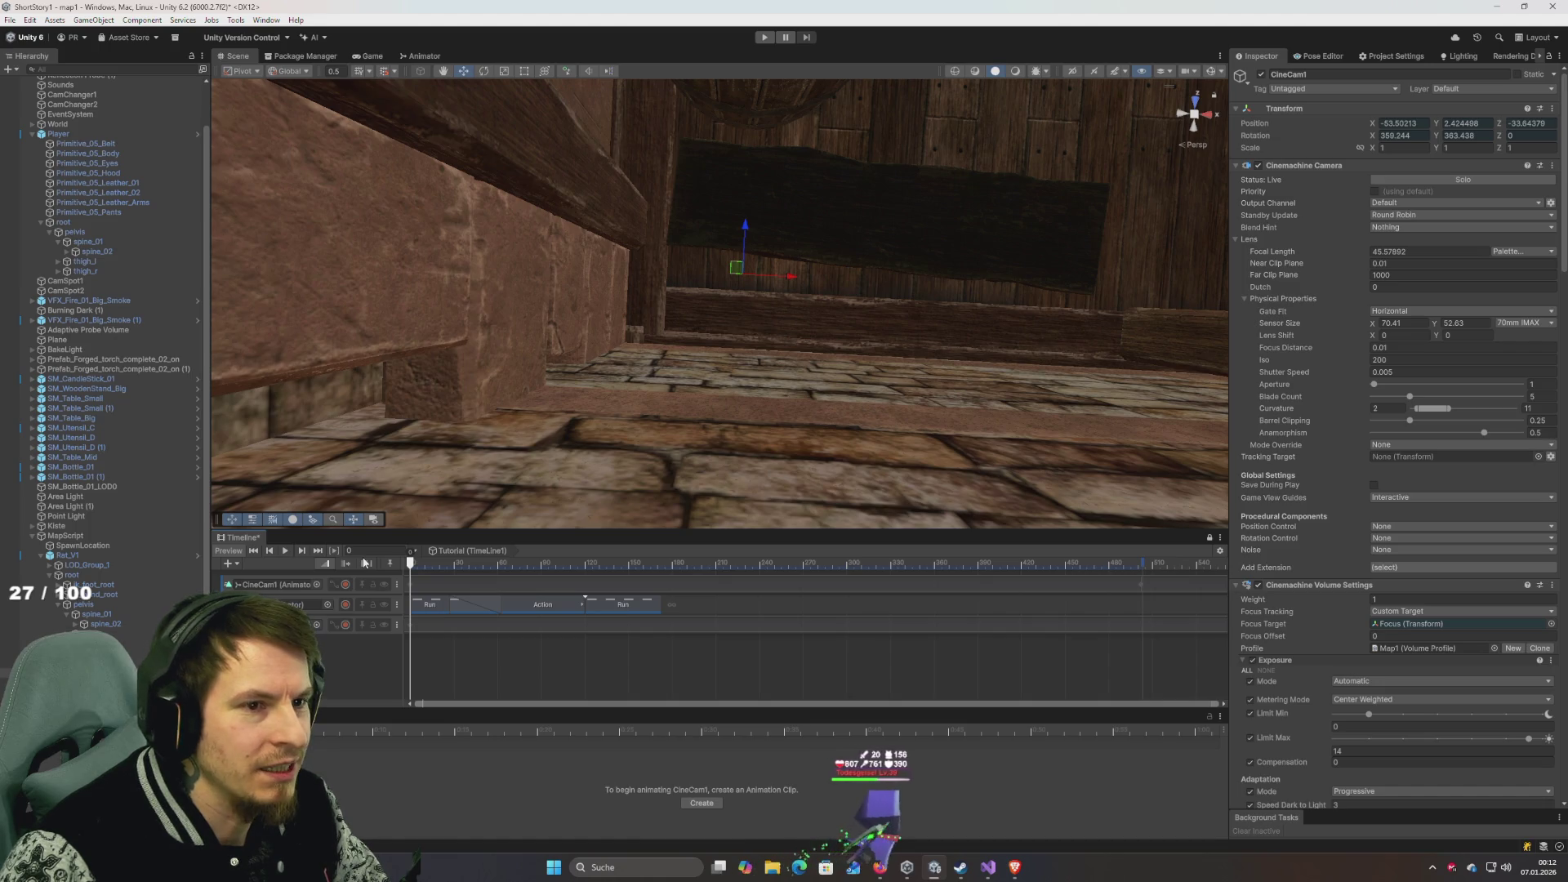
Record a small Z move of CineCam1 on its track and check it at frame 385.
{"action": "left_click", "coordinate": [346, 584]}
{"action": "left_click_drag", "start_coordinate": [744, 232], "coordinate": [746, 239]}
{"action": "left_click_drag", "start_coordinate": [411, 563], "coordinate": [1140, 627]}
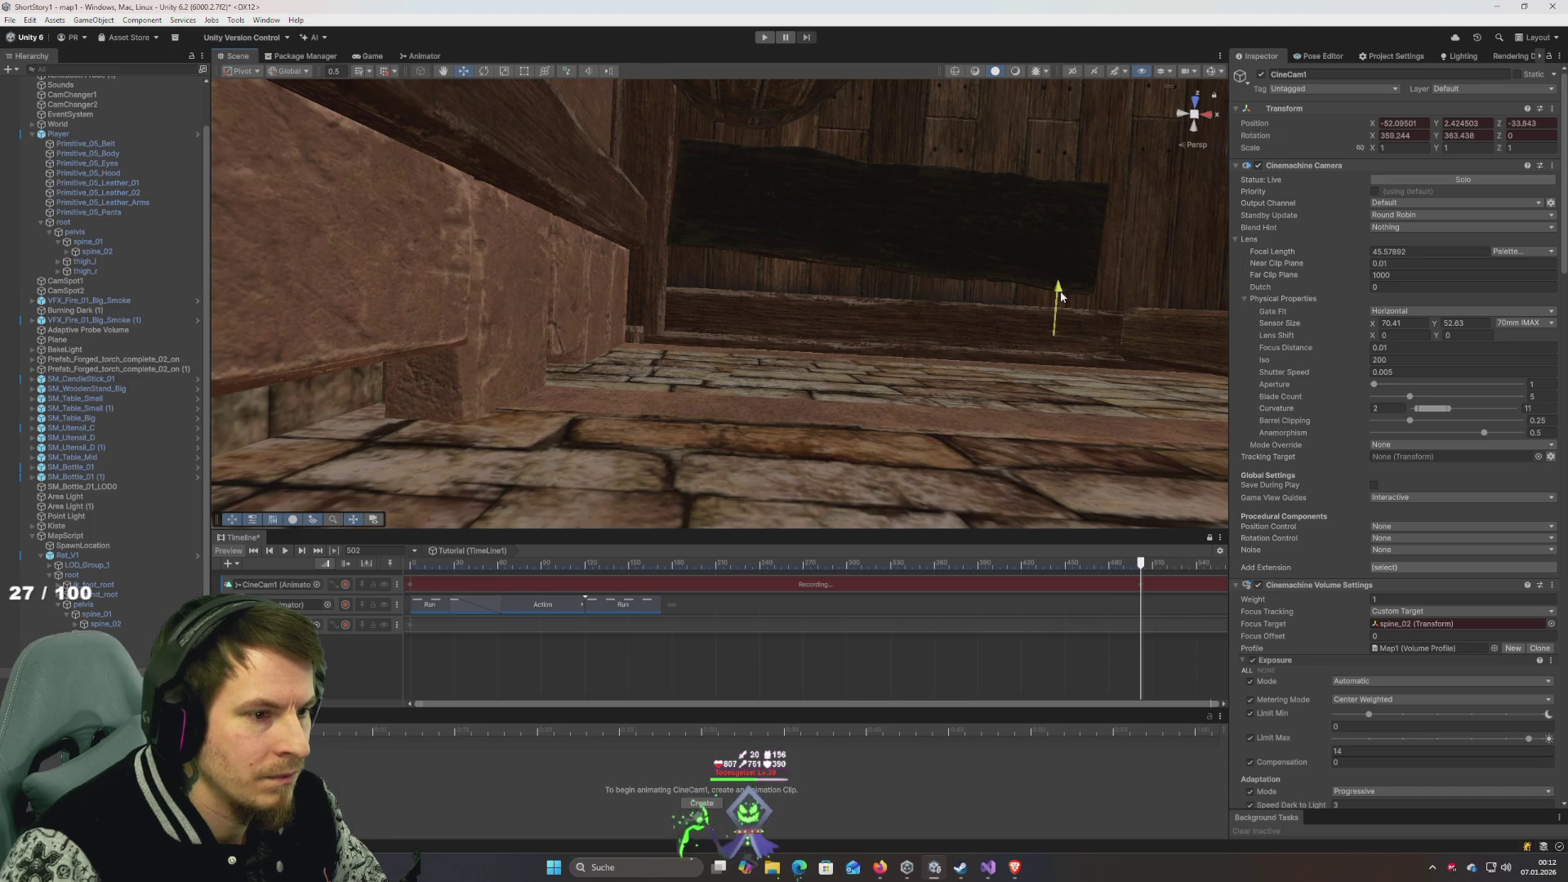
{"action": "left_click_drag", "start_coordinate": [1045, 569], "coordinate": [336, 549]}
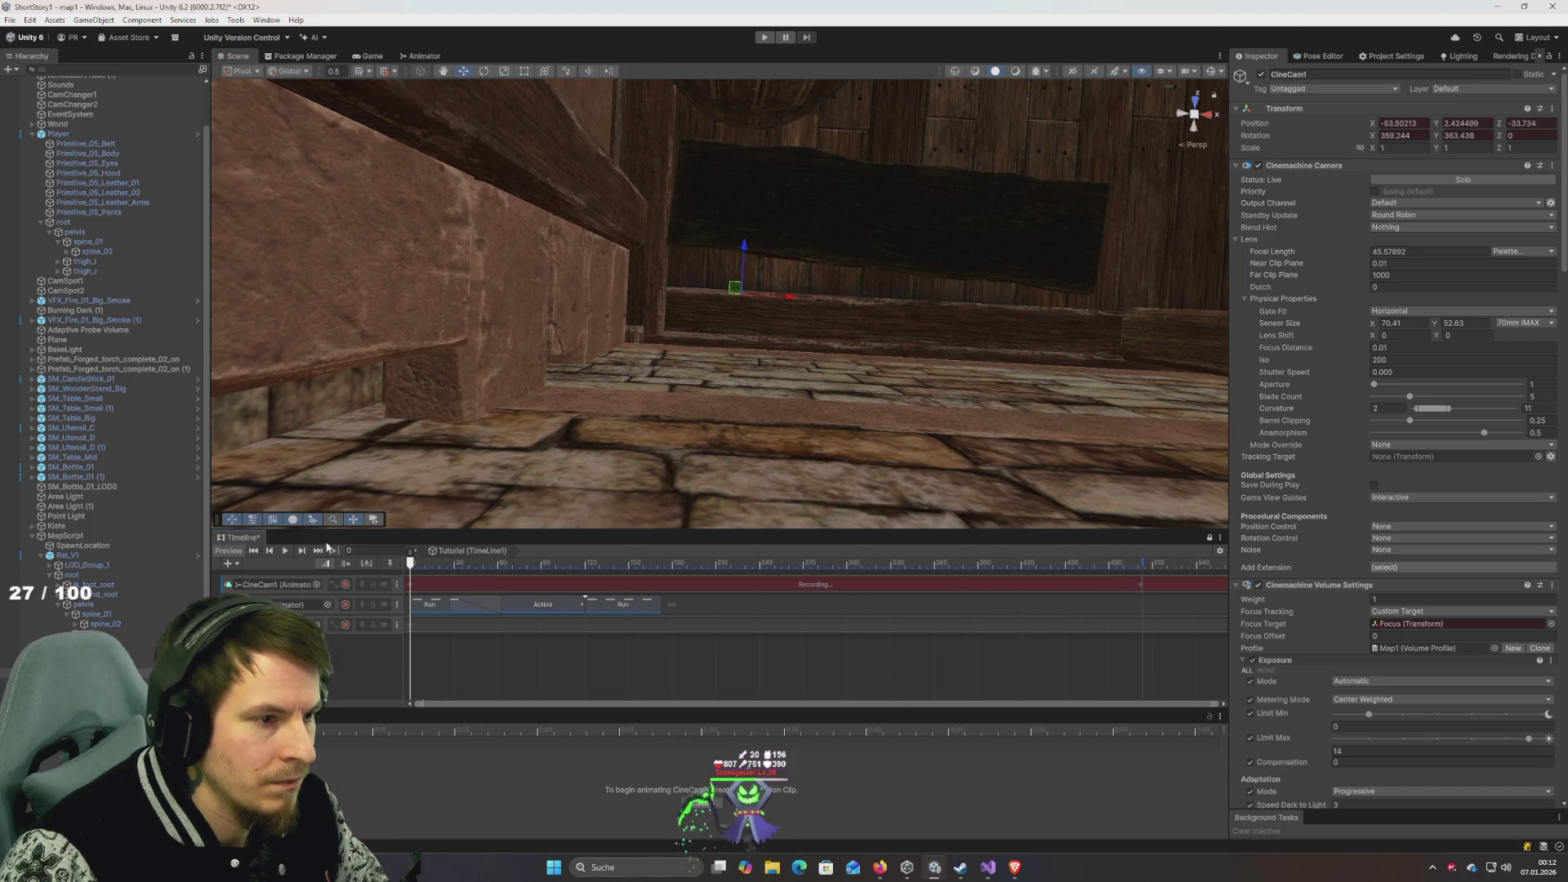
{"action": "mouse_move", "coordinate": [500, 571]}
{"action": "left_mouse_down"}
{"action": "mouse_move", "coordinate": [1149, 592]}
{"action": "mouse_move", "coordinate": [311, 556]}
{"action": "mouse_move", "coordinate": [1074, 612]}
{"action": "left_mouse_up"}
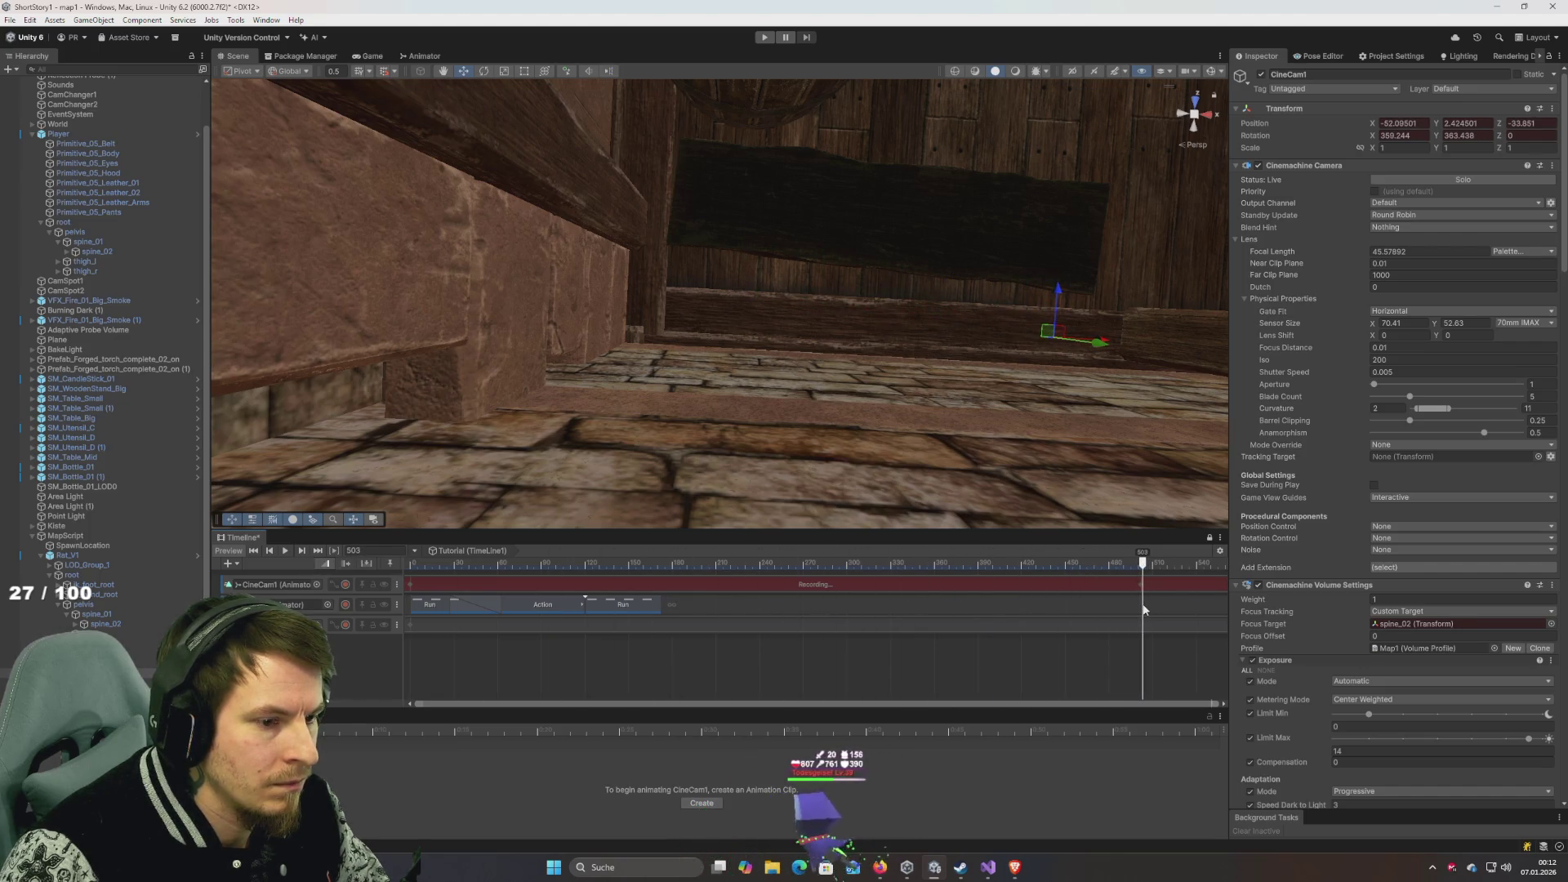
Play back the recorded camera motion, stop recording, and frame the Focus object in the Scene view.
{"action": "mouse_move", "coordinate": [1052, 400]}
{"action": "left_mouse_down"}
{"action": "mouse_move", "coordinate": [807, 398]}
{"action": "mouse_move", "coordinate": [831, 400]}
{"action": "left_mouse_up"}
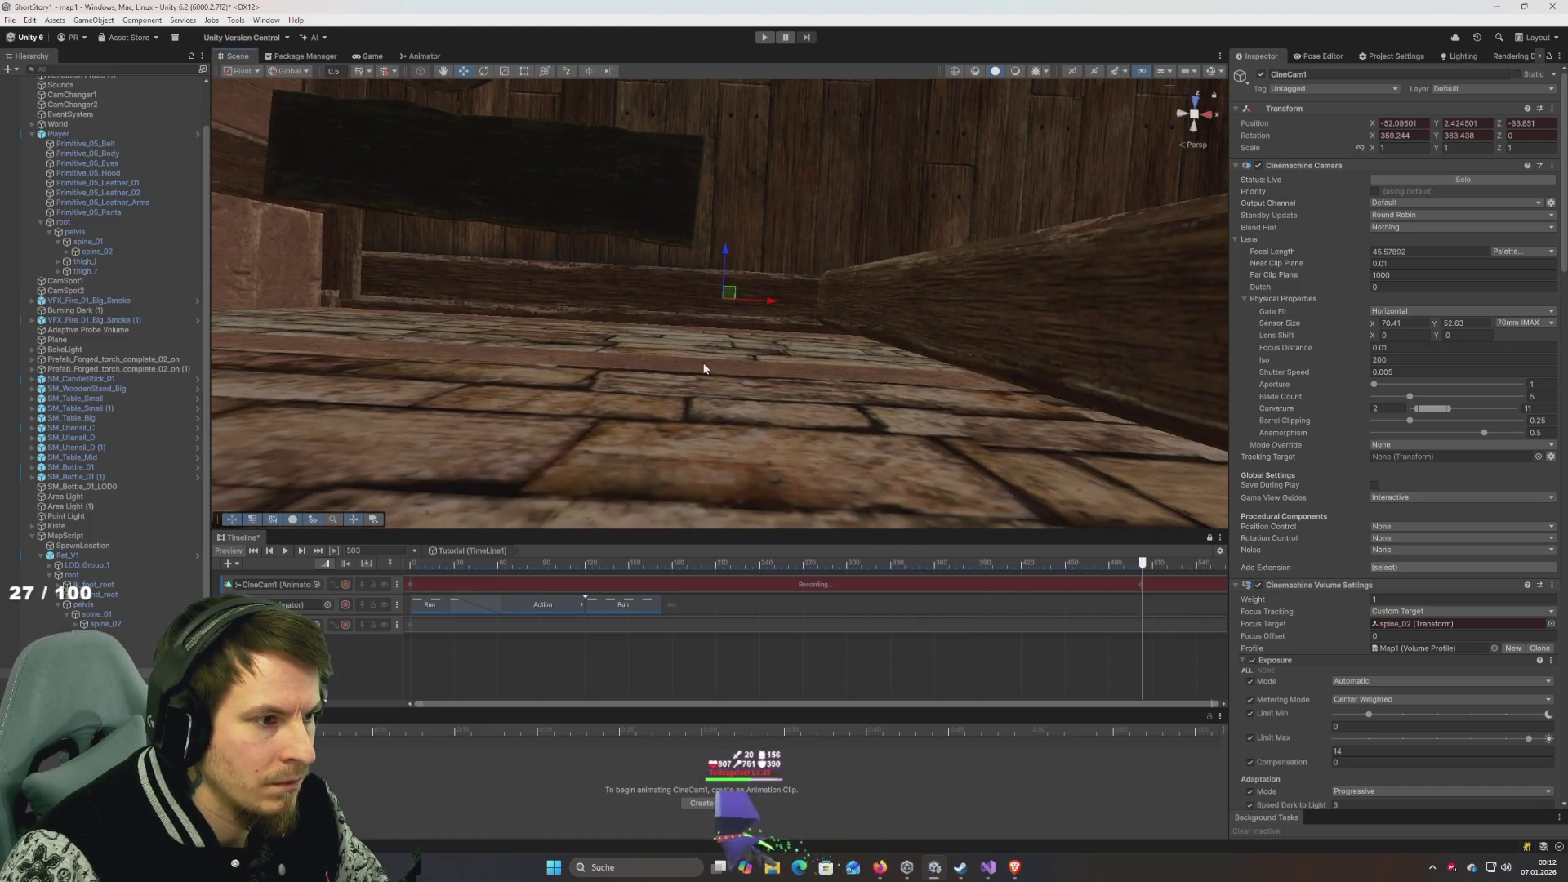
{"action": "left_click", "coordinate": [469, 564]}
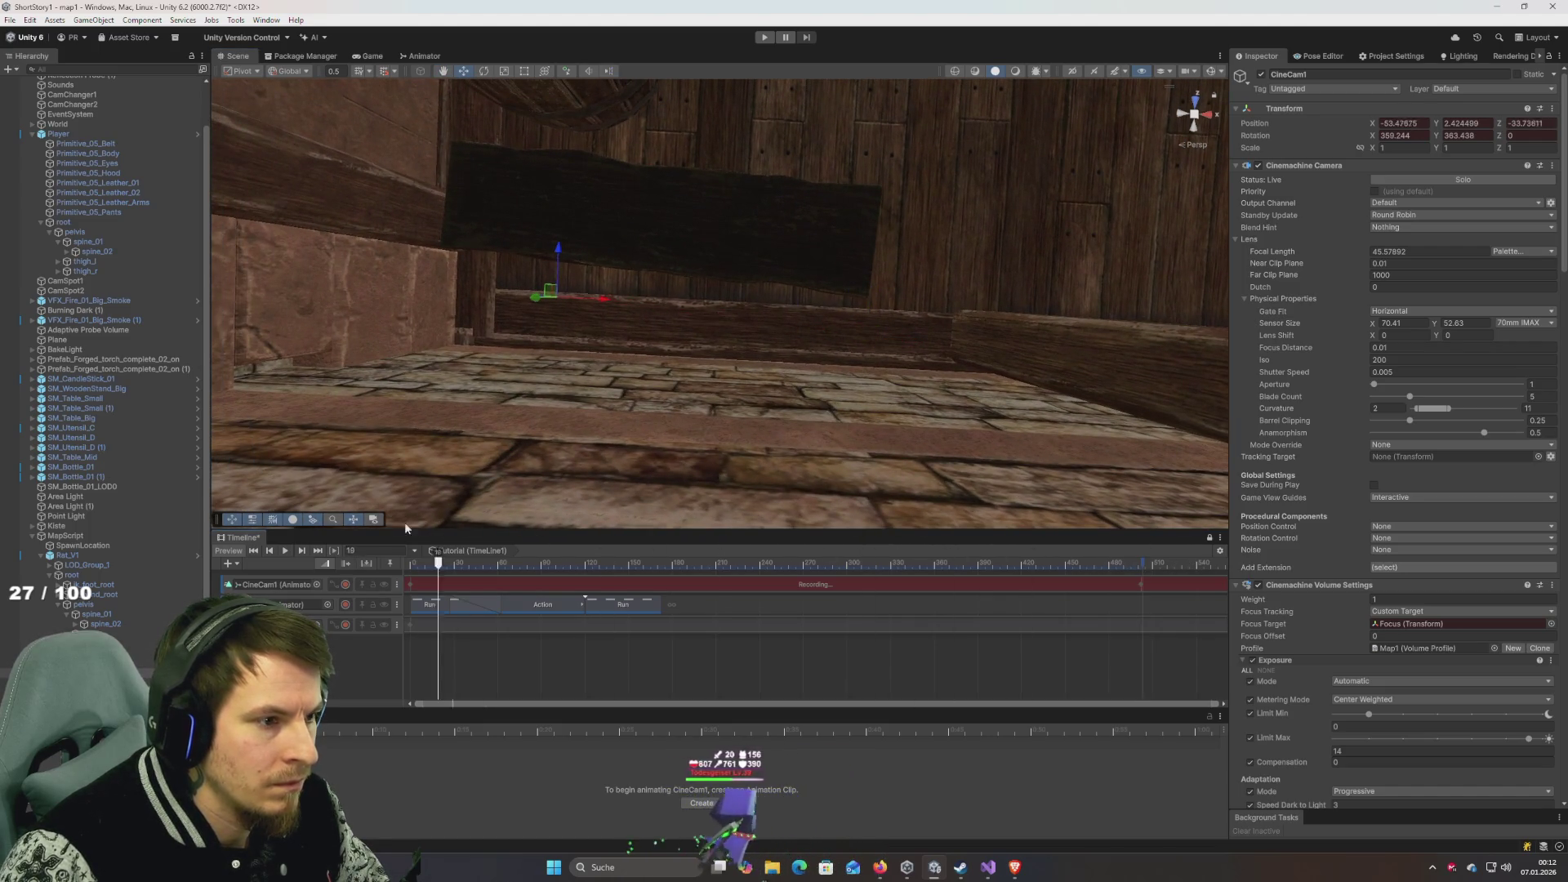
{"action": "mouse_move", "coordinate": [650, 563]}
{"action": "left_mouse_down"}
{"action": "mouse_move", "coordinate": [823, 564]}
{"action": "mouse_move", "coordinate": [412, 564]}
{"action": "left_mouse_up"}
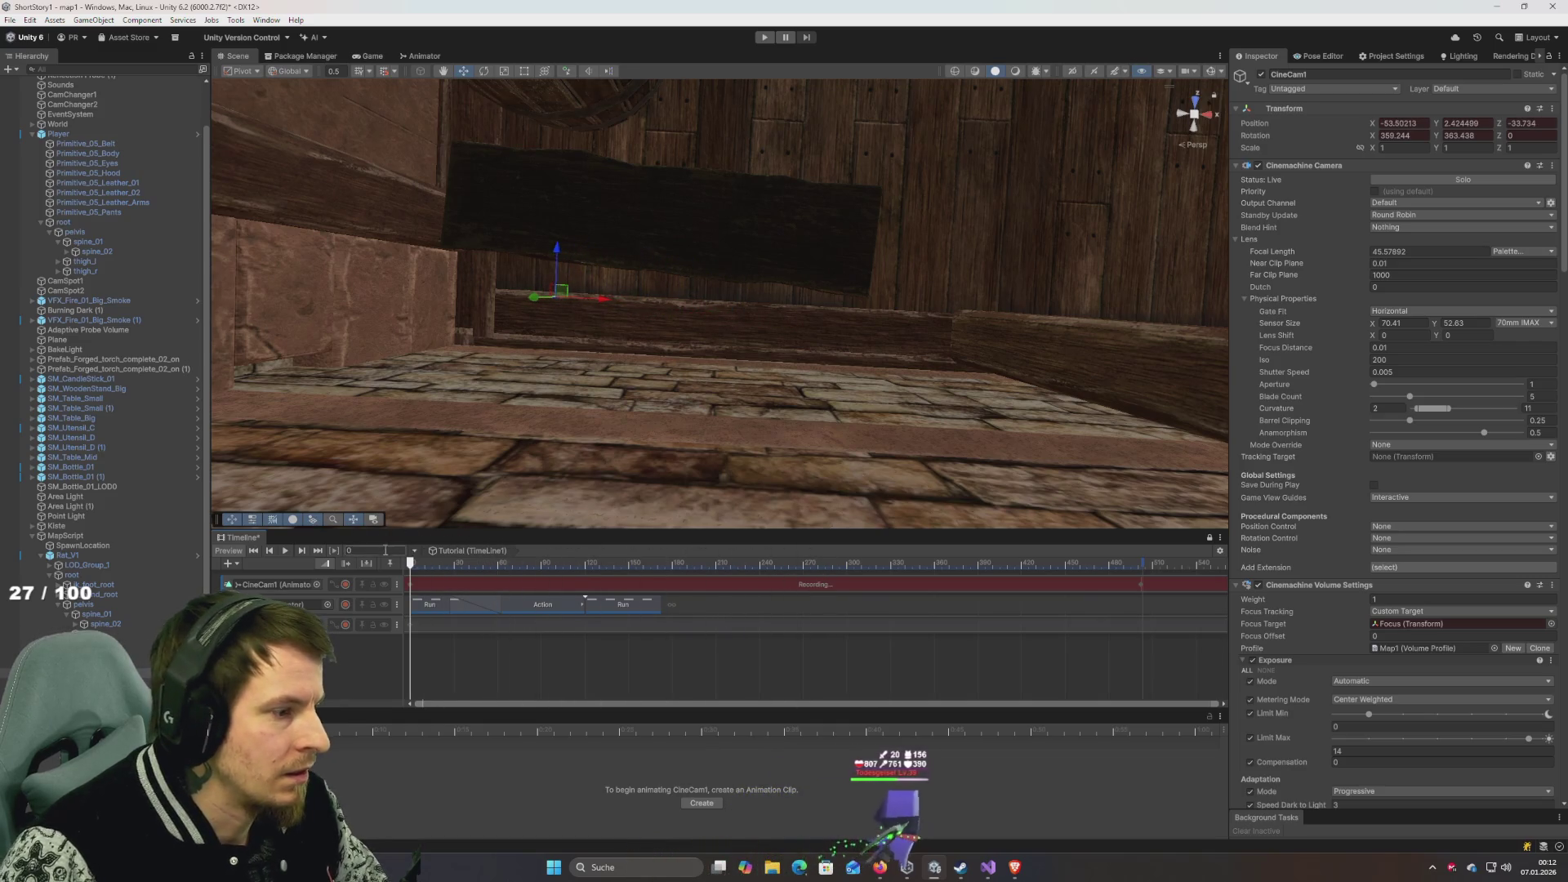
{"action": "left_click", "coordinate": [347, 585]}
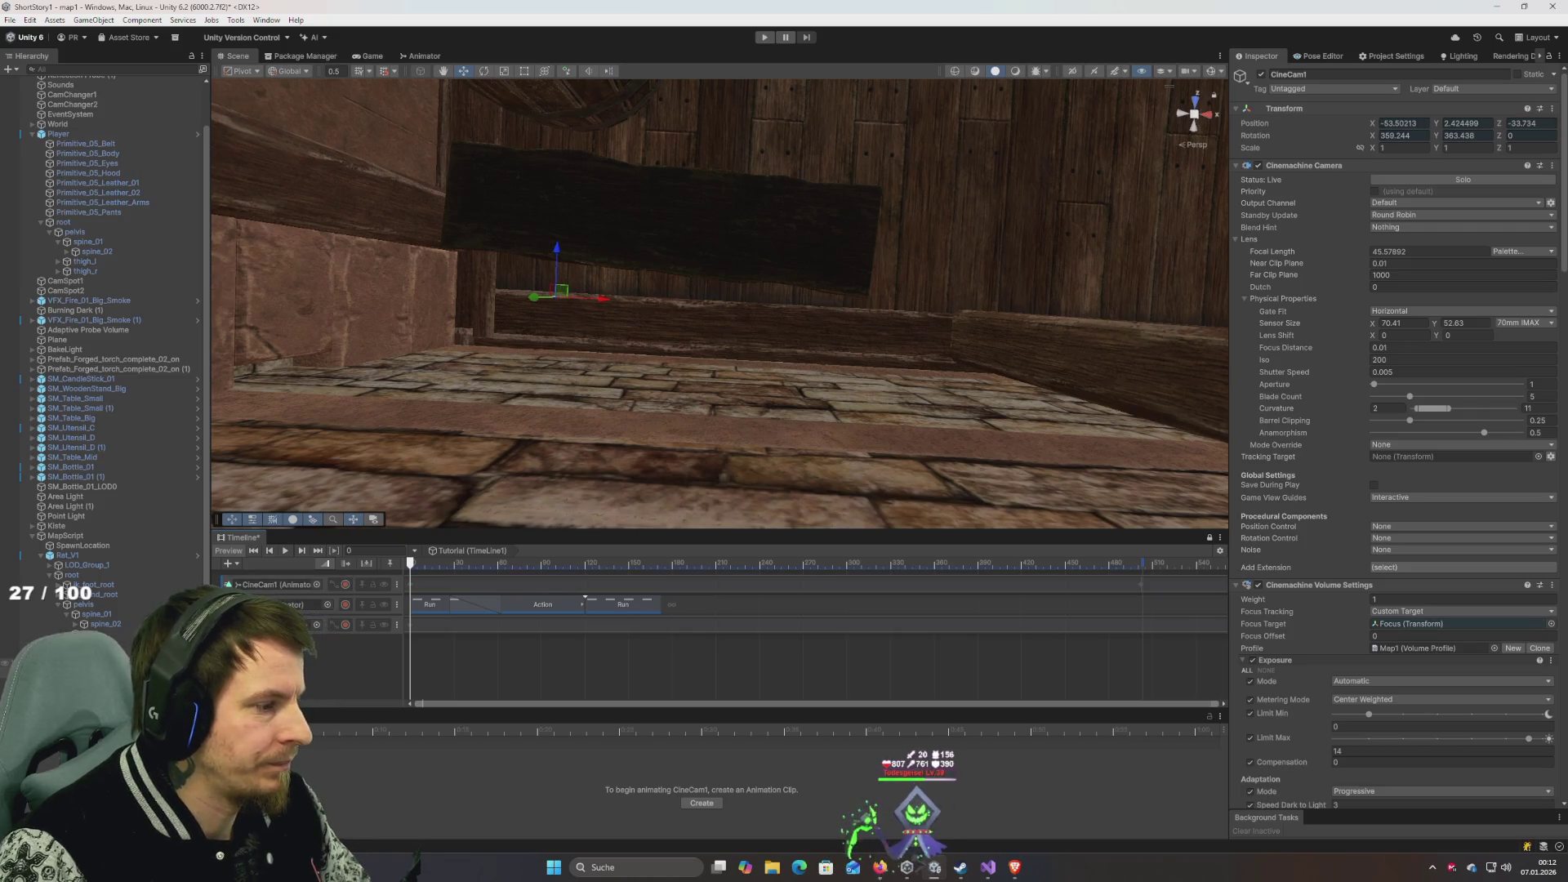
{"action": "double_click", "coordinate": [1462, 623]}
{"action": "mouse_move", "coordinate": [596, 418]}
{"action": "left_mouse_down"}
{"action": "mouse_move", "coordinate": [600, 364]}
{"action": "mouse_move", "coordinate": [625, 398]}
{"action": "mouse_move", "coordinate": [689, 424]}
{"action": "mouse_move", "coordinate": [714, 231]}
{"action": "mouse_move", "coordinate": [805, 223]}
{"action": "mouse_move", "coordinate": [736, 427]}
{"action": "mouse_move", "coordinate": [770, 231]}
{"action": "mouse_move", "coordinate": [749, 256]}
{"action": "left_mouse_up"}
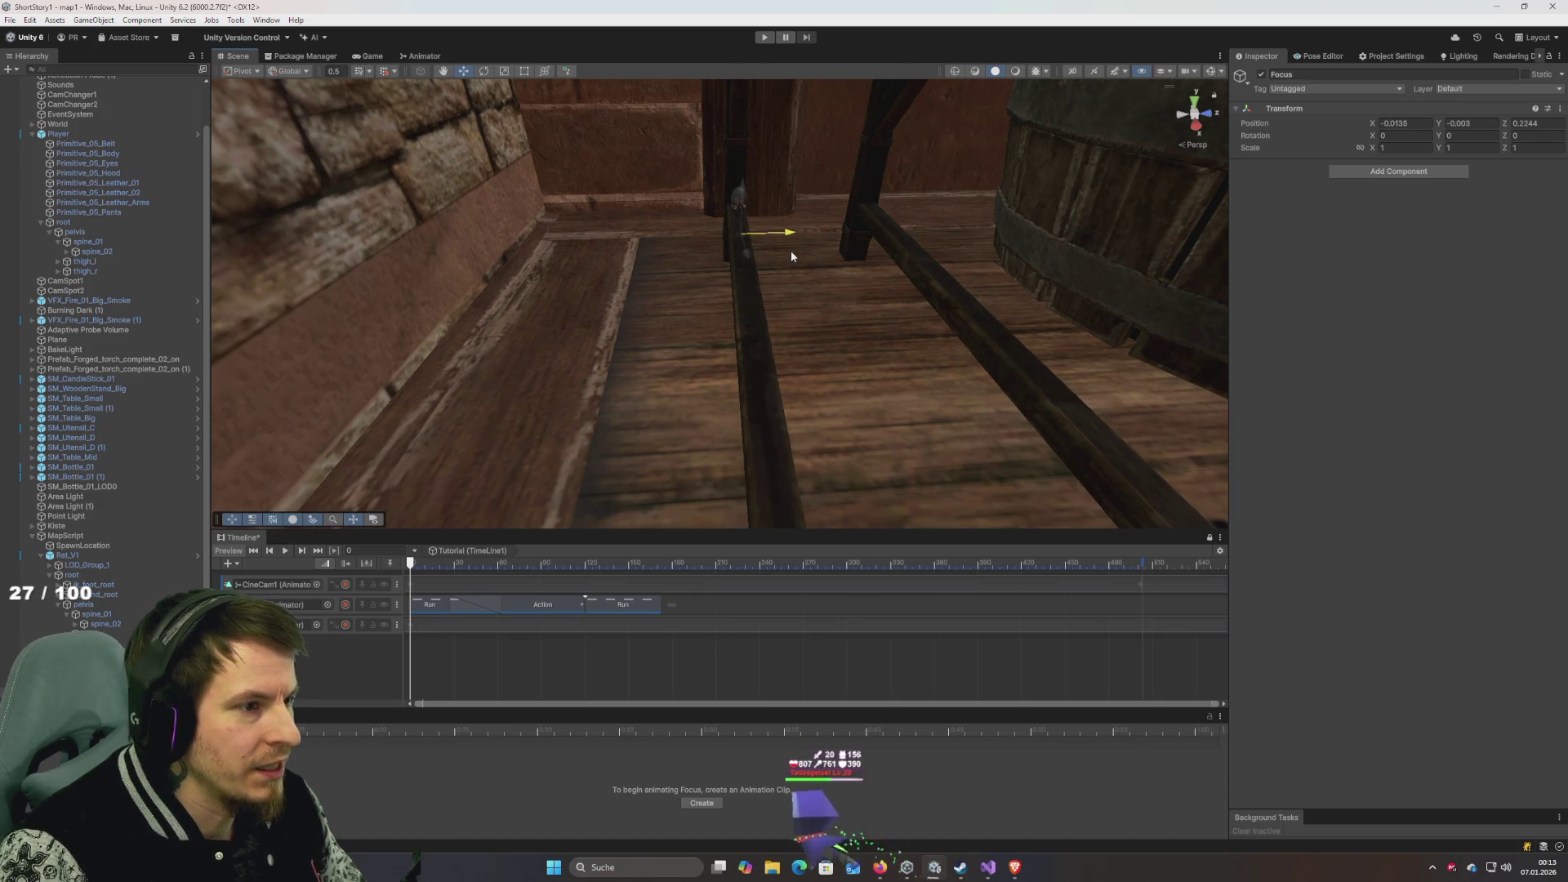
Run Play mode to watch the shot in the Game view, stop it, and select the Point Light.
{"action": "left_click", "coordinate": [766, 38]}
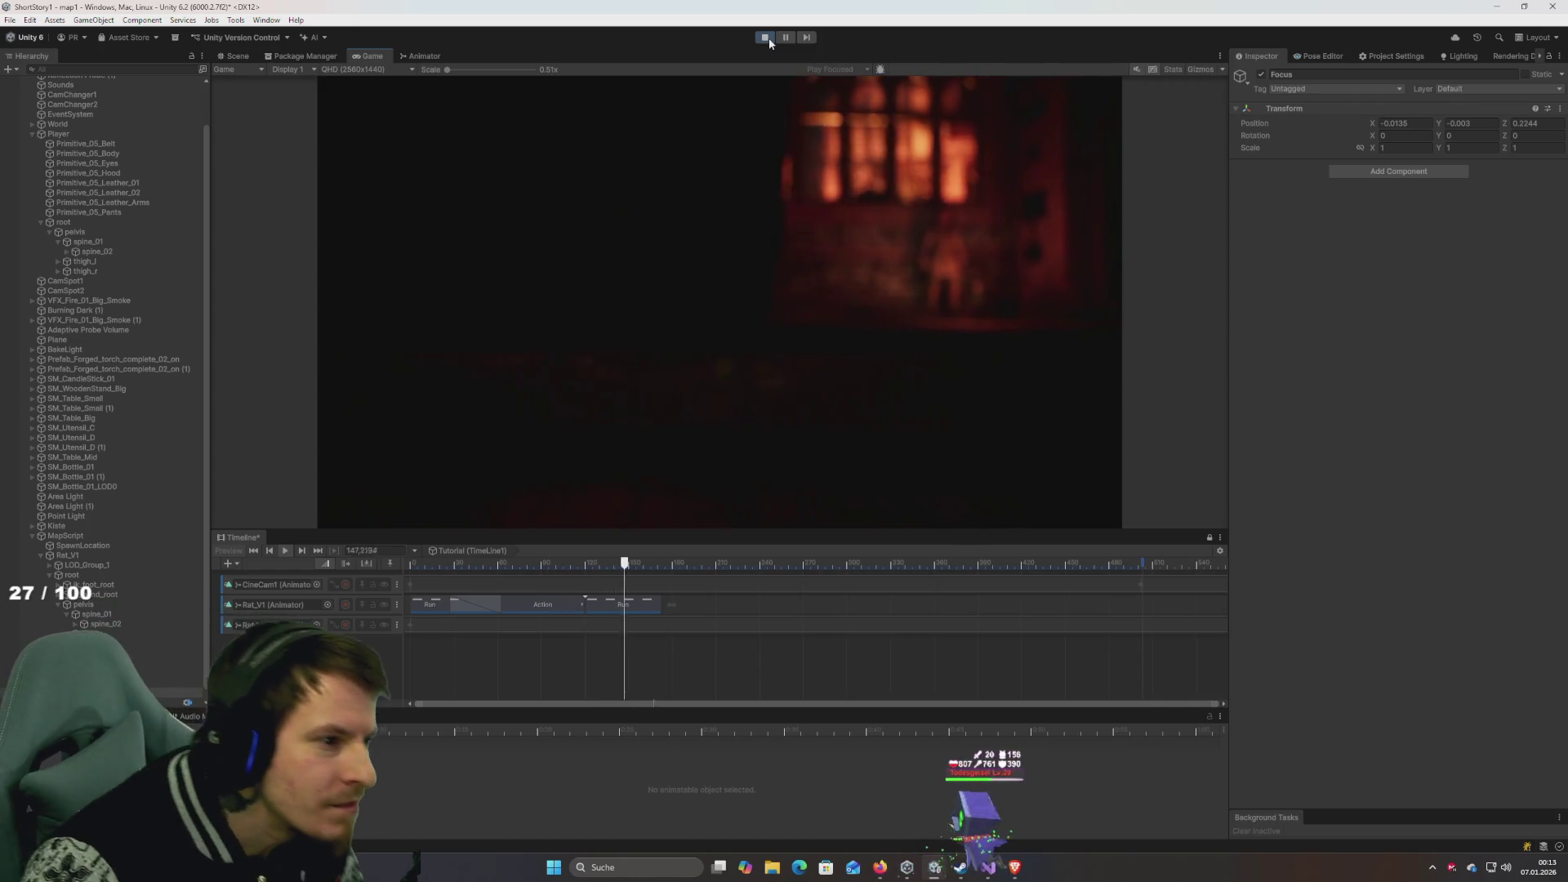
{"action": "left_click", "coordinate": [764, 37]}
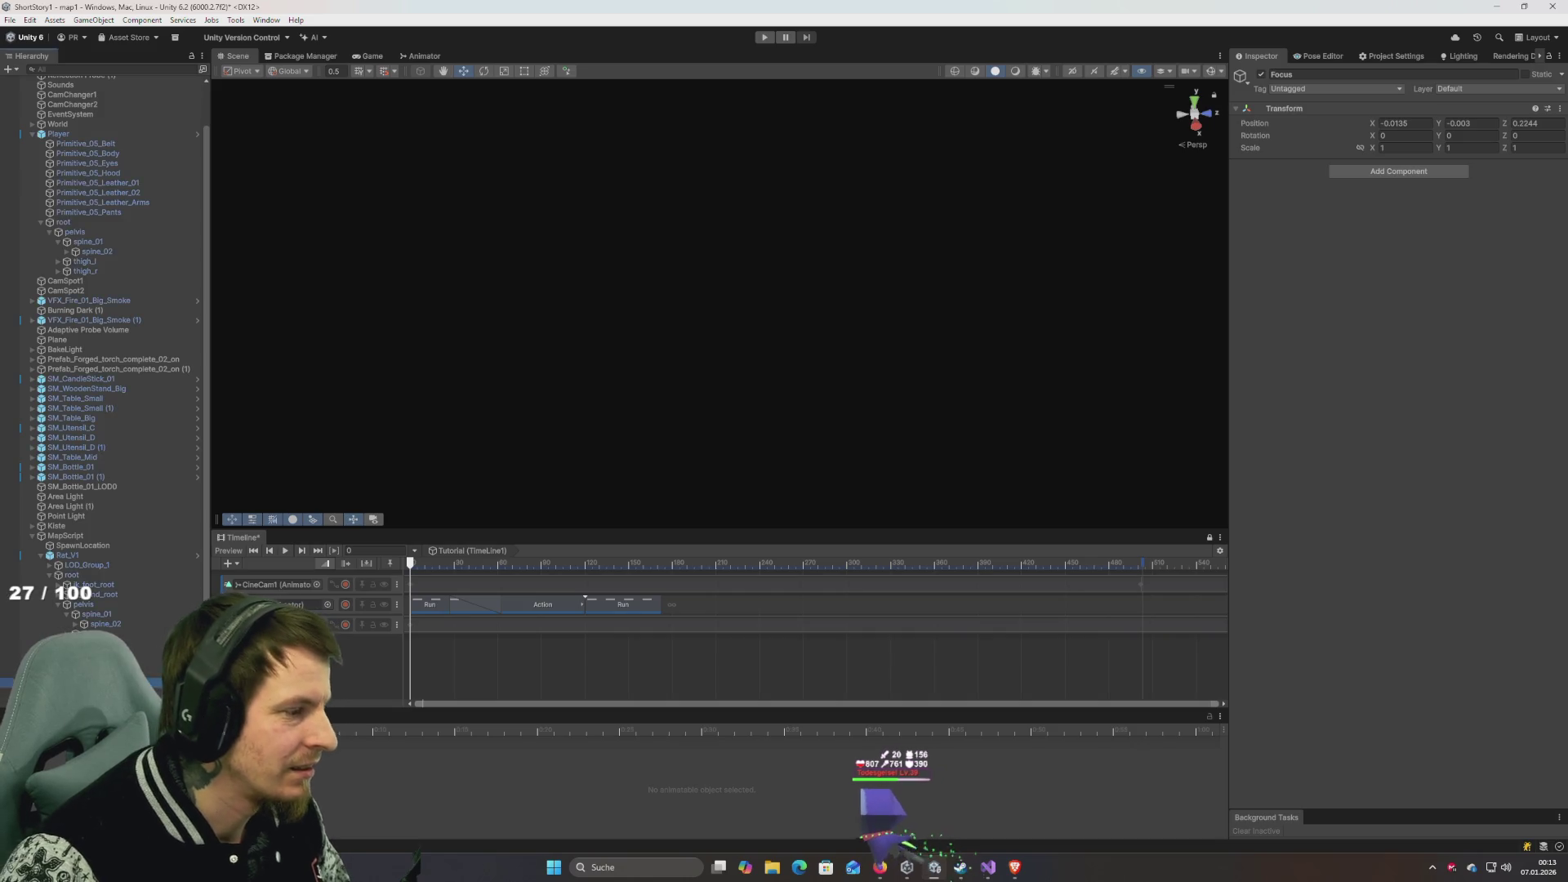
{"action": "left_click", "coordinate": [66, 517]}
Try Point Light intensity 100, settle on 30 with range 50, then play and stop the scene.
{"action": "left_click", "coordinate": [1397, 327]}
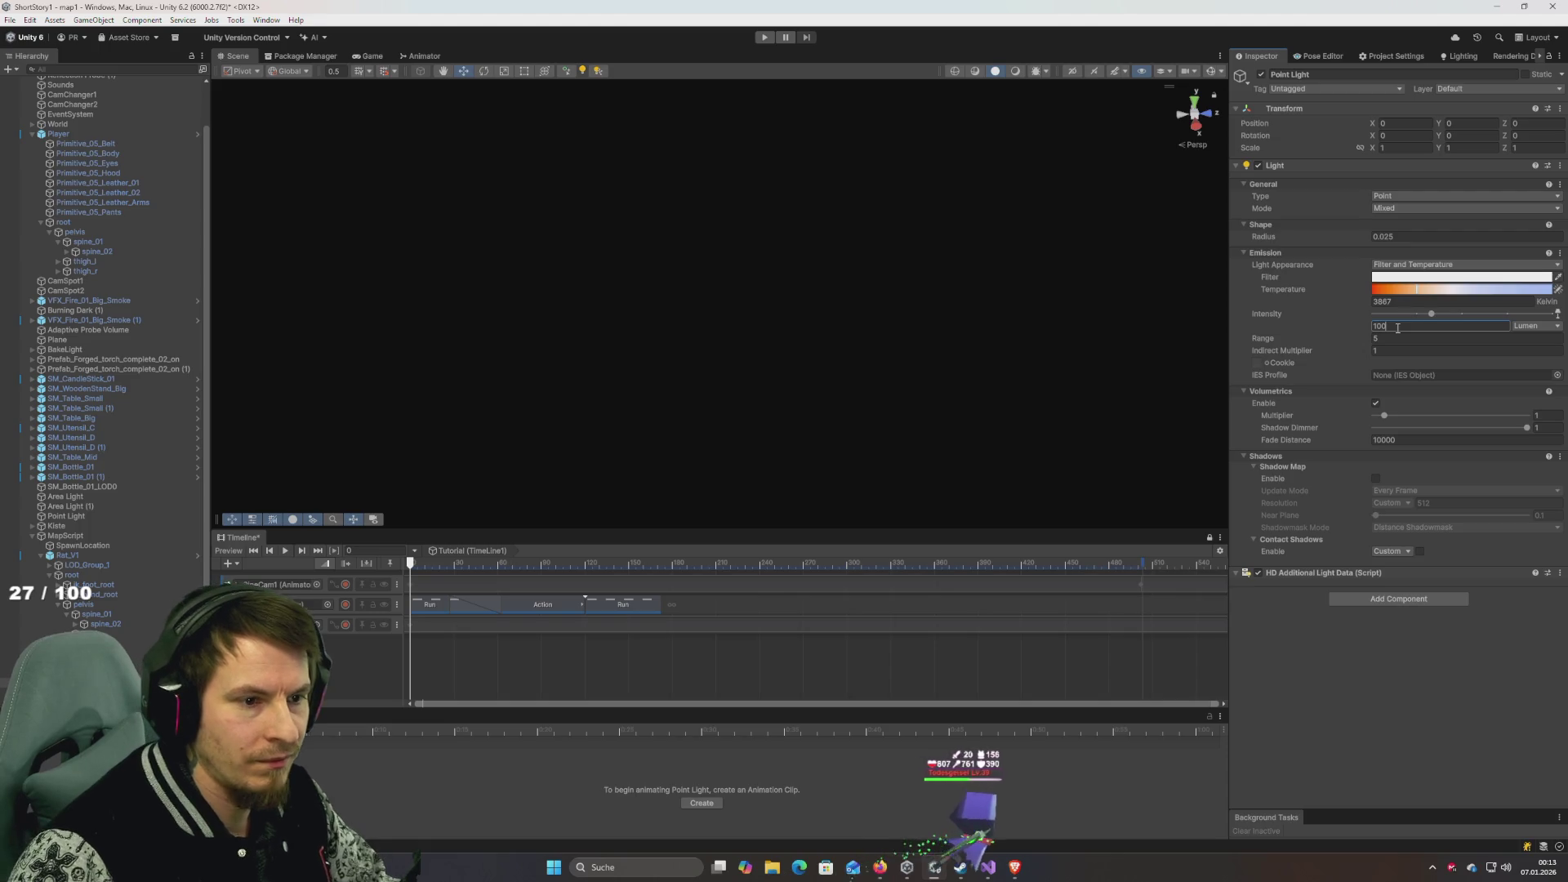
{"action": "left_click", "coordinate": [1398, 338]}
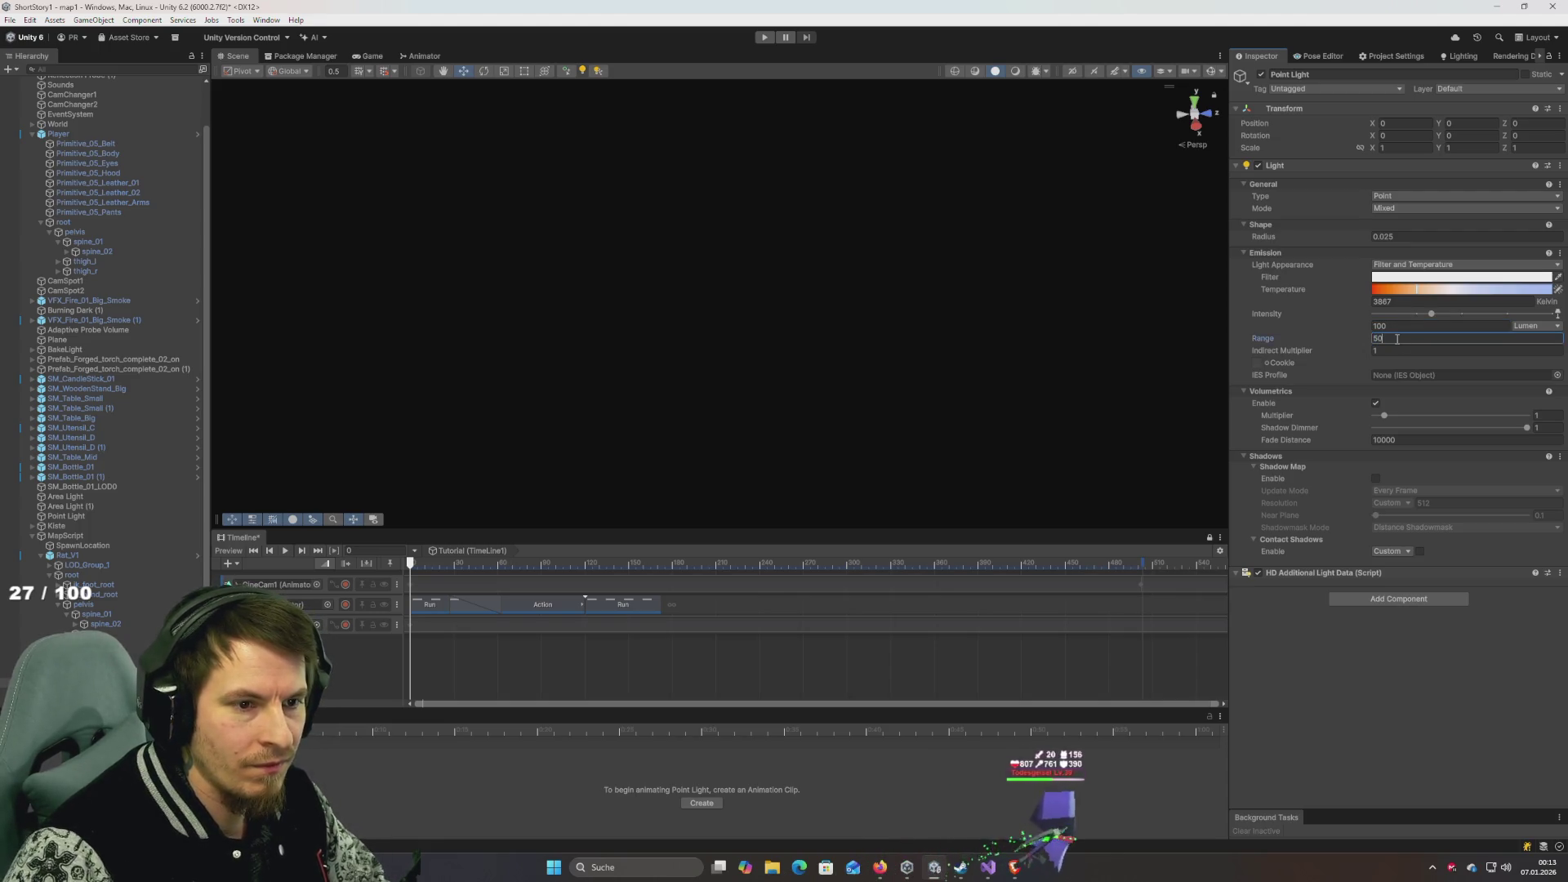
{"action": "left_click", "coordinate": [1405, 326]}
{"action": "type", "text": "30"}
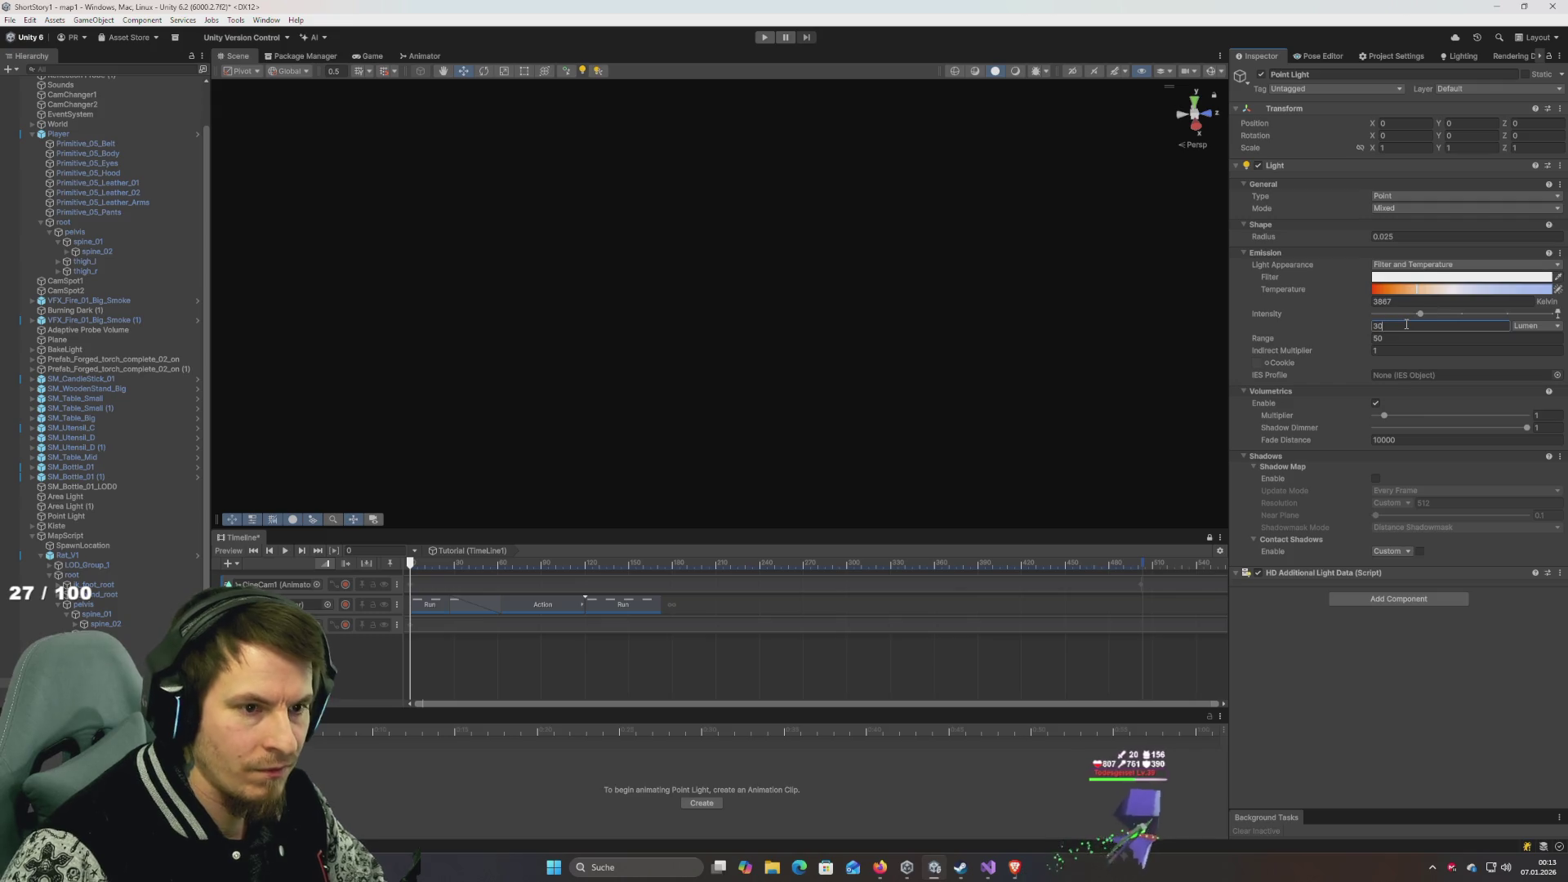
{"action": "left_click", "coordinate": [761, 37]}
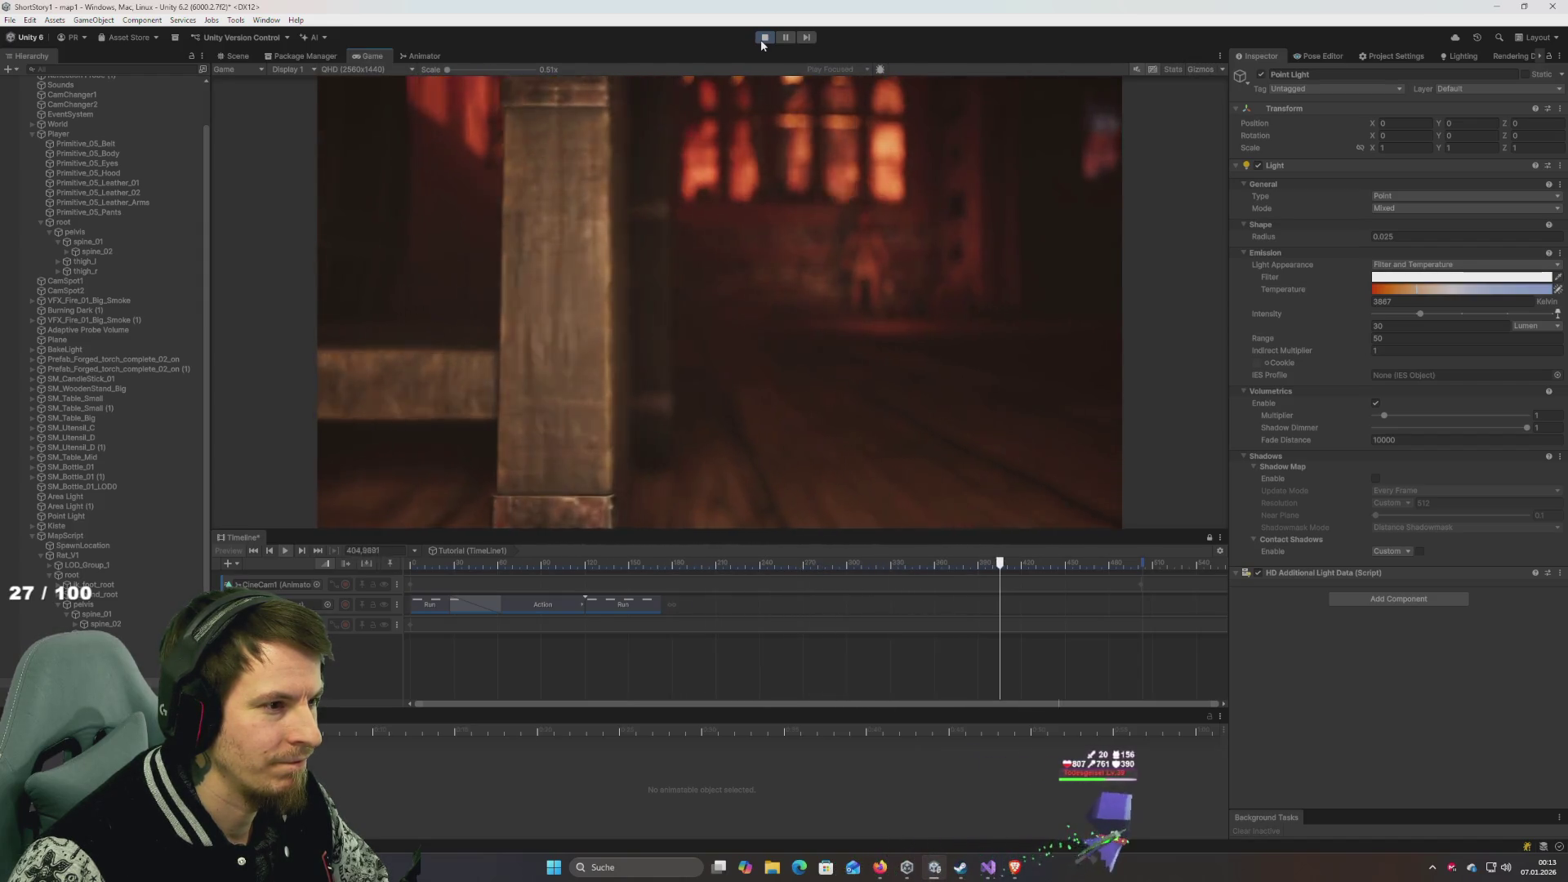
{"action": "left_click", "coordinate": [764, 38]}
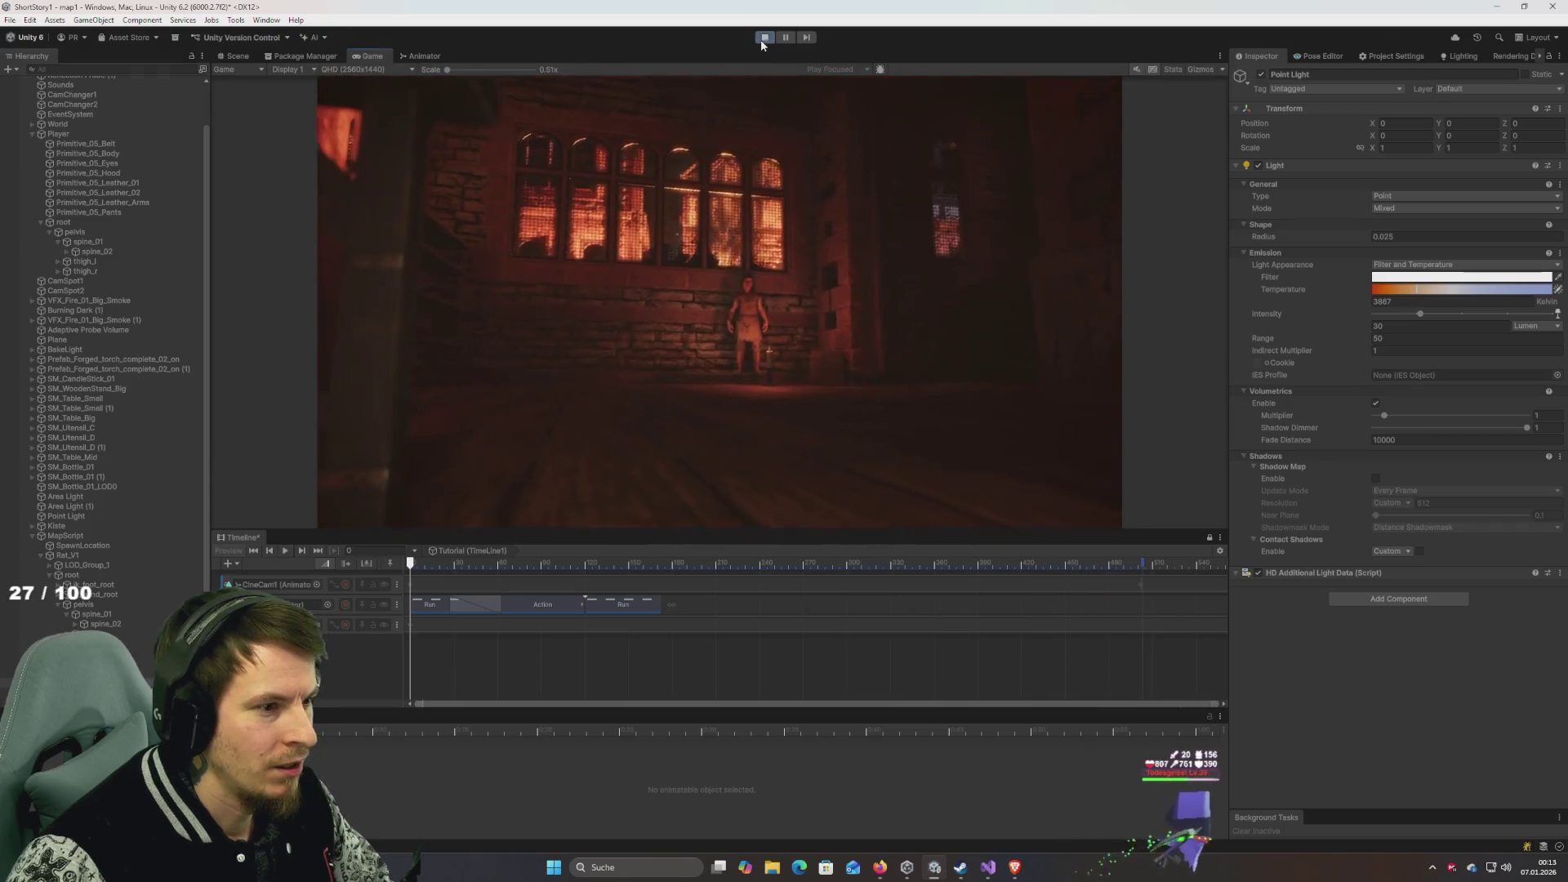
Restart Play mode with Ctrl+P and scrub the Timeline to frame 92 to watch the rat.
{"action": "mouse_move", "coordinate": [428, 559]}
{"action": "left_mouse_down"}
{"action": "mouse_move", "coordinate": [1120, 562]}
{"action": "mouse_move", "coordinate": [427, 562]}
{"action": "mouse_move", "coordinate": [525, 535]}
{"action": "mouse_move", "coordinate": [675, 542]}
{"action": "mouse_move", "coordinate": [620, 546]}
{"action": "left_mouse_up"}
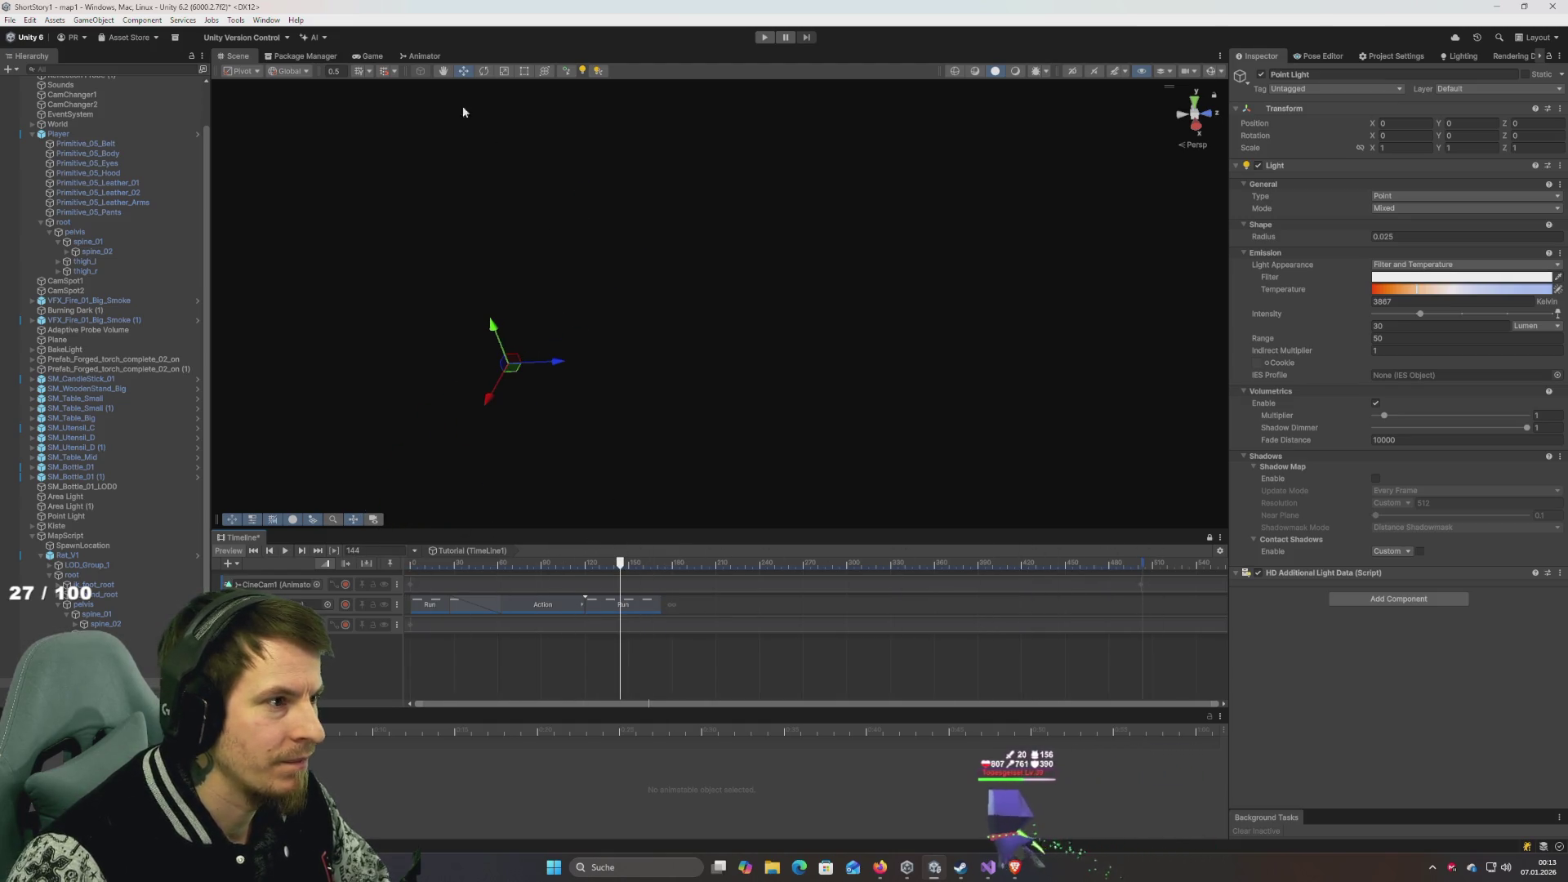
{"action": "key", "text": "ctrl+p"}
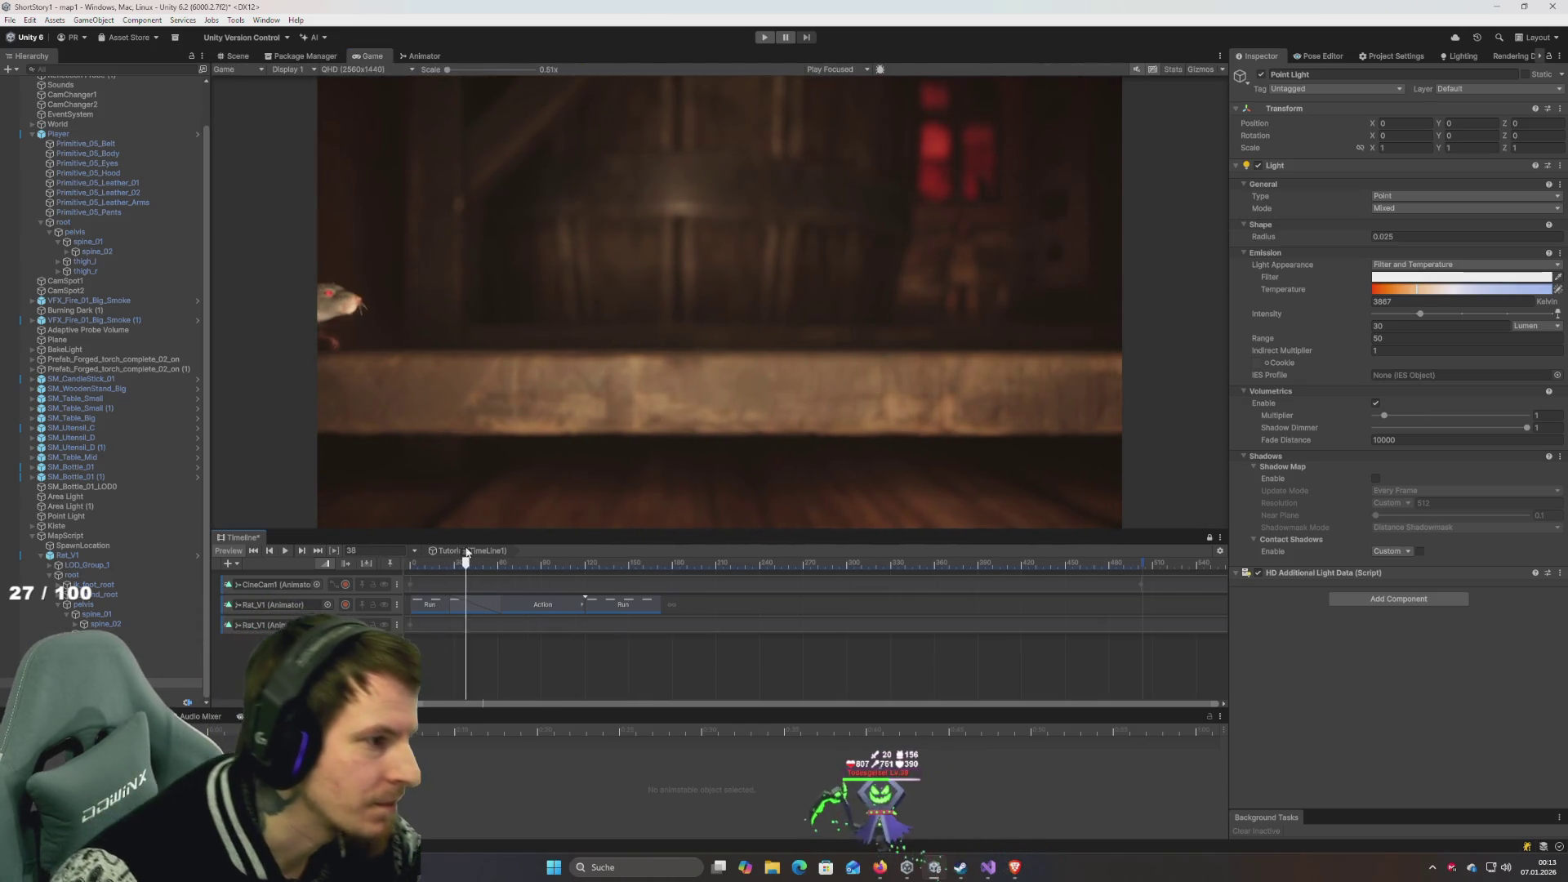
{"action": "mouse_move", "coordinate": [421, 562]}
{"action": "left_mouse_down"}
{"action": "mouse_move", "coordinate": [896, 572]}
{"action": "mouse_move", "coordinate": [404, 564]}
{"action": "mouse_move", "coordinate": [518, 557]}
{"action": "mouse_move", "coordinate": [426, 553]}
{"action": "left_mouse_up"}
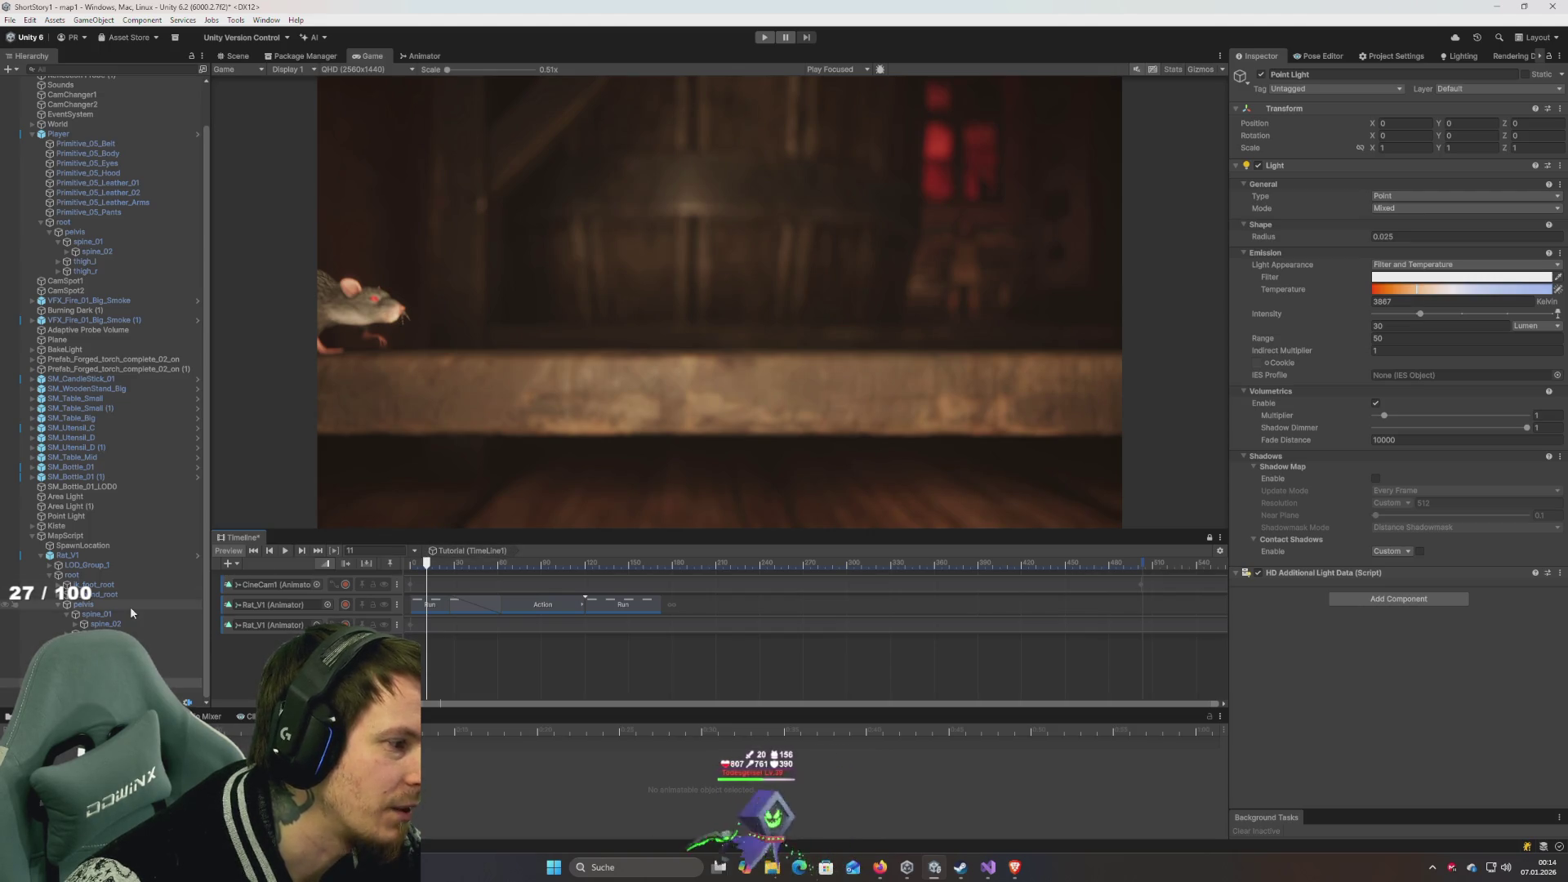
{"action": "mouse_move", "coordinate": [429, 568]}
{"action": "left_mouse_down"}
{"action": "mouse_move", "coordinate": [546, 586]}
{"action": "mouse_move", "coordinate": [400, 571]}
{"action": "left_mouse_up"}
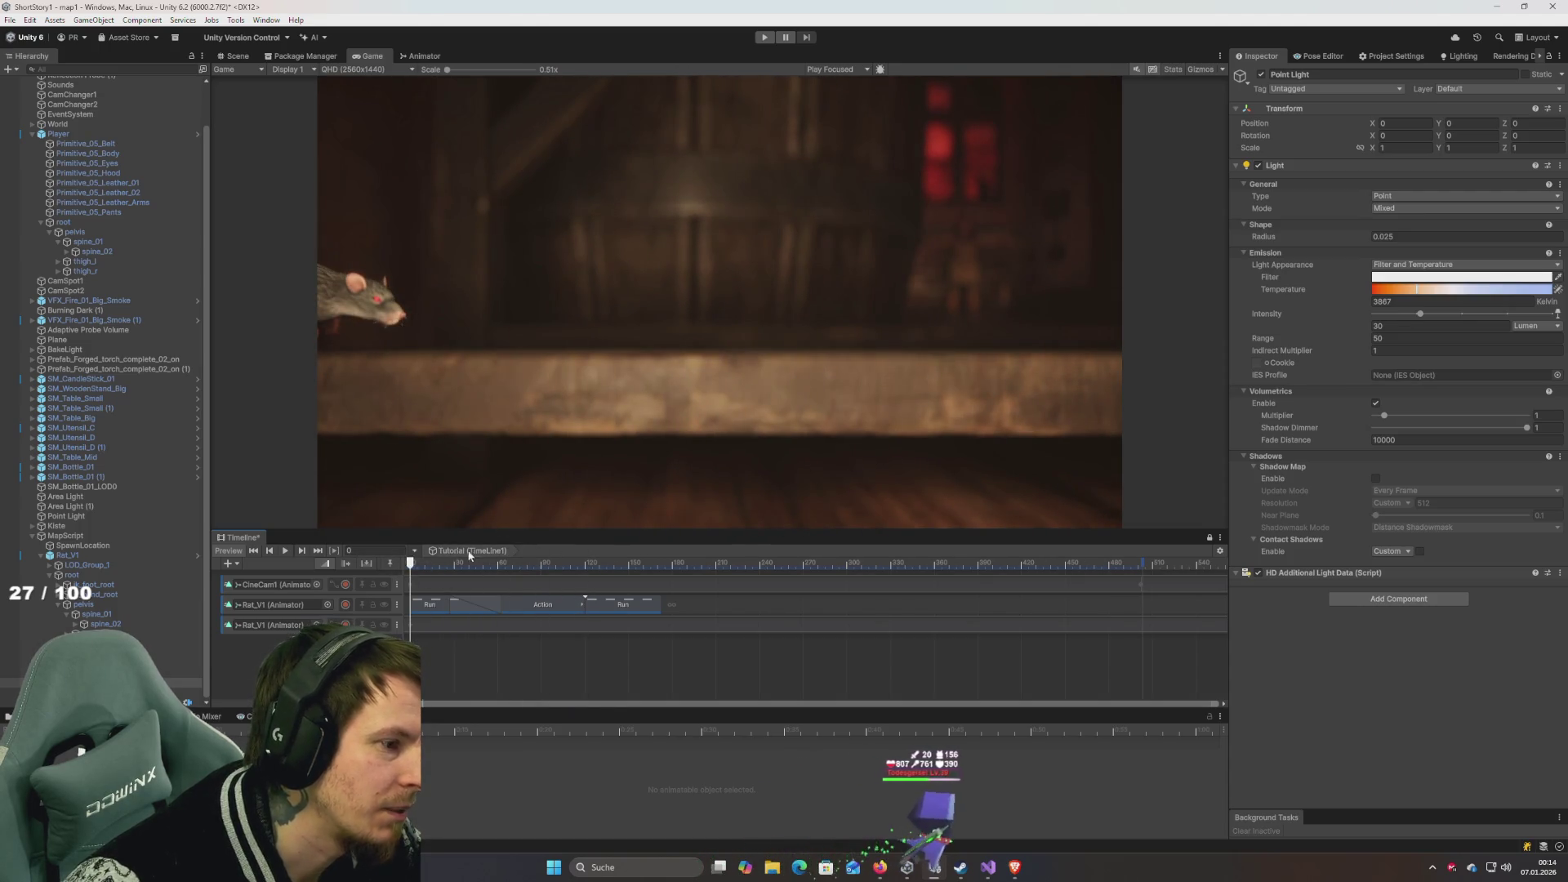
Try Focus Z values from 0.32 down to 0.22 until the rat is sharp, then scrub the Timeline.
{"action": "key", "text": "ctrl+z"}
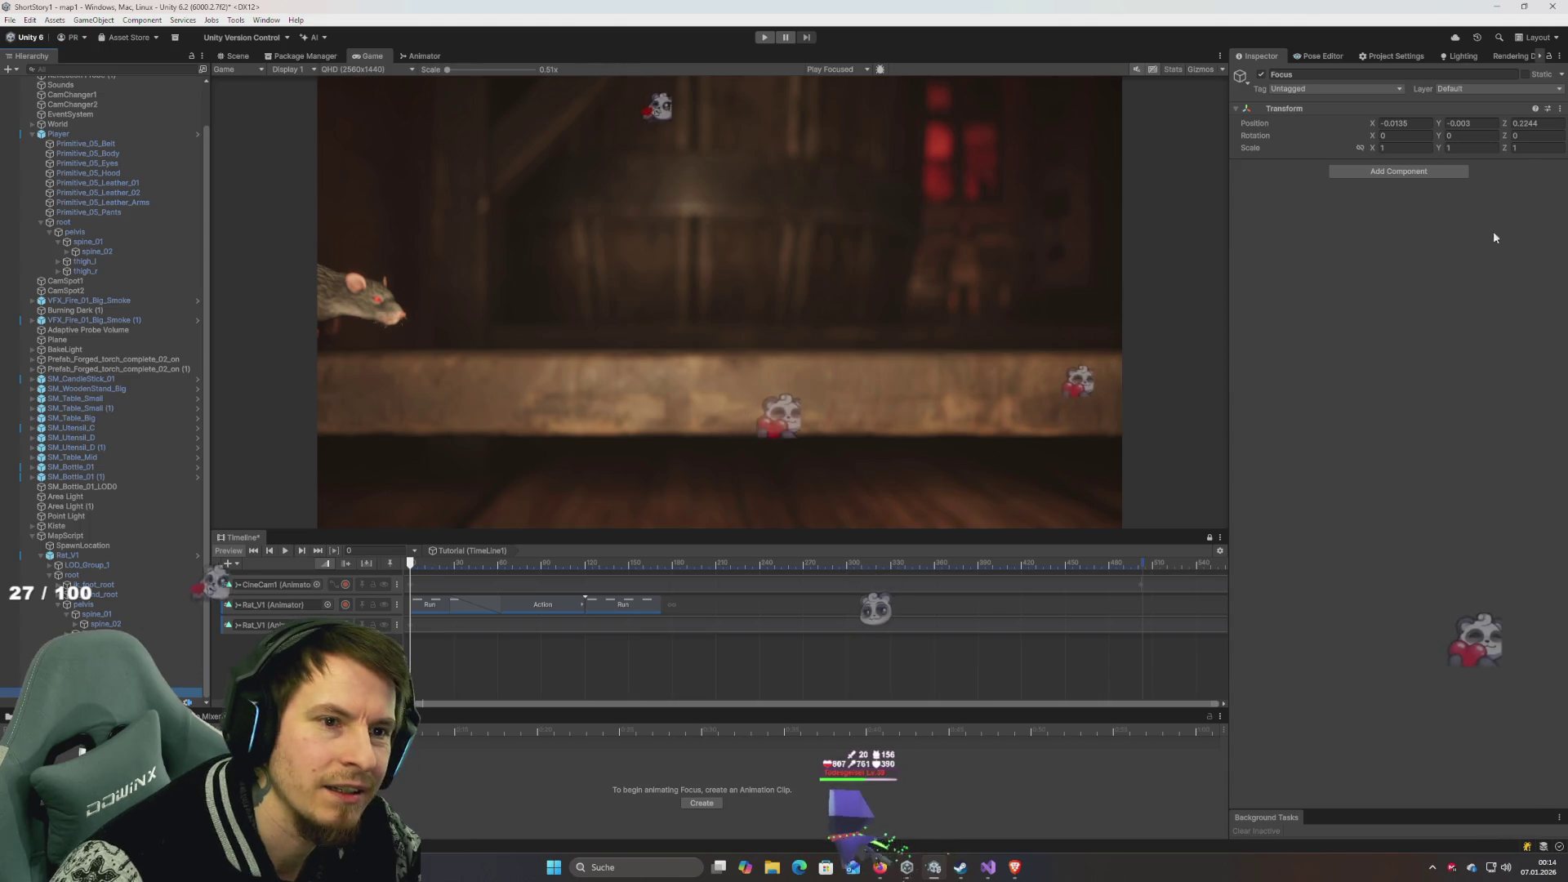
{"action": "type", "text": "0.32"}
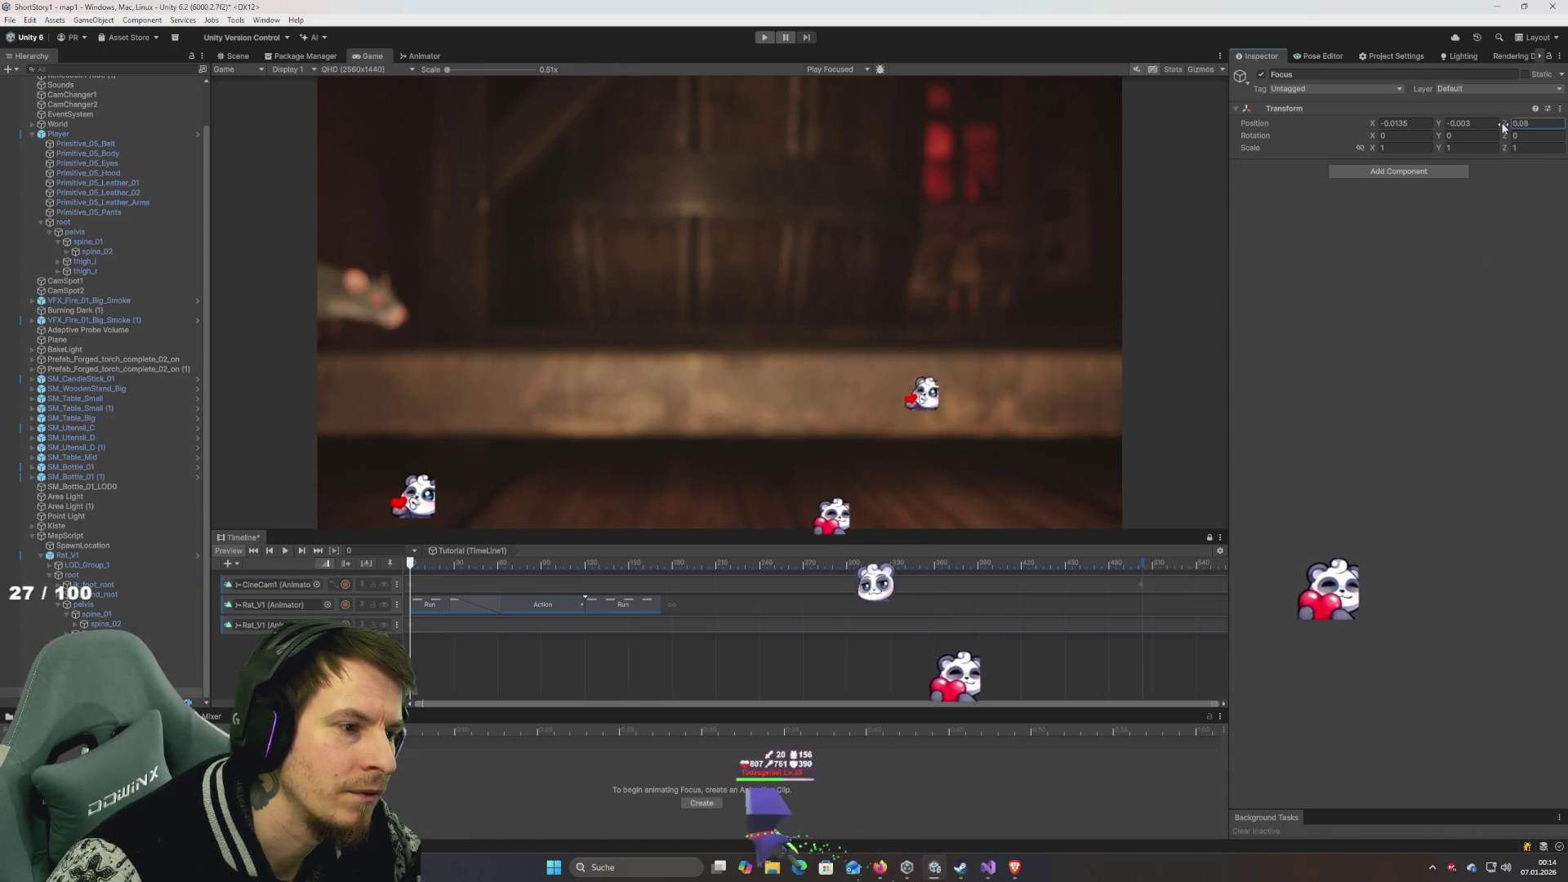
{"action": "key", "text": "BackSpace"}
{"action": "key", "text": "BackSpace"}
{"action": "type", "text": "2"}
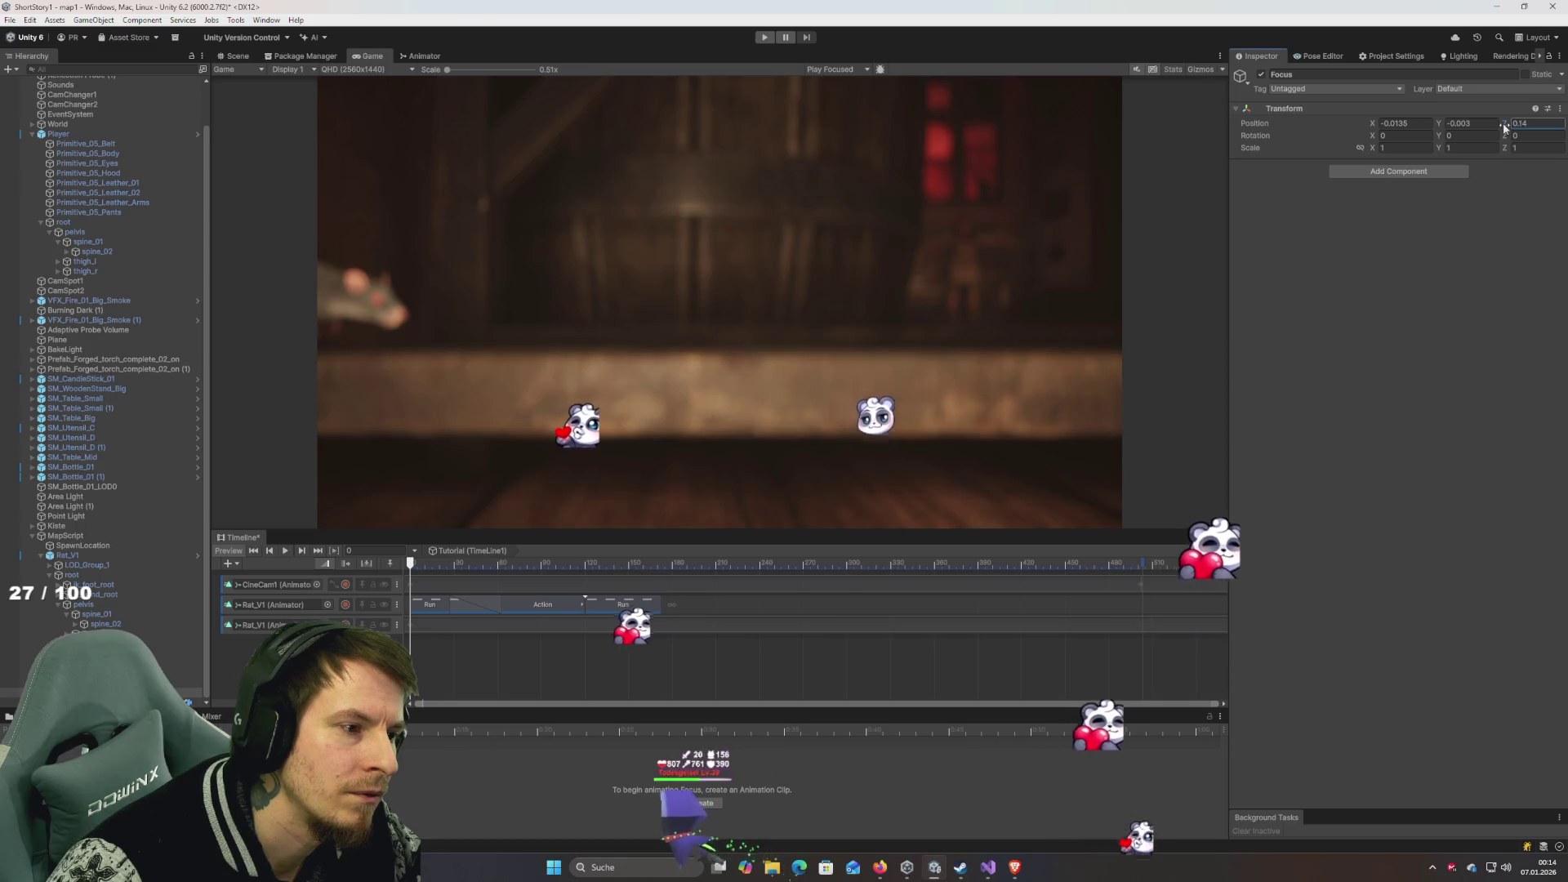
{"action": "type", "text": "8"}
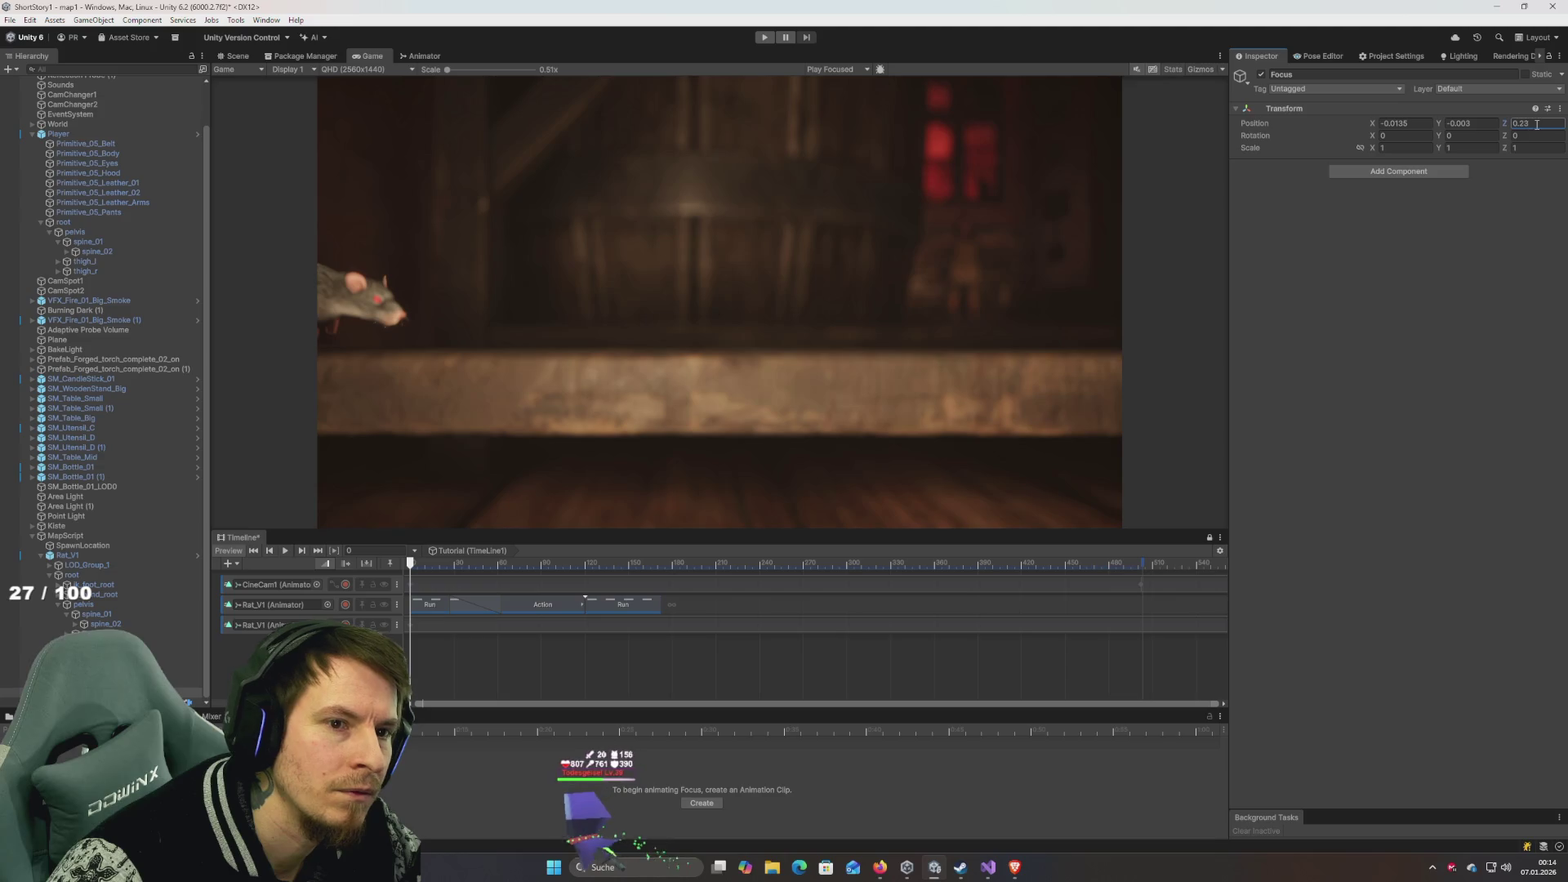
{"action": "key", "text": "BackSpace"}
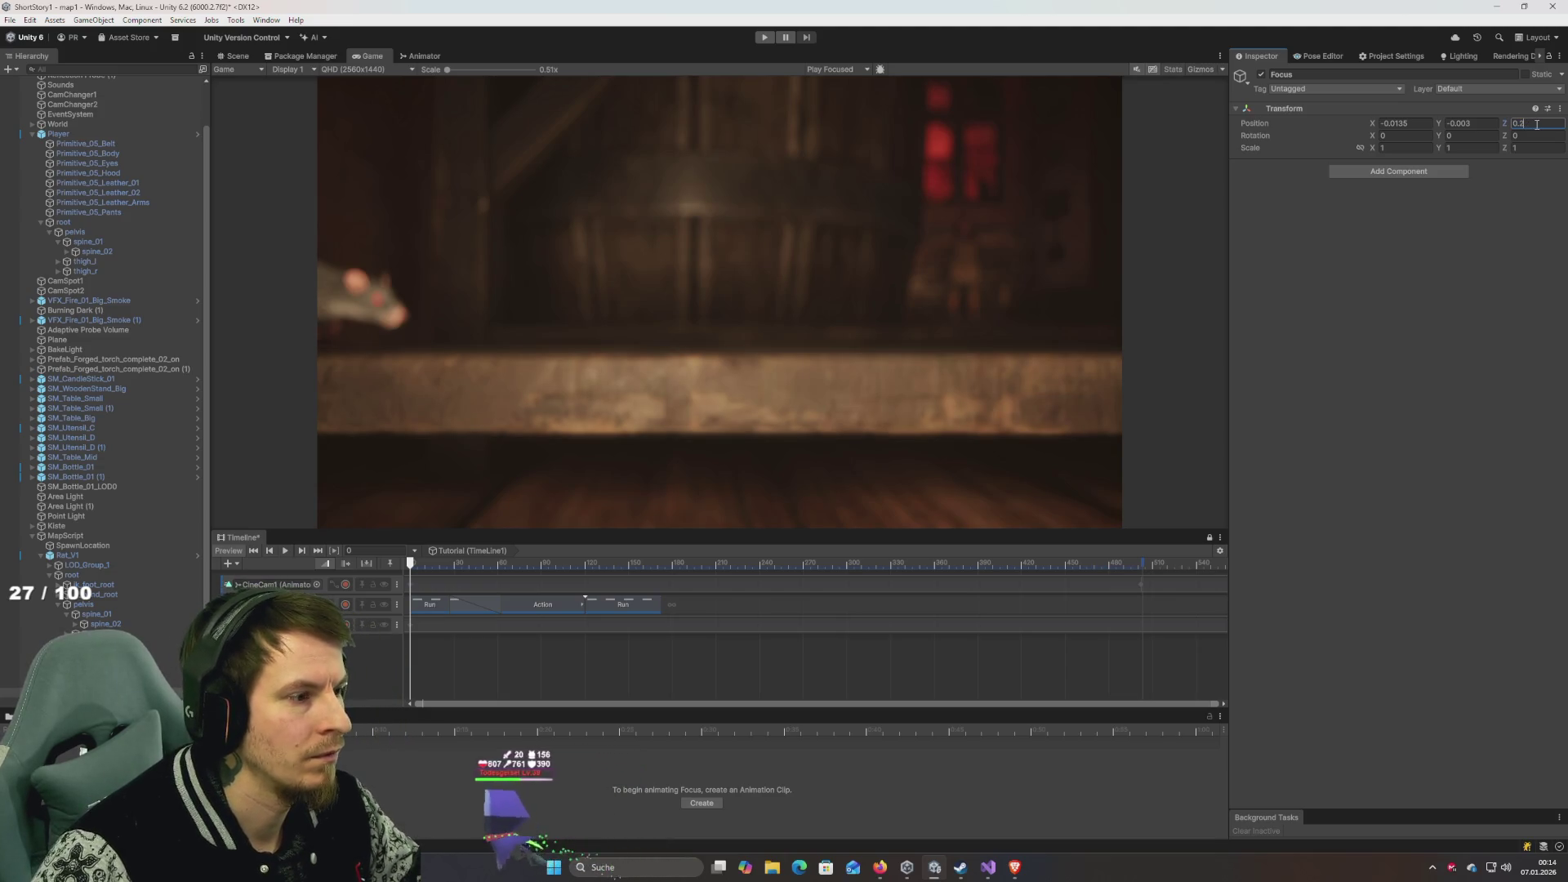
{"action": "type", "text": "13"}
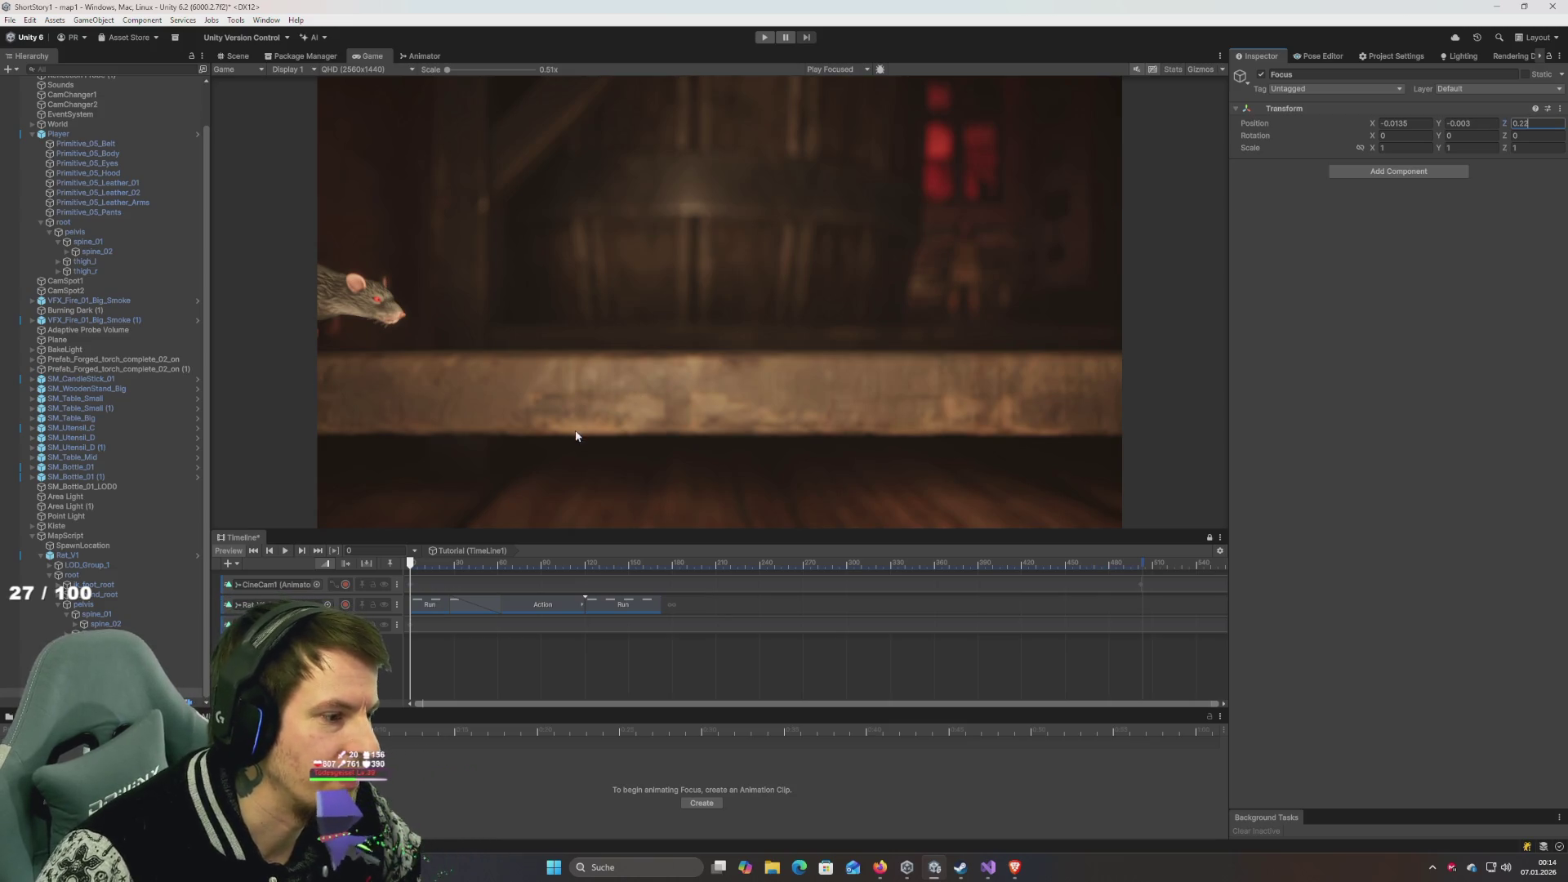
{"action": "mouse_move", "coordinate": [428, 560]}
{"action": "left_mouse_down"}
{"action": "mouse_move", "coordinate": [729, 565]}
{"action": "mouse_move", "coordinate": [490, 564]}
{"action": "mouse_move", "coordinate": [392, 532]}
{"action": "left_mouse_up"}
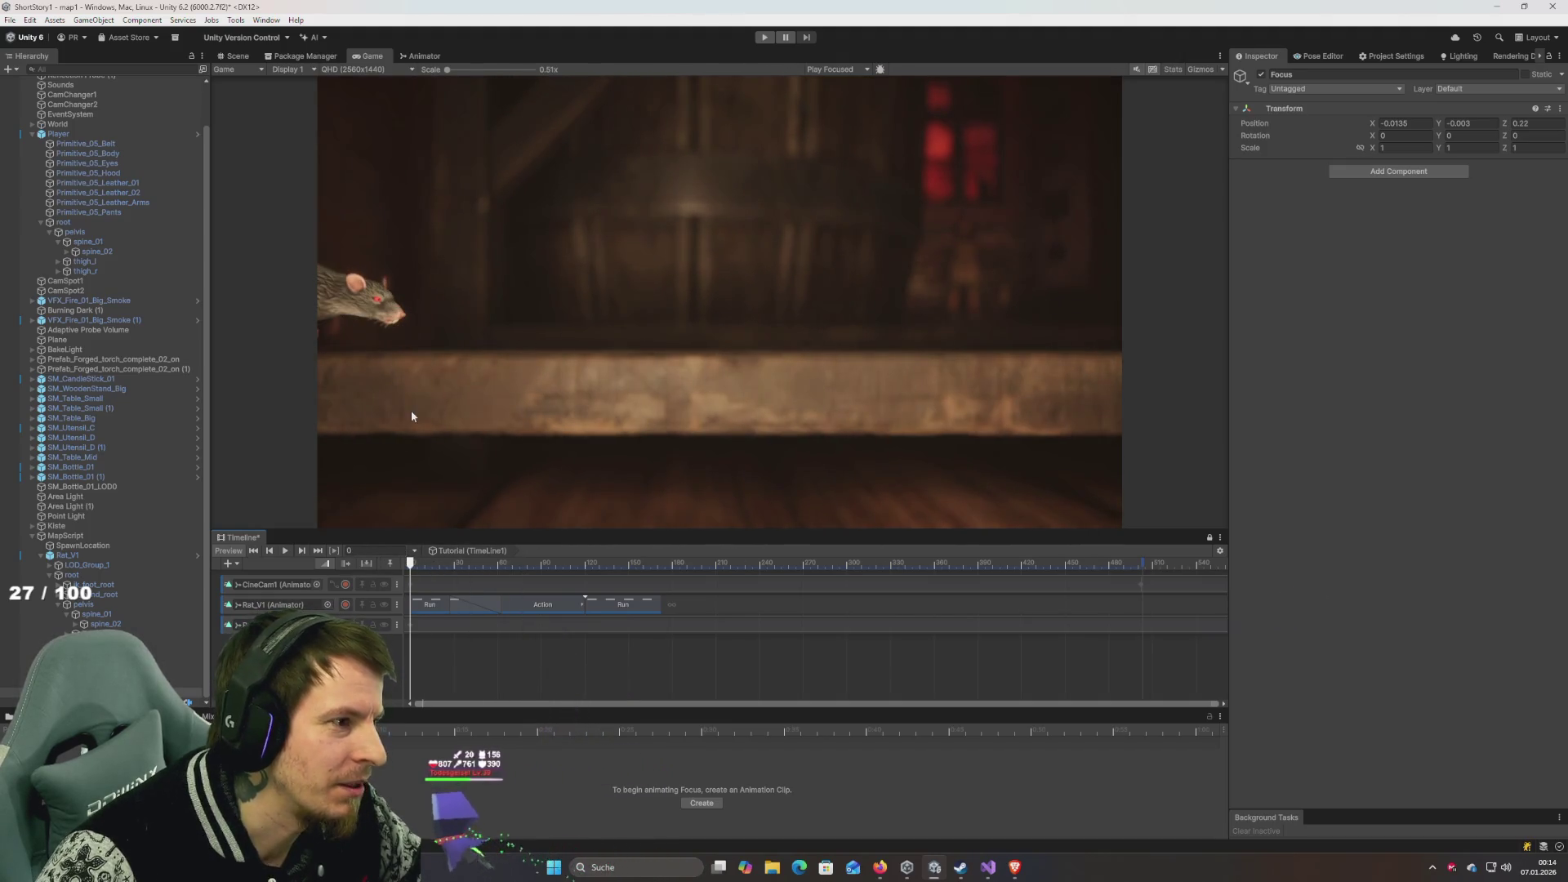
Drag the rat's Action and Run clips later on the Rat_V1 track and enable recording on the third track.
{"action": "left_click", "coordinate": [235, 61]}
{"action": "mouse_move", "coordinate": [727, 263]}
{"action": "left_mouse_down"}
{"action": "mouse_move", "coordinate": [844, 277]}
{"action": "mouse_move", "coordinate": [834, 253]}
{"action": "left_mouse_up"}
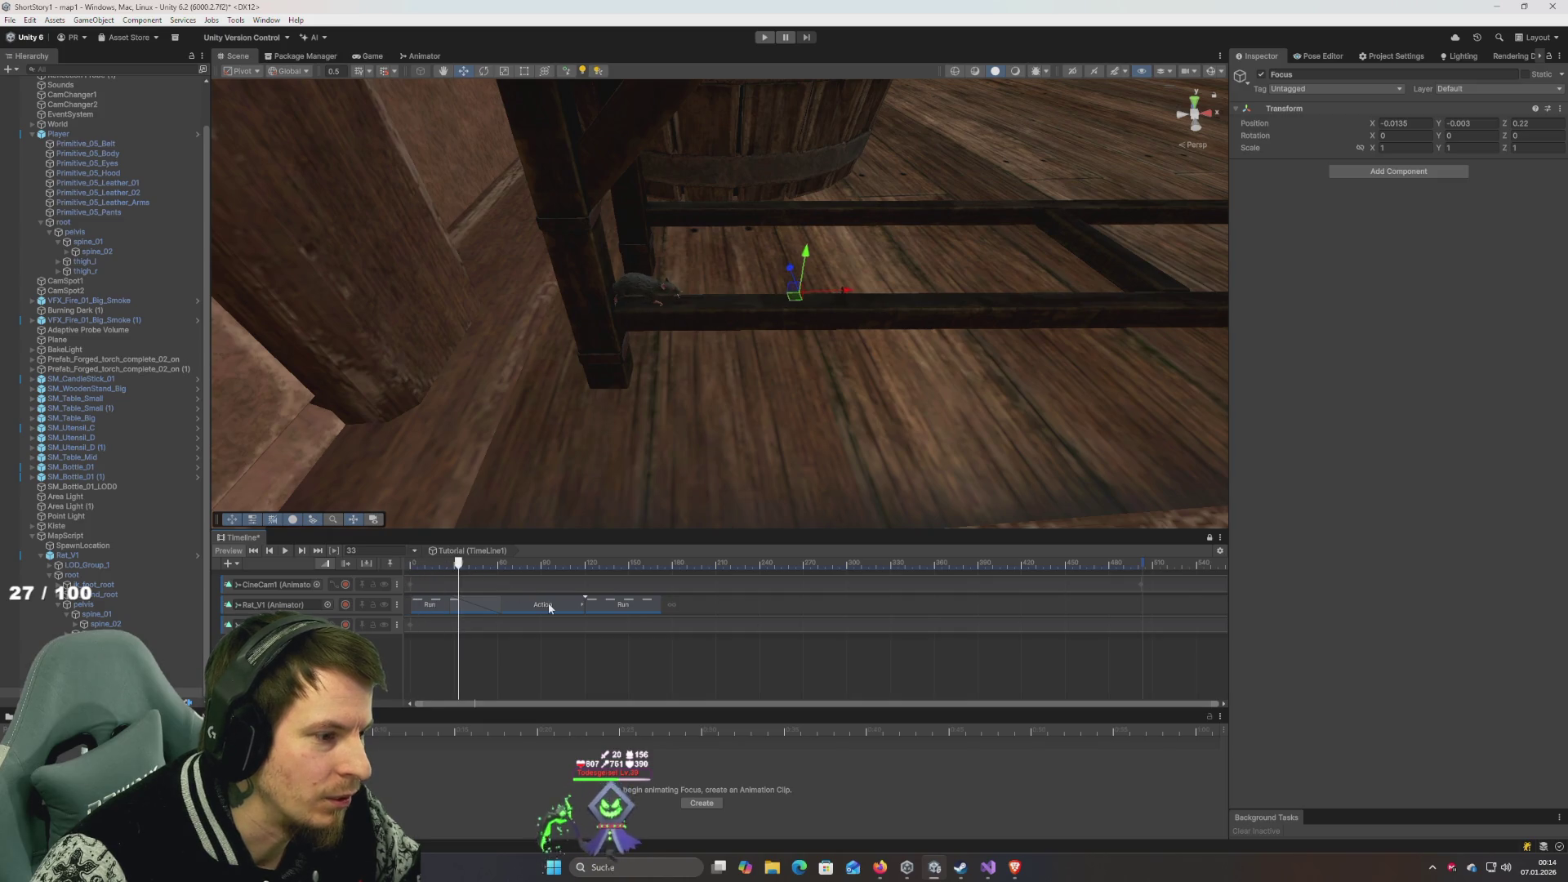
{"action": "mouse_move", "coordinate": [712, 610]}
{"action": "left_mouse_down"}
{"action": "mouse_move", "coordinate": [508, 606]}
{"action": "mouse_move", "coordinate": [830, 605]}
{"action": "left_mouse_up"}
{"action": "left_click", "coordinate": [503, 605]}
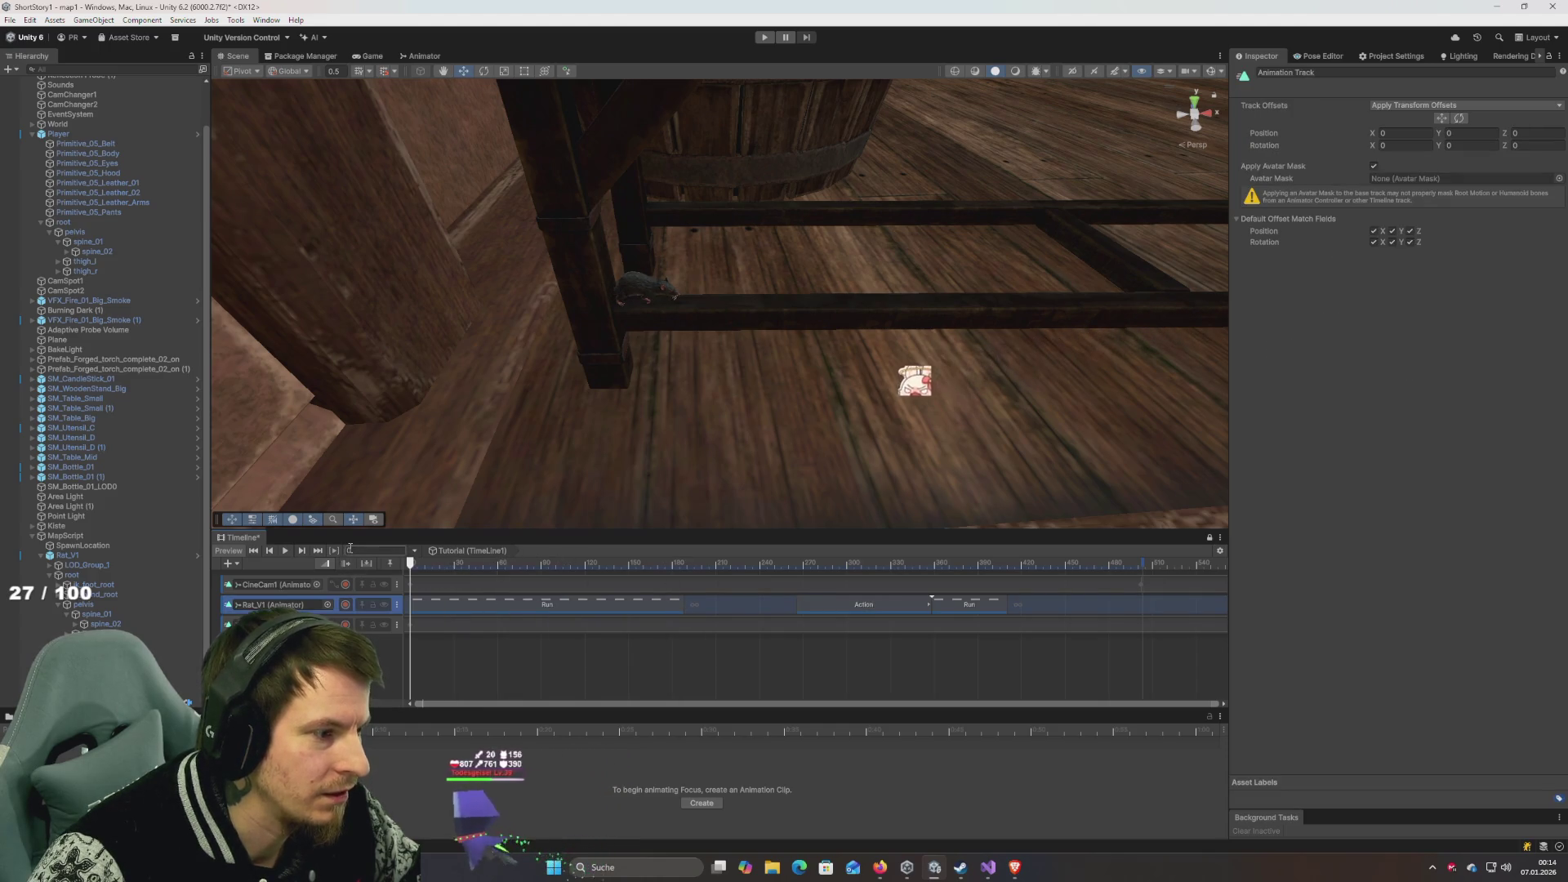
{"action": "left_click", "coordinate": [346, 625]}
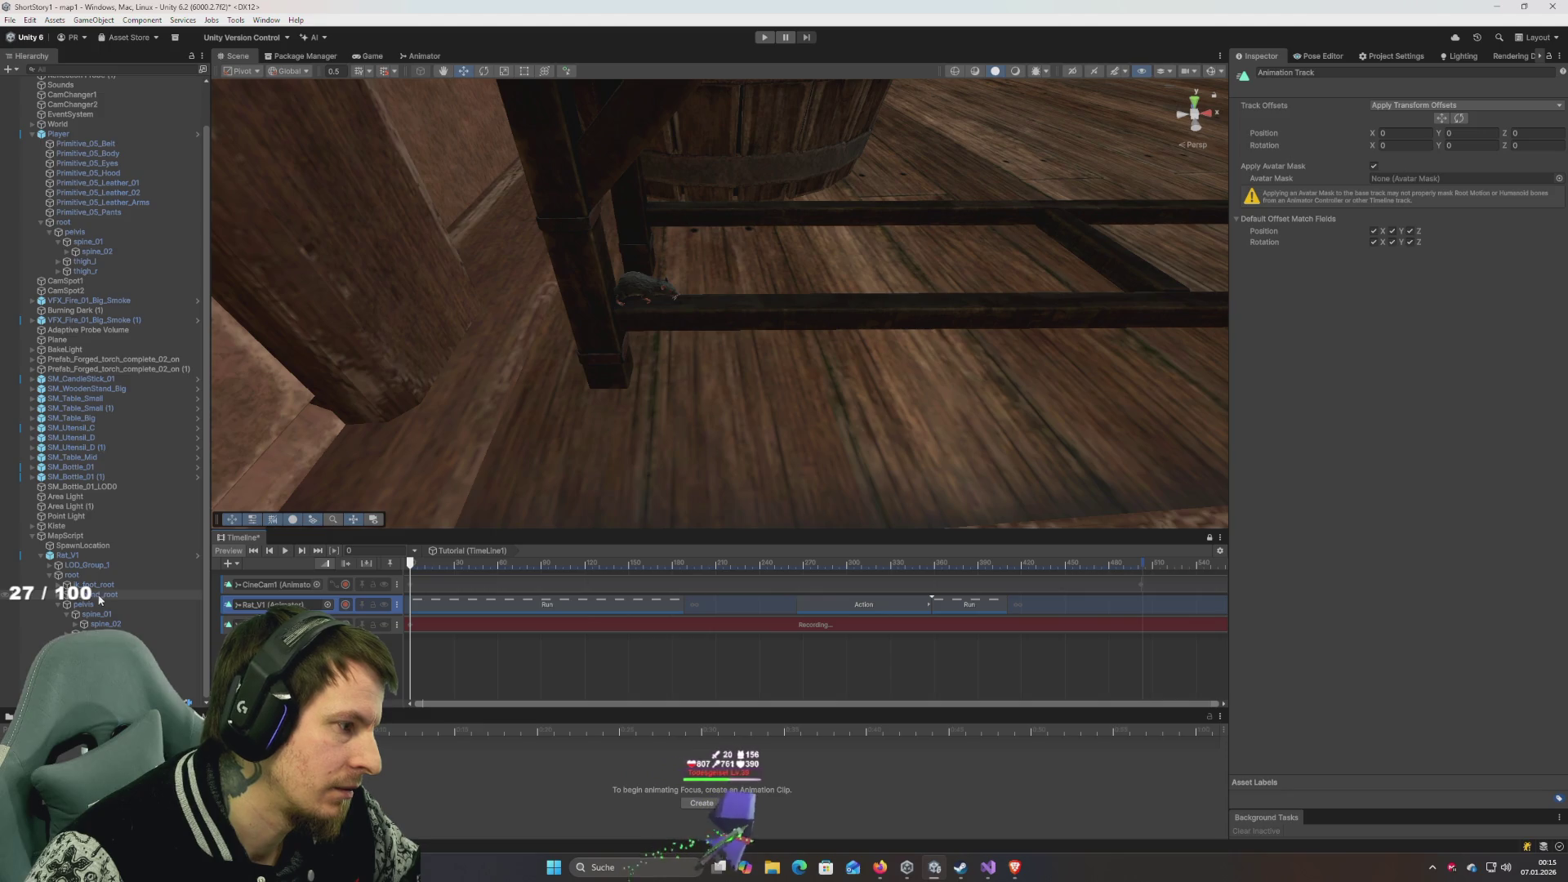
Record the rat sliding along the beam at Timeline frames 24, 186 and 162.
{"action": "left_click", "coordinate": [653, 294]}
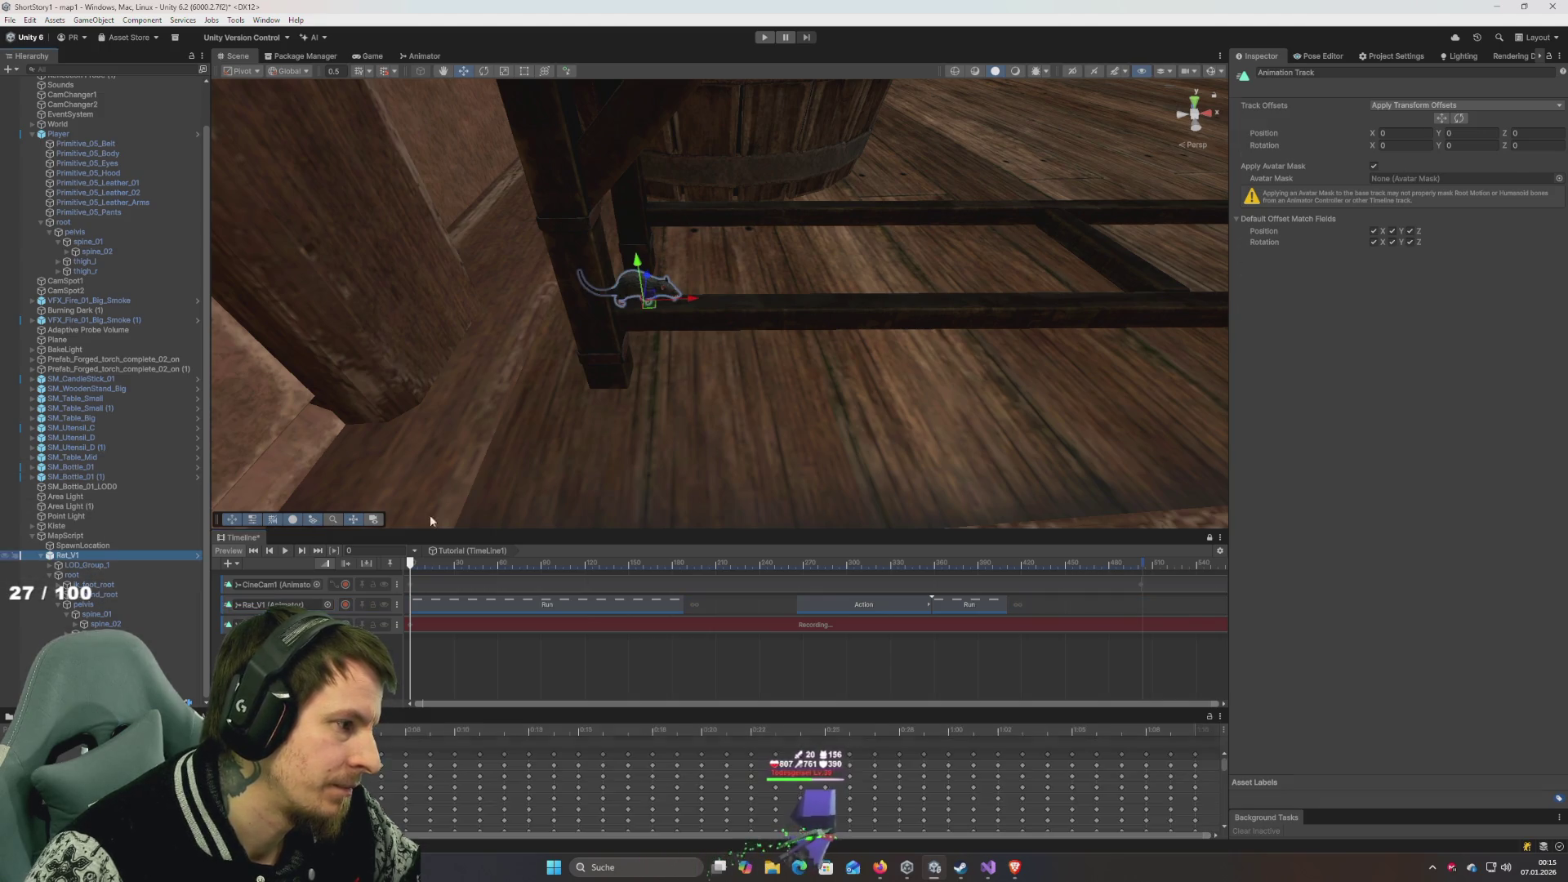
{"action": "left_click_drag", "start_coordinate": [689, 302], "coordinate": [688, 302]}
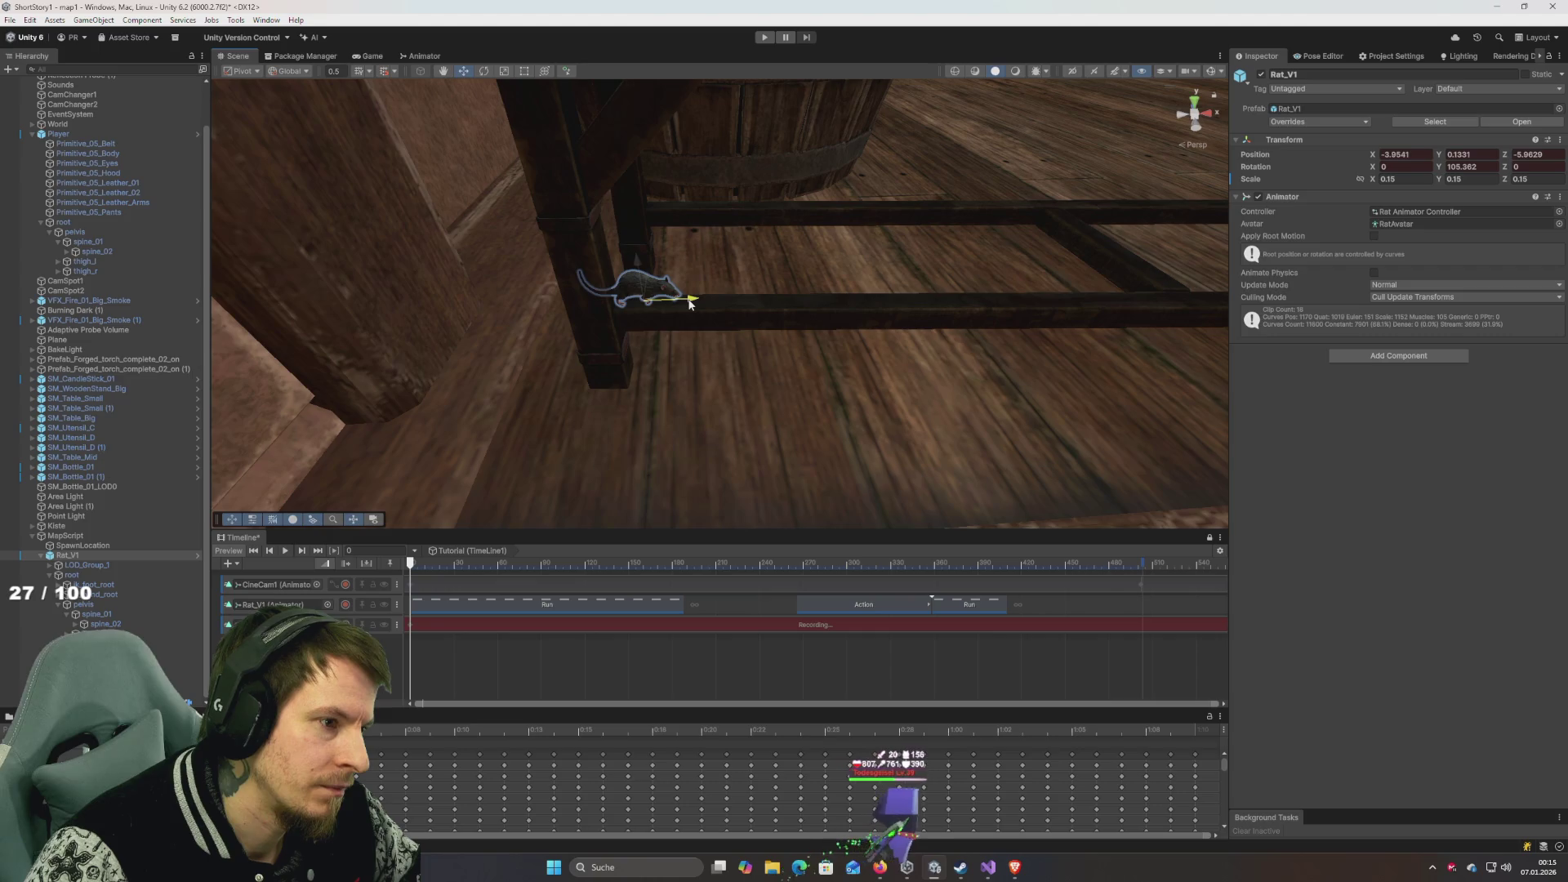
{"action": "left_click", "coordinate": [455, 564]}
{"action": "left_click_drag", "start_coordinate": [455, 565], "coordinate": [686, 587]}
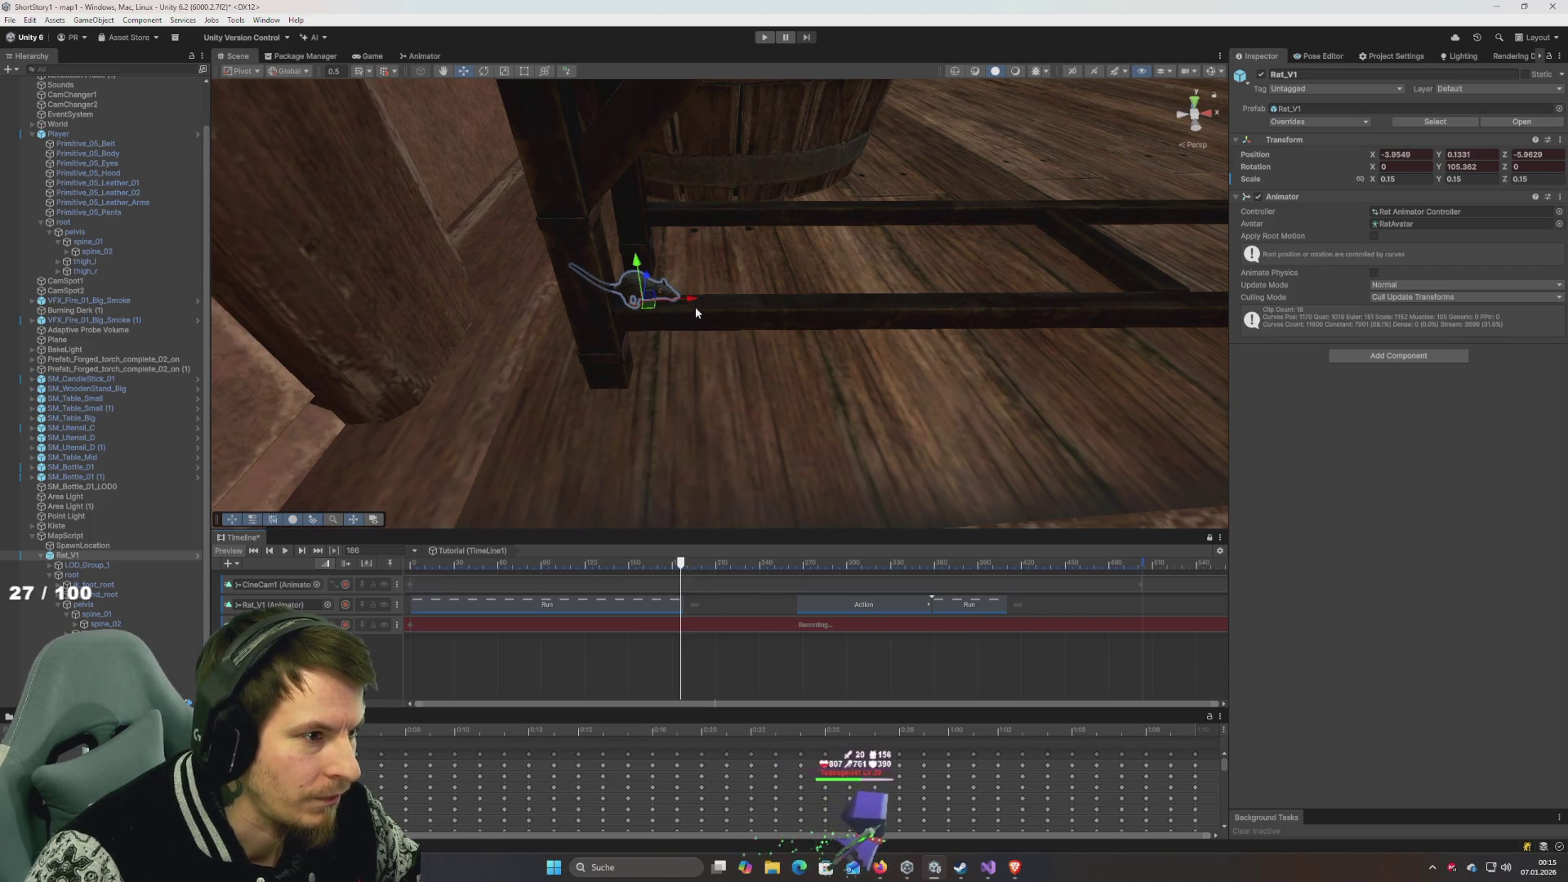
{"action": "mouse_move", "coordinate": [692, 296]}
{"action": "left_mouse_down"}
{"action": "mouse_move", "coordinate": [876, 325]}
{"action": "mouse_move", "coordinate": [918, 309]}
{"action": "mouse_move", "coordinate": [819, 307]}
{"action": "mouse_move", "coordinate": [577, 255]}
{"action": "mouse_move", "coordinate": [603, 247]}
{"action": "left_mouse_up"}
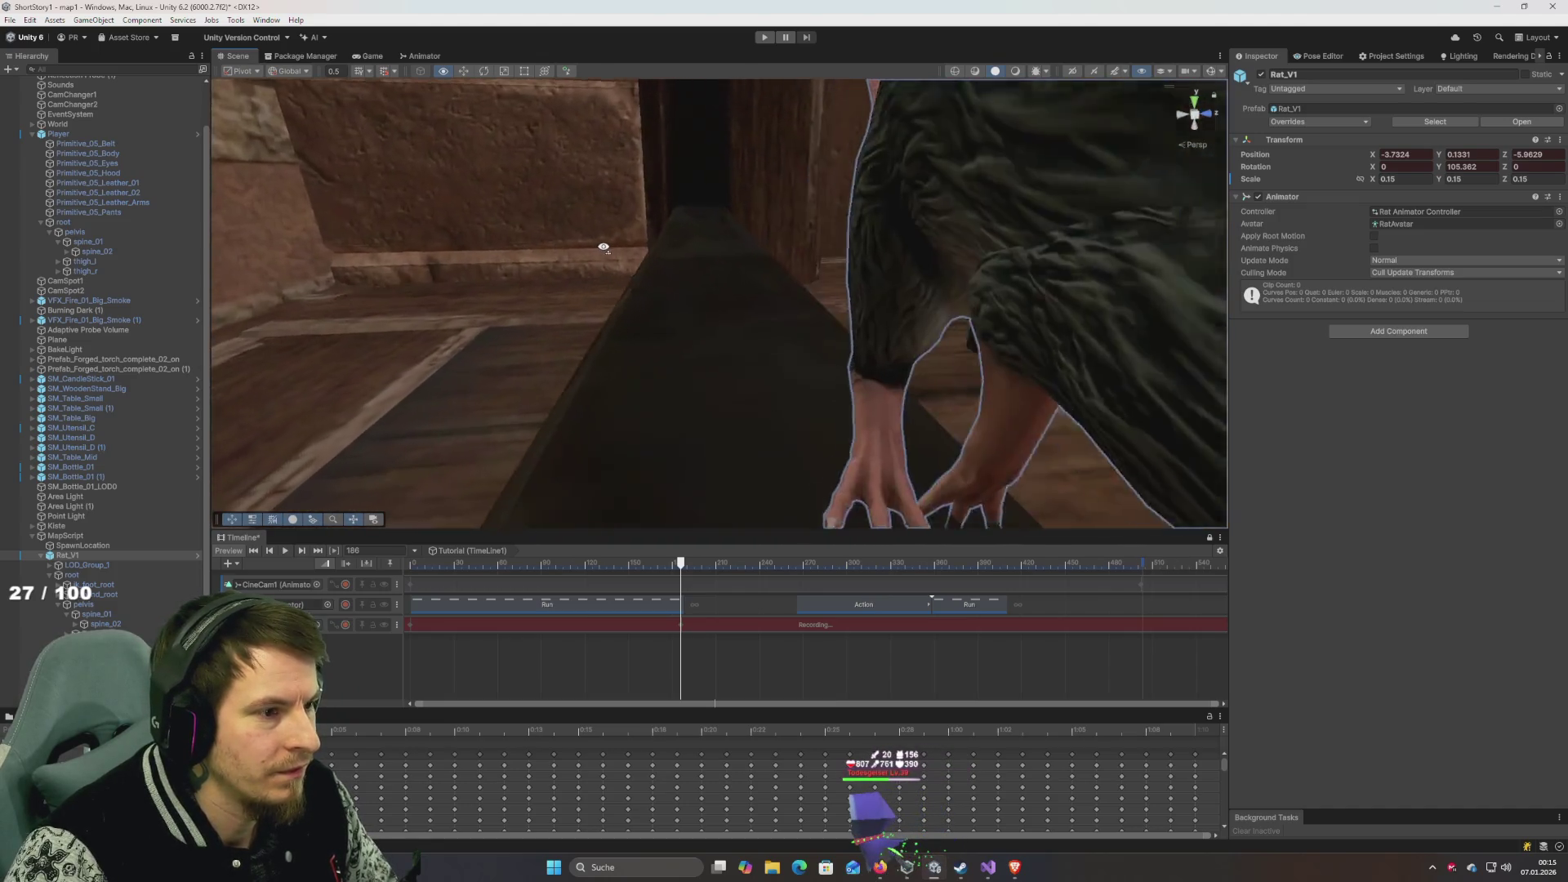
{"action": "key", "text": "f"}
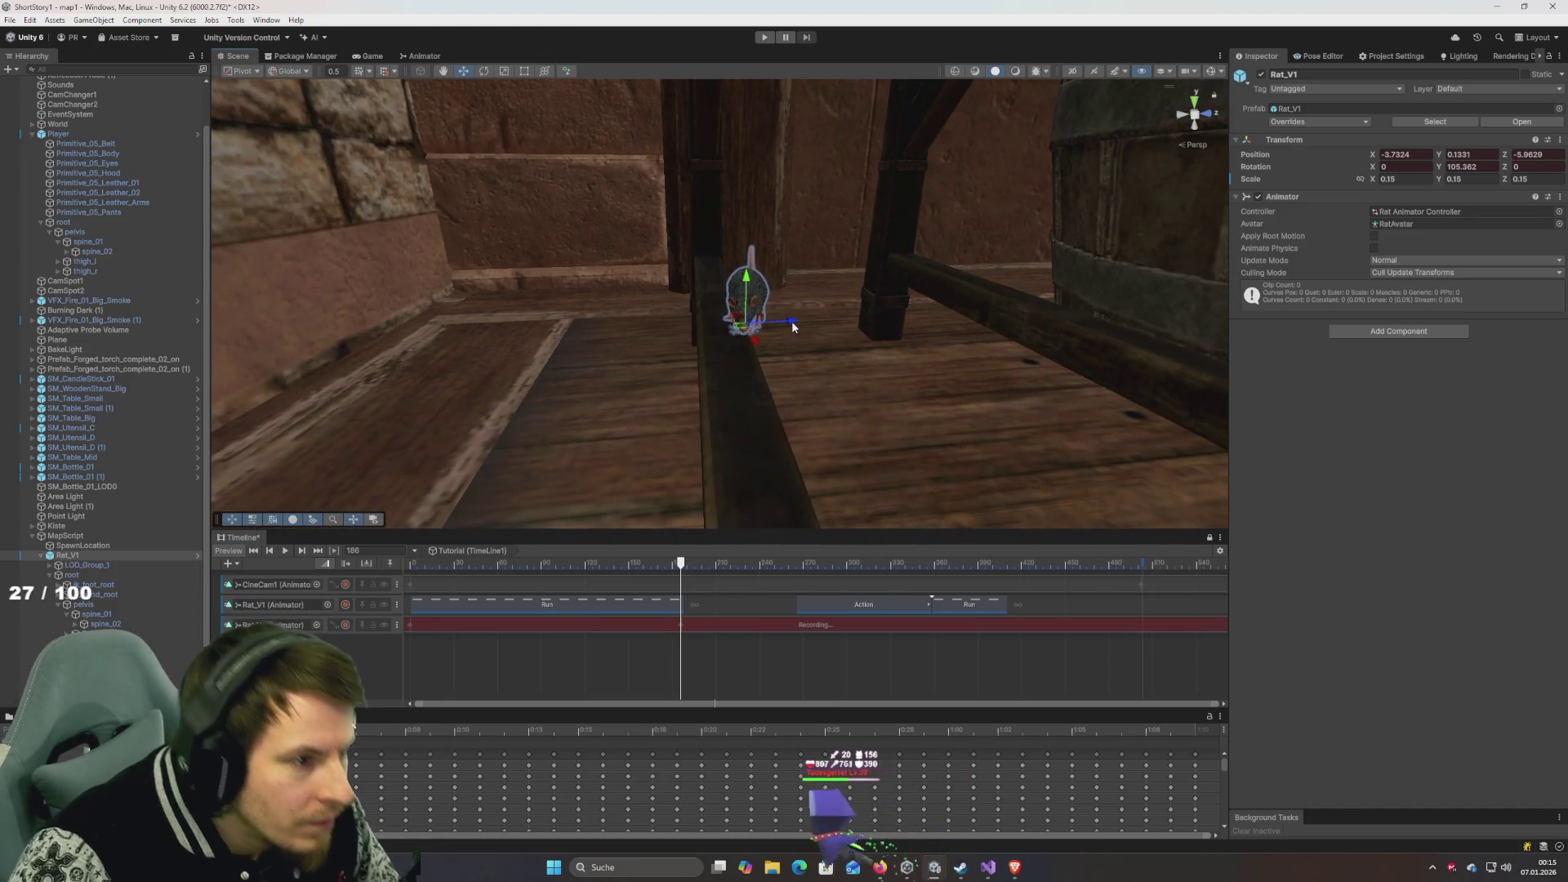
{"action": "left_click_drag", "start_coordinate": [792, 327], "coordinate": [774, 333]}
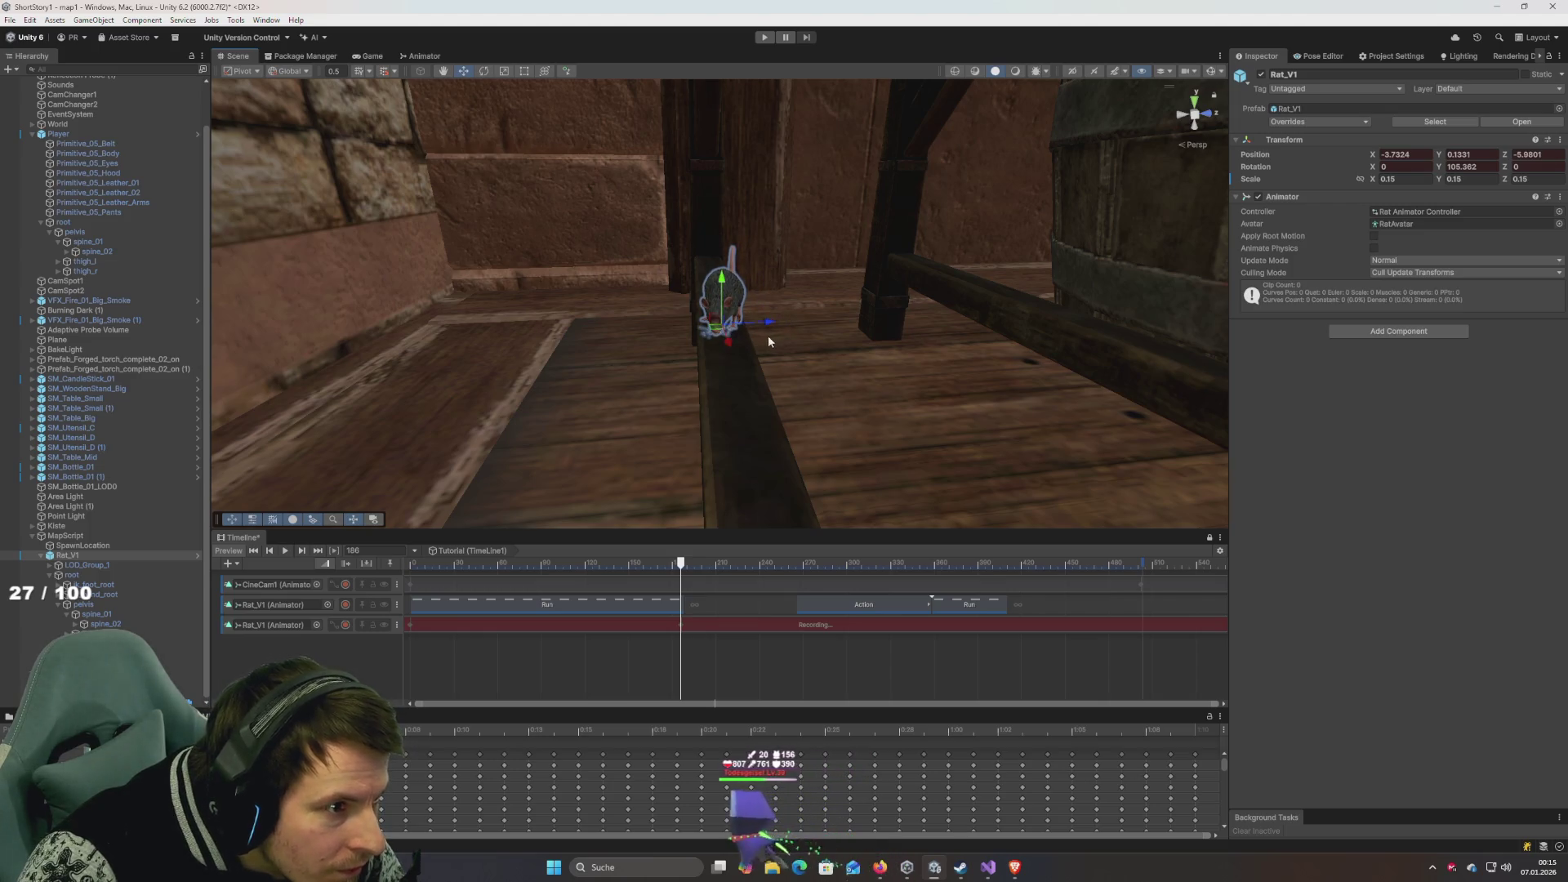
{"action": "left_click", "coordinate": [645, 562]}
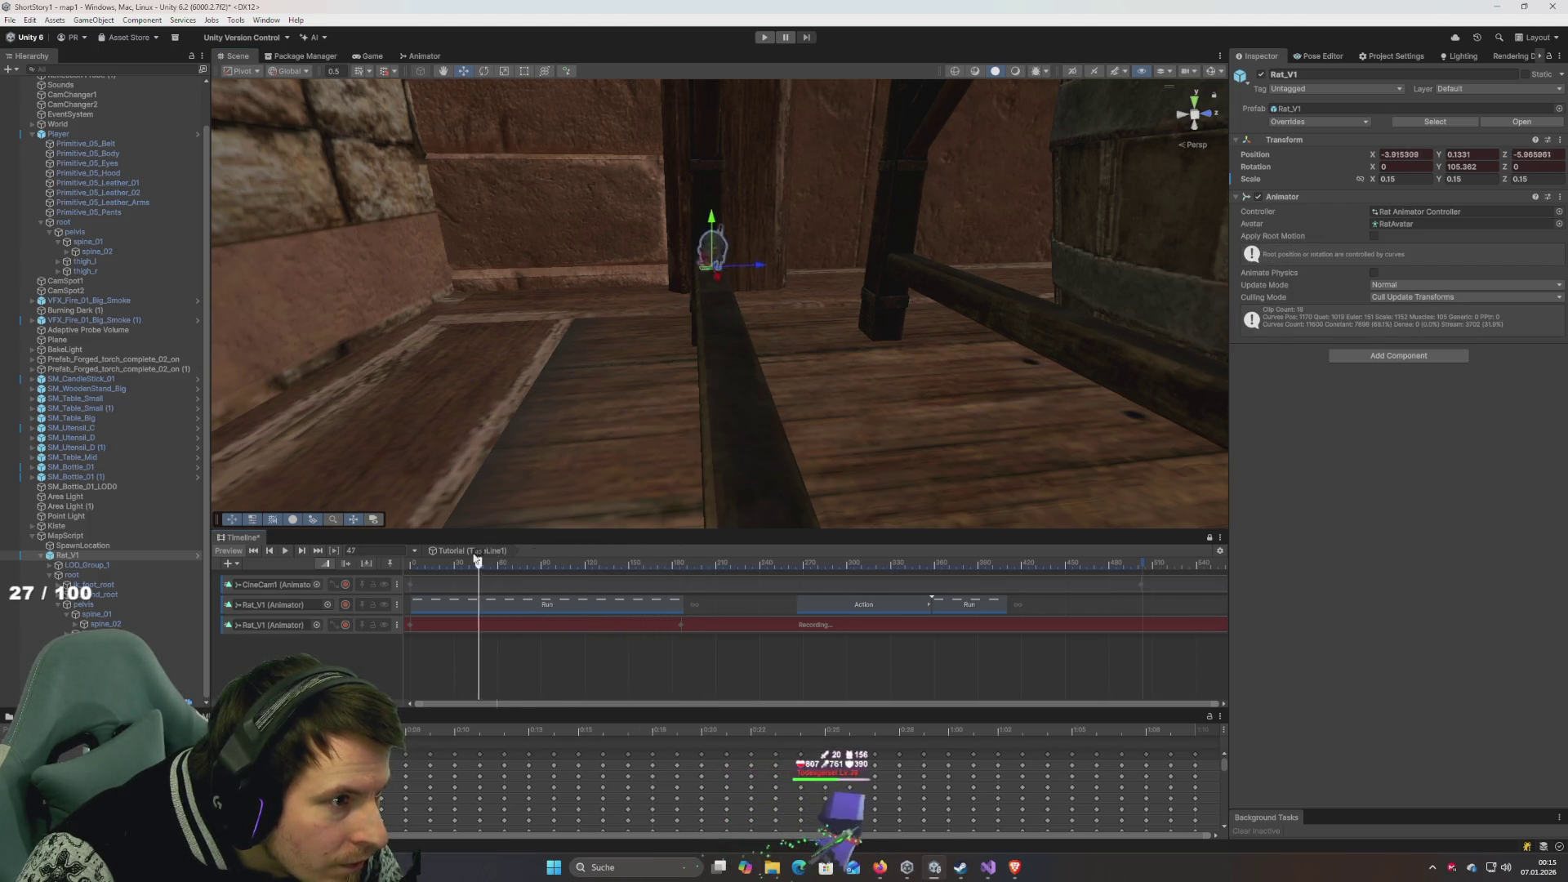
{"action": "mouse_move", "coordinate": [572, 458]}
{"action": "left_mouse_down"}
{"action": "mouse_move", "coordinate": [690, 392]}
{"action": "mouse_move", "coordinate": [865, 410]}
{"action": "mouse_move", "coordinate": [670, 405]}
{"action": "left_mouse_up"}
Rotate the rat slightly on Y to face the beam, then move the playhead to frame 59.
{"action": "key", "text": "e"}
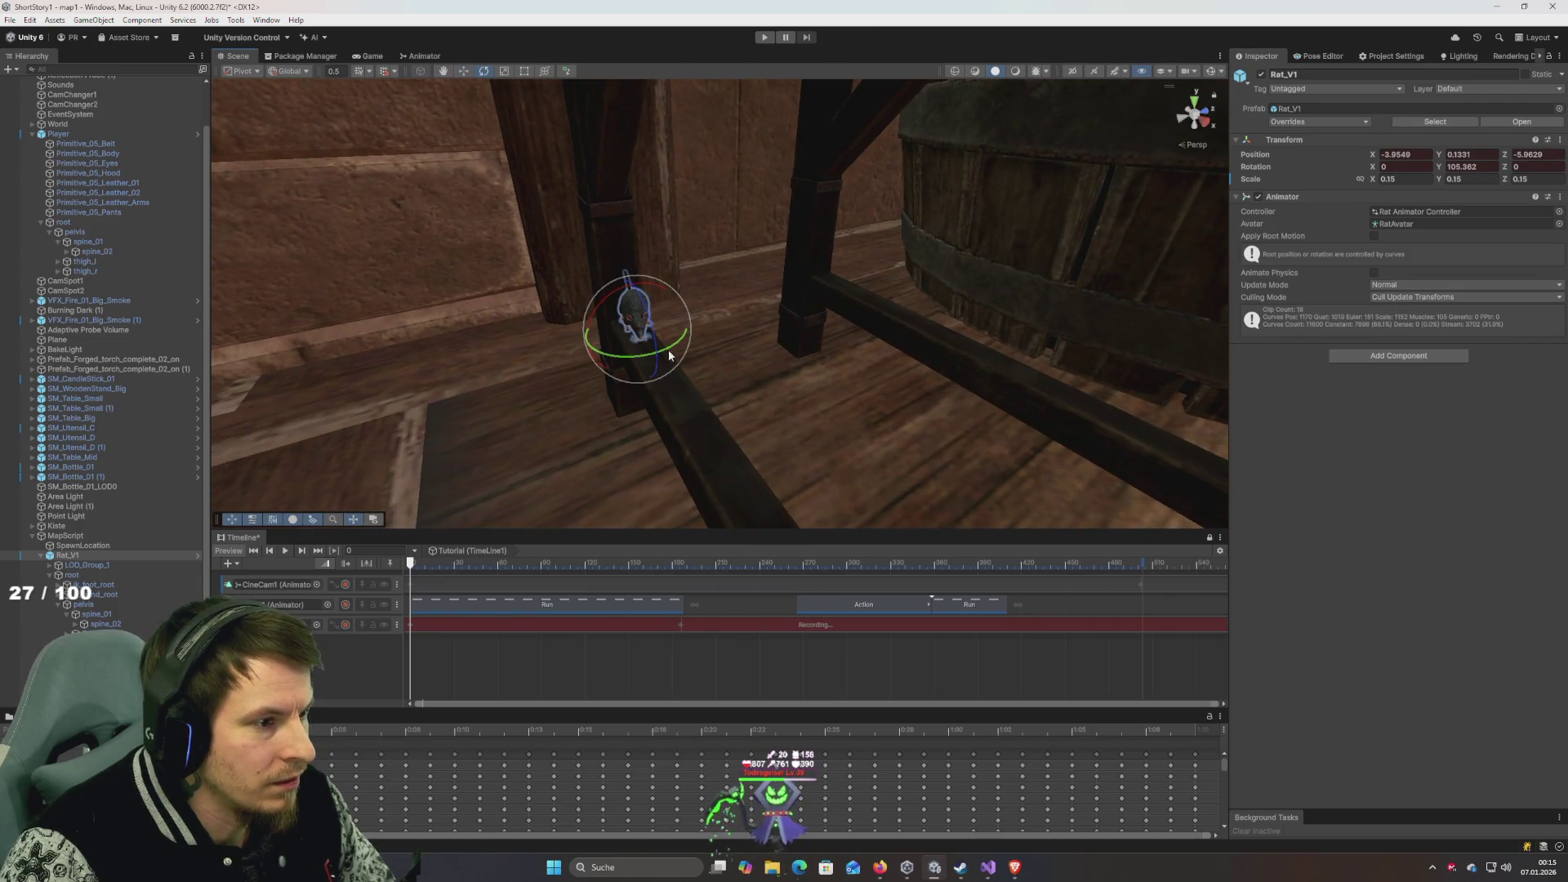
{"action": "mouse_move", "coordinate": [691, 348]}
{"action": "left_mouse_down"}
{"action": "mouse_move", "coordinate": [682, 359]}
{"action": "mouse_move", "coordinate": [621, 339]}
{"action": "mouse_move", "coordinate": [760, 276]}
{"action": "mouse_move", "coordinate": [715, 263]}
{"action": "left_mouse_up"}
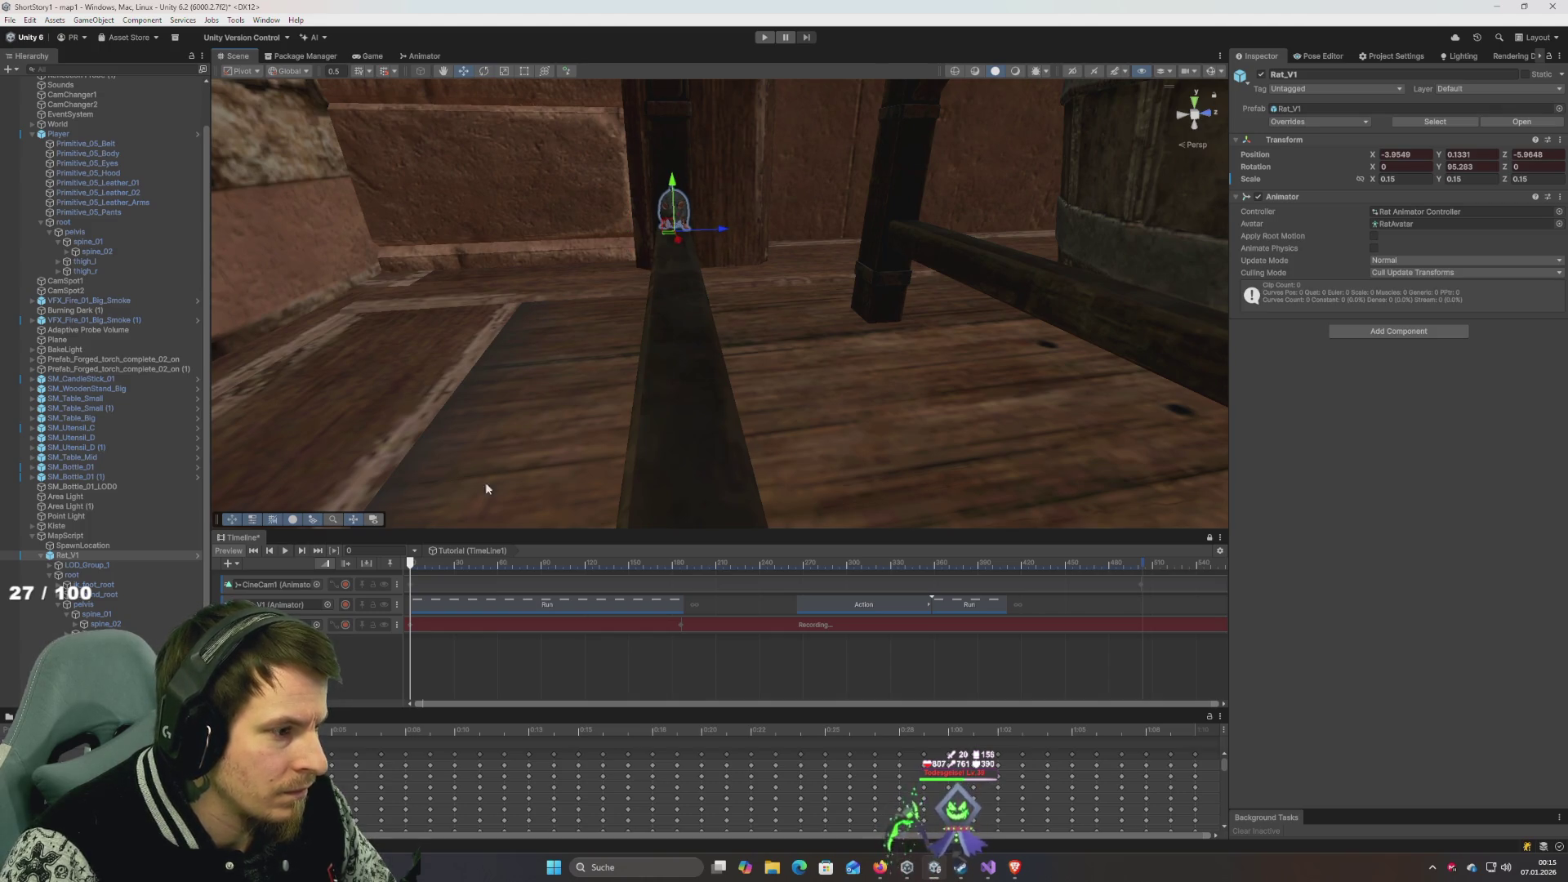
{"action": "left_click", "coordinate": [496, 563]}
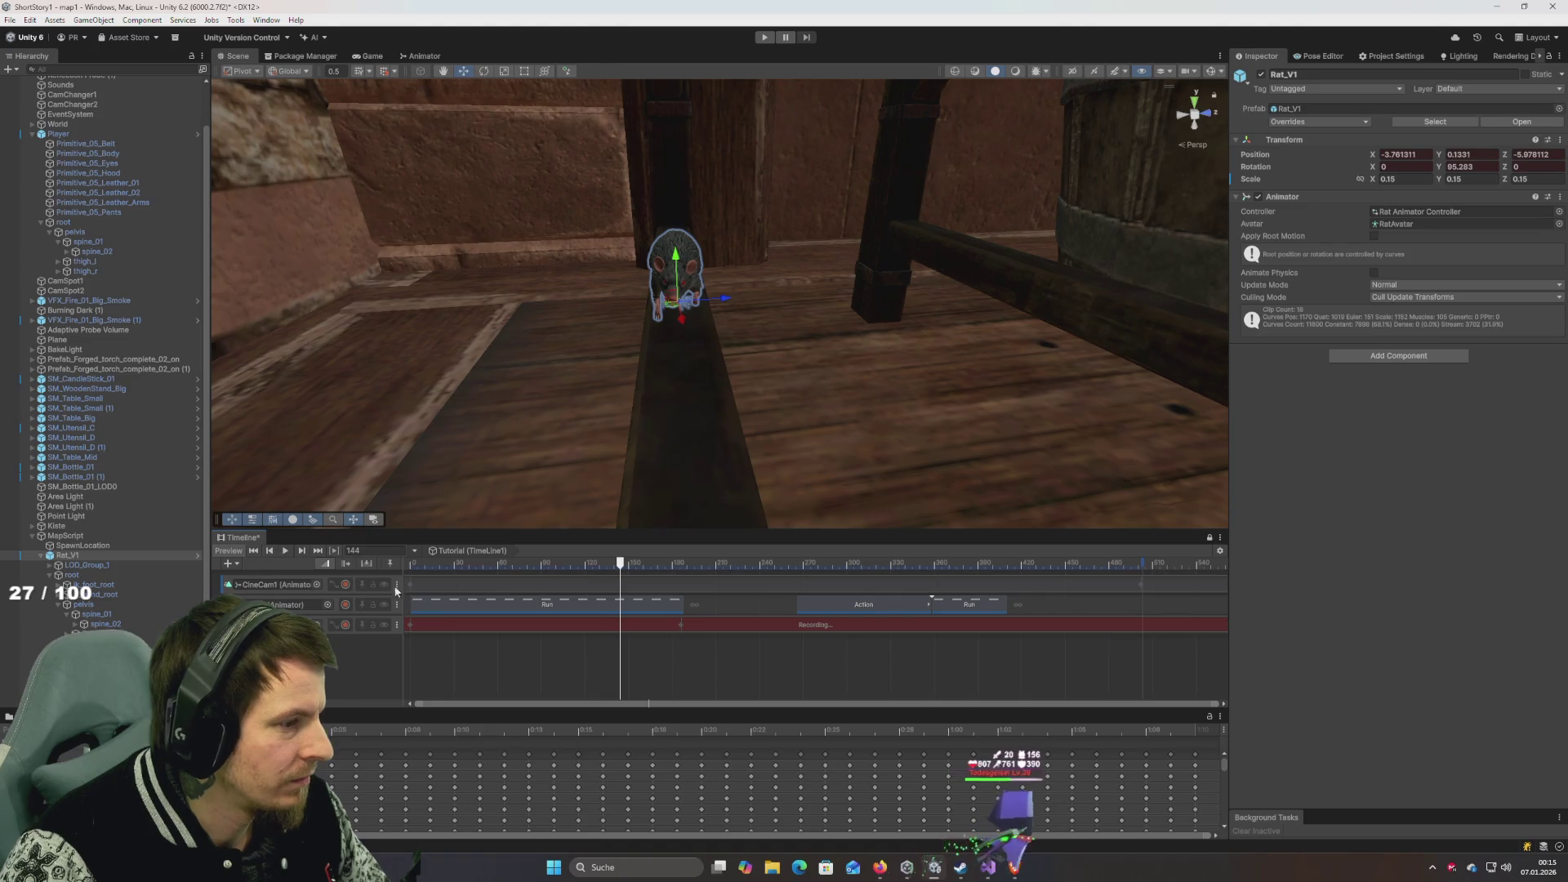
Scrub and play back the rat's recorded run from frame 0 to 255, then select Animation Track (1).
{"action": "mouse_move", "coordinate": [624, 576]}
{"action": "left_mouse_down"}
{"action": "mouse_move", "coordinate": [578, 573]}
{"action": "mouse_move", "coordinate": [685, 580]}
{"action": "left_mouse_up"}
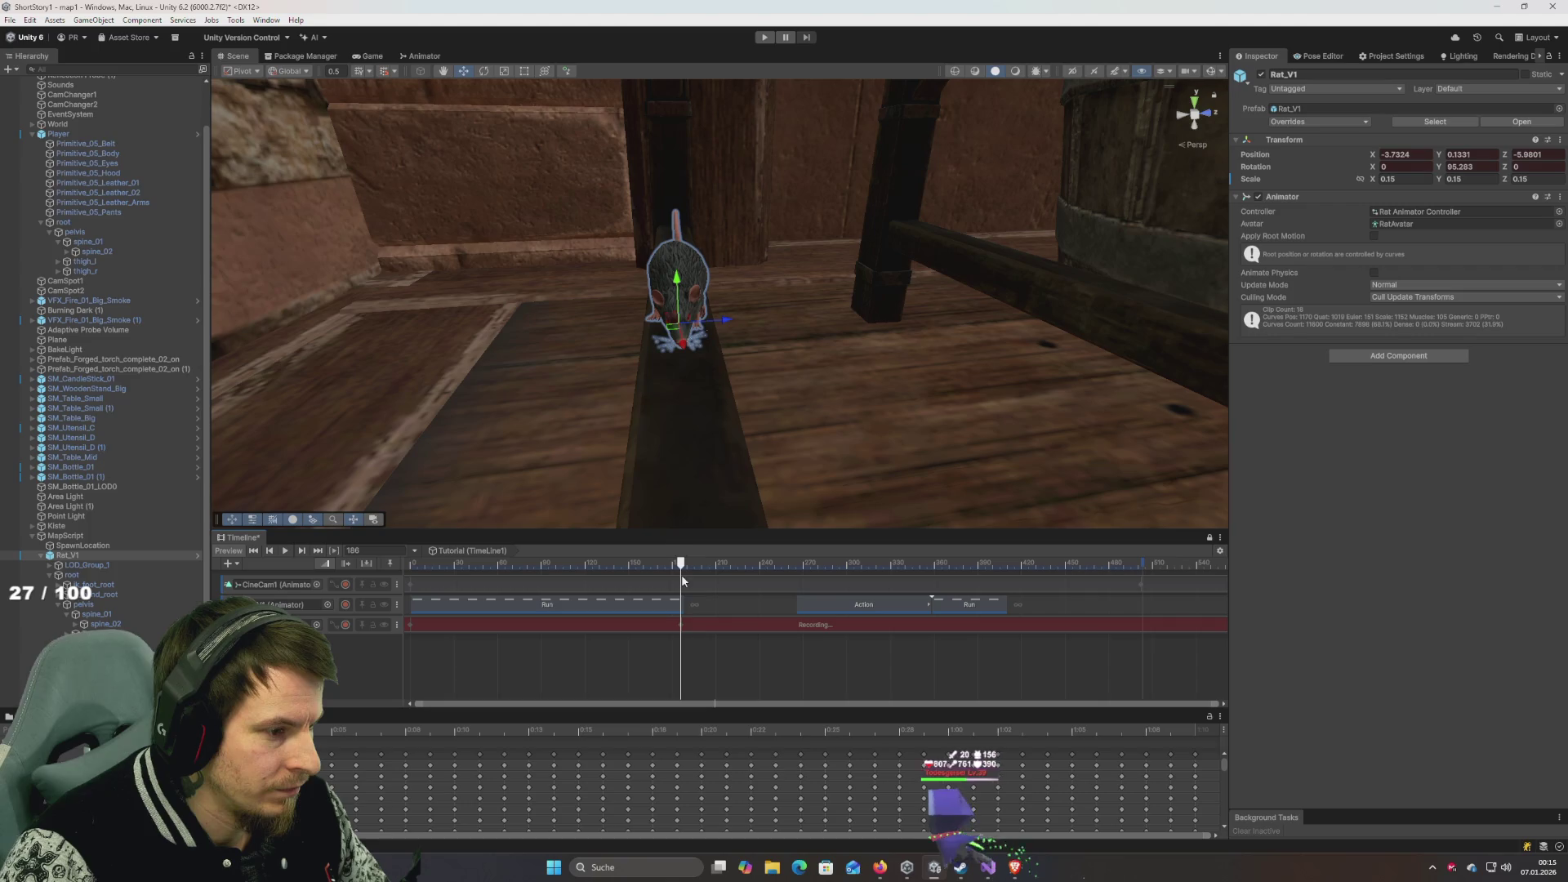
{"action": "left_click_drag", "start_coordinate": [680, 565], "coordinate": [358, 552]}
{"action": "key", "text": "space"}
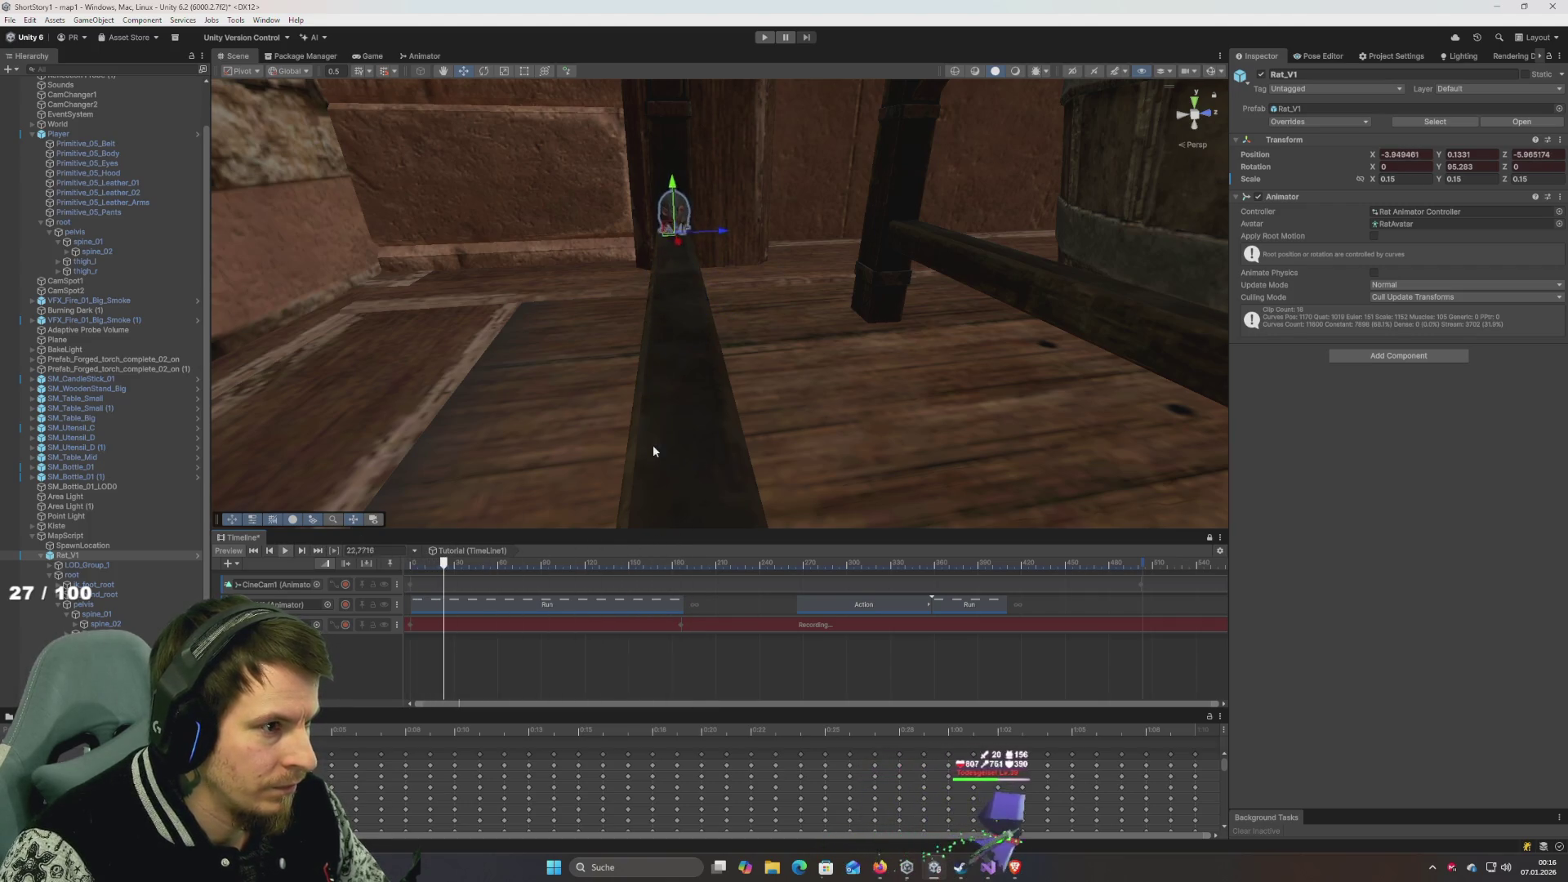
{"action": "mouse_move", "coordinate": [623, 340]}
{"action": "left_mouse_down"}
{"action": "mouse_move", "coordinate": [865, 375]}
{"action": "mouse_move", "coordinate": [952, 350]}
{"action": "mouse_move", "coordinate": [896, 336]}
{"action": "mouse_move", "coordinate": [908, 343]}
{"action": "mouse_move", "coordinate": [881, 379]}
{"action": "left_mouse_up"}
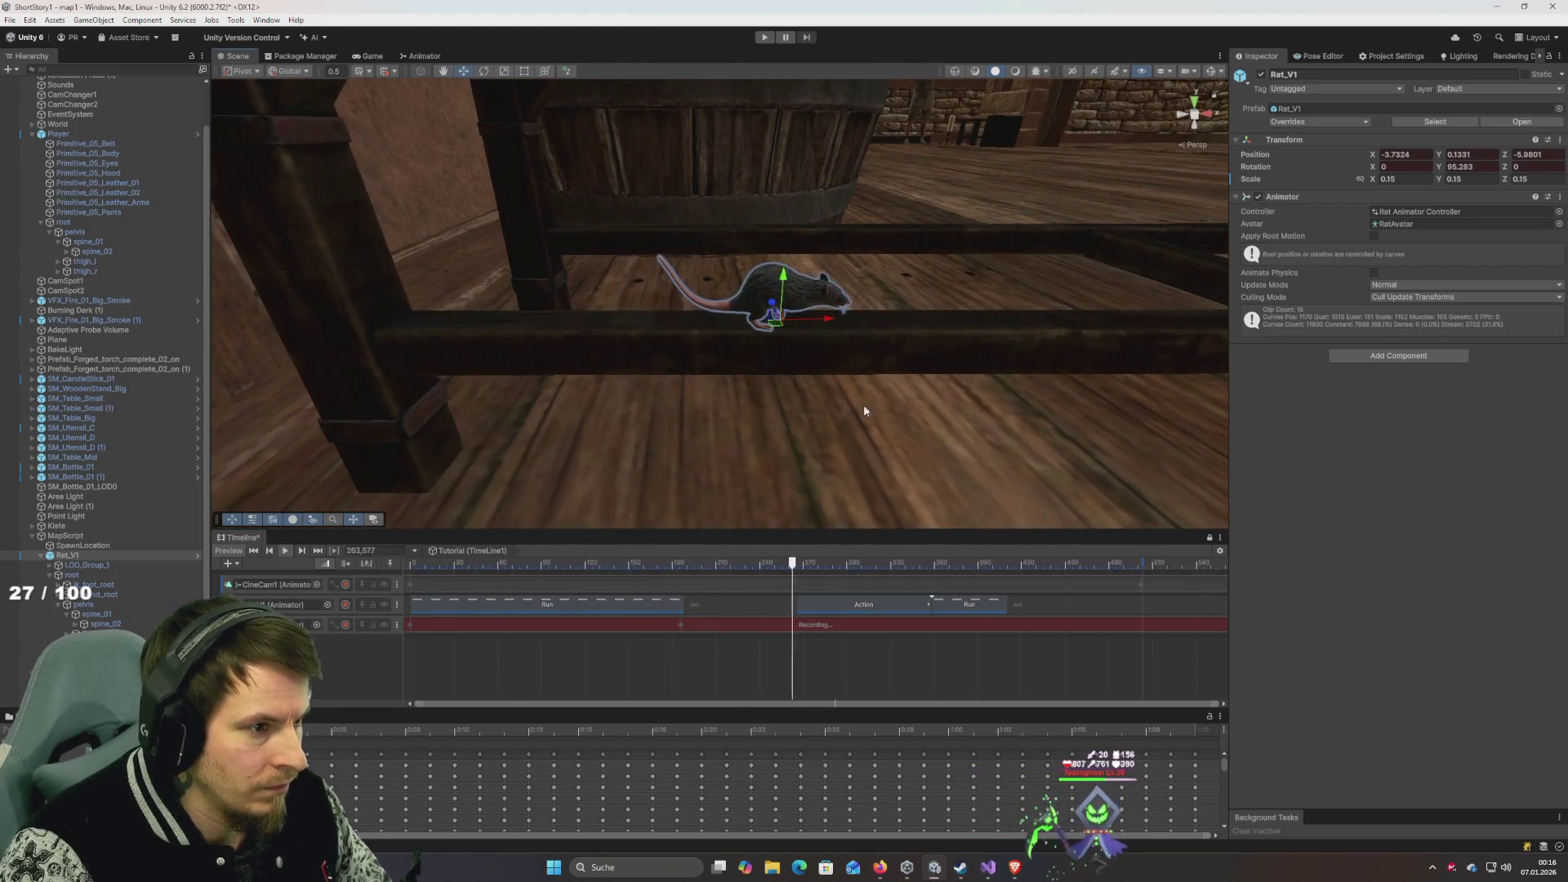
{"action": "left_click_drag", "start_coordinate": [699, 562], "coordinate": [338, 556]}
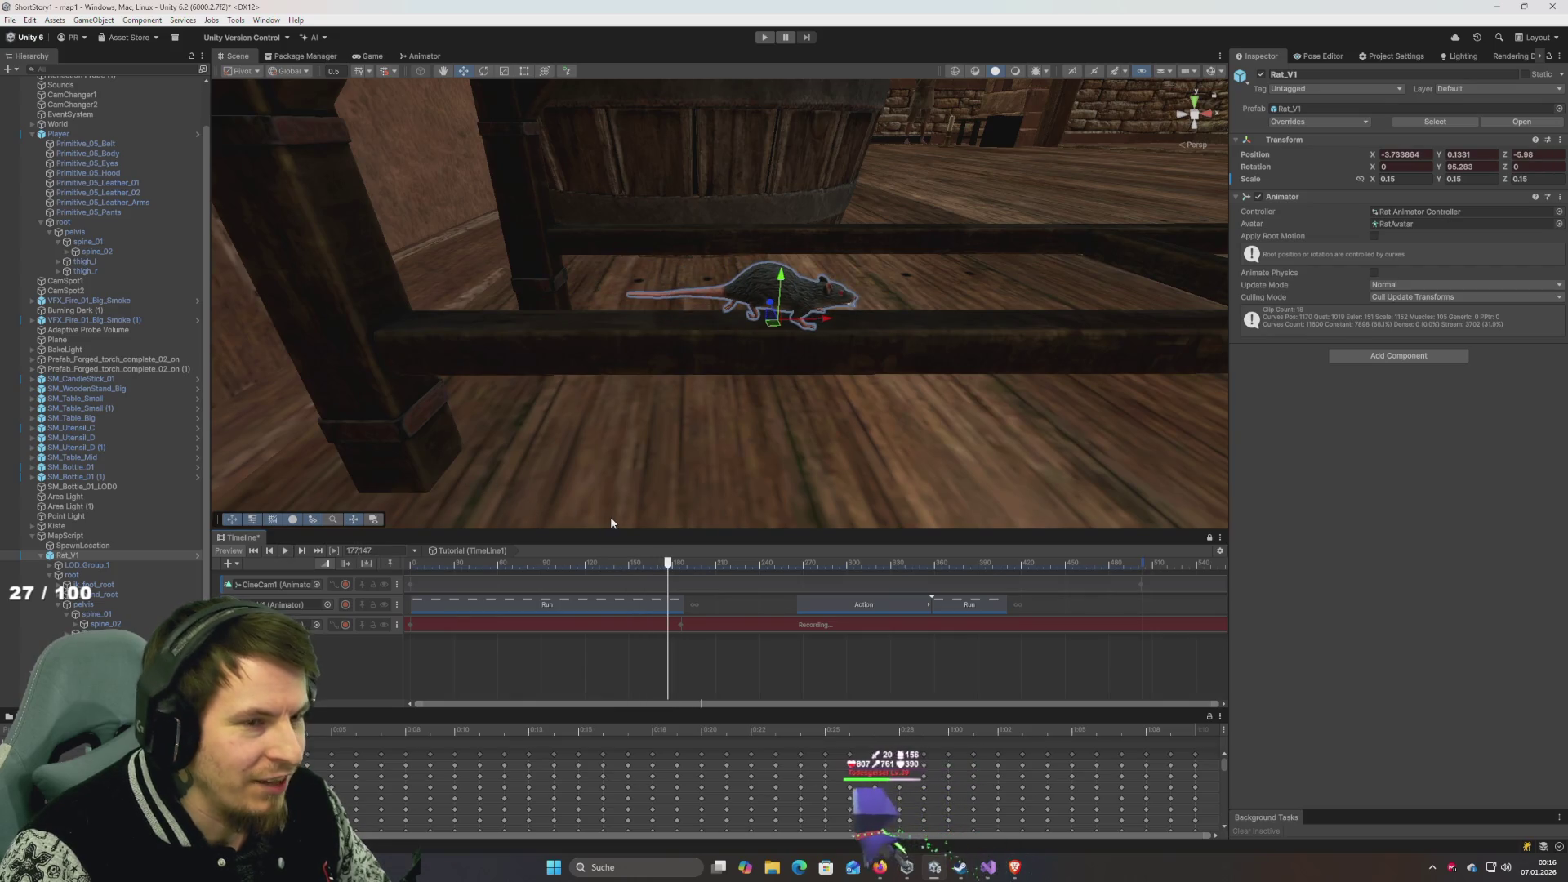
{"action": "mouse_move", "coordinate": [675, 565]}
{"action": "left_mouse_down"}
{"action": "mouse_move", "coordinate": [423, 566]}
{"action": "mouse_move", "coordinate": [638, 567]}
{"action": "mouse_move", "coordinate": [504, 566]}
{"action": "left_mouse_up"}
{"action": "key", "text": "space"}
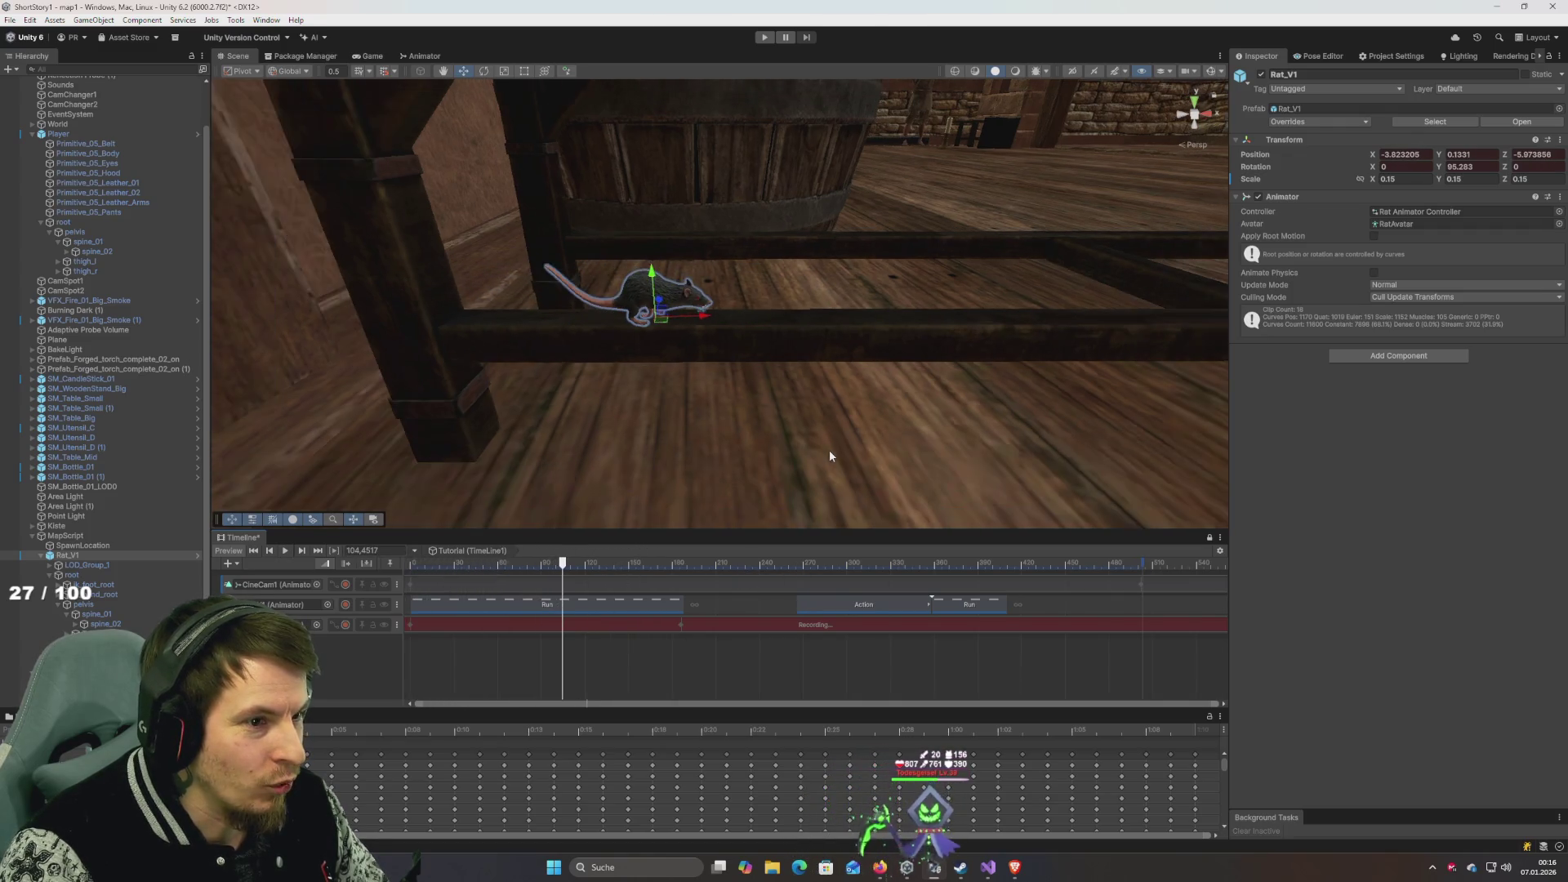
{"action": "left_click_drag", "start_coordinate": [648, 570], "coordinate": [782, 567]}
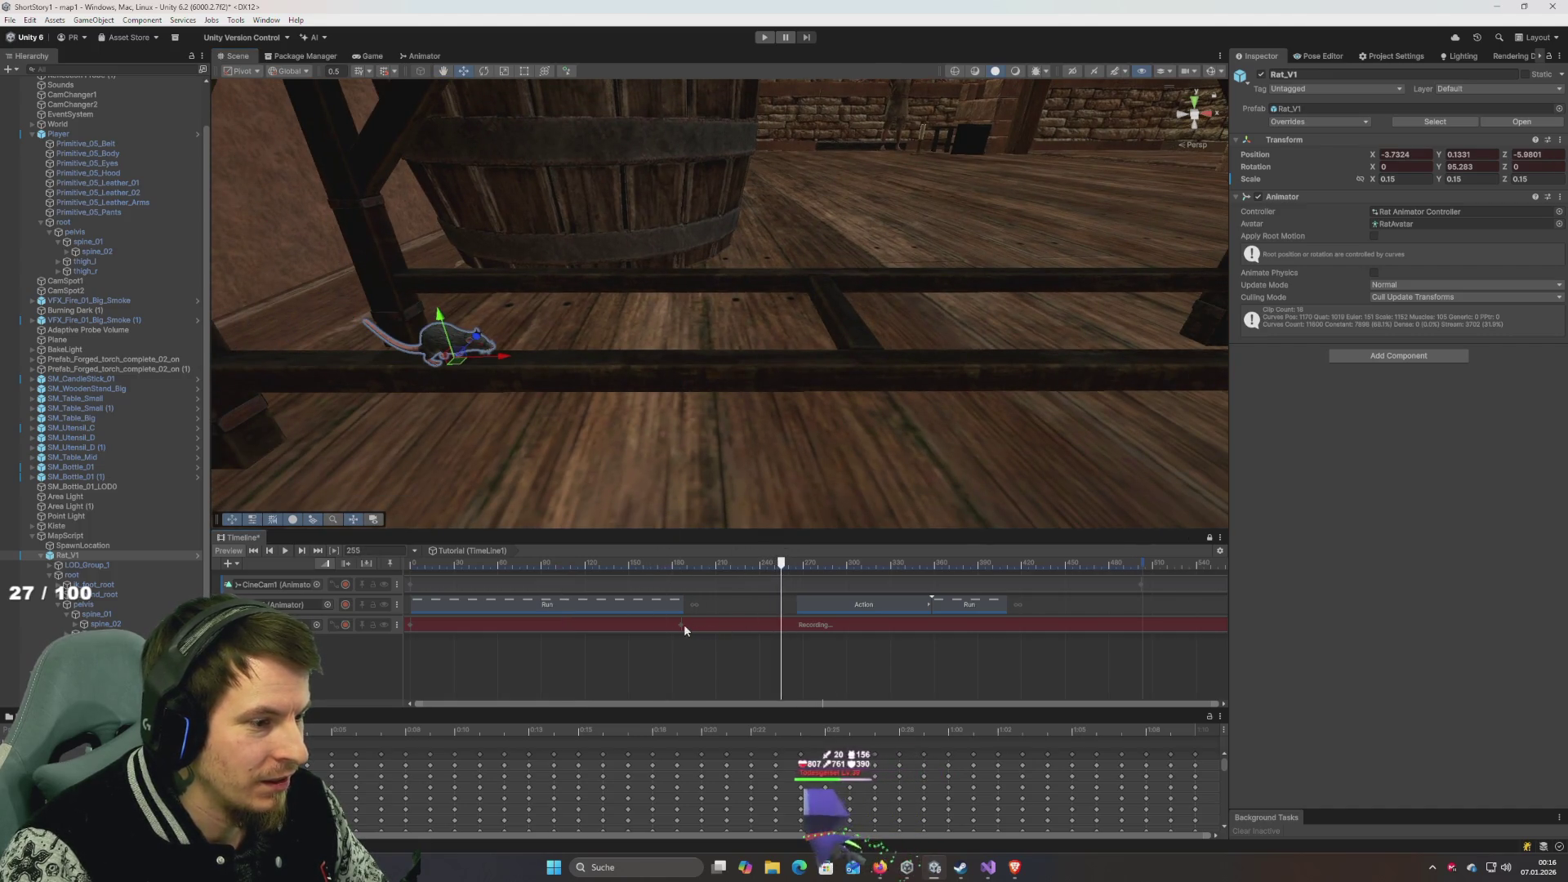
{"action": "left_click", "coordinate": [680, 625]}
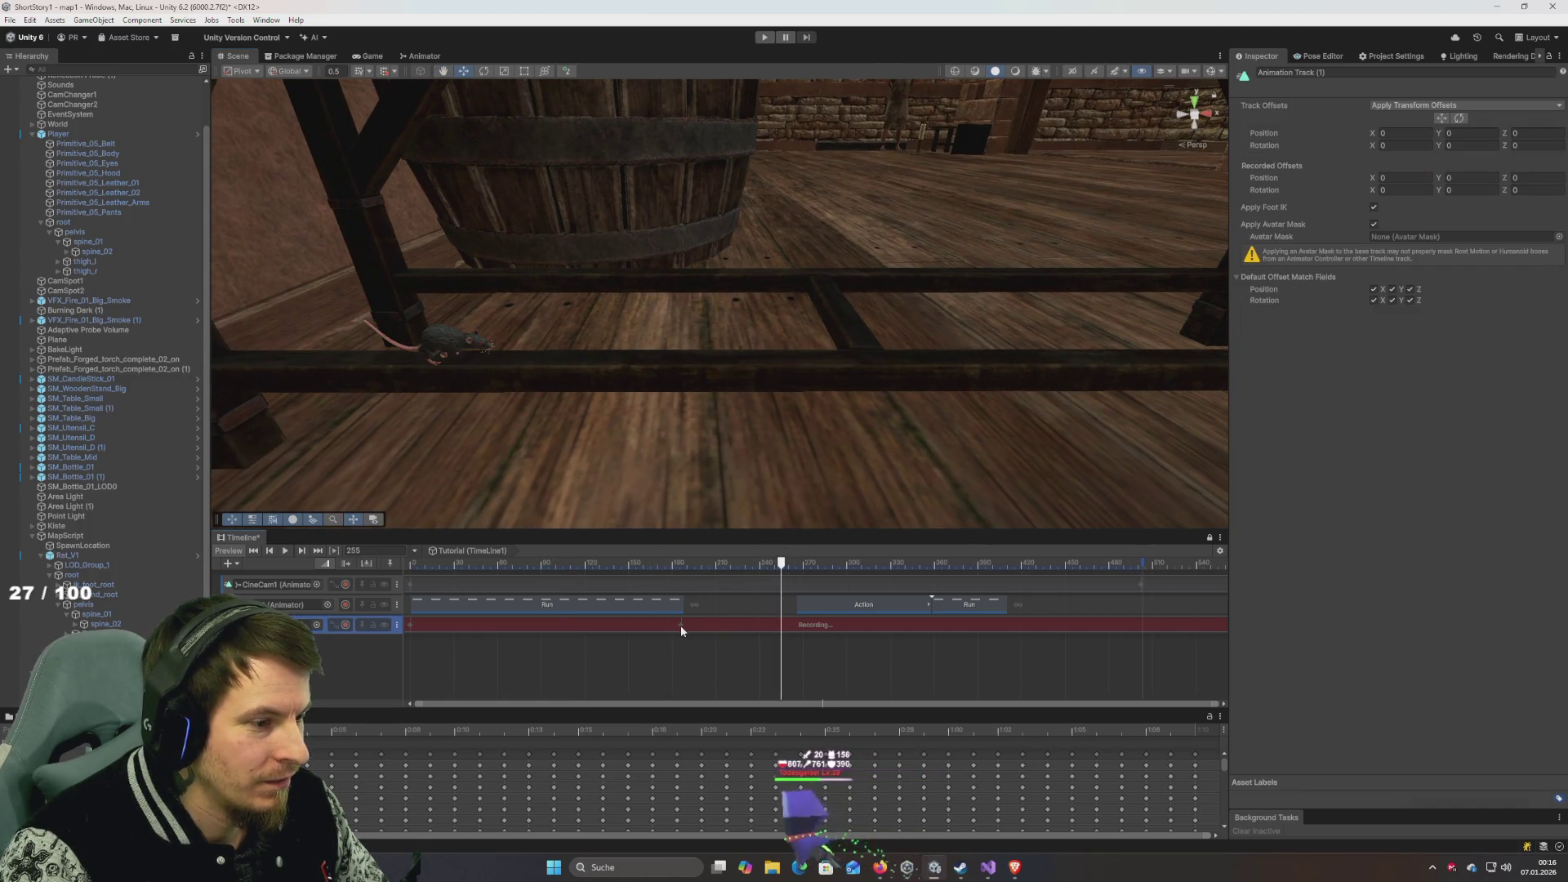
Stop recording the rat's track and play the Timeline back from frame 0.
{"action": "left_click", "coordinate": [346, 625]}
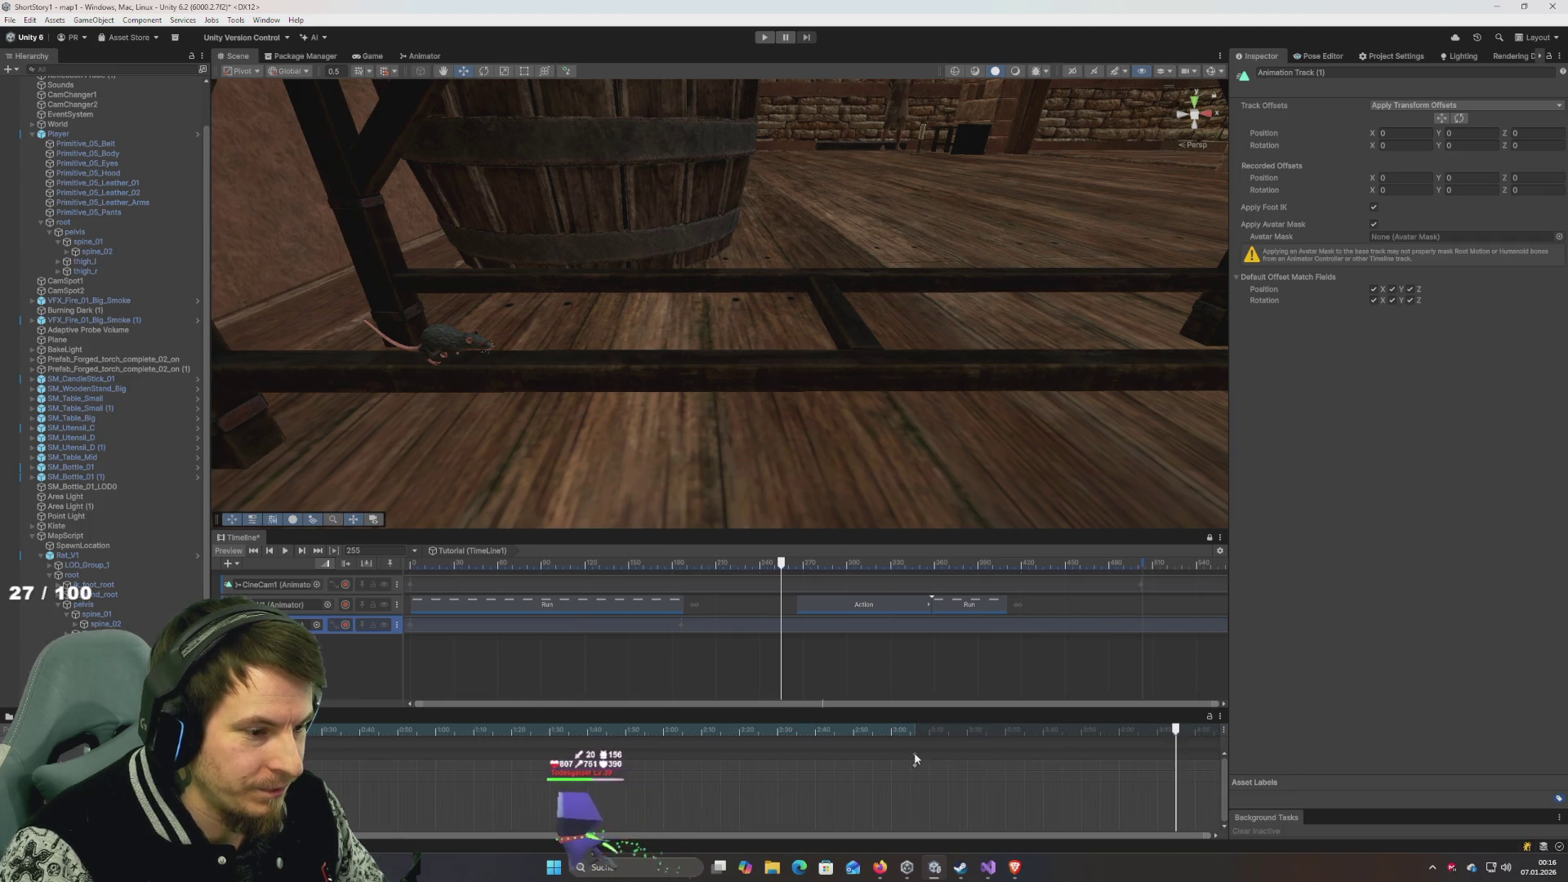
{"action": "left_click_drag", "start_coordinate": [695, 564], "coordinate": [410, 563]}
{"action": "key", "text": "space"}
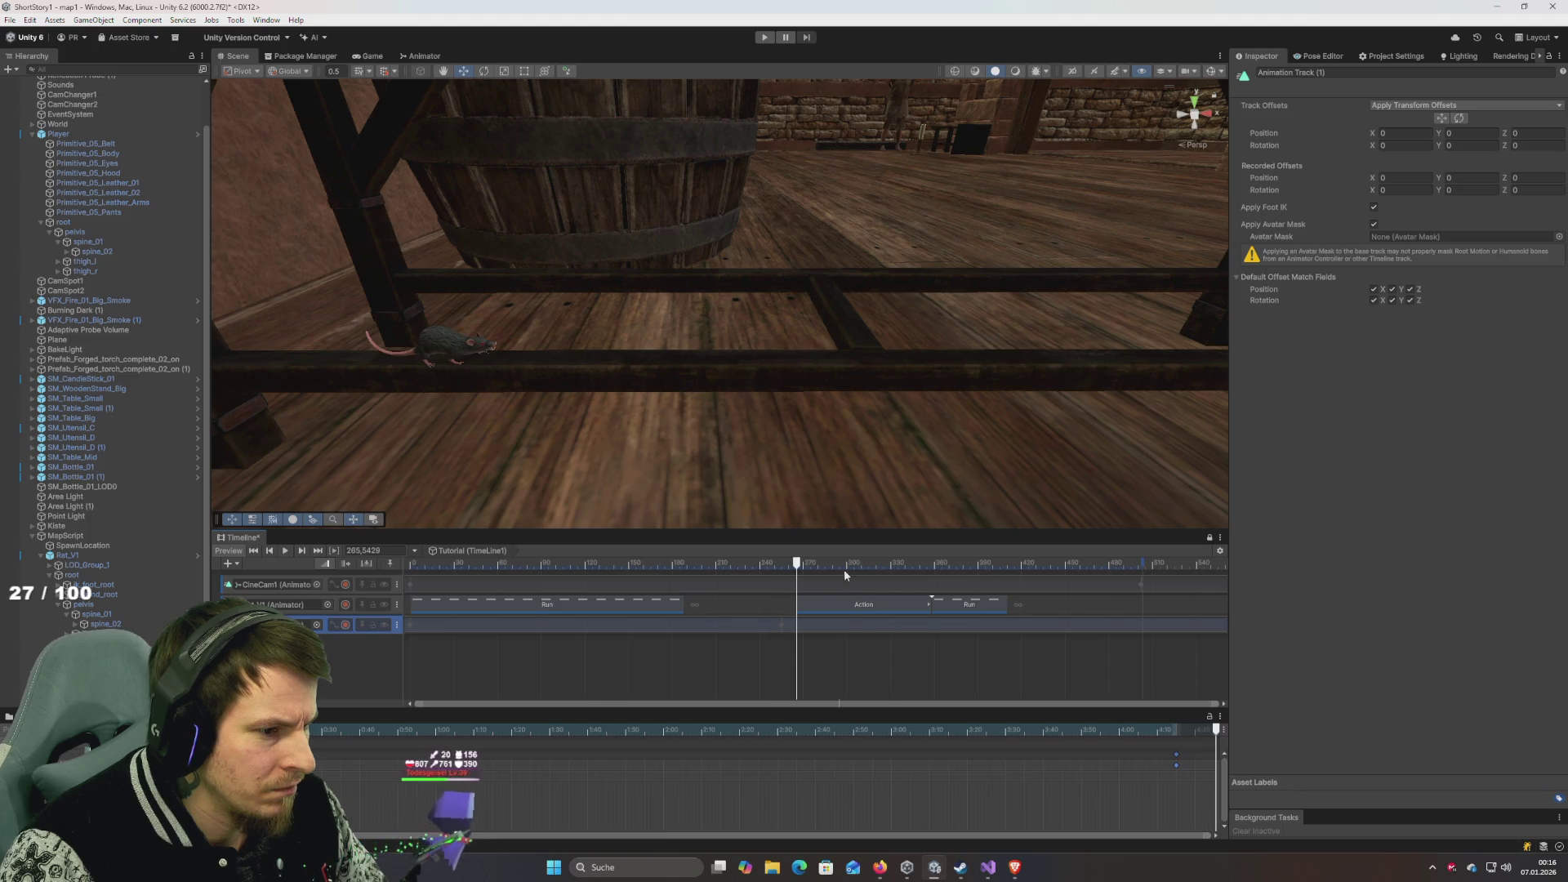
Lengthen the Run clip on the Animator track and scrub to about frame 91.
{"action": "left_click_drag", "start_coordinate": [688, 606], "coordinate": [775, 611]}
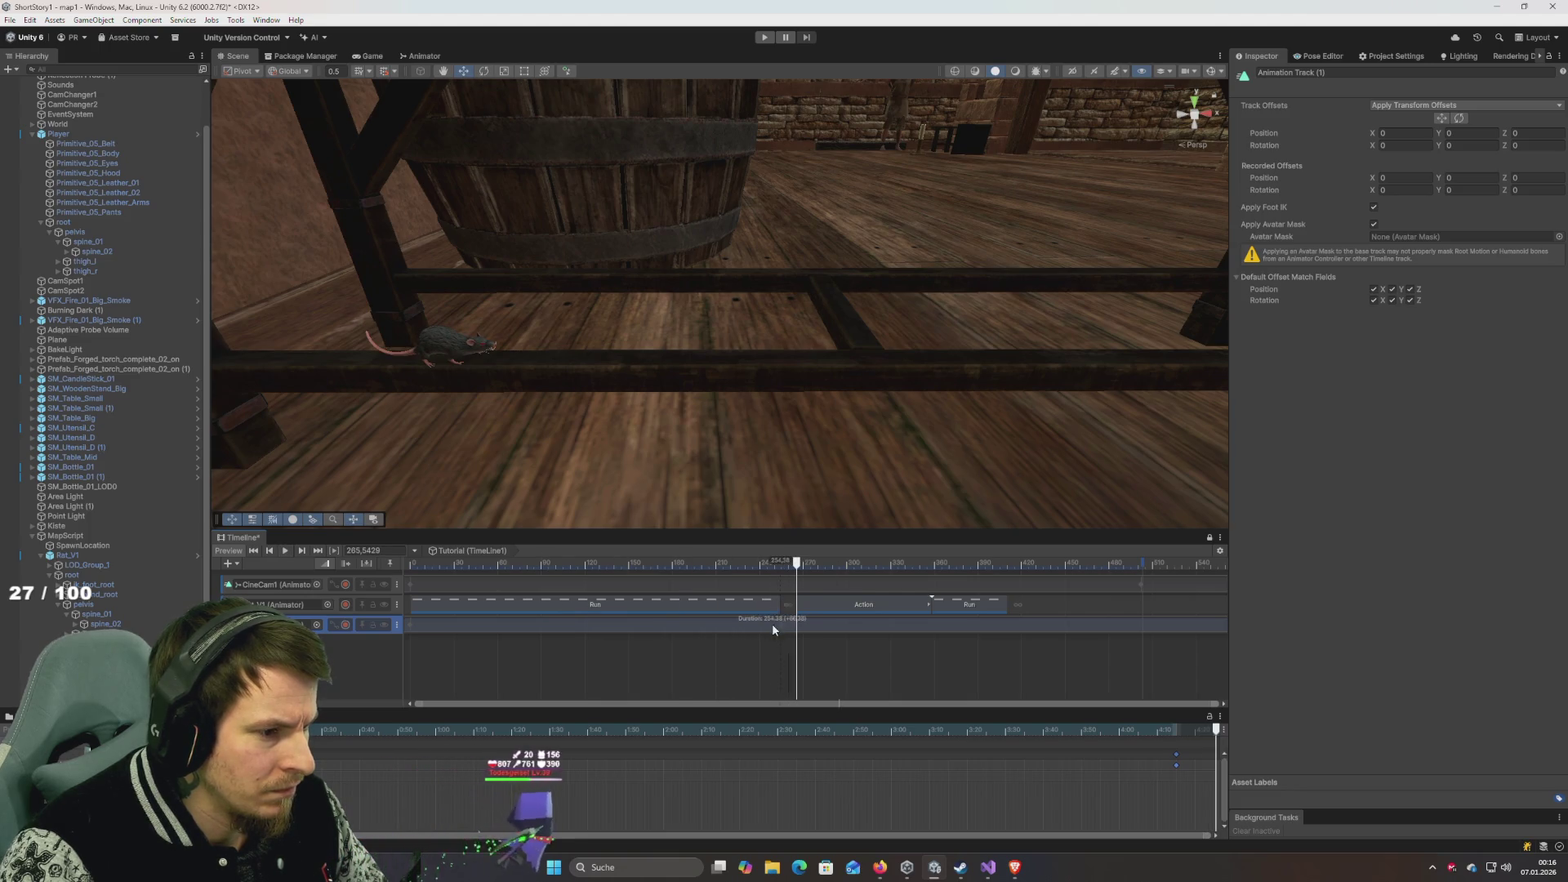
{"action": "left_click", "coordinate": [253, 550]}
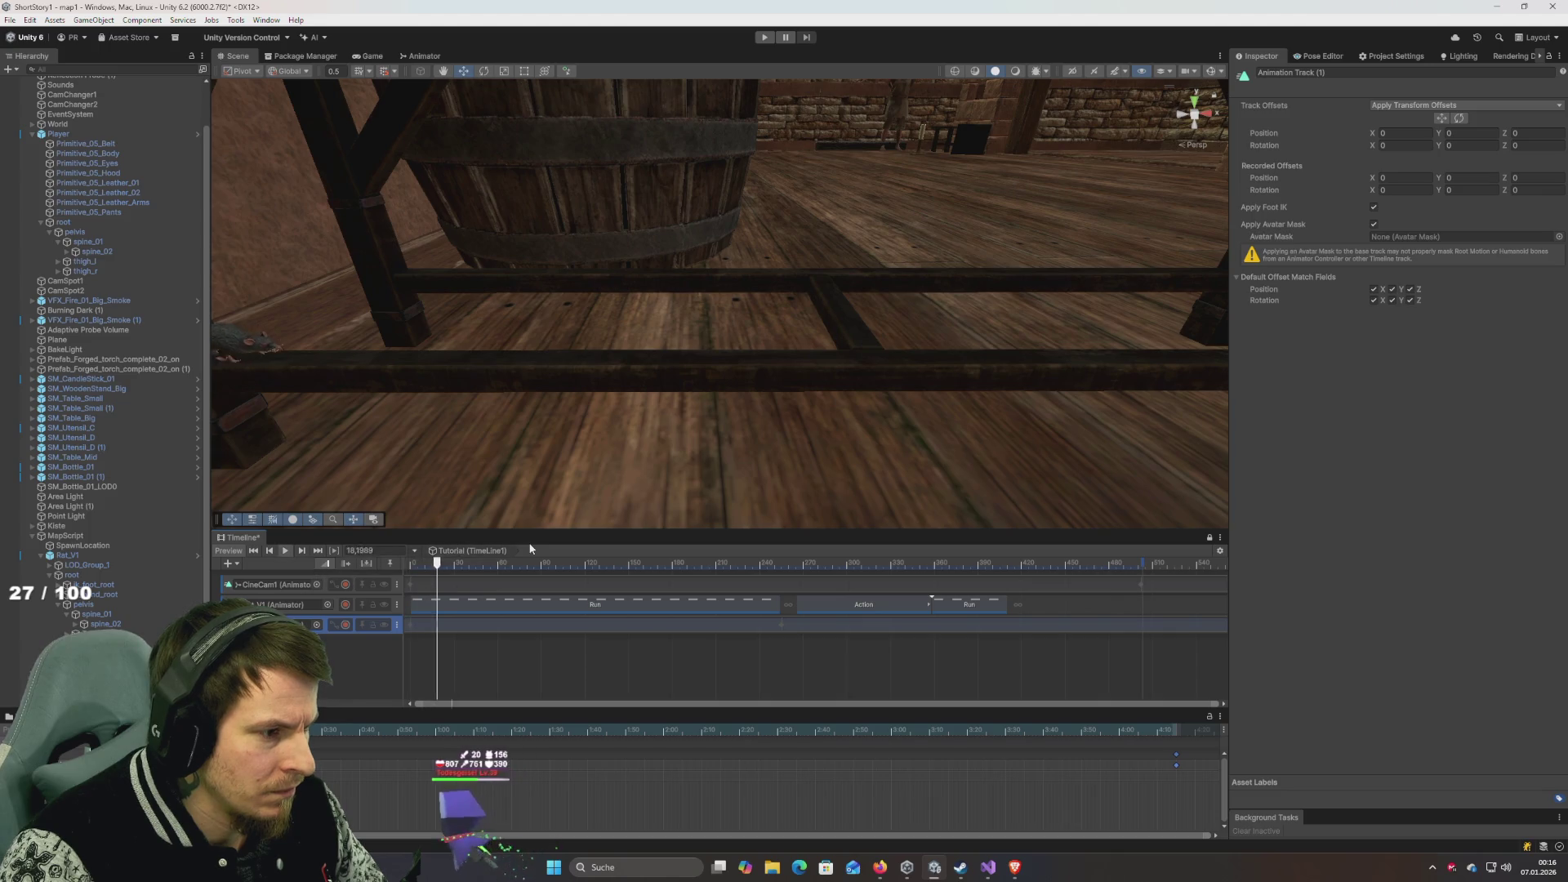
{"action": "left_click_drag", "start_coordinate": [530, 548], "coordinate": [550, 552]}
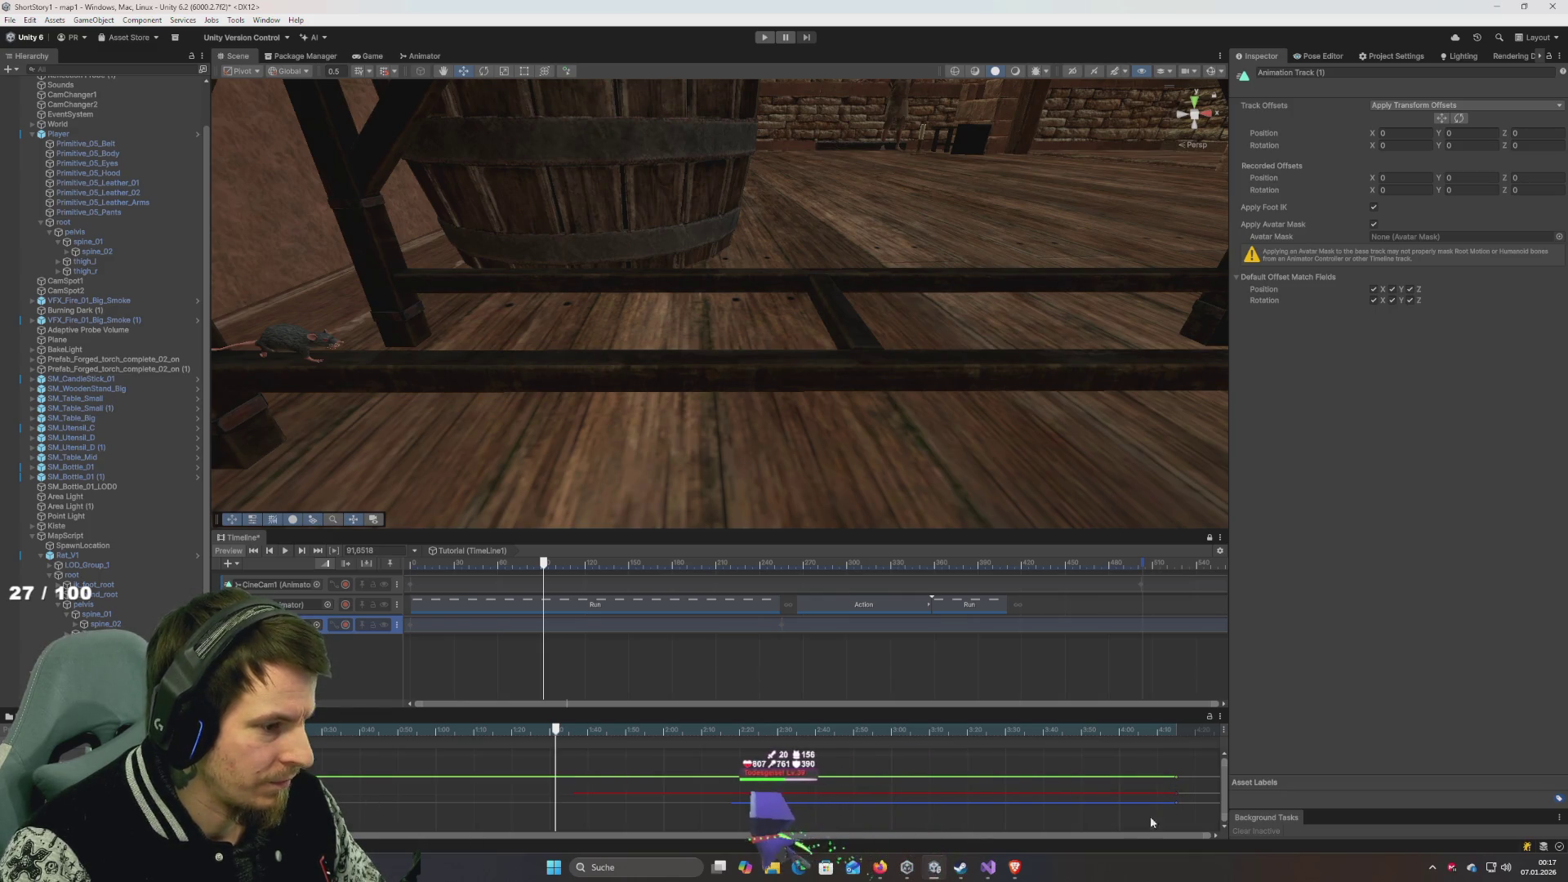
Set the rat curves' end keys to Flat tangents, then save the unsaved Timeline changes.
{"action": "right_click", "coordinate": [1176, 776]}
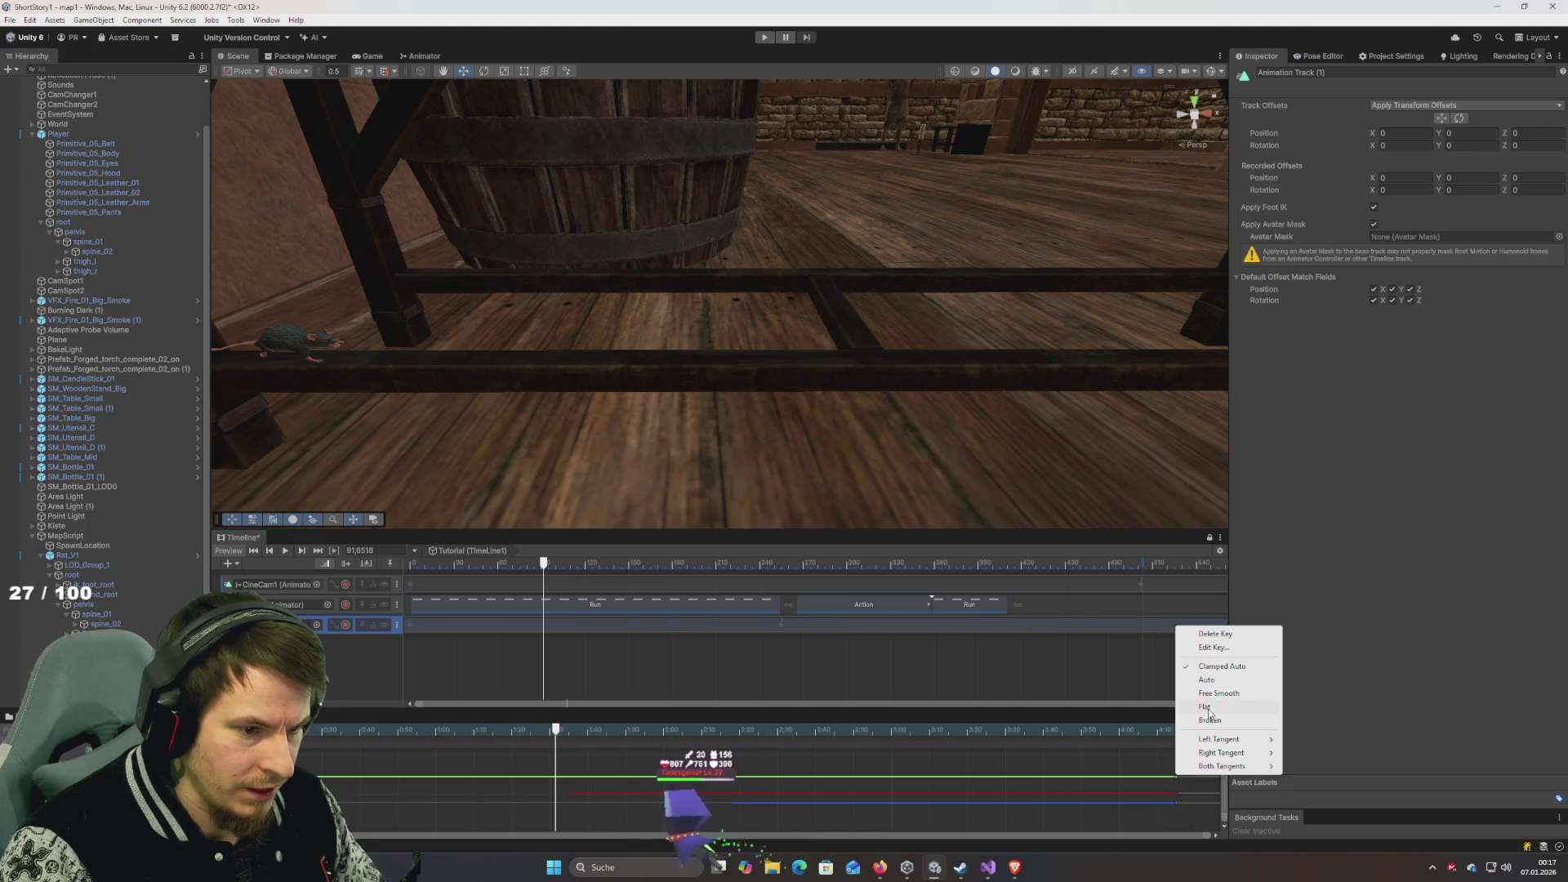
{"action": "left_click", "coordinate": [1207, 707]}
{"action": "right_click", "coordinate": [1178, 791]}
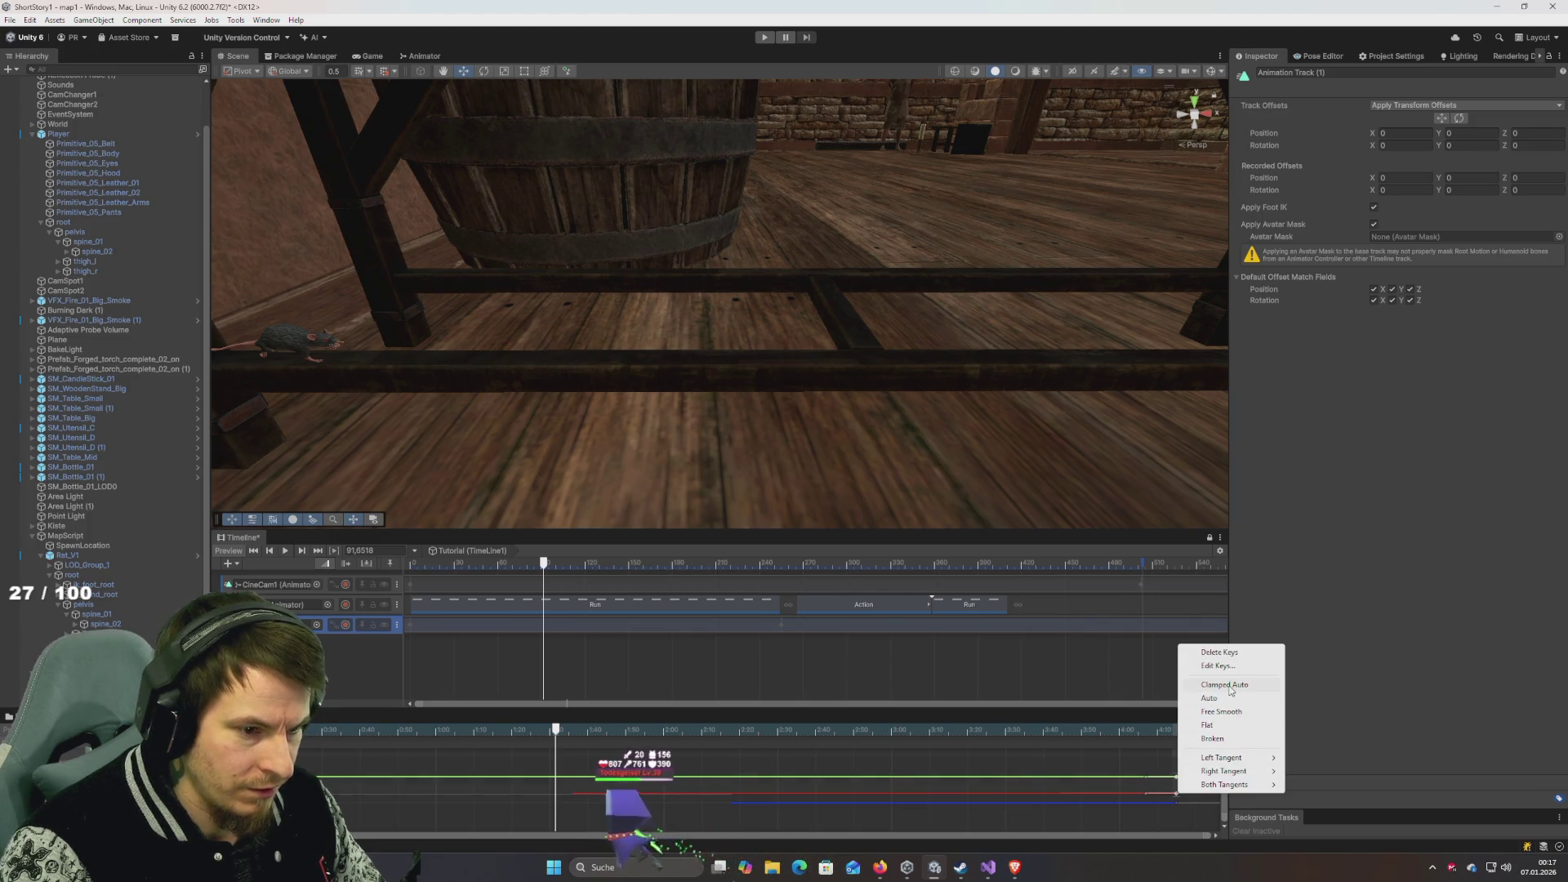
{"action": "left_click", "coordinate": [1213, 726]}
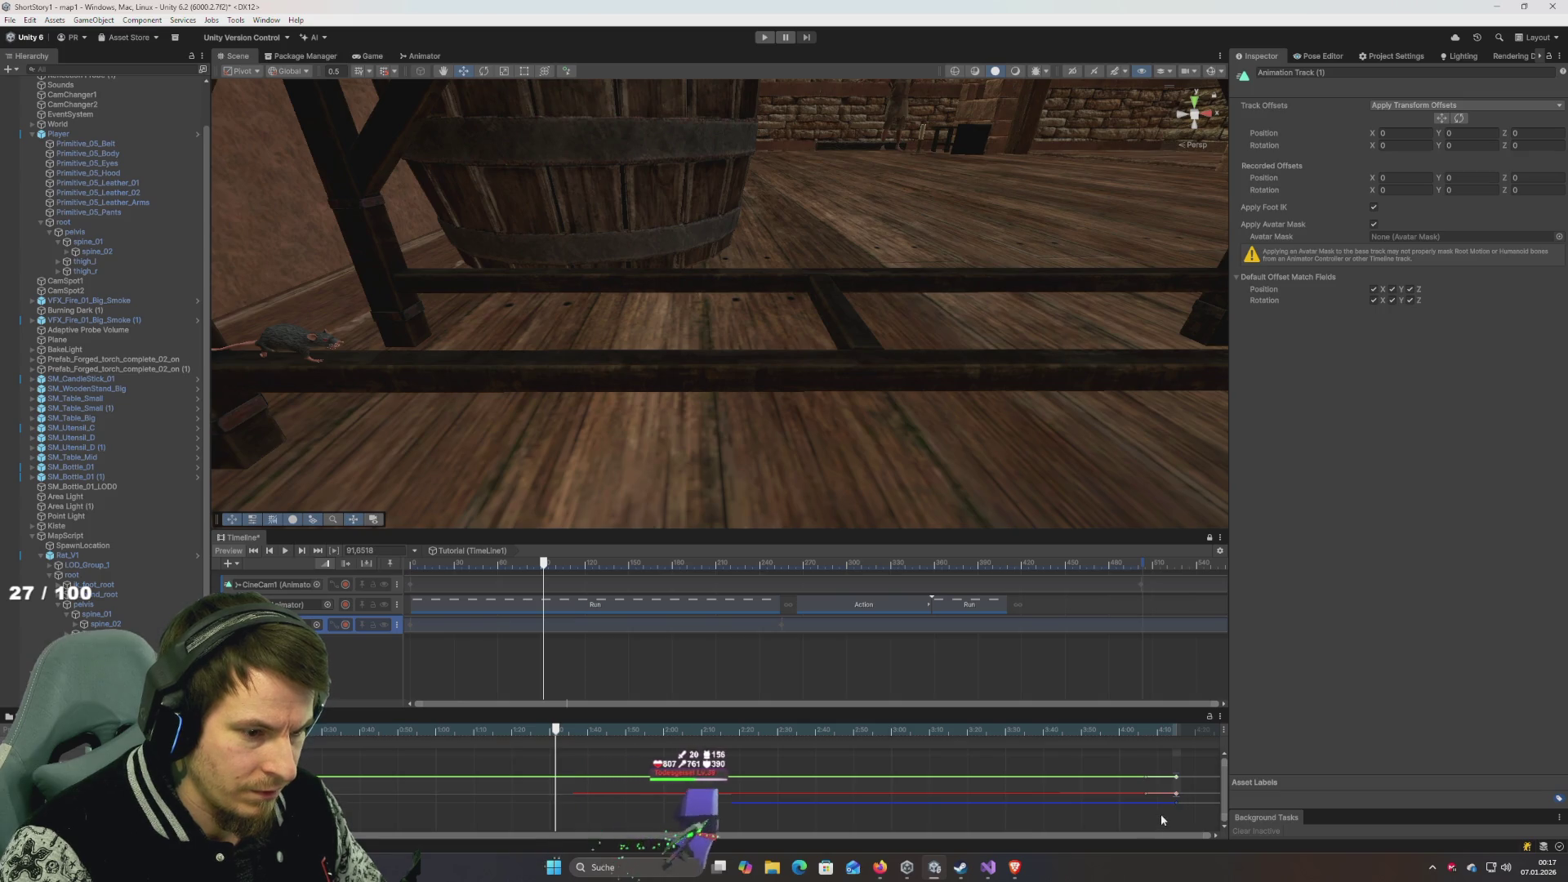
{"action": "right_click", "coordinate": [1176, 802]}
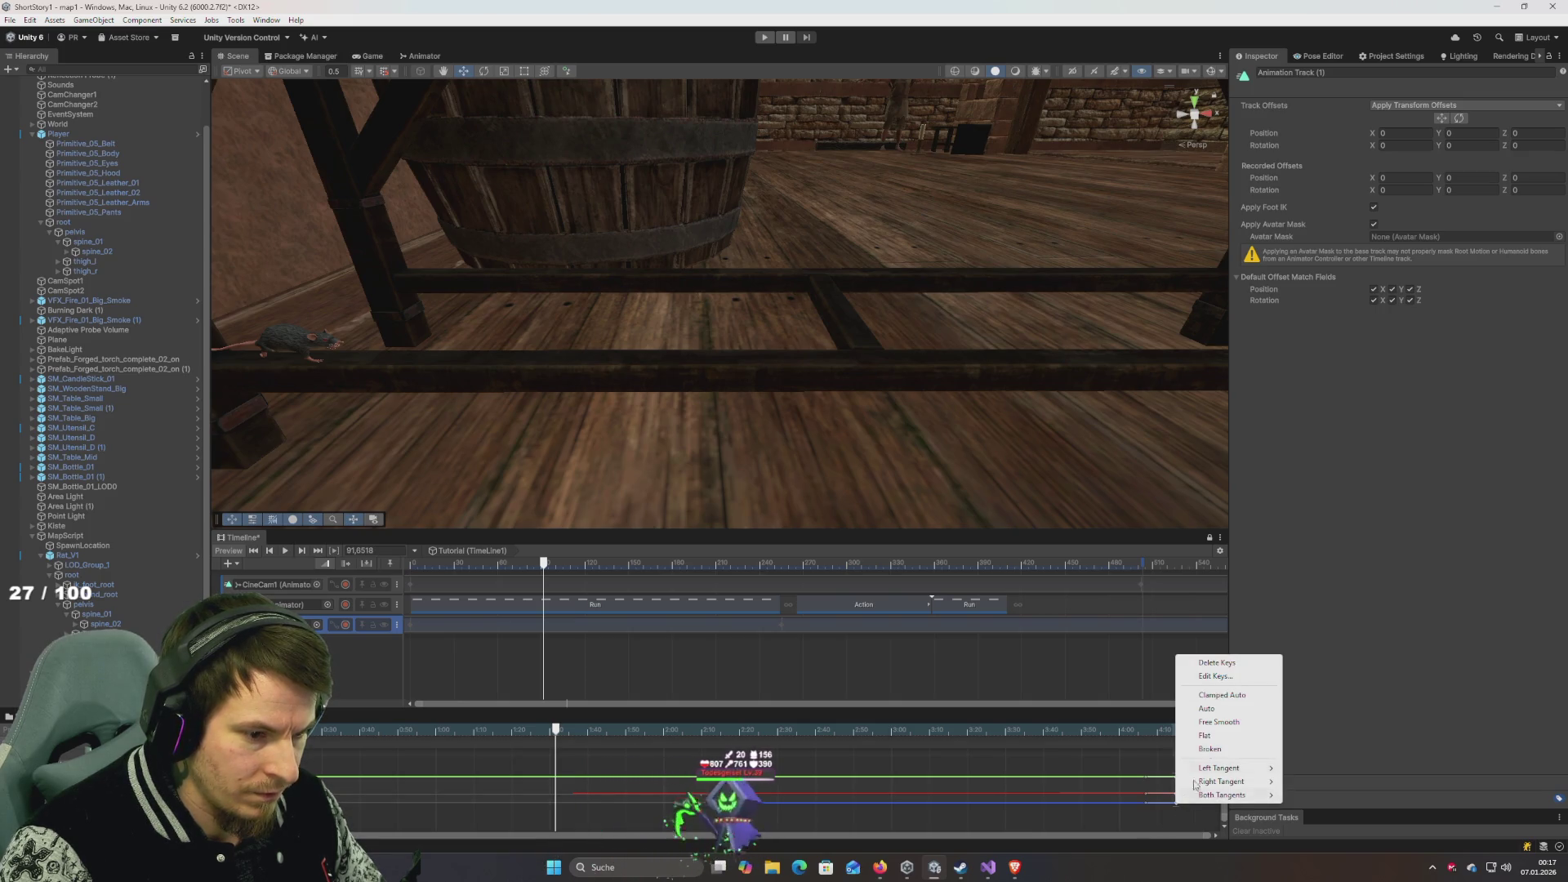
{"action": "key", "text": "Escape"}
{"action": "left_click", "coordinate": [574, 563]}
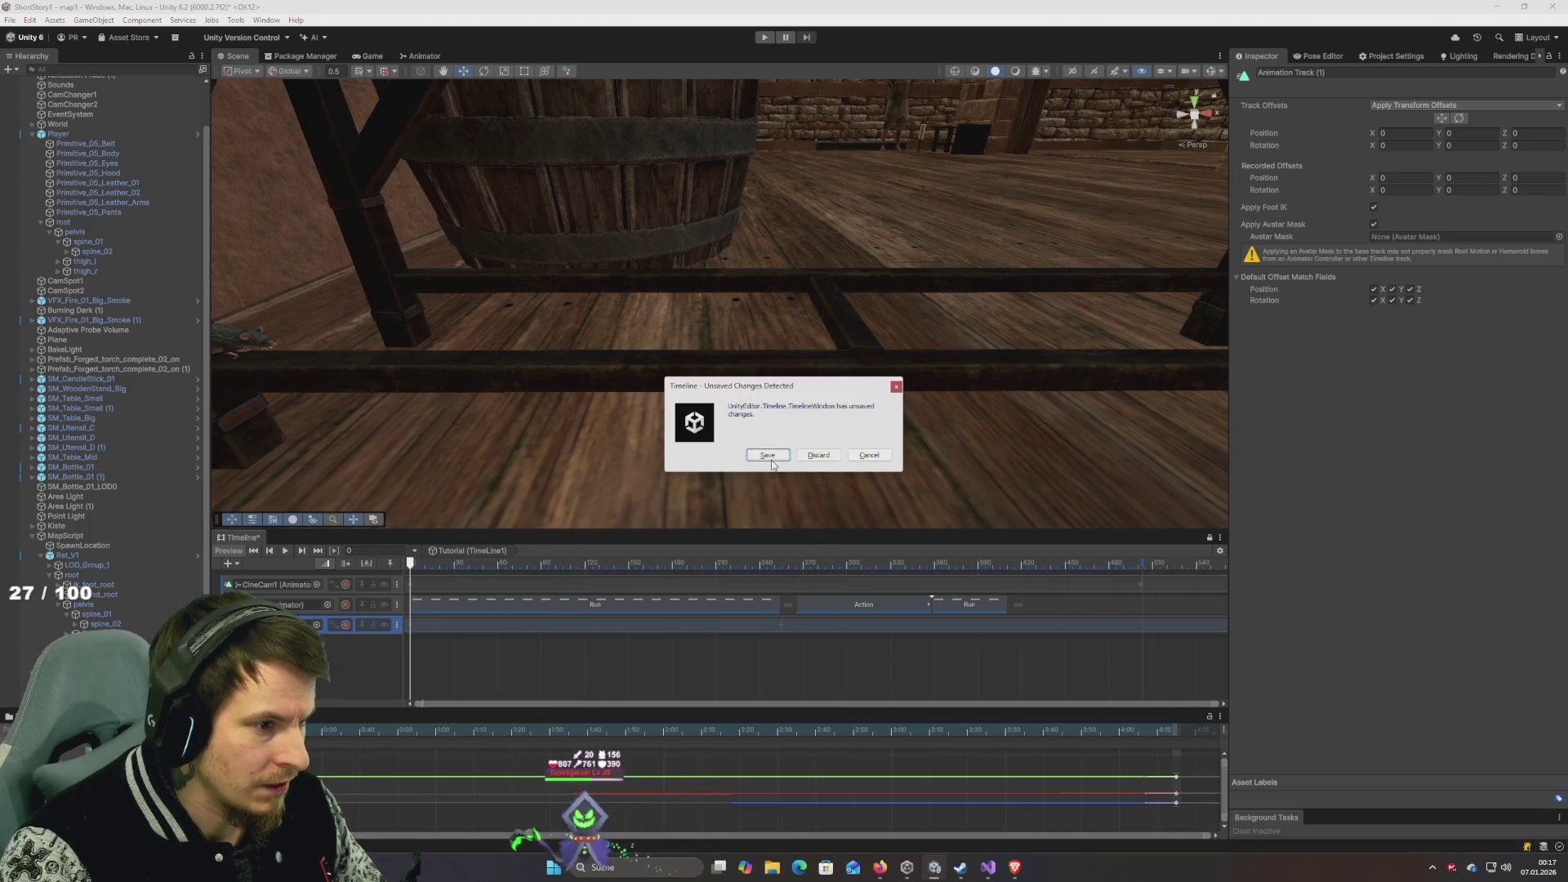
{"action": "left_click", "coordinate": [761, 456]}
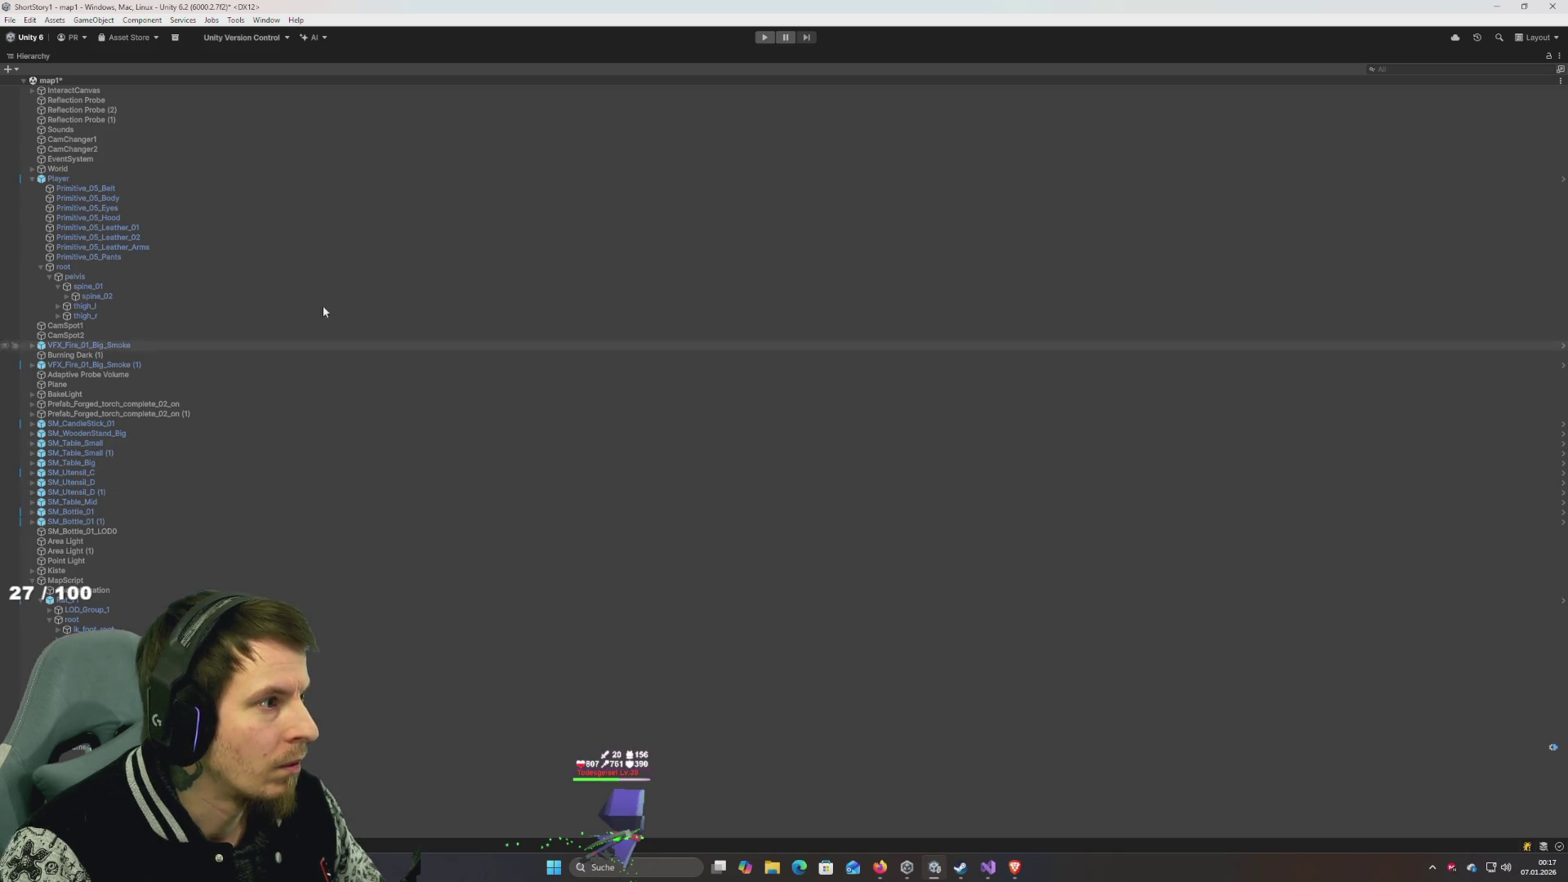